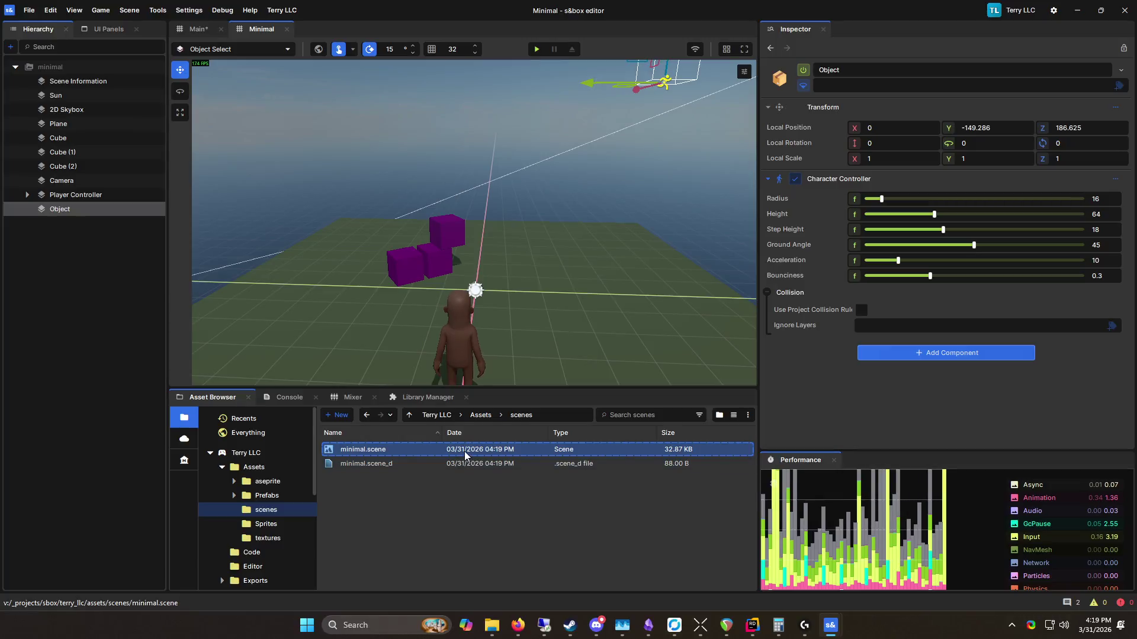
Step: Orbit the viewport to centre the purple cubes and ground plane, then show the Assets folder
left_click_drag(617, 230, 598, 288)
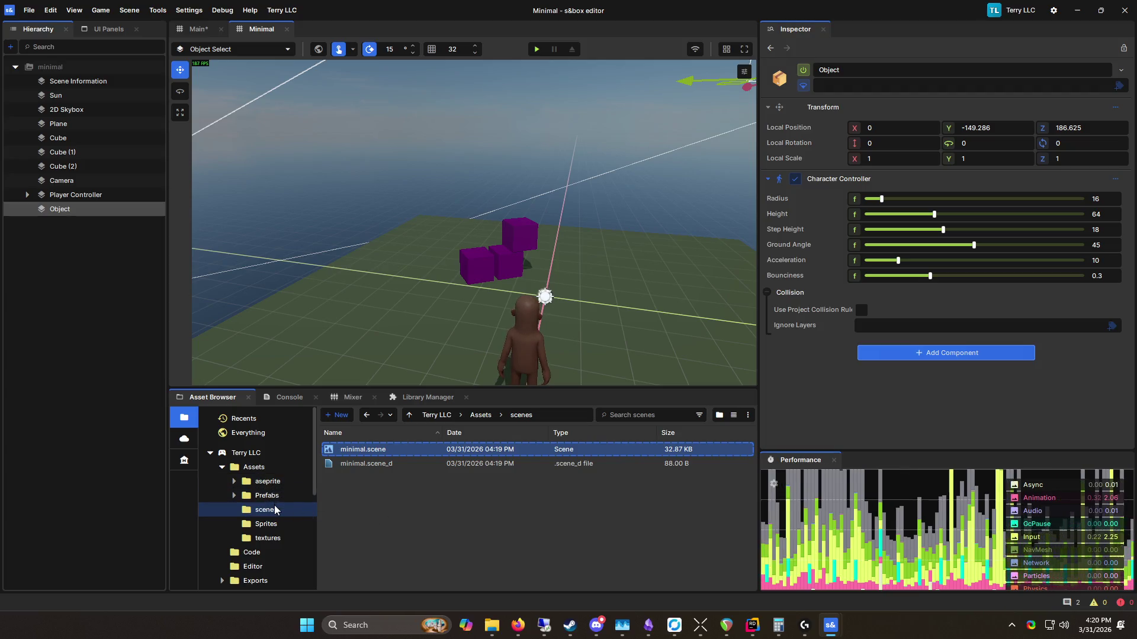
left_click(254, 467)
Step: Enlarge the asset file list and browse the new-asset menus in Assets
scroll(379, 509, "down", 1)
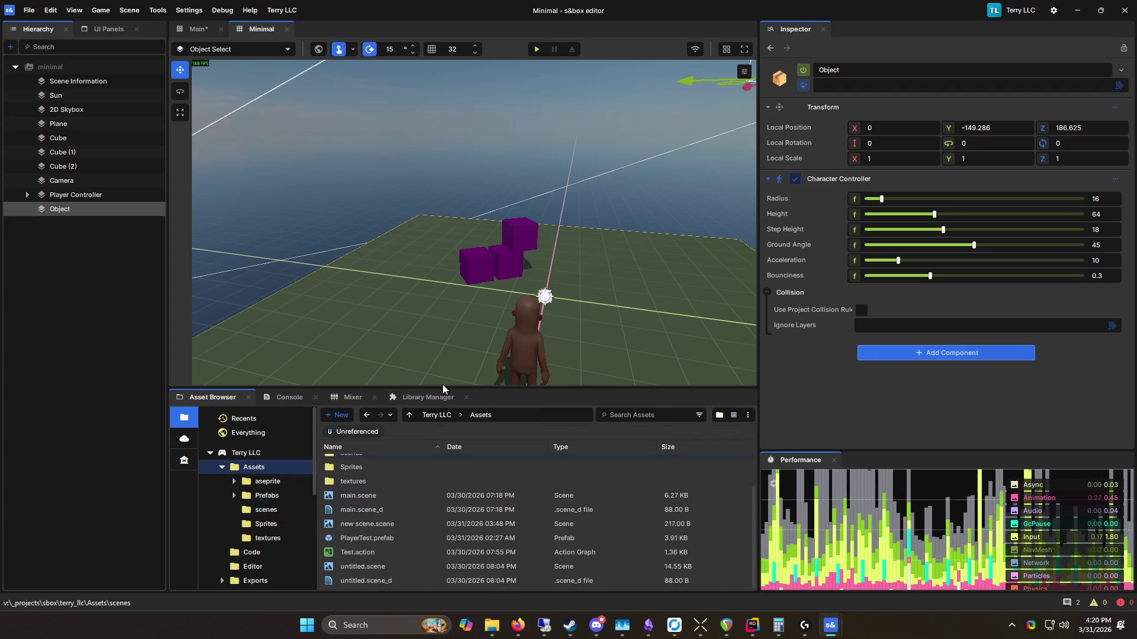
left_click_drag(442, 378, 442, 224)
right_click(350, 511)
mouse_move(416, 554)
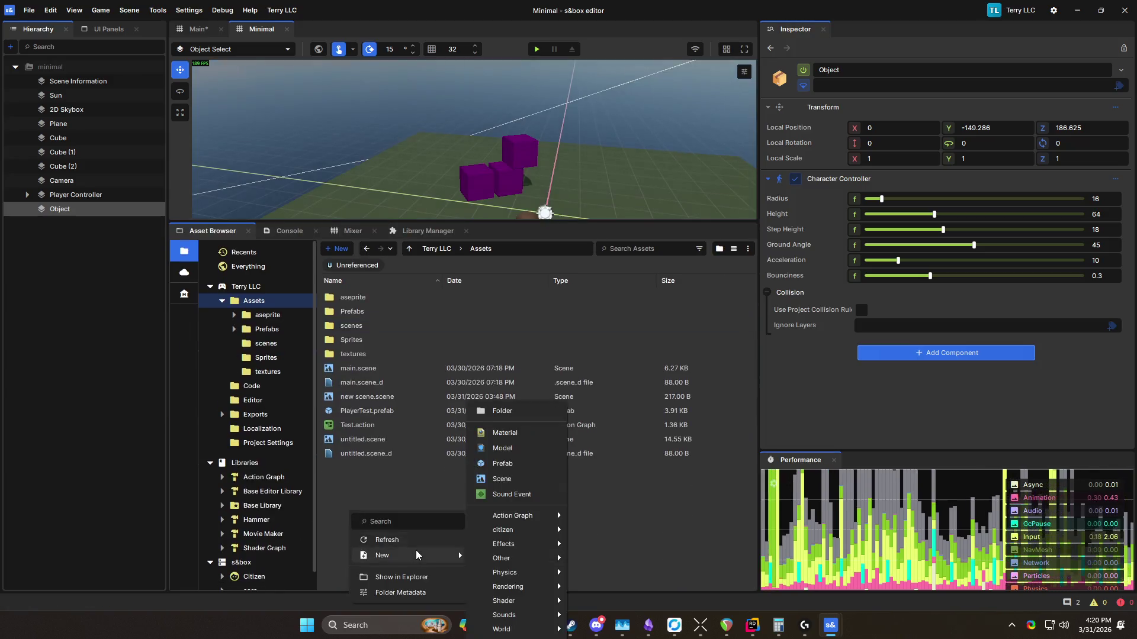
mouse_move(524, 544)
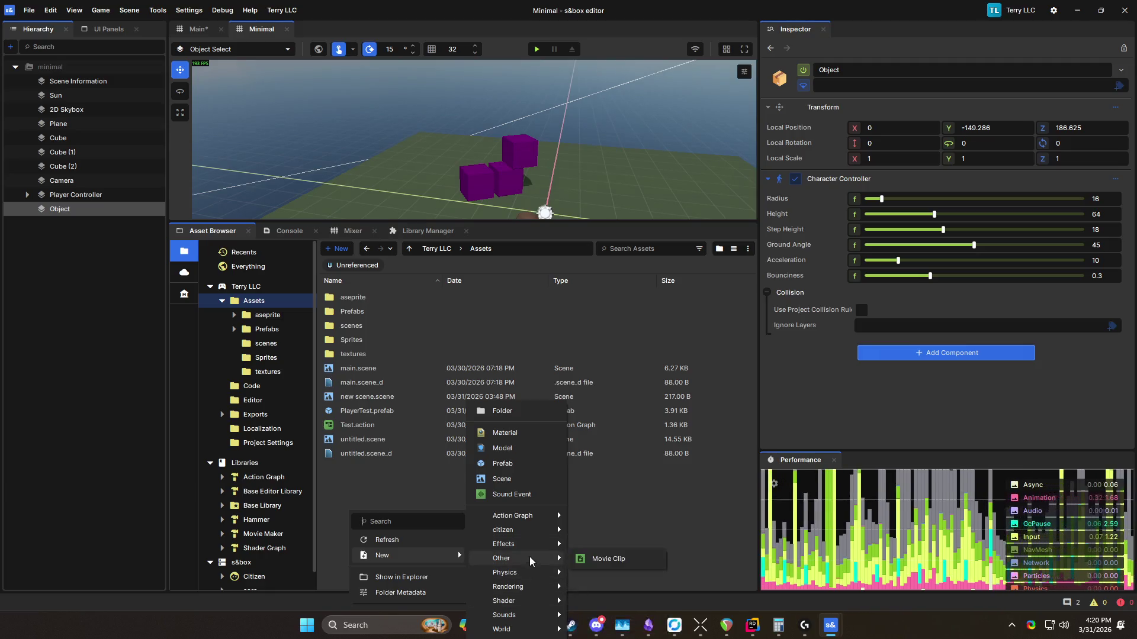
mouse_move(533, 600)
left_click(252, 386)
Step: Create a Razor Panel Component in the Code folder, keeping the default name 'new panel component'
left_click(251, 386)
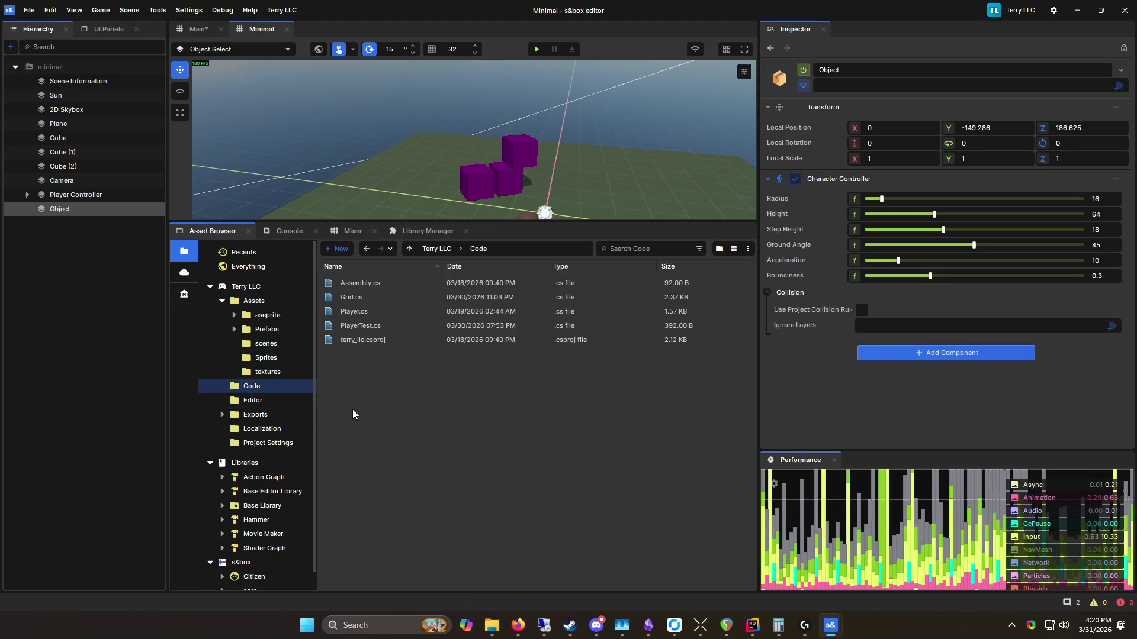
right_click(388, 373)
mouse_move(457, 418)
mouse_move(574, 491)
left_click(684, 490)
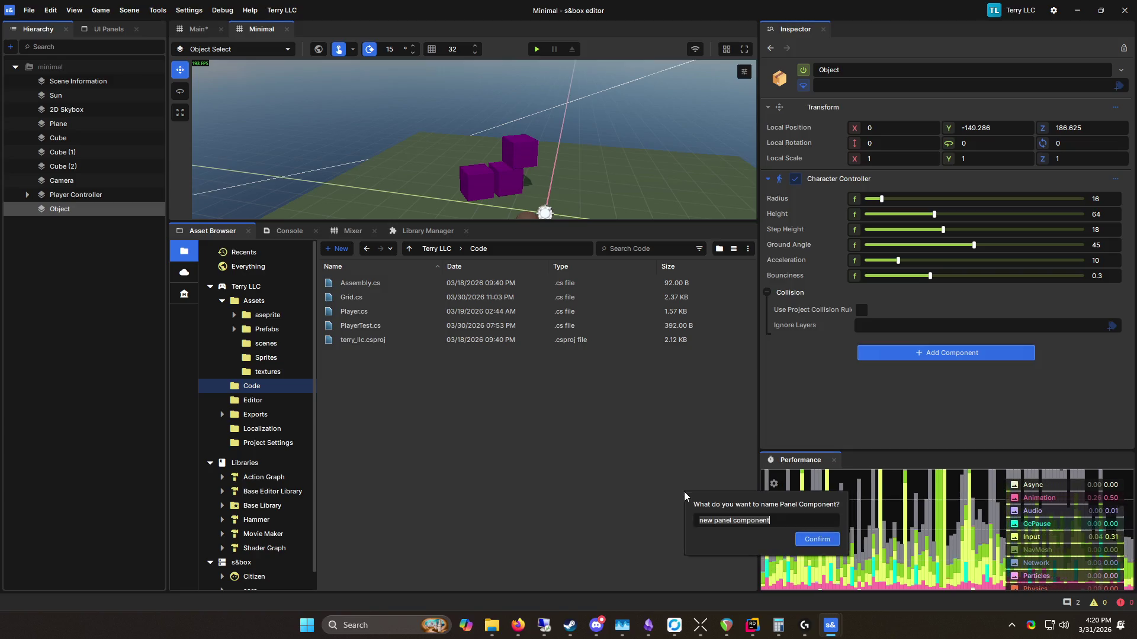
left_click(823, 545)
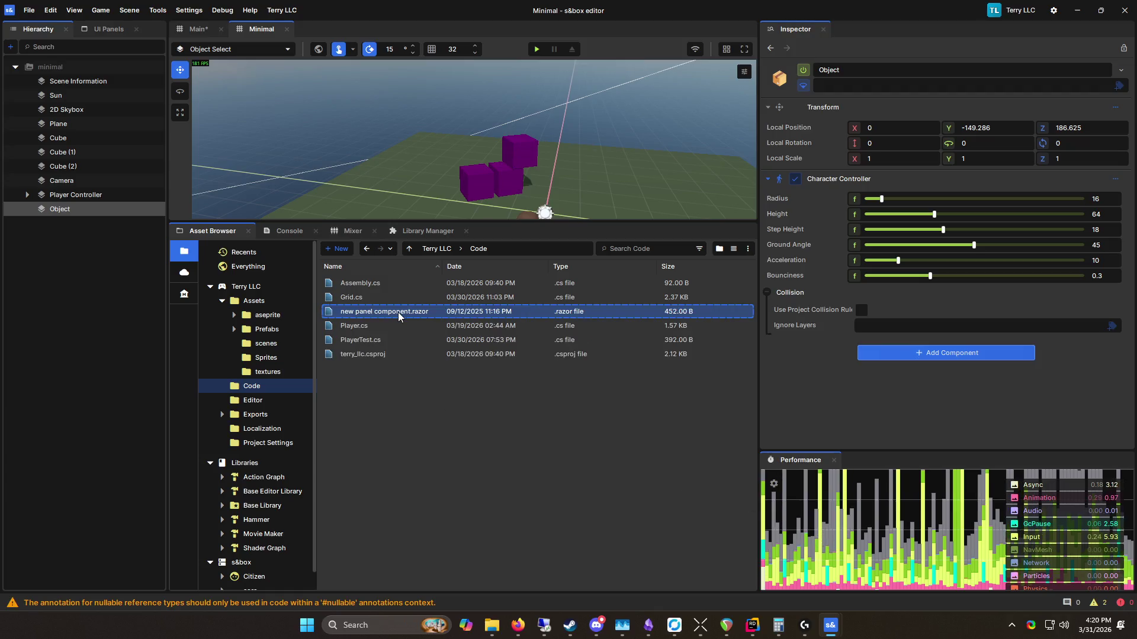
Step: Switch to the external code editor showing new panel component.razor
mouse_move(752, 625)
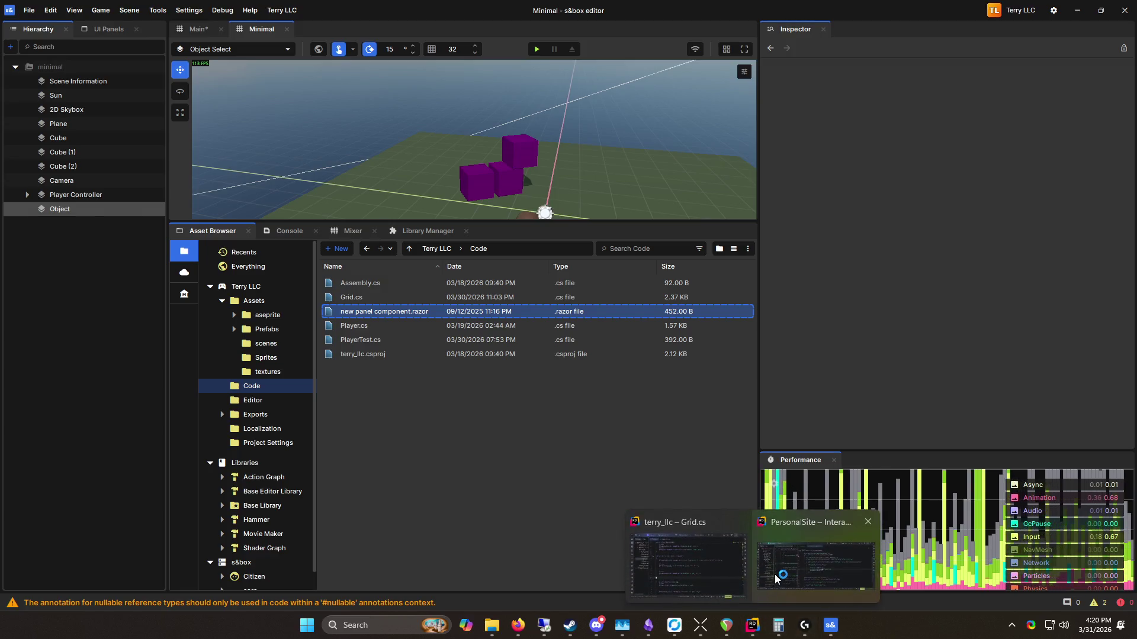
mouse_move(772, 578)
left_click(681, 564)
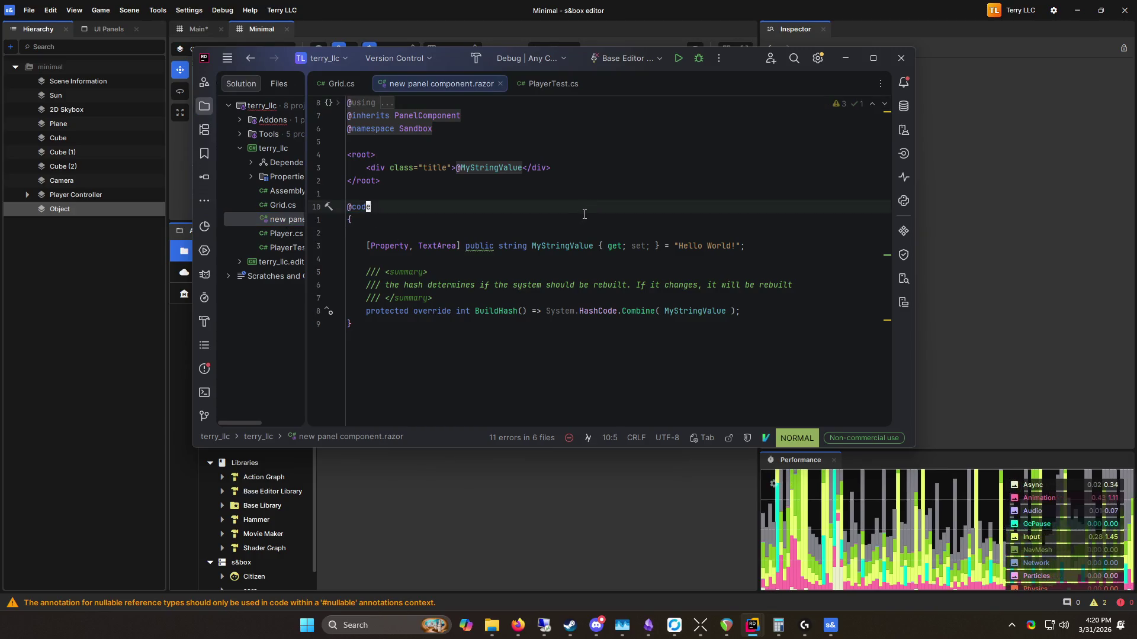
mouse_move(468, 63)
left_mouse_down()
mouse_move(521, 73)
mouse_move(549, 104)
left_mouse_up()
left_click(643, 219)
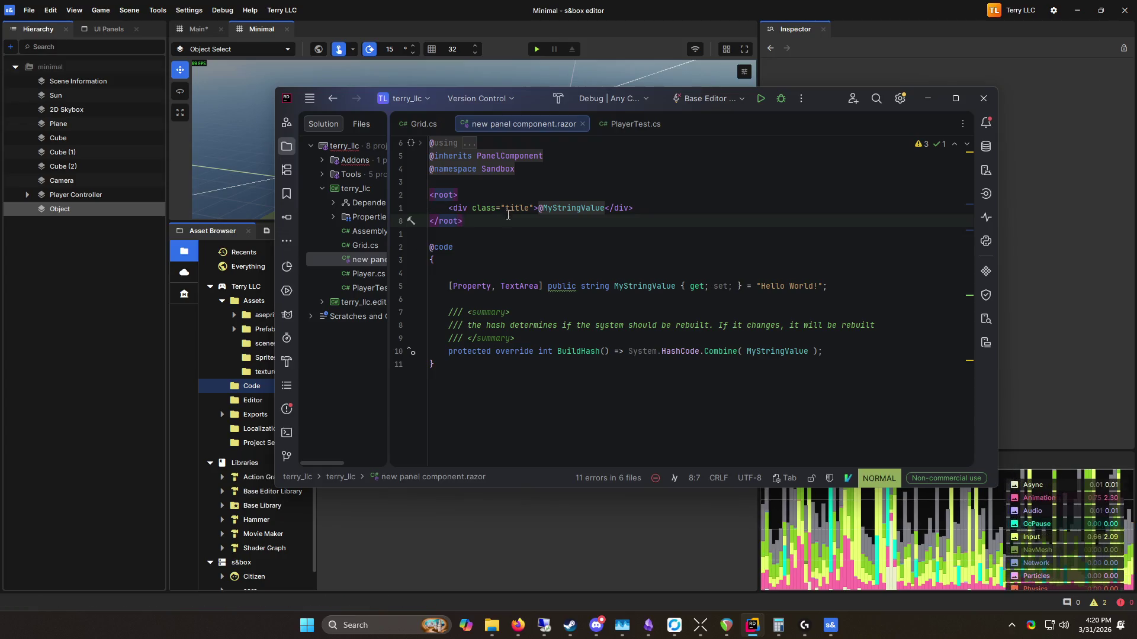
left_click_drag(464, 222, 423, 195)
left_click(566, 233)
key("V")
key("k")
key("k")
key("k")
left_click(467, 248)
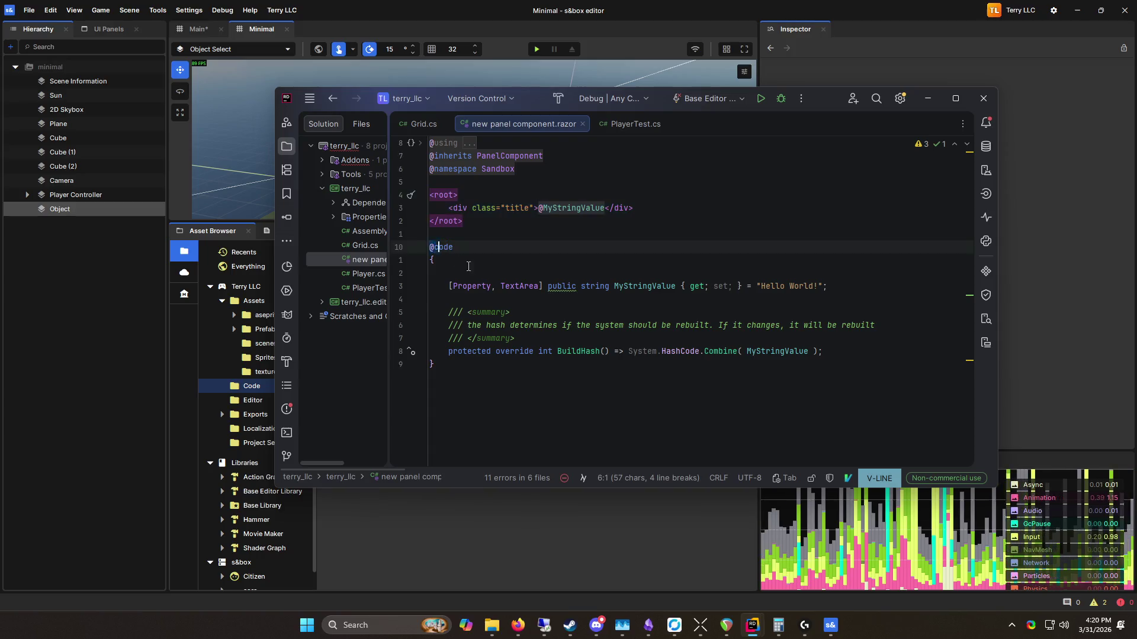
left_click_drag(467, 249, 690, 364)
key("Escape")
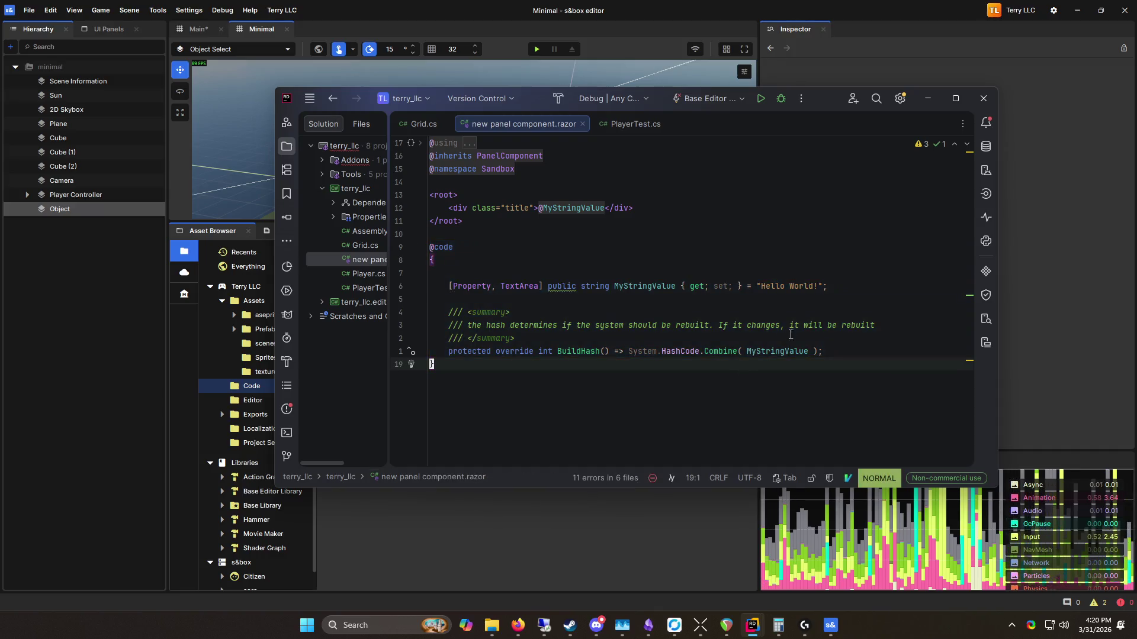
key("V")
key("k")
key("k")
key("k")
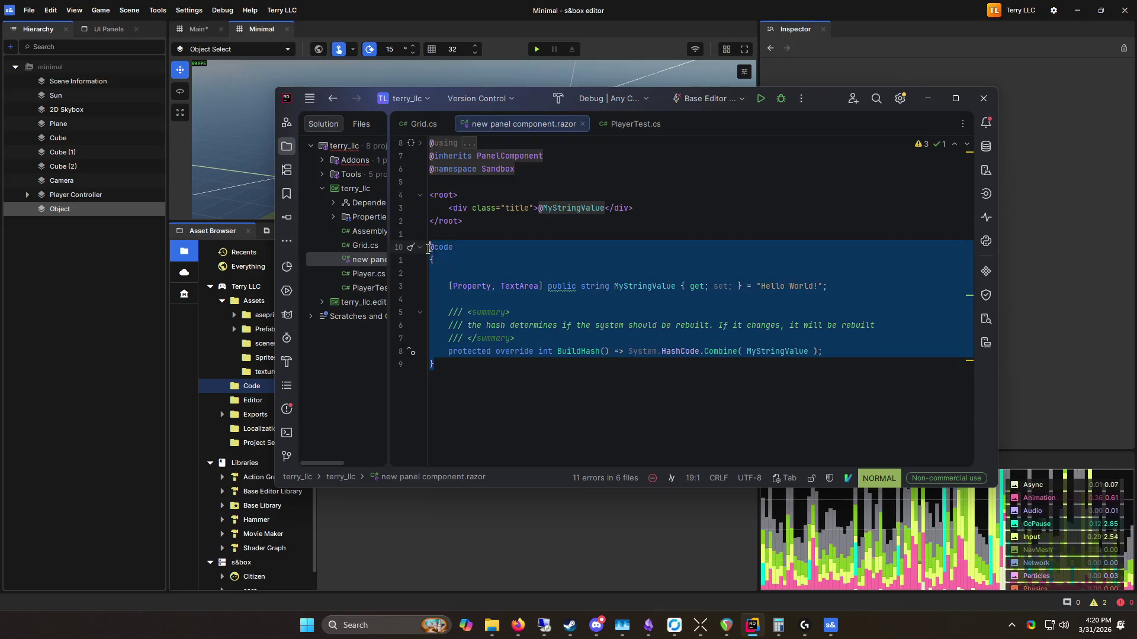
key("Escape")
left_click(505, 169)
key("V")
key("k")
key("k")
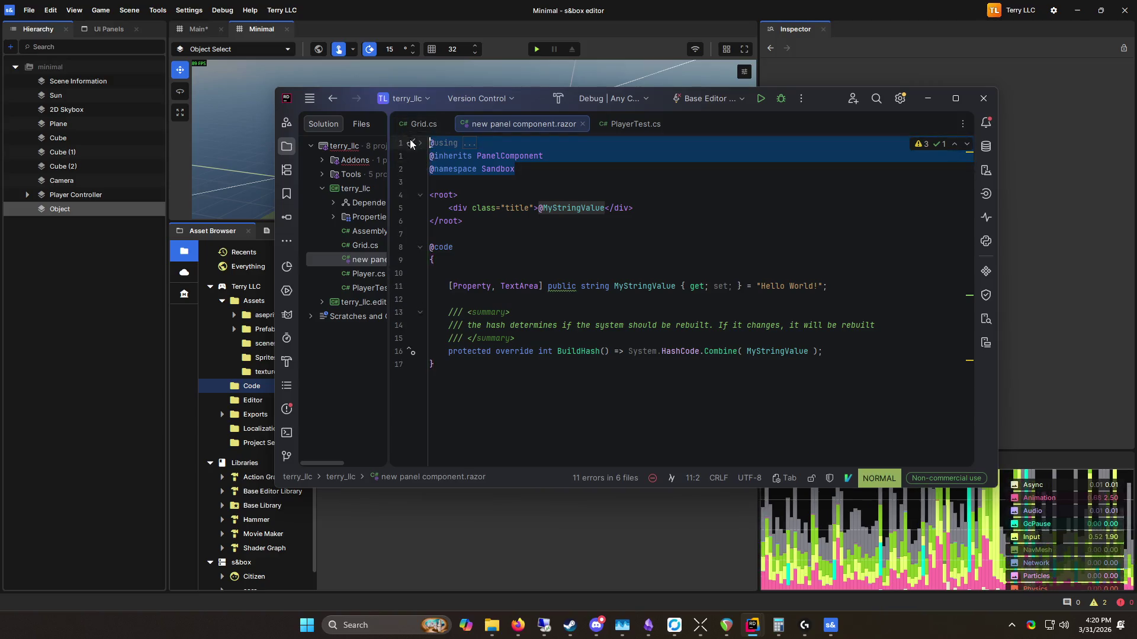
key("p")
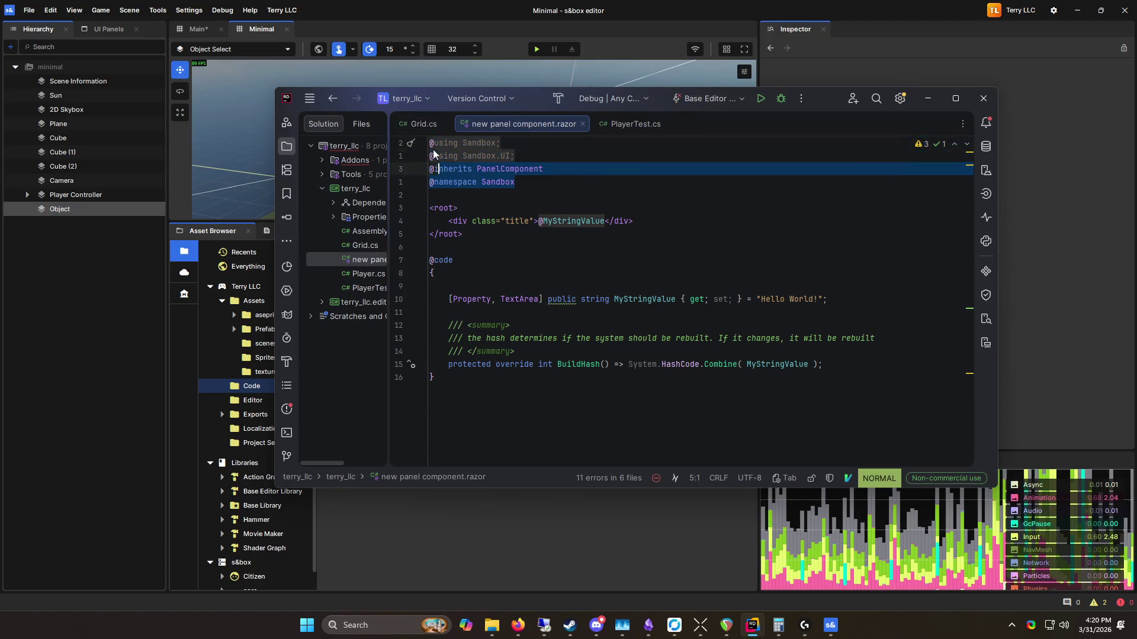
left_click(650, 194)
Step: Select the root and title div lines, then move the Rider window down
left_click(647, 217)
key("V")
key("k")
key("y")
left_click(507, 230)
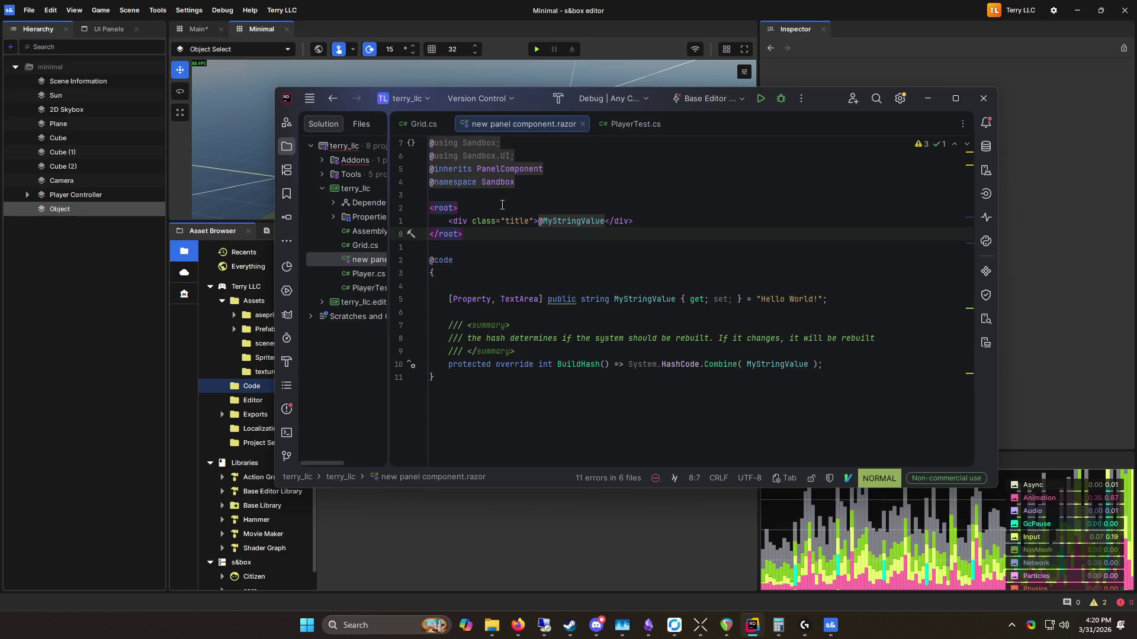
left_click_drag(533, 112, 531, 154)
left_click(591, 264)
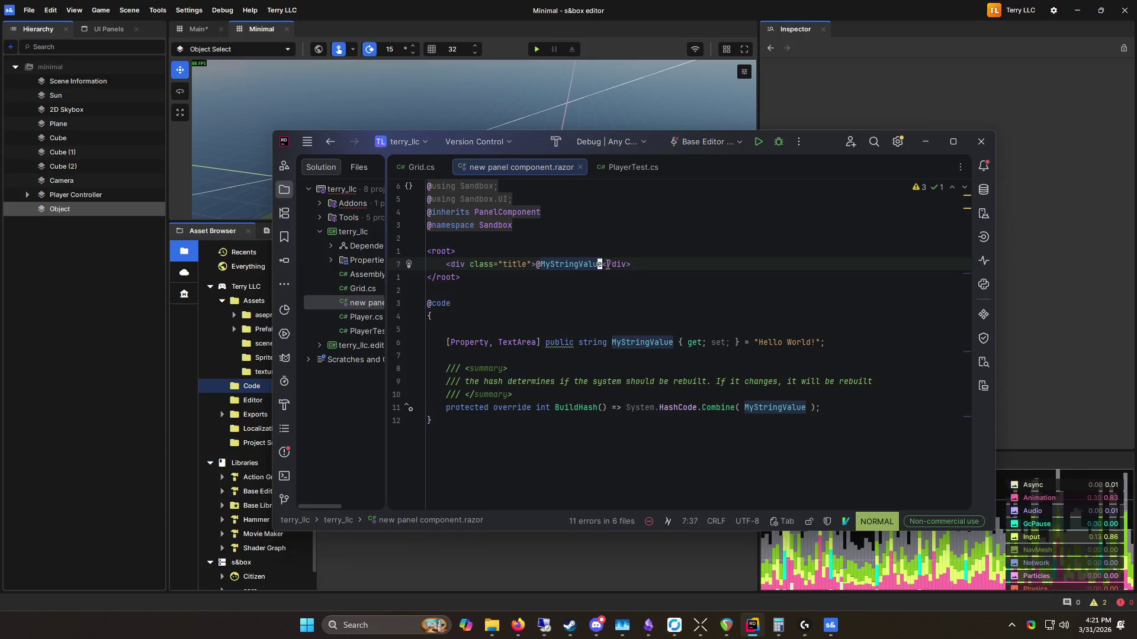
key("Up")
key("Return")
key("Return")
key("Up")
key("Return")
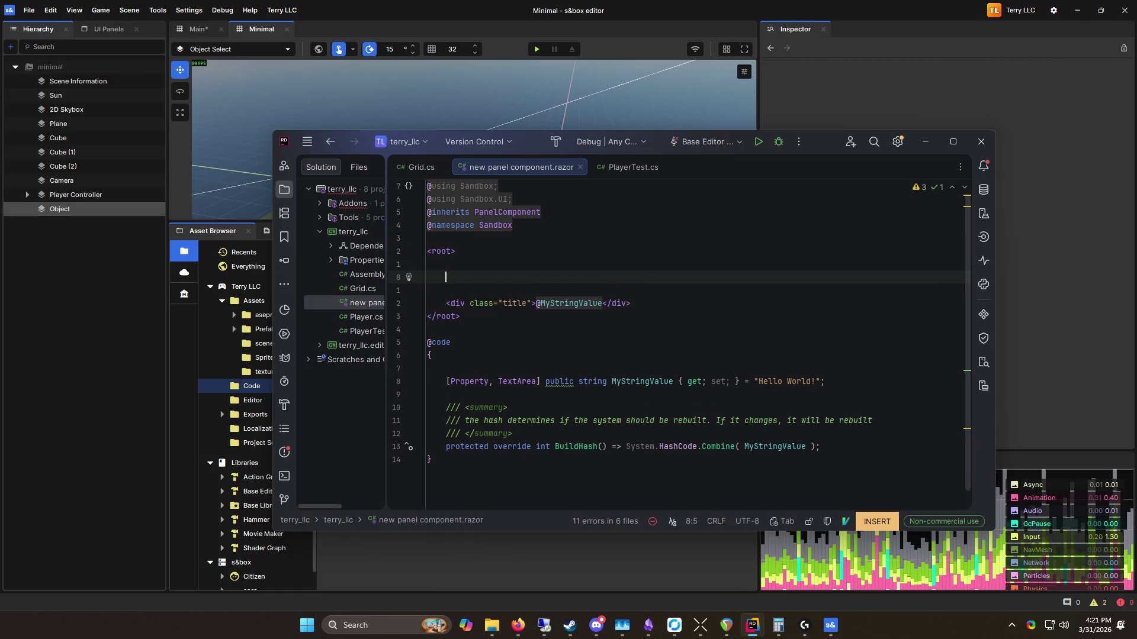
type("@for")
key("Escape")
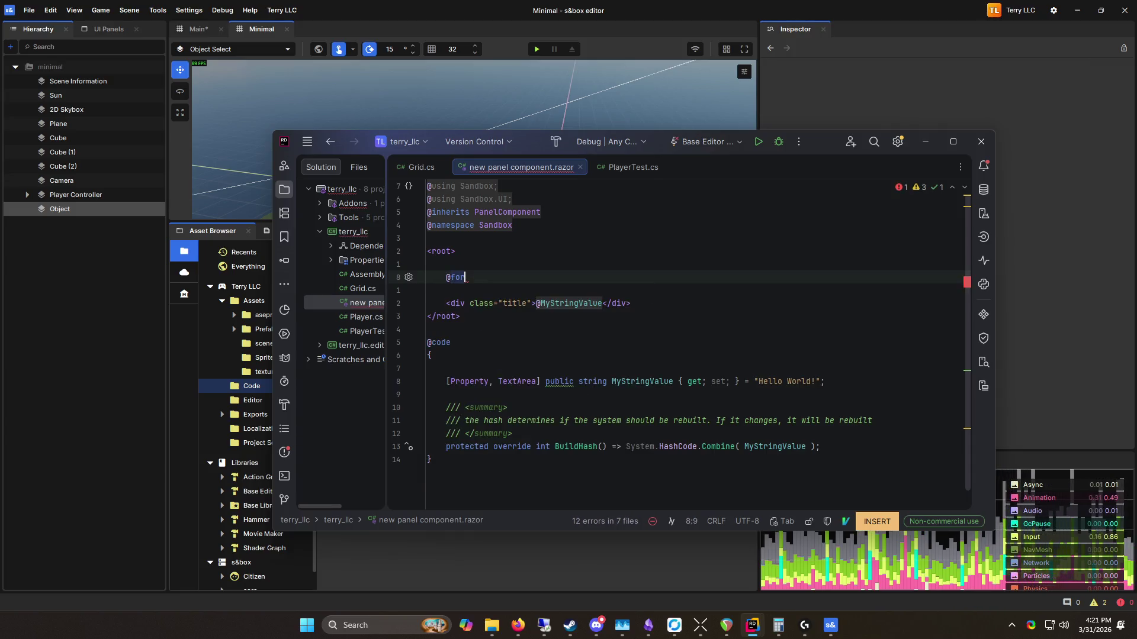
key("BackSpace")
key("BackSpace")
key("BackSpace")
key("Down")
key("Down")
key("Down")
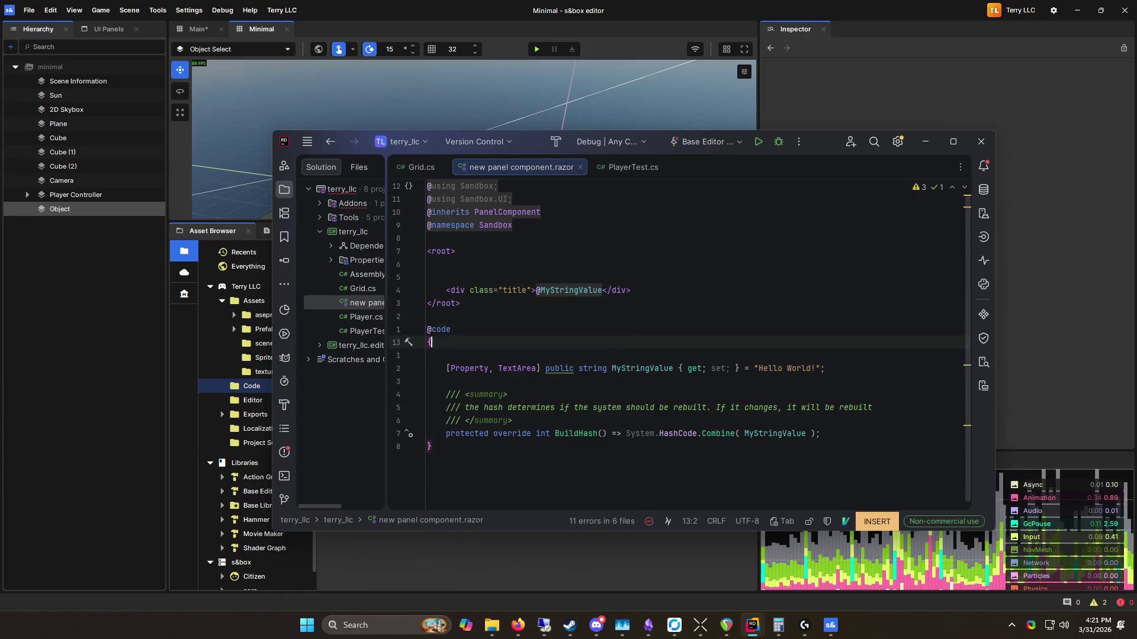
key("Return")
key("Return")
type("ctor")
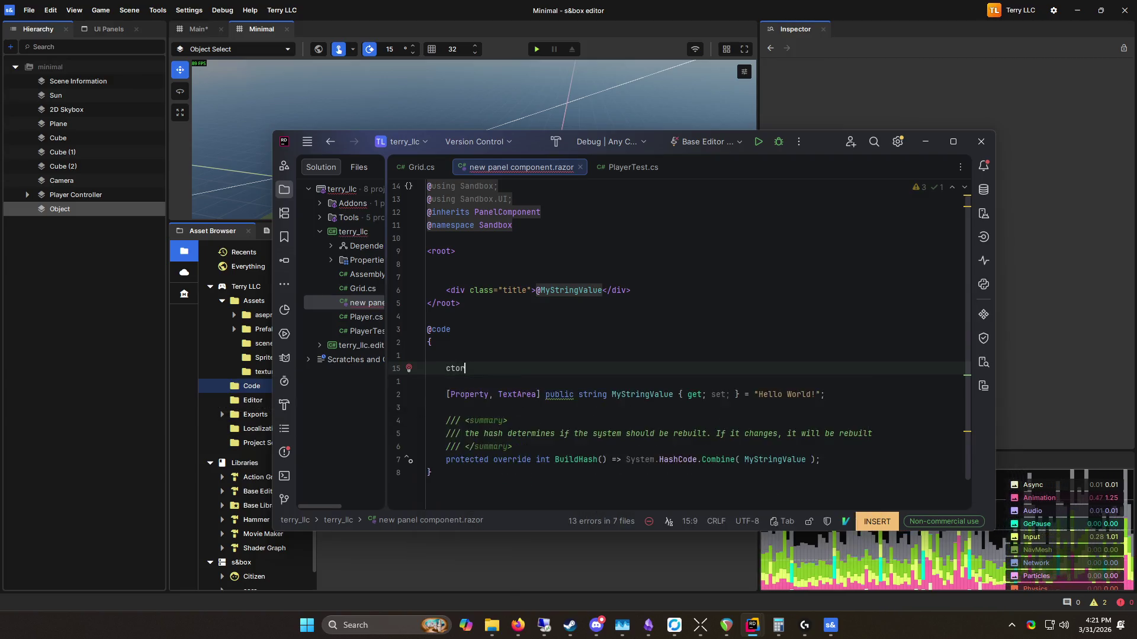
key("Tab")
type("for")
key("Tab")
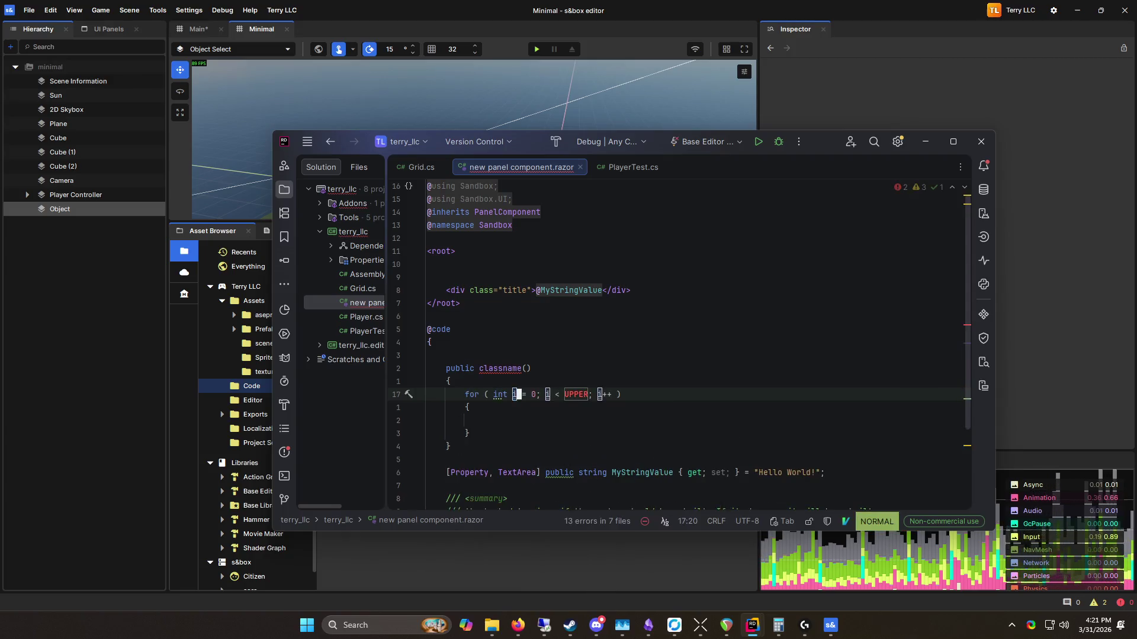
Step: Move the for loop up under root and prefix it with @
key("shift+v")
key("j")
key("j")
key("j")
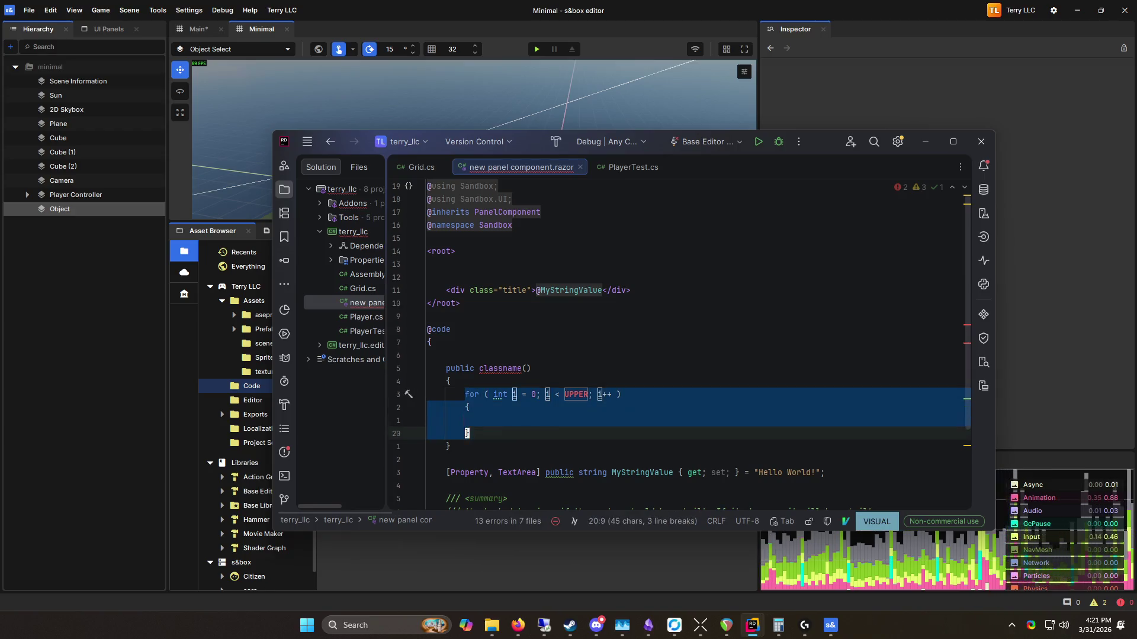
key("d")
key("k")
key("k")
key("k")
key("p")
key("k")
key("k")
type("ki@")
key("Escape")
key("j")
key("j")
key("j")
key("j")
key("shift+v")
key("j")
key("j")
key("j")
key("d")
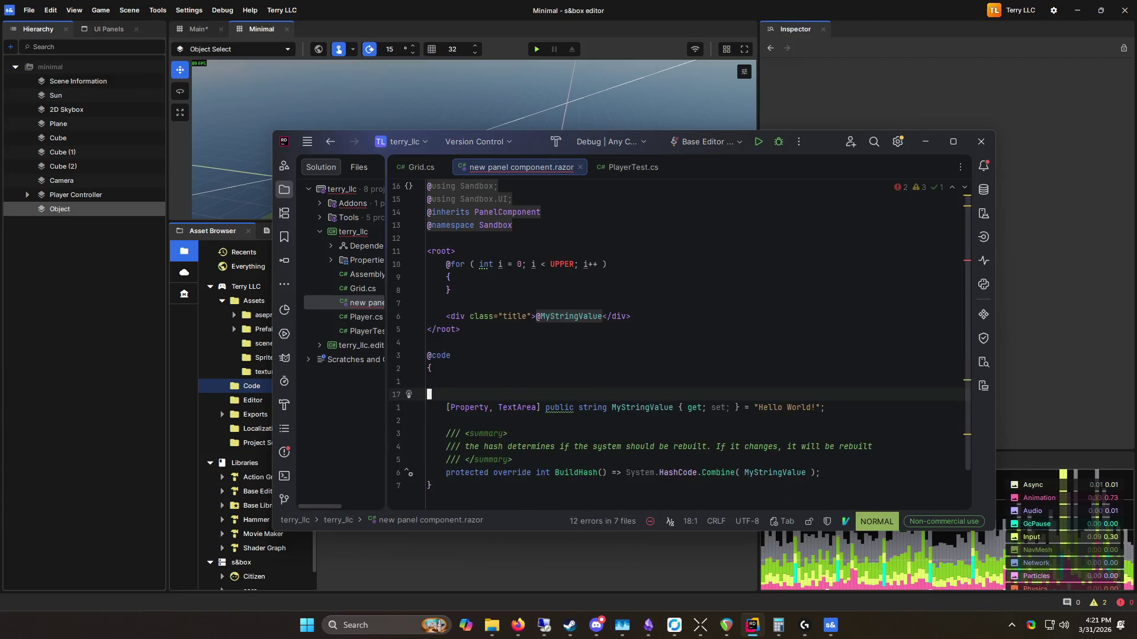
Step: Move the loop's closing brace below the title div and reformat with Ctrl+Alt+L
key("k")
key("k")
key("k")
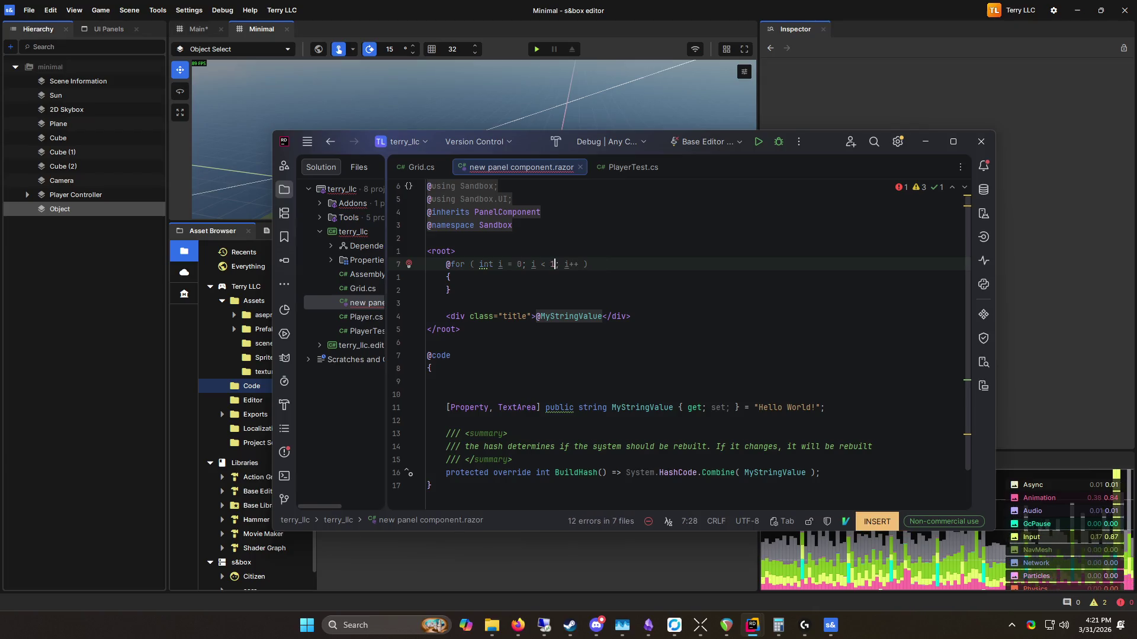
key("j")
key("j")
key("d")
key("d")
key("j")
key("j")
key("p")
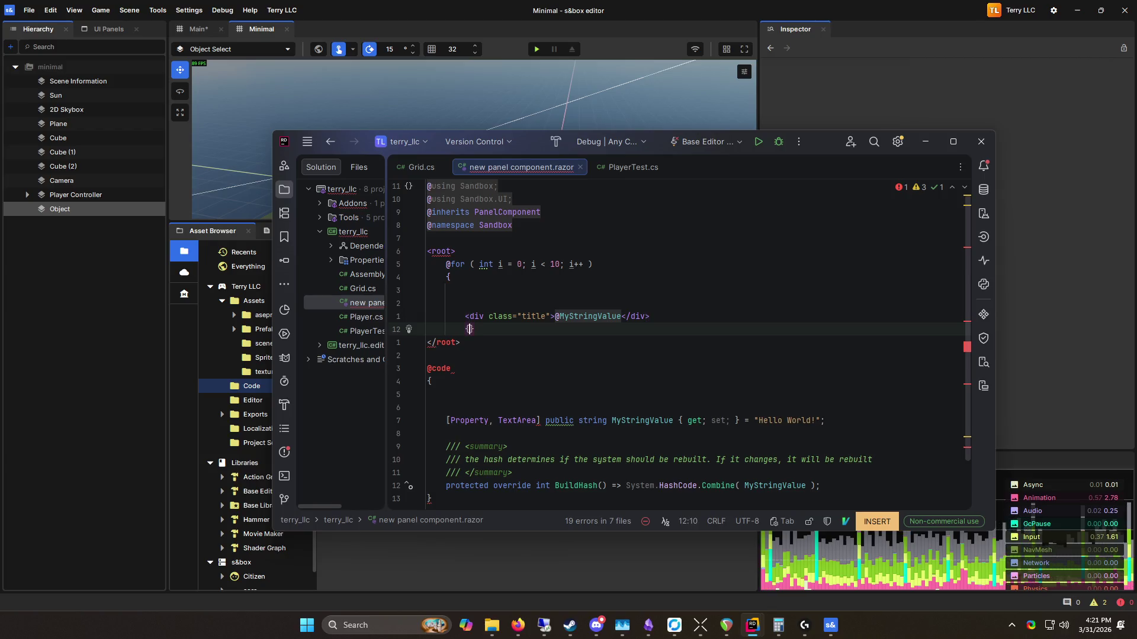
key("ctrl+alt+l")
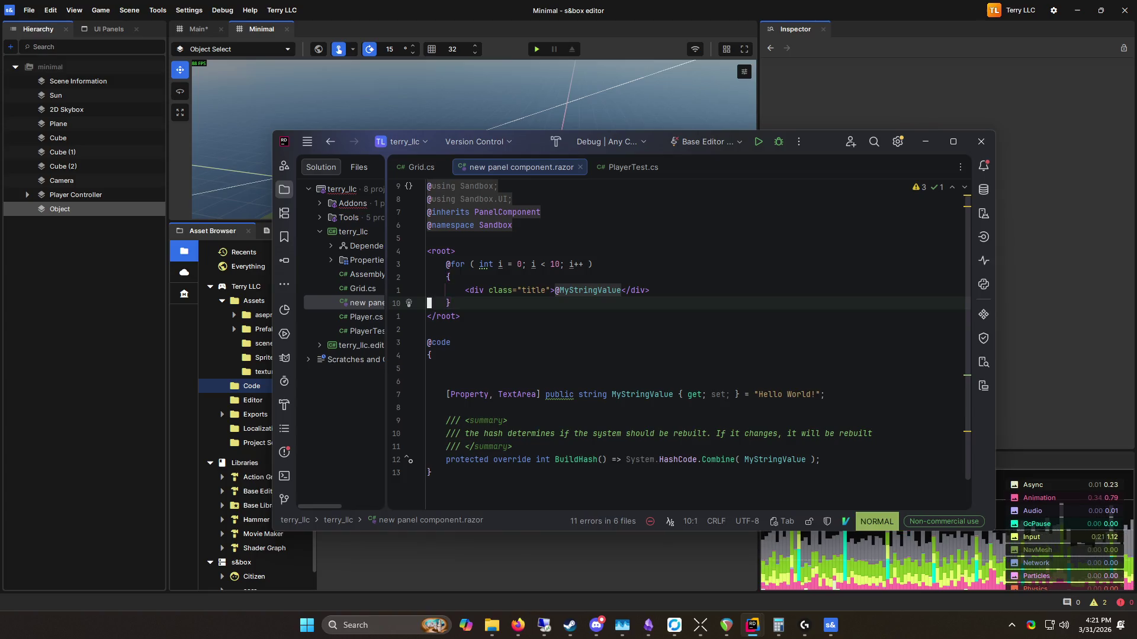
Step: Select around the root block and div line, undoing an accidental move of the div markup
left_click_drag(460, 317, 423, 249)
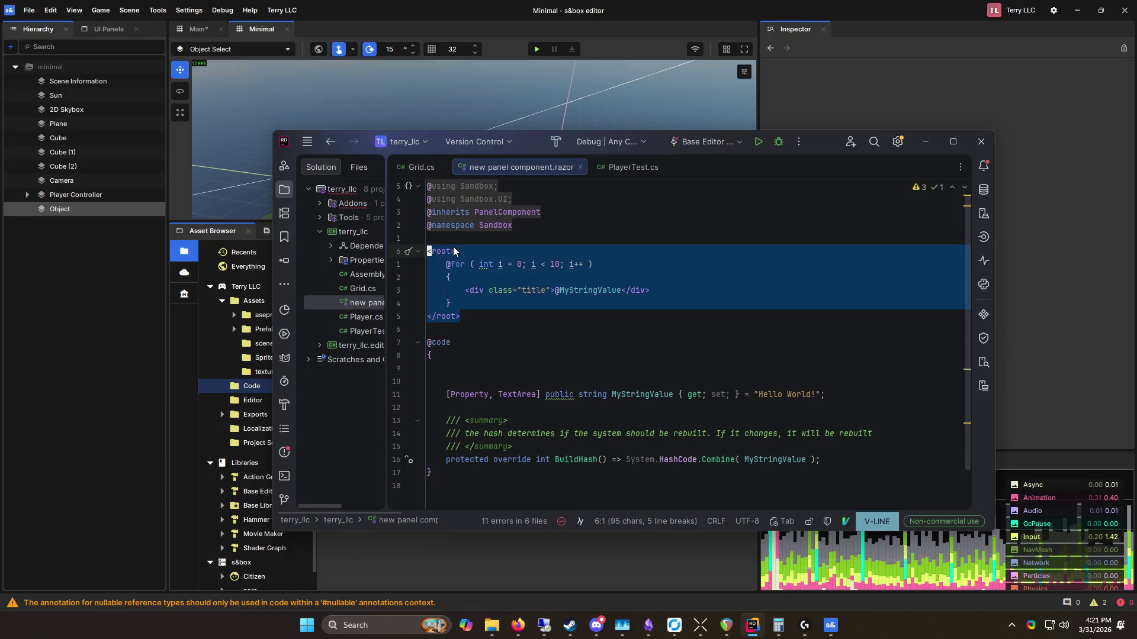
left_click(564, 213)
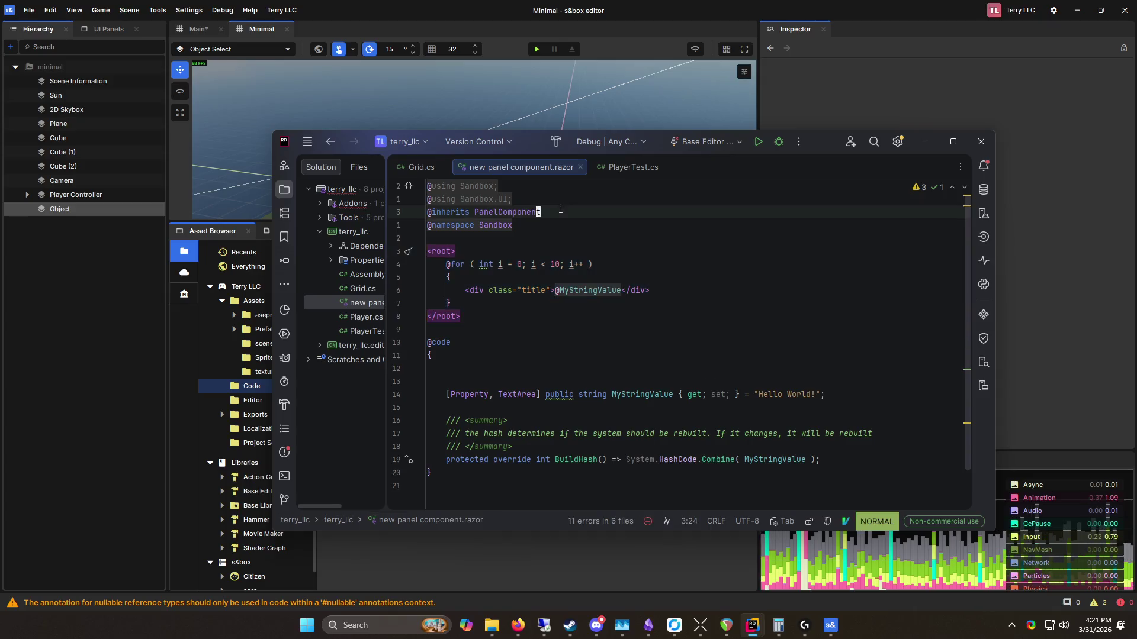
left_click(558, 291)
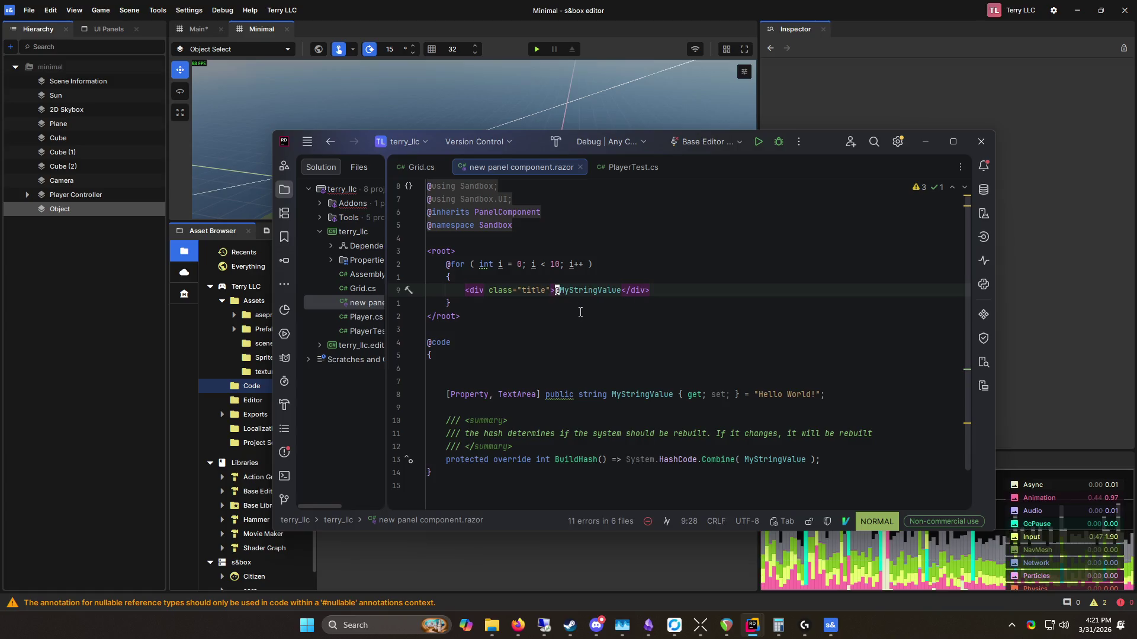
left_click(447, 265)
key("j")
key("j")
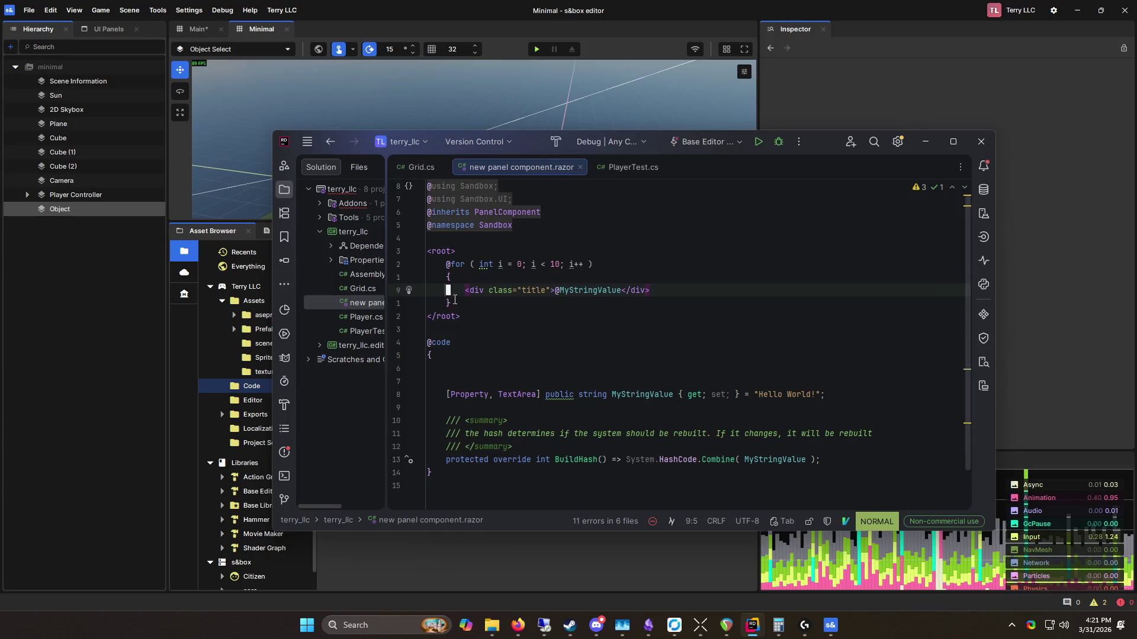
key("j")
key("v")
left_click_drag(461, 290, 650, 290)
left_click_drag(537, 290, 451, 277)
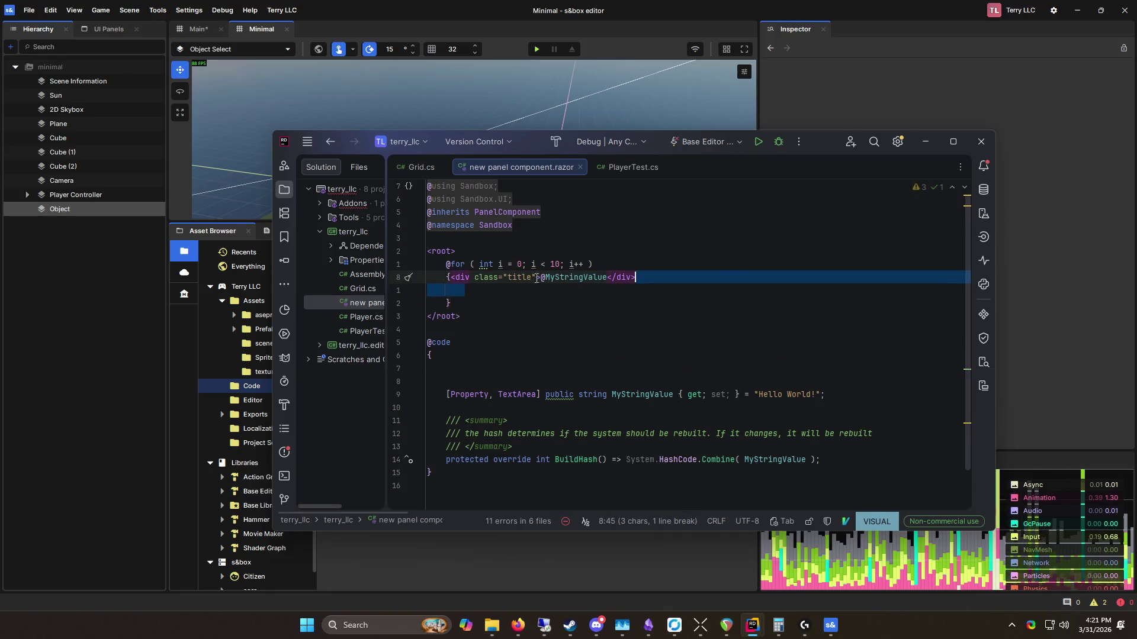
key("ctrl+z")
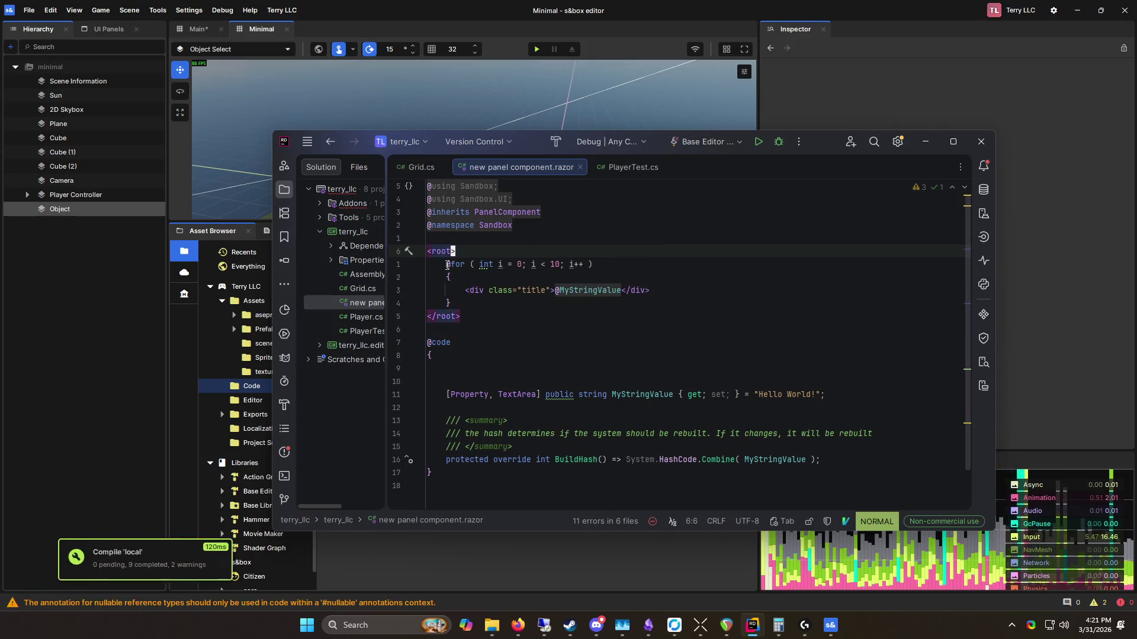
left_click_drag(479, 266, 633, 271)
left_click_drag(715, 292, 486, 286)
left_click(619, 291)
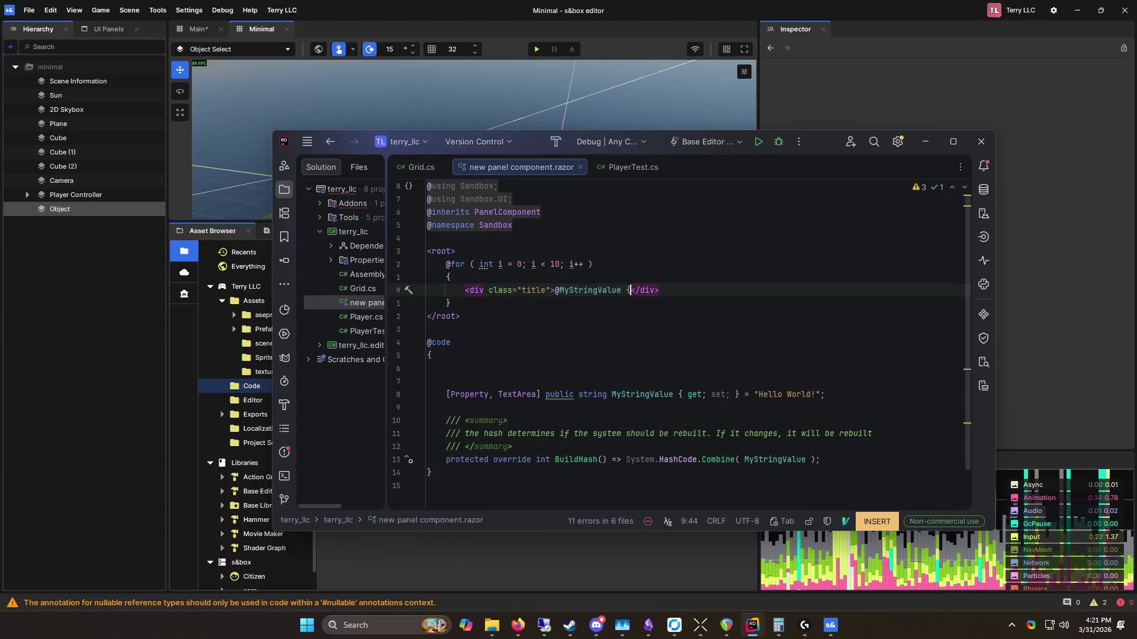
type("i")
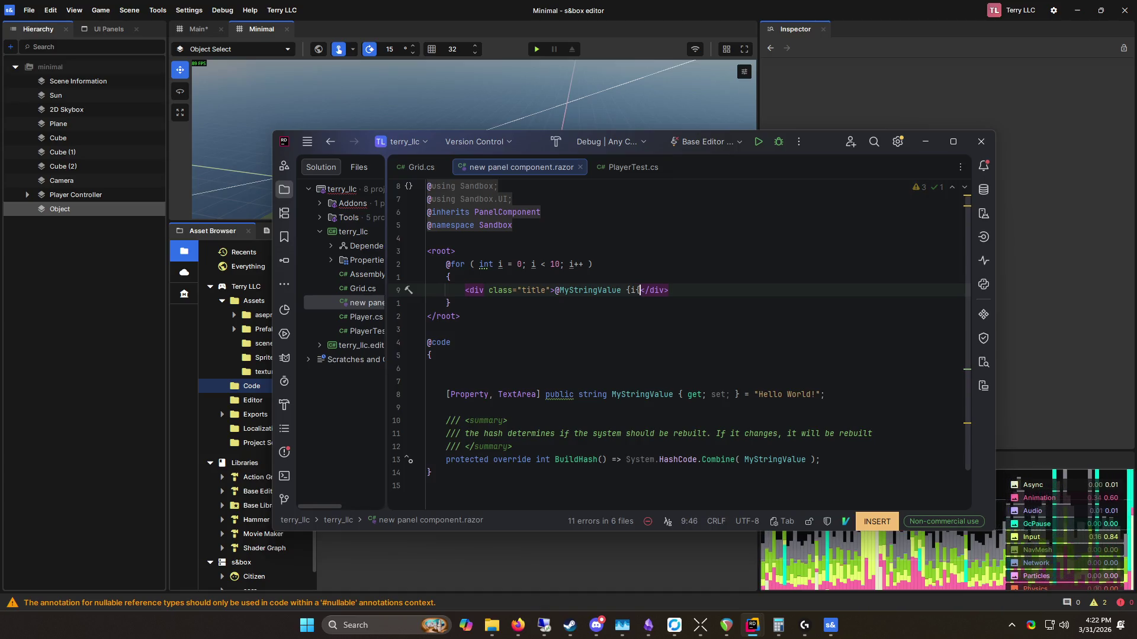
key("BackSpace")
key("BackSpace")
type("@i")
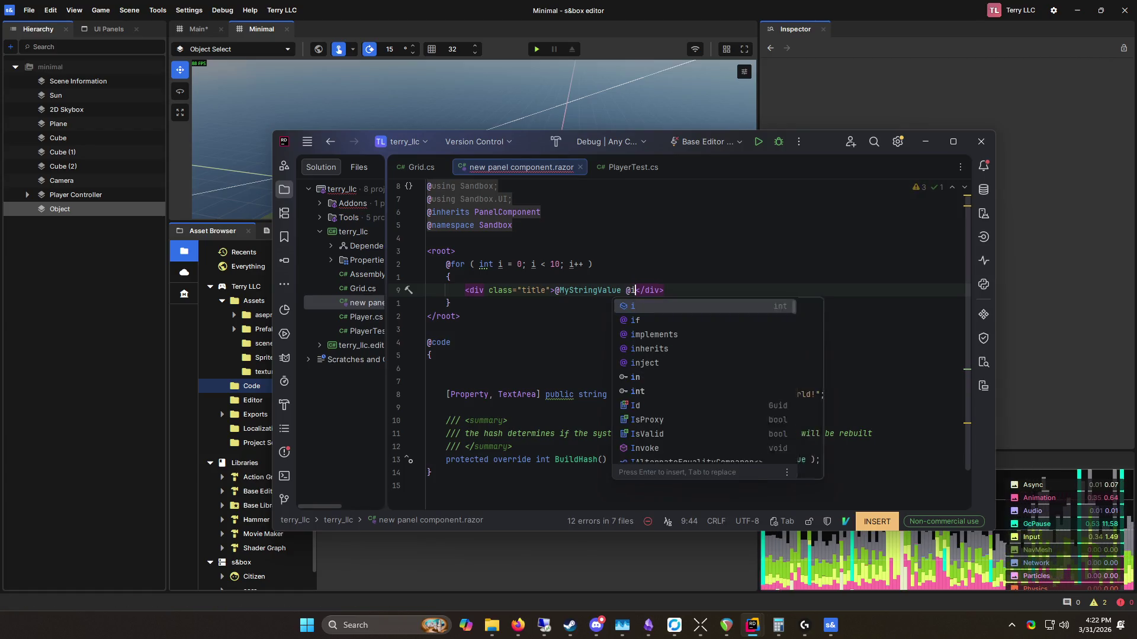
key("Escape")
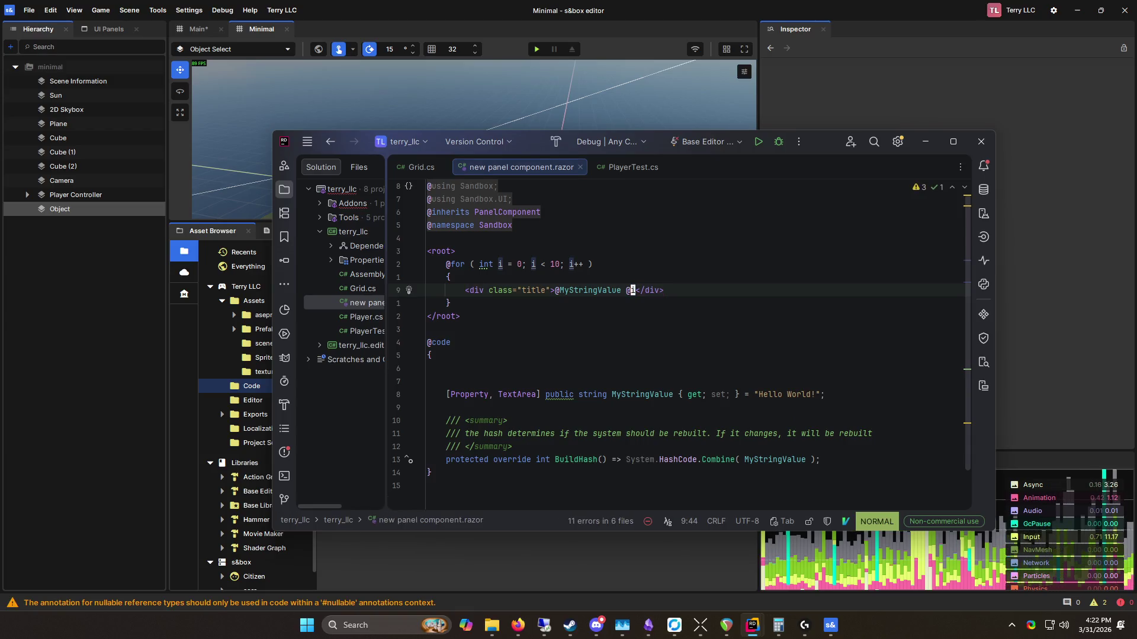
left_click(533, 102)
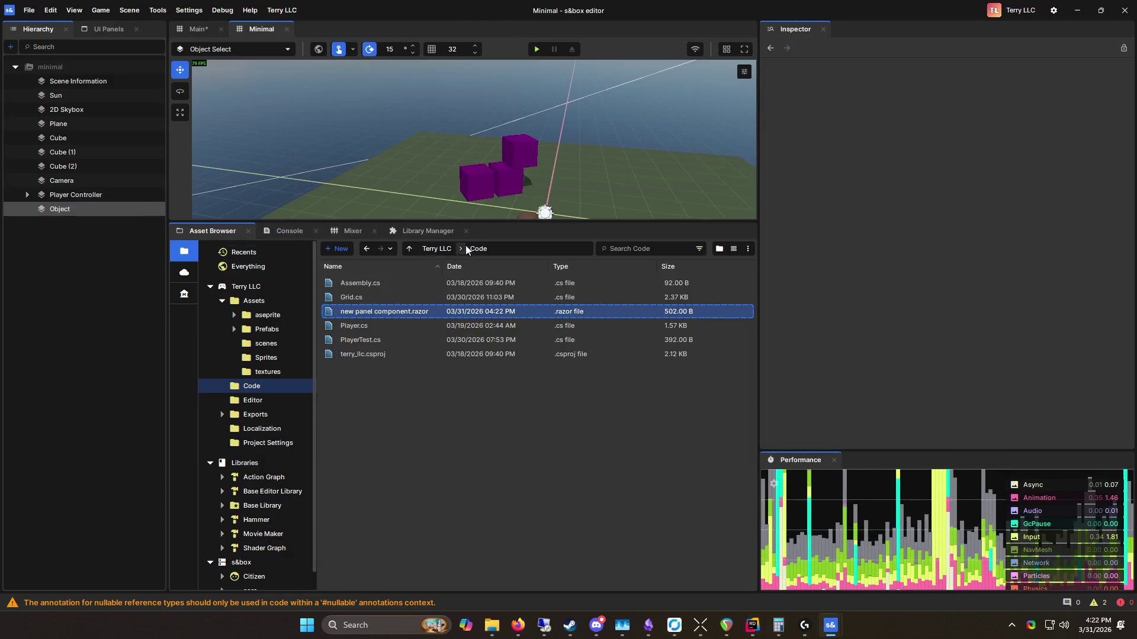
Step: Select Object and add a Screen Panel component from the UI category
left_click_drag(503, 222, 503, 292)
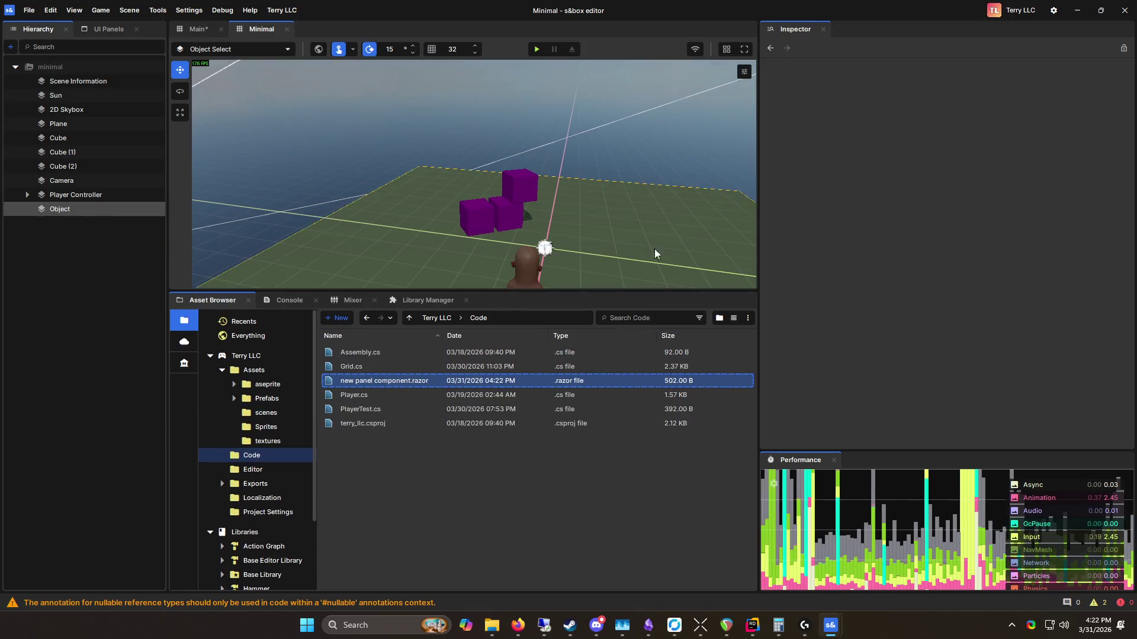
left_click(77, 209)
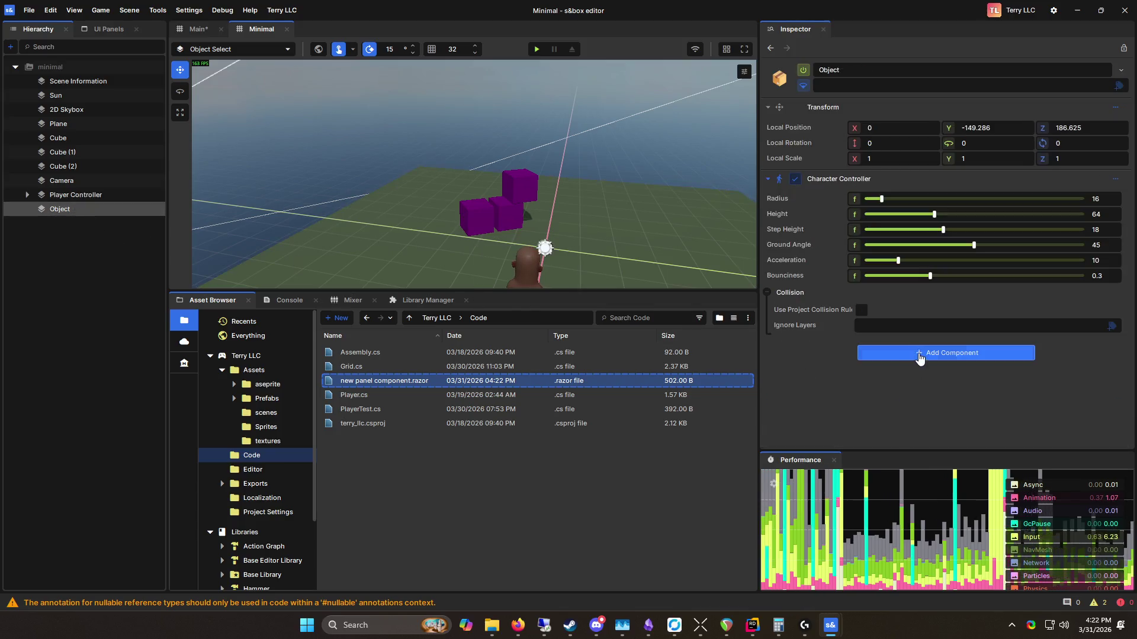
left_click(919, 353)
type("ui")
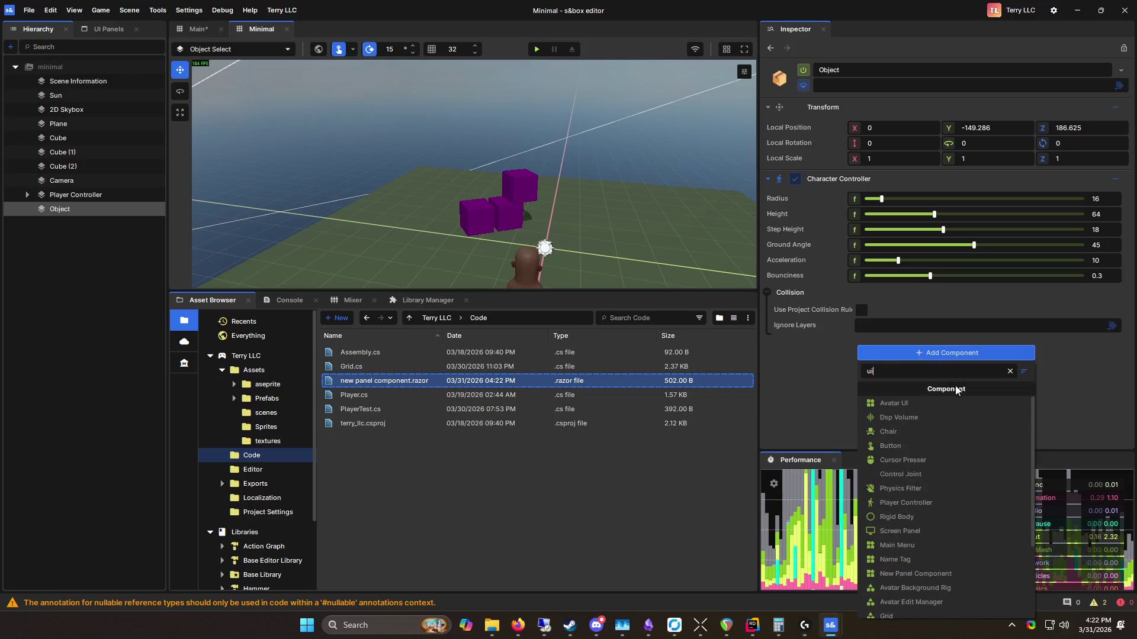
key("BackSpace")
key("BackSpace")
scroll(964, 448, "down", 3)
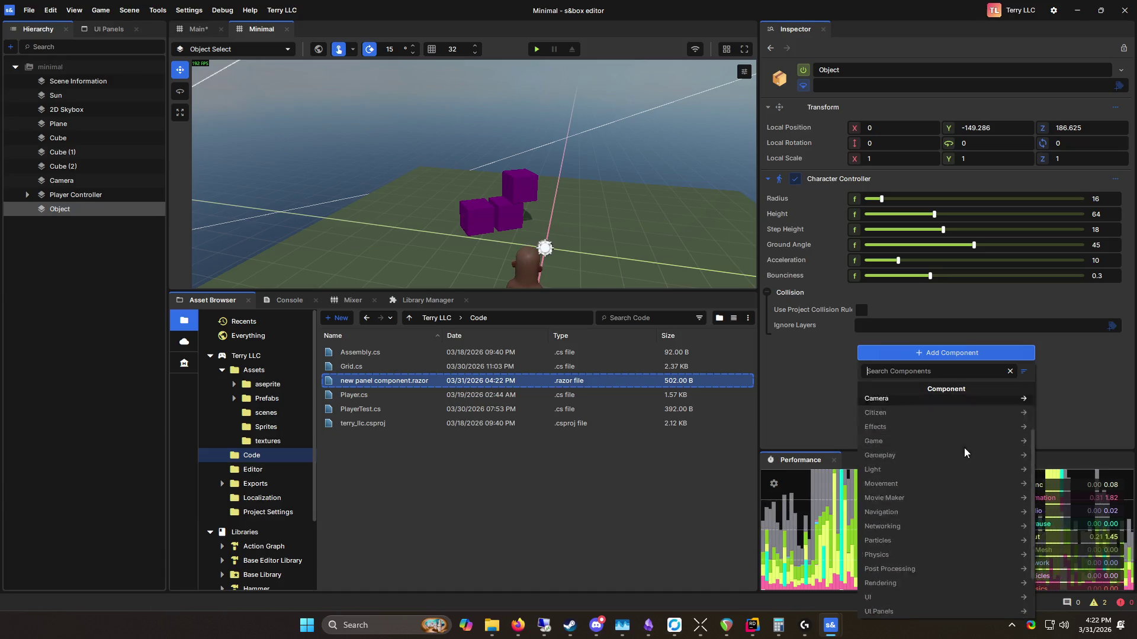
left_click(919, 540)
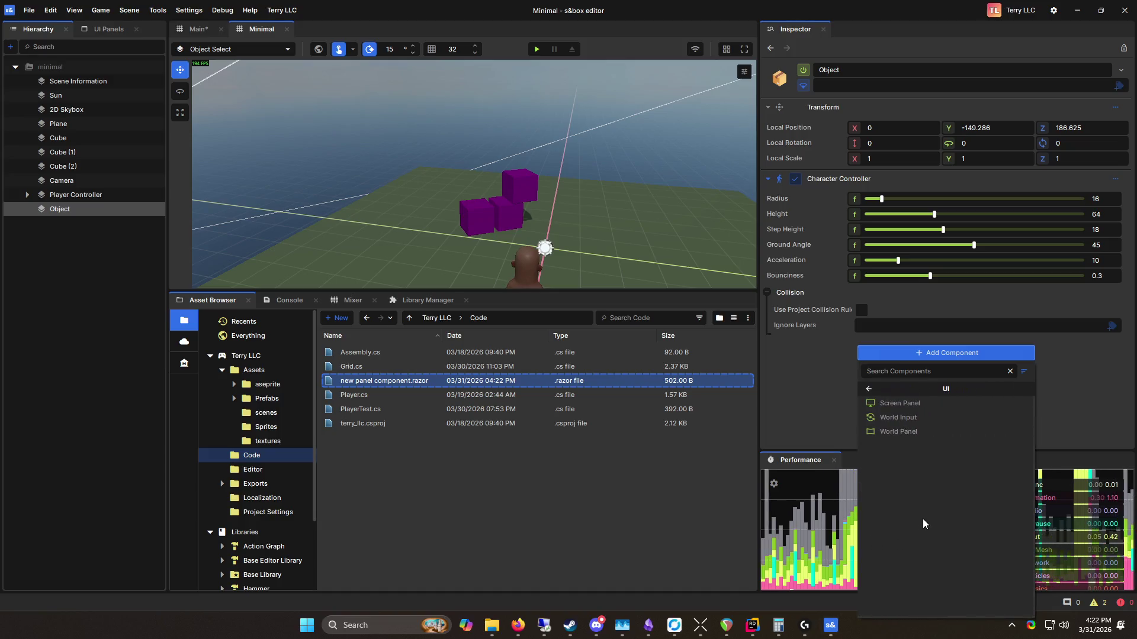
left_click(932, 405)
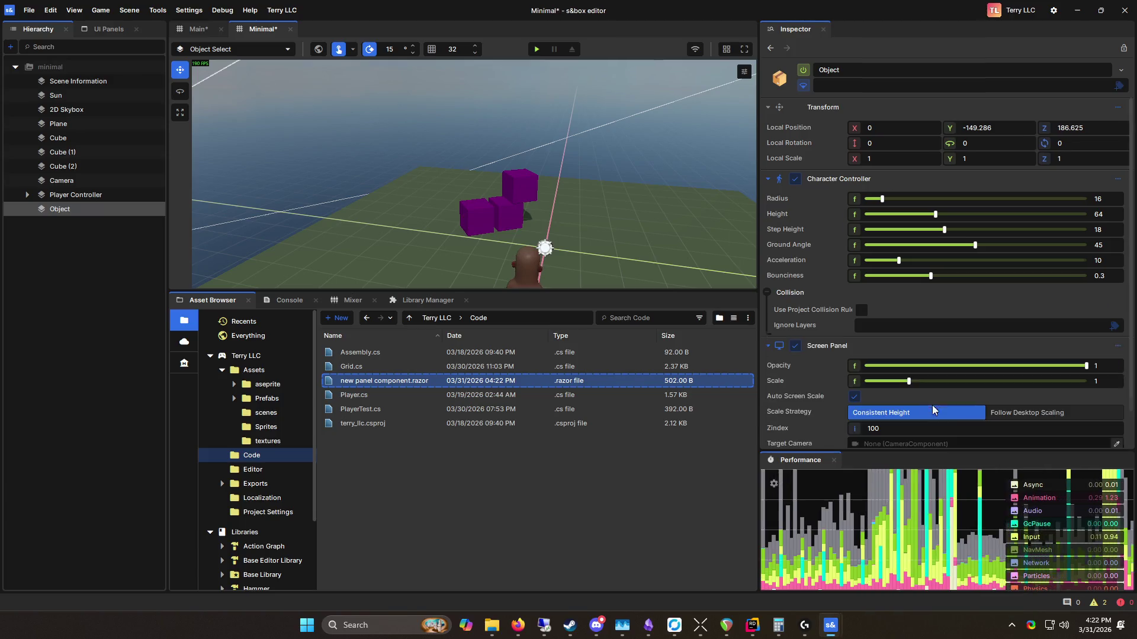
Step: Add the New Panel Component, save the scene with Ctrl+S, and play it
left_click(934, 431)
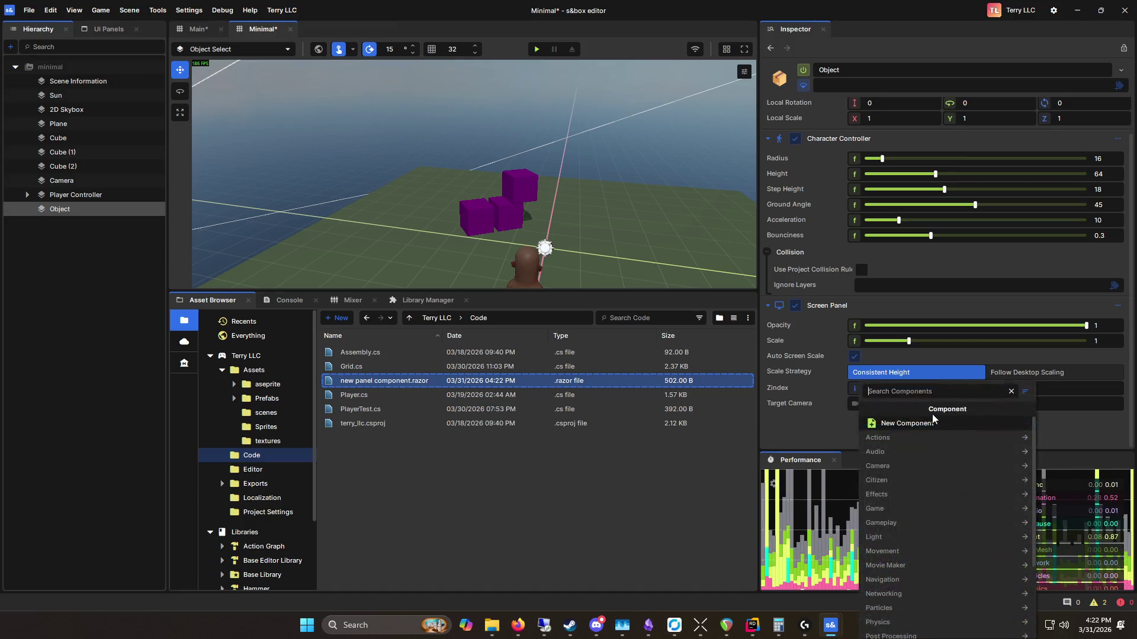
type("new")
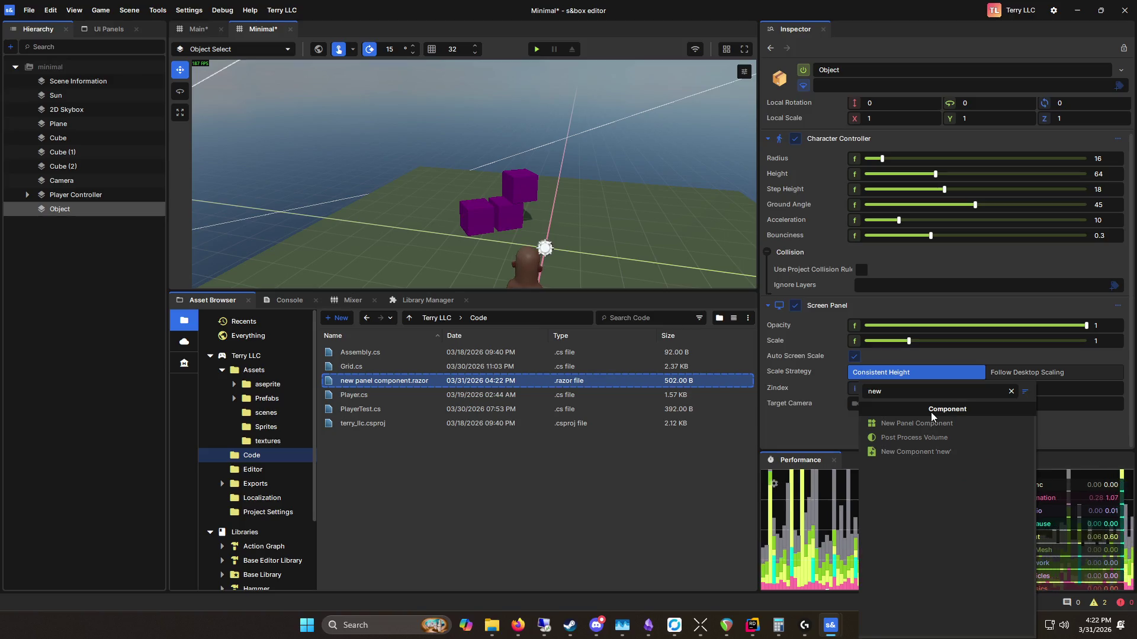
left_click(906, 424)
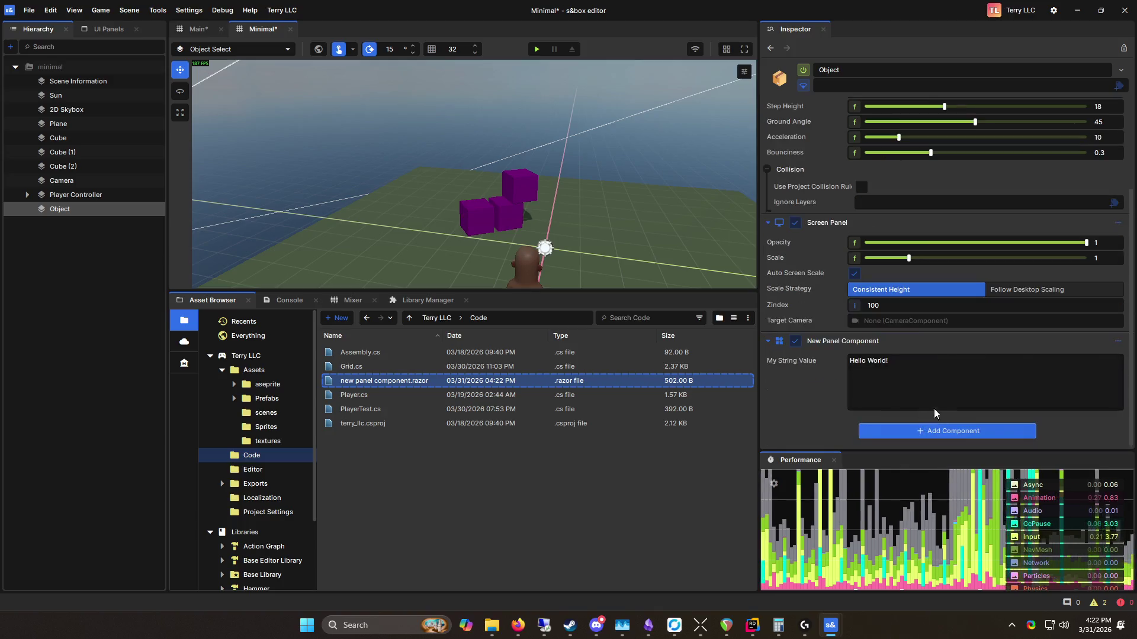
key("ctrl+s")
key("F5")
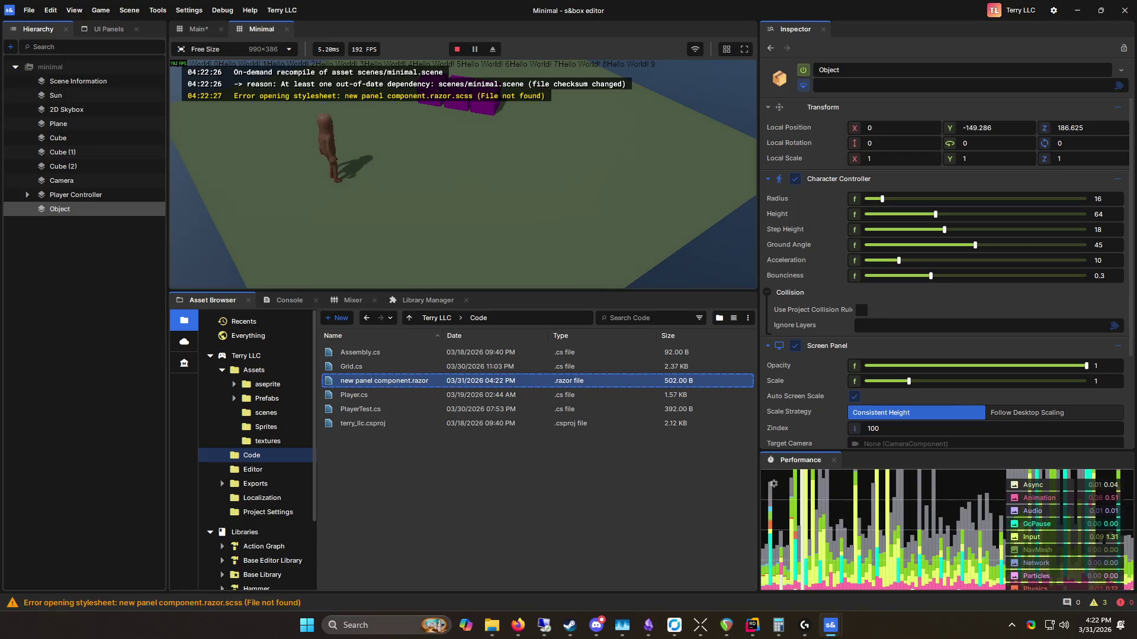
key("Escape")
double_click(384, 381)
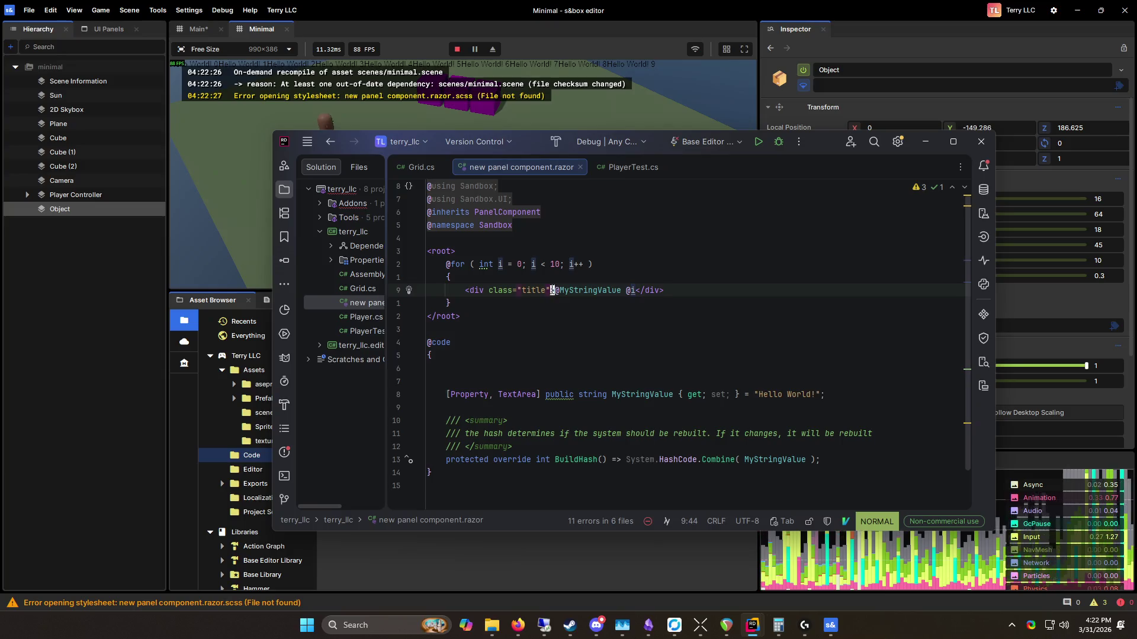
Step: Add style="color: red" after class="title" on the div and save with :w
type("ass=\"title\" style=\"colo")
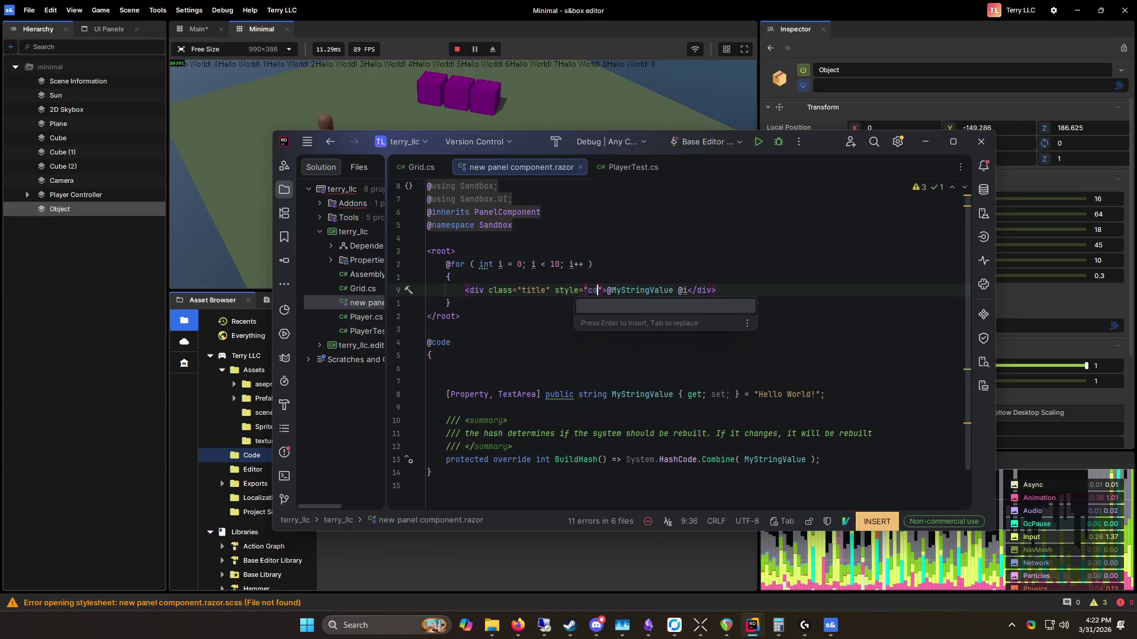
key("Return")
type("red")
key("Escape")
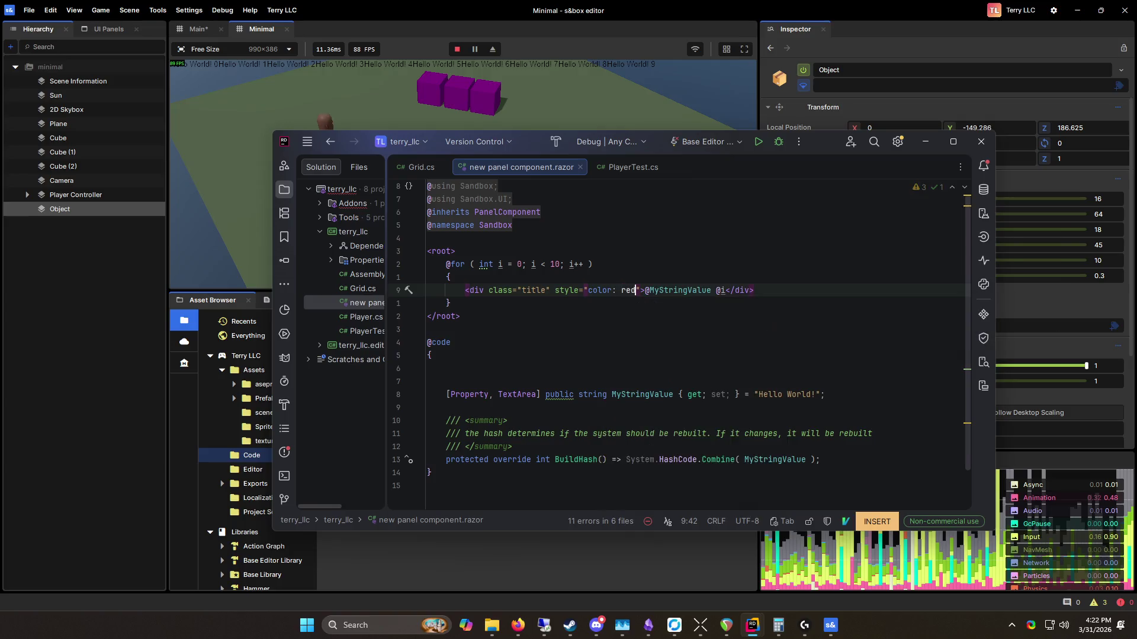
key("colon")
type("w")
key("Return")
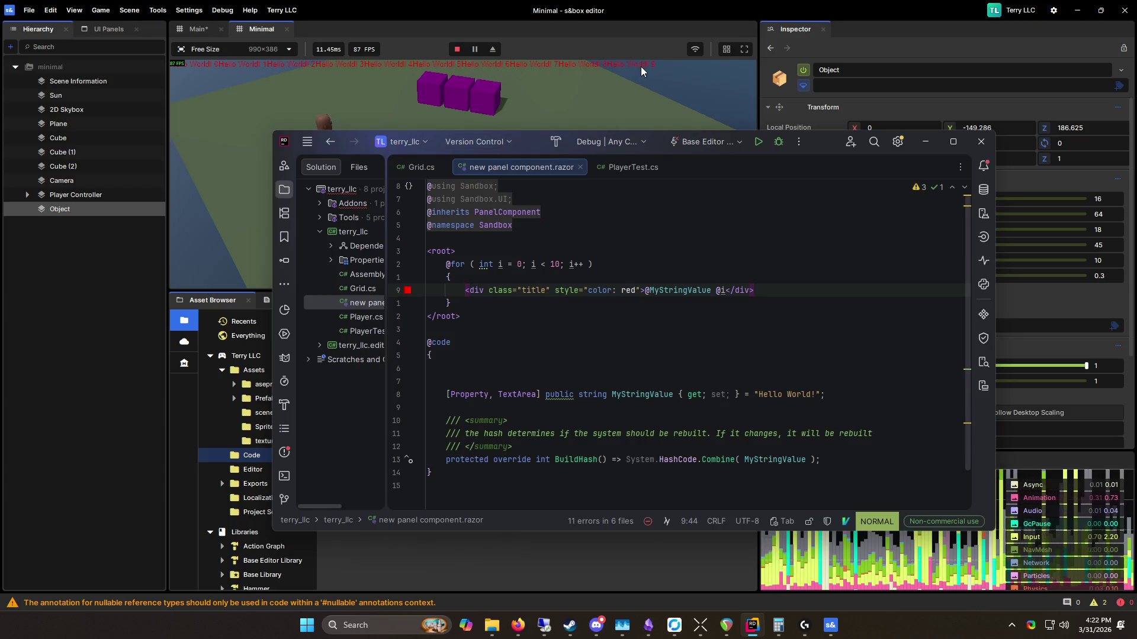
left_click_drag(530, 141, 545, 178)
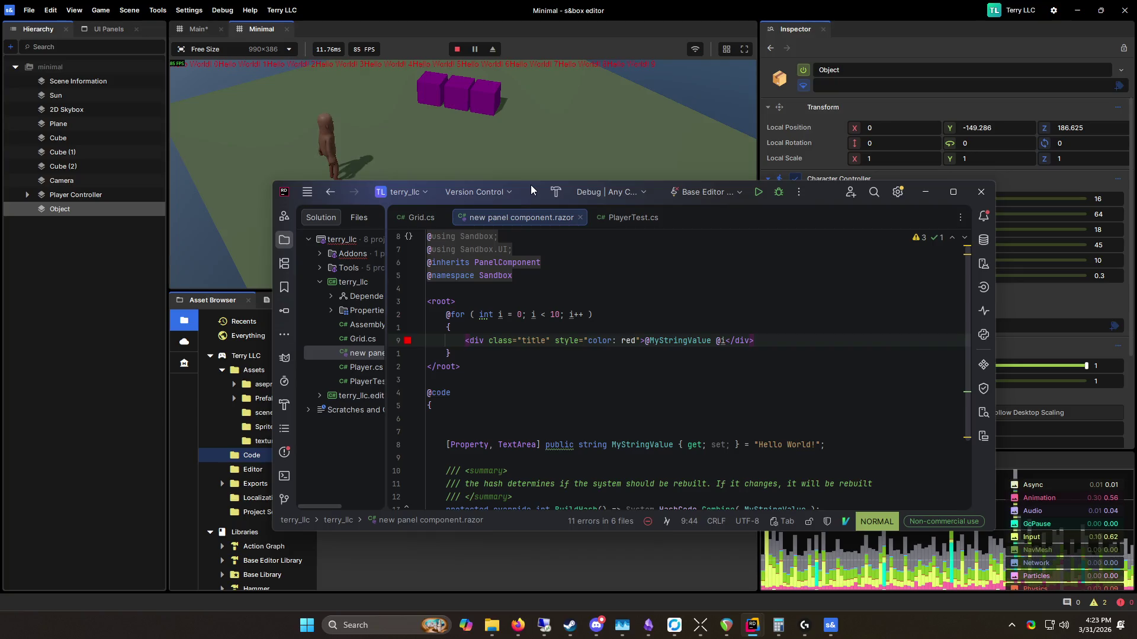
left_click(616, 318)
mouse_move(437, 311)
left_mouse_down()
mouse_move(532, 320)
mouse_move(639, 379)
left_mouse_up()
left_click(639, 364)
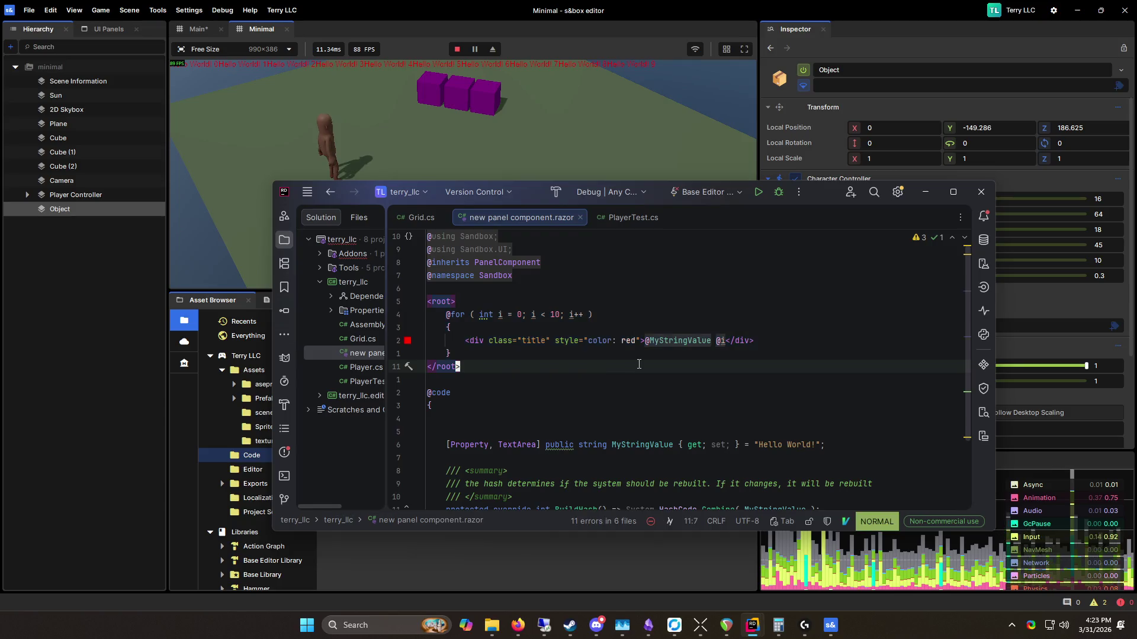
mouse_move(461, 367)
left_mouse_down()
mouse_move(375, 308)
mouse_move(379, 289)
mouse_move(387, 295)
left_mouse_up()
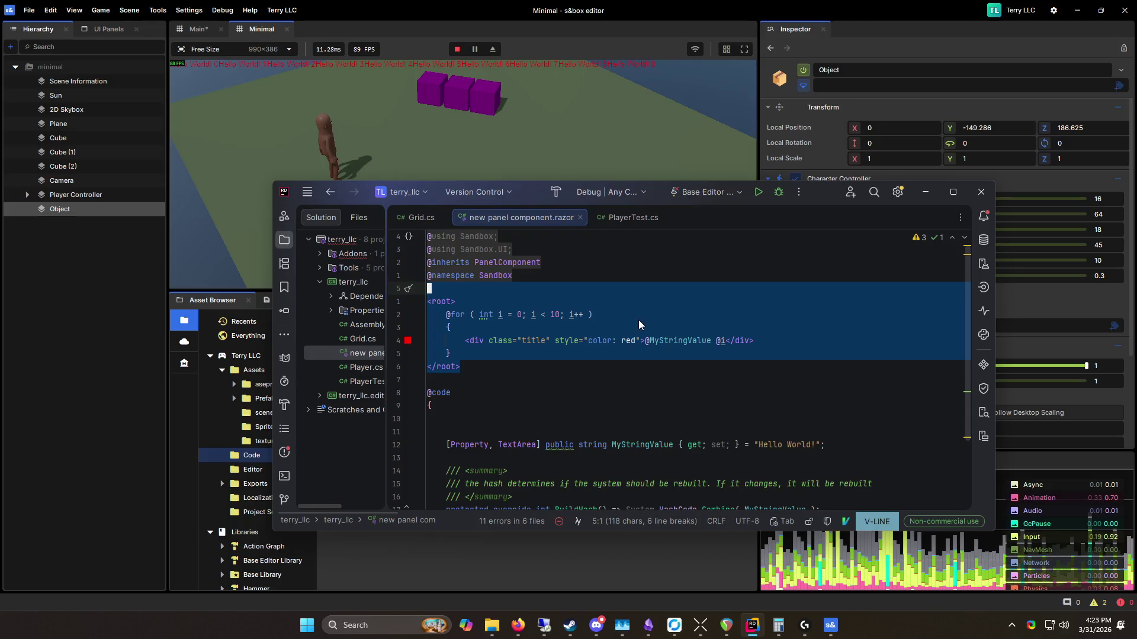
left_click_drag(414, 380, 414, 302)
mouse_move(460, 367)
left_mouse_down()
mouse_move(423, 302)
mouse_move(614, 376)
left_mouse_up()
key("Up")
left_click(614, 376)
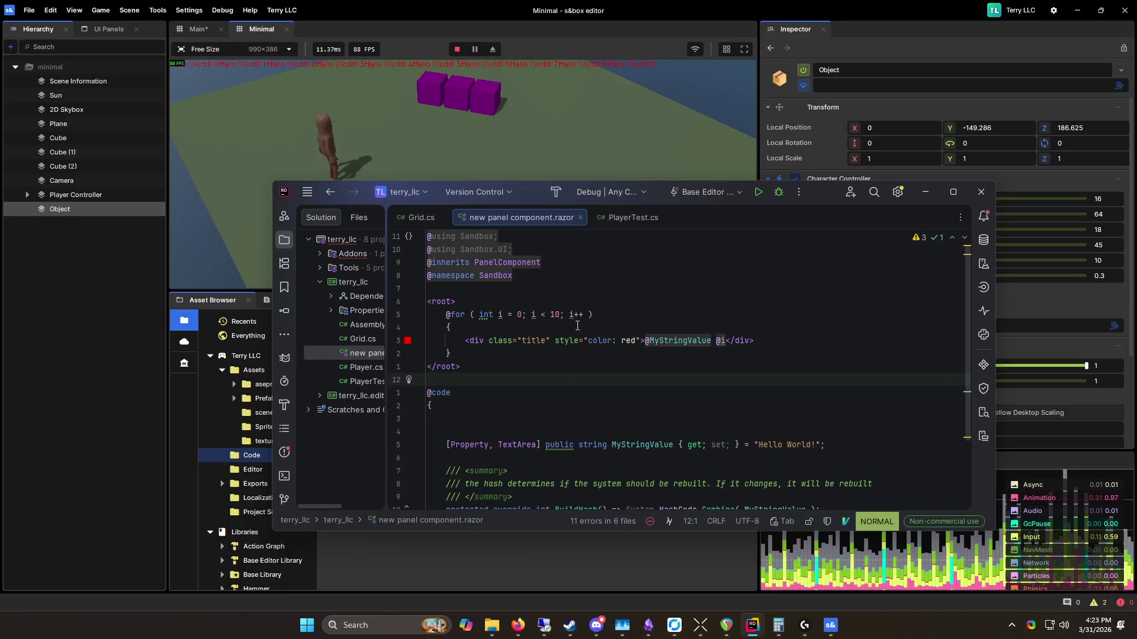
mouse_move(534, 193)
left_mouse_down()
mouse_move(574, 166)
mouse_move(568, 214)
mouse_move(563, 199)
left_mouse_up()
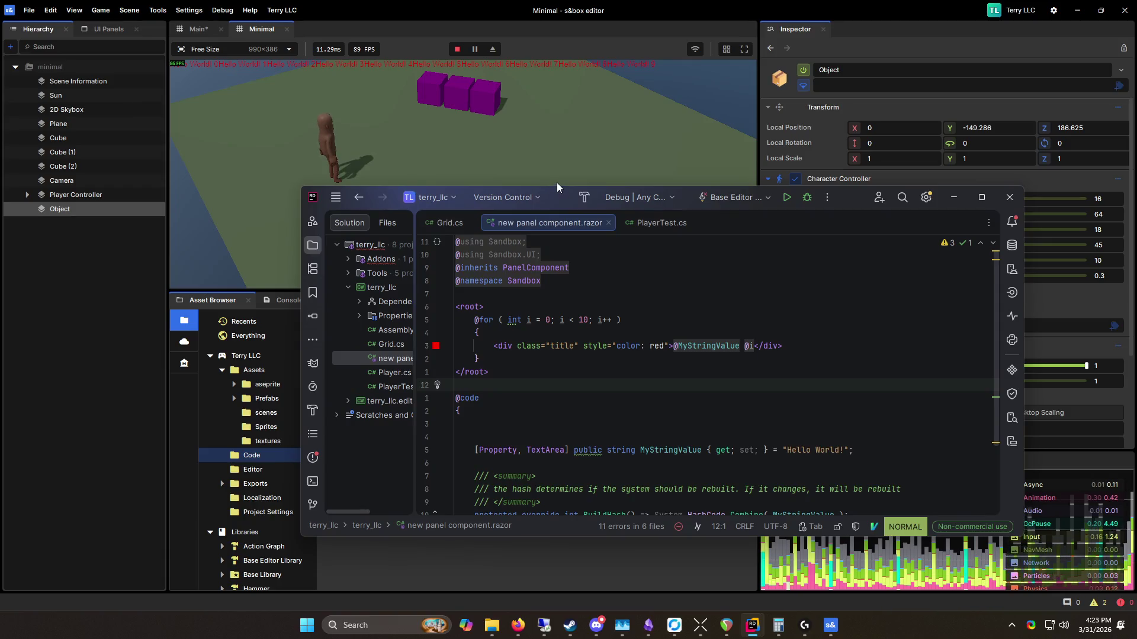
left_click_drag(411, 372, 410, 301)
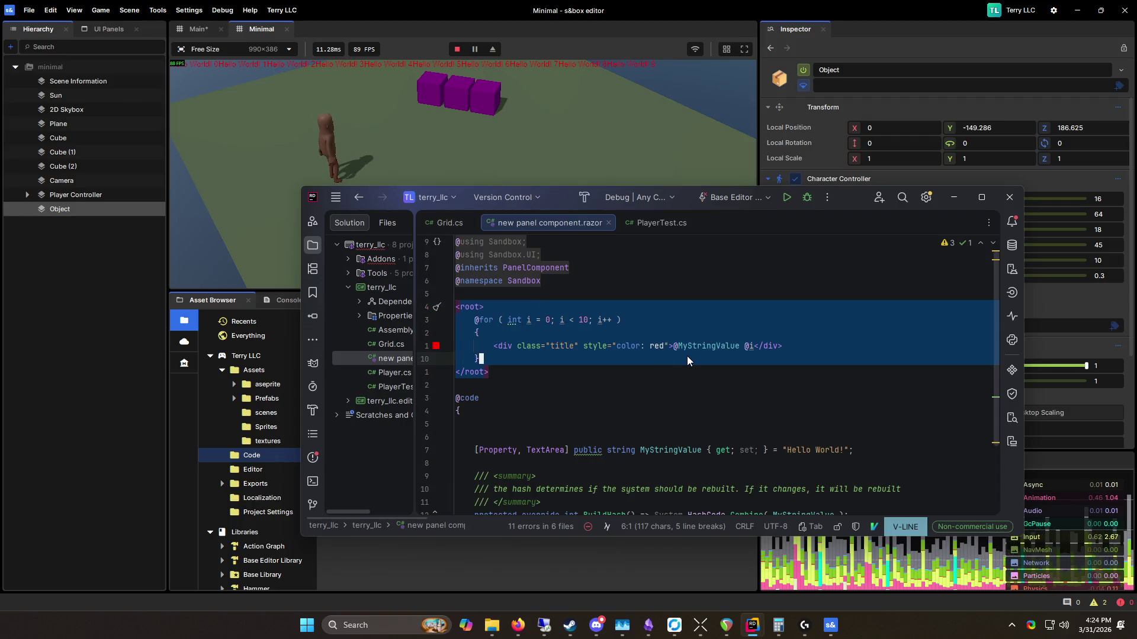
left_click_drag(467, 386, 502, 320)
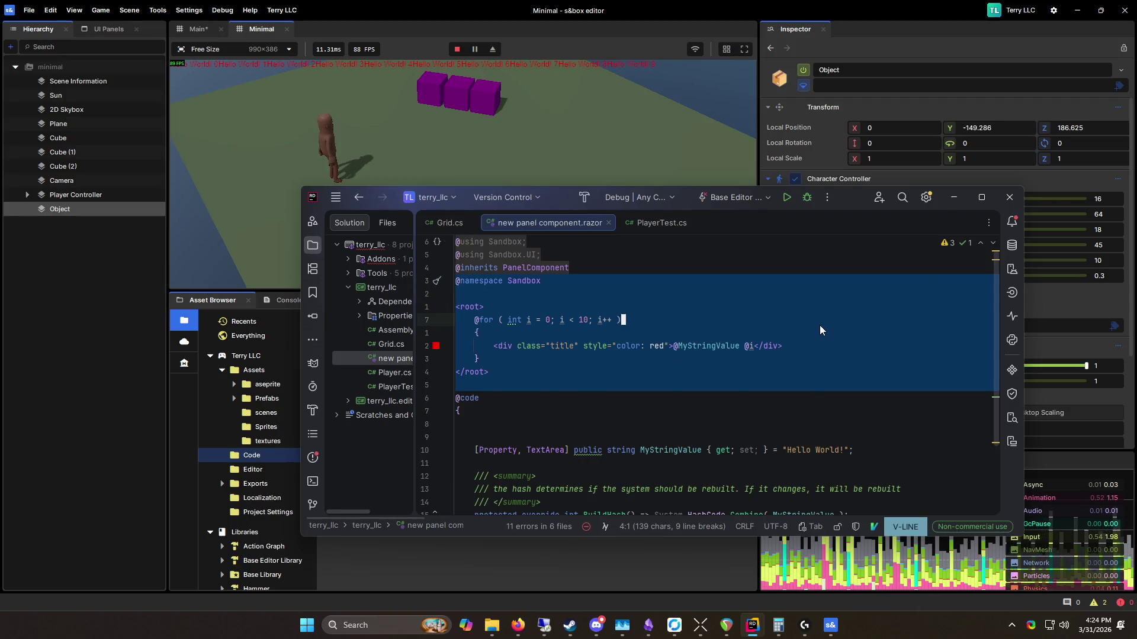
left_click(820, 325)
mouse_move(515, 369)
left_mouse_down()
mouse_move(468, 342)
mouse_move(456, 300)
left_mouse_up()
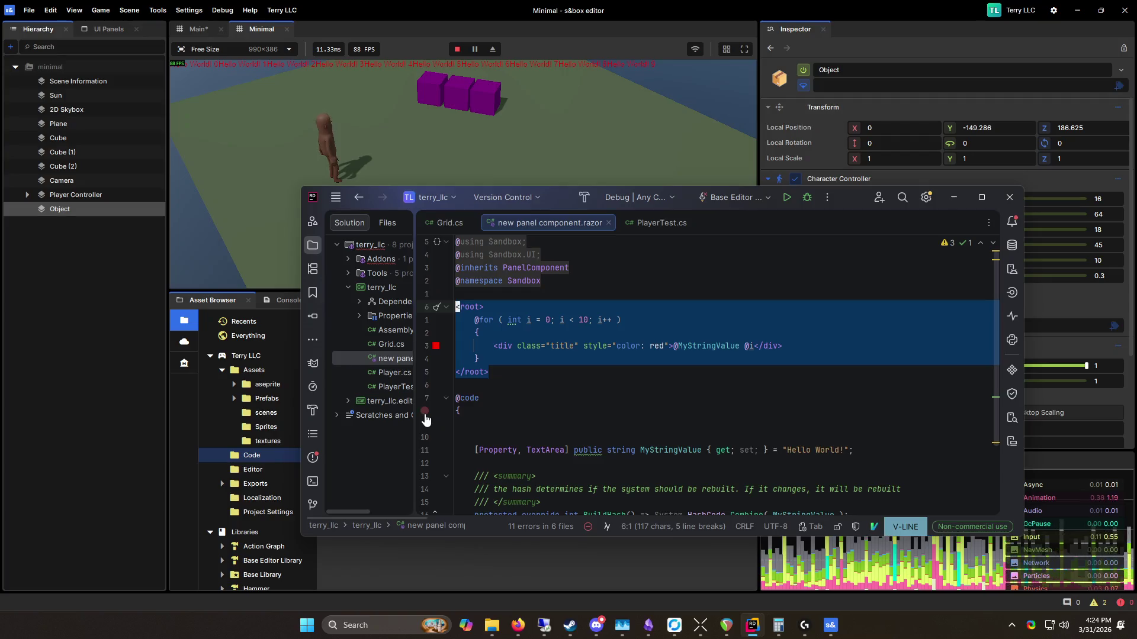
left_click(522, 363)
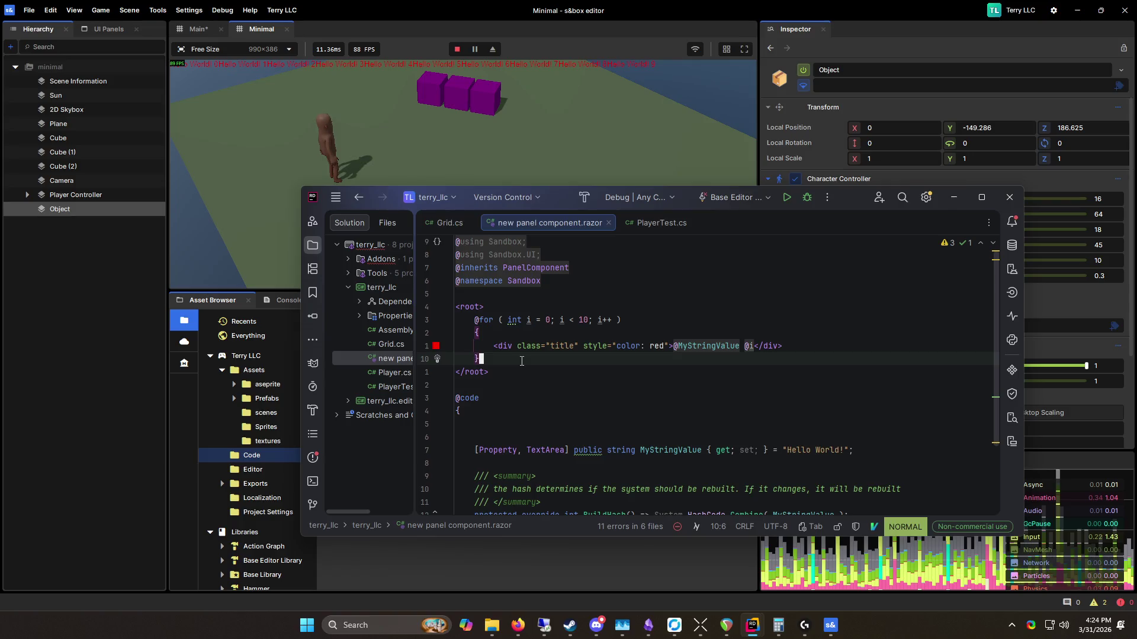
mouse_move(495, 344)
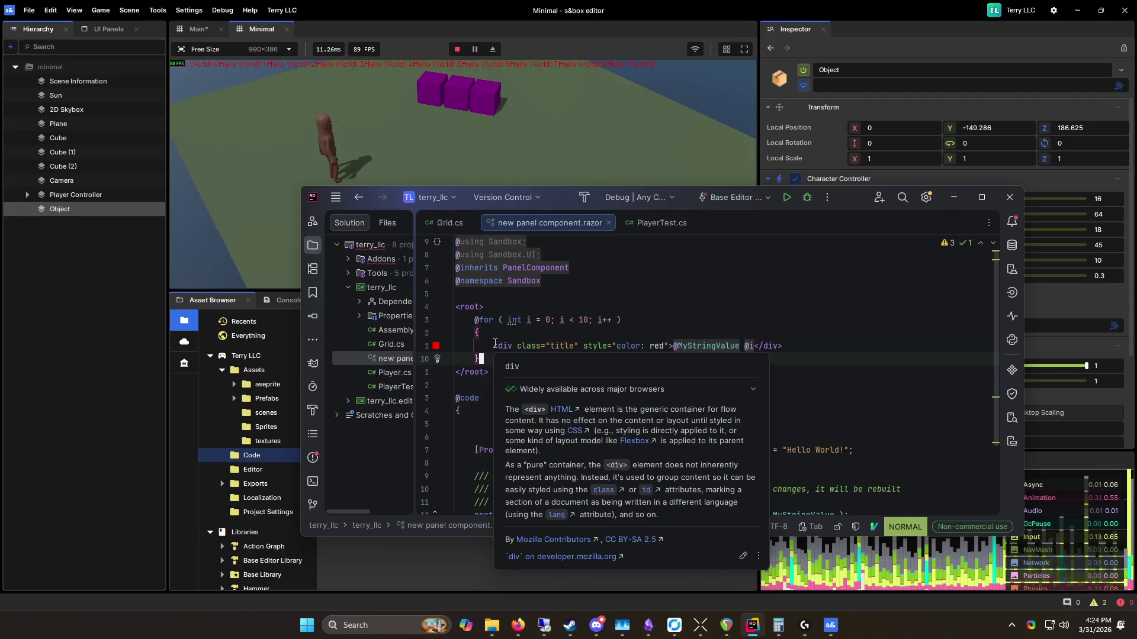
left_click_drag(481, 359, 439, 299)
left_click(545, 336)
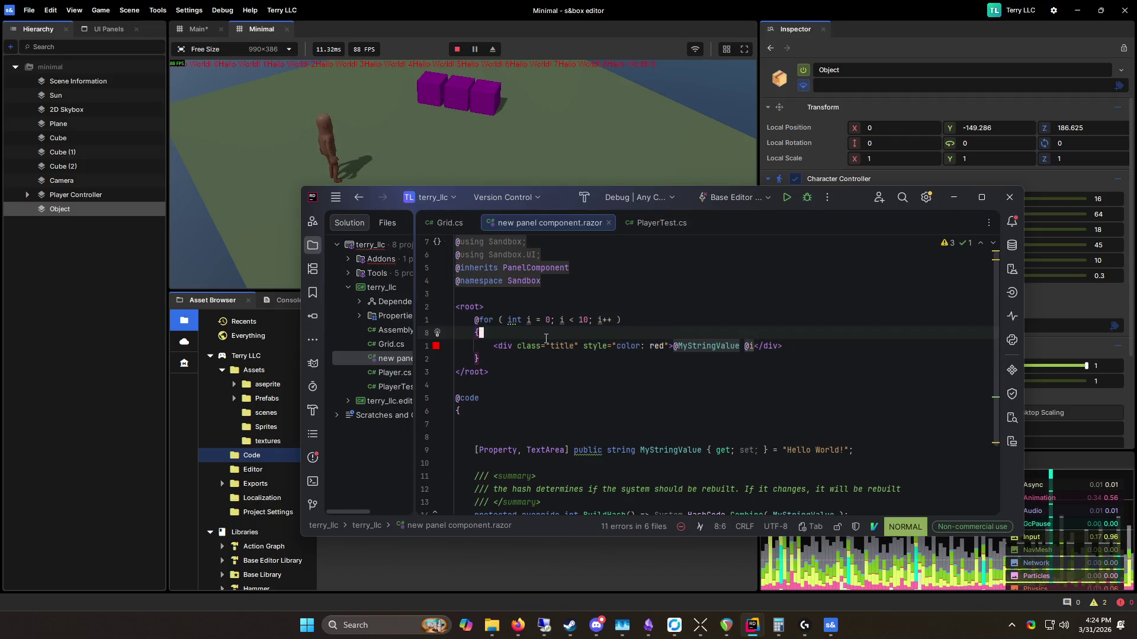
Step: Move the Rider window down and right, then reselect and deselect the <root> block
mouse_move(562, 204)
left_mouse_down()
mouse_move(559, 229)
mouse_move(590, 286)
mouse_move(589, 120)
left_mouse_up()
mouse_move(664, 288)
left_mouse_down()
mouse_move(497, 322)
mouse_move(482, 236)
left_mouse_up()
mouse_move(522, 295)
left_mouse_down()
mouse_move(491, 238)
mouse_move(563, 295)
left_mouse_up()
left_click(495, 229)
left_click(564, 296)
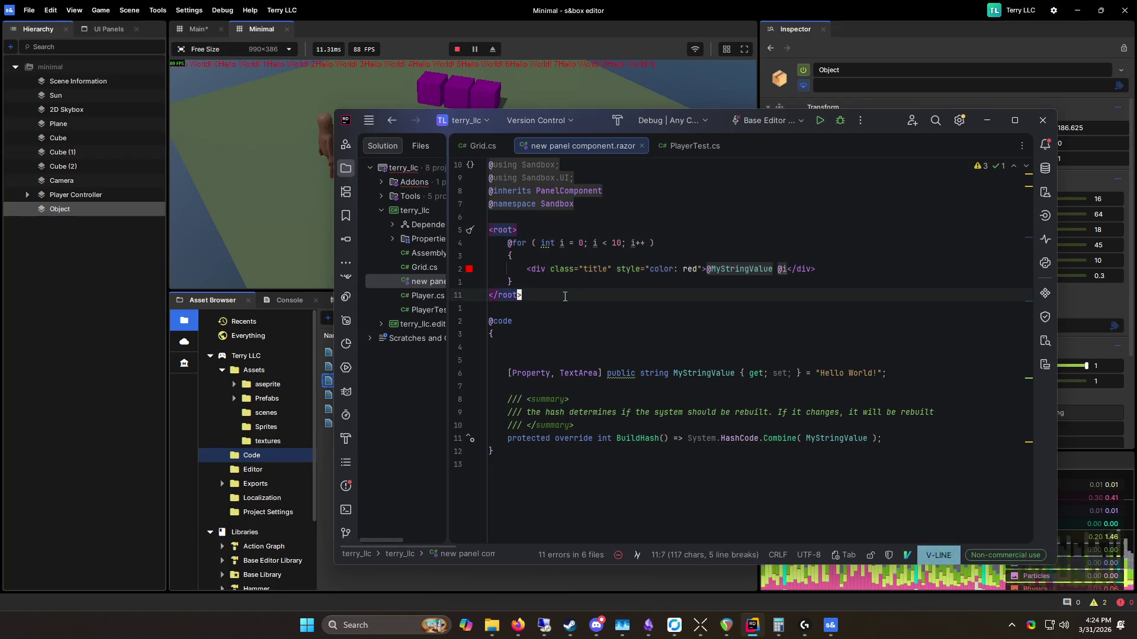
Step: Drag the Solution splitter right to show full file names and nudge the window left
left_click_drag(448, 248, 529, 253)
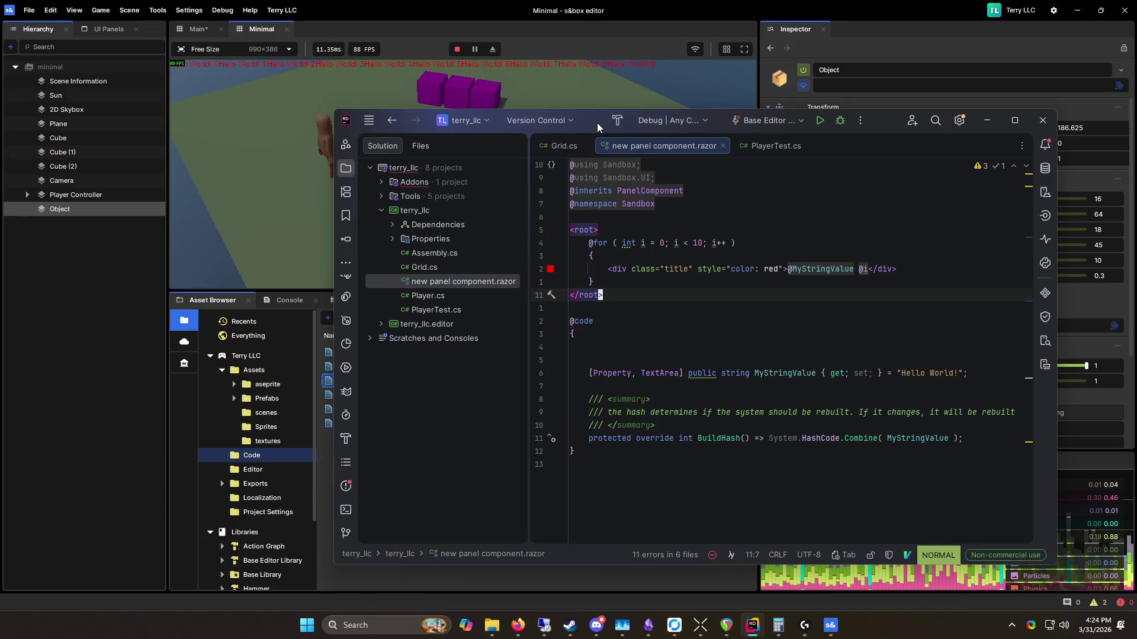
left_click_drag(597, 122, 549, 127)
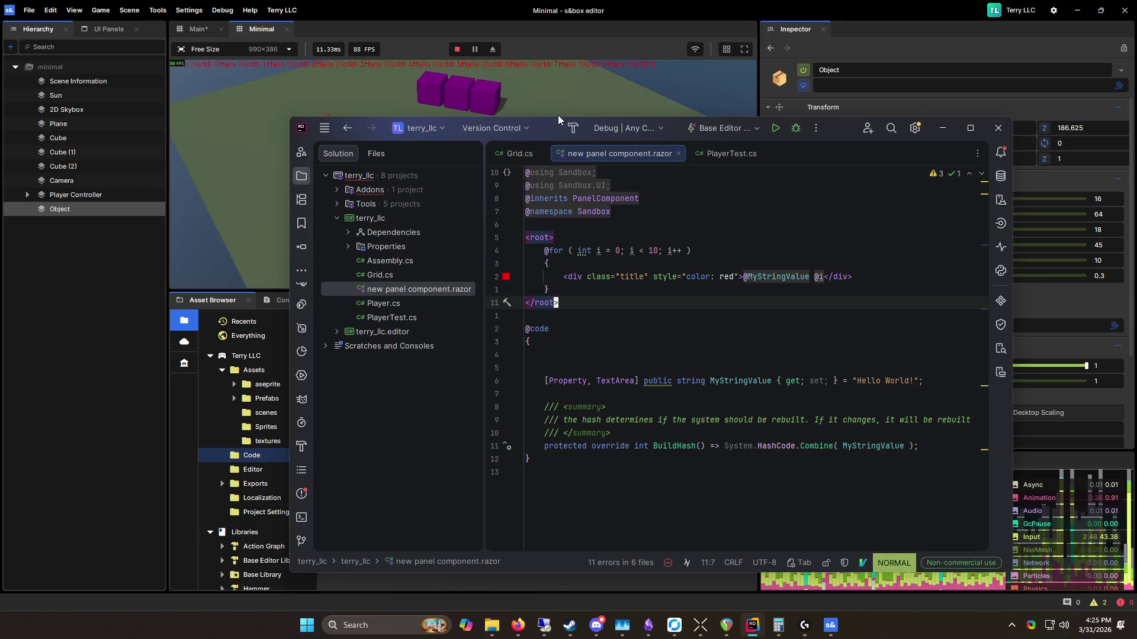
left_click(518, 625)
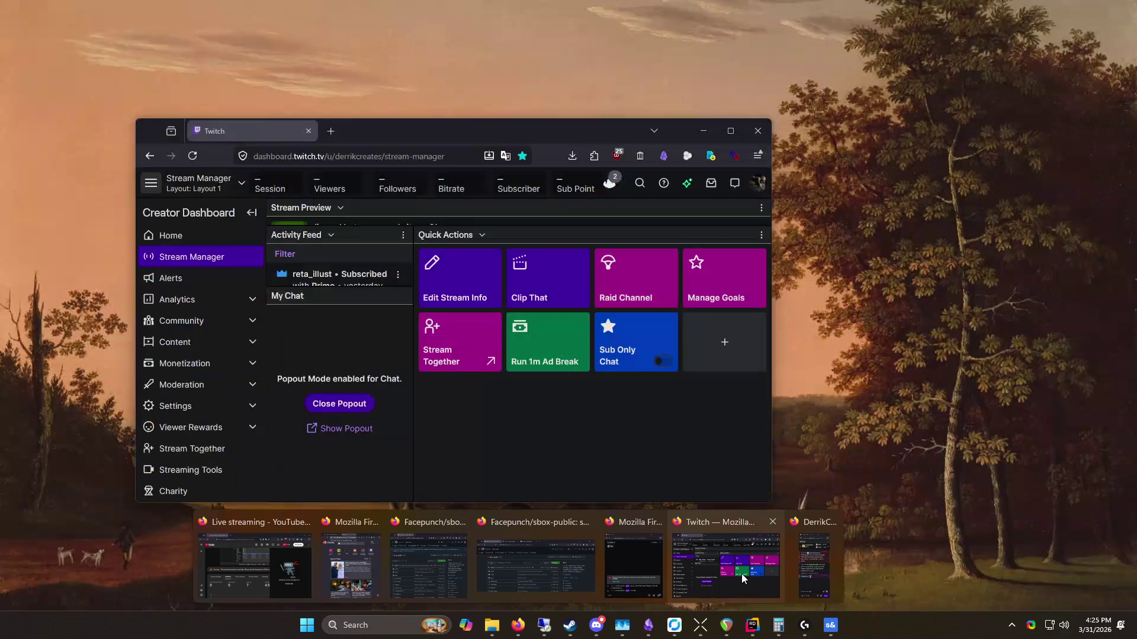
Step: In the Twitch Firefox window, load the about s&box page in a new tab
left_click(741, 573)
key("ctrl+t")
type("steamdb.info/")
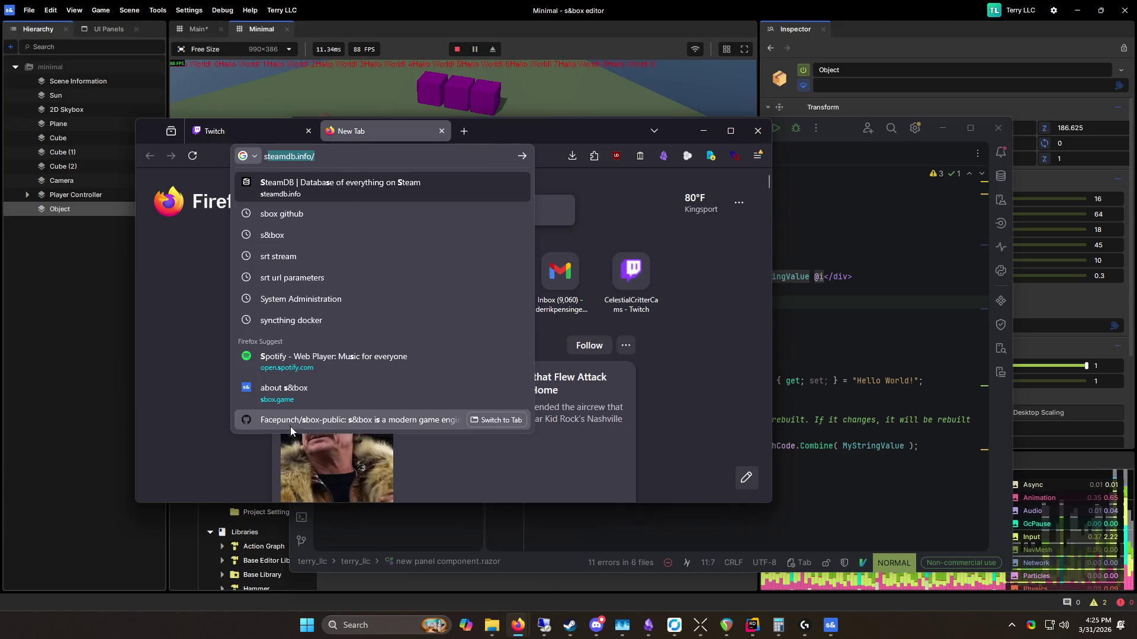
left_click(284, 391)
Step: Move the Firefox window up and open the developer tools with F12
mouse_move(534, 134)
left_mouse_down()
mouse_move(710, 97)
mouse_move(628, 3)
left_mouse_up()
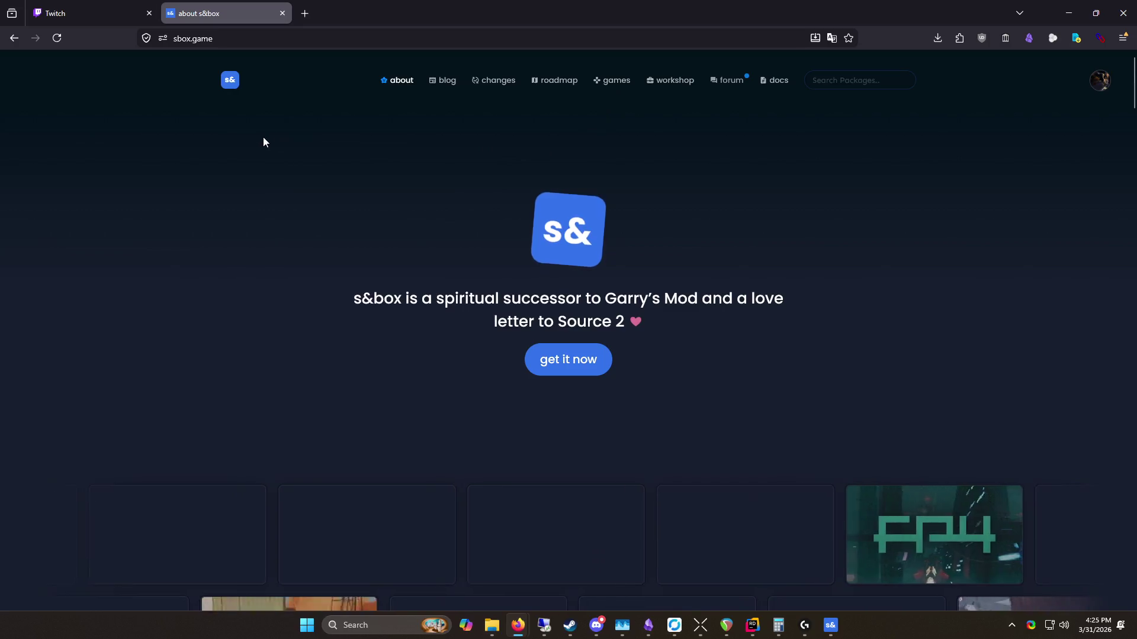
right_click(264, 142)
key("Escape")
key("F12")
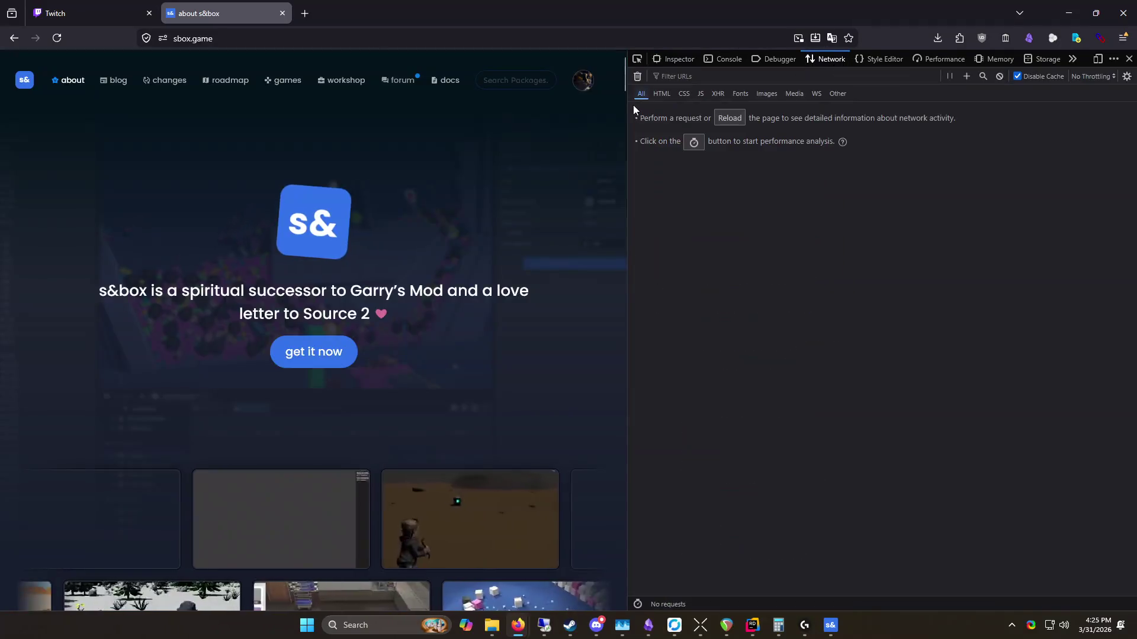
Step: Record the page's network requests, filter to WS, and show the websocket request's Headers
left_click(727, 120)
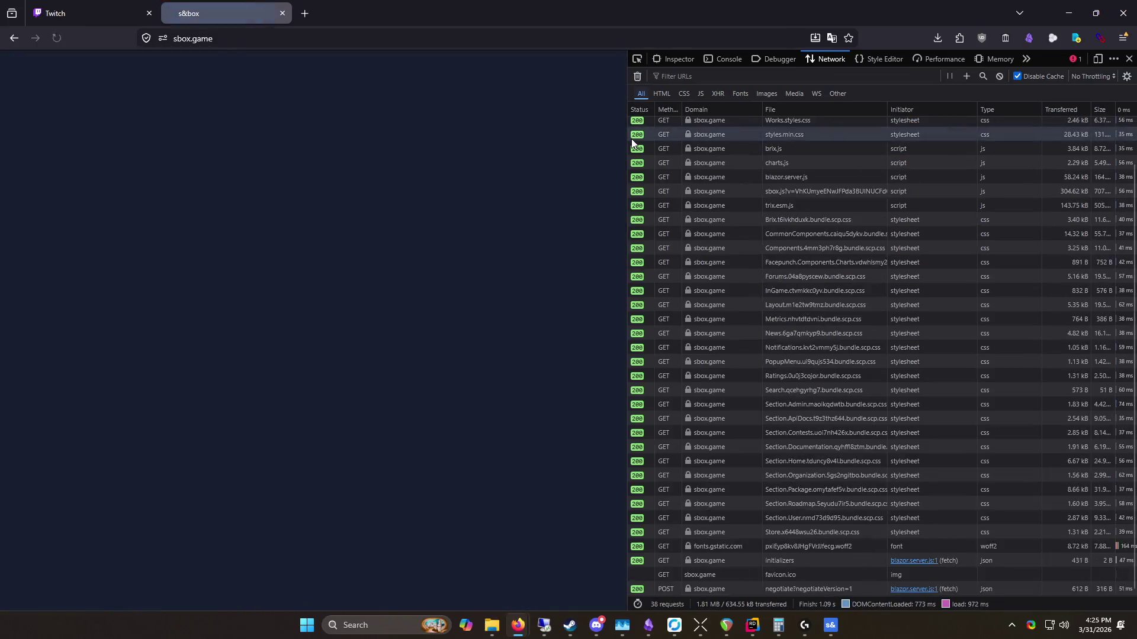
left_click_drag(626, 138, 510, 139)
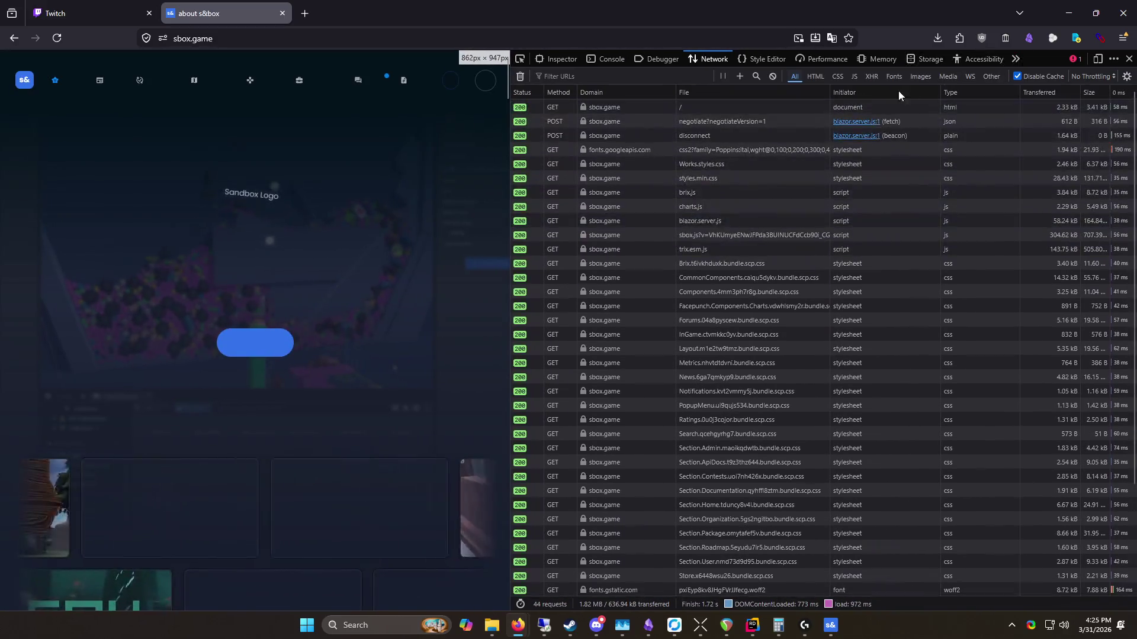
left_click(971, 76)
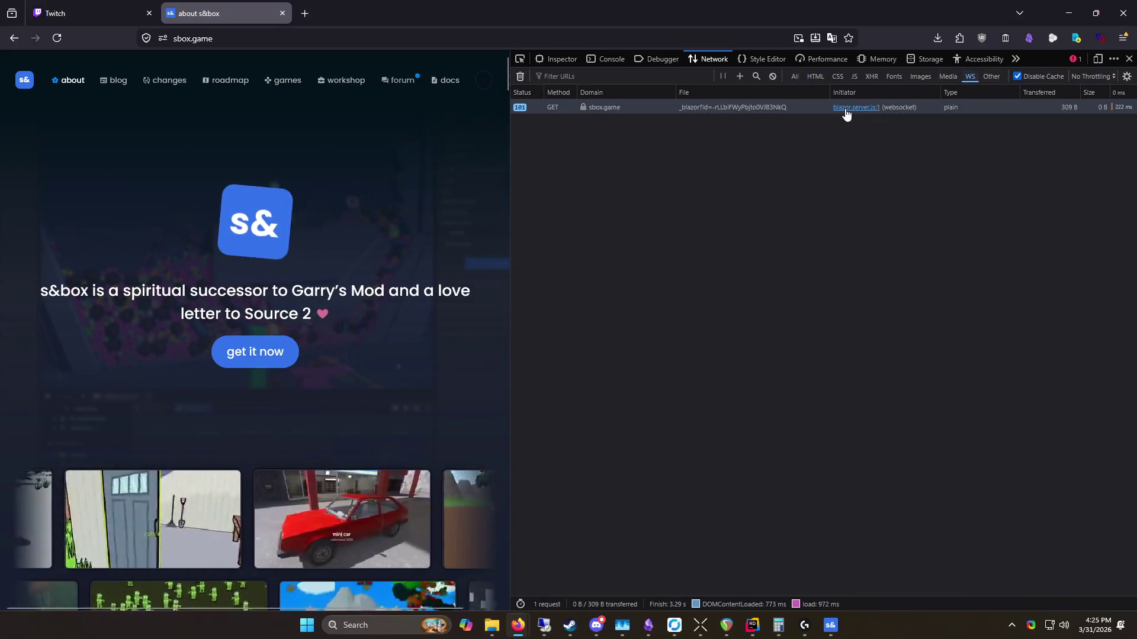
left_click(944, 108)
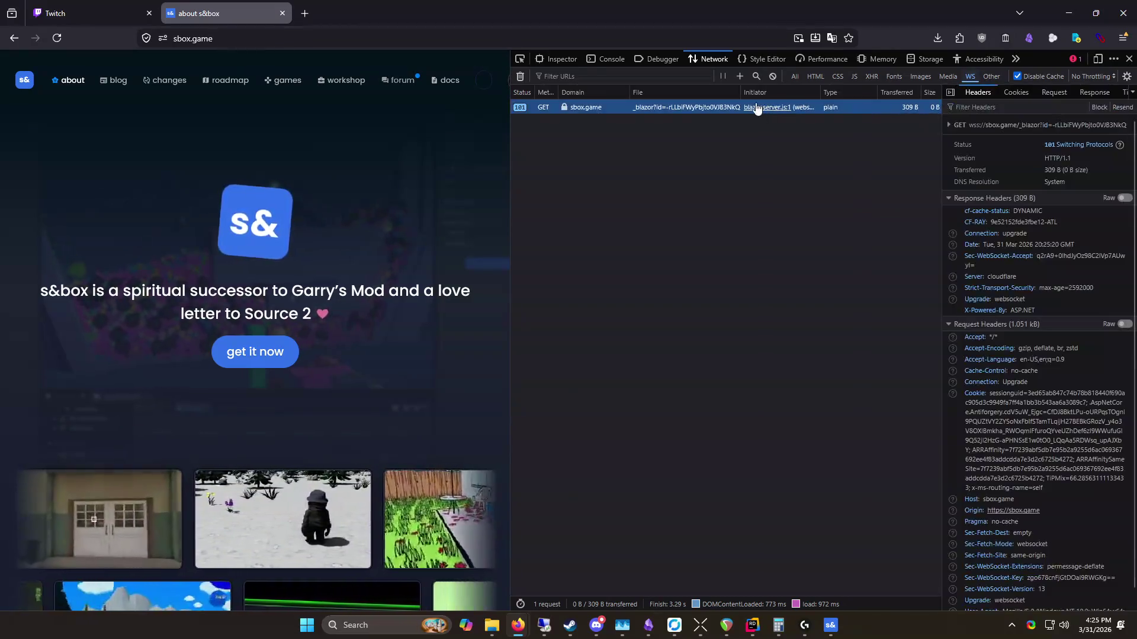
Step: Resize the developer tools and headers panes, and re-maximize the Firefox window
left_click_drag(509, 130, 373, 129)
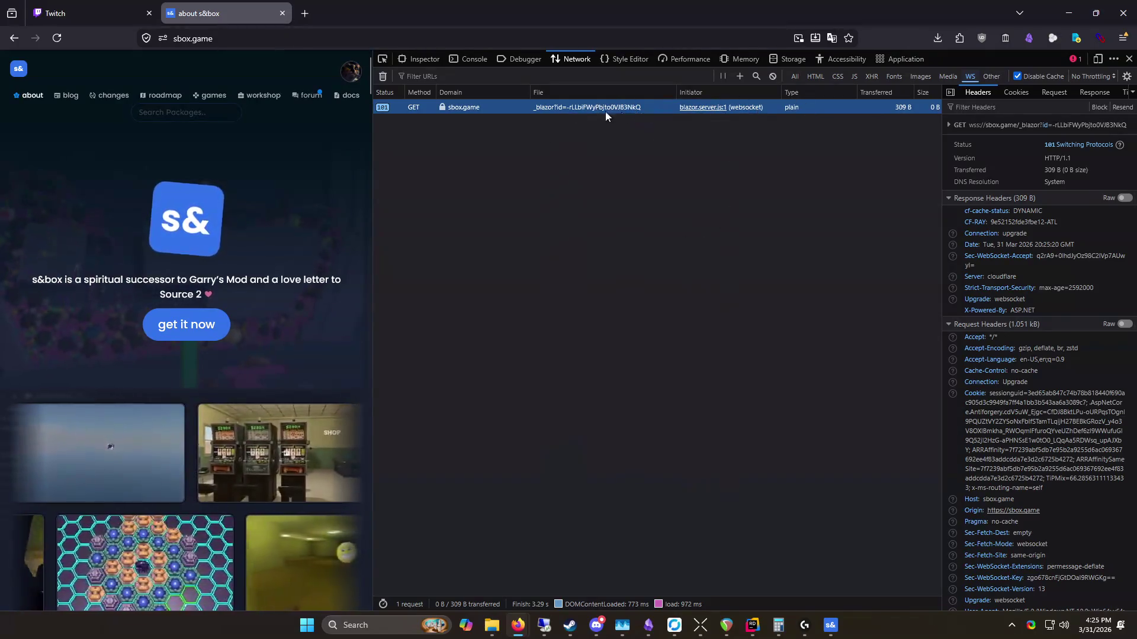
left_click_drag(942, 218, 747, 206)
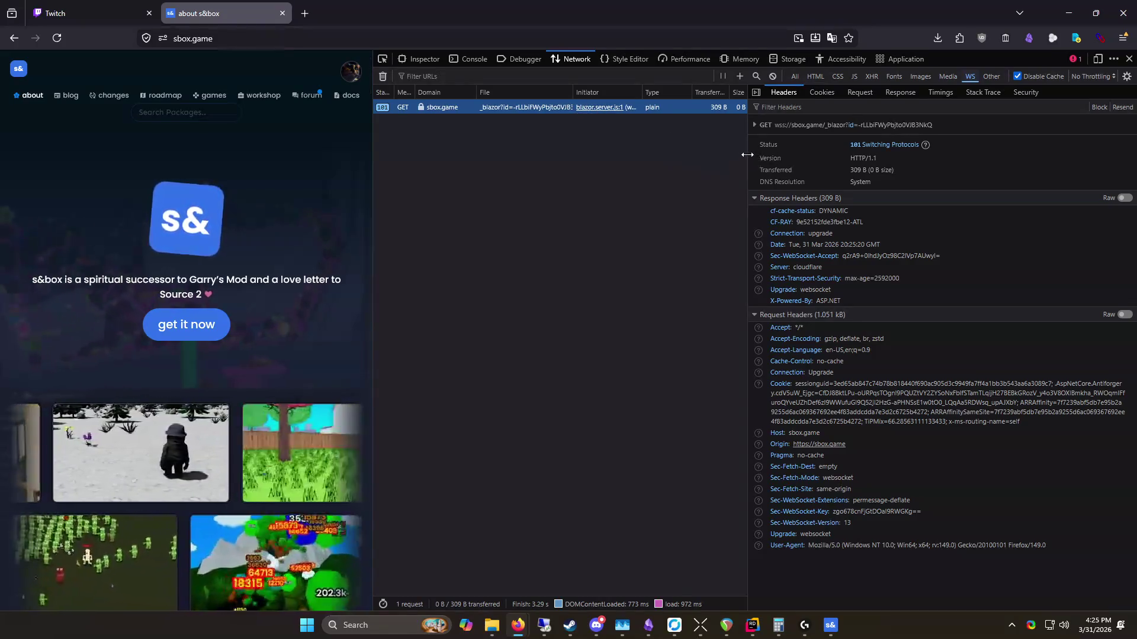
scroll(371, 131, "down", 5)
mouse_move(371, 128)
left_mouse_down()
mouse_move(364, 76)
mouse_move(614, 134)
mouse_move(829, 150)
left_mouse_up()
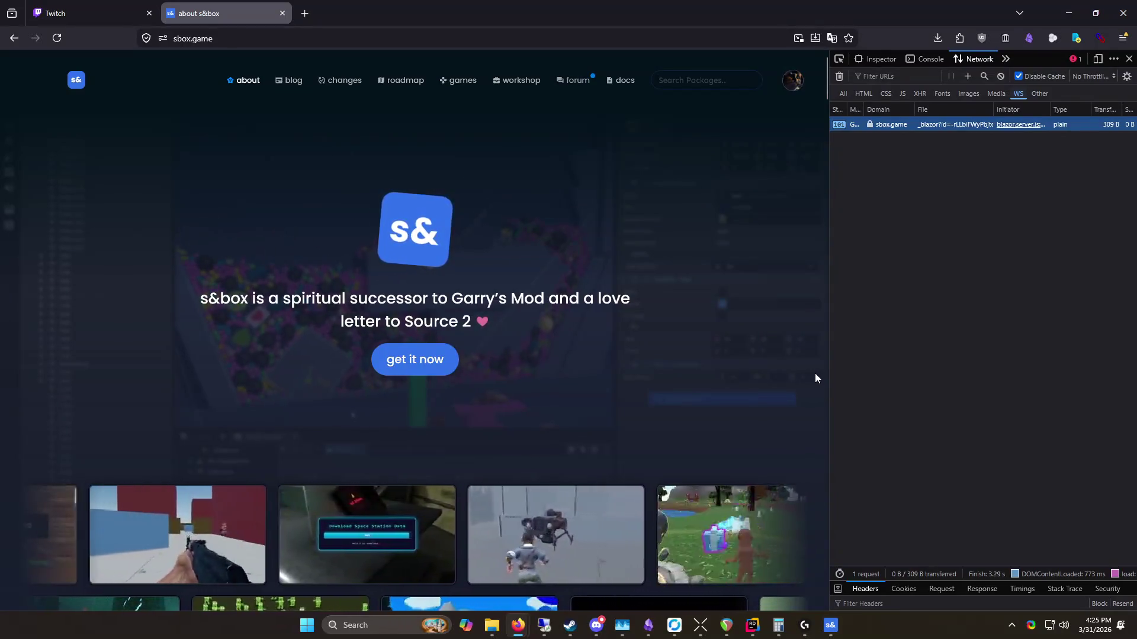
scroll(762, 296, "down", 10)
key("super+Down")
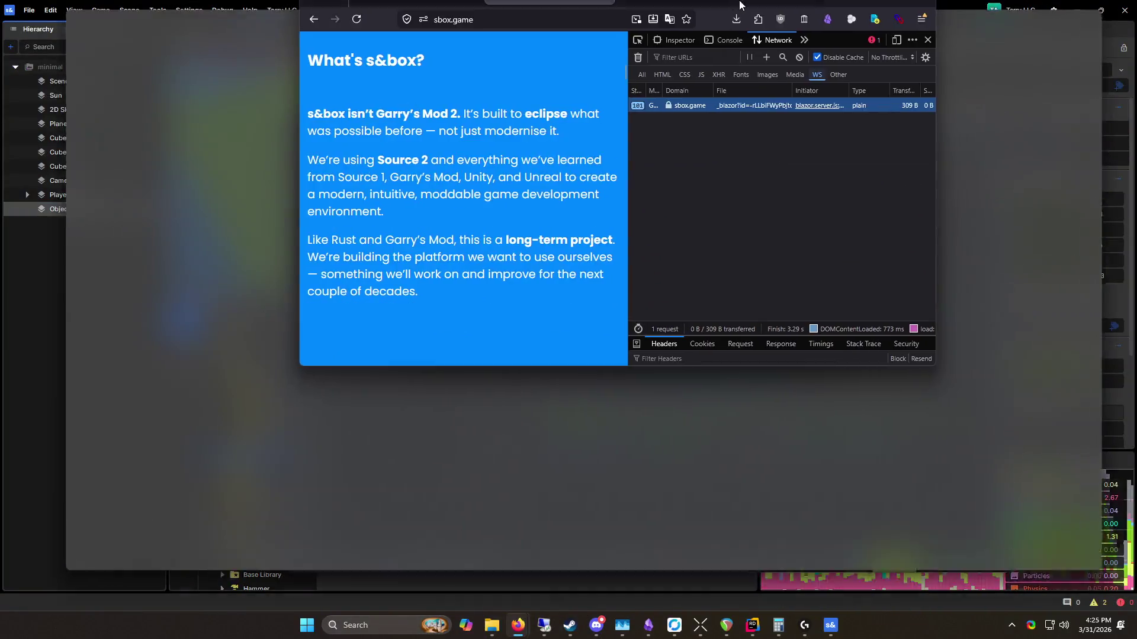
key("super+Up")
scroll(561, 314, "up", 5)
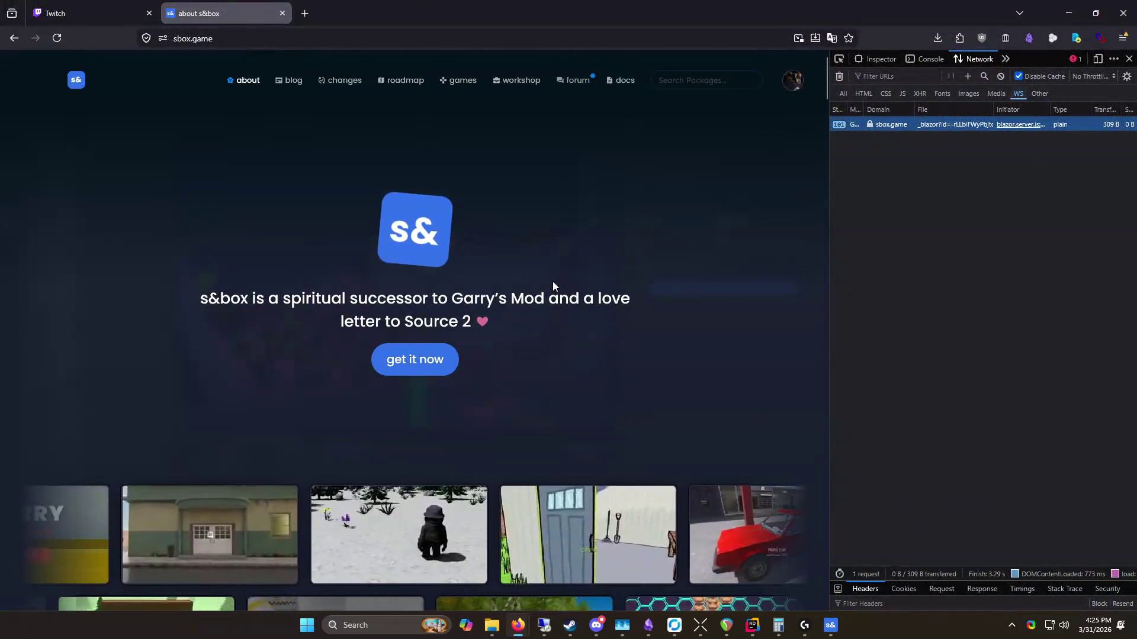
scroll(648, 290, "down", 5)
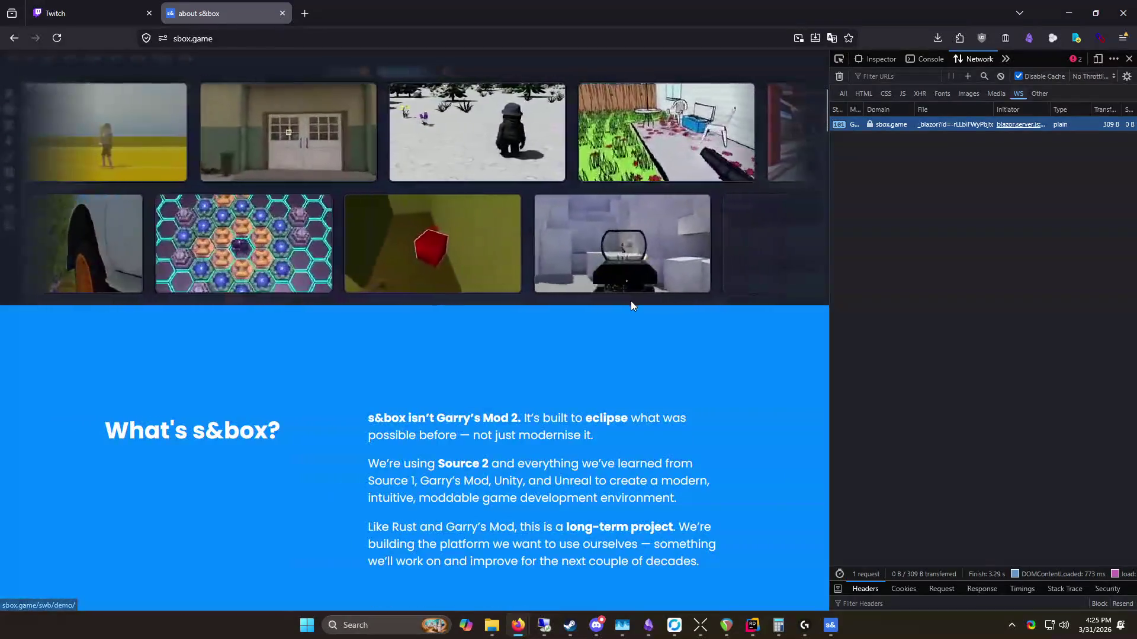
scroll(624, 296, "up", 4)
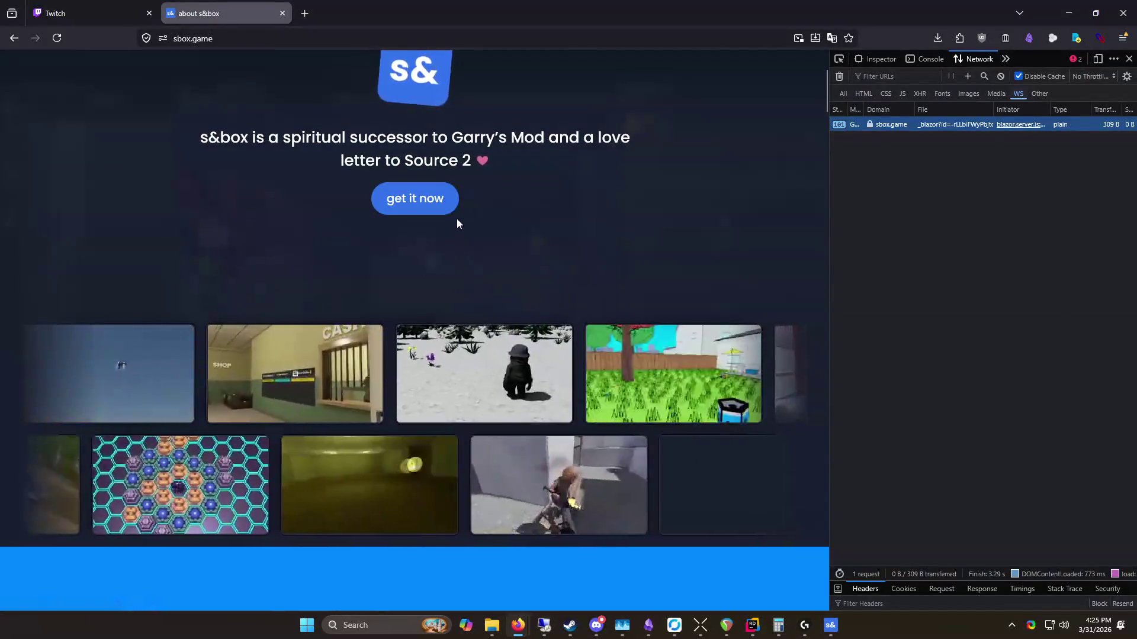
Step: Inspect the about page's hero section markup in a wider developer tools pane
right_click(493, 121)
left_click(529, 276)
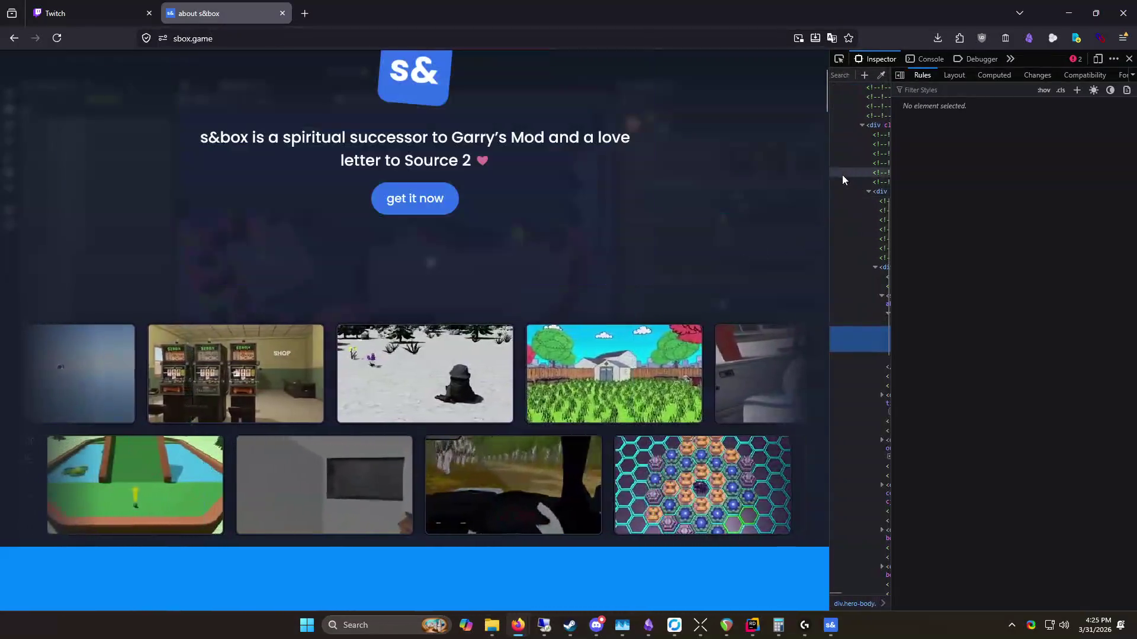
left_click_drag(829, 177, 499, 163)
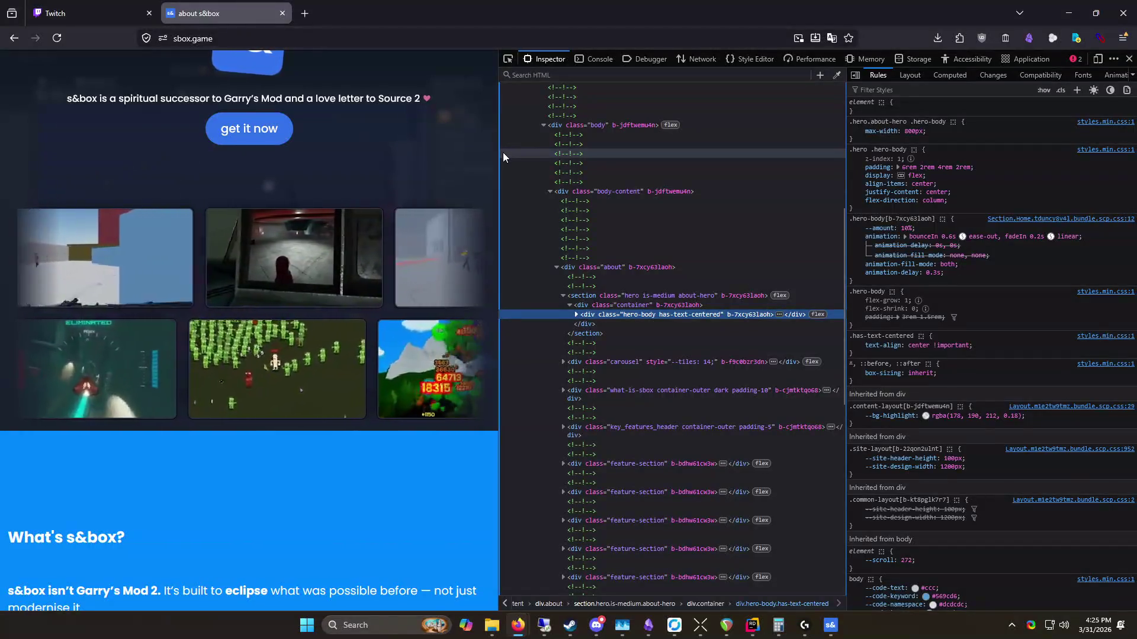
left_click_drag(499, 148, 427, 145)
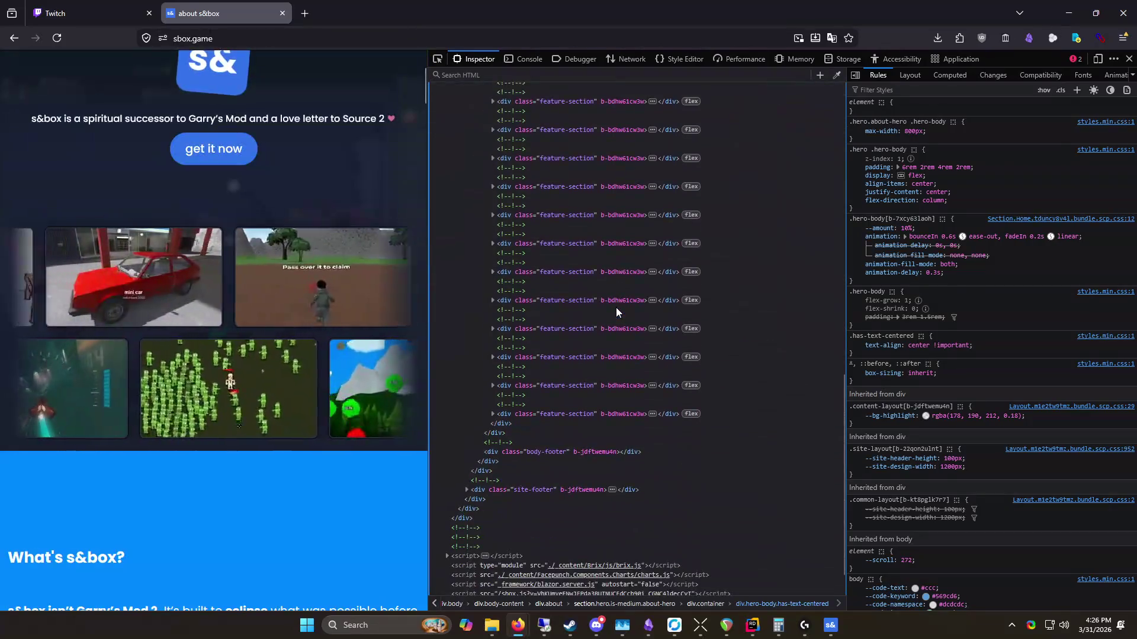
Step: Close the sbox.game about tab and move the Rider window over the s&box editor
scroll(628, 295, "up", 3)
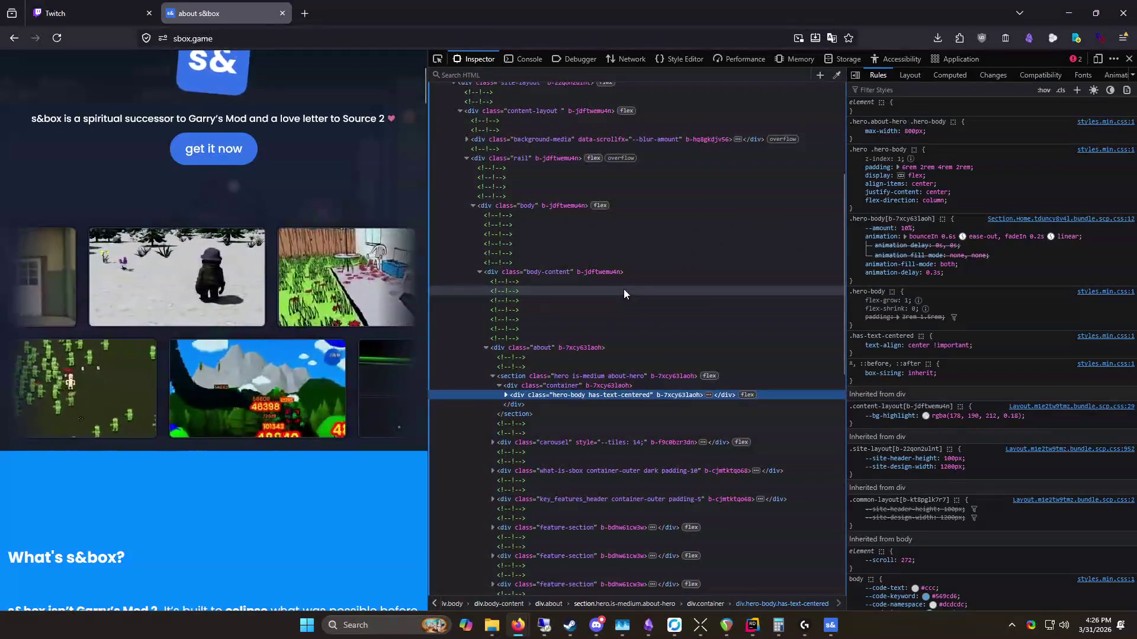
scroll(624, 289, "up", 7)
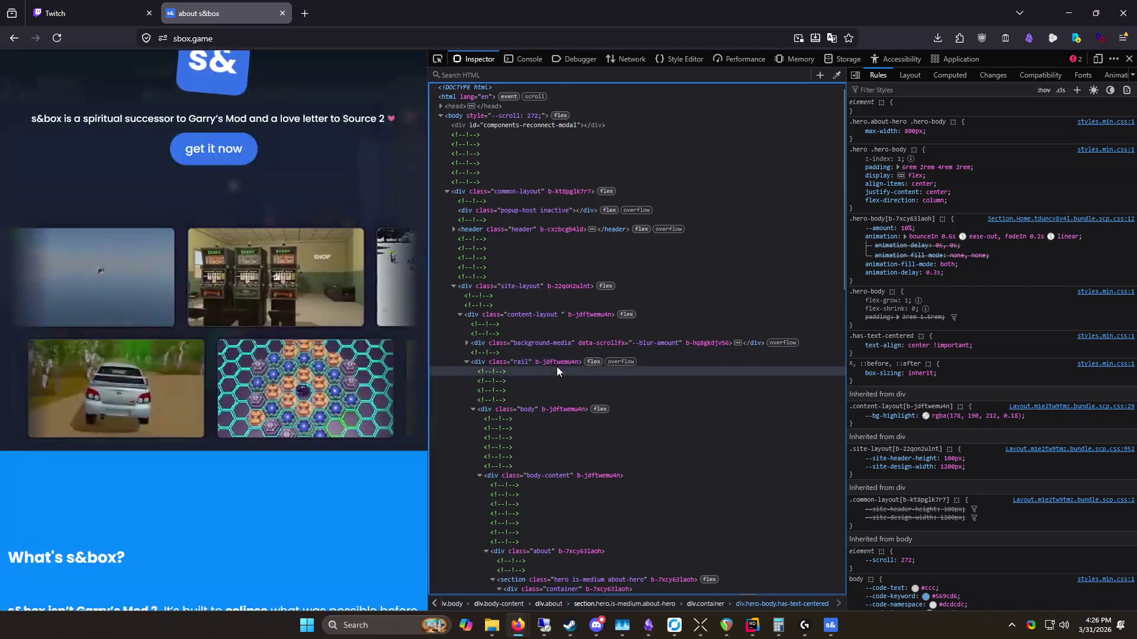
scroll(562, 355, "down", 14)
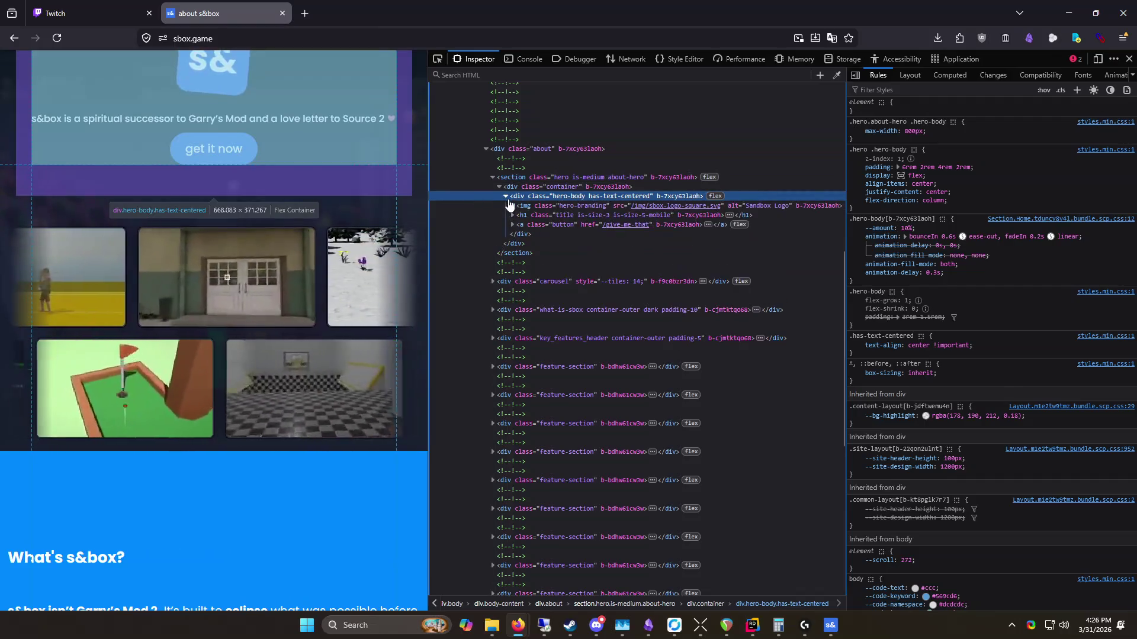
left_click(282, 13)
mouse_move(542, 127)
left_mouse_down()
mouse_move(535, 111)
mouse_move(496, 102)
left_mouse_up()
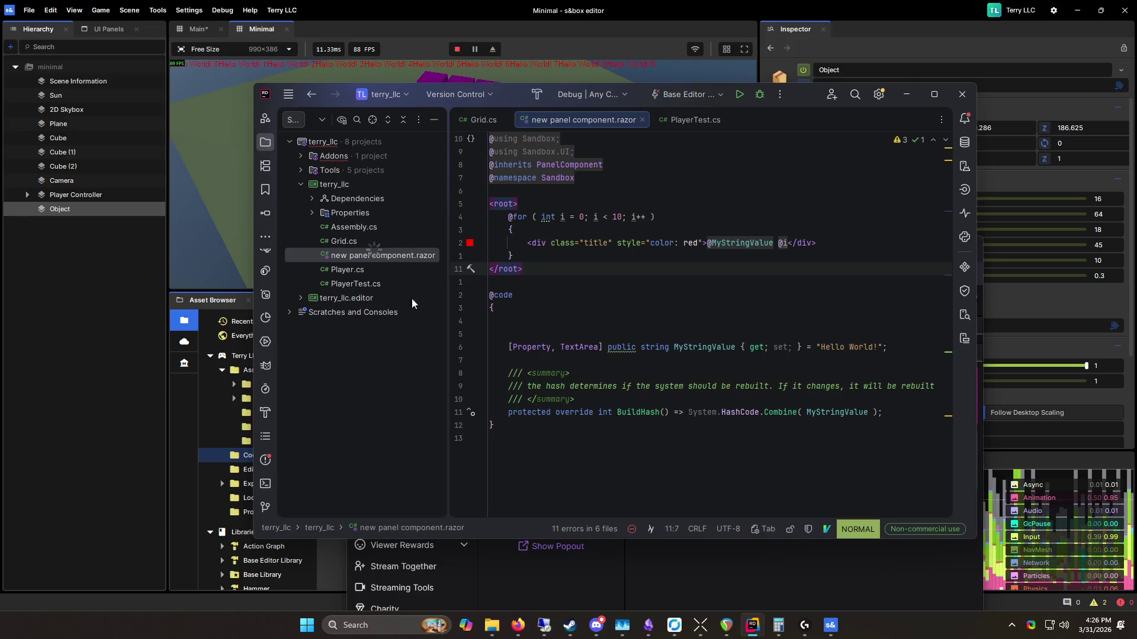
Step: Delete 'new panel component.razor' from the Rider project, confirm, and stop the s&box game preview
right_click(375, 251)
mouse_move(516, 376)
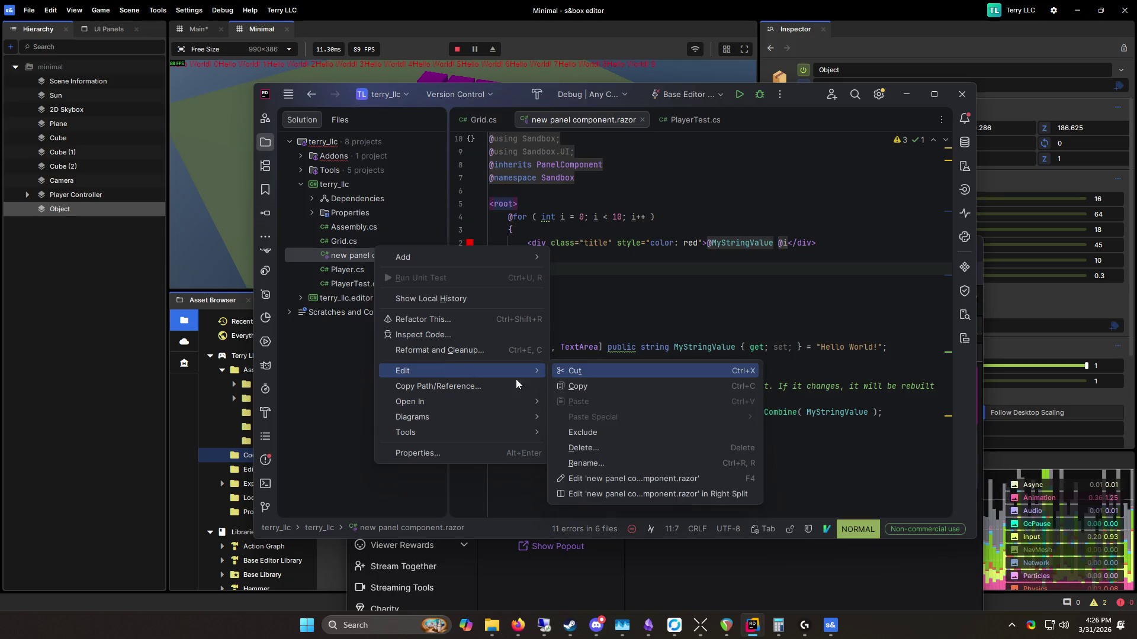
left_click(608, 449)
left_click(631, 332)
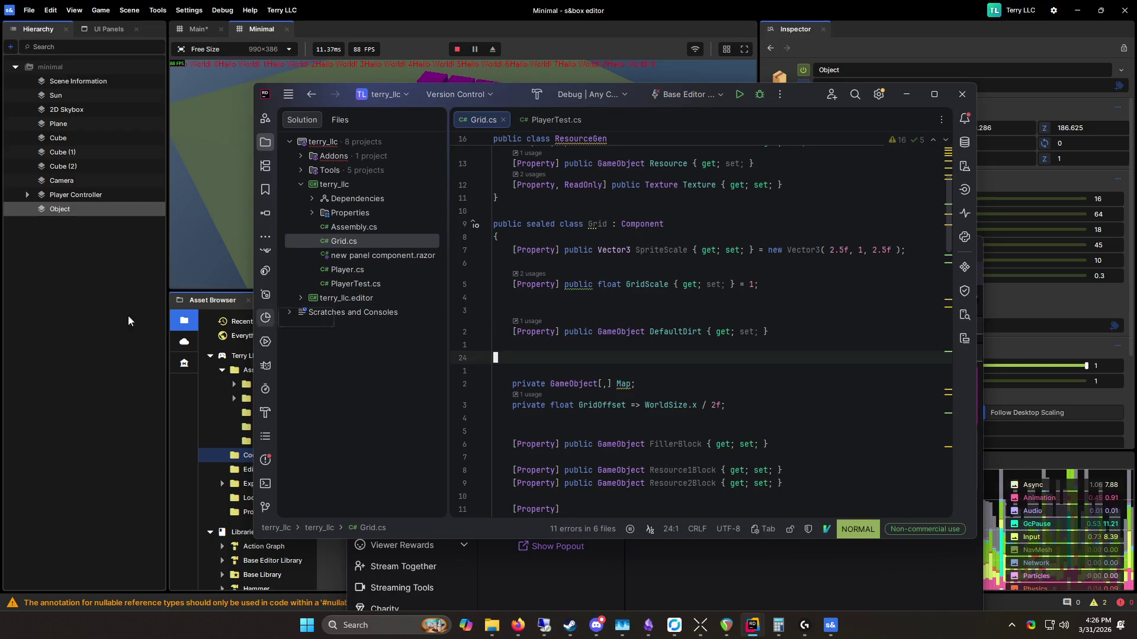
left_click(110, 294)
left_click(457, 49)
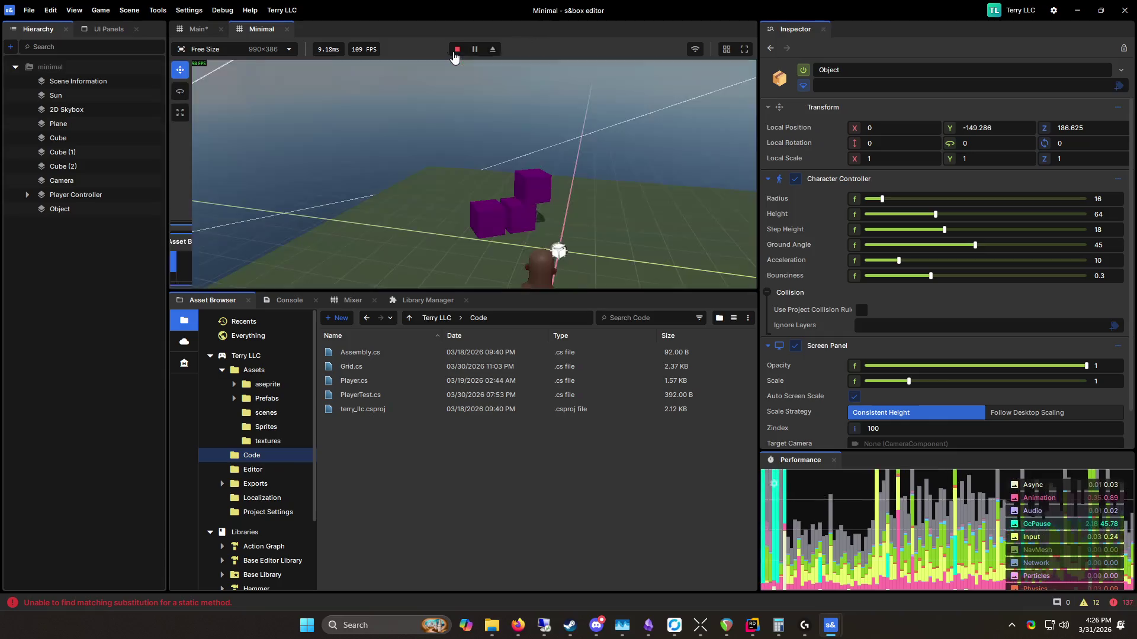
scroll(884, 408, "down", 1)
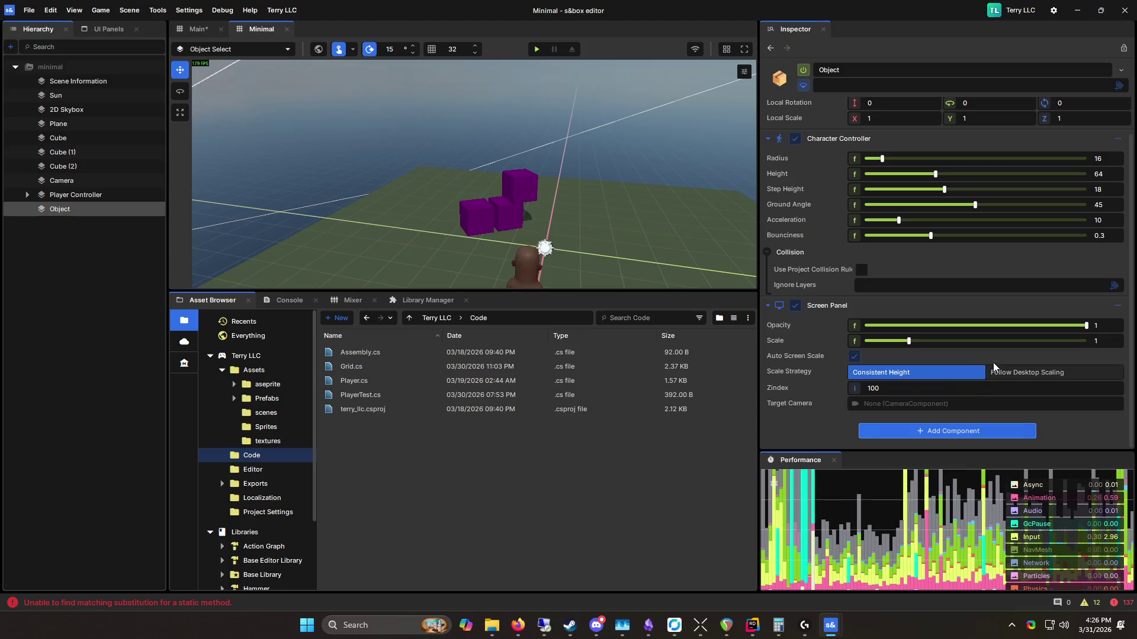
Step: Remove Object's Screen Panel component and browse the Prefabs, scenes, Sprites and textures folders
left_click(1118, 305)
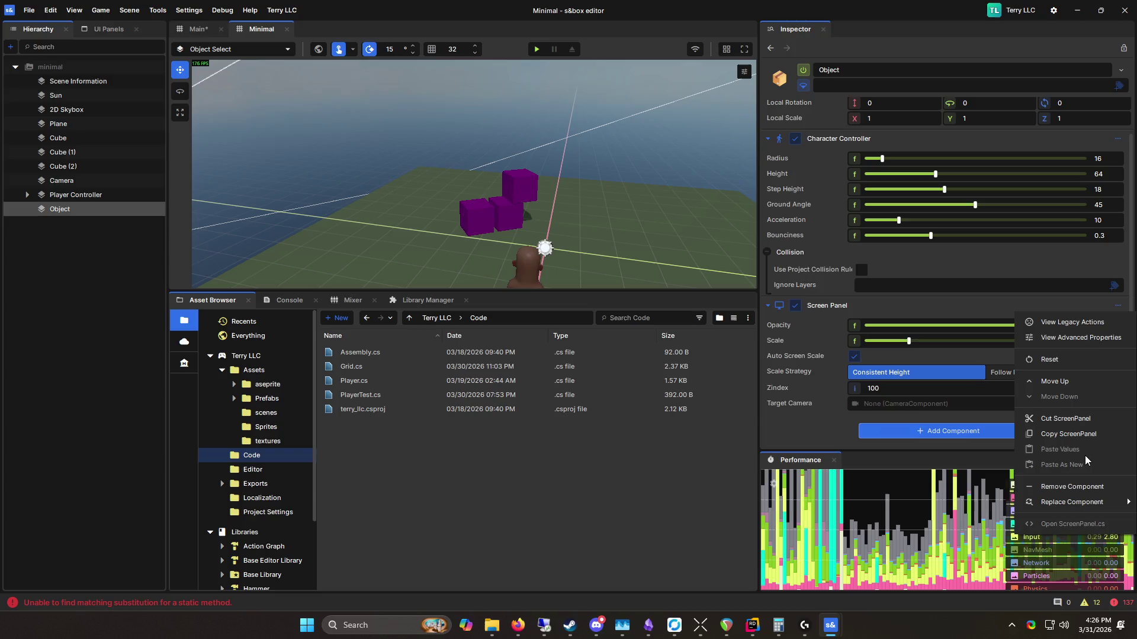
left_click(1087, 489)
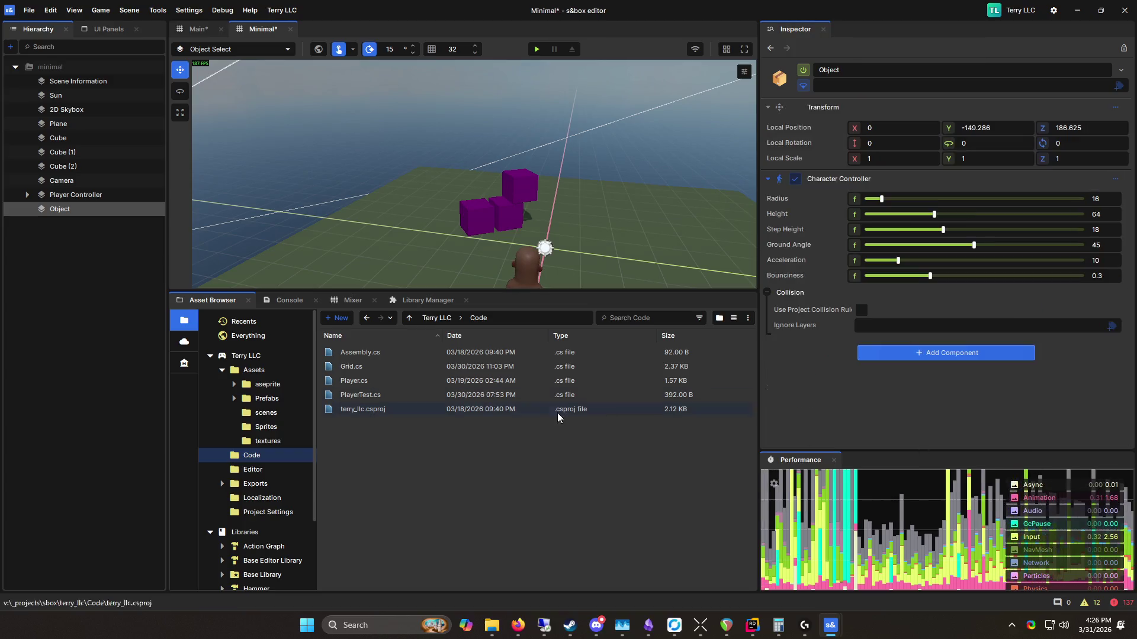
left_click(269, 398)
left_click(272, 414)
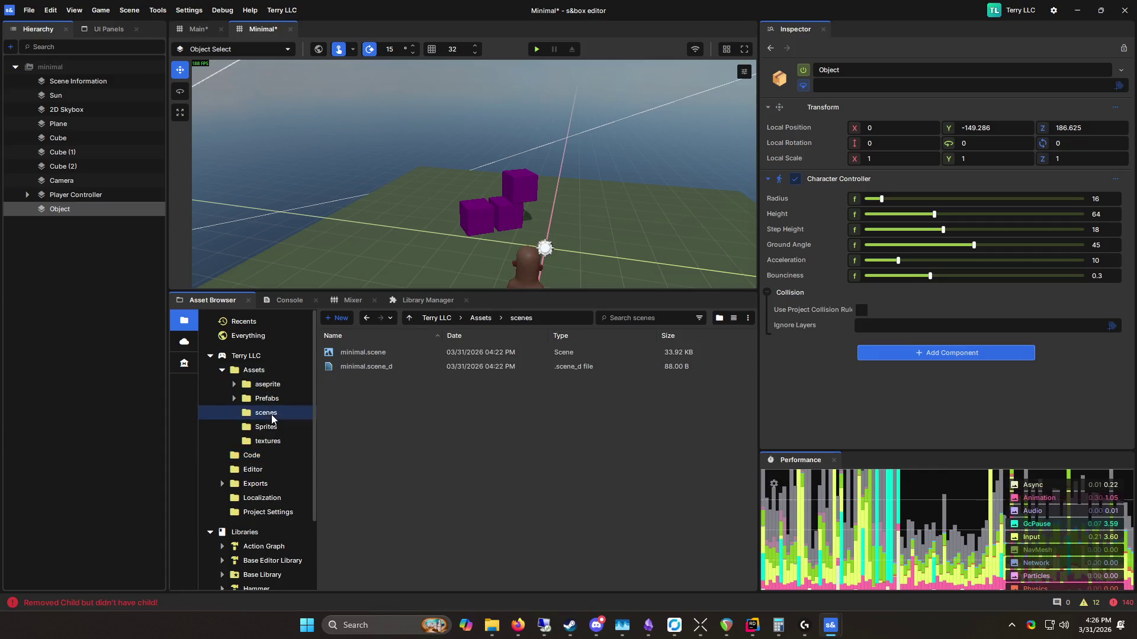
left_click(280, 427)
left_click(280, 439)
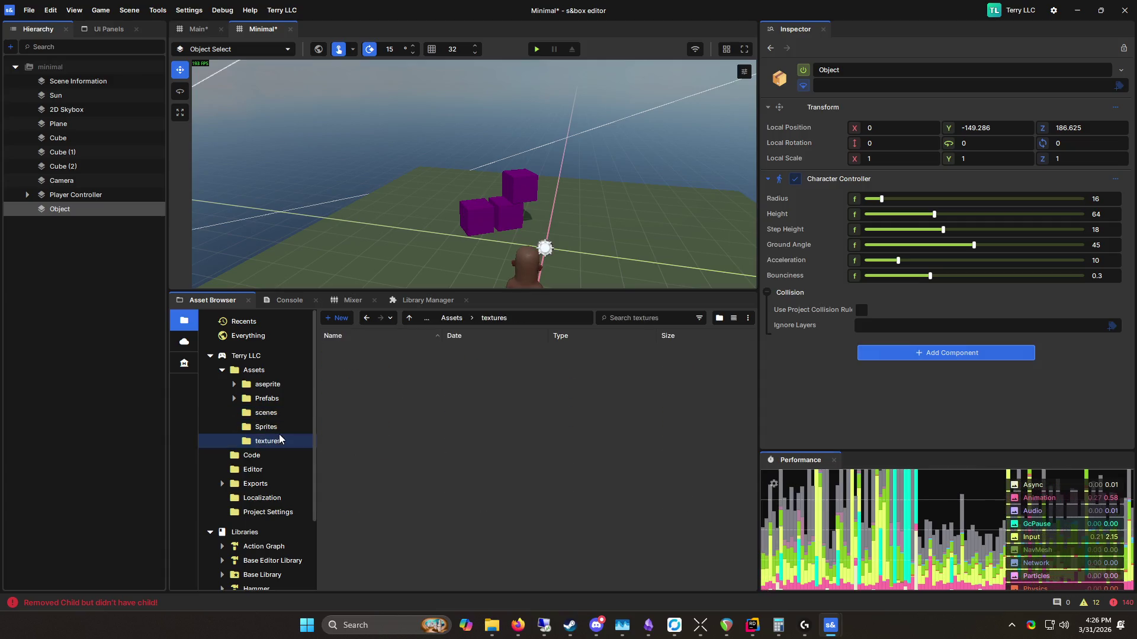
left_click(279, 399)
right_click(361, 399)
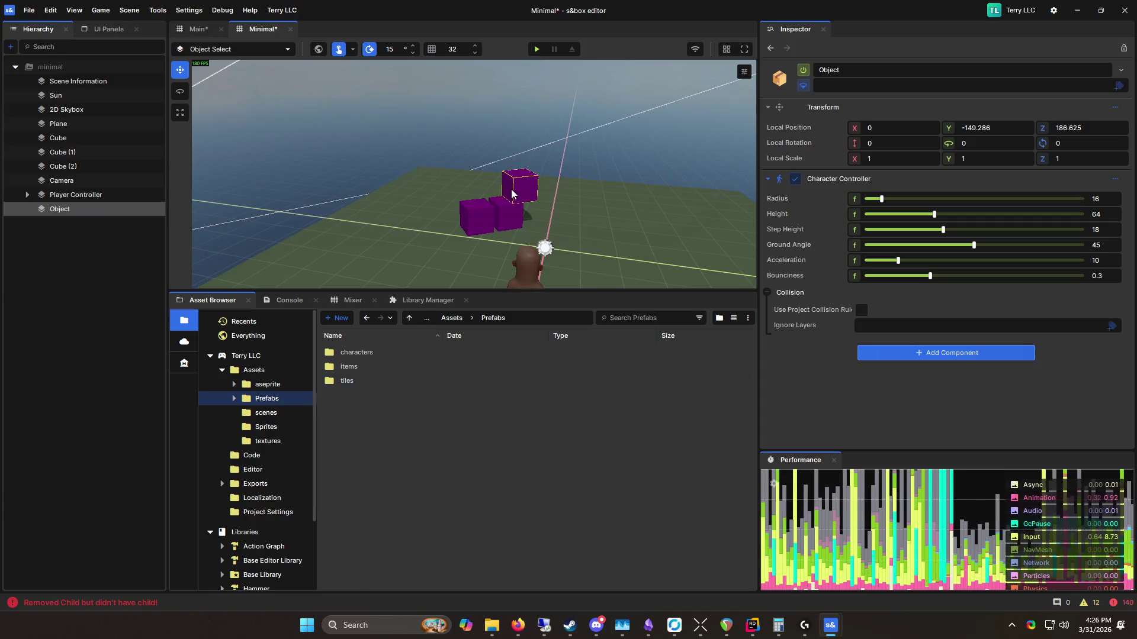
Step: Select Cube (2), Cube (1) and Cube, frame them, then select only Cube
left_click(516, 184)
left_click(503, 220, "ctrl")
left_click(474, 215, "ctrl")
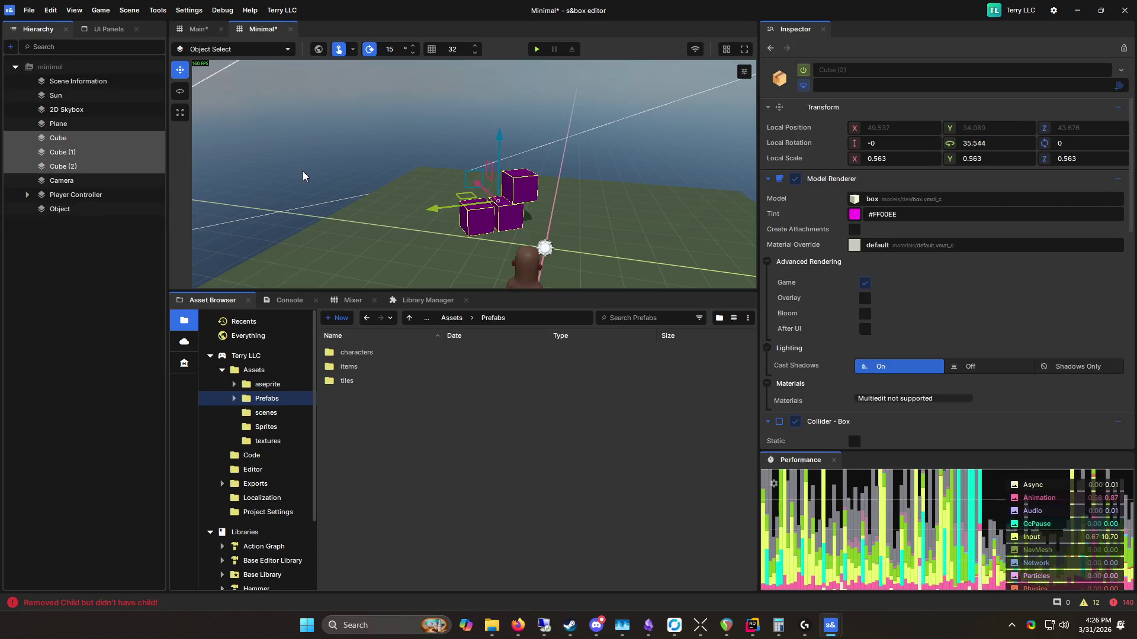
key("f")
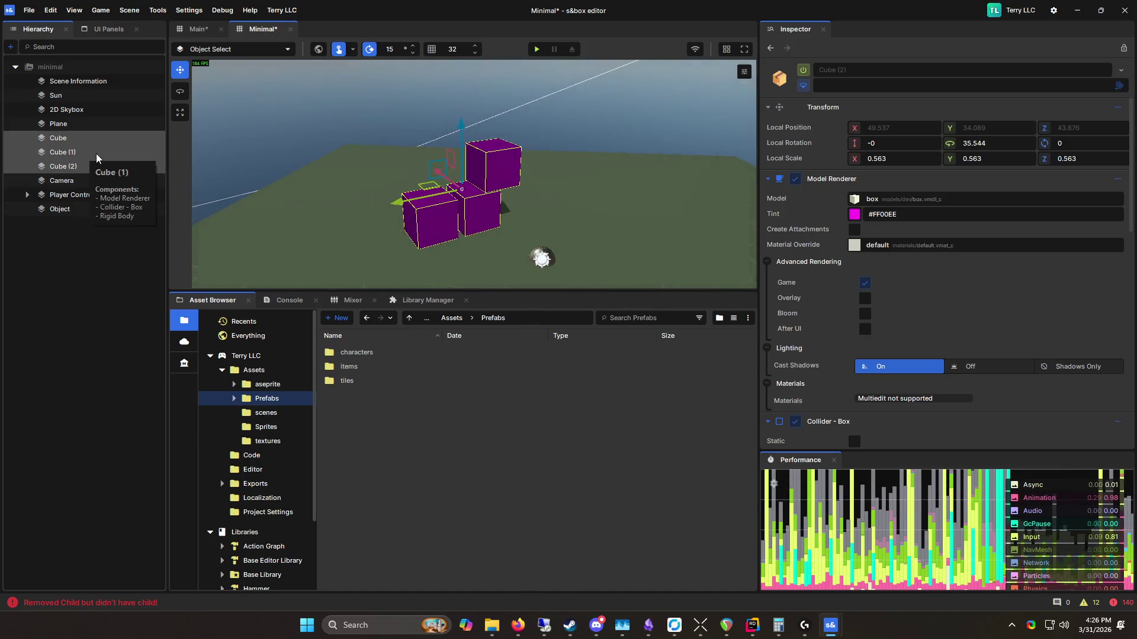
left_click(71, 140)
Step: Save the three selected cubes as a new prefab named Cube.prefab in Assets
left_click(72, 165, "shift")
right_click(72, 157)
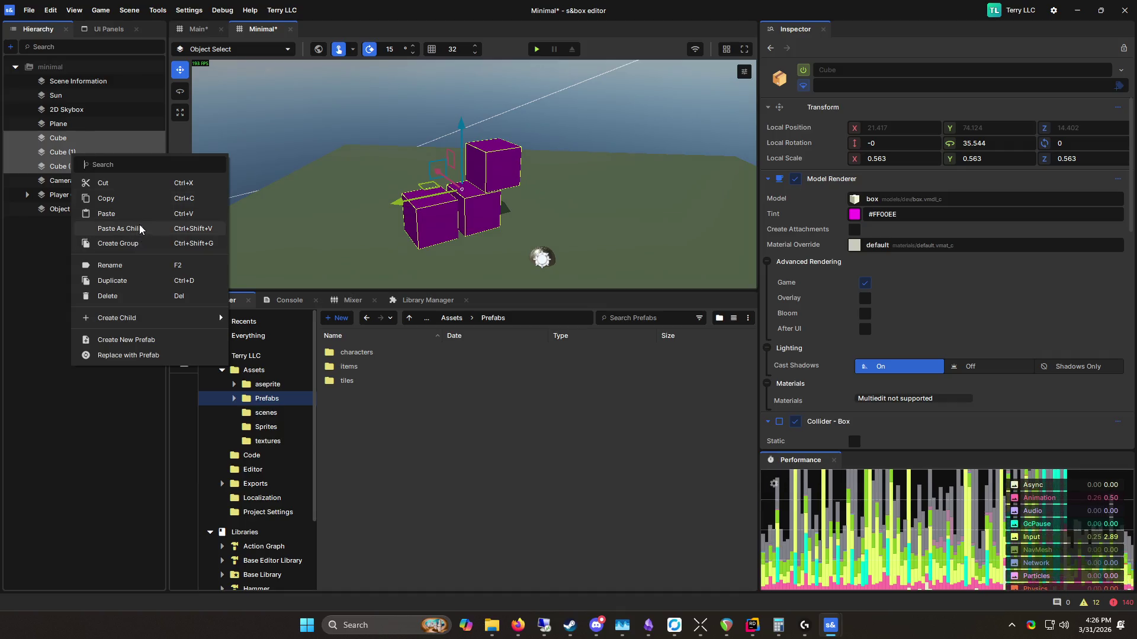
mouse_move(158, 319)
left_click(163, 343)
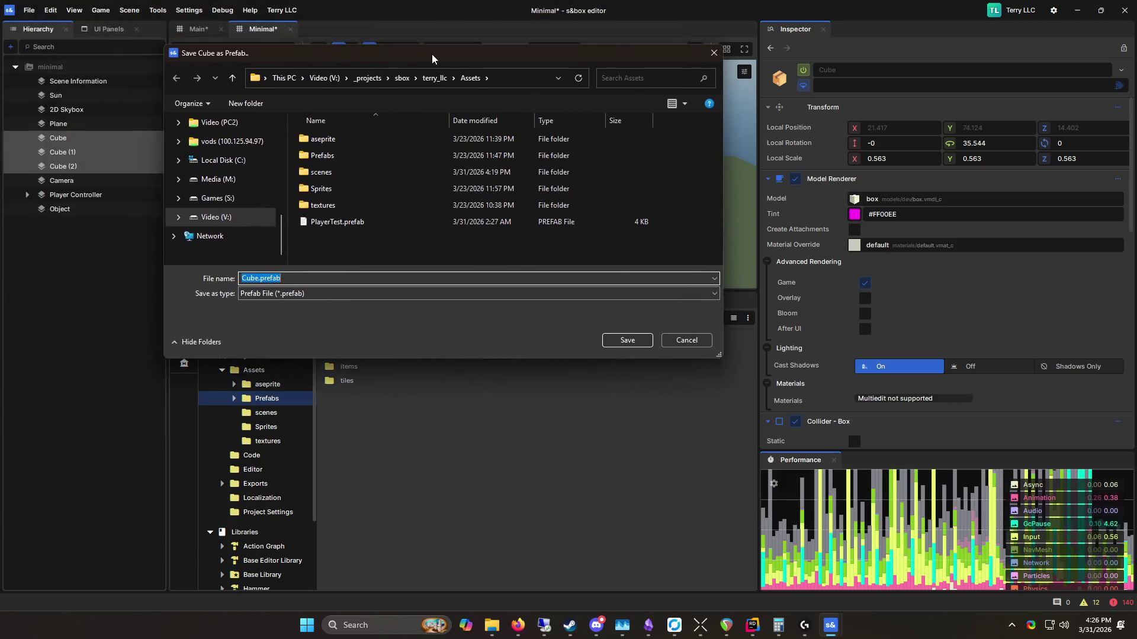
left_click(617, 346)
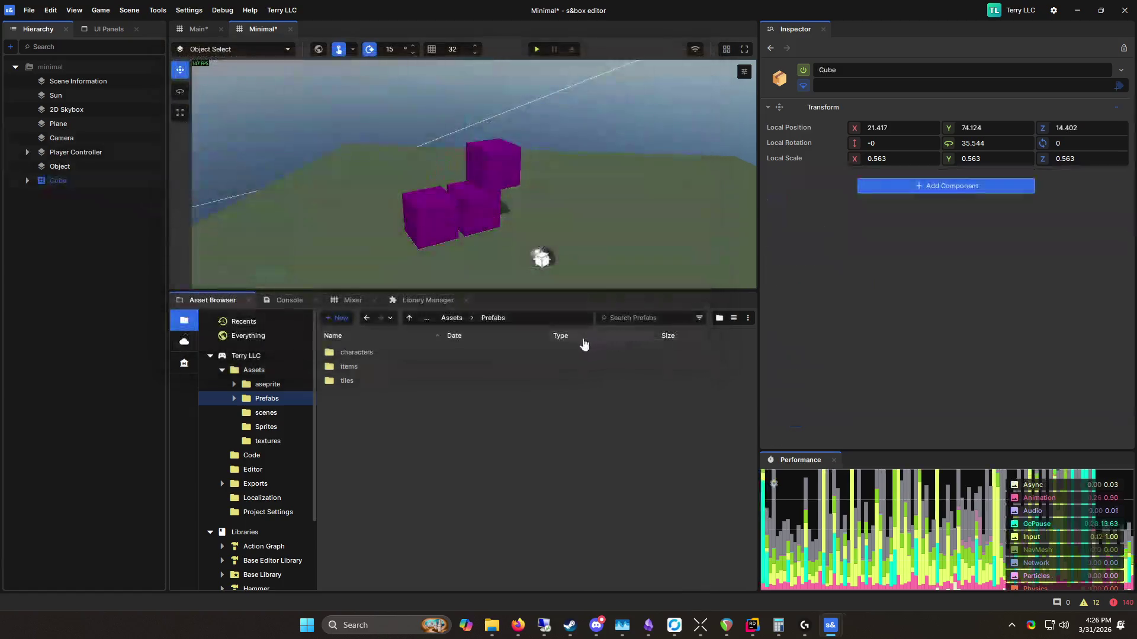
left_click(254, 370)
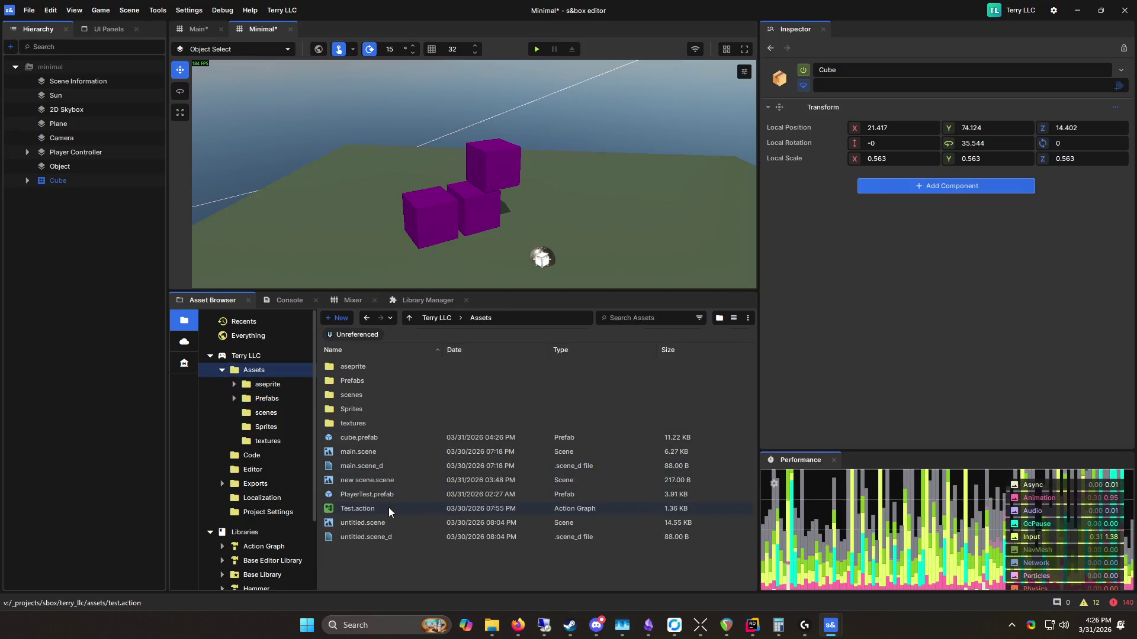
Step: Delete the Cube instance, undo twice, and open cube.prefab for editing
left_click(89, 183)
key("Delete")
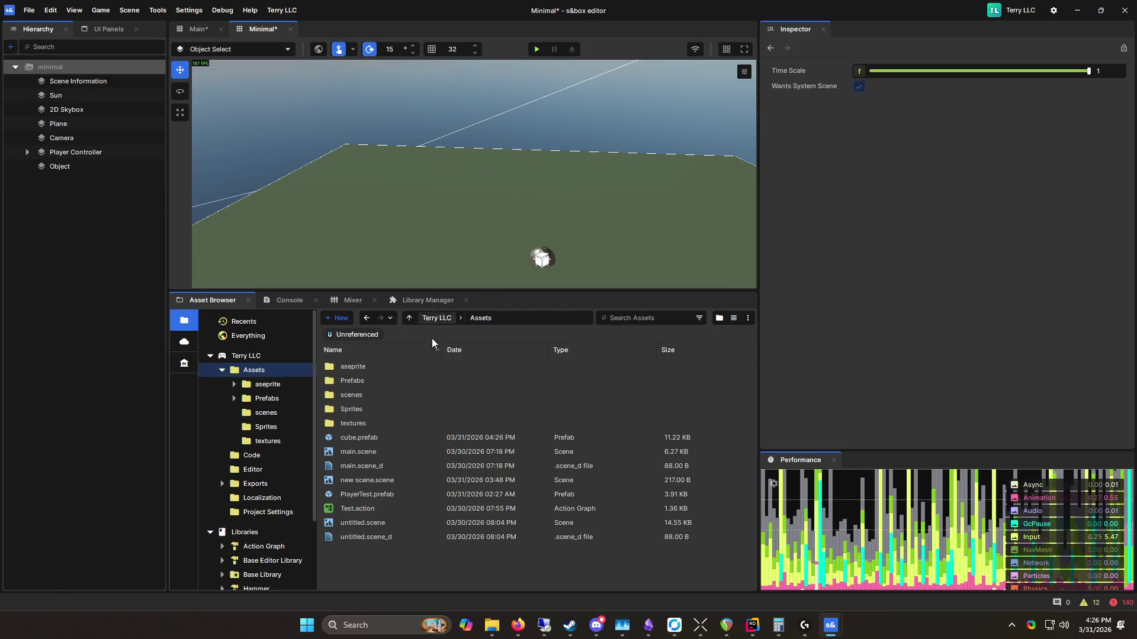
left_click(366, 439)
key("ctrl+z")
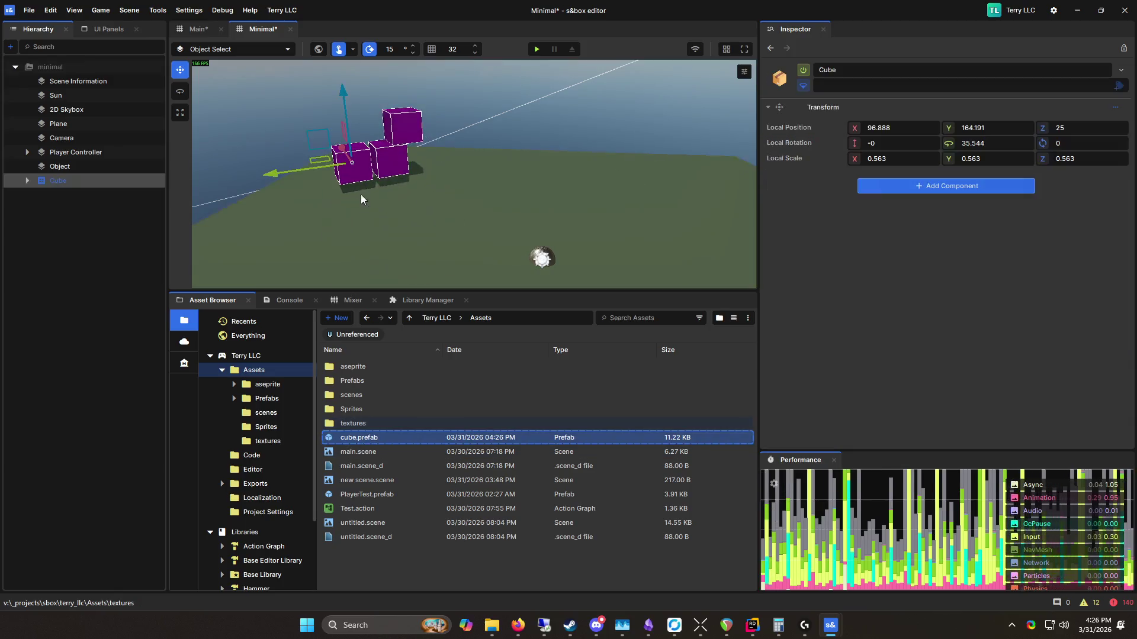
key("ctrl+z")
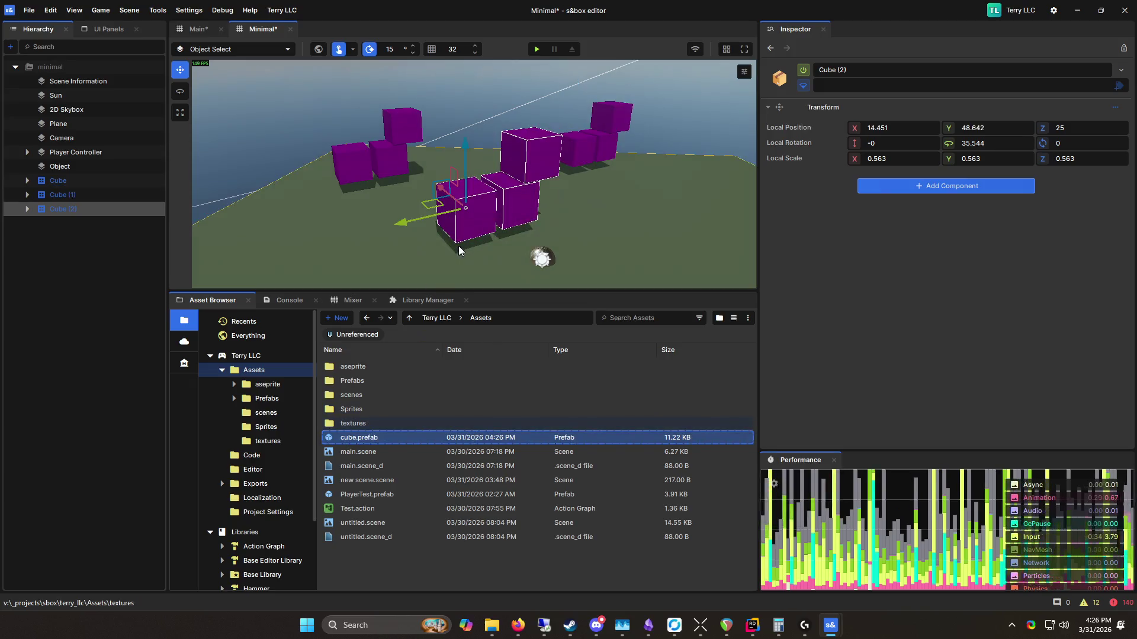
double_click(394, 439)
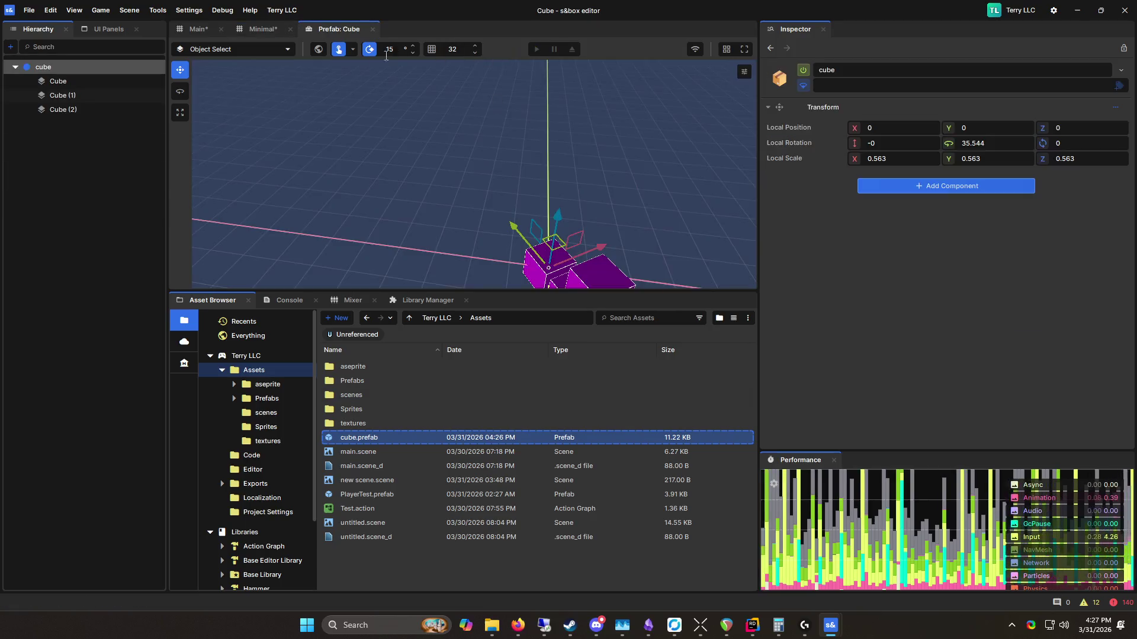
Step: Move the prefab's front cube left to X 138.32, then close it and view the Minimal scene's cubes
left_click_drag(436, 94, 689, 267)
left_click(440, 252)
left_click_drag(409, 234, 299, 197)
left_click(406, 170)
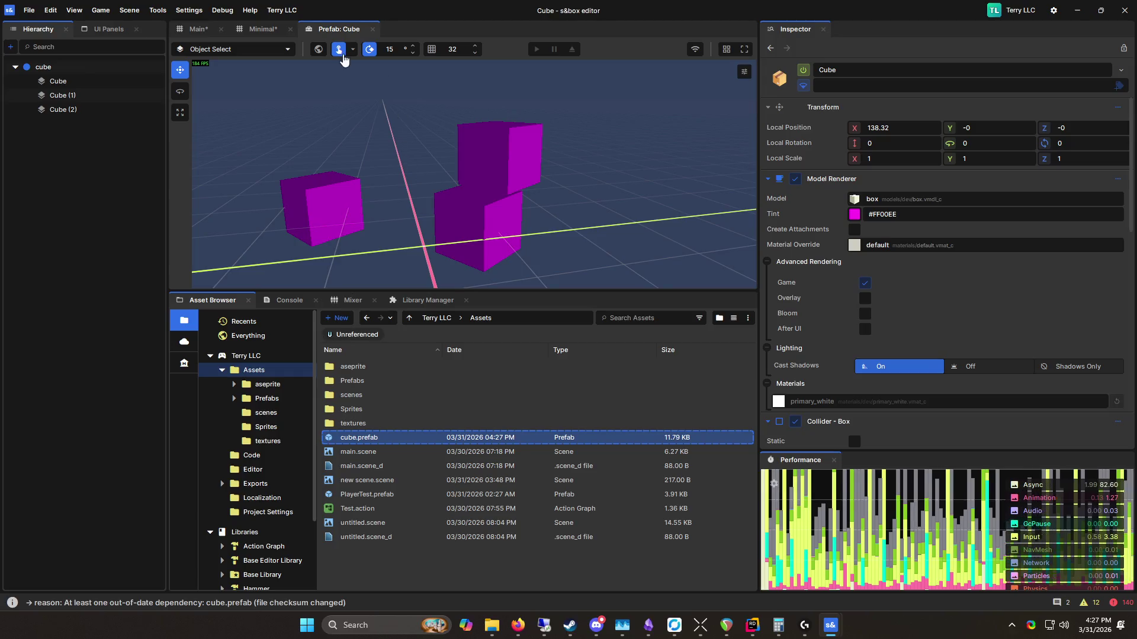
left_click(373, 29)
left_click(260, 29)
mouse_move(538, 257)
left_mouse_down()
mouse_move(457, 129)
mouse_move(452, 185)
mouse_move(382, 136)
left_mouse_up()
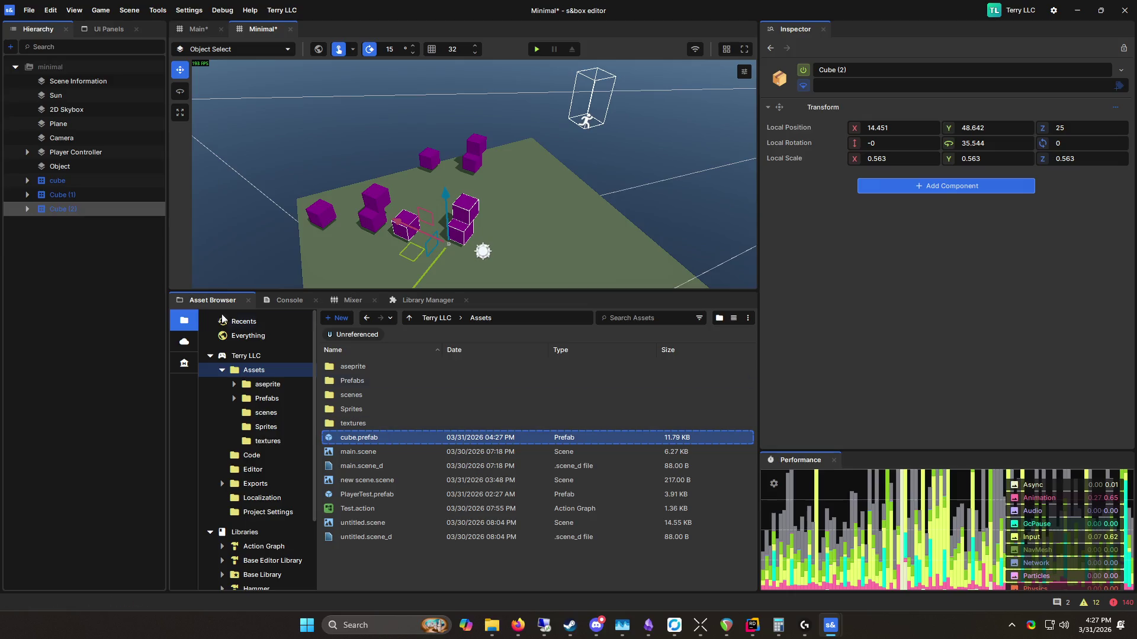
Step: Undo the prefab conversion so the cubes are plain objects, and delete cube.prefab from Assets
key("ctrl+z")
key("ctrl+z")
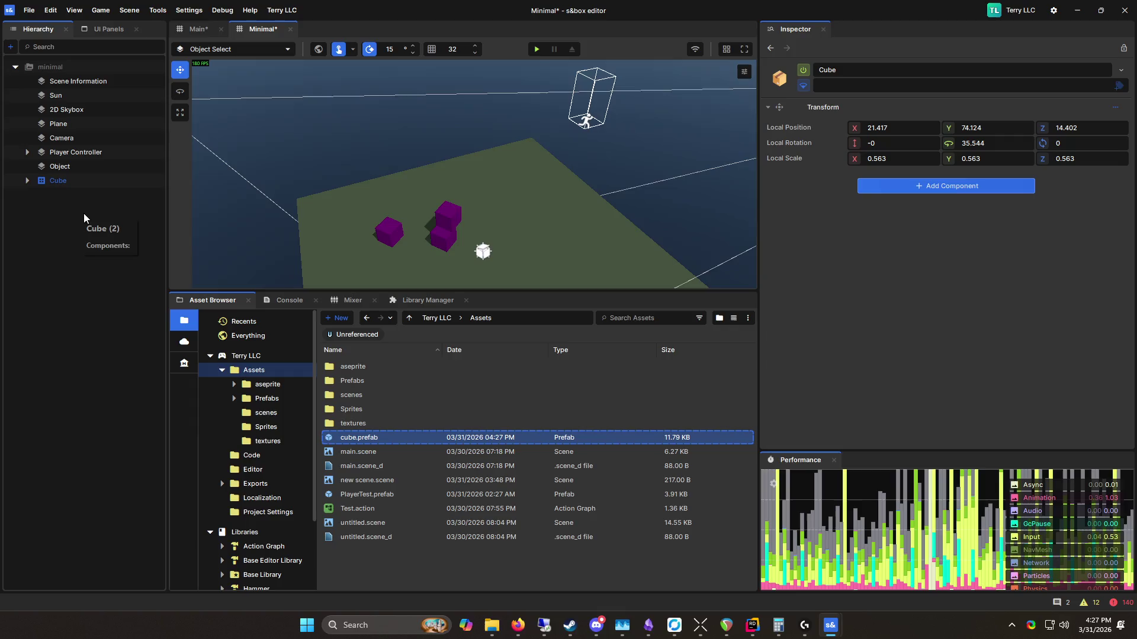
left_click(84, 213)
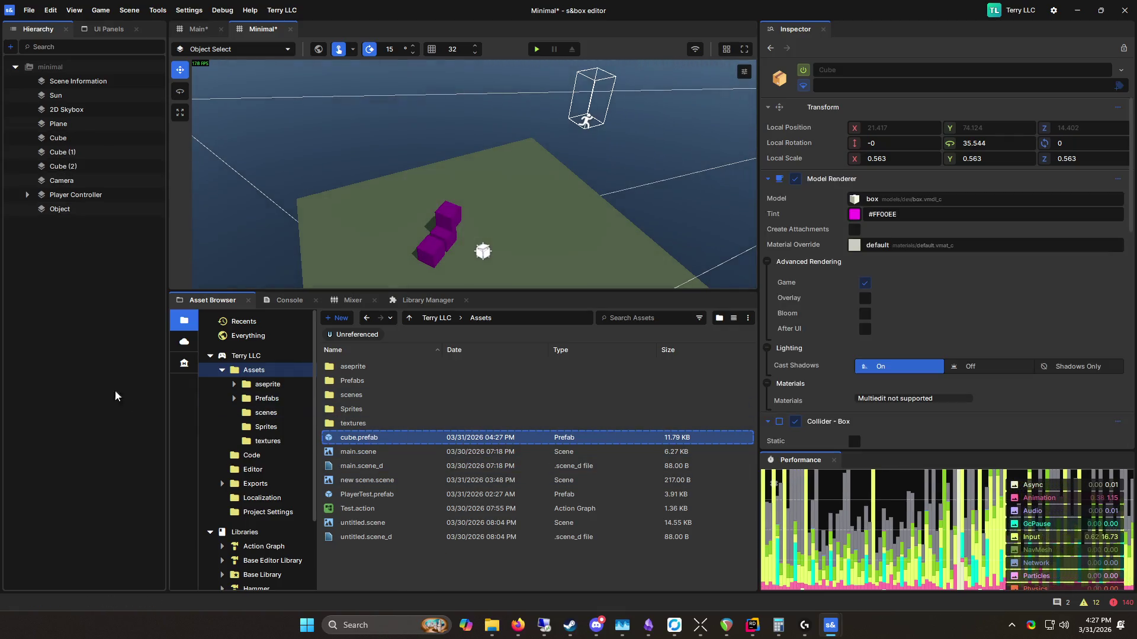
left_click(369, 438)
key("Delete")
left_click(633, 339)
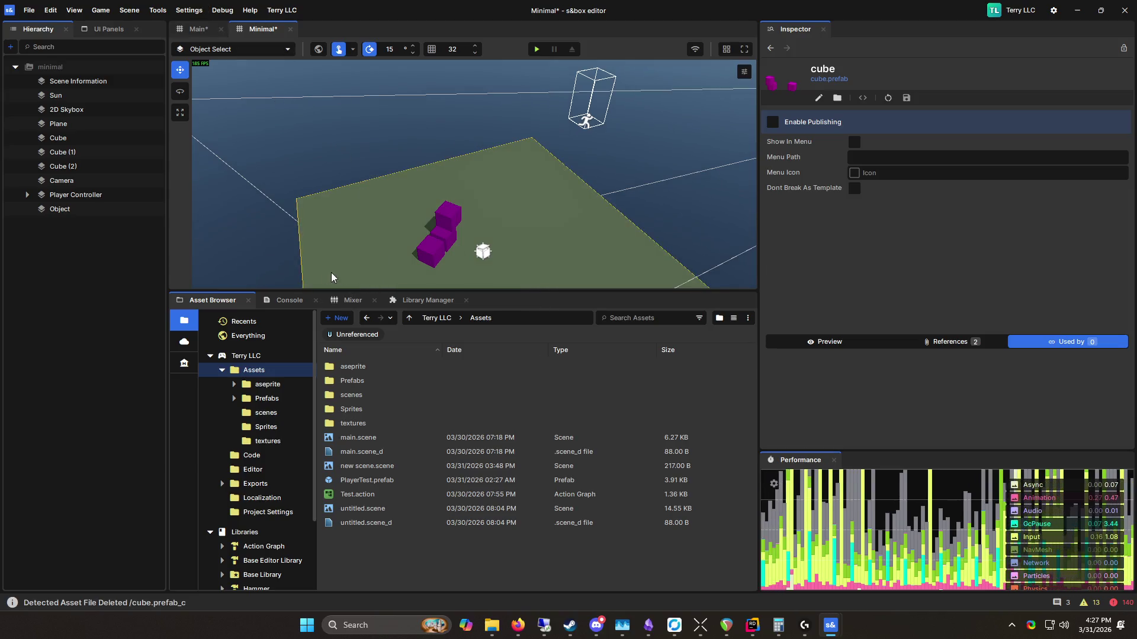
left_click(73, 11)
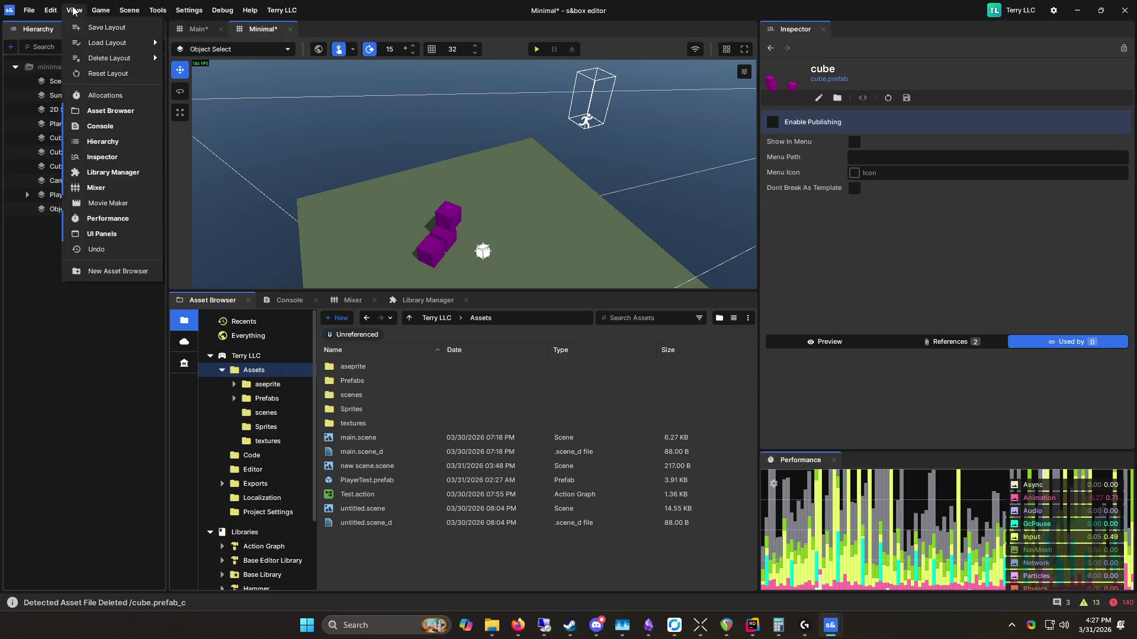
Step: Dock the Movie Maker panel below the viewport and drag its top edge up to enlarge it
left_click(108, 203)
mouse_move(473, 218)
left_mouse_down()
mouse_move(918, 225)
mouse_move(663, 316)
mouse_move(522, 299)
mouse_move(515, 327)
left_mouse_up()
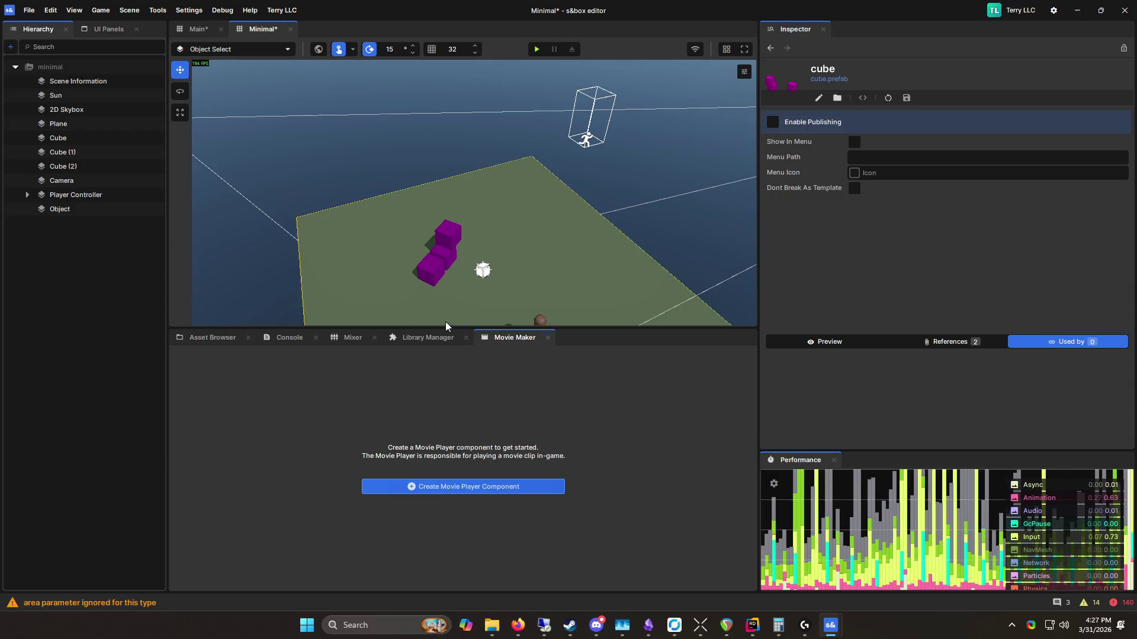
left_click_drag(539, 325, 536, 385)
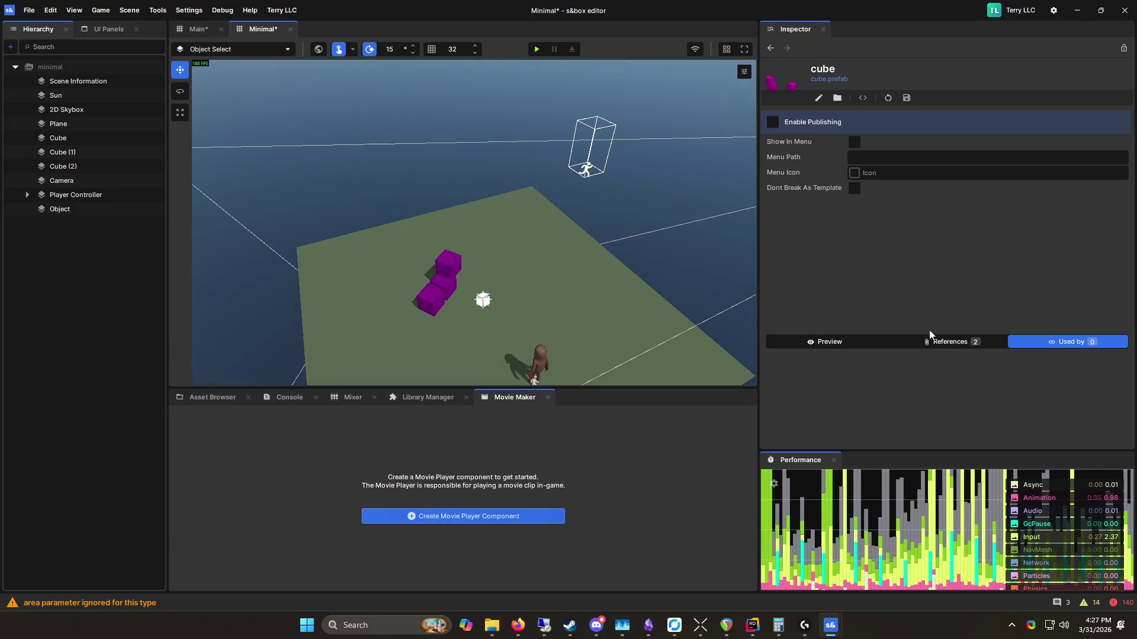
mouse_move(347, 248)
left_mouse_down()
mouse_move(322, 246)
mouse_move(745, 244)
mouse_move(475, 175)
mouse_move(540, 190)
mouse_move(236, 254)
mouse_move(294, 190)
mouse_move(472, 167)
mouse_move(503, 122)
mouse_move(325, 300)
mouse_move(445, 246)
mouse_move(401, 327)
mouse_move(415, 321)
left_mouse_up()
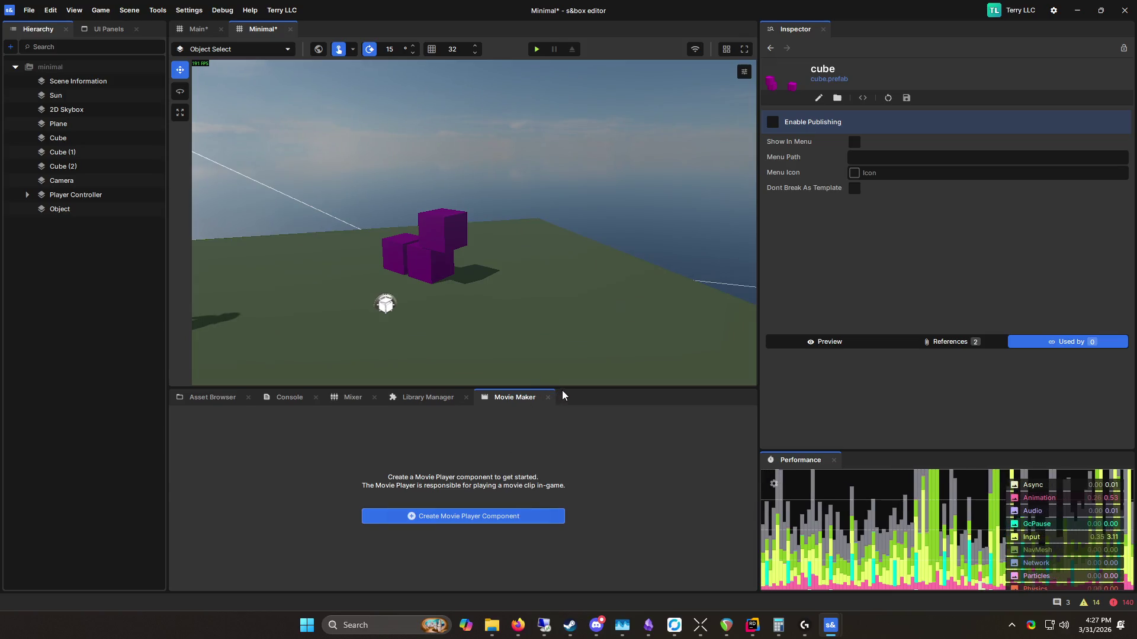
left_click_drag(563, 391, 573, 338)
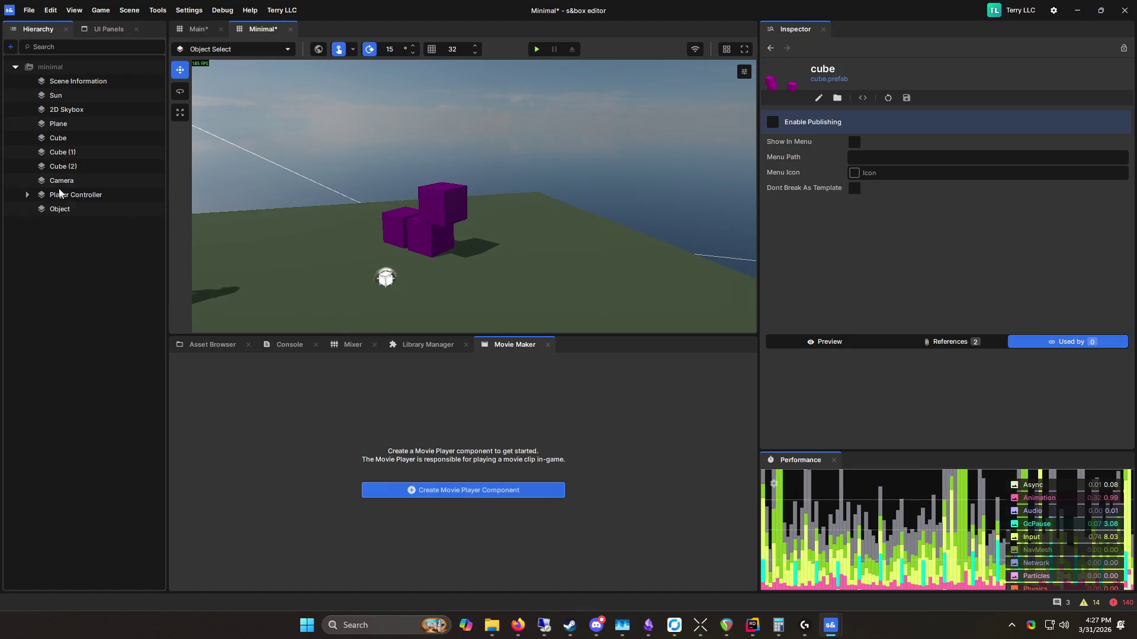
left_click(79, 81)
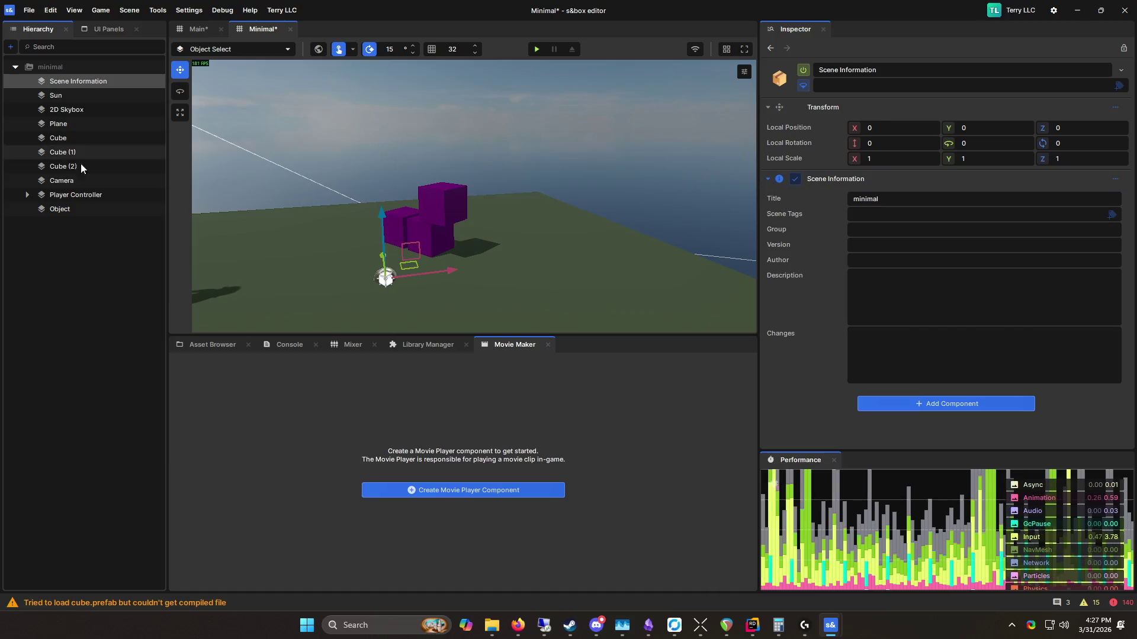
Step: Add a new empty object and give it a Movie Player component with an embedded clip
left_click(10, 47)
left_click(104, 371)
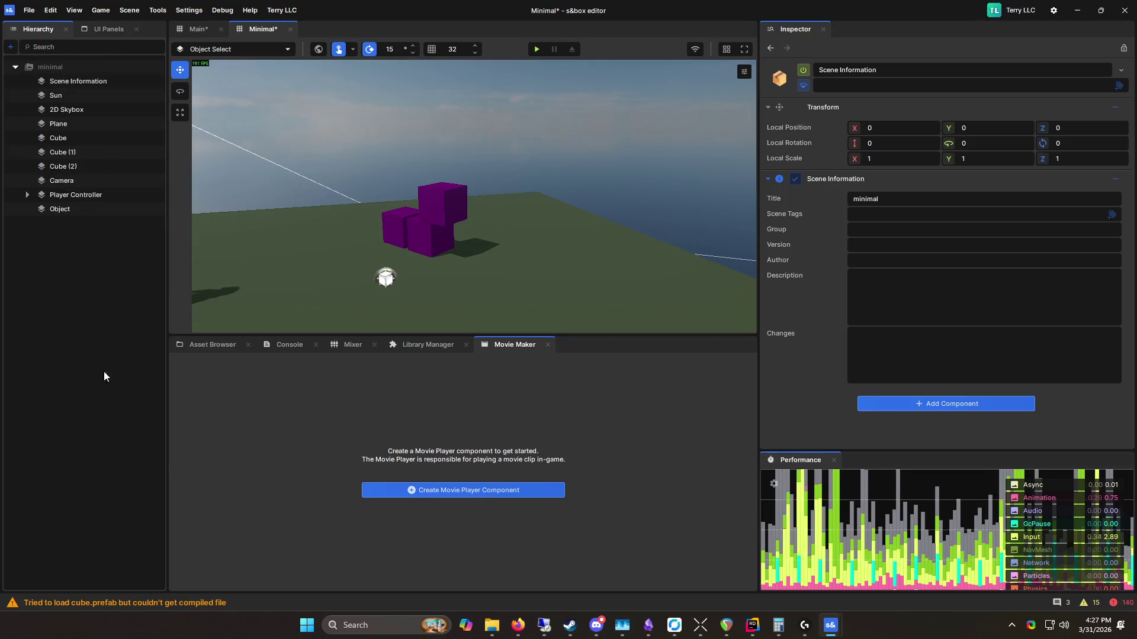
left_click(11, 47)
left_click(50, 55)
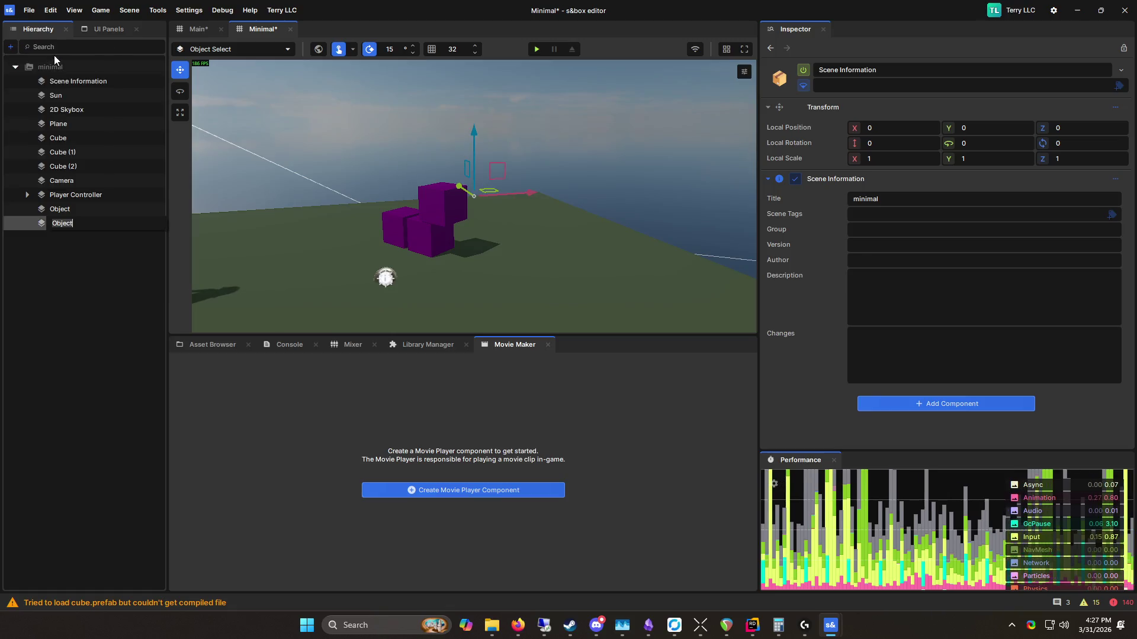
left_click(496, 500)
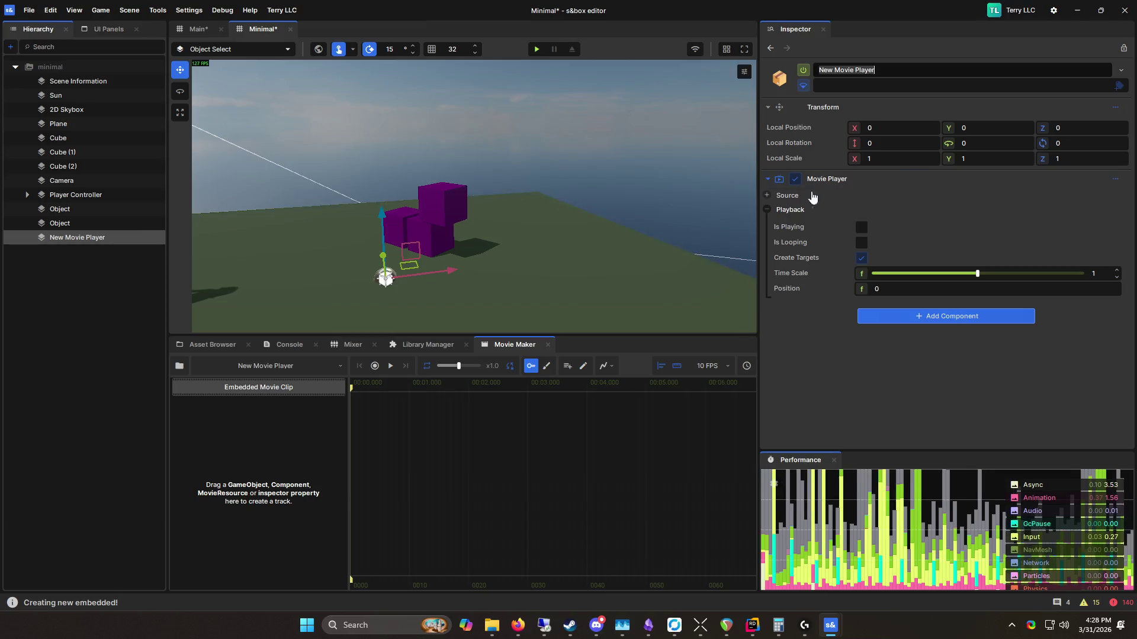
Step: Orbit the view toward the cubes and select Cube (2), then Cube (1)
left_click_drag(581, 185, 330, 507)
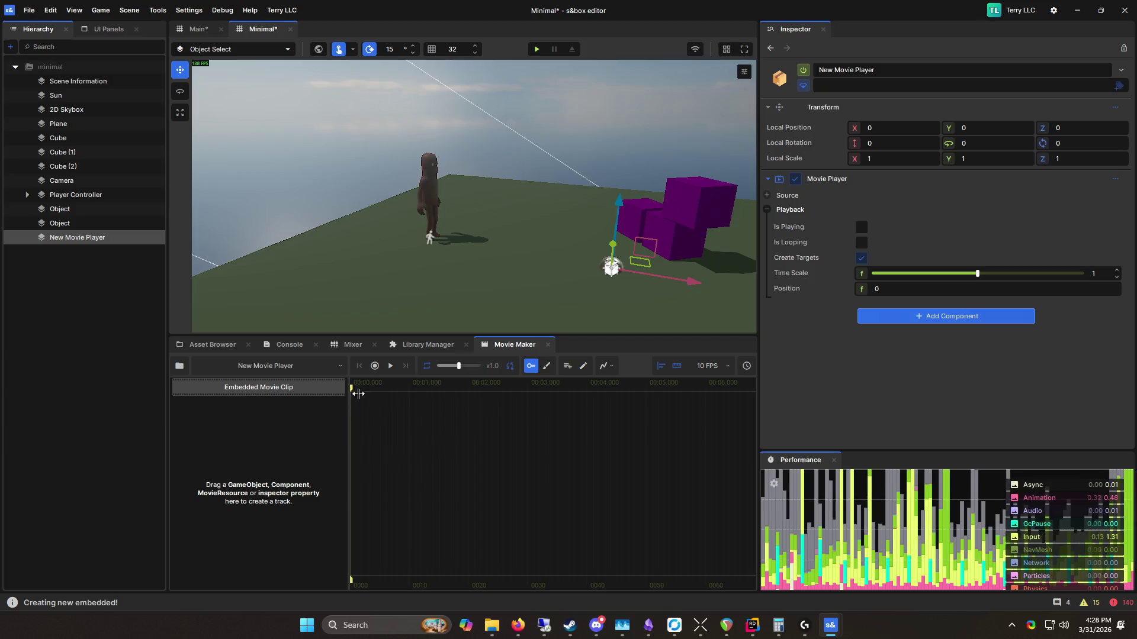
mouse_move(364, 202)
left_mouse_down()
mouse_move(285, 219)
mouse_move(375, 246)
mouse_move(415, 237)
left_mouse_up()
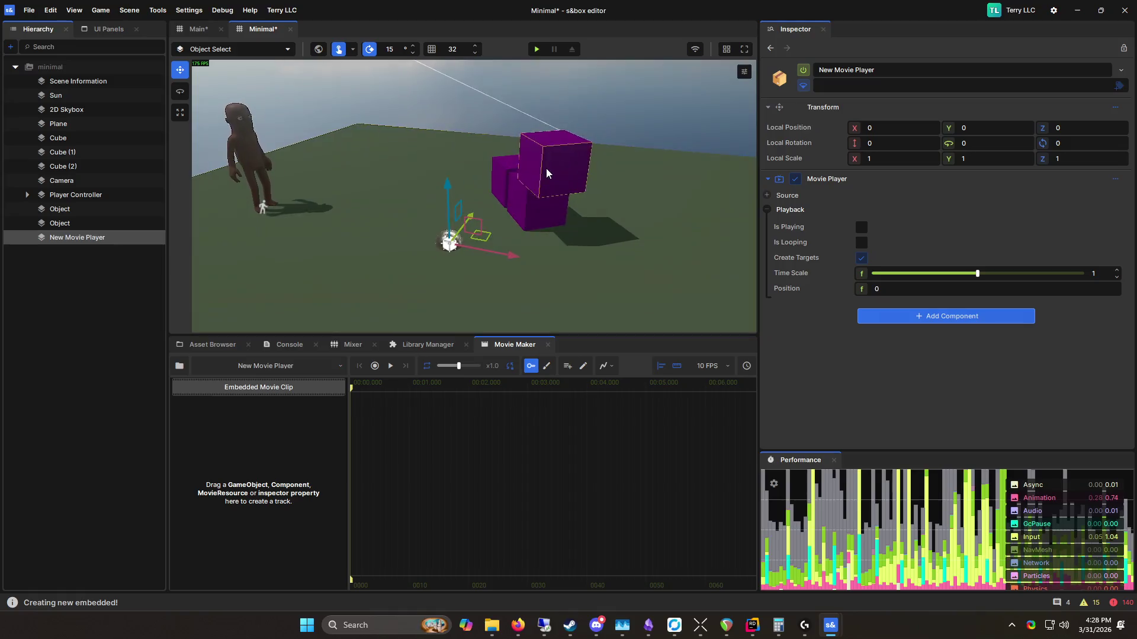
left_click(550, 171)
left_click(536, 189)
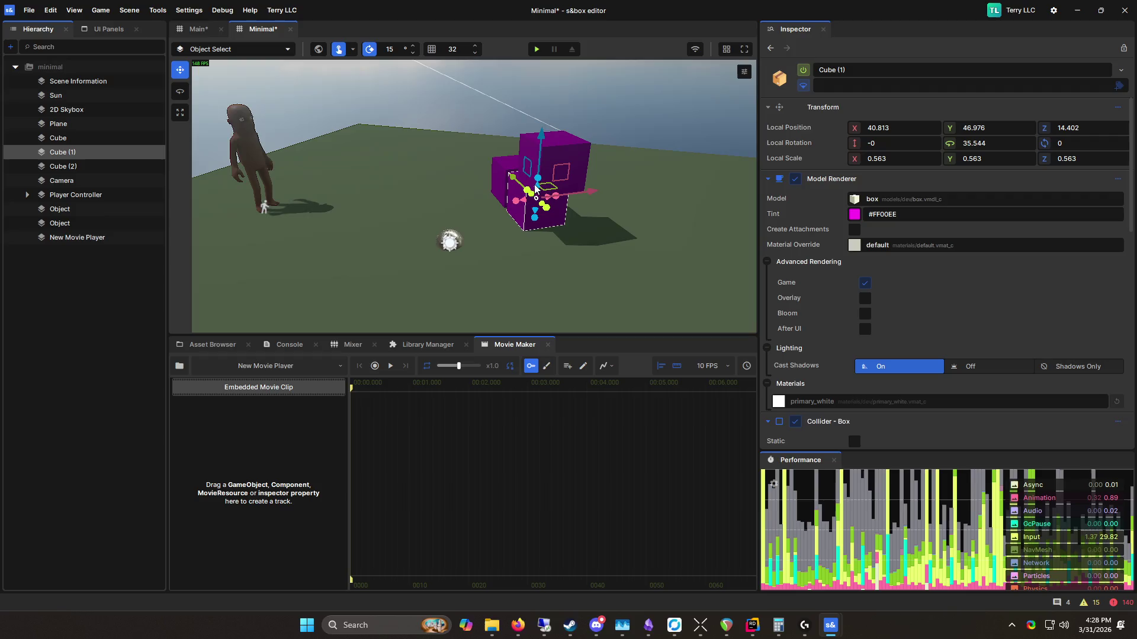
Step: Adjust Cube (2)'s Tint hue, then add its Tint property as a track in the Movie Maker clip
left_click(413, 134)
left_click(554, 153)
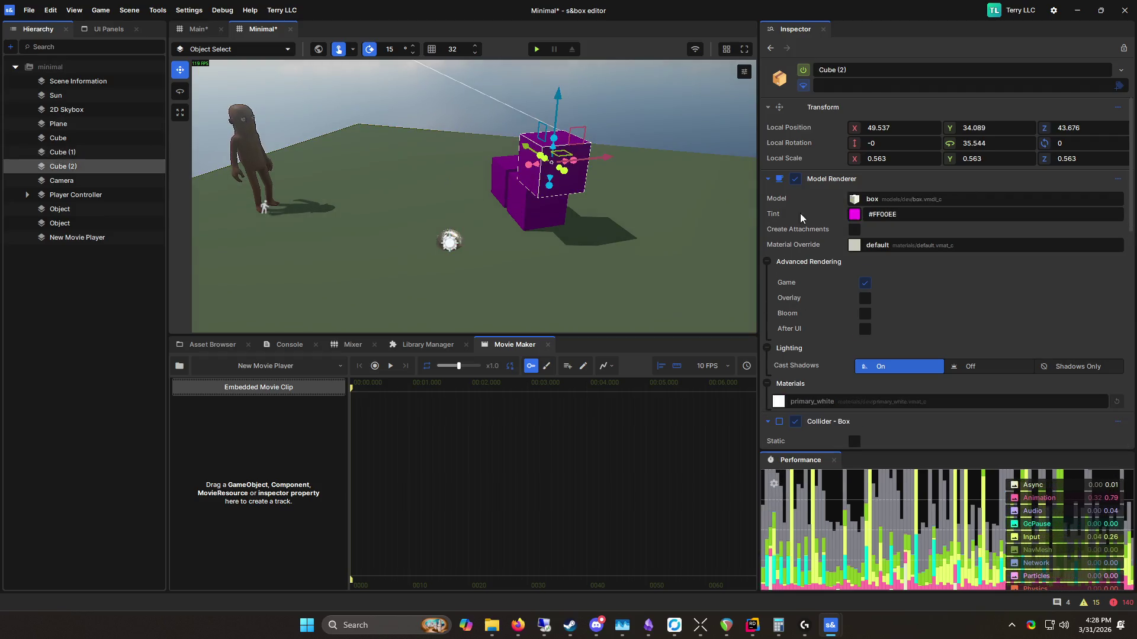
left_click(854, 214)
mouse_move(919, 281)
left_mouse_down()
mouse_move(979, 347)
mouse_move(974, 181)
left_mouse_up()
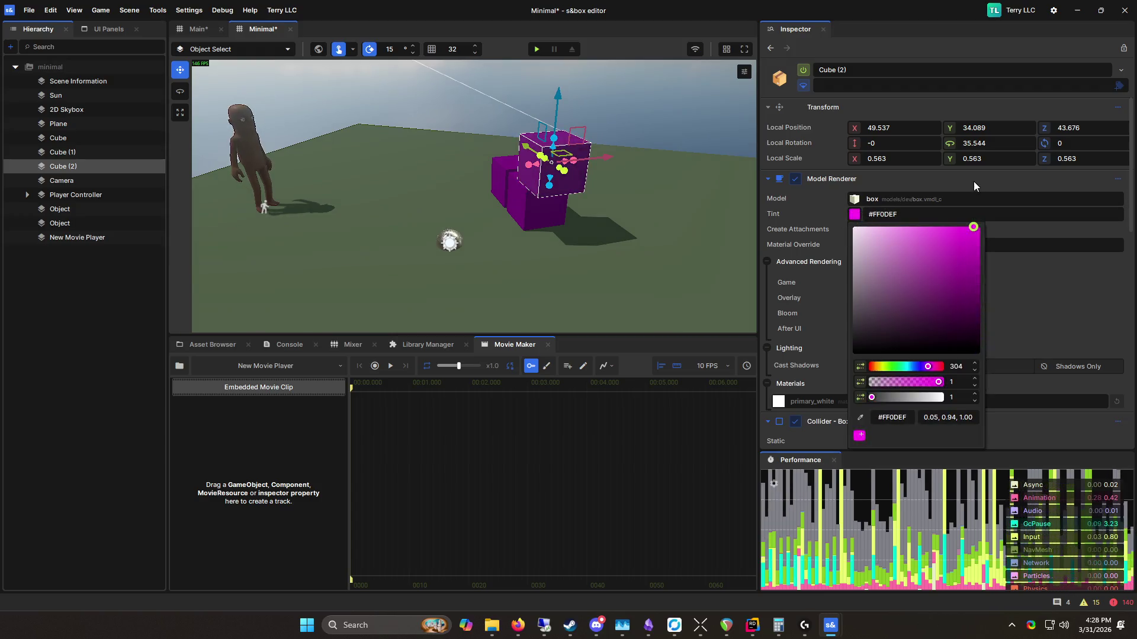
mouse_move(921, 372)
left_mouse_down()
mouse_move(907, 367)
mouse_move(964, 369)
left_mouse_up()
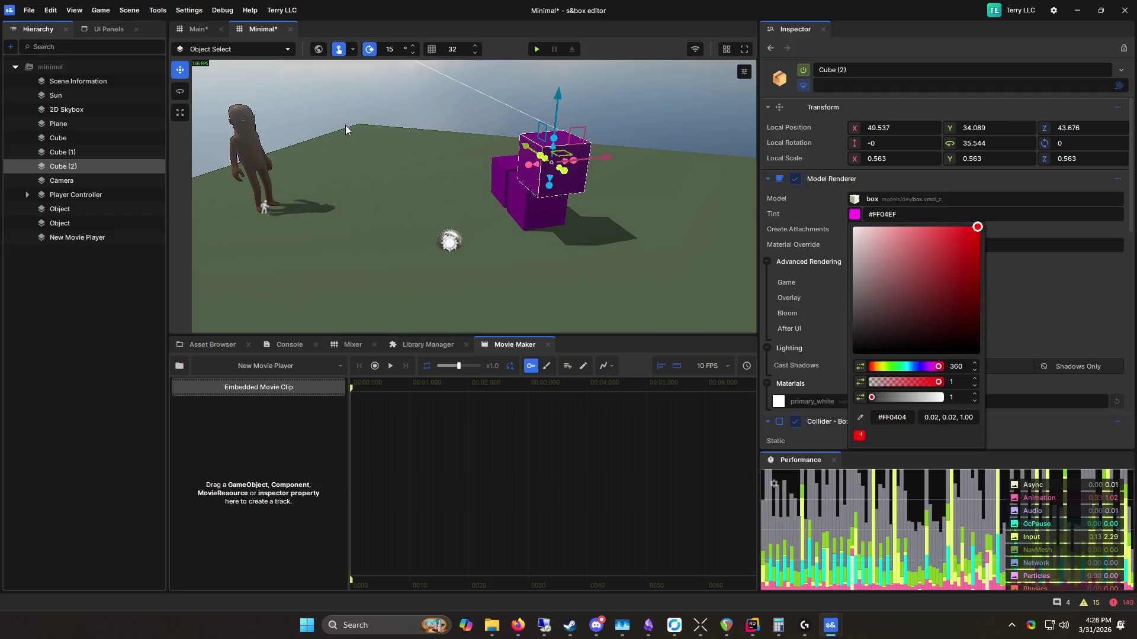
left_click(637, 391)
mouse_move(769, 216)
left_mouse_down()
mouse_move(491, 462)
mouse_move(270, 405)
mouse_move(277, 398)
left_mouse_up()
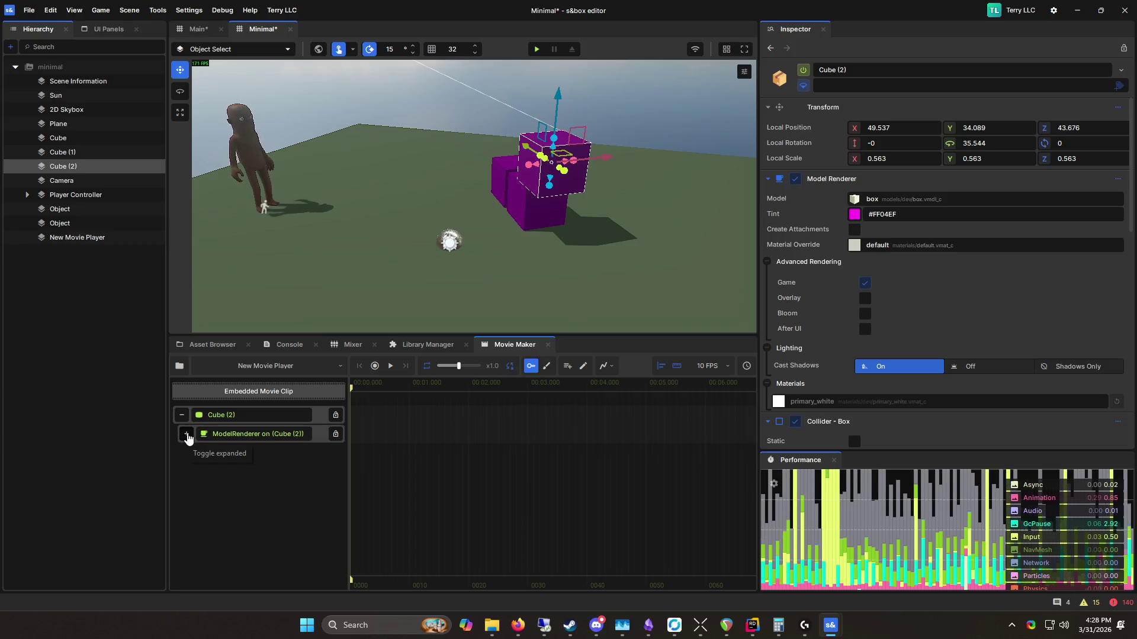
Step: Expand the ModelRenderer track to reveal Tint, then draw a trial tint keyframe span and remove it
left_click(187, 435)
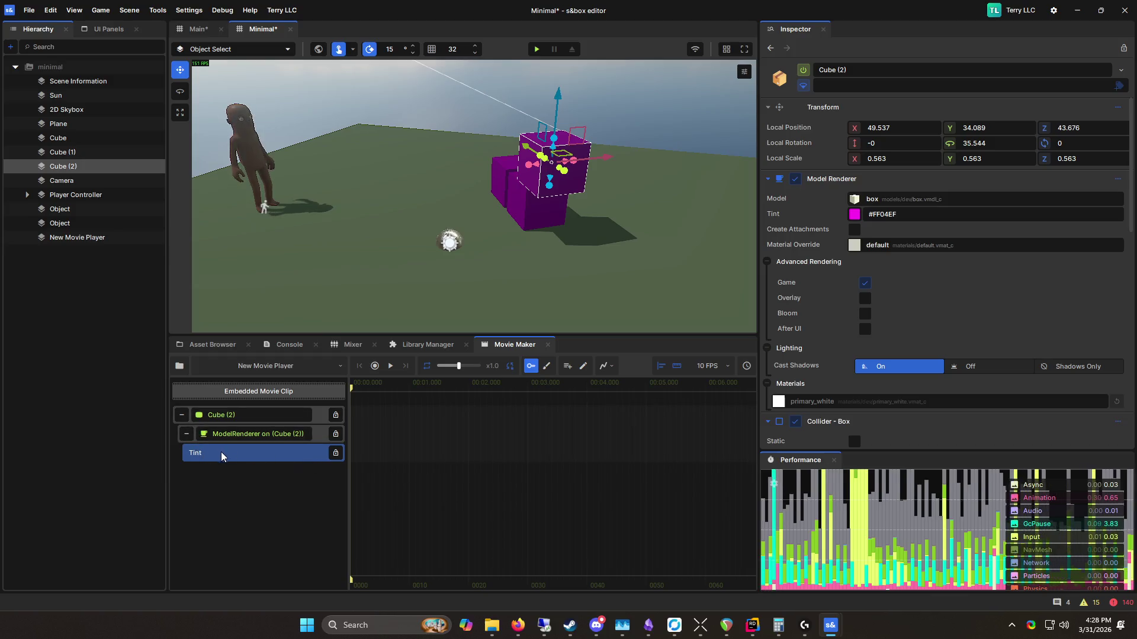
double_click(308, 415)
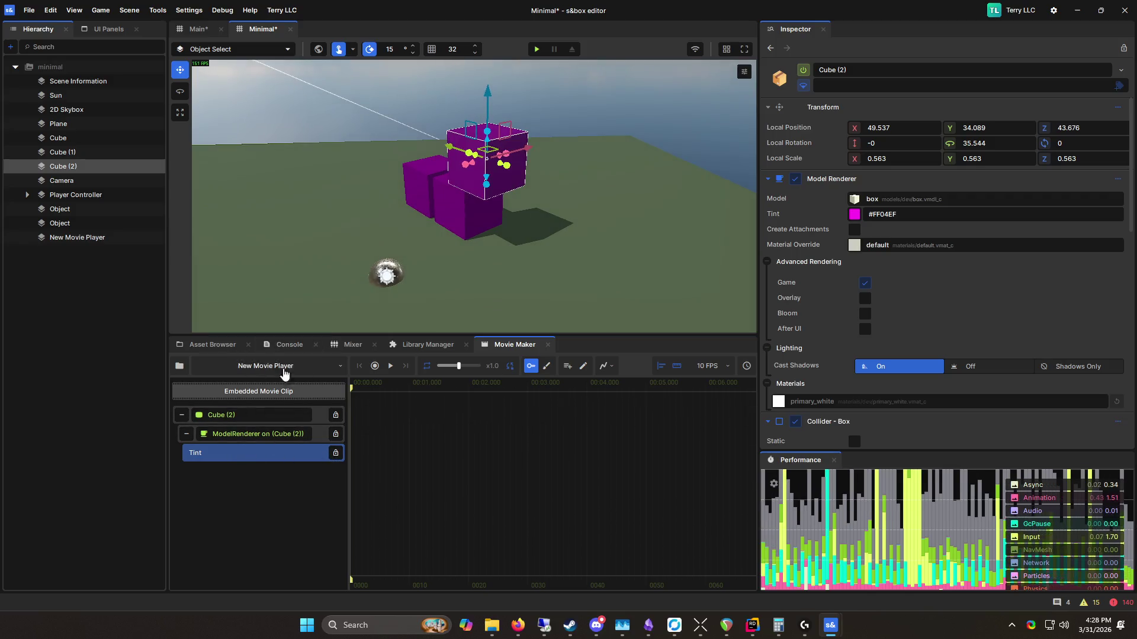
mouse_move(355, 401)
left_mouse_down()
mouse_move(474, 402)
mouse_move(354, 415)
mouse_move(498, 446)
mouse_move(275, 450)
left_mouse_up()
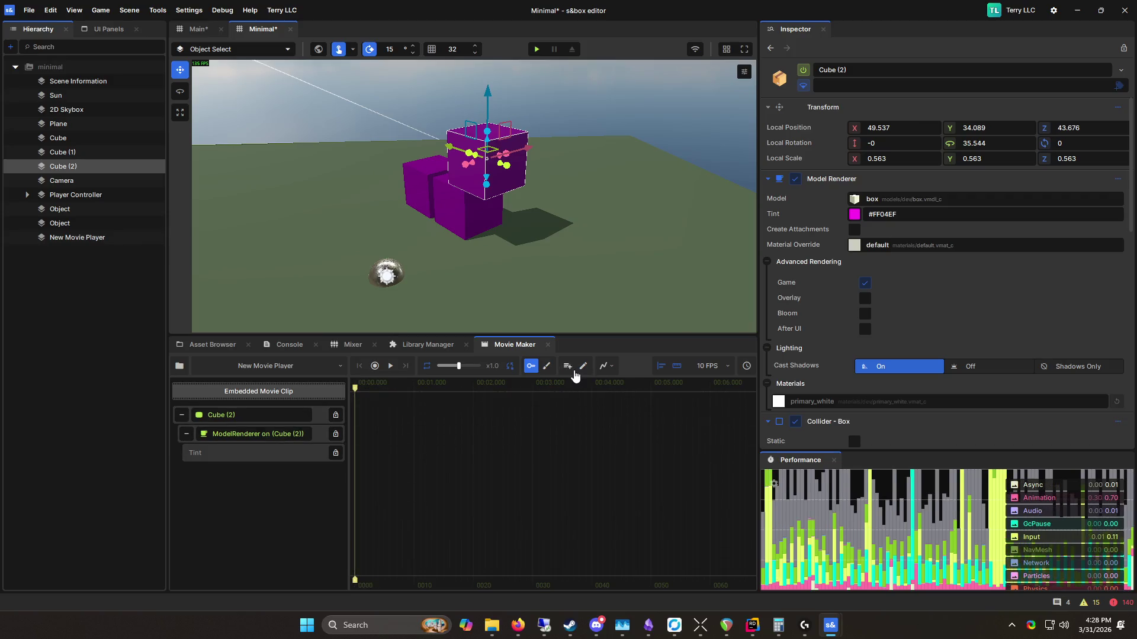
key("e")
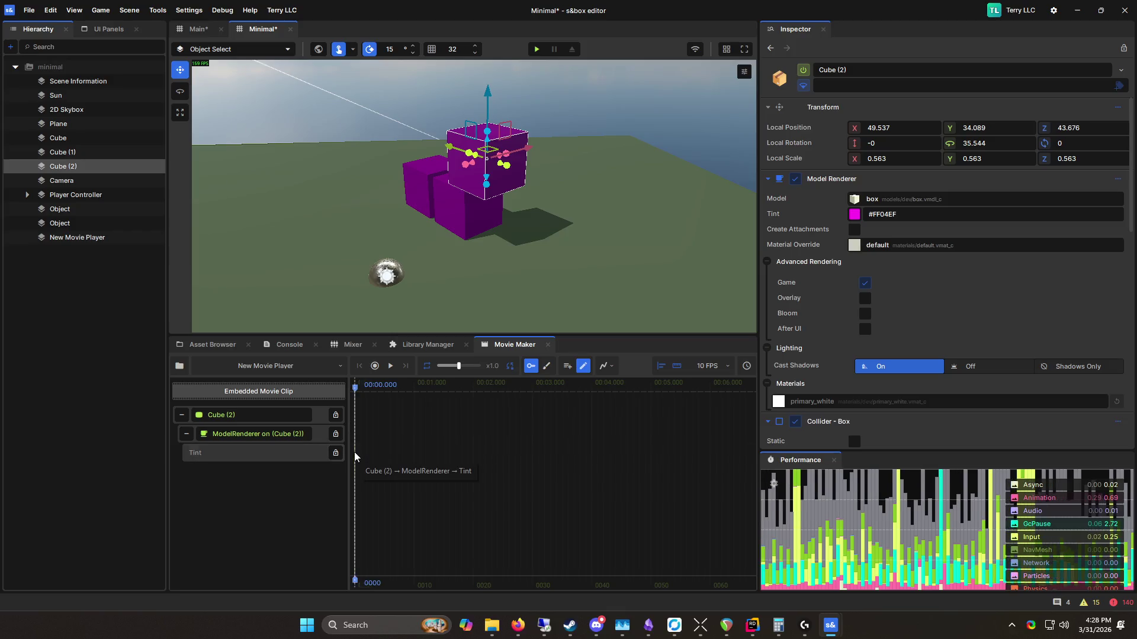
left_click(379, 453)
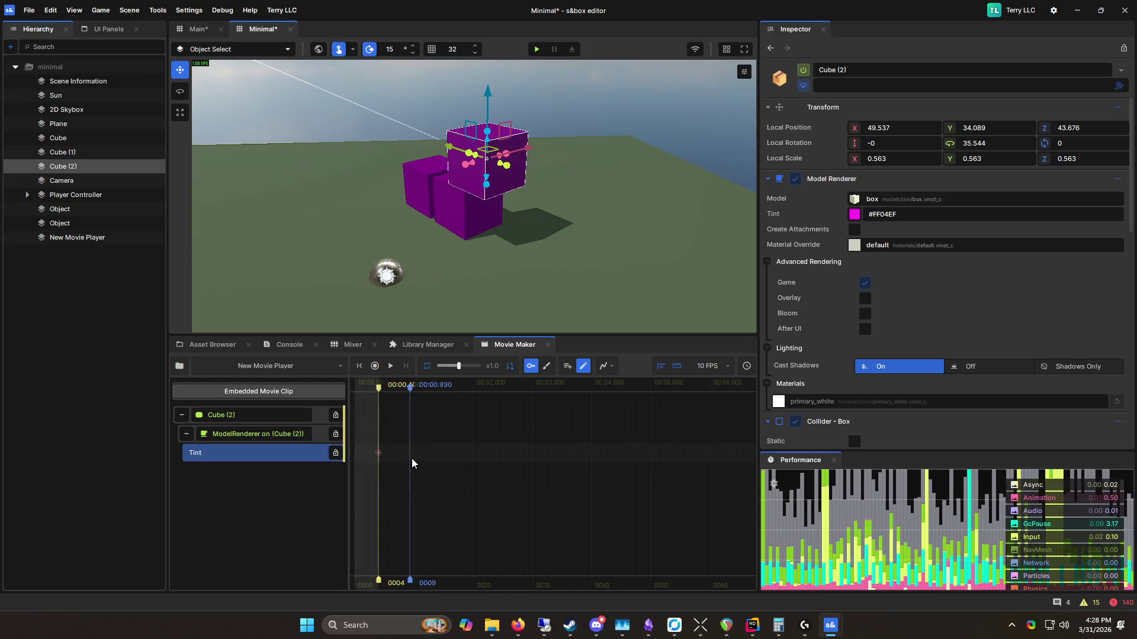
left_click(529, 461)
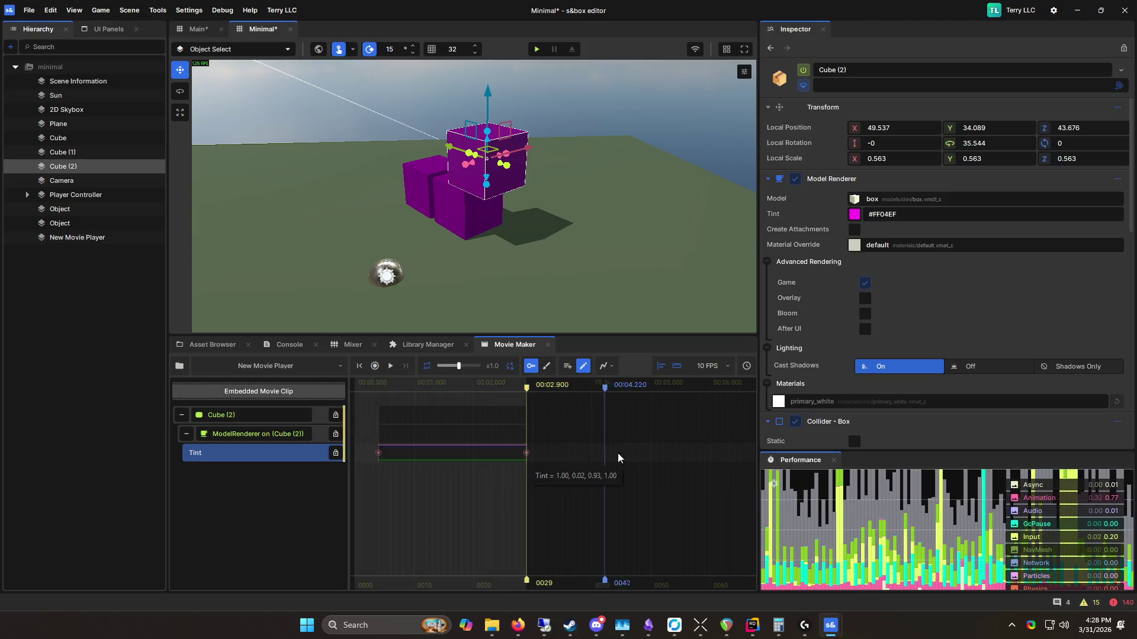
left_click(663, 476)
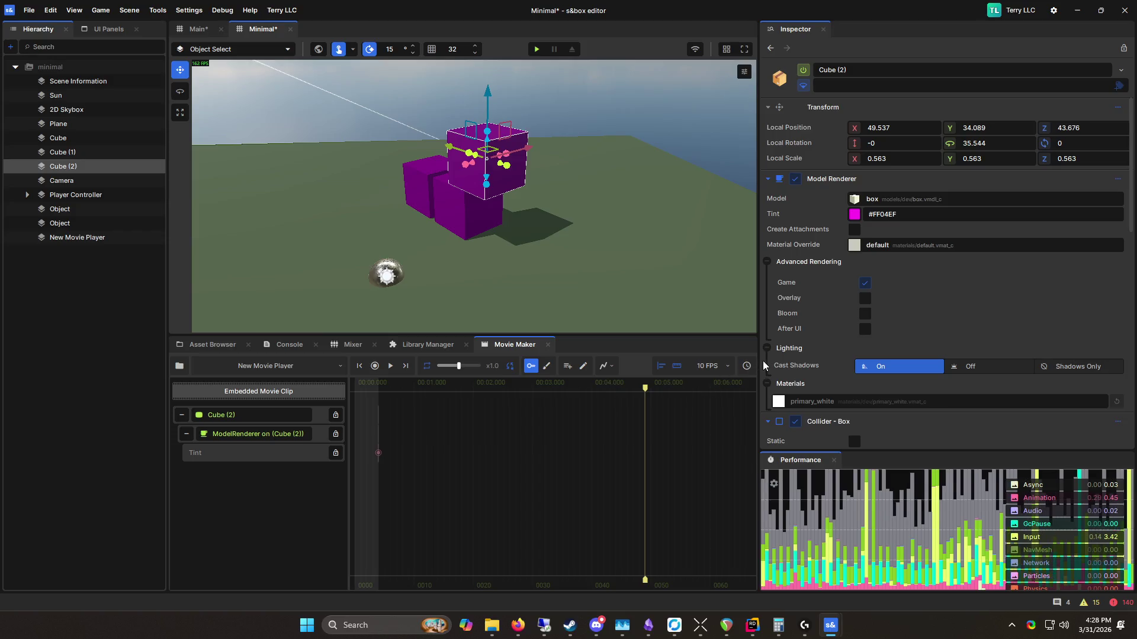
Step: Widen the scene view, mark a trial Tint range to about 3.1 seconds, then clear it and return to the start
left_click_drag(758, 352, 880, 362)
left_click(869, 367)
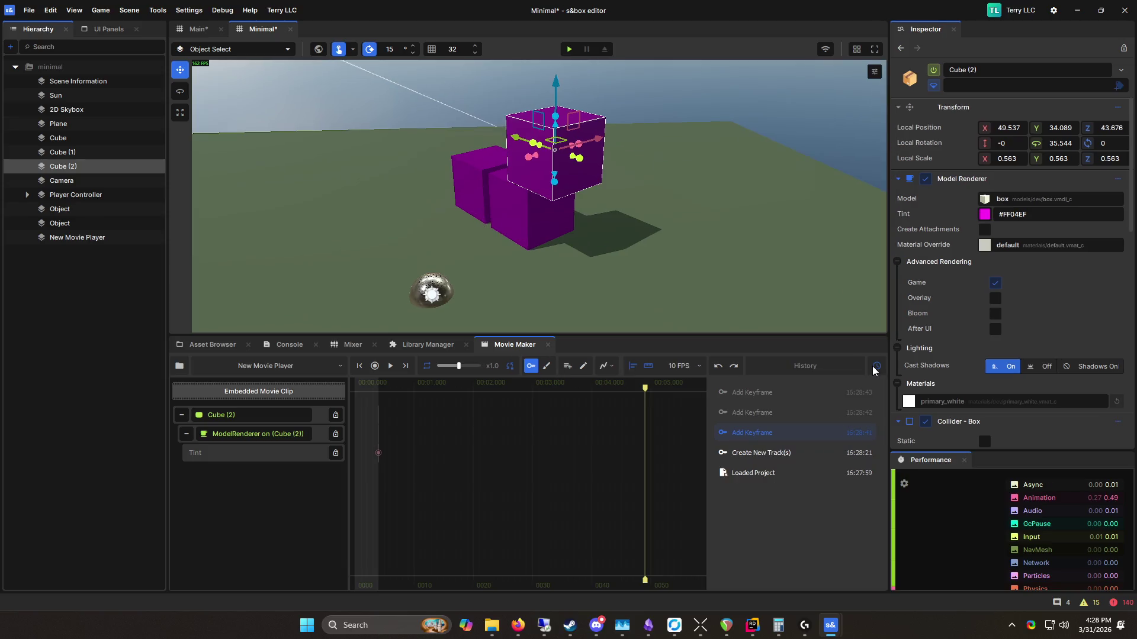
left_click(776, 380)
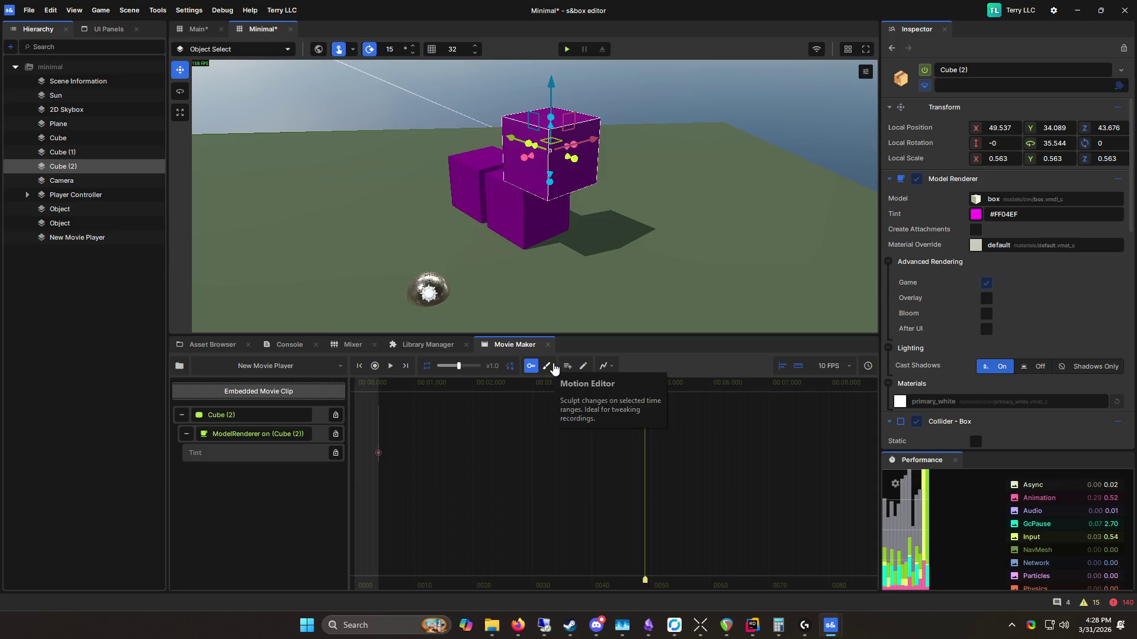
left_click(531, 368)
left_click_drag(388, 455, 441, 454)
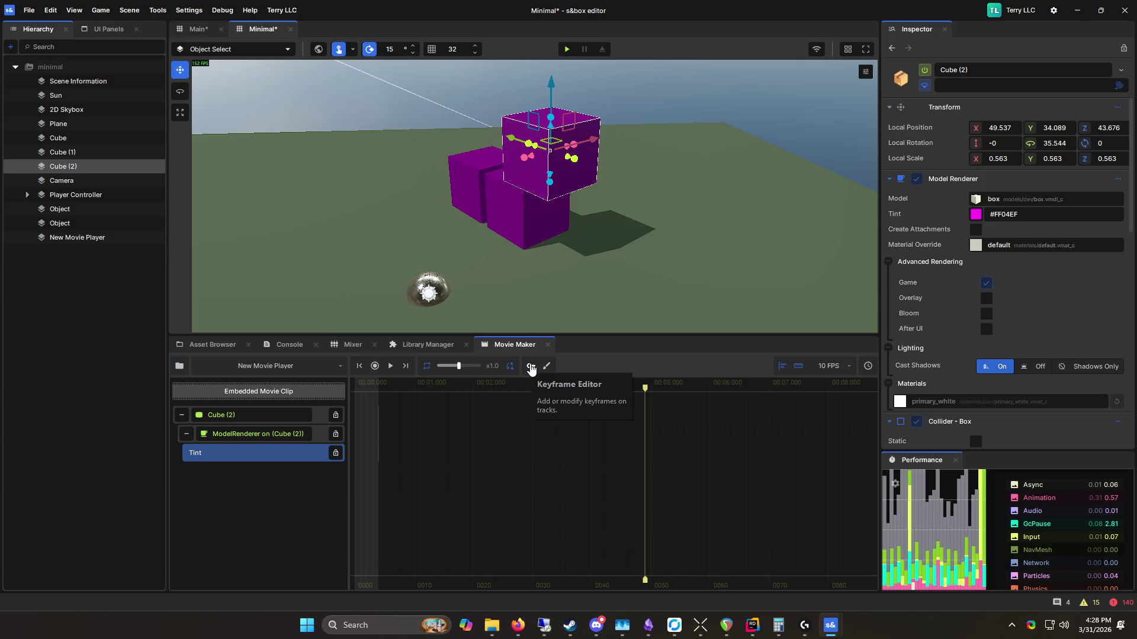
left_click(531, 368)
left_click_drag(444, 454, 538, 454)
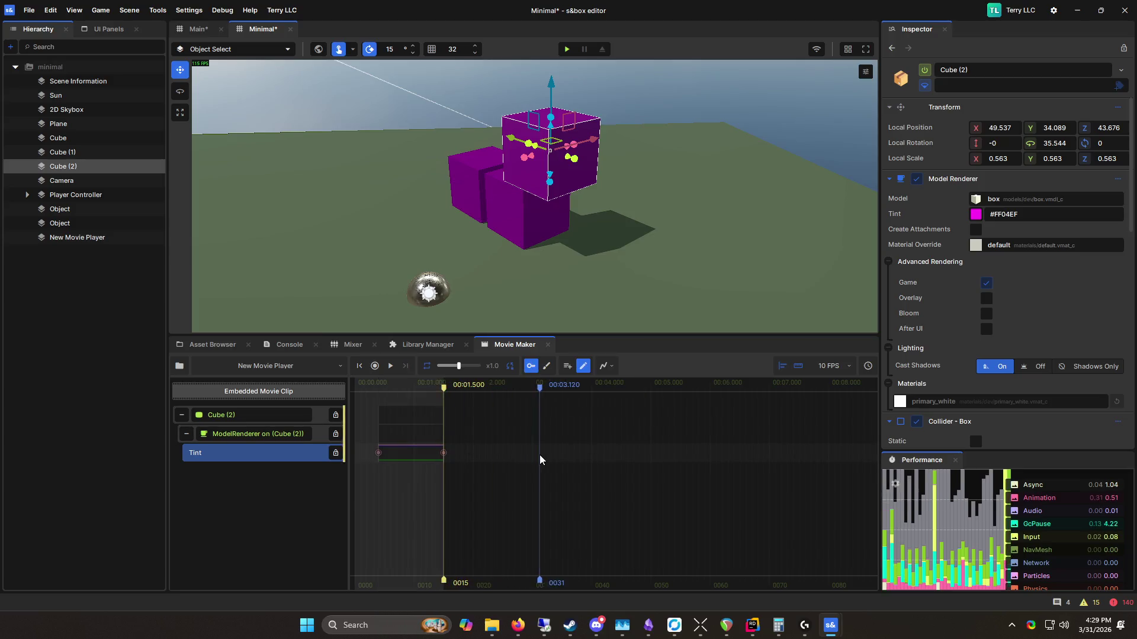
left_click(623, 461)
left_click_drag(546, 400, 279, 395)
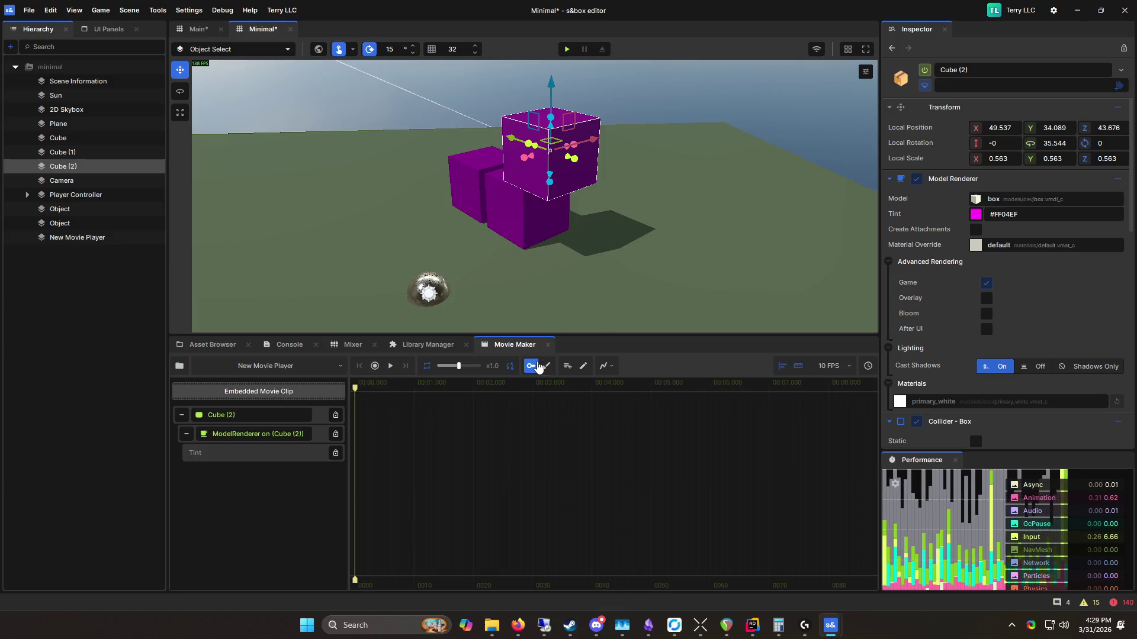
Step: Key the Tint track at 0 and 2 seconds and reselect the 0-second keyframe
left_click(364, 453)
left_click(356, 454)
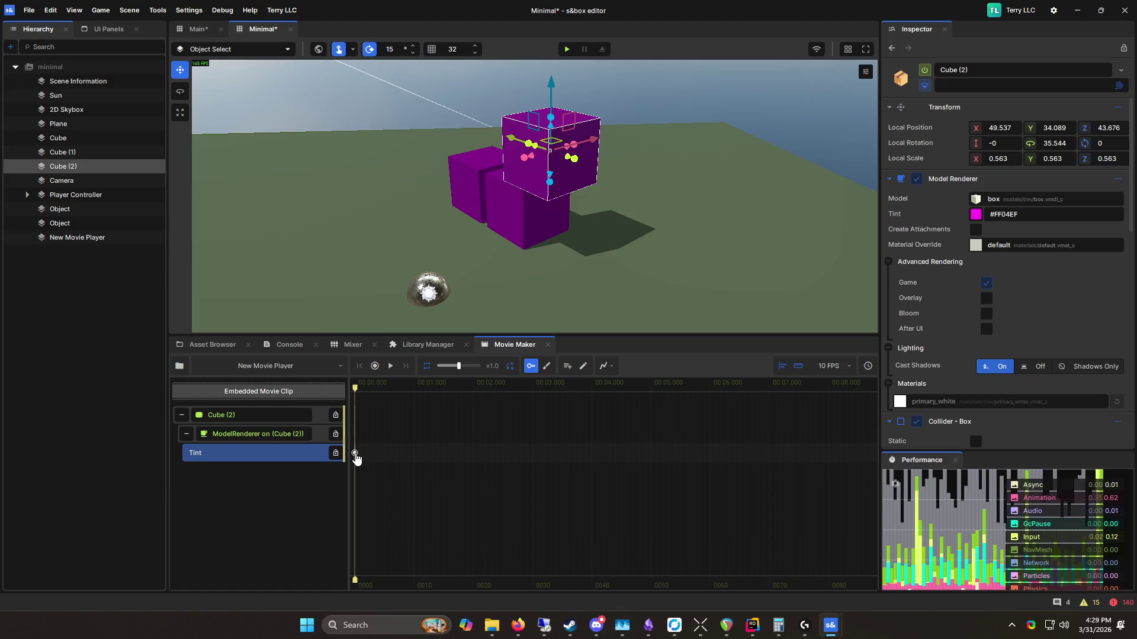
left_click(503, 465)
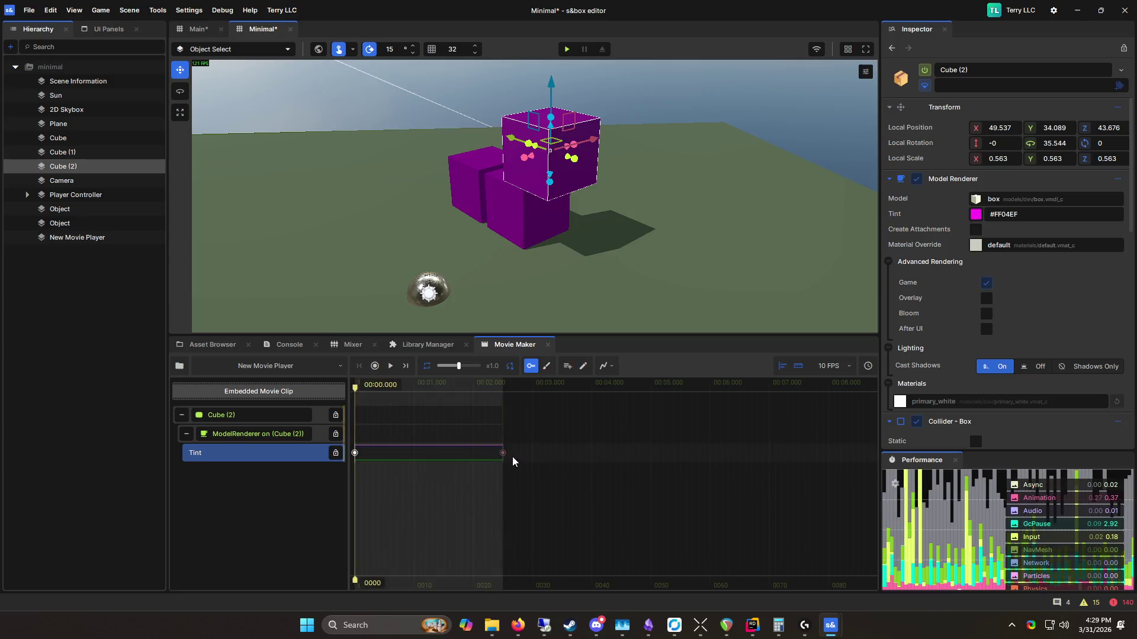
left_click(355, 455)
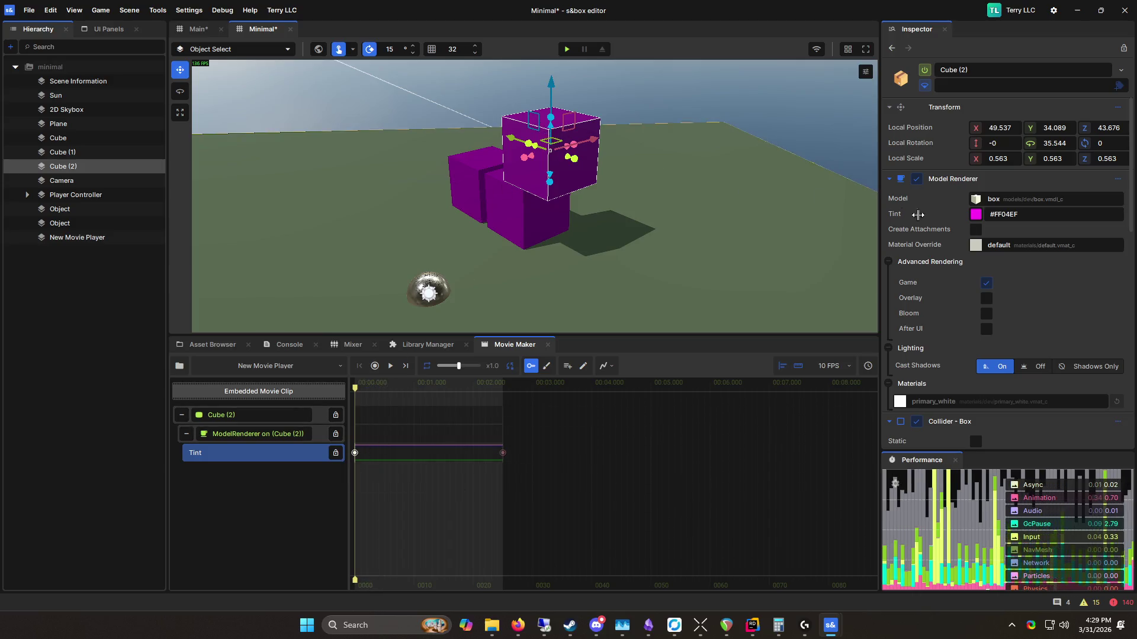
left_click(975, 215)
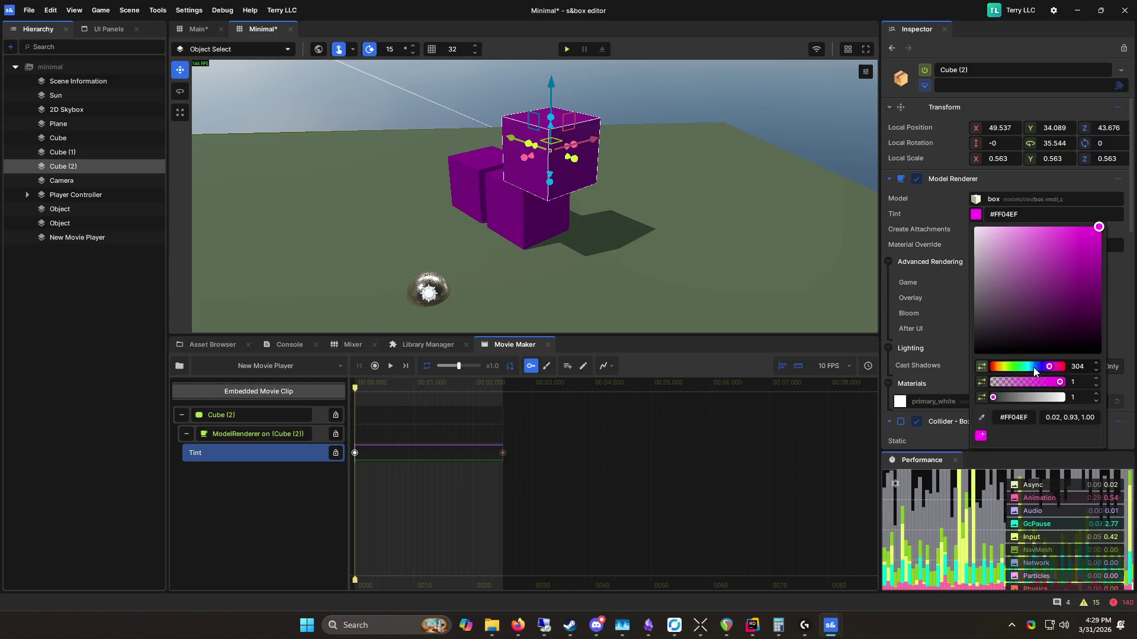
Step: Tint the 0-second keyframe red and shift the 2-second keyframe's hue, scrubbing to preview
left_click_drag(1034, 368, 985, 377)
left_click(502, 453)
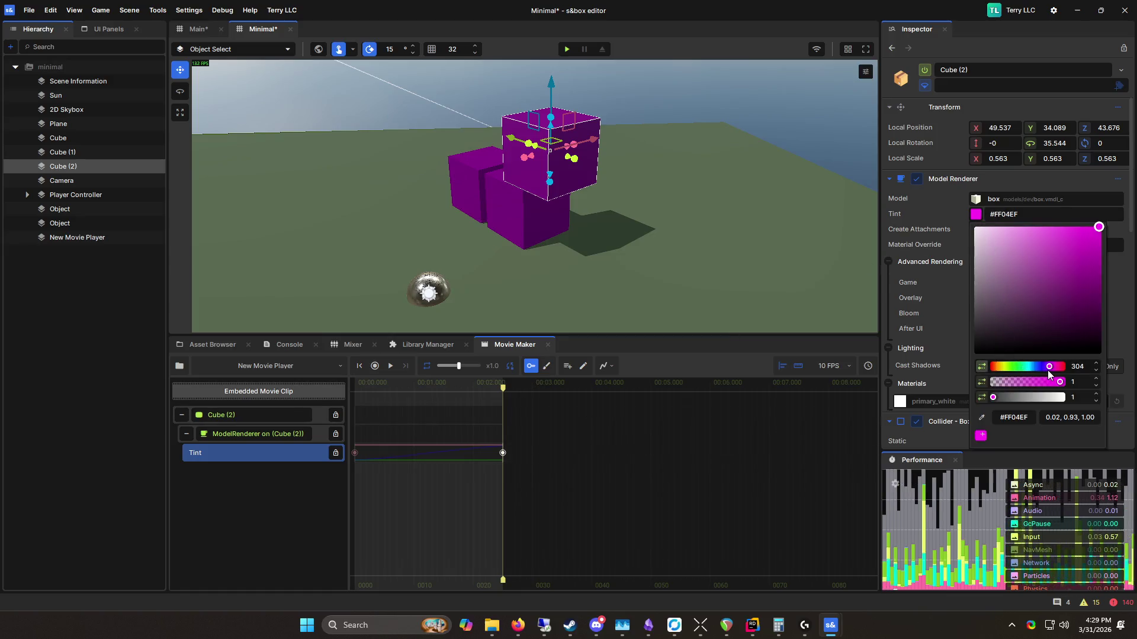
left_click_drag(1048, 368, 1063, 368)
mouse_move(504, 388)
left_mouse_down()
mouse_move(355, 388)
mouse_move(490, 388)
left_mouse_up()
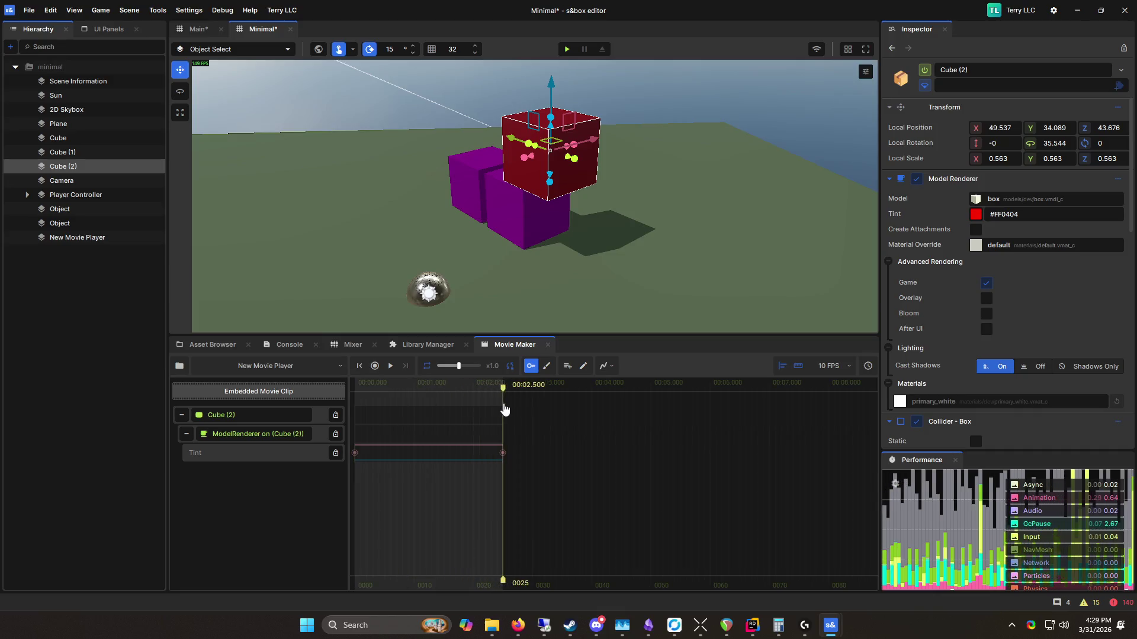
Step: Shift the 2.5-second Tint keyframe's hue toward magenta
left_click(502, 453)
left_click(1001, 215)
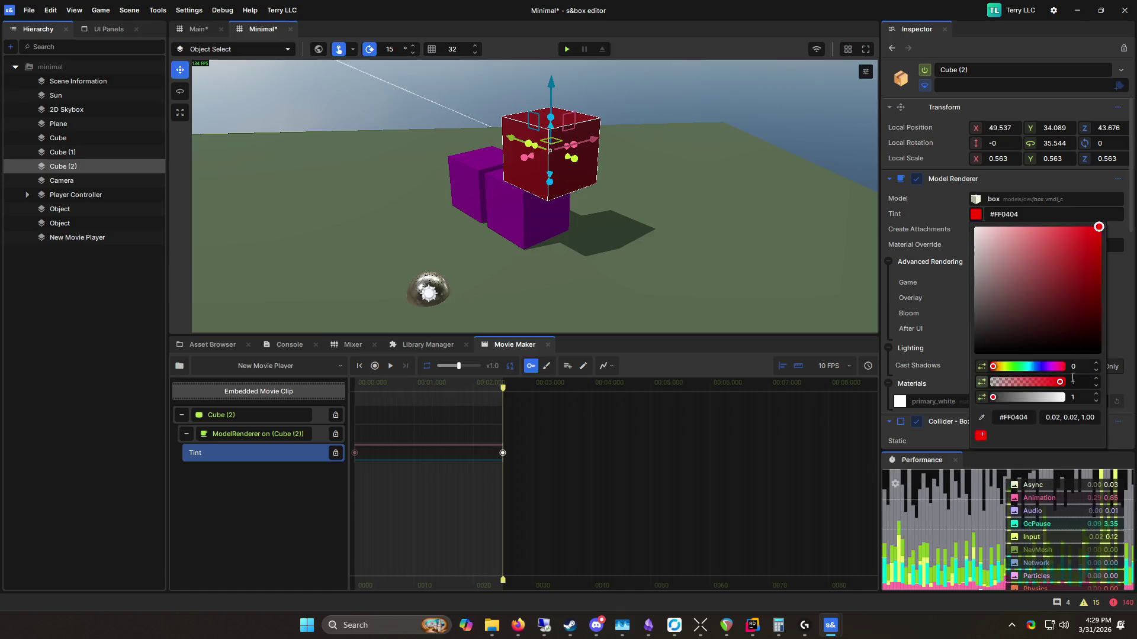
left_click(354, 453)
left_click(501, 453)
left_click(977, 218)
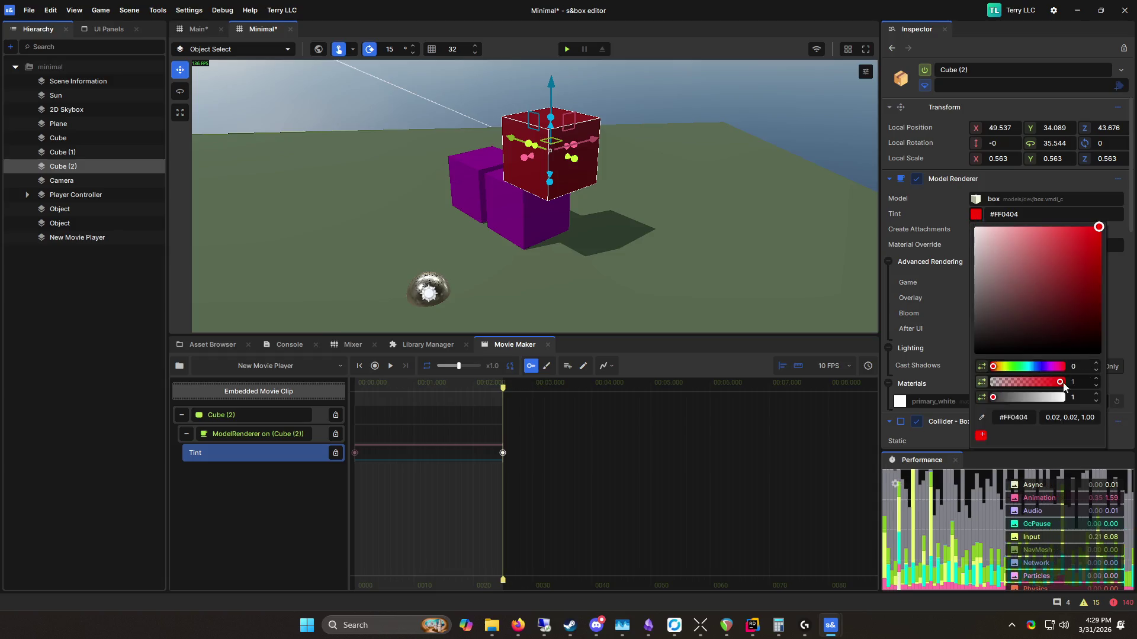
left_click_drag(1041, 370, 1056, 367)
mouse_move(502, 389)
left_mouse_down()
mouse_move(300, 382)
mouse_move(505, 391)
left_mouse_up()
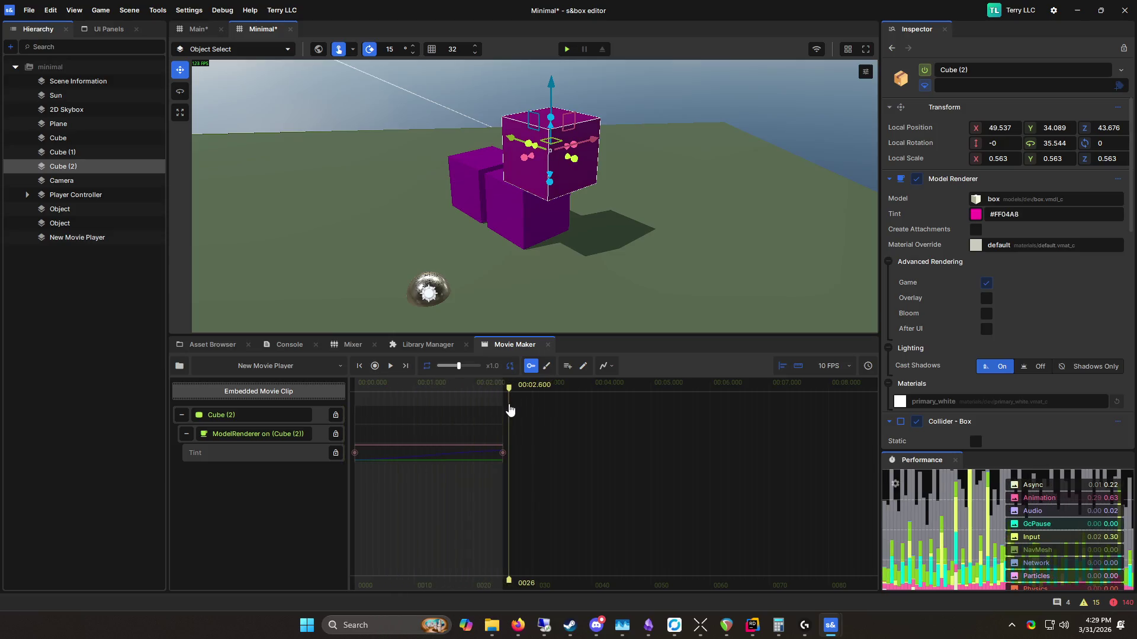
Step: Settle the 2.5-second keyframe's tint on pink-magenta #FF04A8FD
left_click(503, 453)
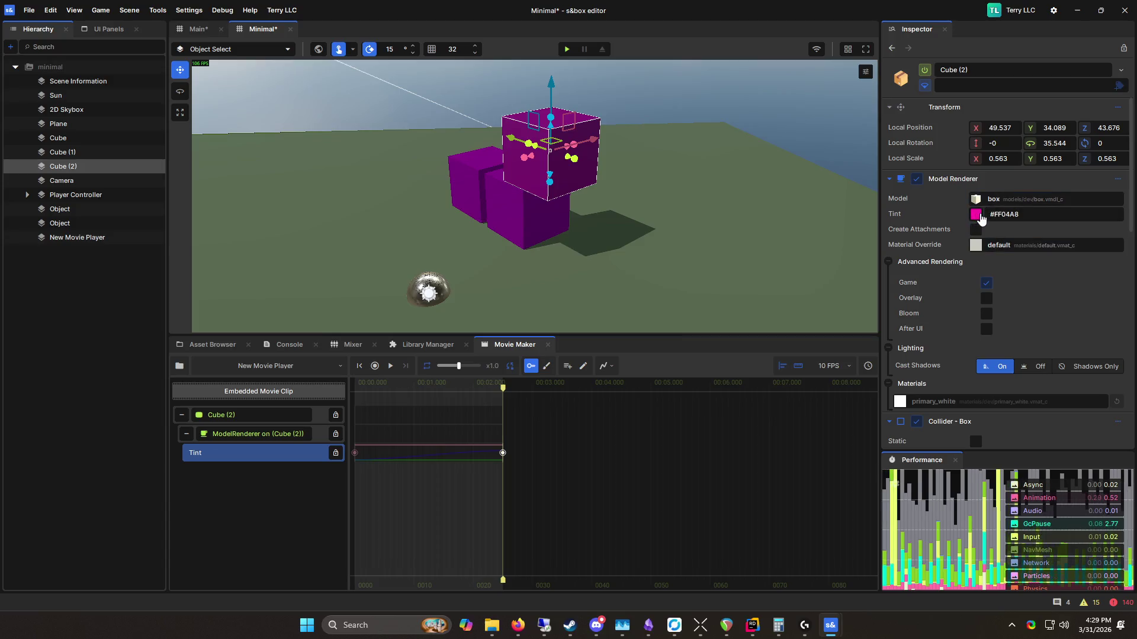
left_click(978, 216)
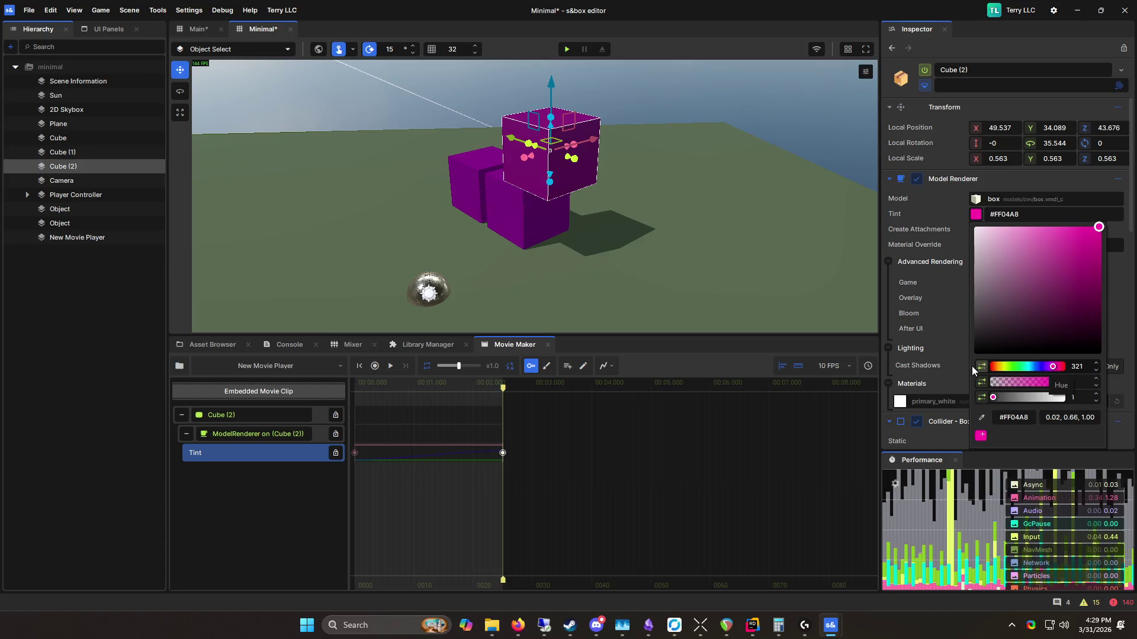
left_click(368, 478)
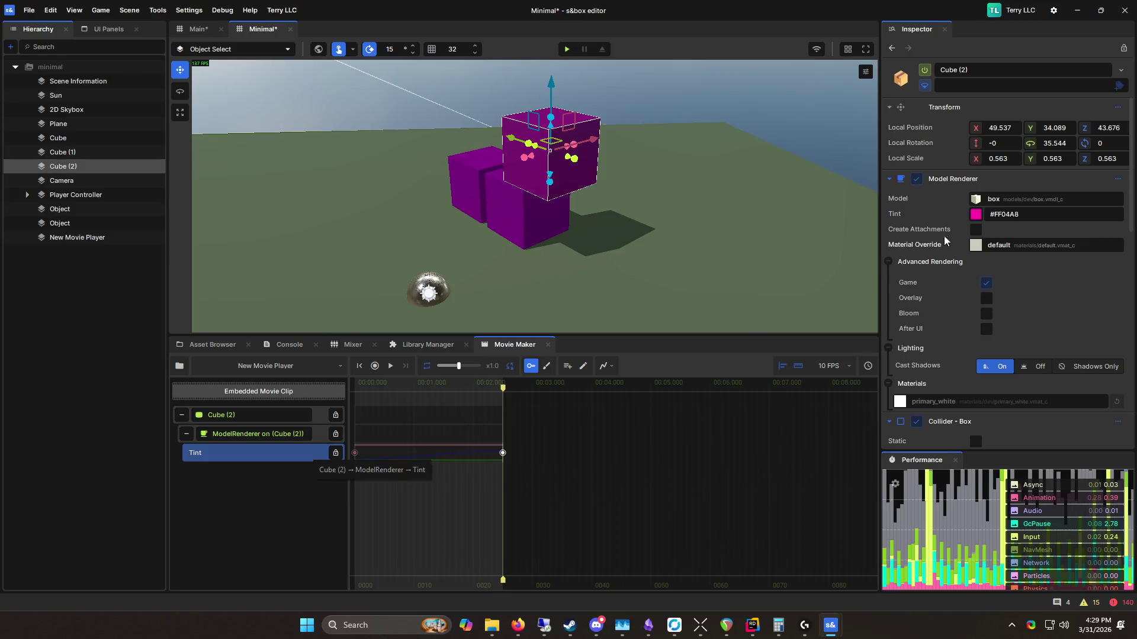
left_click(975, 215)
left_click(955, 212)
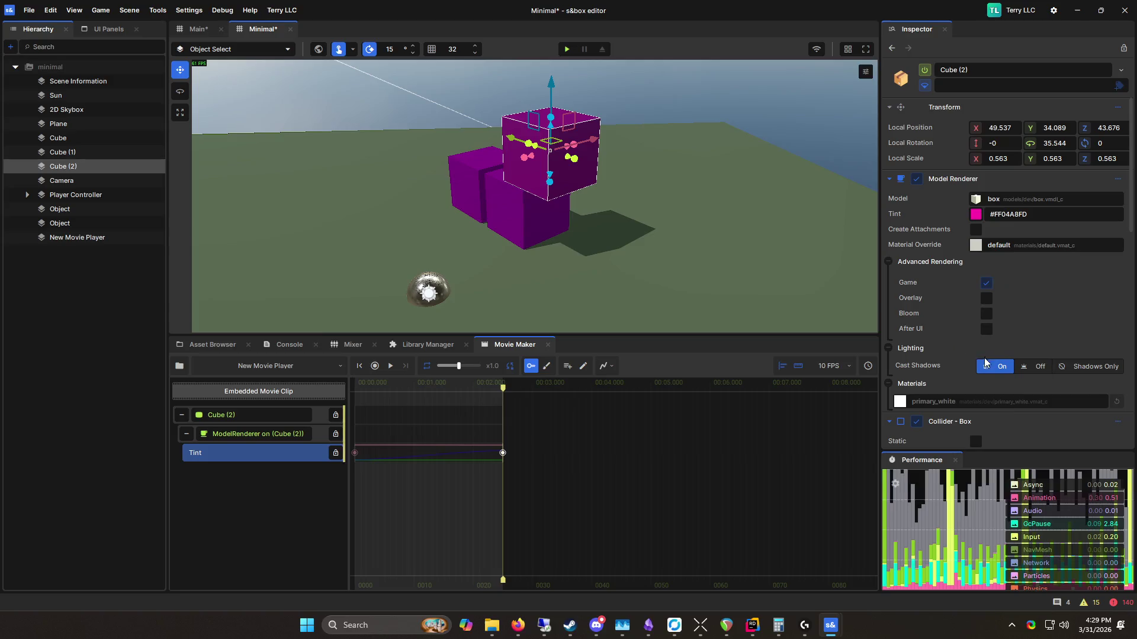
Step: Change the end Tint keyframe's hue to green
left_click(976, 215)
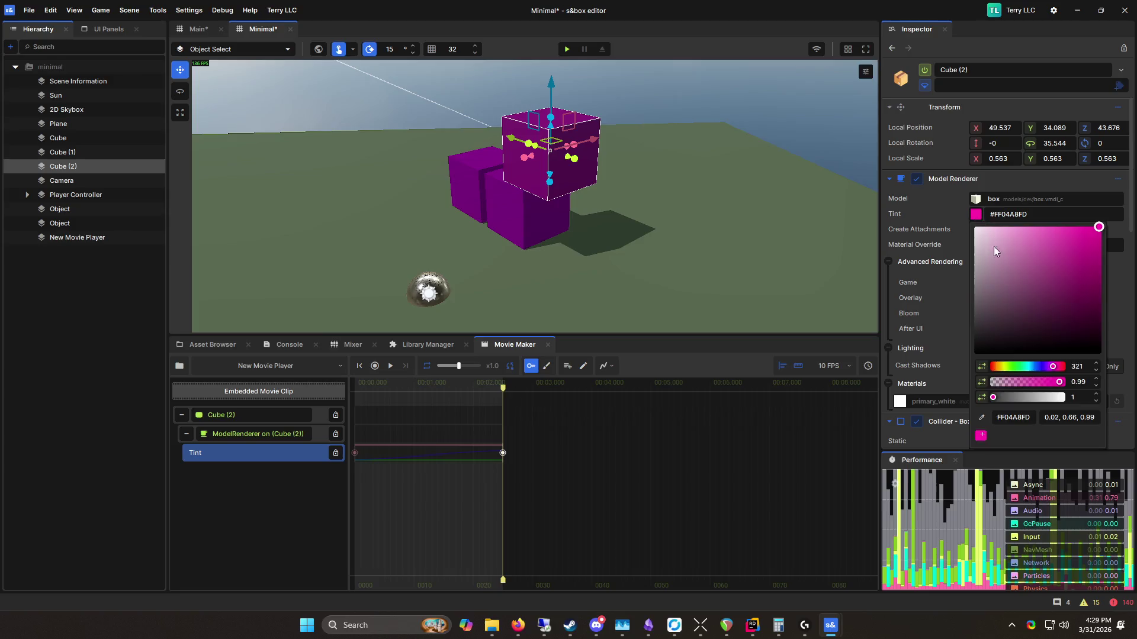
left_click_drag(980, 363, 1040, 330)
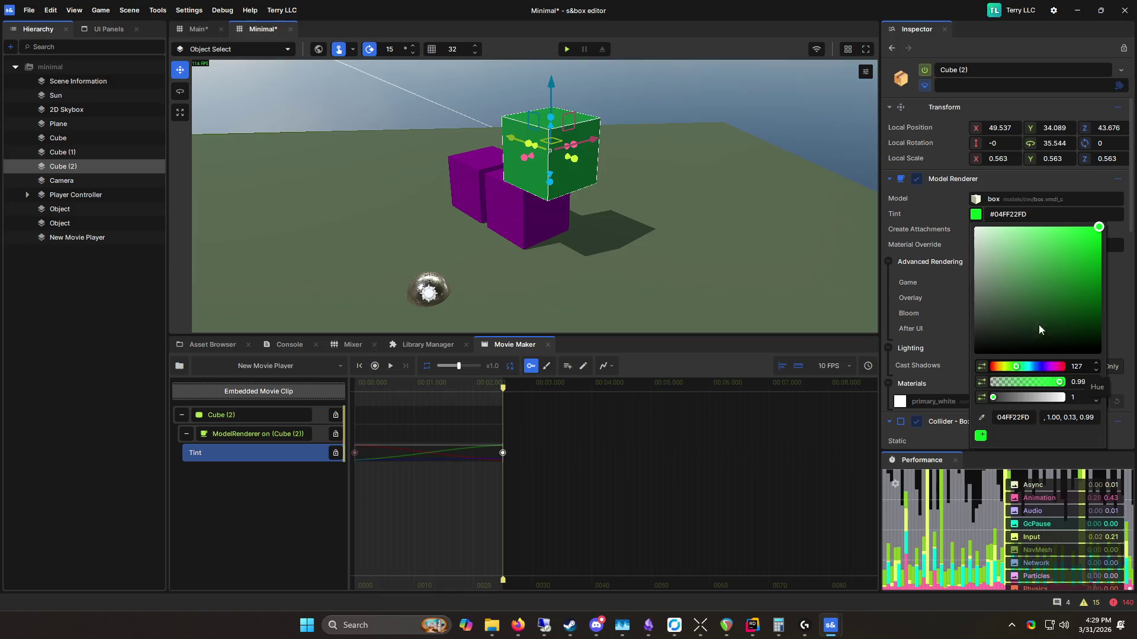
key("ctrl+z")
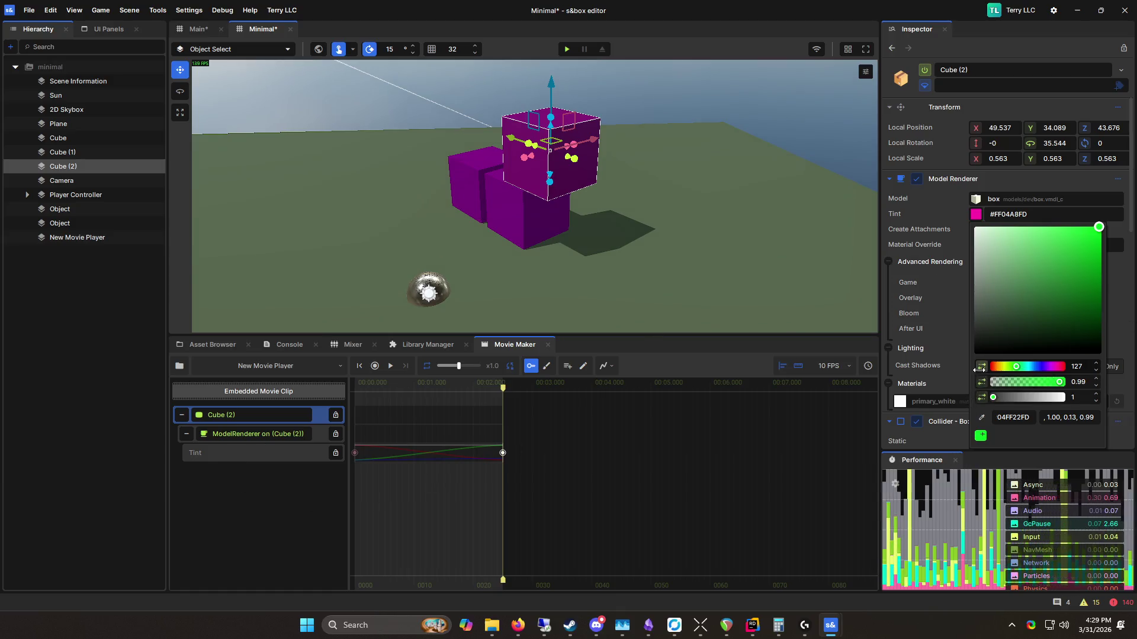
left_click_drag(984, 366, 974, 358)
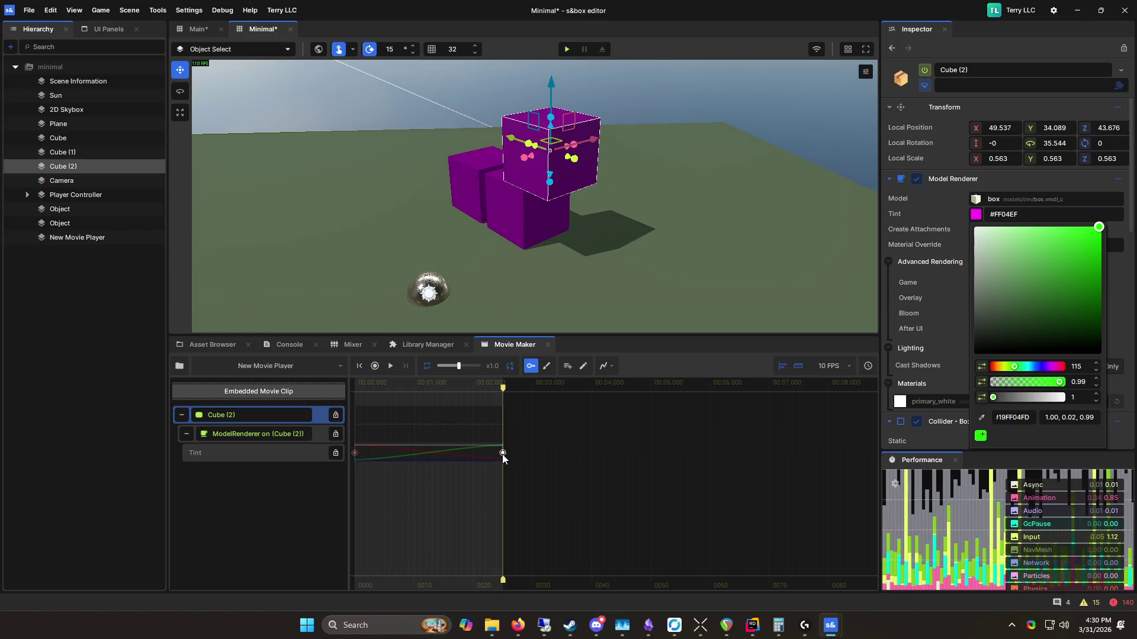
Step: Key a cyan-blue tint at about 1.1 seconds and play the clip to preview the tint animation
left_click_drag(499, 392, 425, 399)
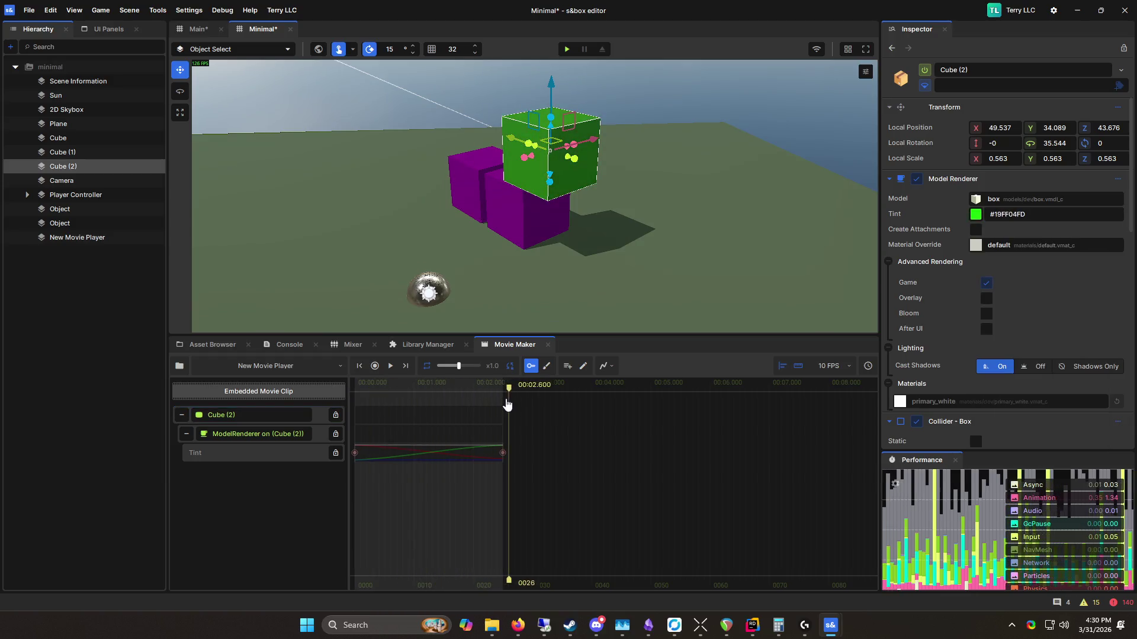
left_click(1019, 214)
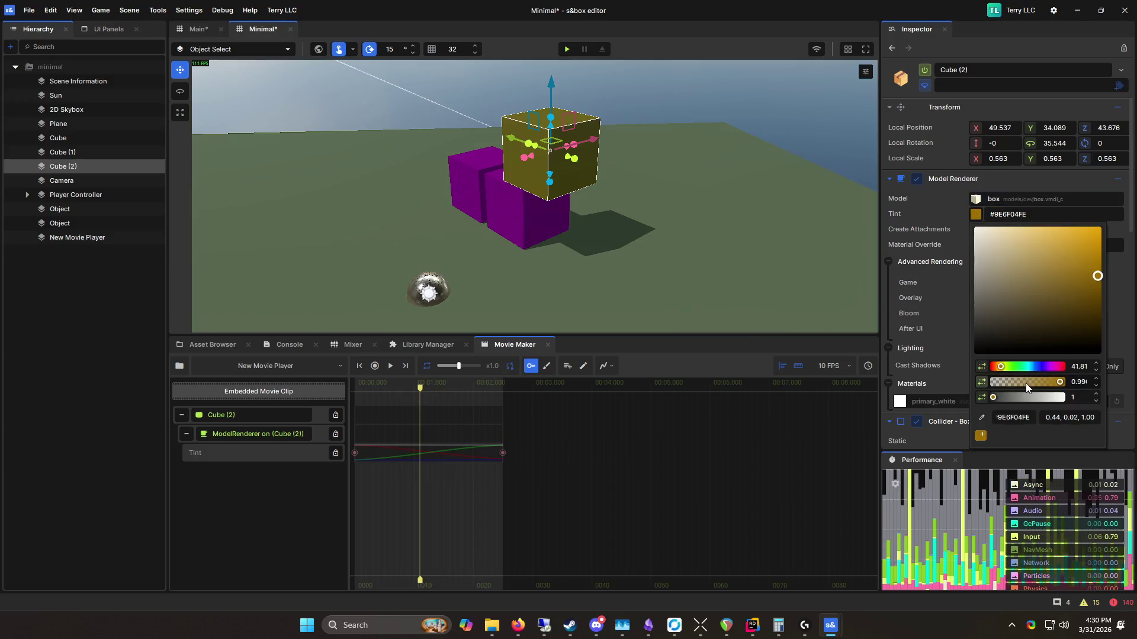
left_click_drag(1005, 367, 1031, 363)
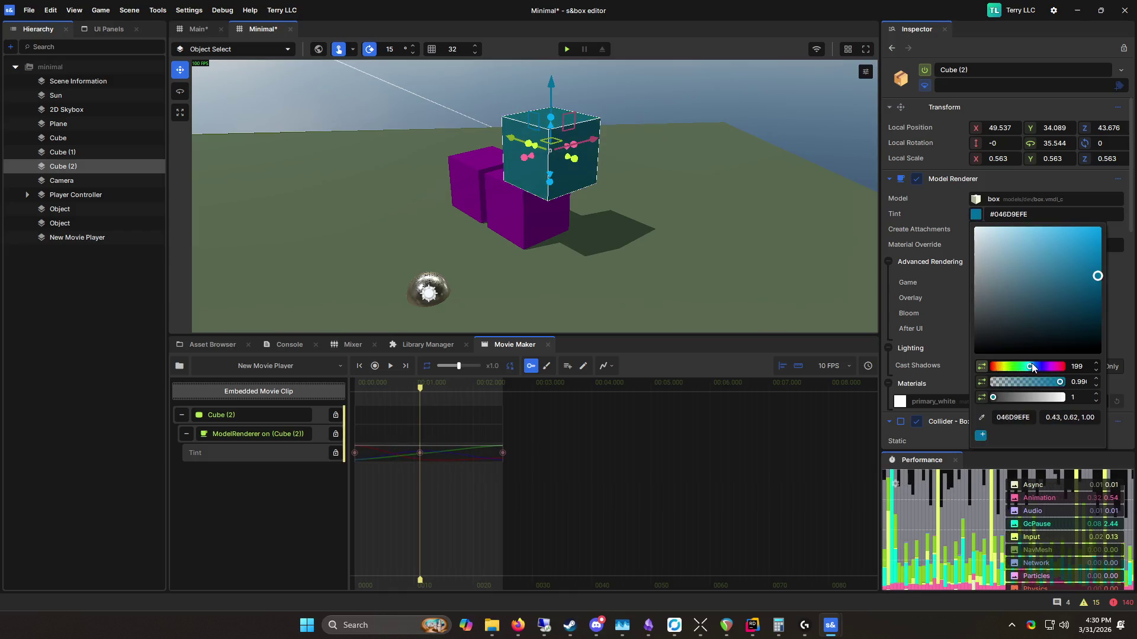
left_click(390, 366)
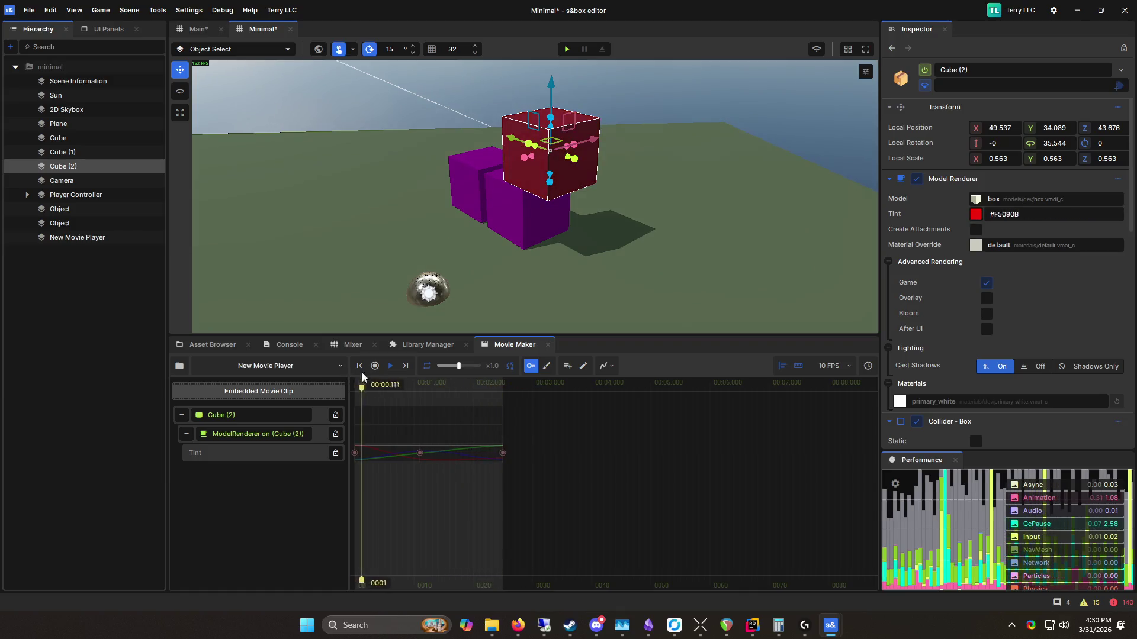
key("space")
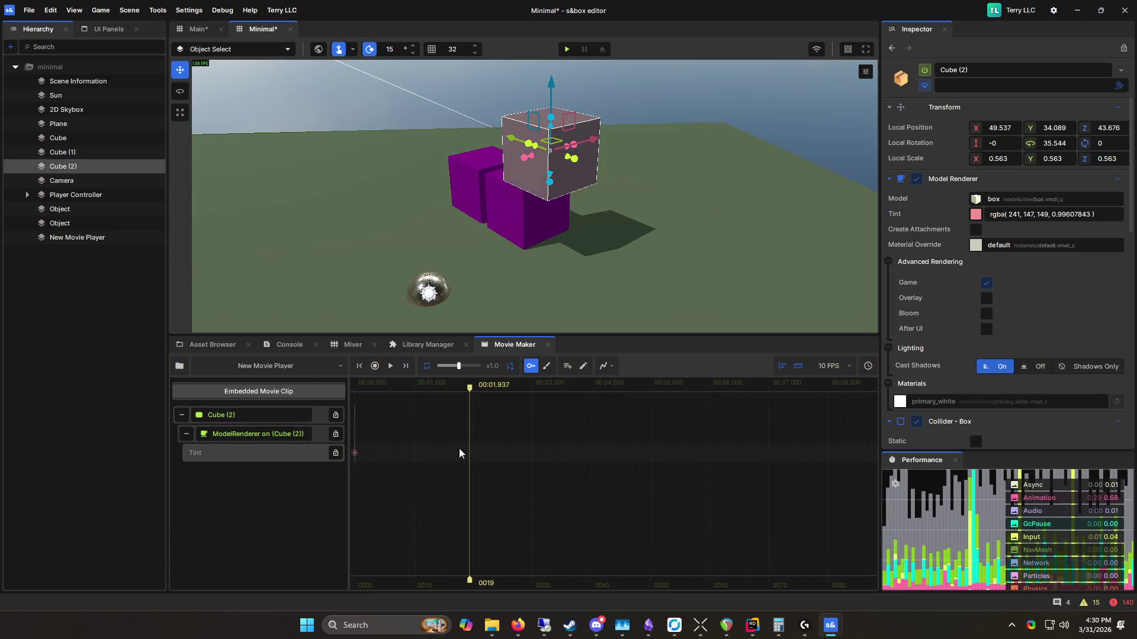
left_click_drag(471, 394, 354, 388)
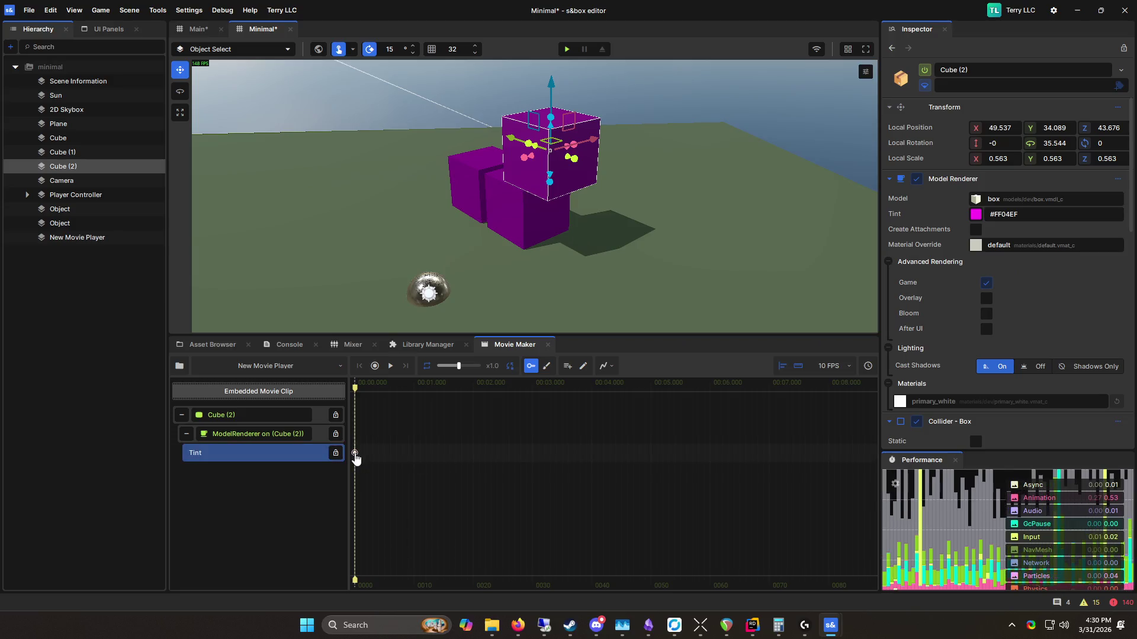
Step: Remove the Tint track, restore the accidentally deleted Cube (2), then remove the Cube (2) track
right_click(247, 453)
left_click(297, 495)
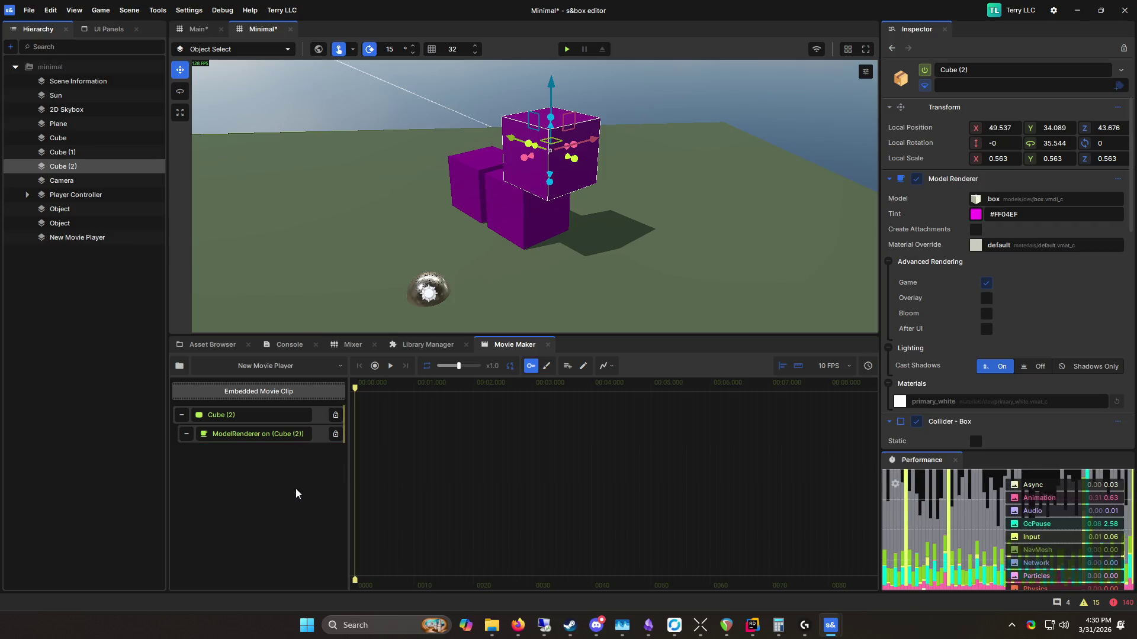
key("Delete")
right_click(322, 432)
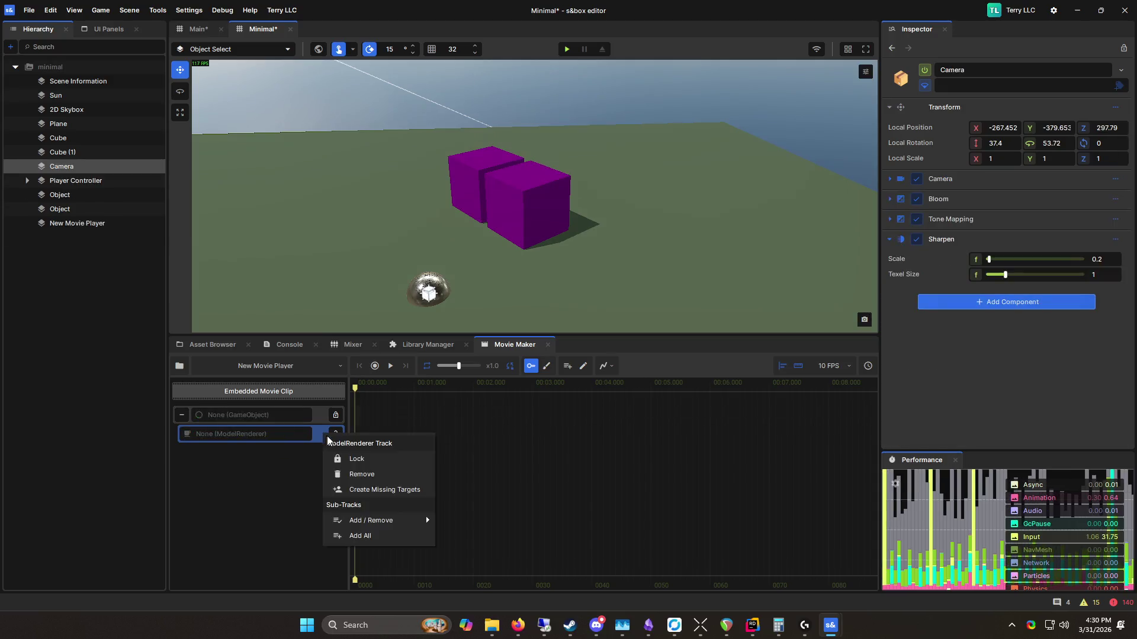
left_click(563, 197)
key("ctrl+z")
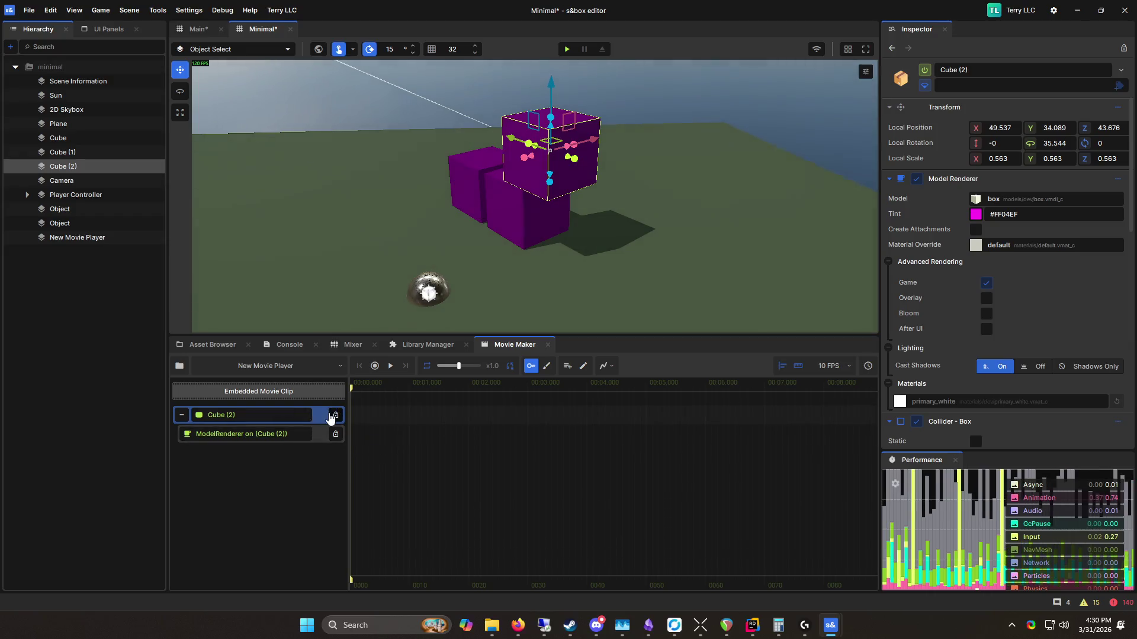
right_click(321, 420)
left_click(379, 467)
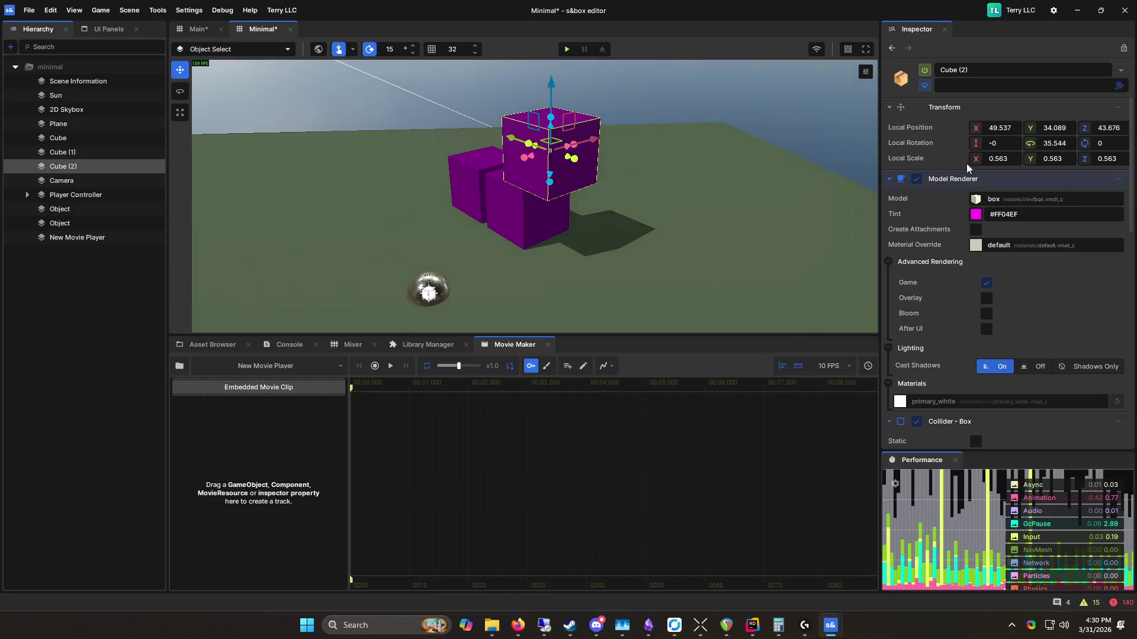
Step: Try dragging Local Position into the clip as a track, then select the New Movie Player object
left_click_drag(912, 122, 359, 337)
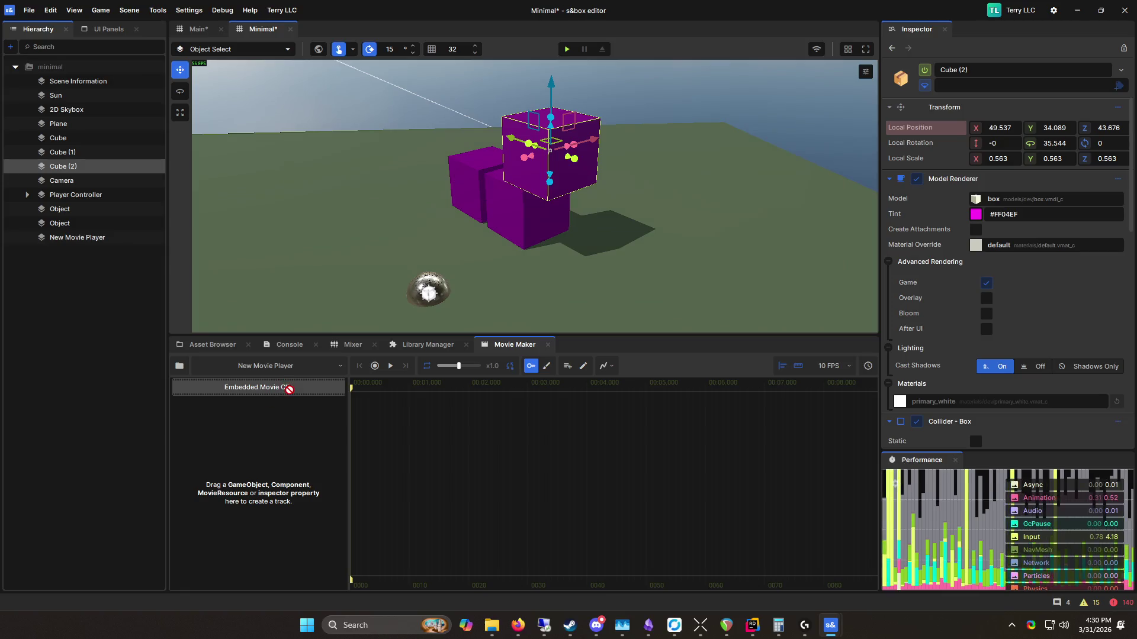
left_click_drag(325, 285, 325, 285)
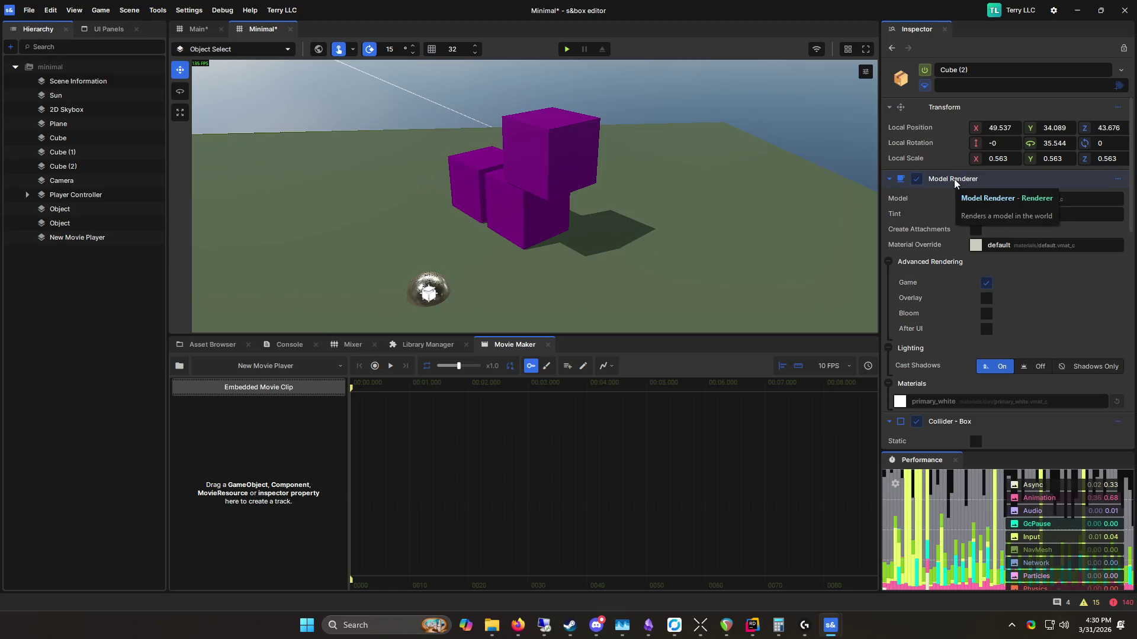
left_click_drag(917, 128, 420, 436)
left_click_drag(264, 410, 264, 411)
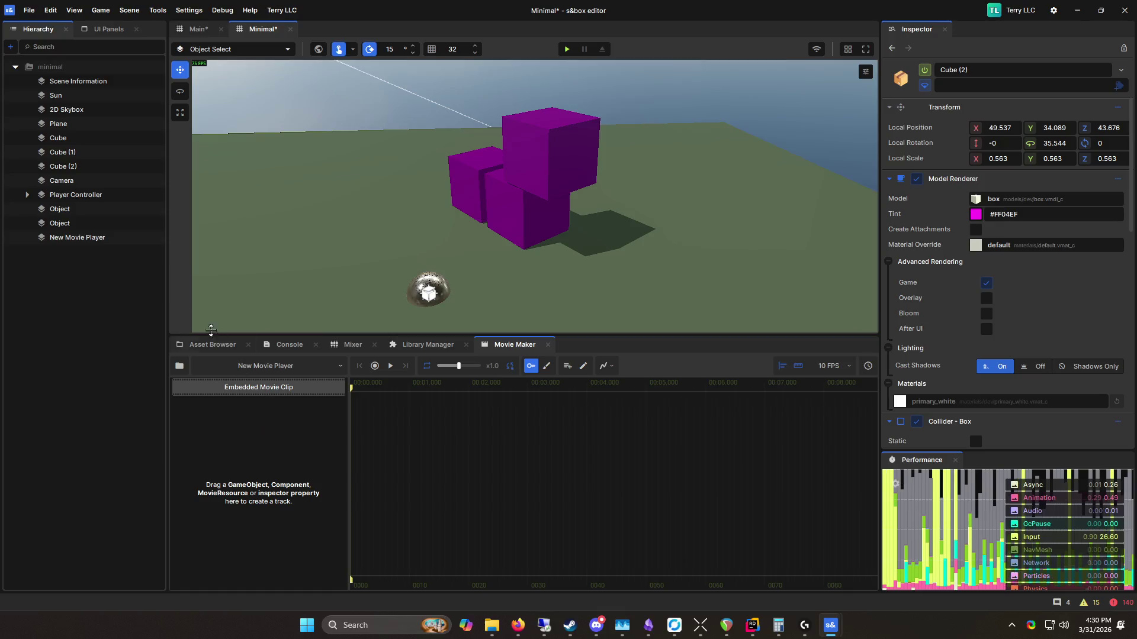
left_click(75, 237)
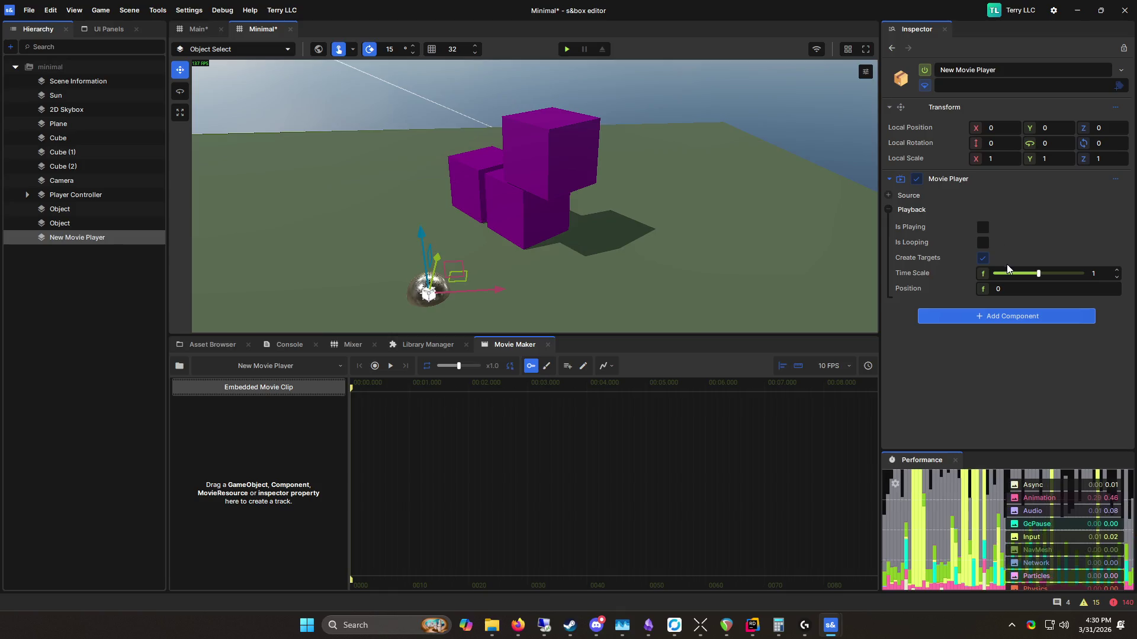
Step: Try Time Scale as a track, then add New Movie Player as a track, cancelling the preset dialog
left_click_drag(993, 272, 264, 483)
mouse_move(71, 240)
left_mouse_down()
mouse_move(236, 449)
mouse_move(270, 406)
left_mouse_up()
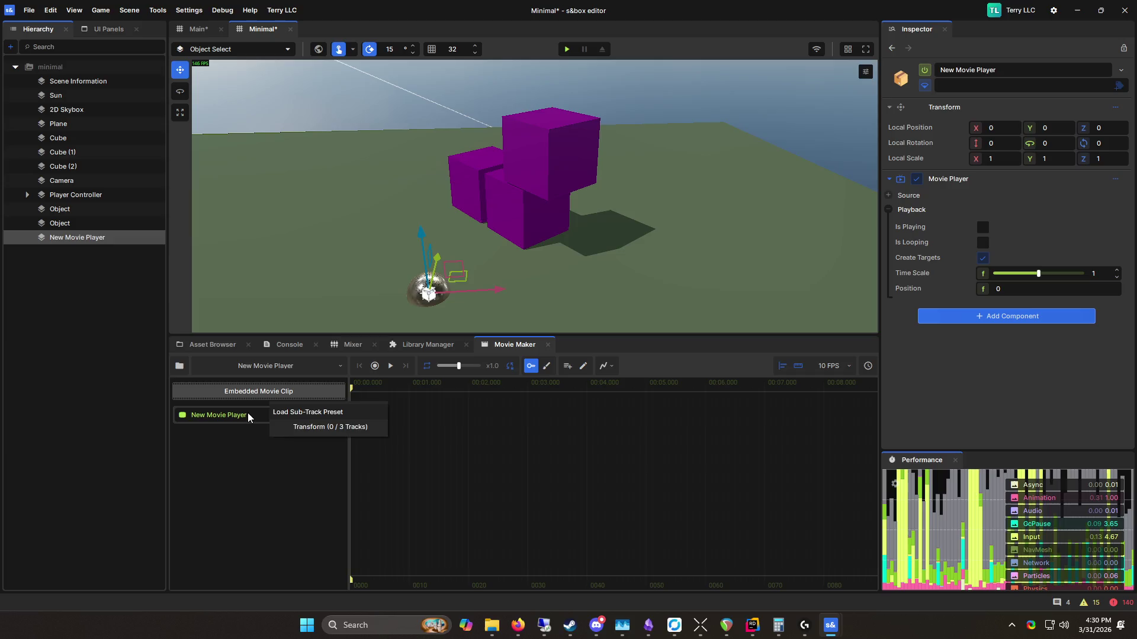
left_click(308, 412)
key("Escape")
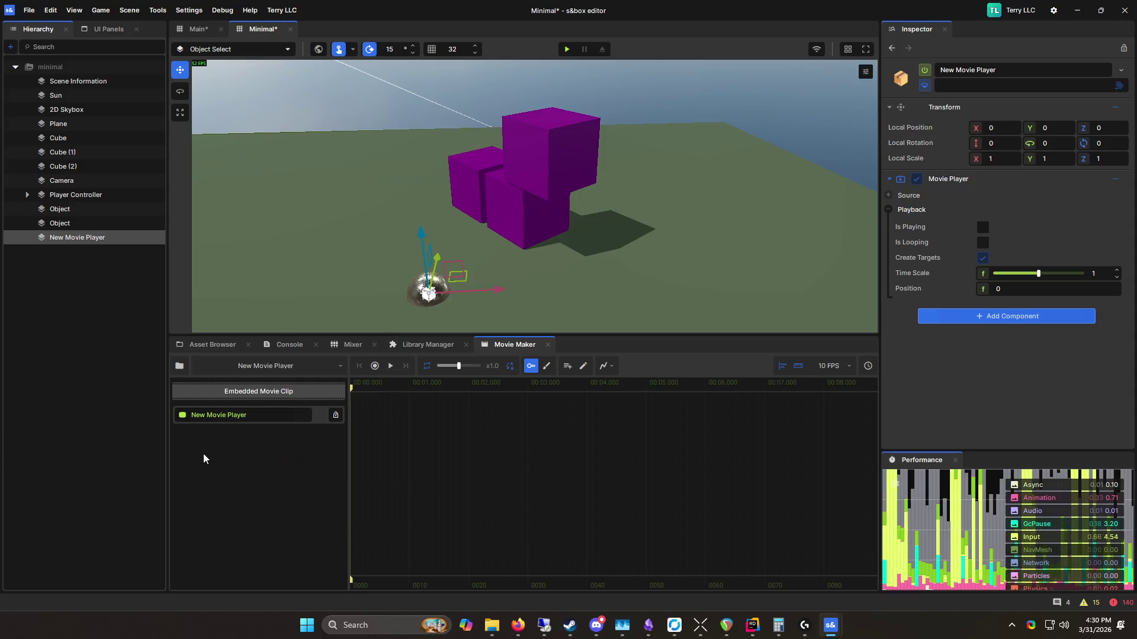
left_click(243, 415)
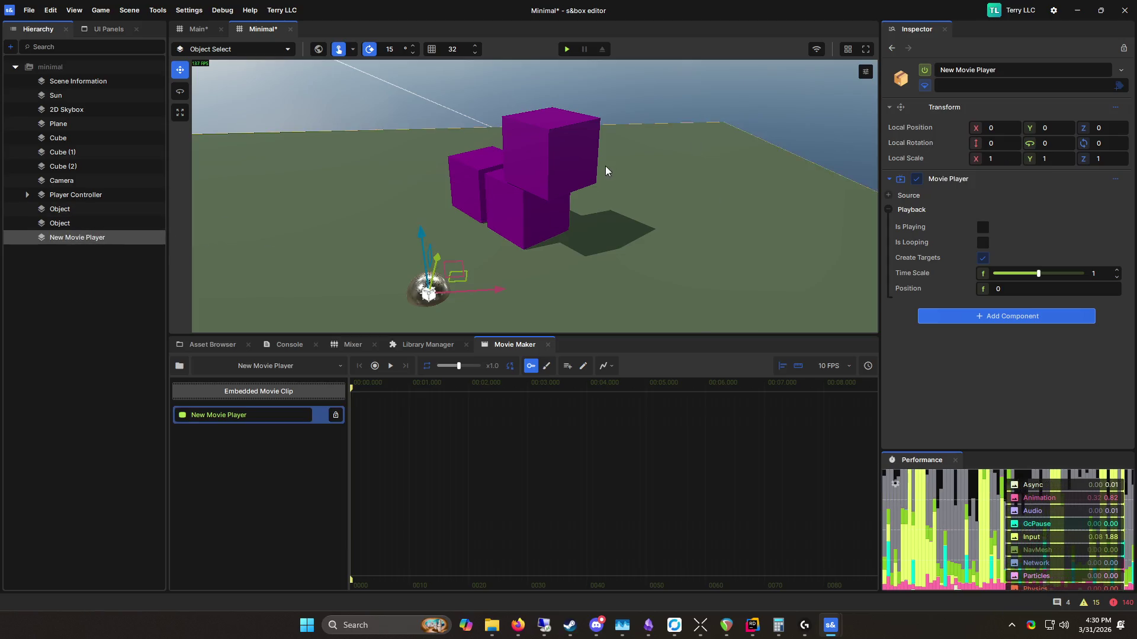
Step: Select Cube (2), try adding its position to the timeline, then close the Movie Maker panel
left_click(569, 178)
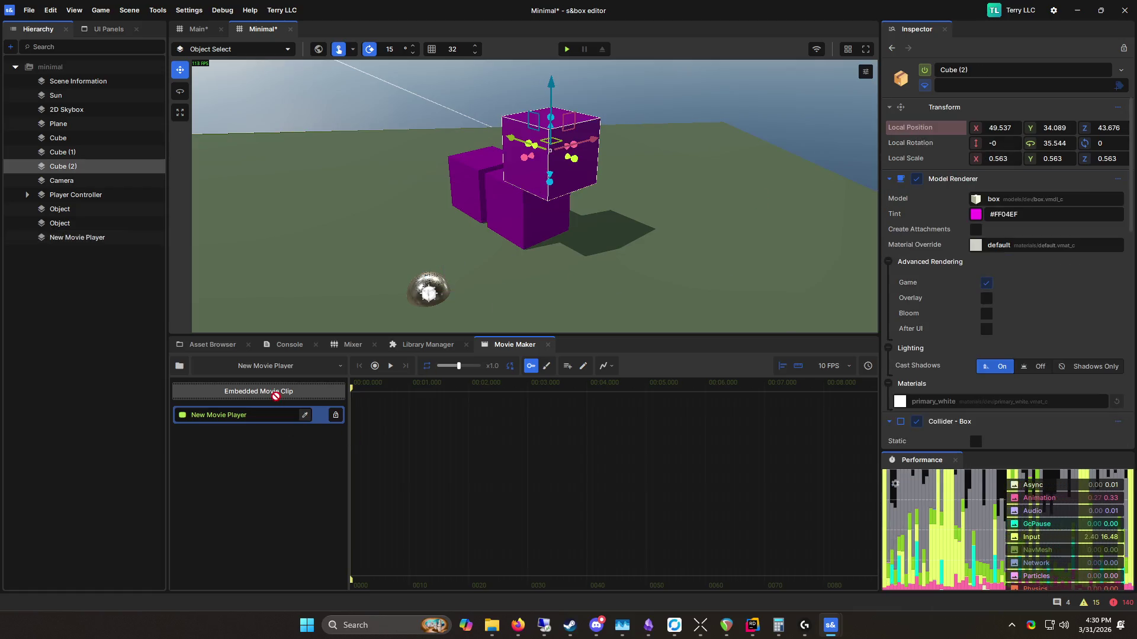
left_click_drag(283, 434, 332, 402)
mouse_move(910, 128)
left_mouse_down()
mouse_move(814, 187)
mouse_move(276, 399)
left_mouse_up()
left_click(547, 344)
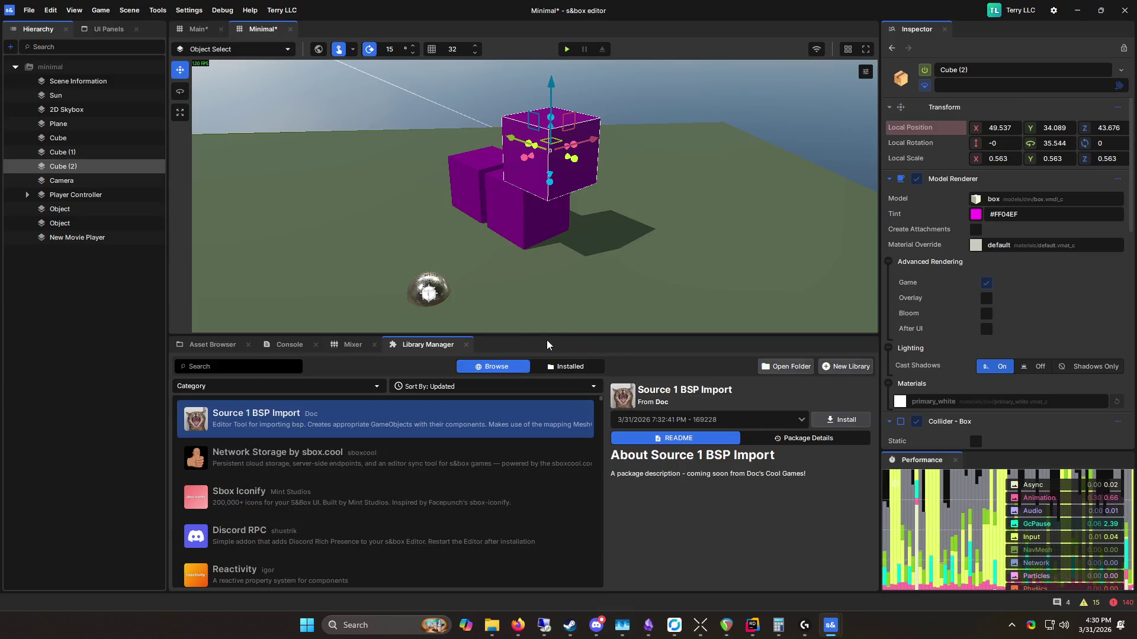
Step: Reopen Movie Maker from the View menu as a floating window and toggle automatic track creation
left_click(72, 11)
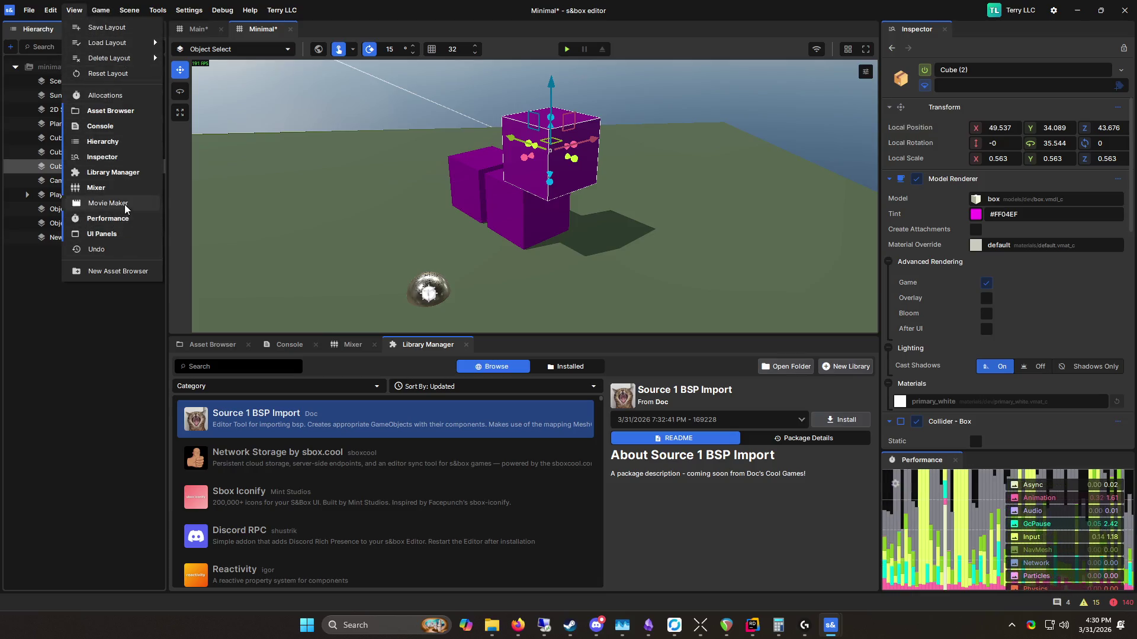
left_click(127, 204)
left_click_drag(435, 216, 586, 219)
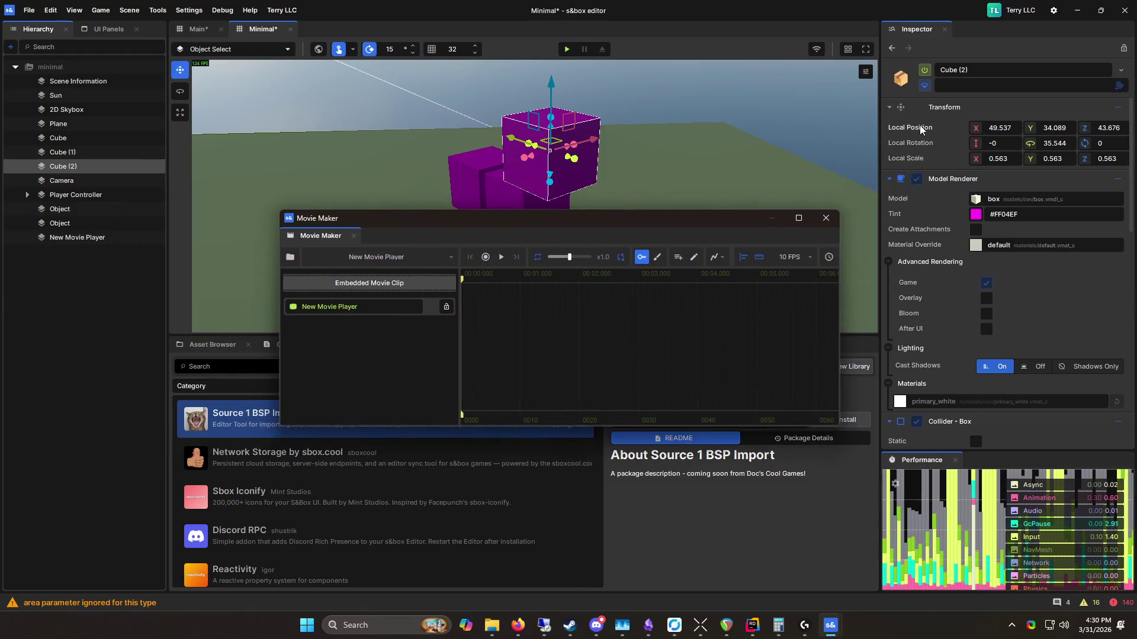
left_click(446, 309)
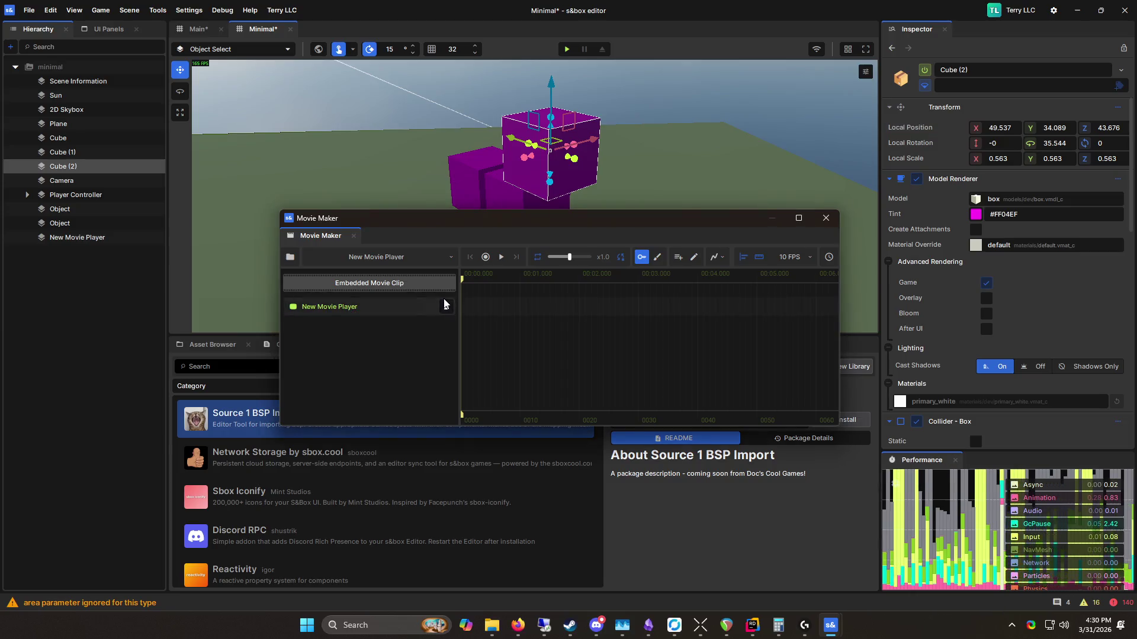
left_click(679, 261)
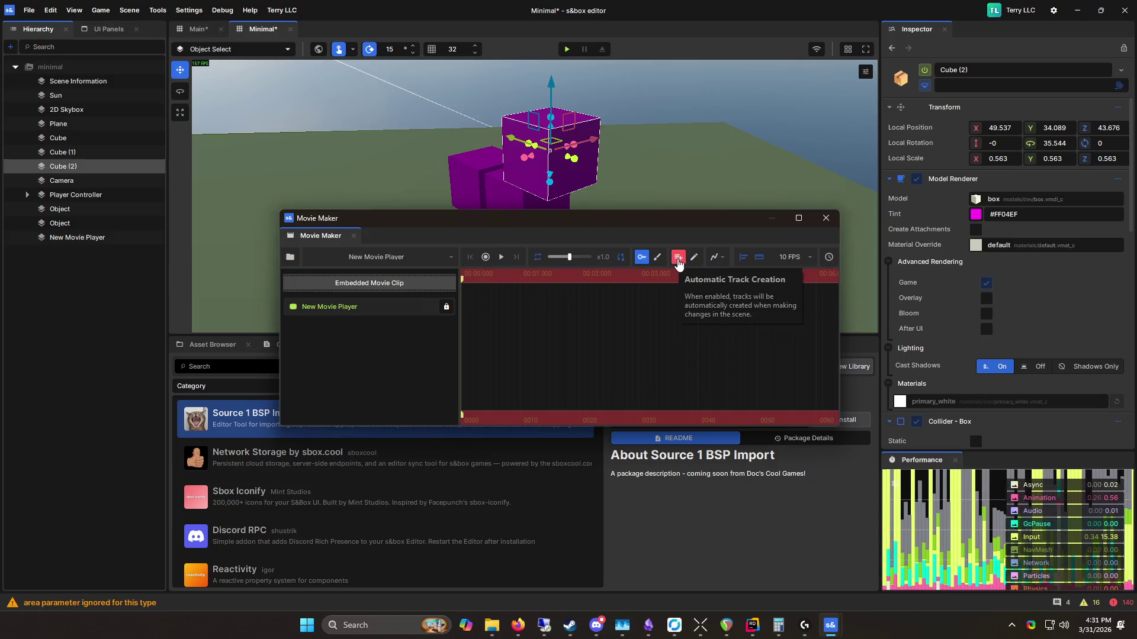
left_click(927, 170)
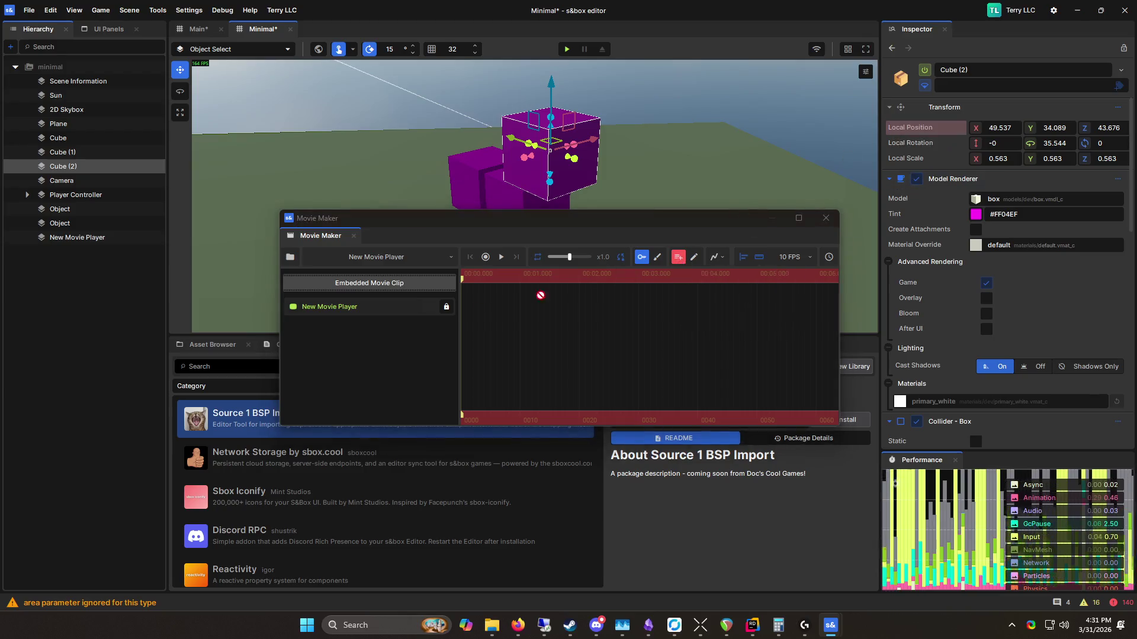
left_click(679, 256)
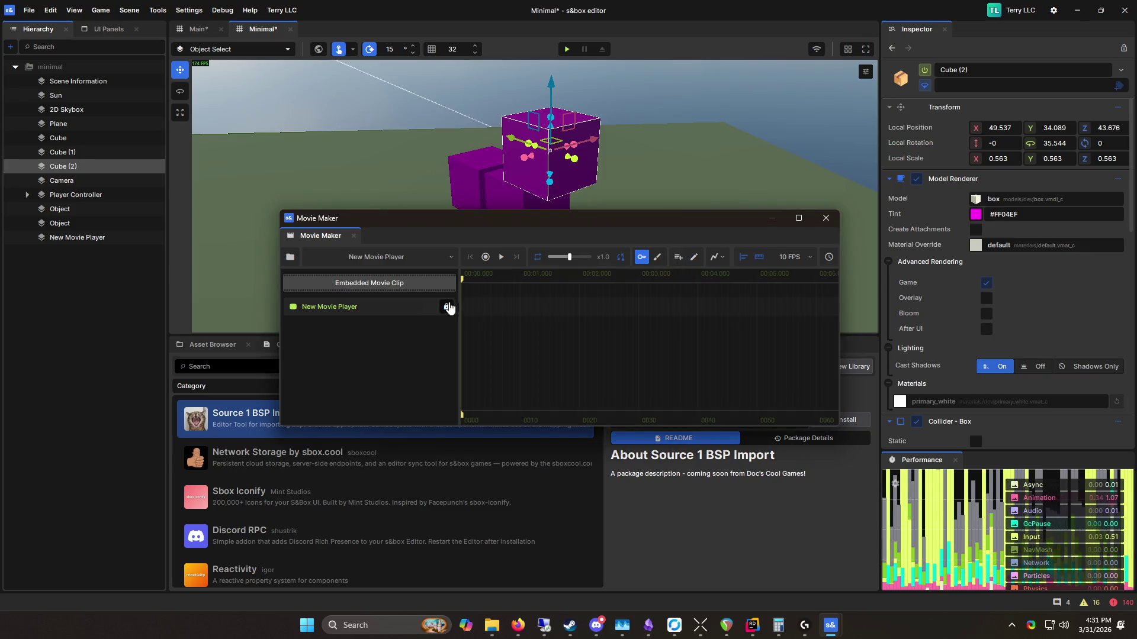
Step: Dock Movie Maker back into the lower panel and enable automatic track creation
right_click(353, 307)
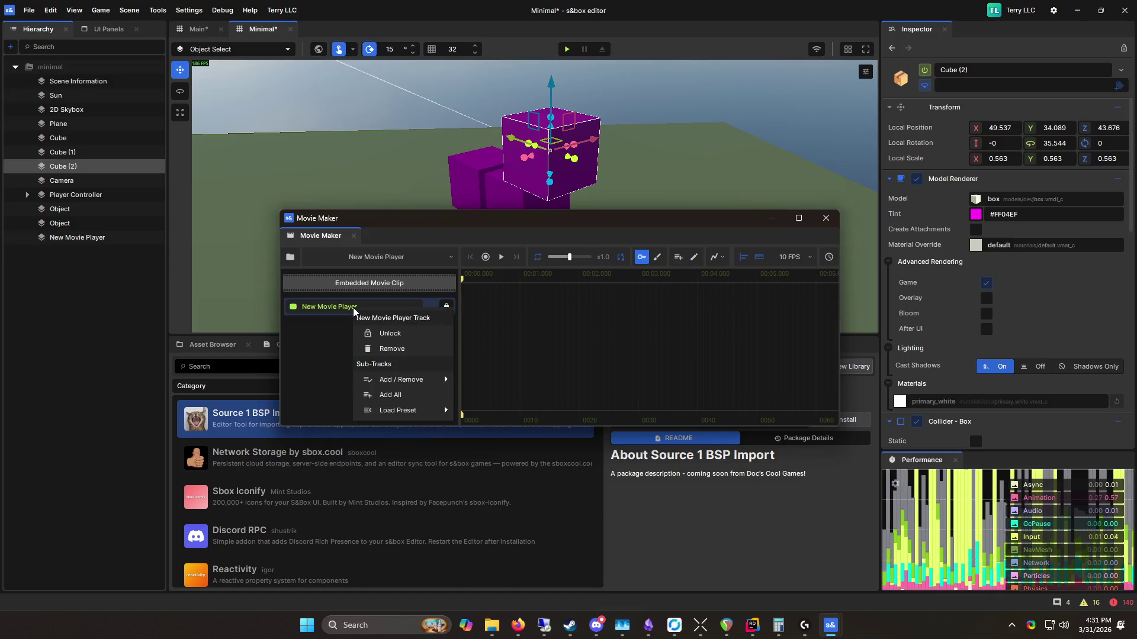
mouse_move(441, 380)
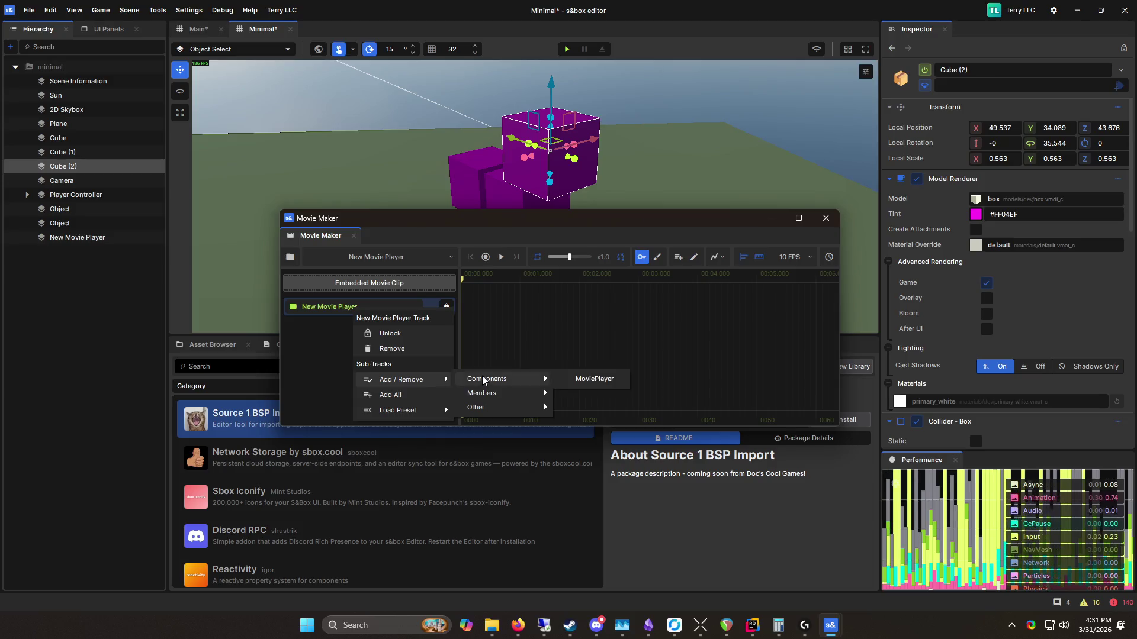
left_click(368, 364)
mouse_move(321, 235)
left_mouse_down()
mouse_move(377, 406)
mouse_move(489, 342)
left_mouse_up()
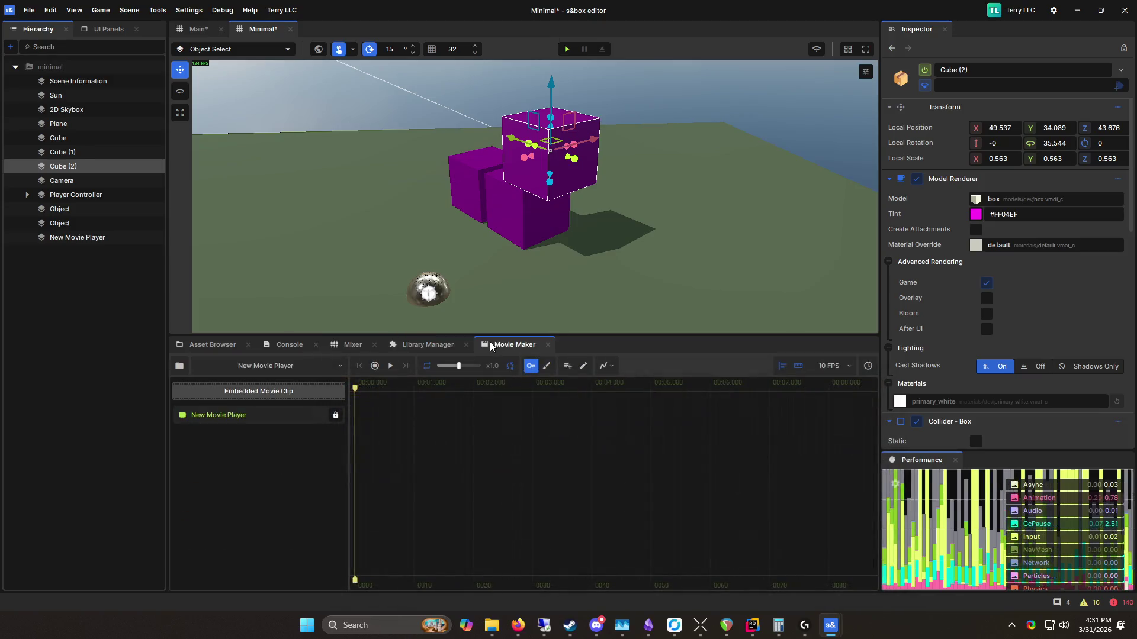
left_click(566, 368)
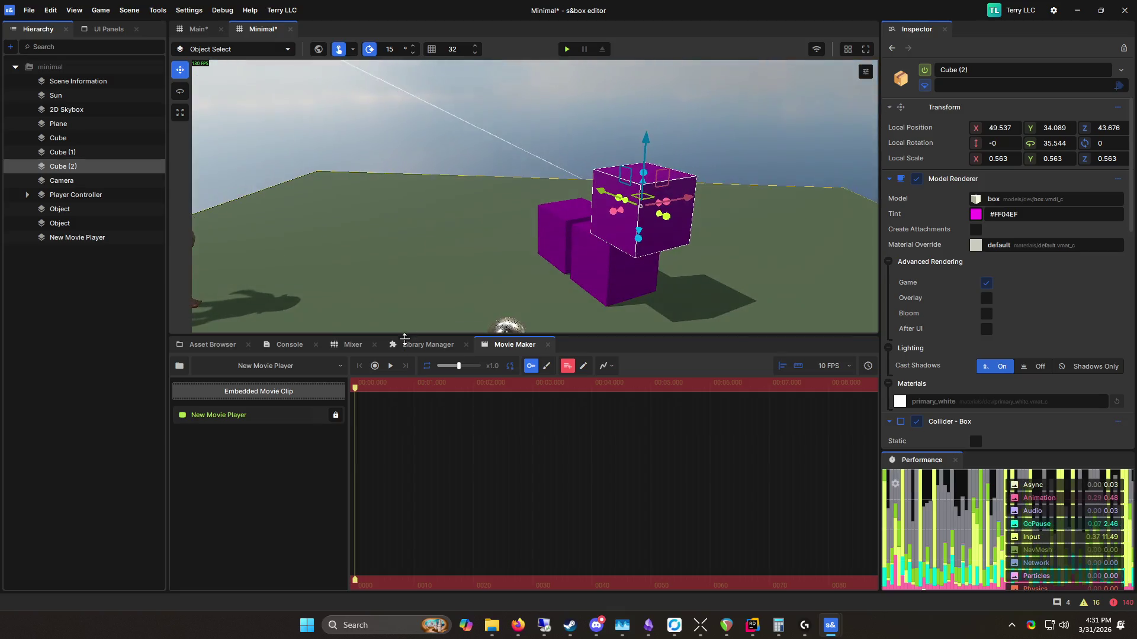
Step: Drag Cube (2) to about X 118.7, Y 83.5 at 5.9 seconds, scrub back to preview, and save
left_click_drag(646, 197, 695, 196)
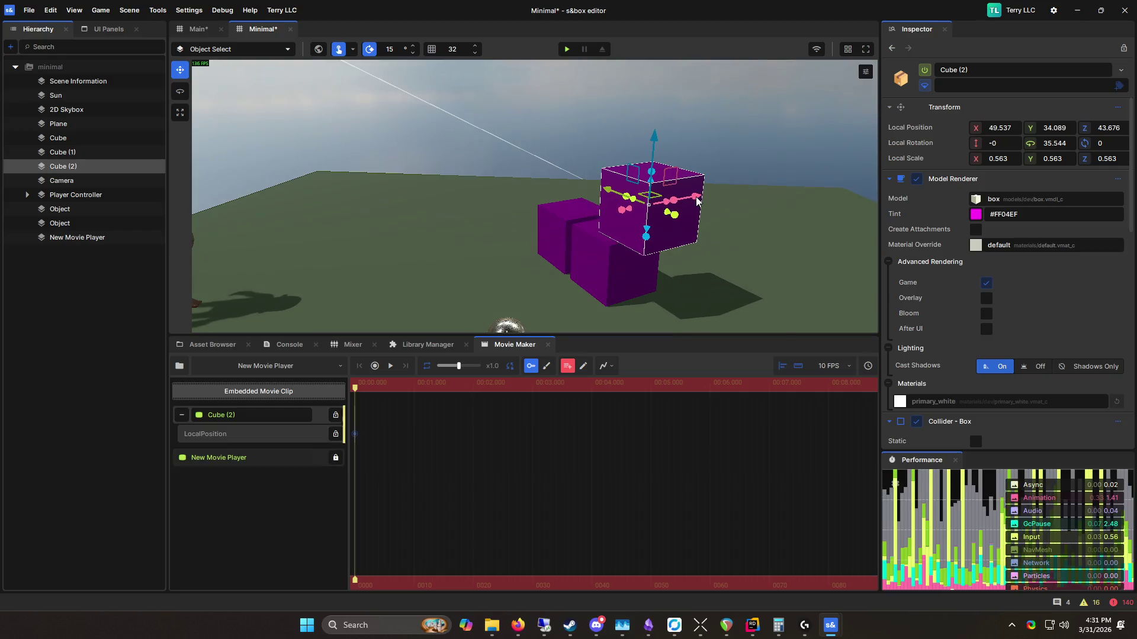
key("ctrl+z")
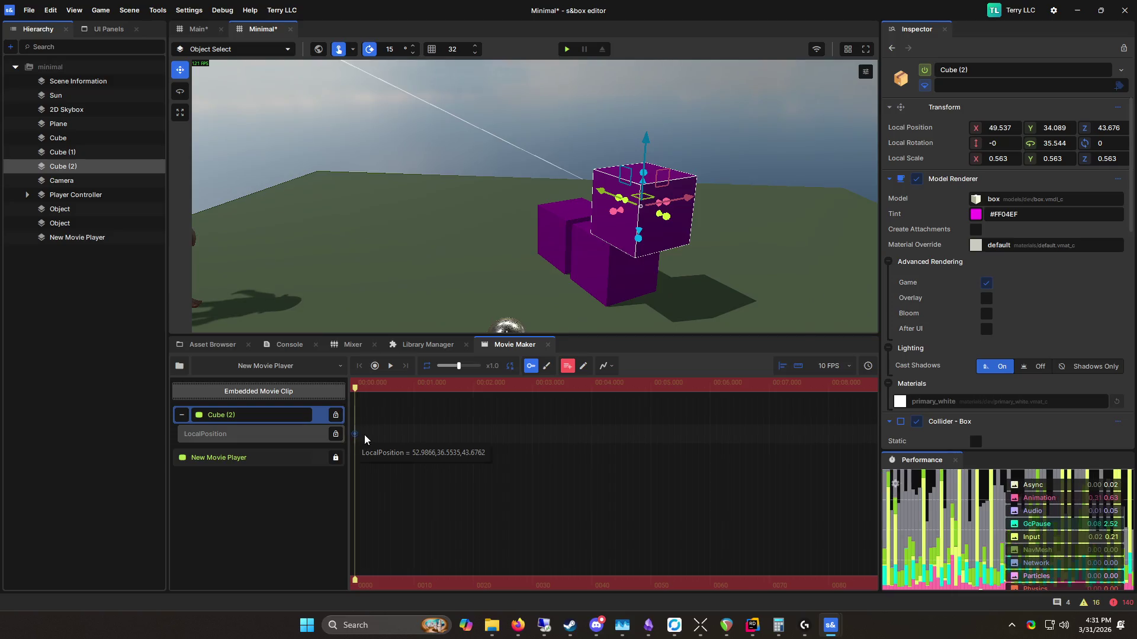
left_click(514, 385)
left_click(704, 385)
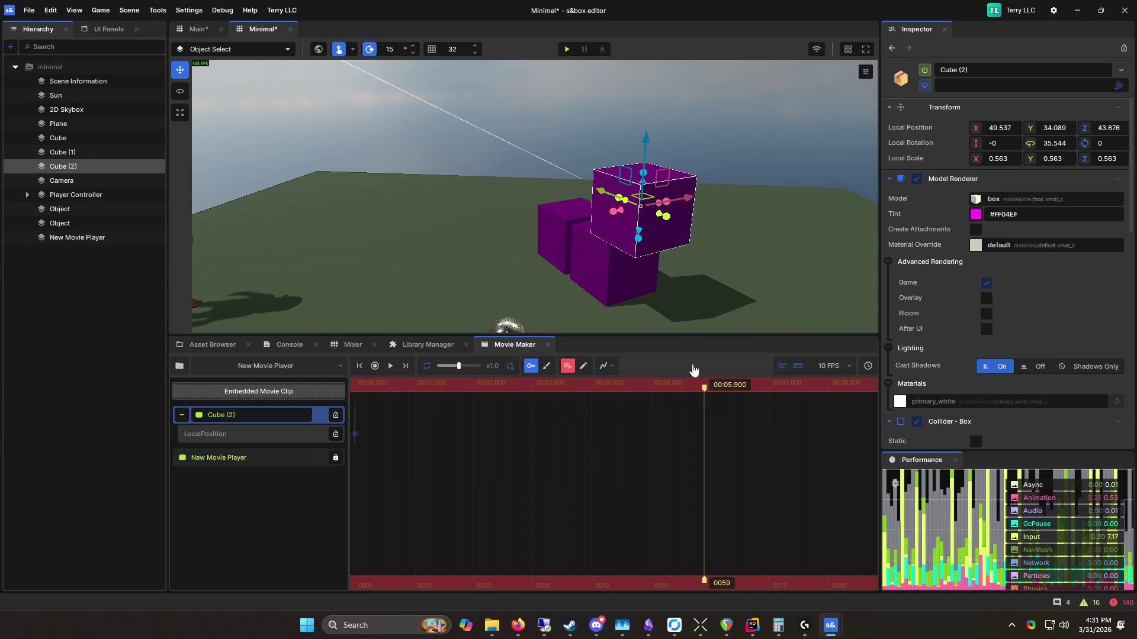
left_click_drag(692, 203, 767, 199)
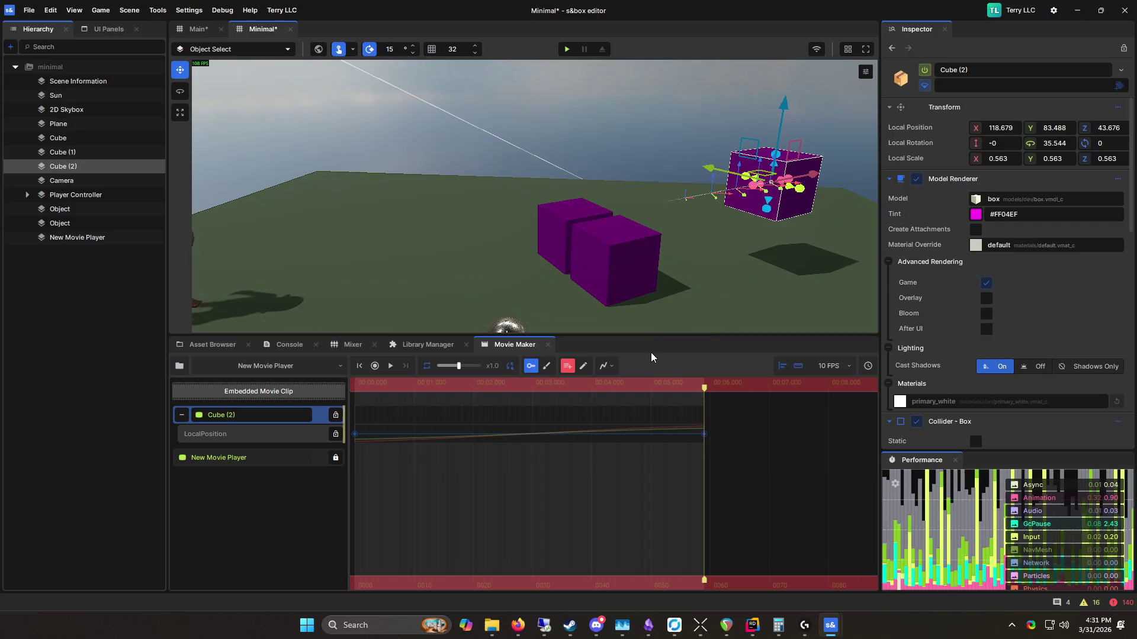
key("w")
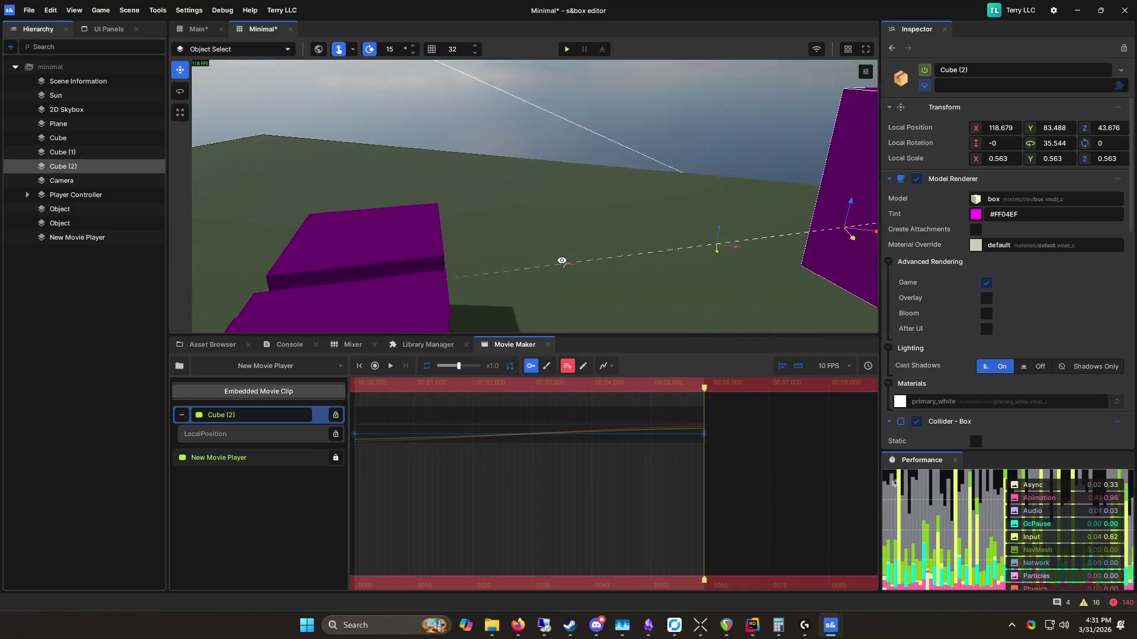
key("s")
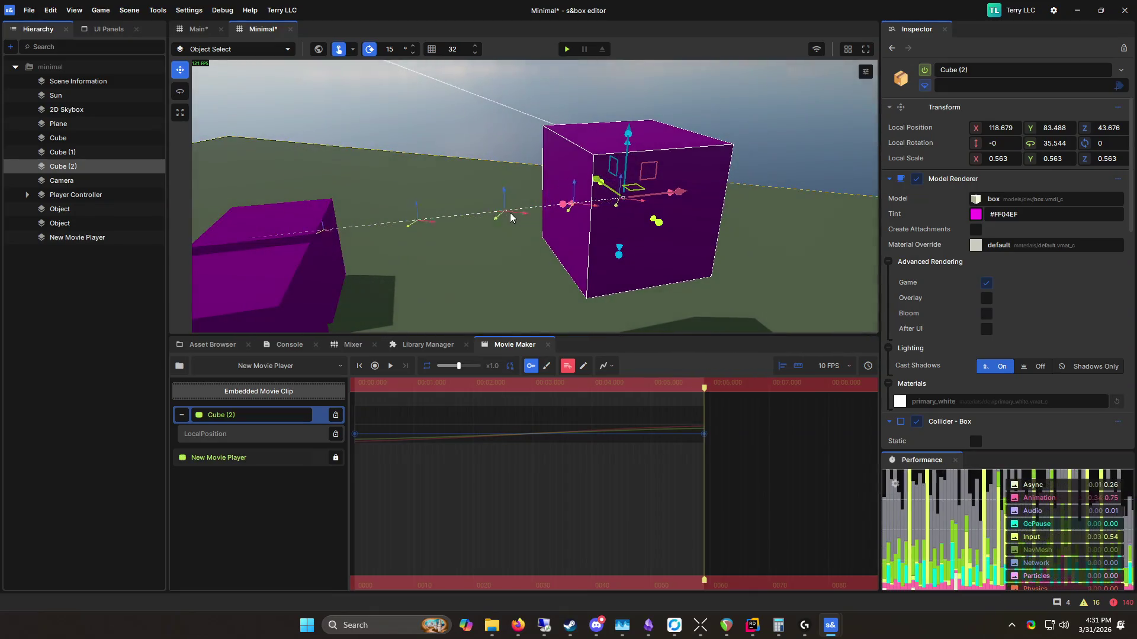
left_click_drag(704, 385, 359, 385)
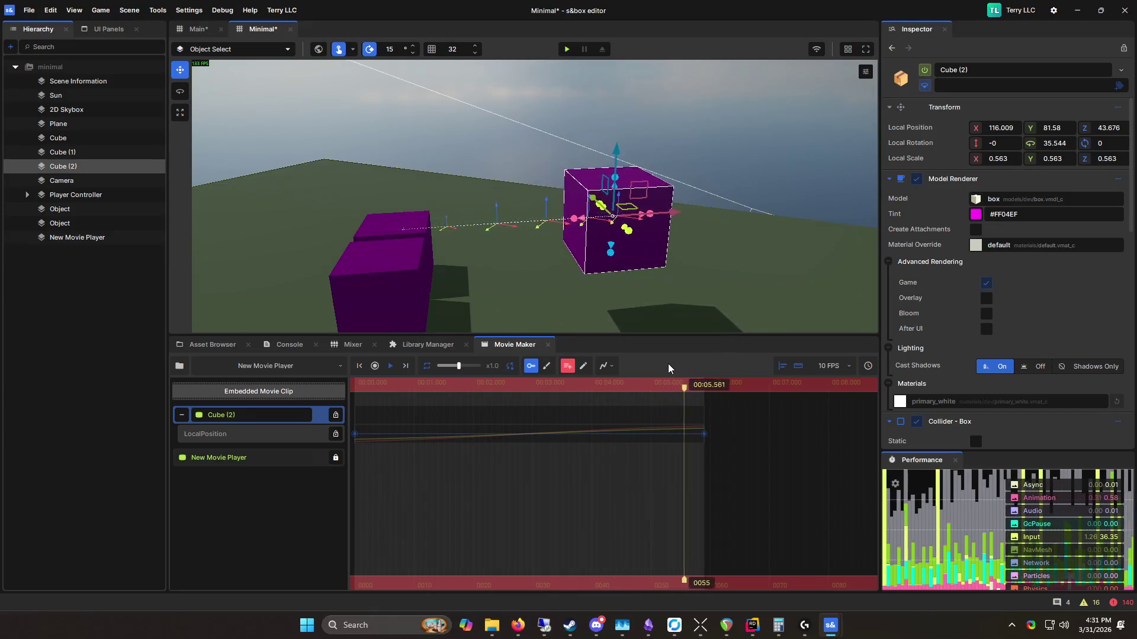
key("ctrl+s")
Step: Set Cube (2)'s LocalPosition animation to Quadratic interpolation
left_click(608, 366)
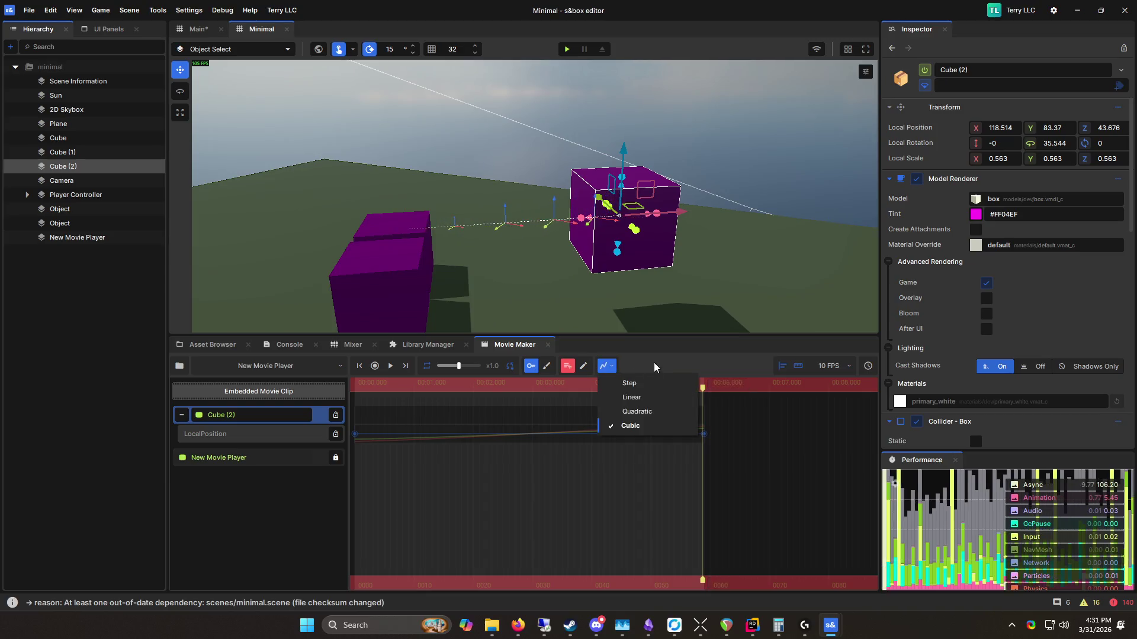
left_click(704, 434)
left_click(612, 367)
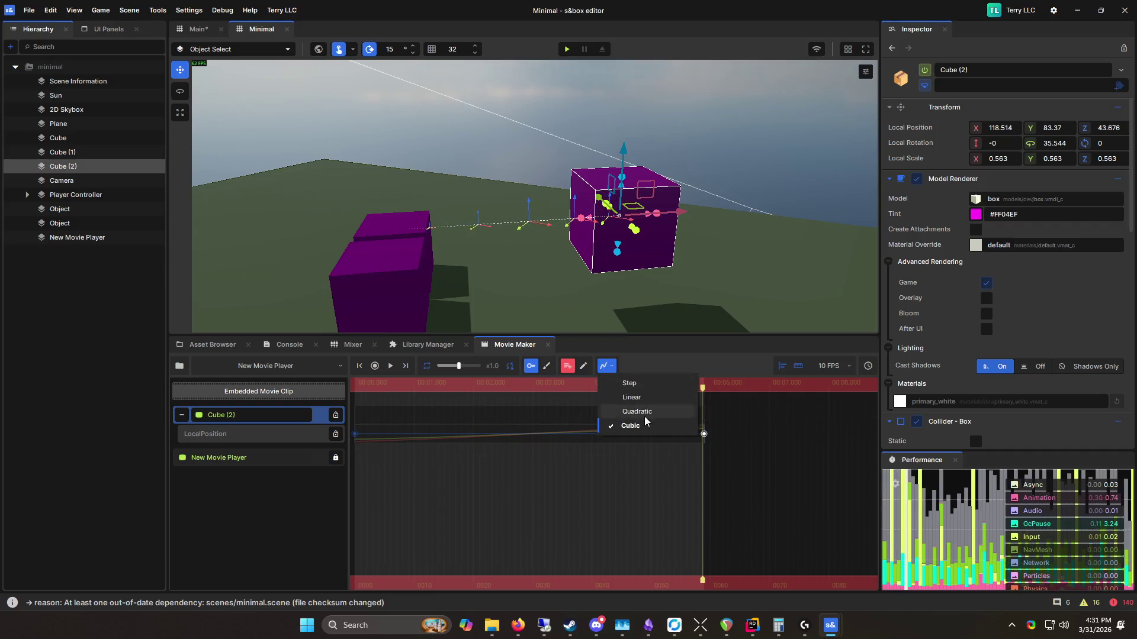
left_click(646, 414)
left_click(609, 367)
left_click(748, 425)
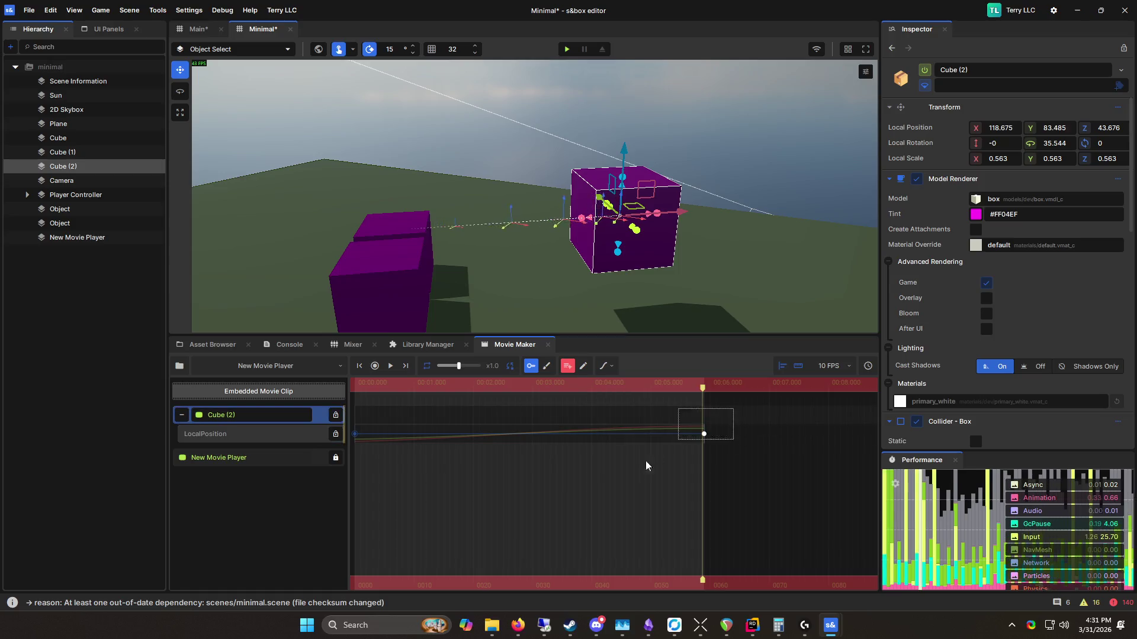
left_click(634, 457)
left_click(613, 367)
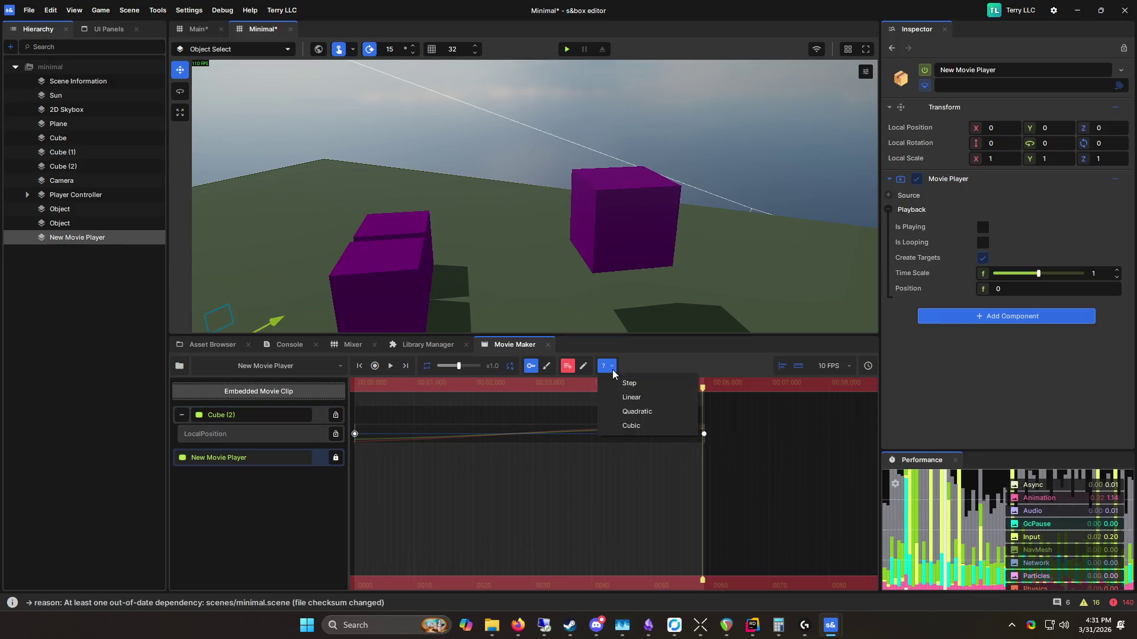
left_click(656, 417)
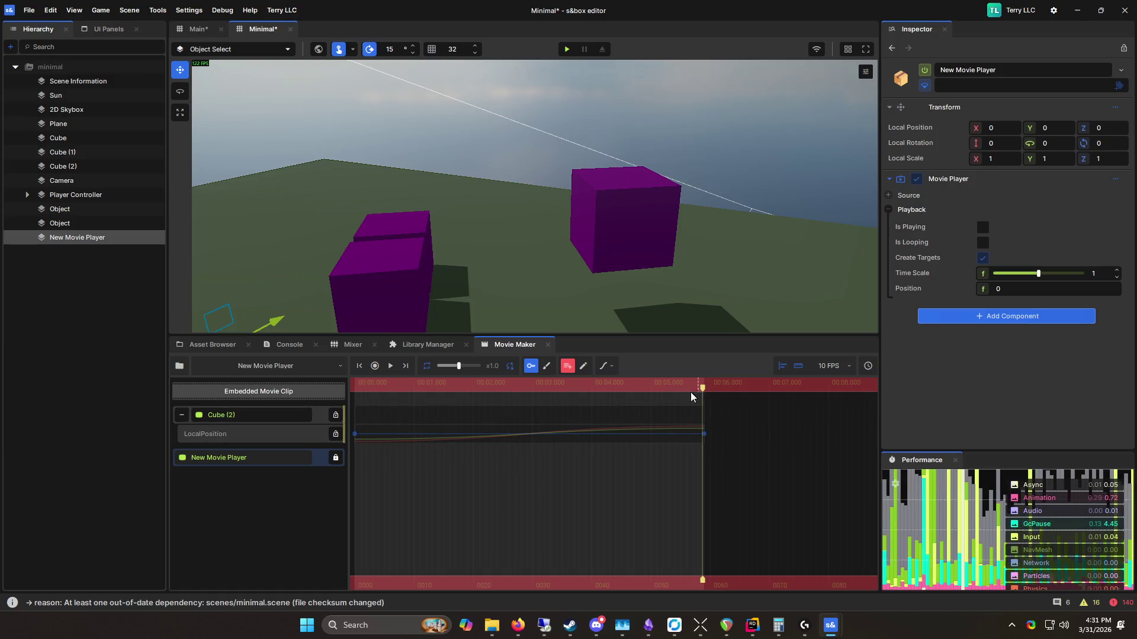
Step: Play the clip from the start and switch to the Motion Editor
left_click(390, 366)
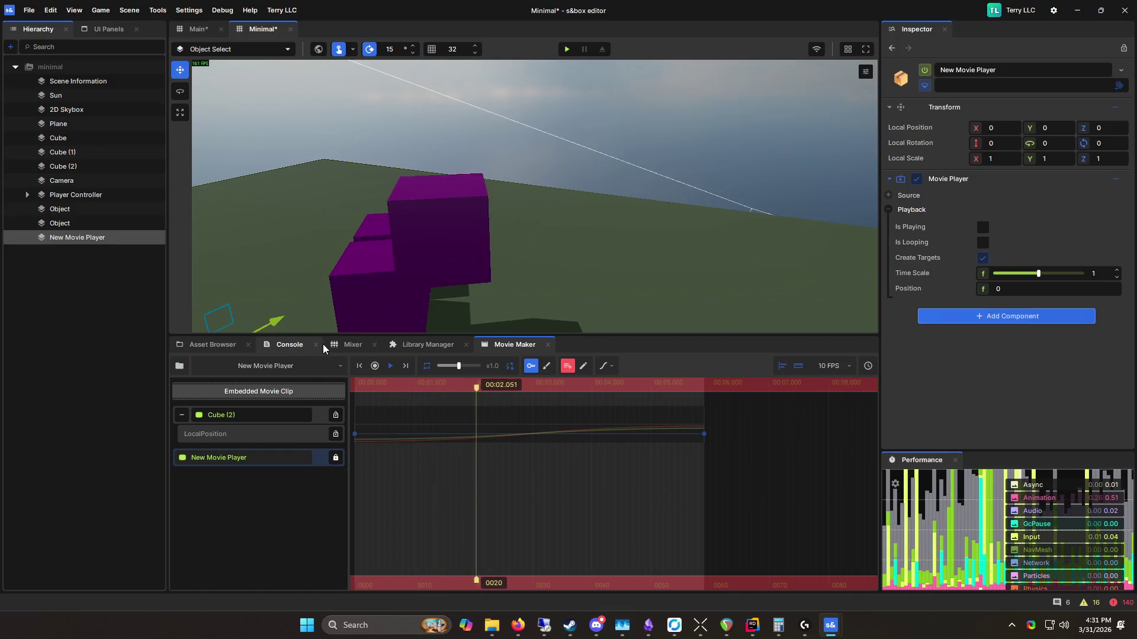
left_click(608, 366)
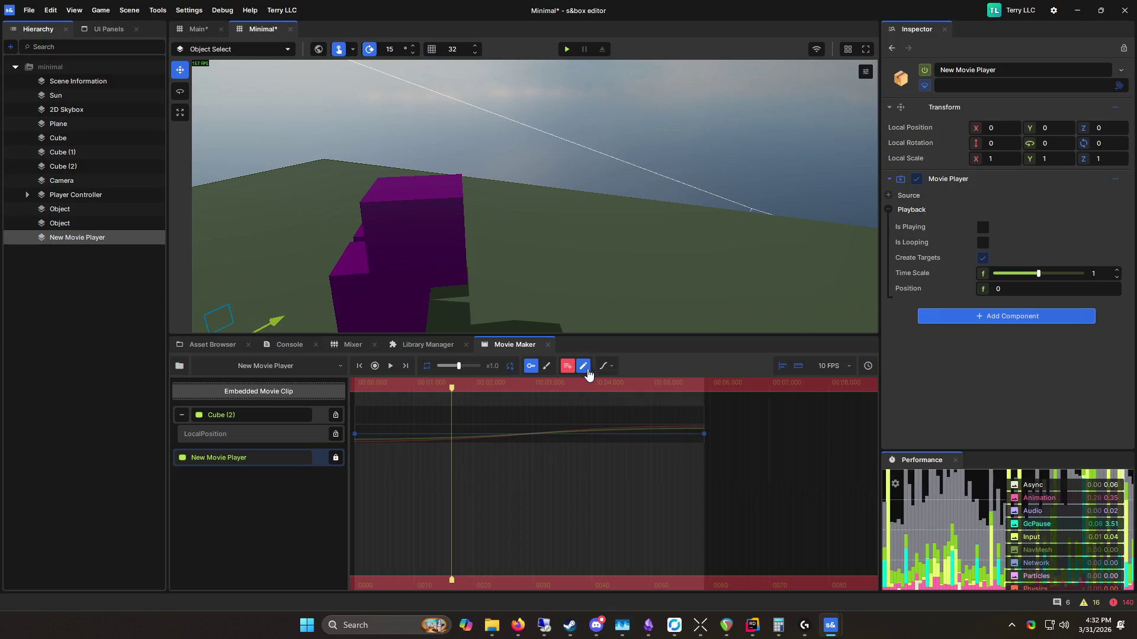
left_click(550, 368)
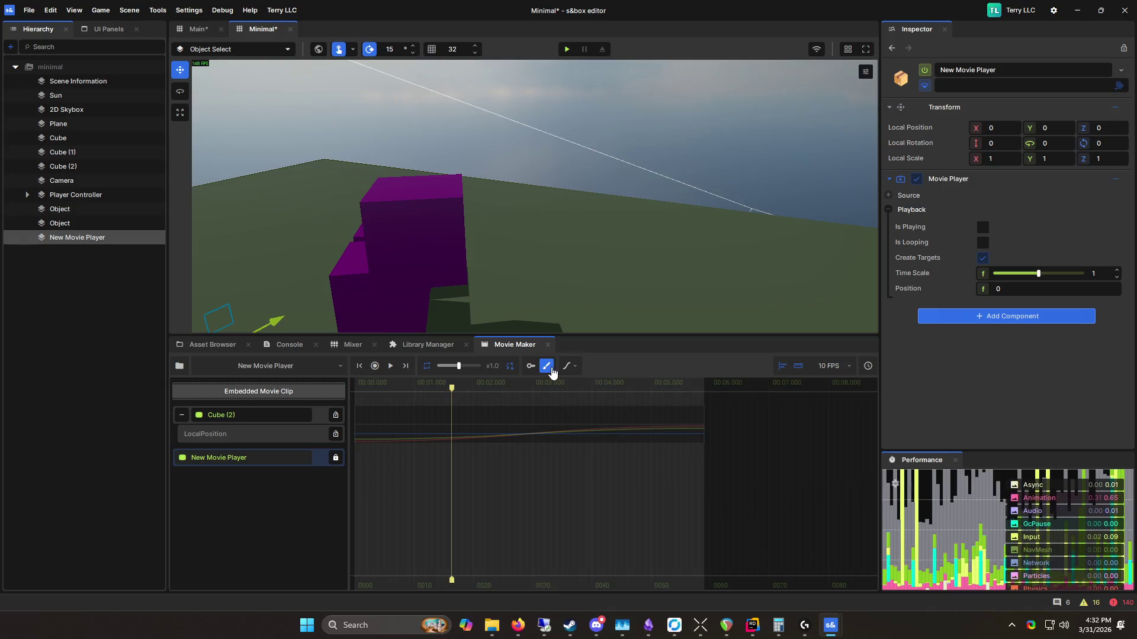
Step: Select a 1.1–5.2 second range with wider fades and raise Cube (2) at about 3 seconds
left_click(637, 426)
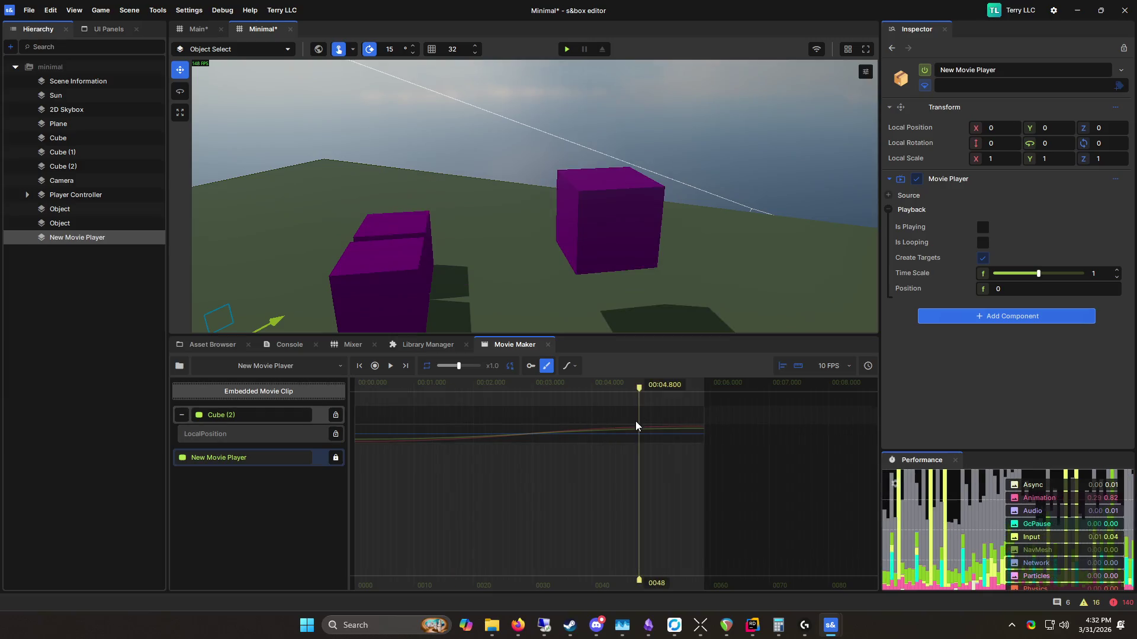
left_click_drag(632, 427, 418, 438)
left_click_drag(637, 452, 688, 461)
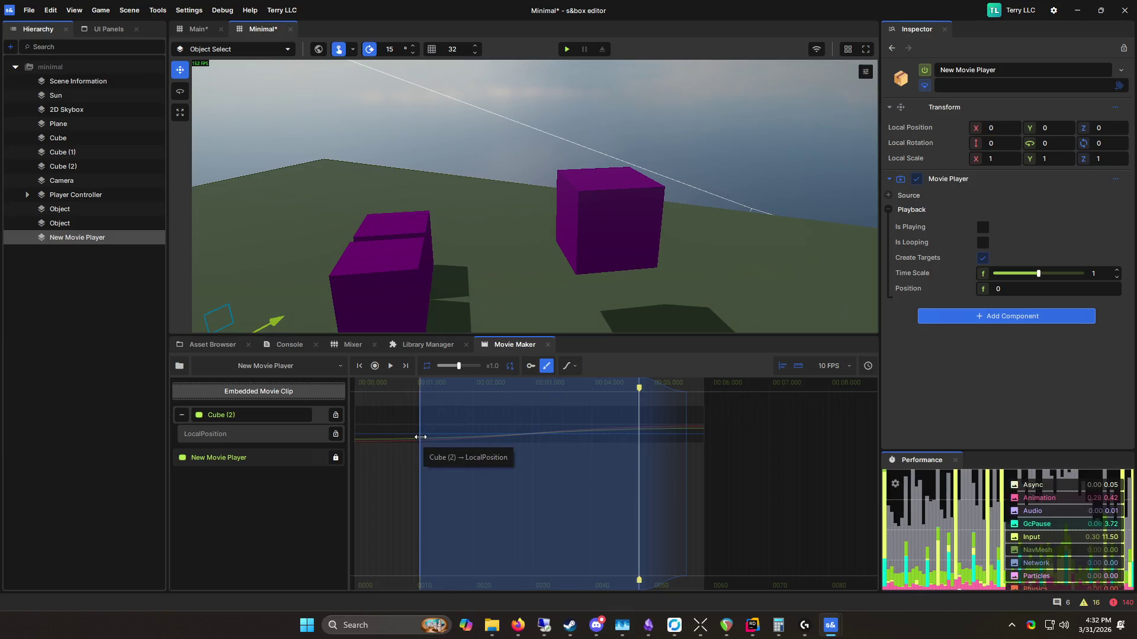
left_click_drag(419, 436, 367, 442)
left_click_drag(414, 394, 538, 408)
left_click(508, 216)
left_click_drag(517, 164, 512, 97)
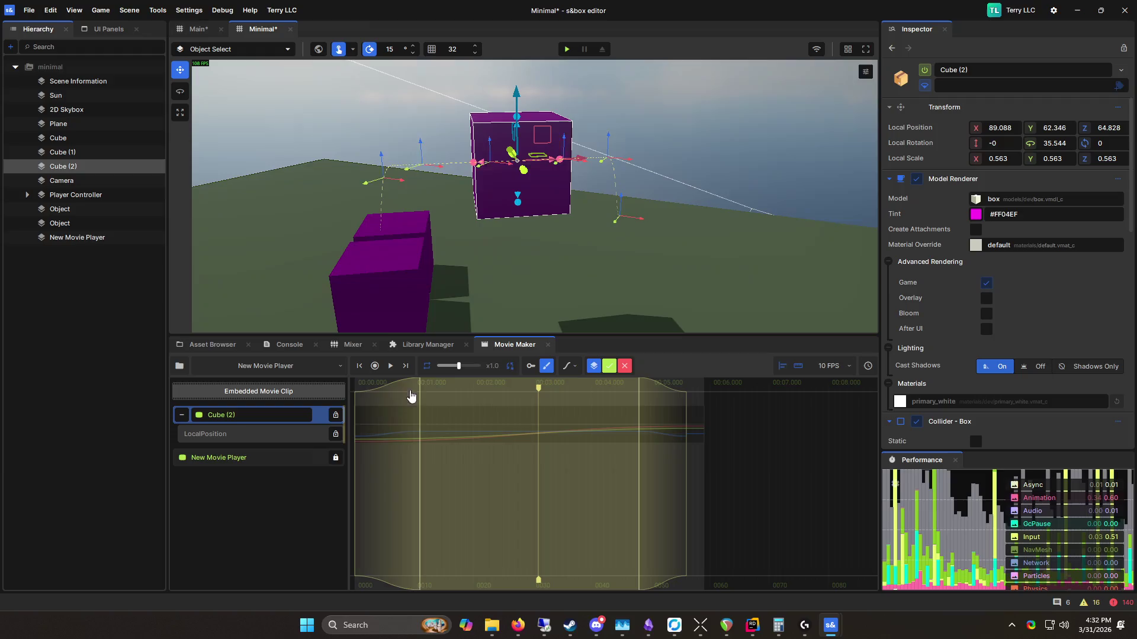
Step: Play back the raised motion from the start, then discard the pending height change
left_click_drag(538, 386, 325, 391)
key("space")
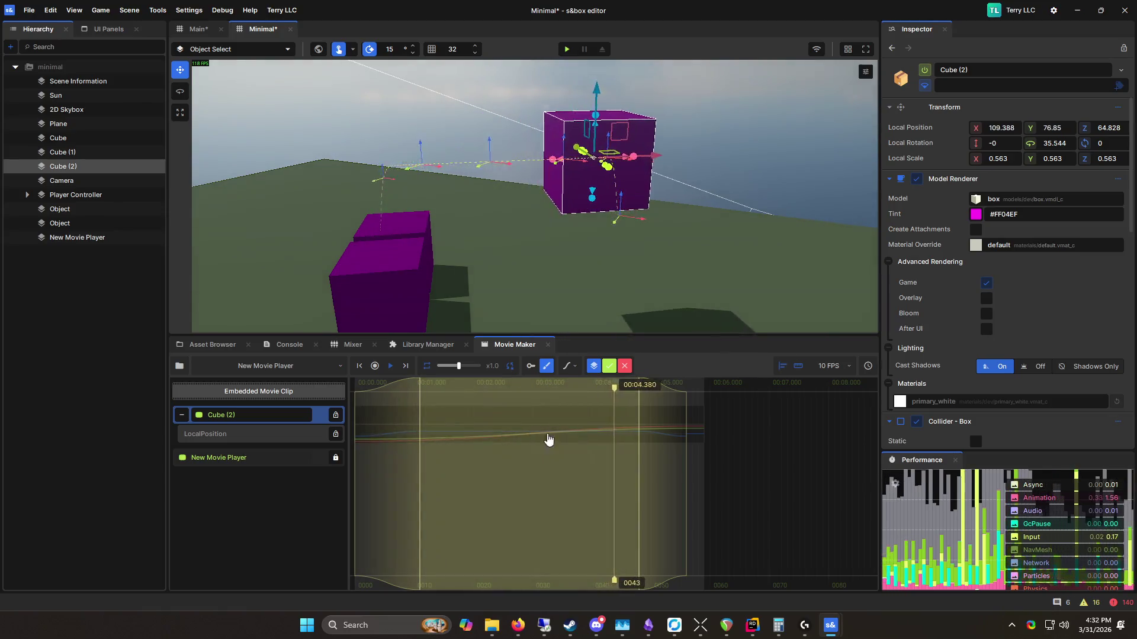
left_click(492, 161)
left_click(804, 425)
left_click_drag(471, 430, 488, 437)
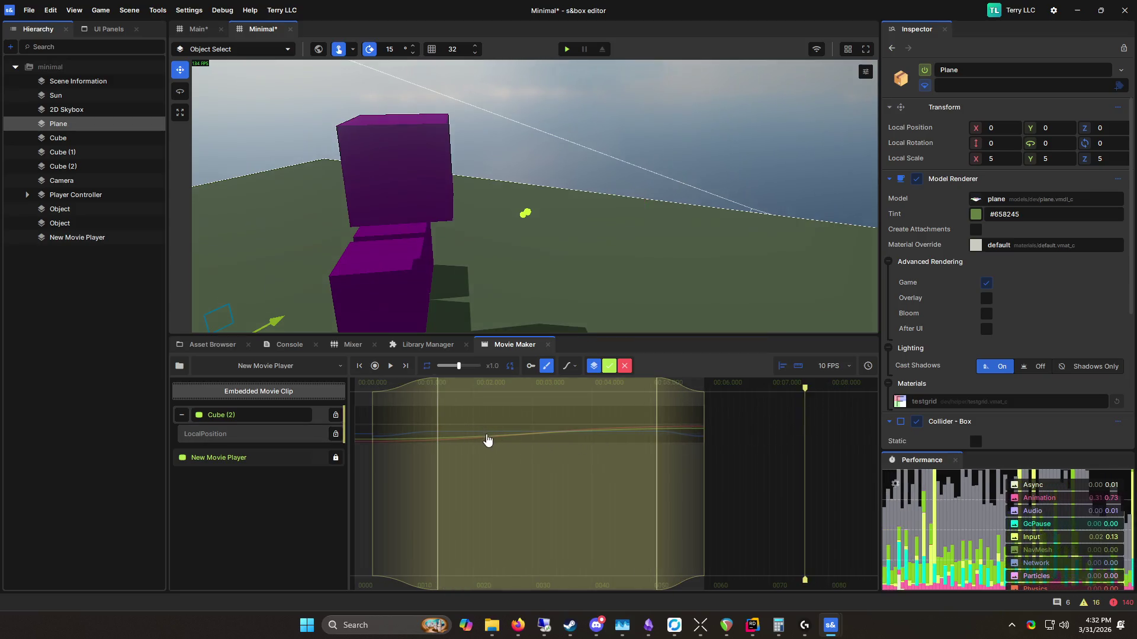
left_click(789, 438)
Step: Leave motion editing, mark a range from the start to 2.6 seconds, and play the clip
left_click(543, 369)
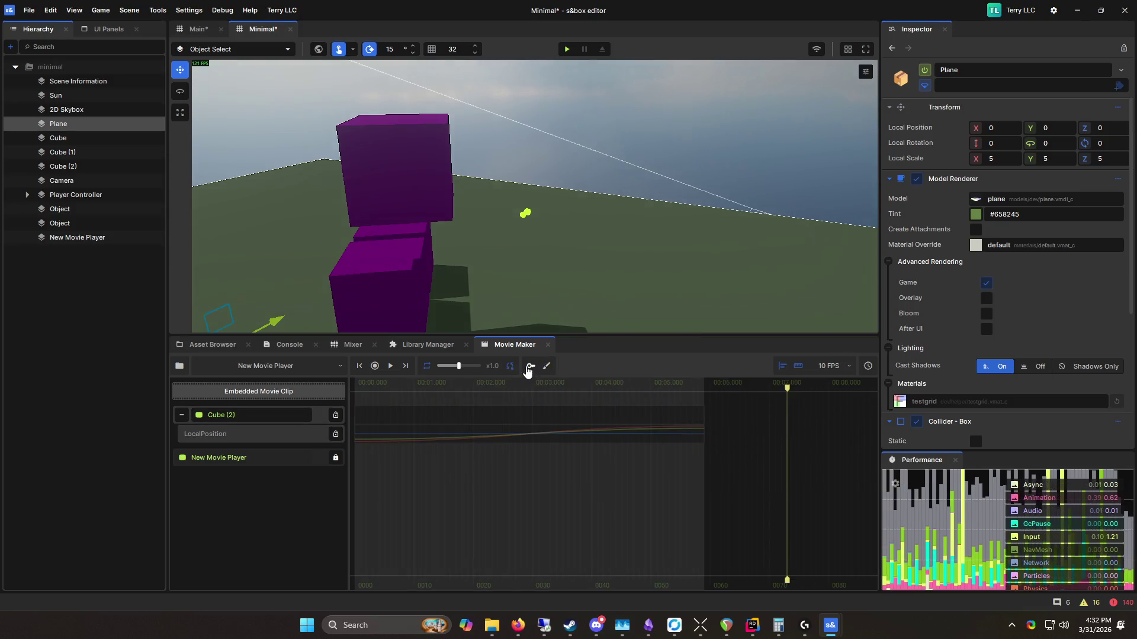
left_click(507, 393)
left_click_drag(506, 393, 355, 394)
key("space")
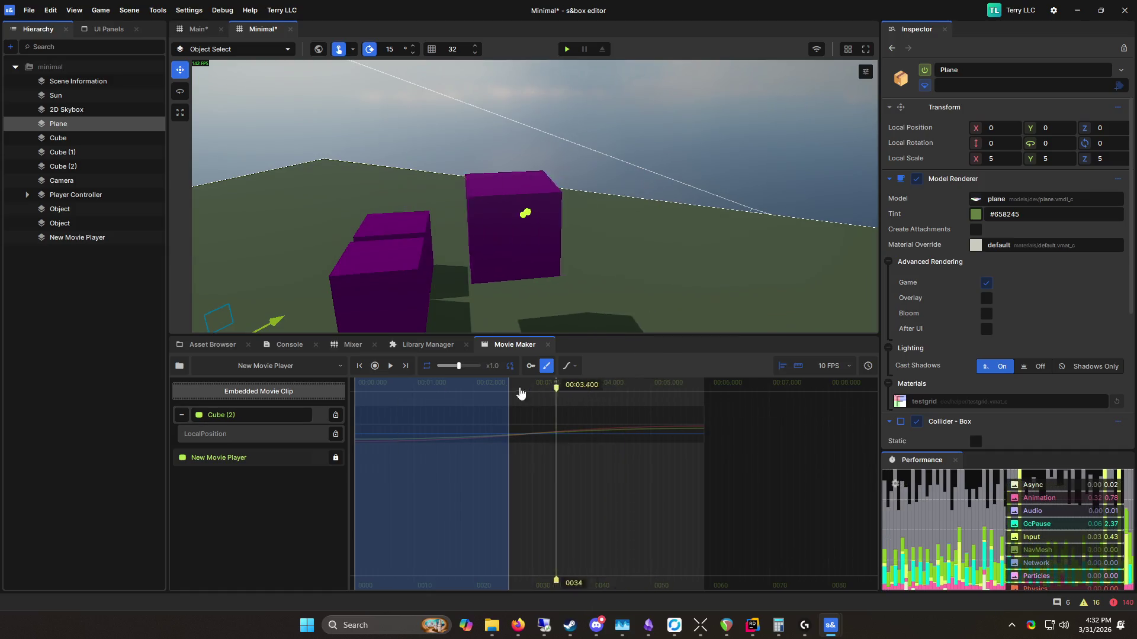
Step: Mark a faded 1–4.5 second range and raise Cube (2) to Z 64.902 at 2.7 seconds, committing it
left_click_drag(425, 431, 620, 440)
left_click_drag(424, 417, 402, 419)
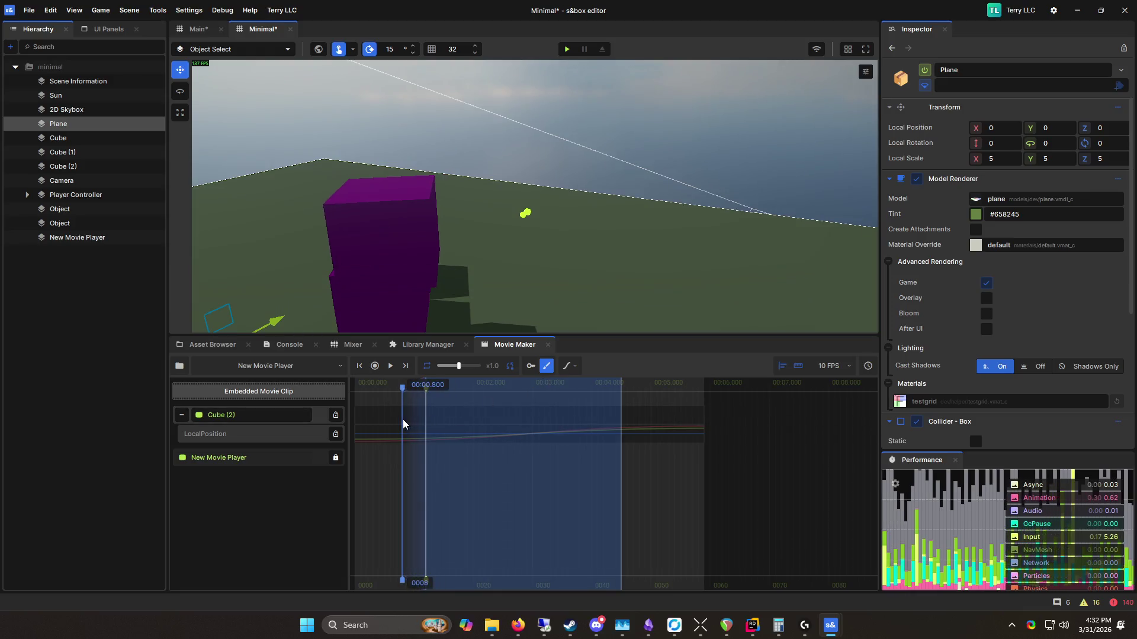
left_click_drag(621, 436, 656, 433)
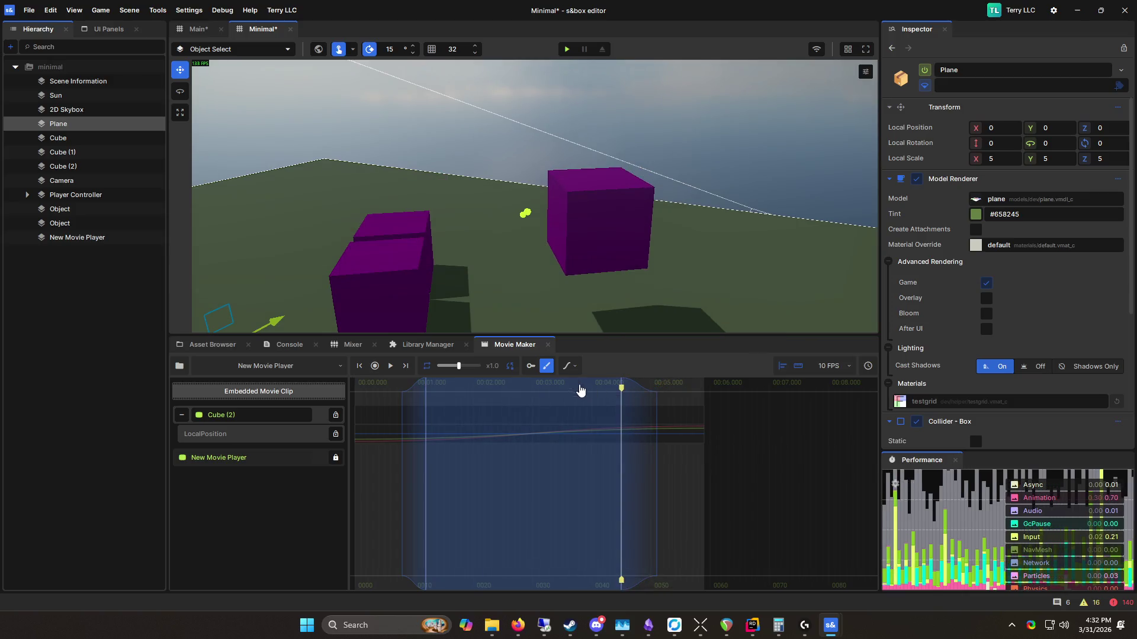
left_click_drag(621, 393, 513, 391)
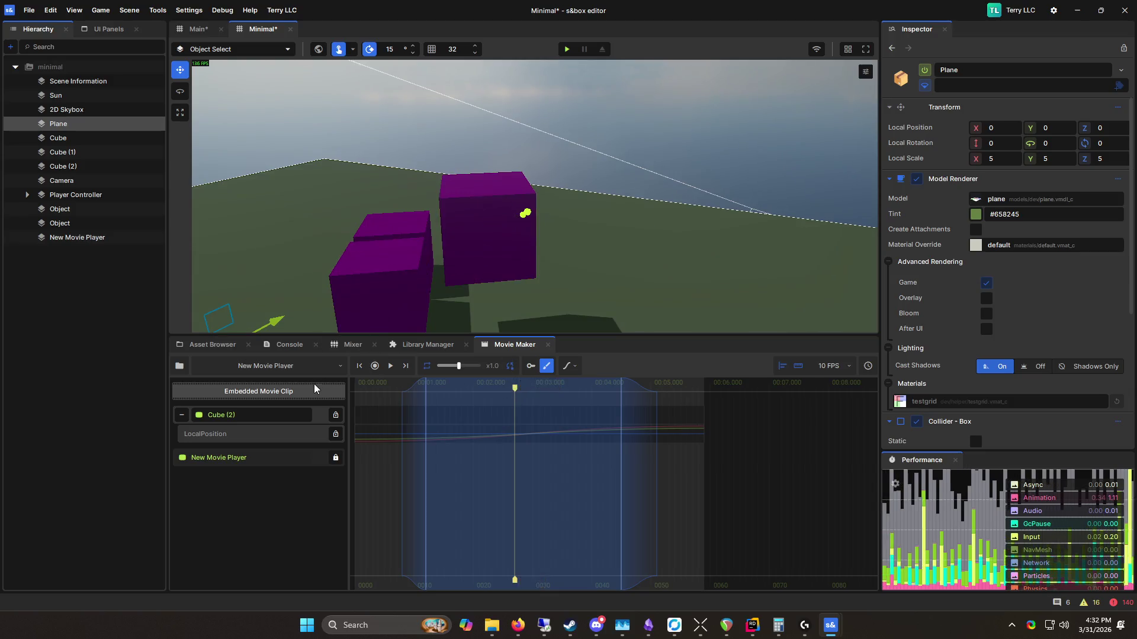
left_click(546, 273)
left_click_drag(512, 179, 507, 119)
left_click(610, 366)
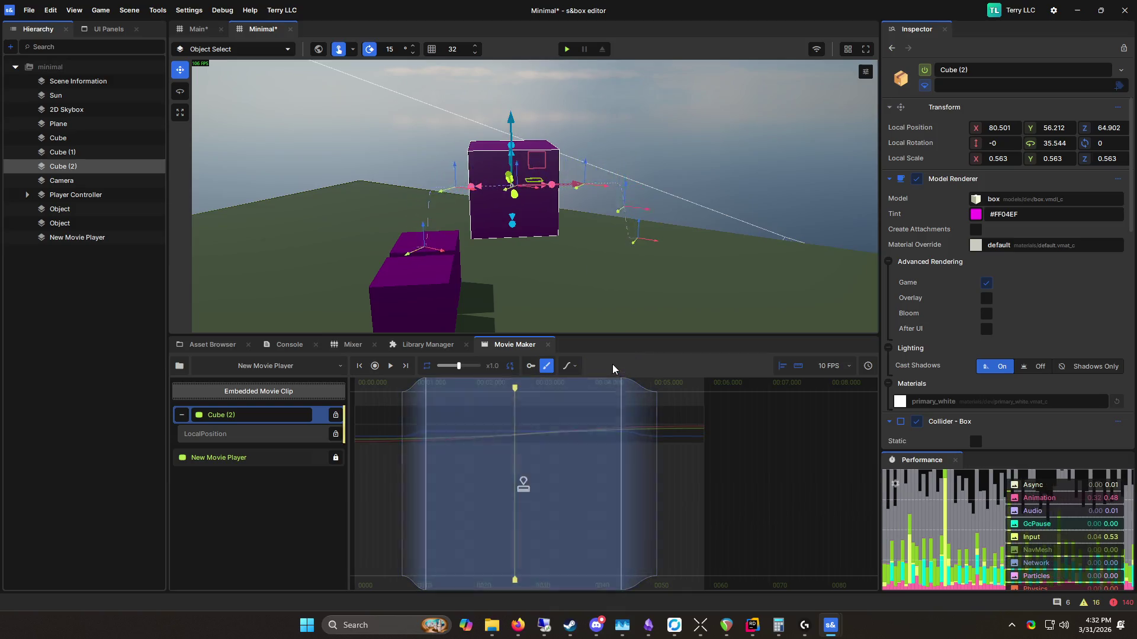
Step: Scrub to 3 seconds and play the clip from the start to review the lift
mouse_move(514, 388)
left_mouse_down()
mouse_move(544, 386)
mouse_move(522, 393)
left_mouse_up()
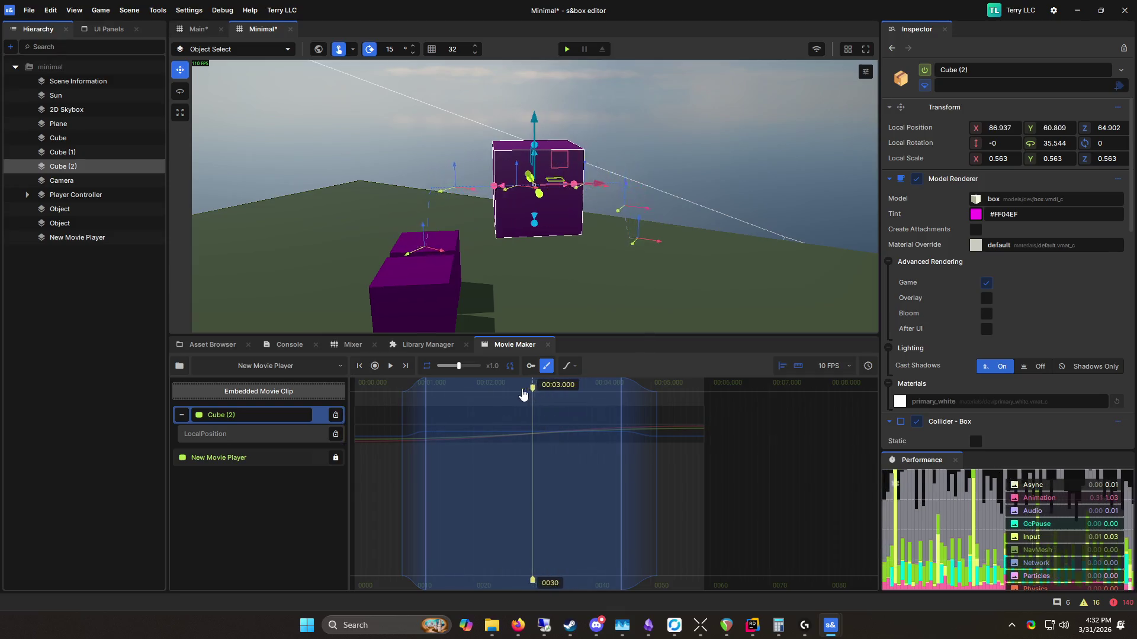
left_click(360, 366)
left_click(390, 366)
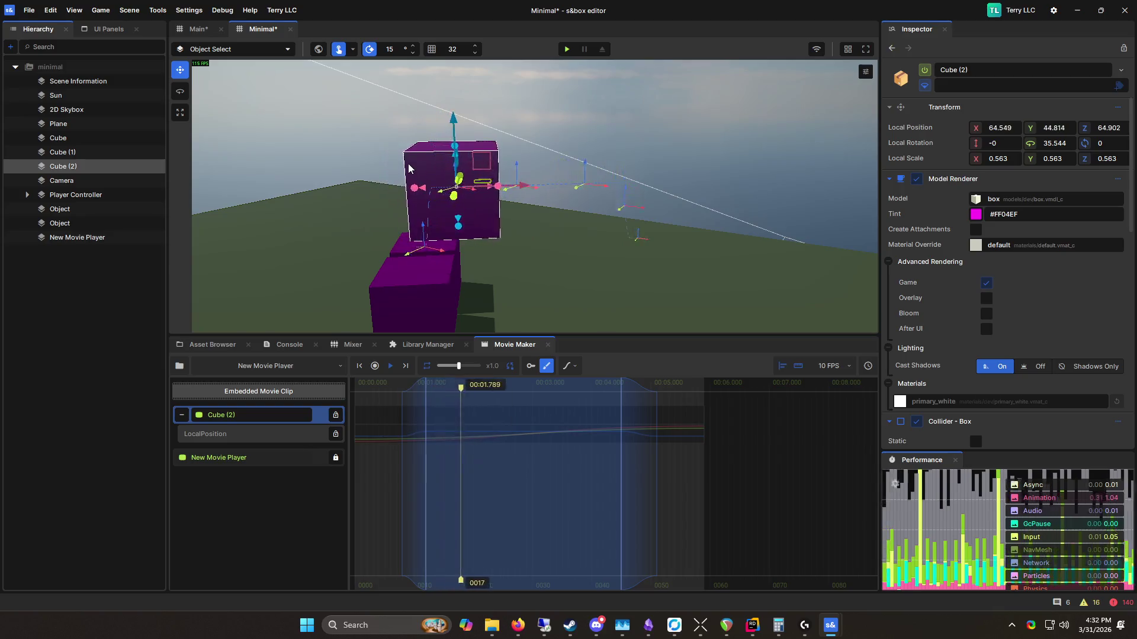
key("space")
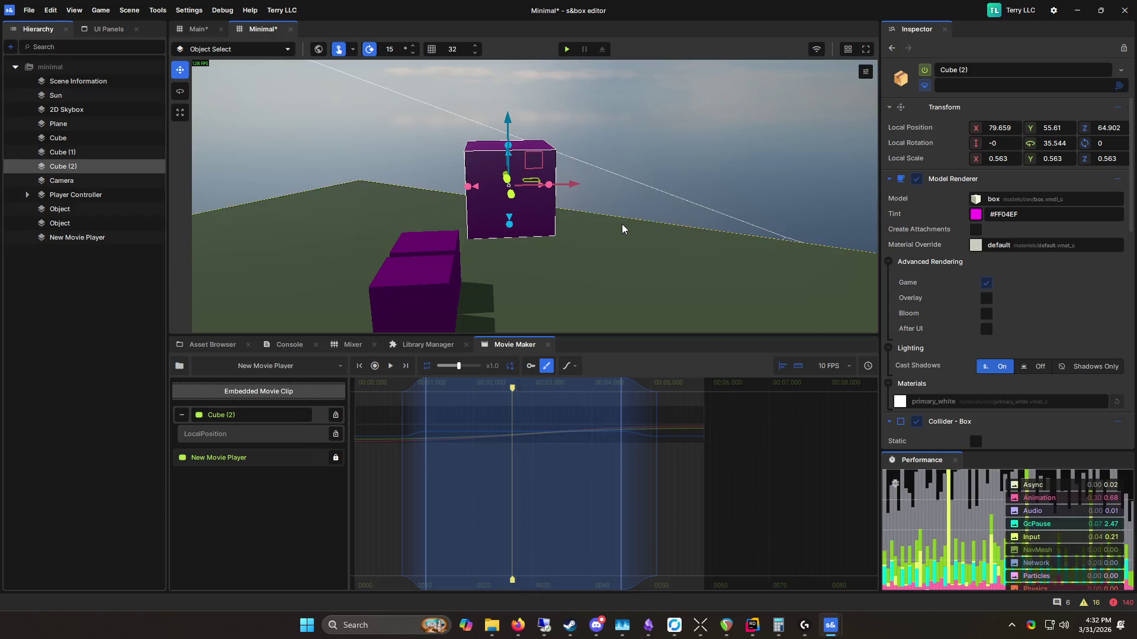
Step: Clear the old range, mark a new faded range around 2–3 seconds, and reselect Cube (2)
left_click(622, 230)
left_click(474, 437)
left_click_drag(468, 419, 553, 422)
left_click_drag(467, 420, 445, 421)
mouse_move(547, 416)
left_mouse_down()
mouse_move(580, 418)
mouse_move(542, 393)
mouse_move(503, 393)
left_mouse_up()
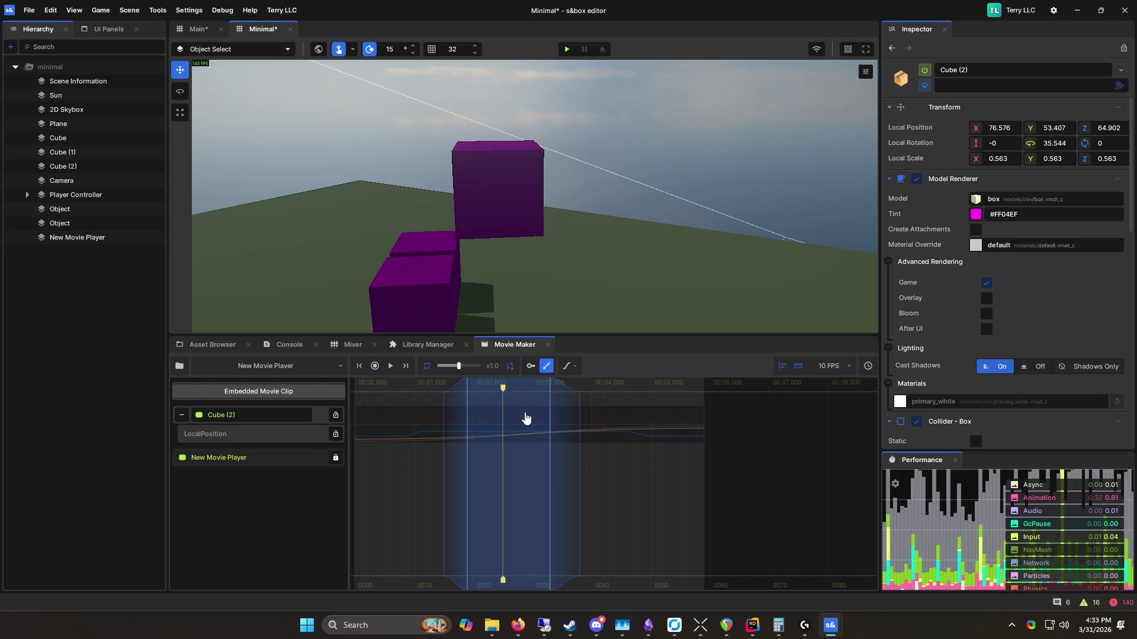
left_click(507, 170)
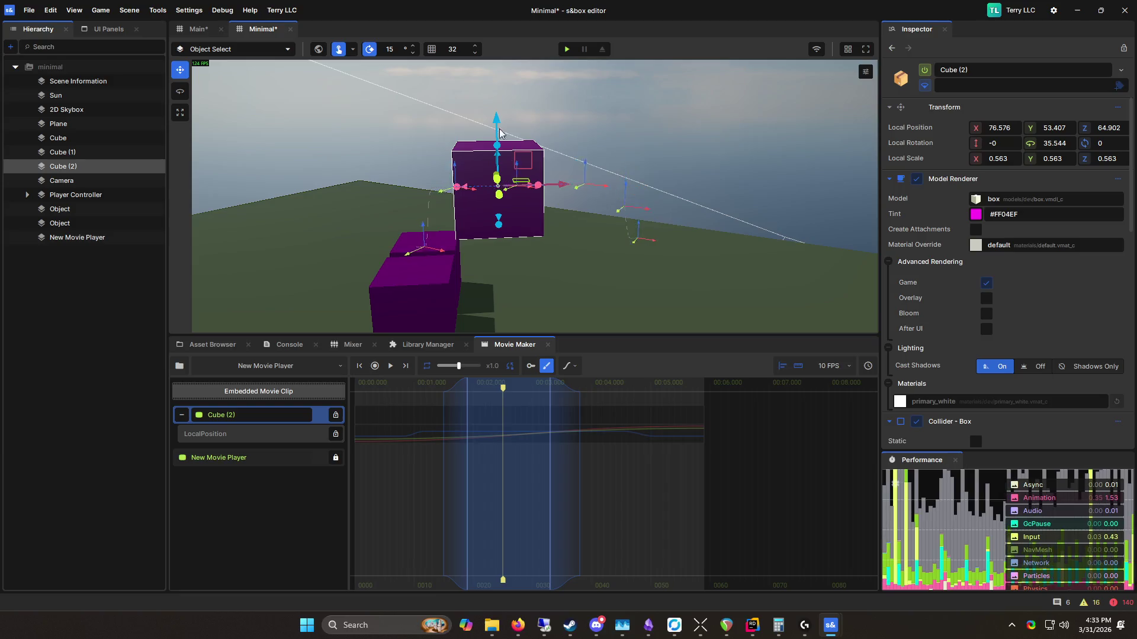
Step: Raise Cube (2) along Z at 2.6 s and commit the height change
left_click_drag(503, 389, 510, 391)
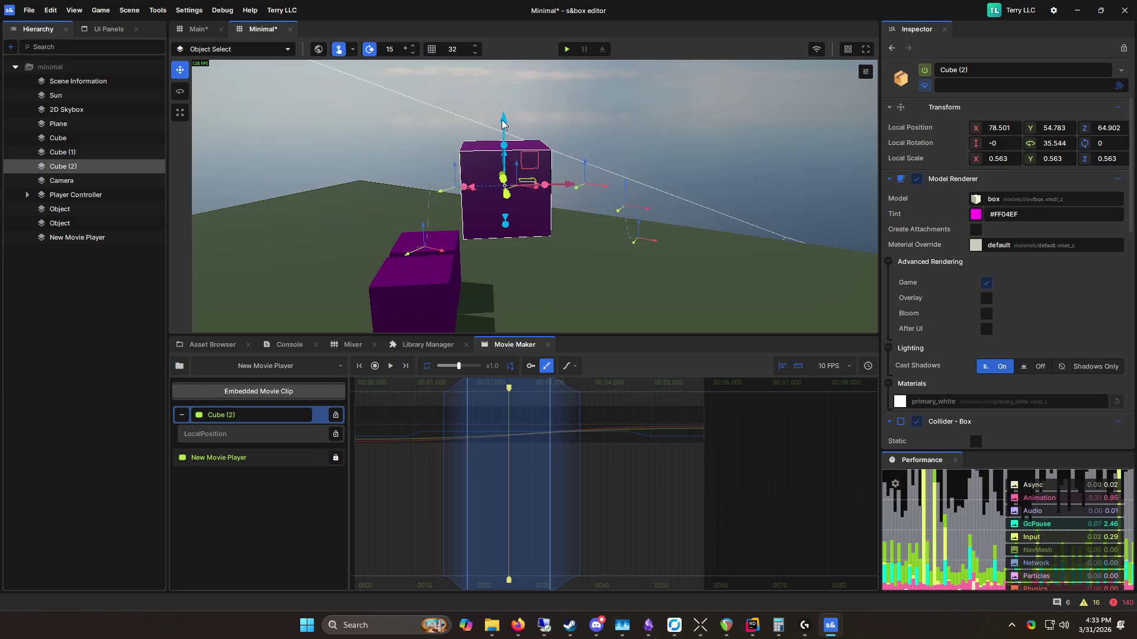
left_click_drag(503, 172, 503, 142)
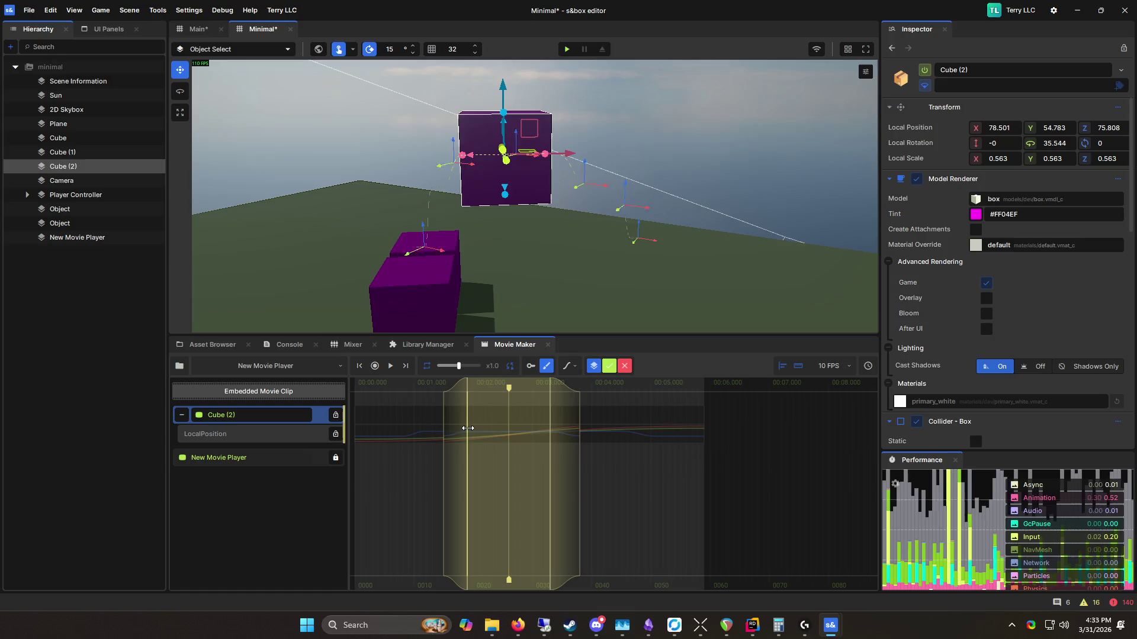
left_click(609, 366)
Step: Narrow the range's full-strength section, lift Cube (2) higher at 2.4 s, and replay the clip
left_click_drag(467, 423, 495, 426)
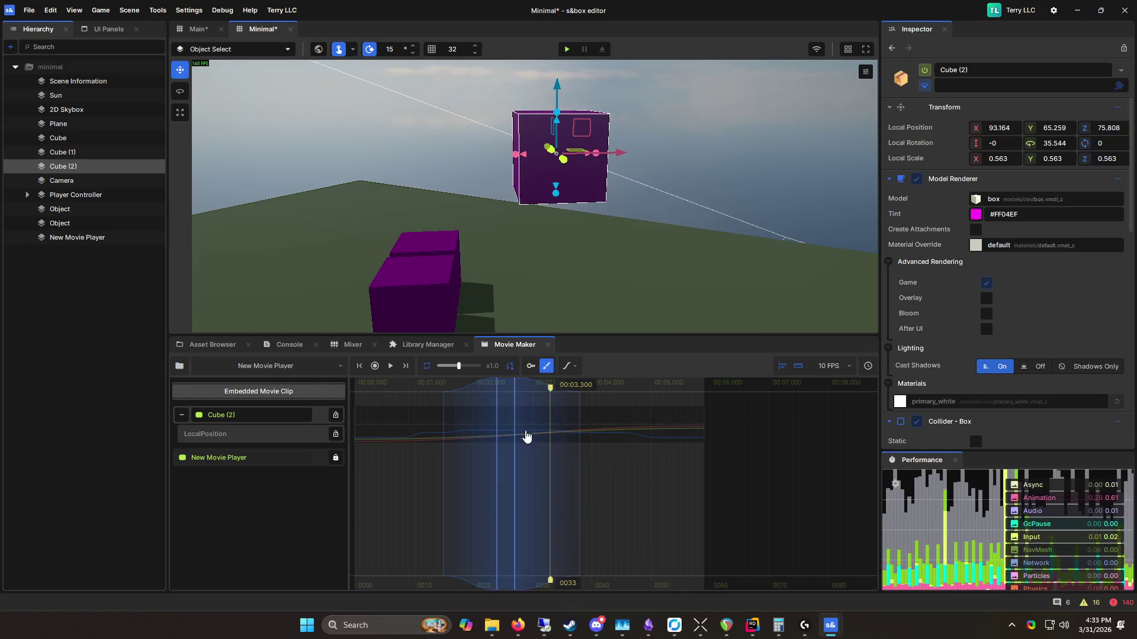
left_click_drag(551, 389, 493, 389)
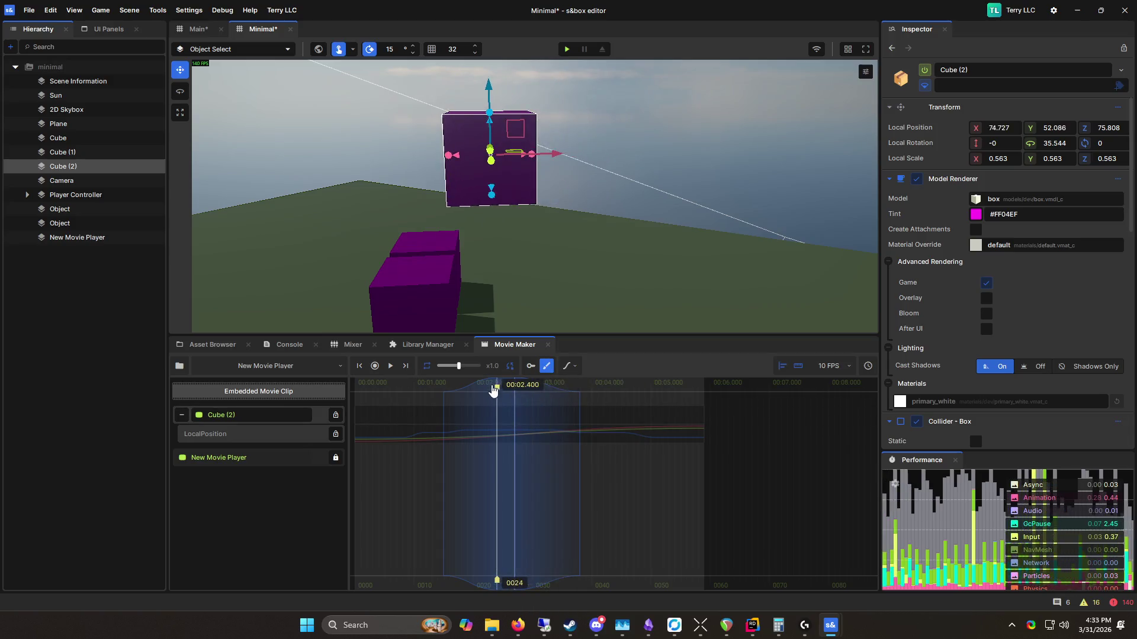
left_click(492, 131)
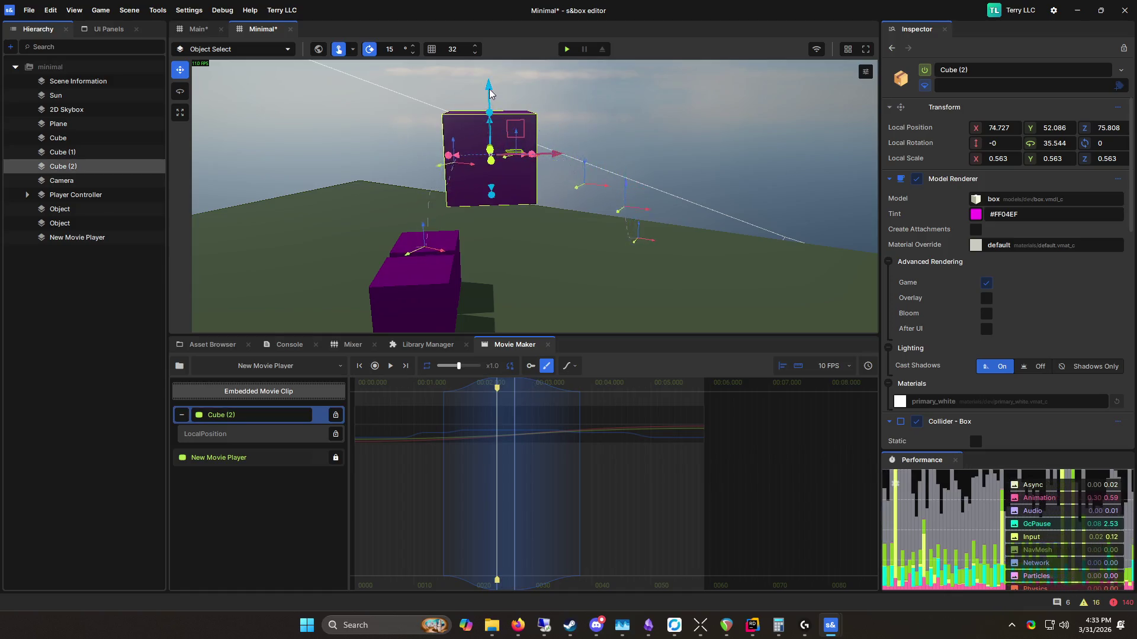
left_click_drag(489, 90, 485, 65)
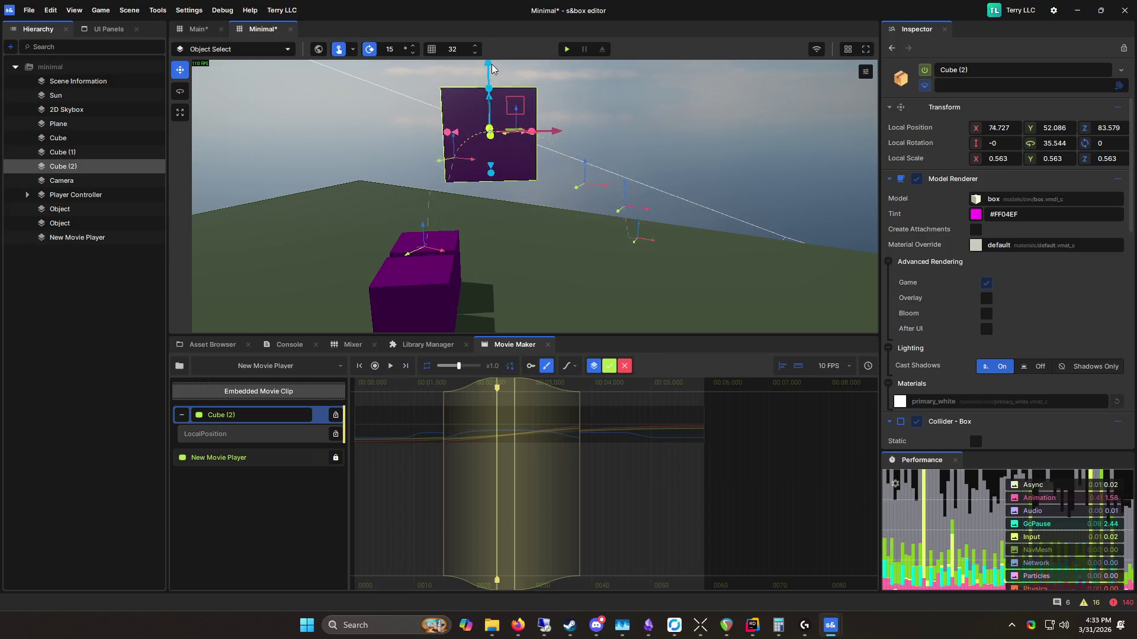
left_click(609, 366)
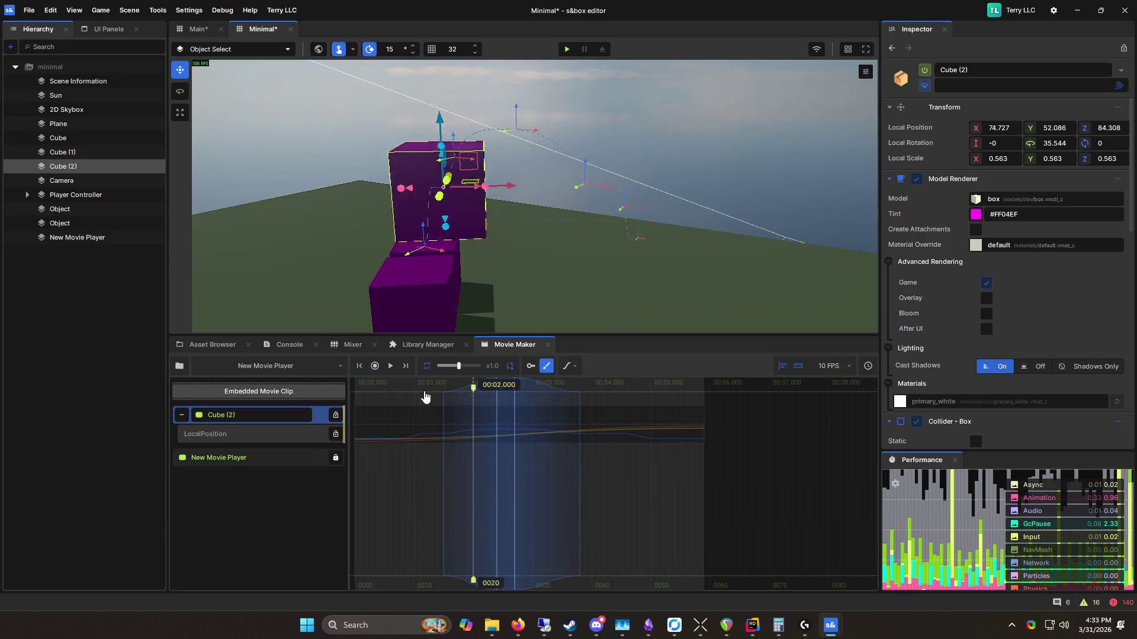
key("space")
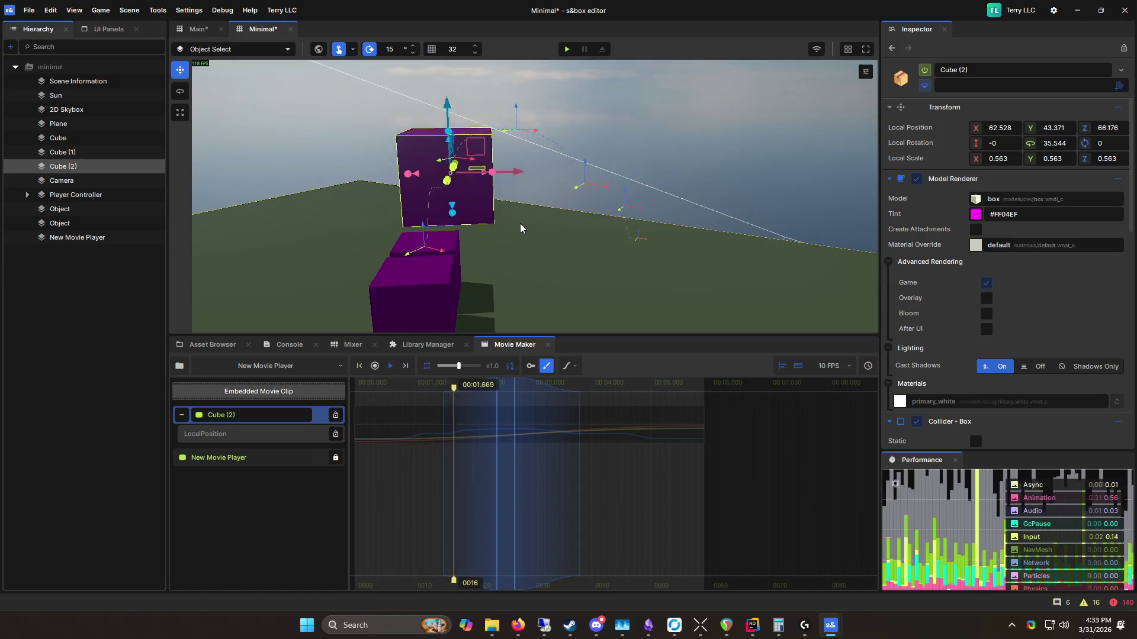
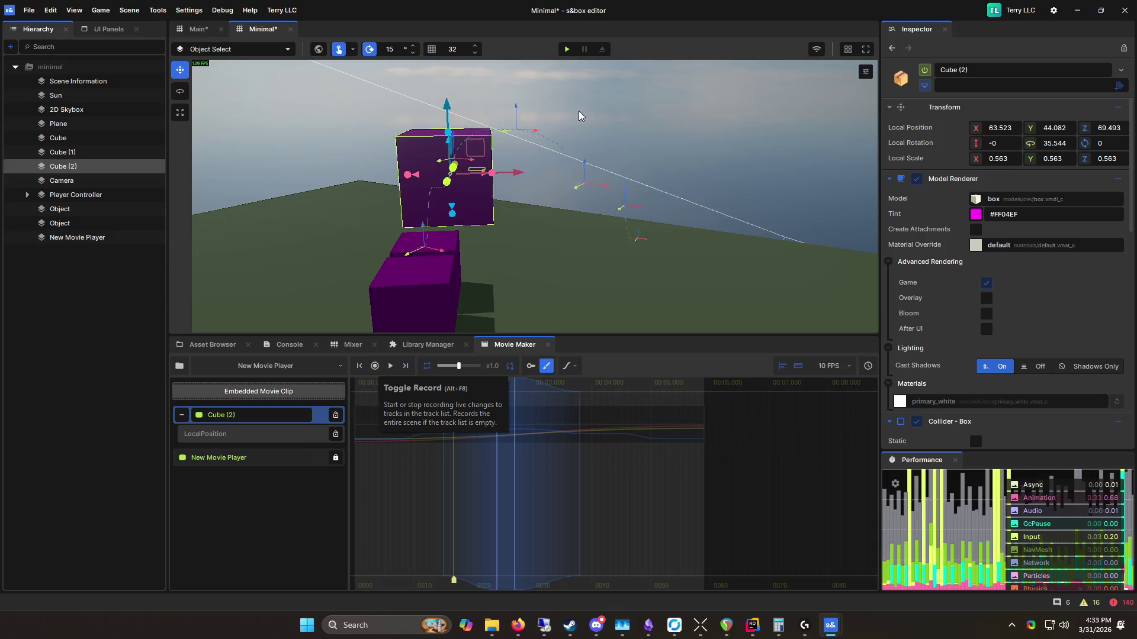
Step: Start a play session, begin a Movie Maker recording, then stop playing
key("F5")
key("Escape")
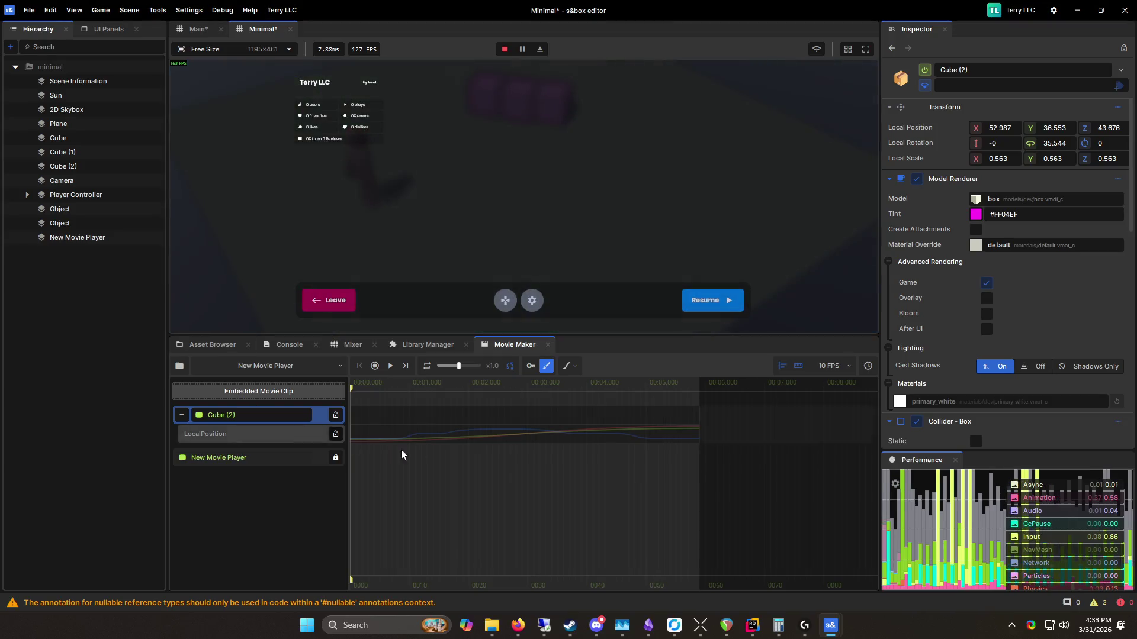
left_click(375, 365)
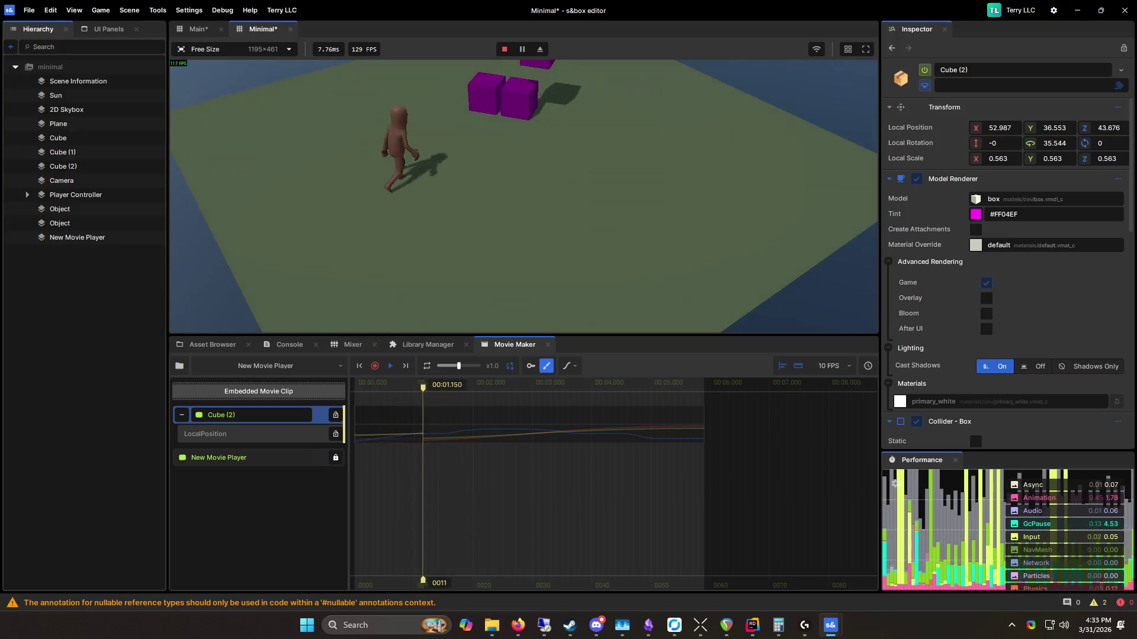
key("Escape")
left_click(504, 49)
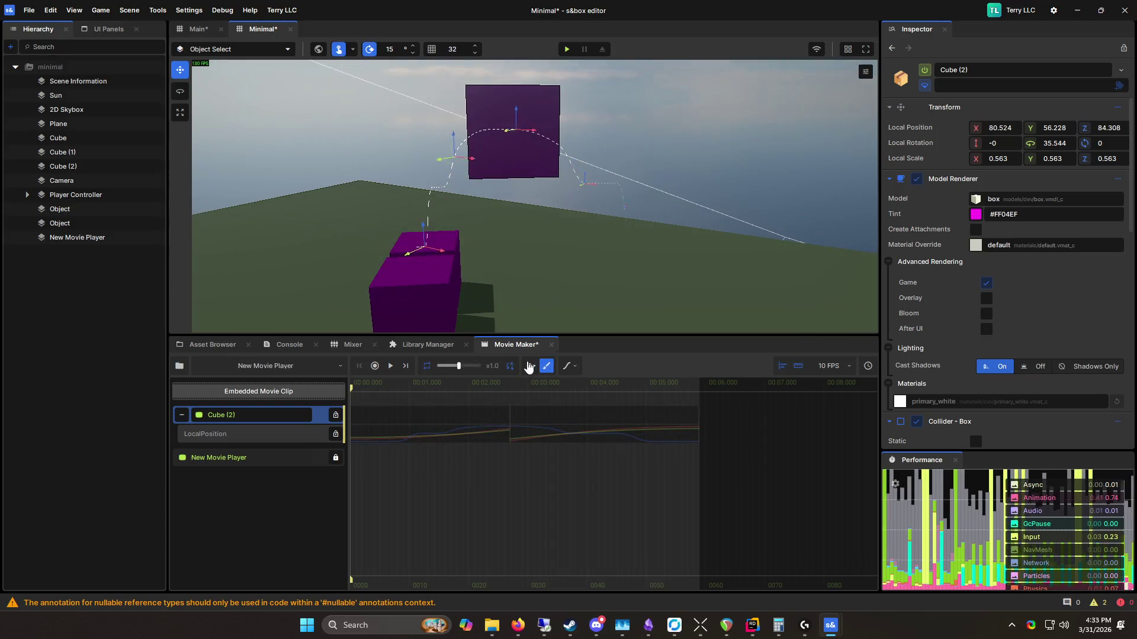
Step: Inspect the LocalPosition track, return the playhead to the start, and enable keyframe editing
left_click(280, 436)
right_click(280, 437)
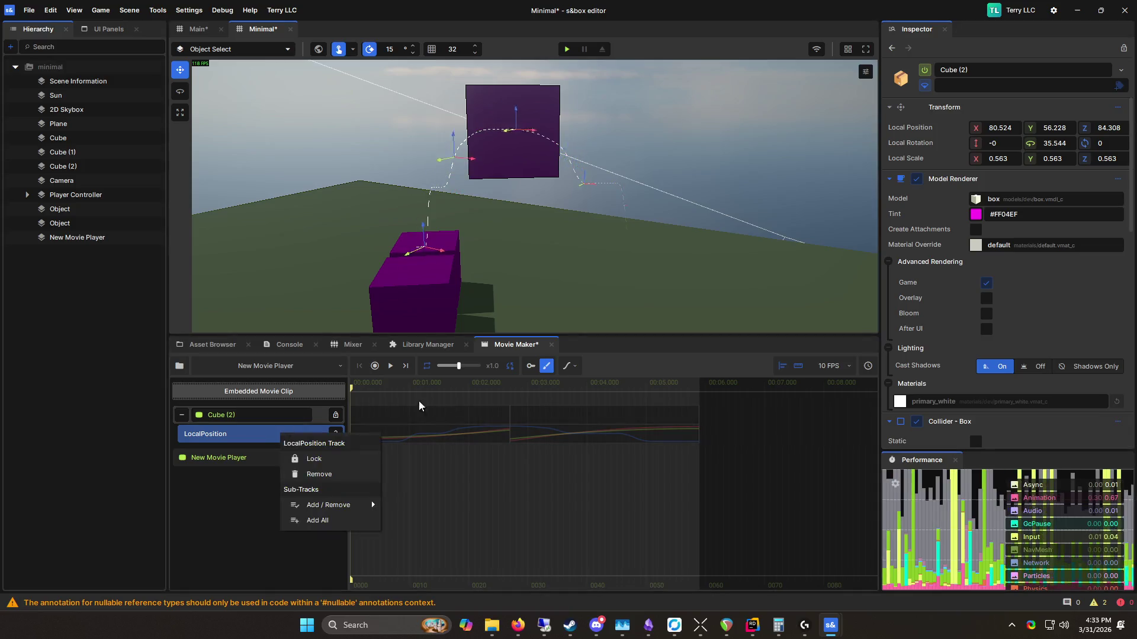
left_click(504, 391)
left_click(498, 394)
key("Home")
left_click(530, 366)
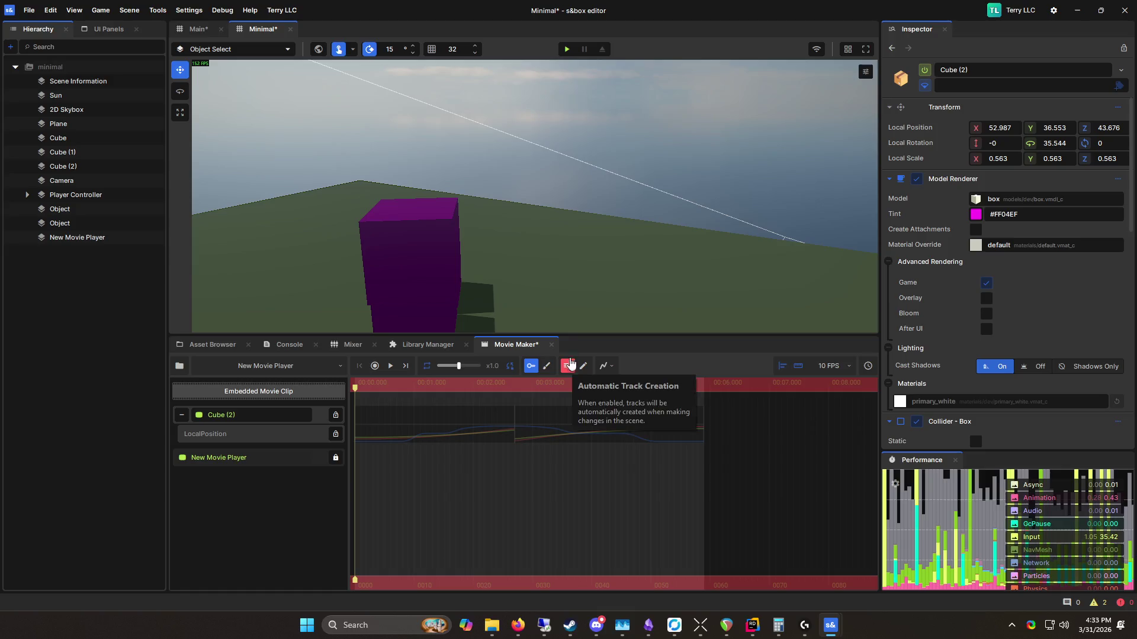
Step: Record a second take while running the character right and left, then stop play mode
left_click(567, 49)
key("Escape")
left_click(547, 366)
left_click(375, 366)
key("Escape")
key("d")
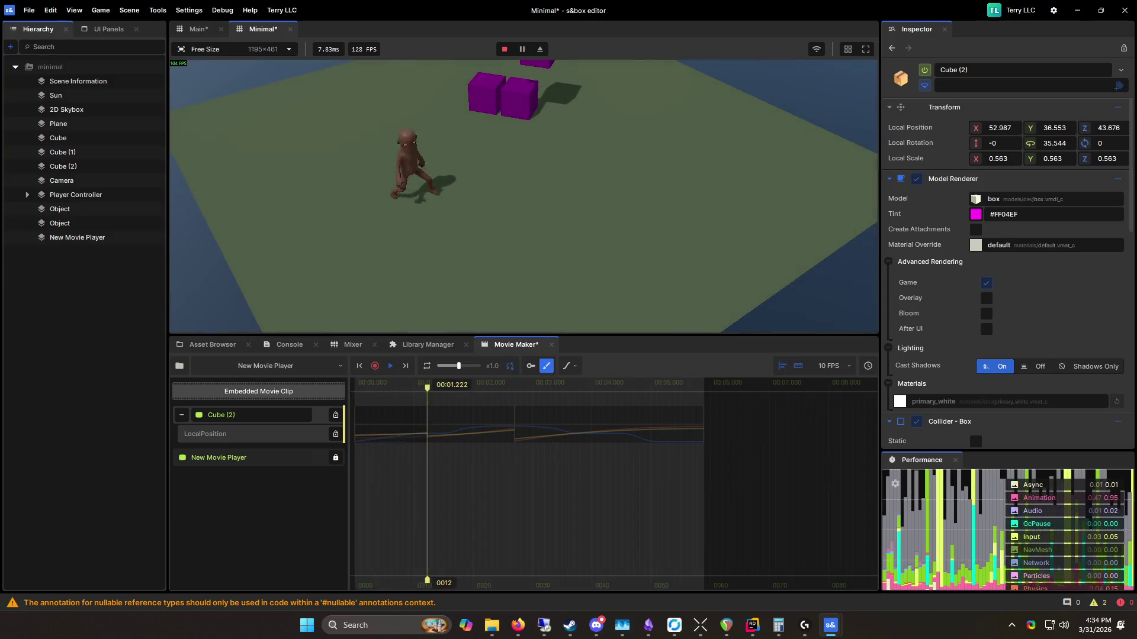
key("a")
key("d")
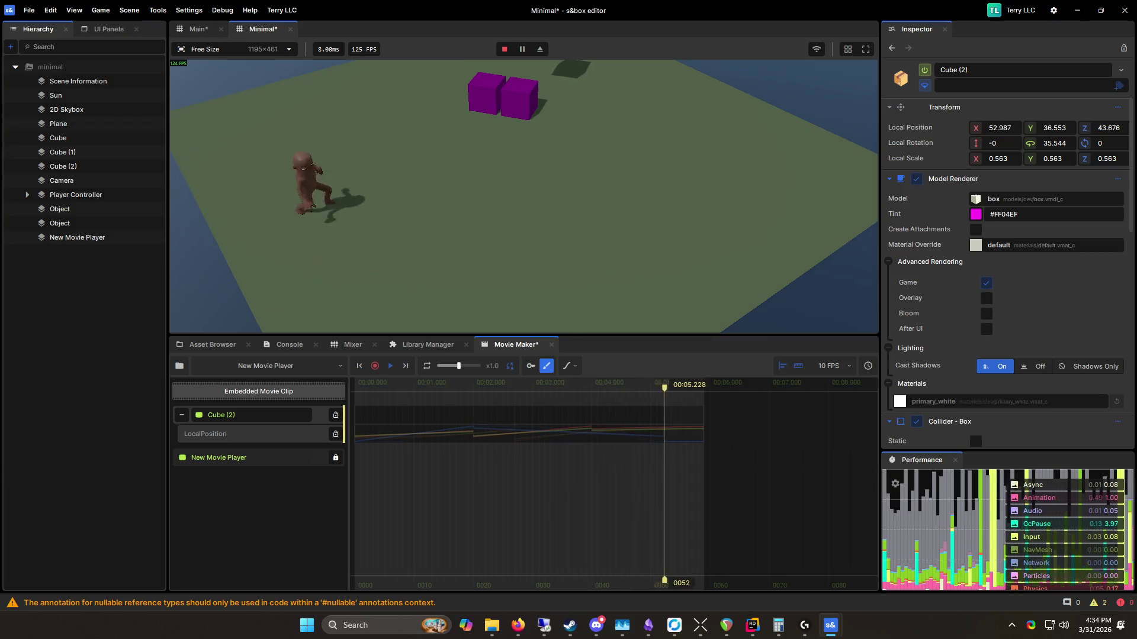
key("a")
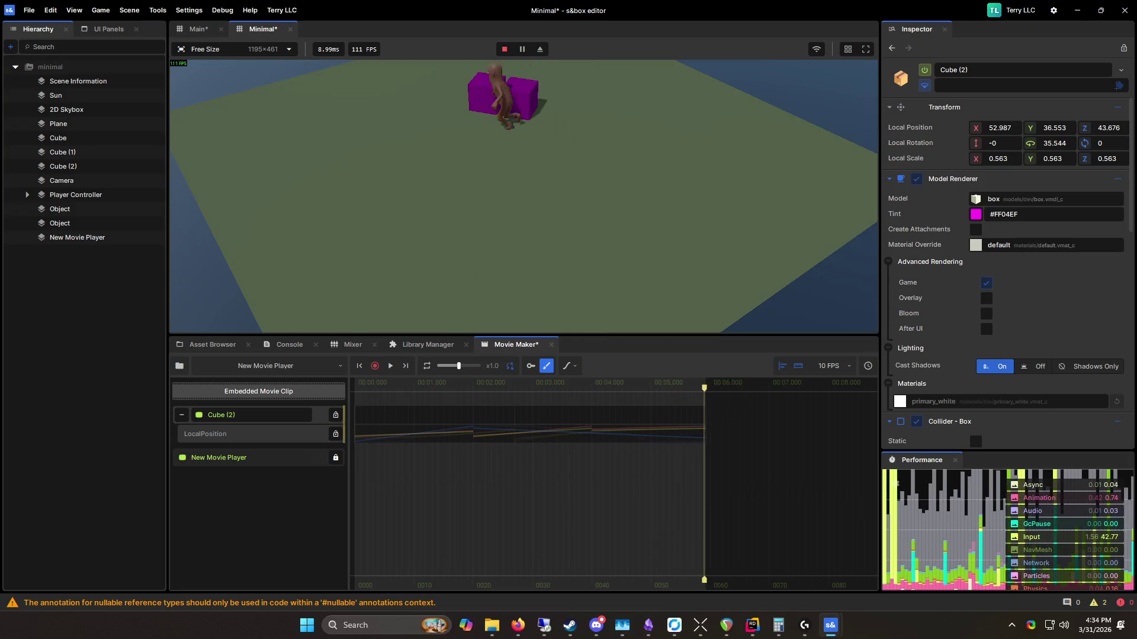
key("Escape")
left_click(505, 49)
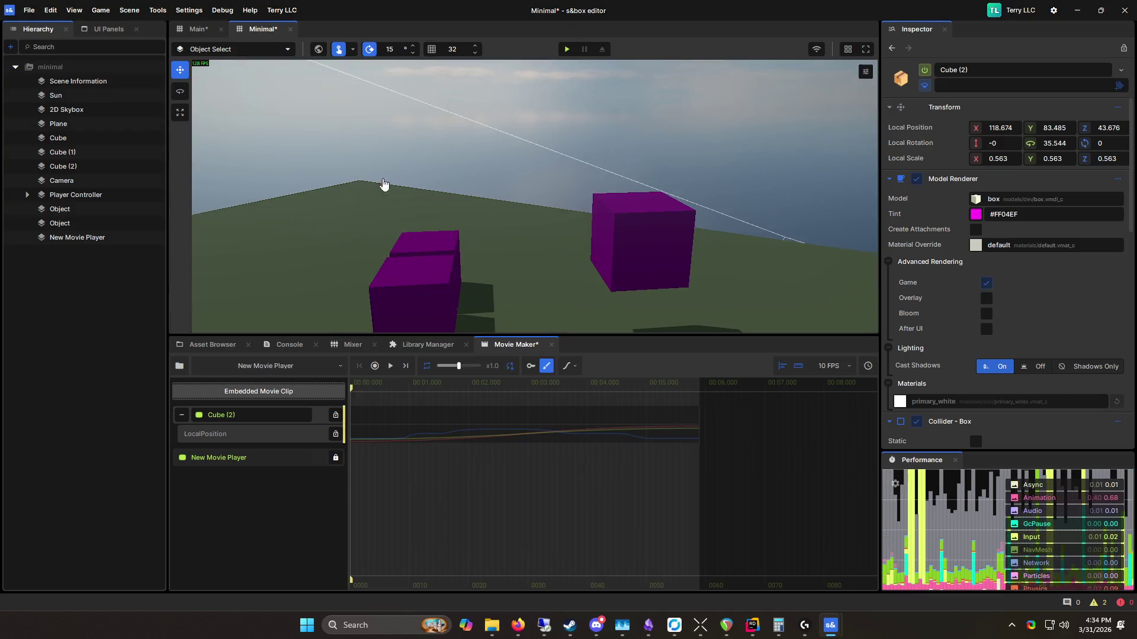
left_click(256, 463)
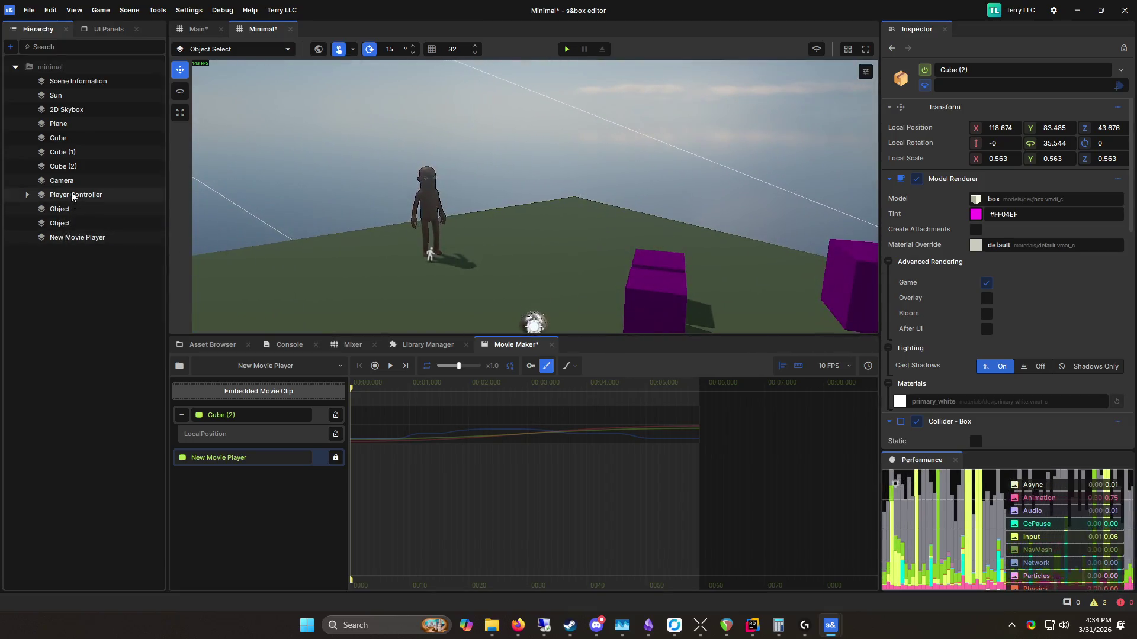
Step: Add a Player Controller track, enabling the motion editor and automatic track creation
mouse_move(76, 195)
left_mouse_down()
mouse_move(208, 398)
mouse_move(276, 405)
left_mouse_up()
left_click(301, 438)
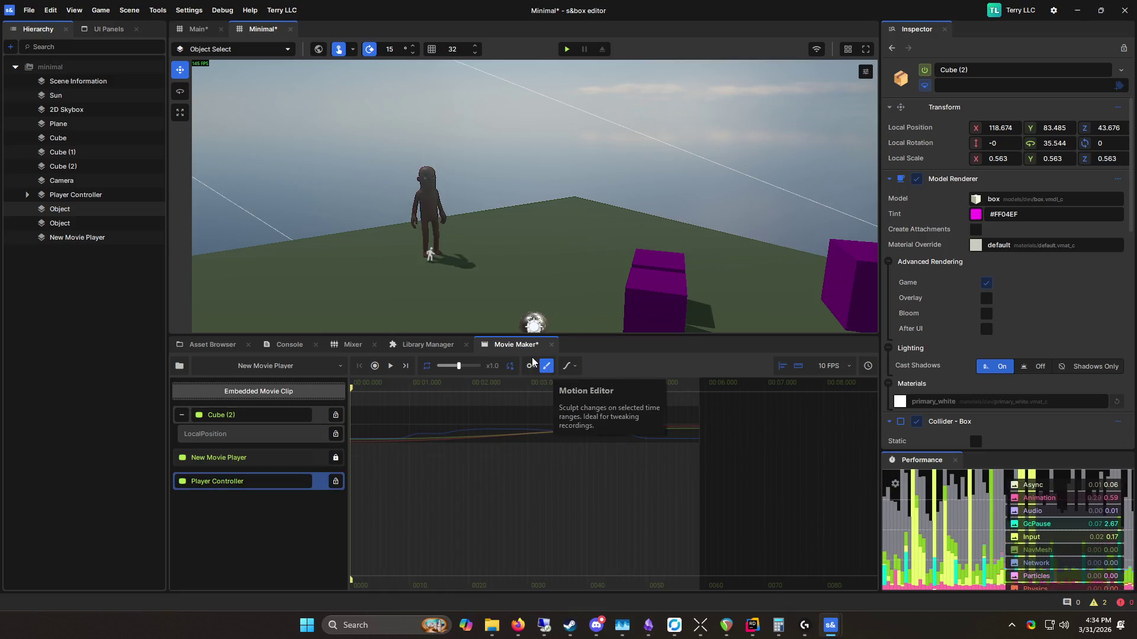
left_click(530, 366)
left_click(566, 369)
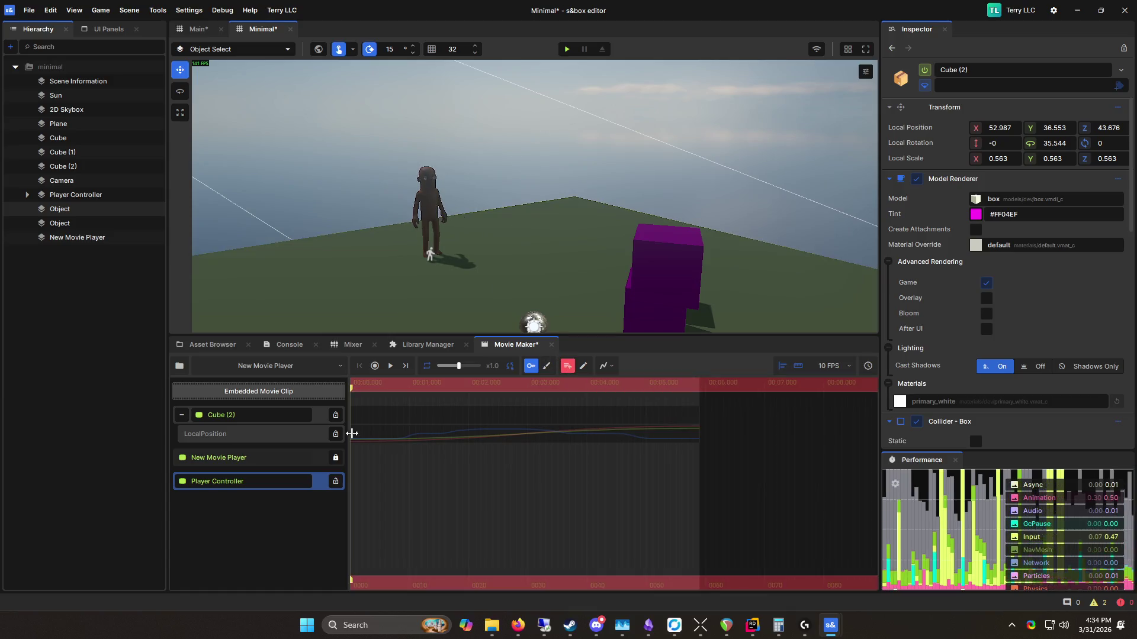
Step: Play the game and record the session, then stop with F5 and select Player Controller
left_click(567, 50)
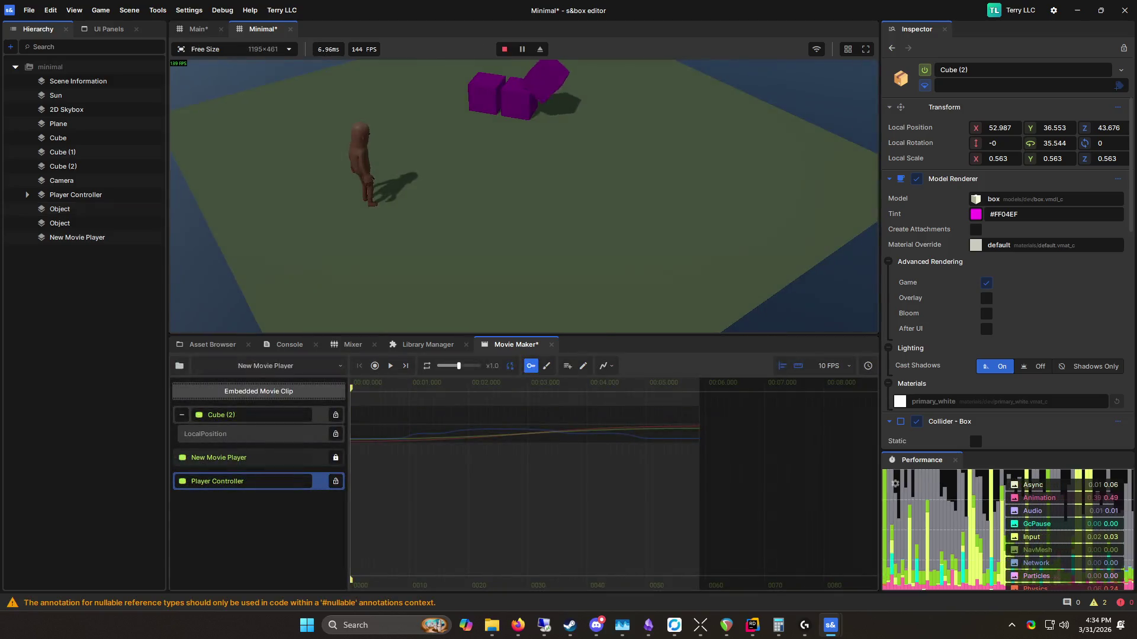
left_click(567, 366)
left_click(493, 149)
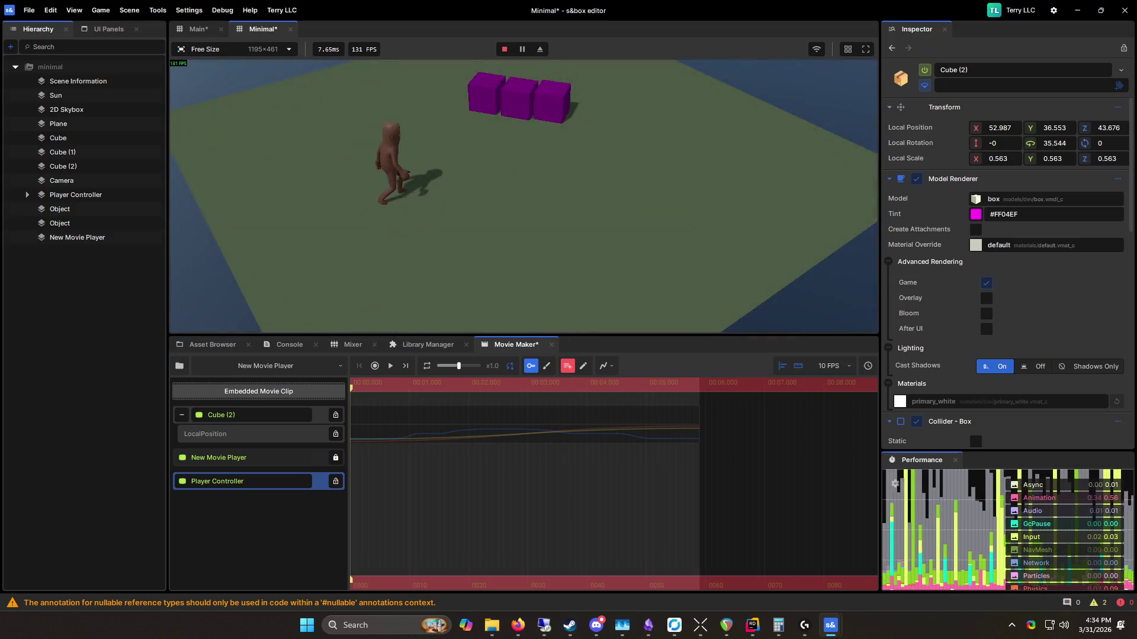
key("Escape")
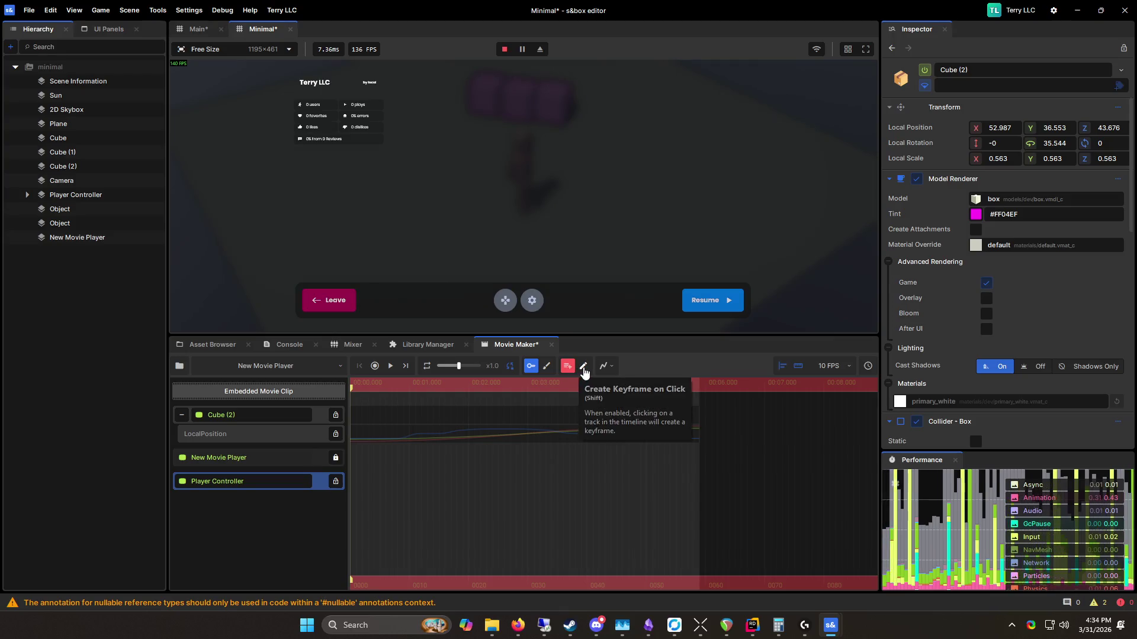
left_click(375, 366)
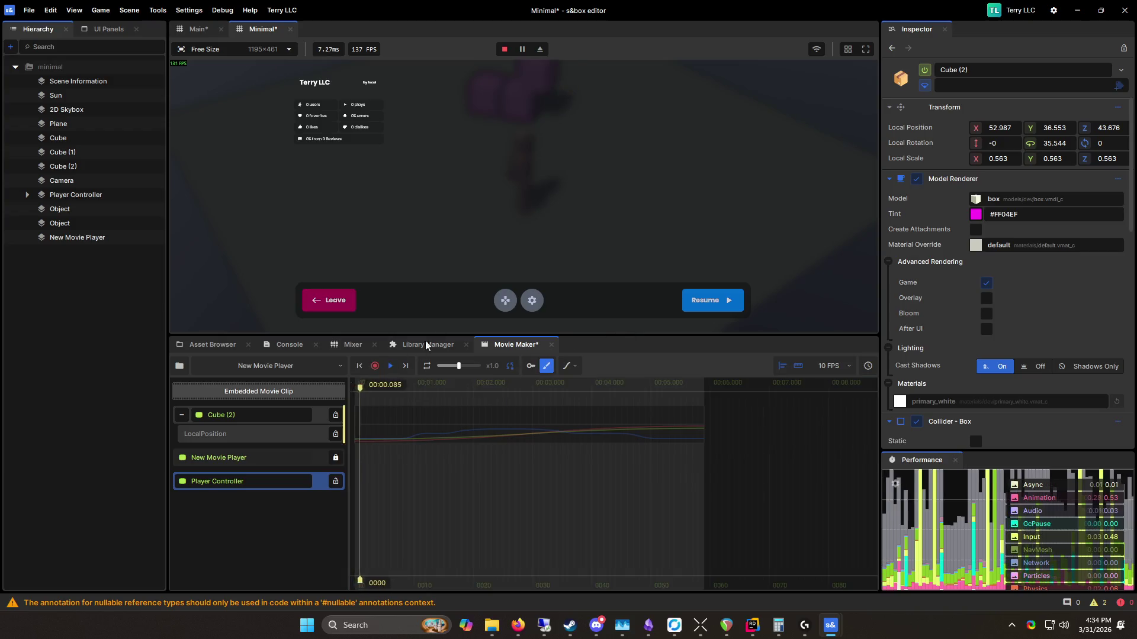
key("Escape")
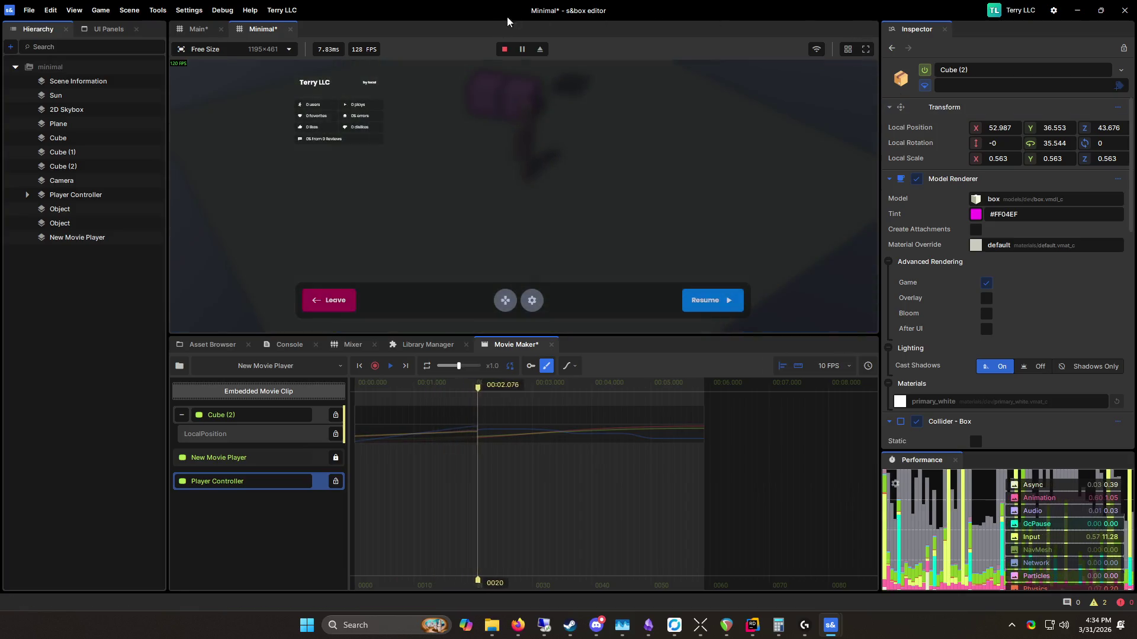
key("F5")
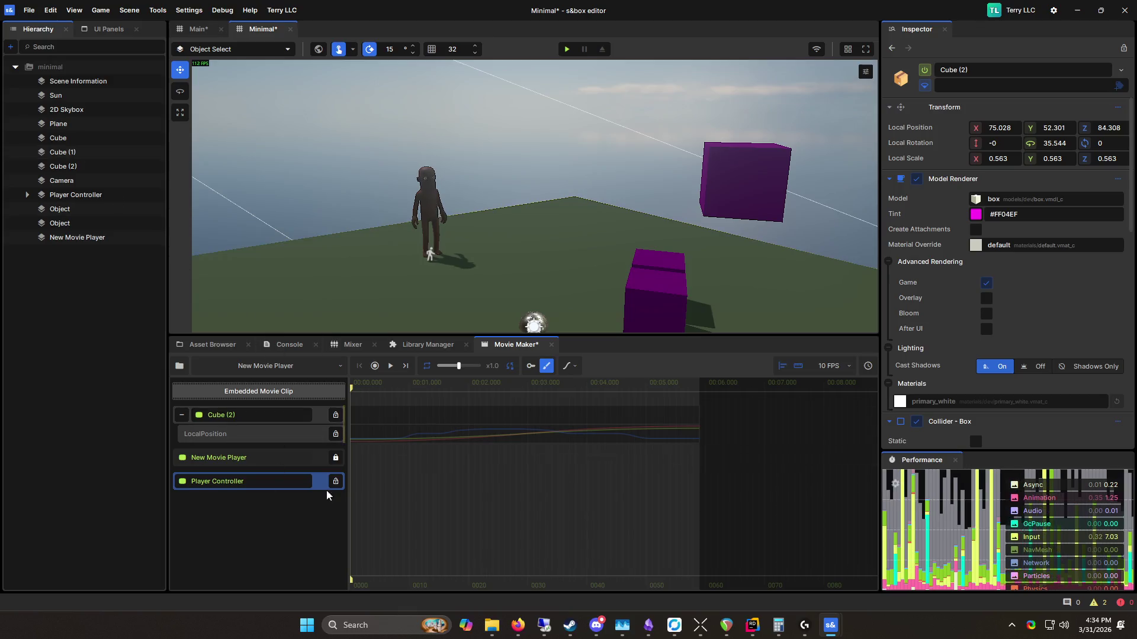
left_click(101, 197)
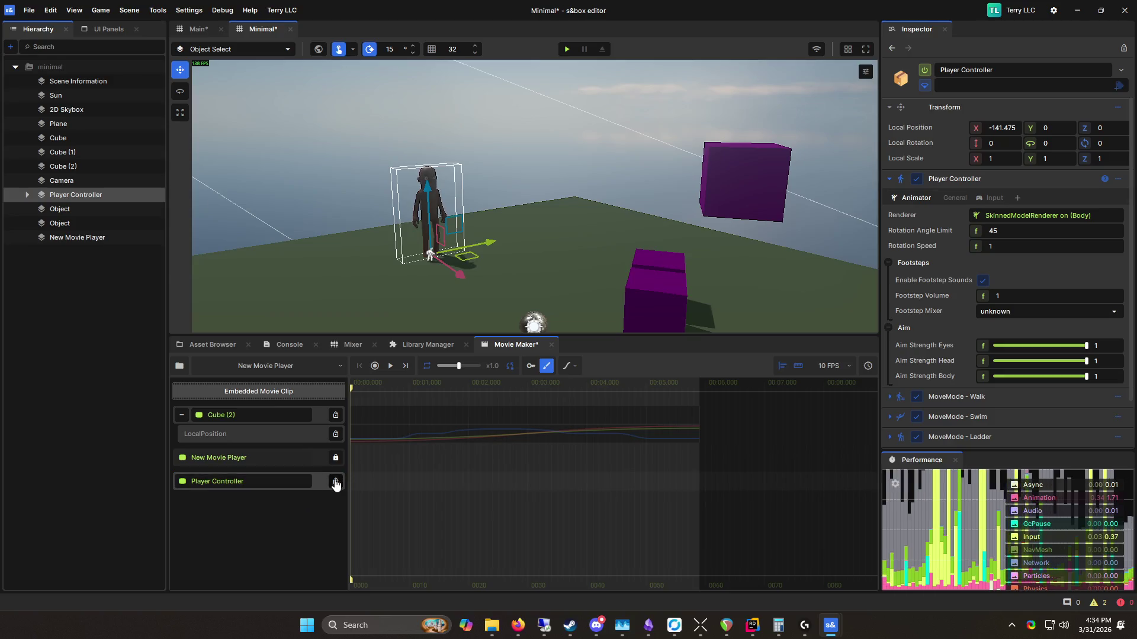
Step: With keyframe mode and auto tracks on, move and rotate the player, then save the scene
left_click(531, 367)
left_click(567, 366)
mouse_move(460, 275)
left_mouse_down()
mouse_move(466, 284)
mouse_move(457, 278)
left_mouse_up()
key("e")
left_click(540, 279)
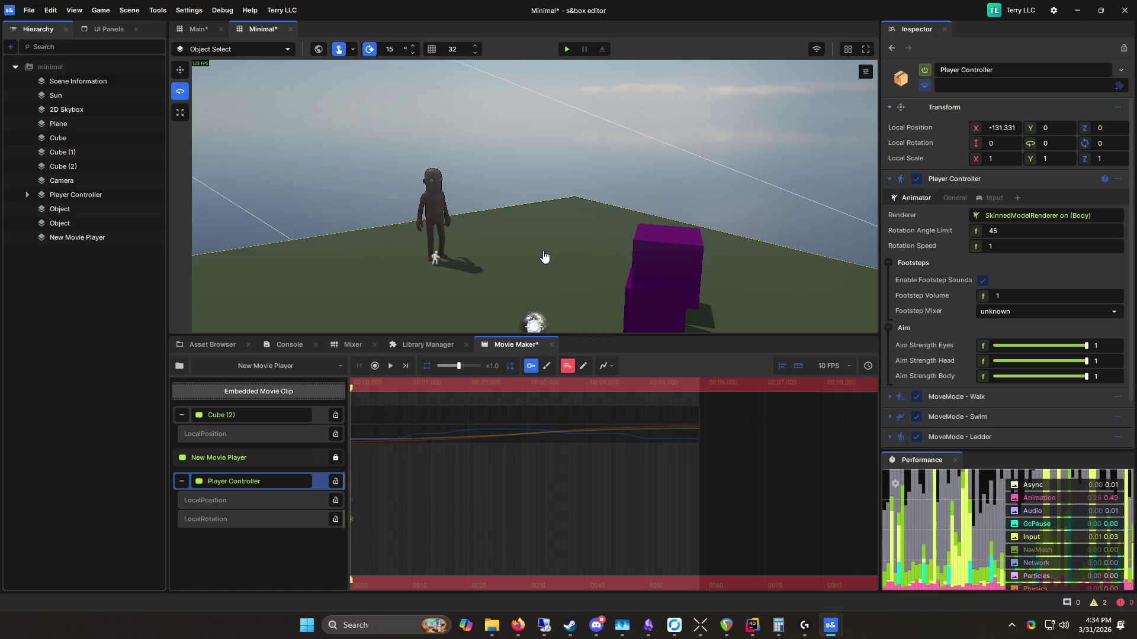
key("ctrl+s")
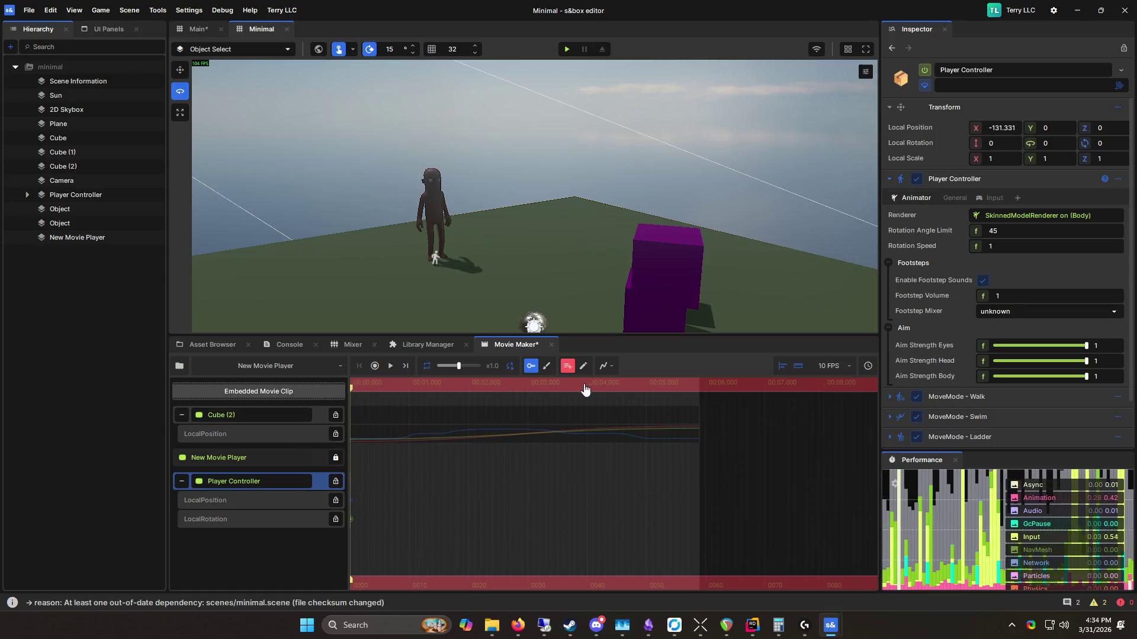
Step: Record the character walking right and forward to the purple cubes, stop, and play it back
left_click(375, 365)
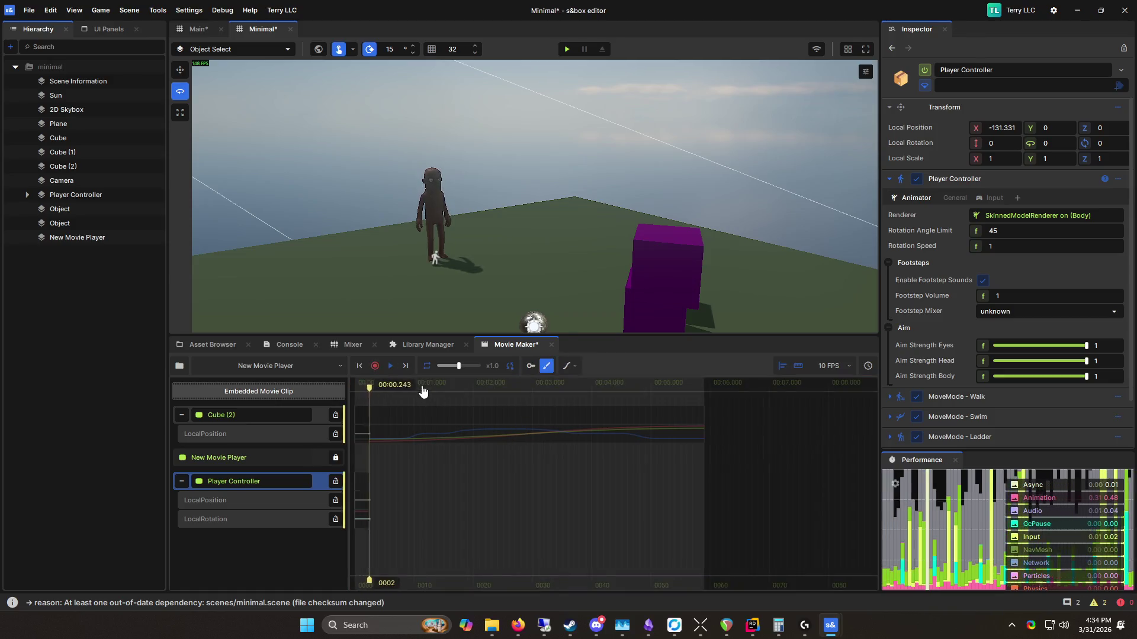
key("Escape")
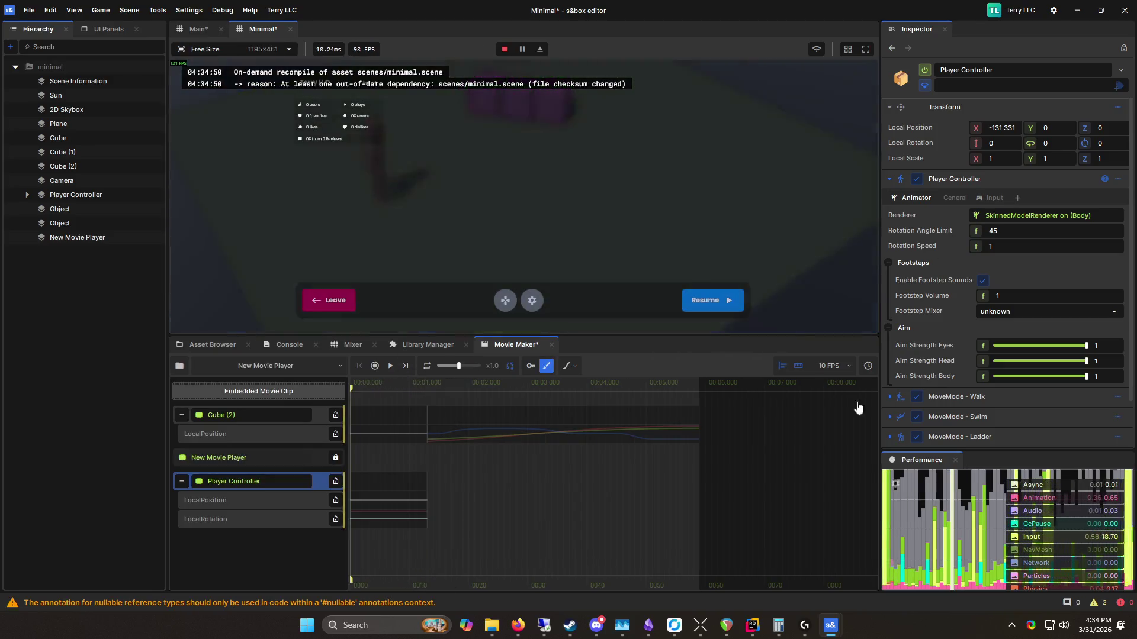
left_click(374, 367)
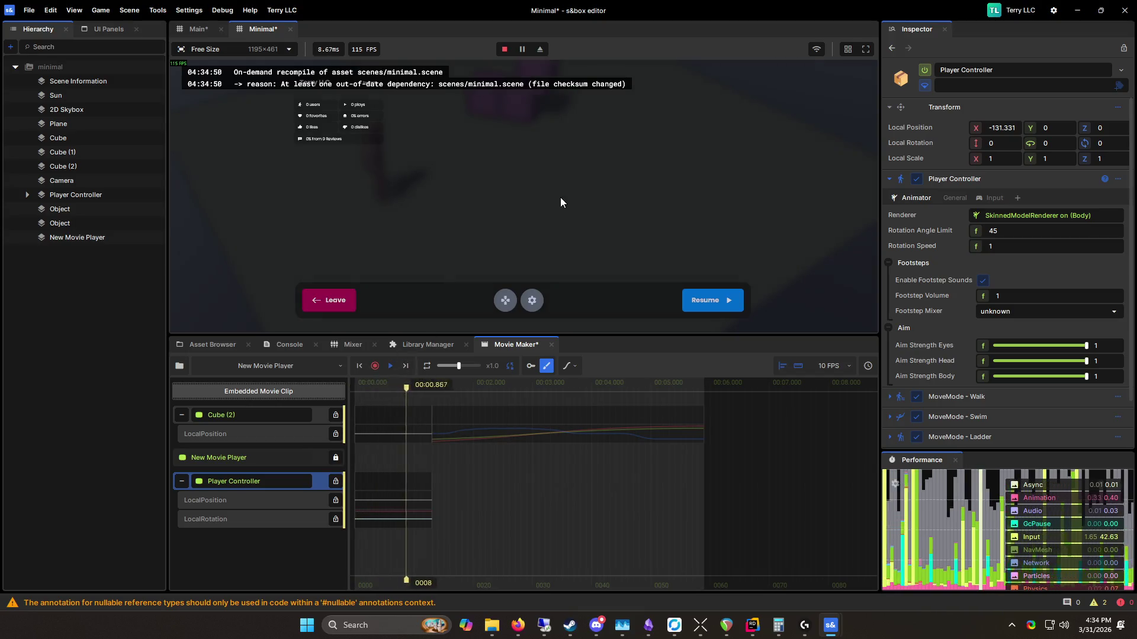
key("Escape")
key("d")
key("w")
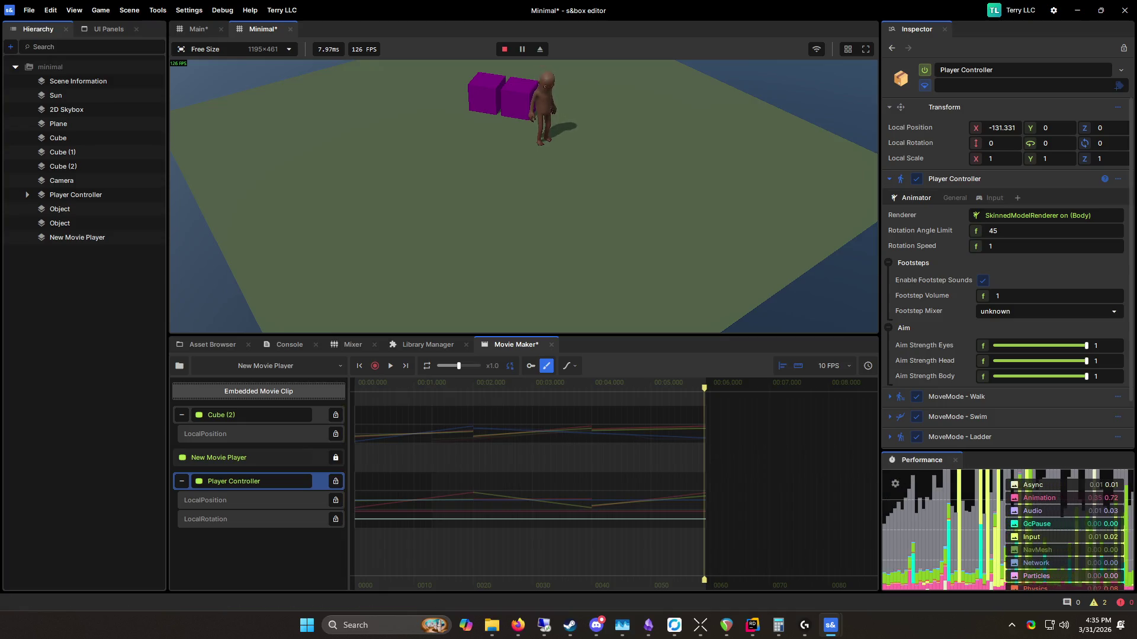
key("Escape")
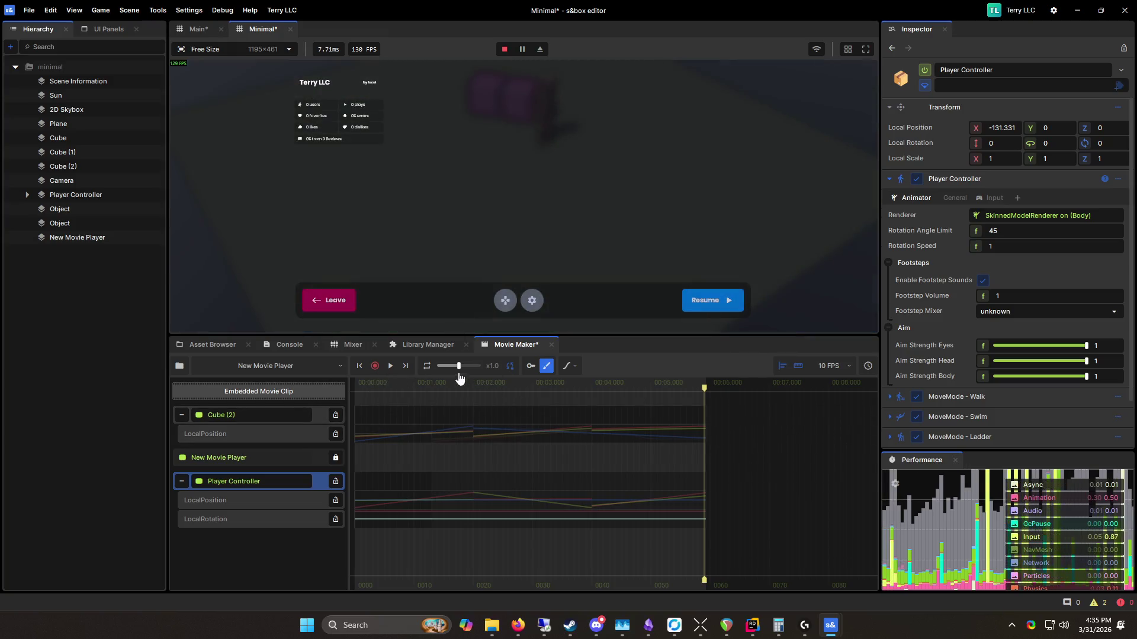
left_click(390, 367)
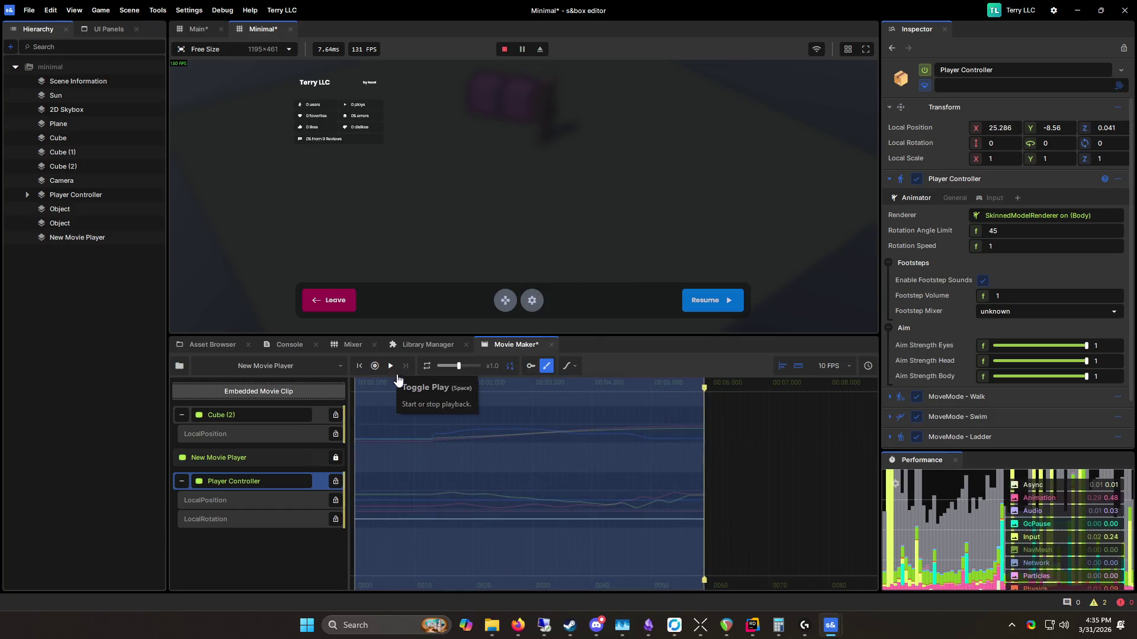
left_click(509, 51)
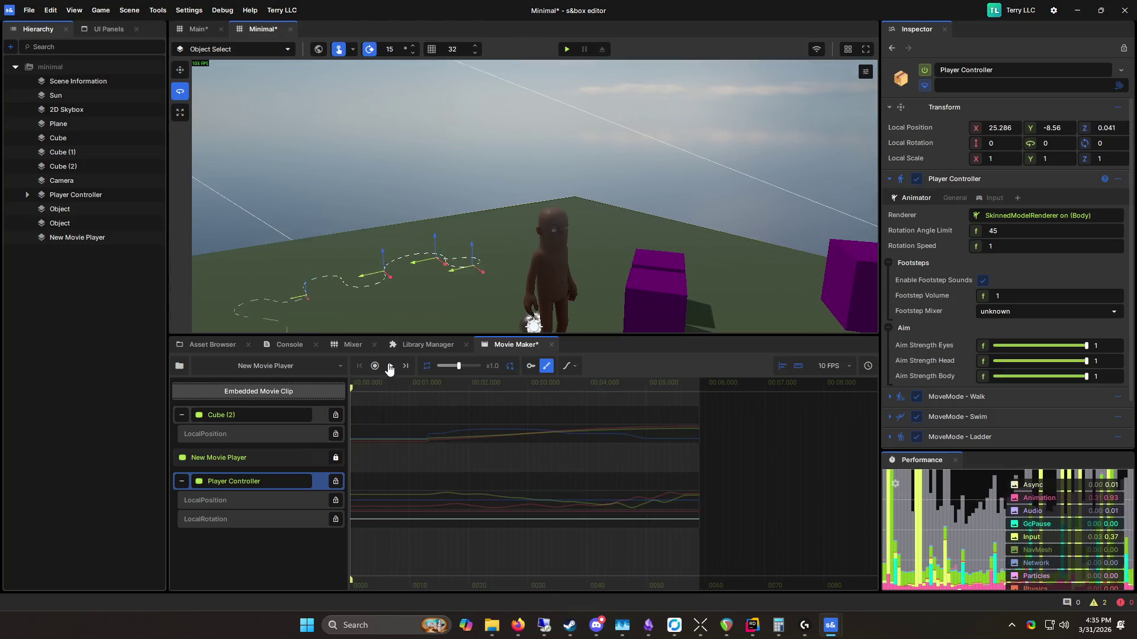
left_click(390, 367)
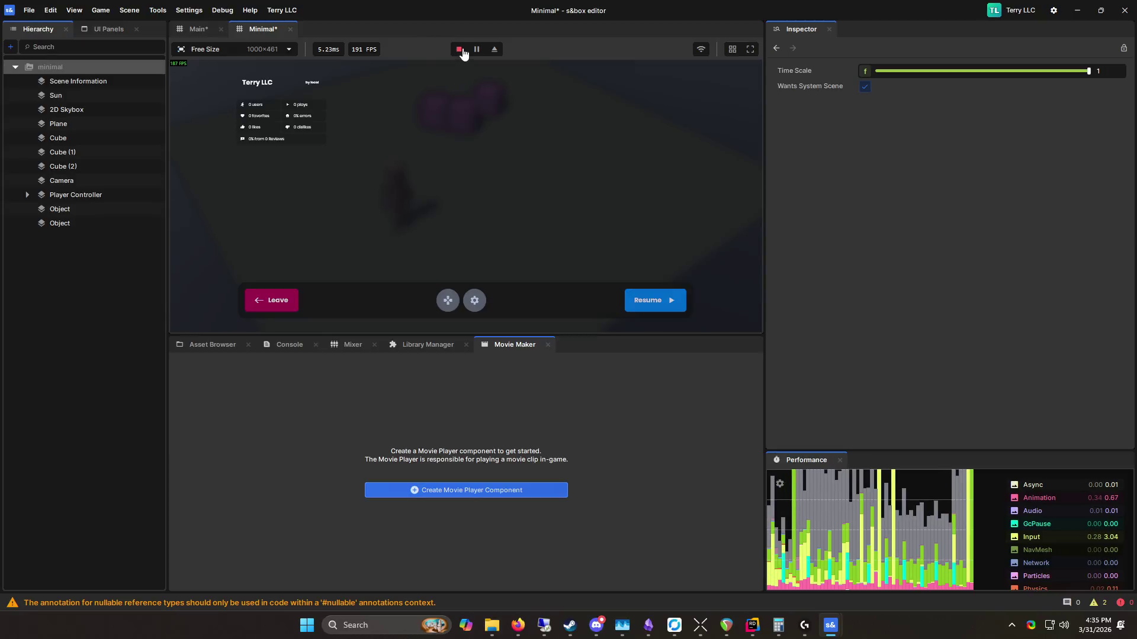
Step: Show the project's Assets folder in the Asset Browser
left_click(214, 345)
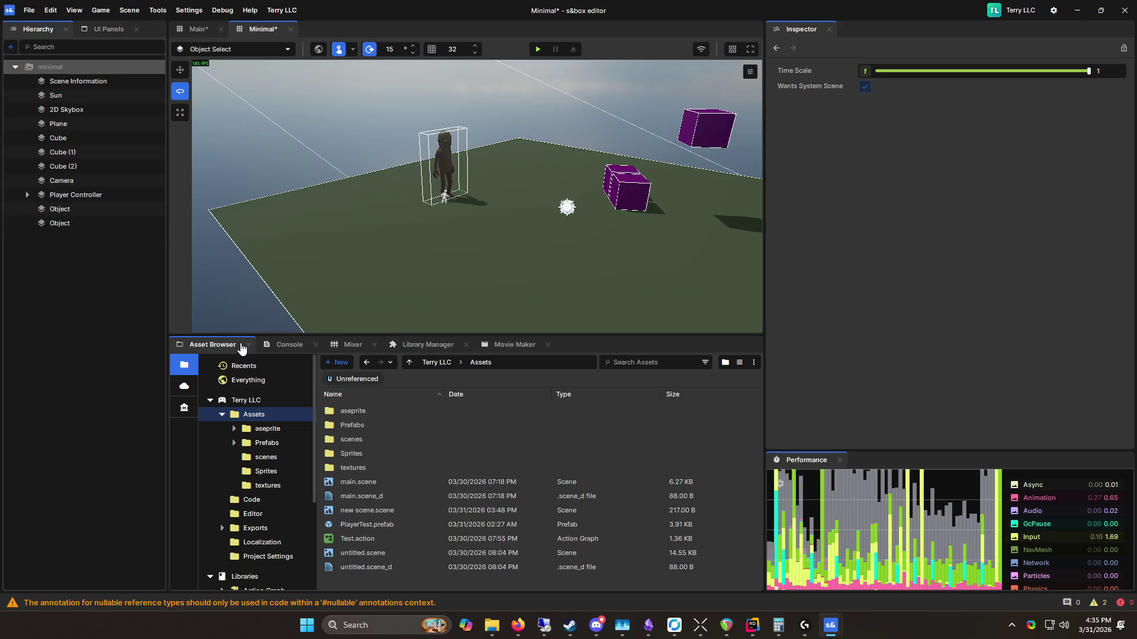
Step: Enlarge the scene view, switch to the move tool, and select the character's Body object
mouse_move(425, 334)
left_mouse_down()
mouse_move(414, 264)
mouse_move(421, 369)
left_mouse_up()
left_click(350, 112)
key("w")
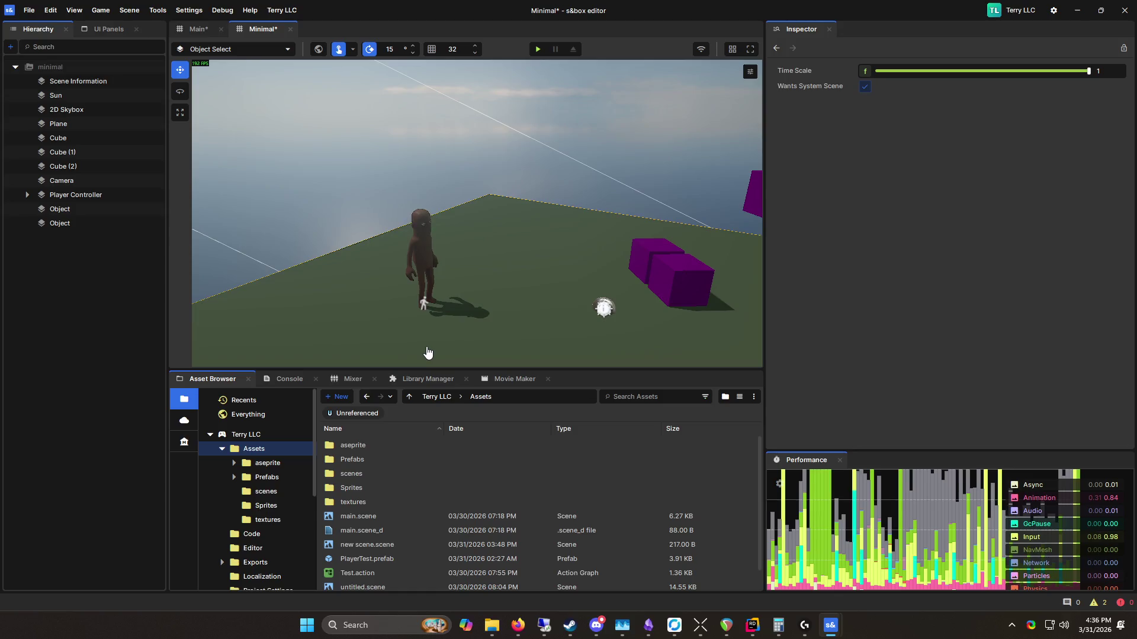
left_click(436, 278)
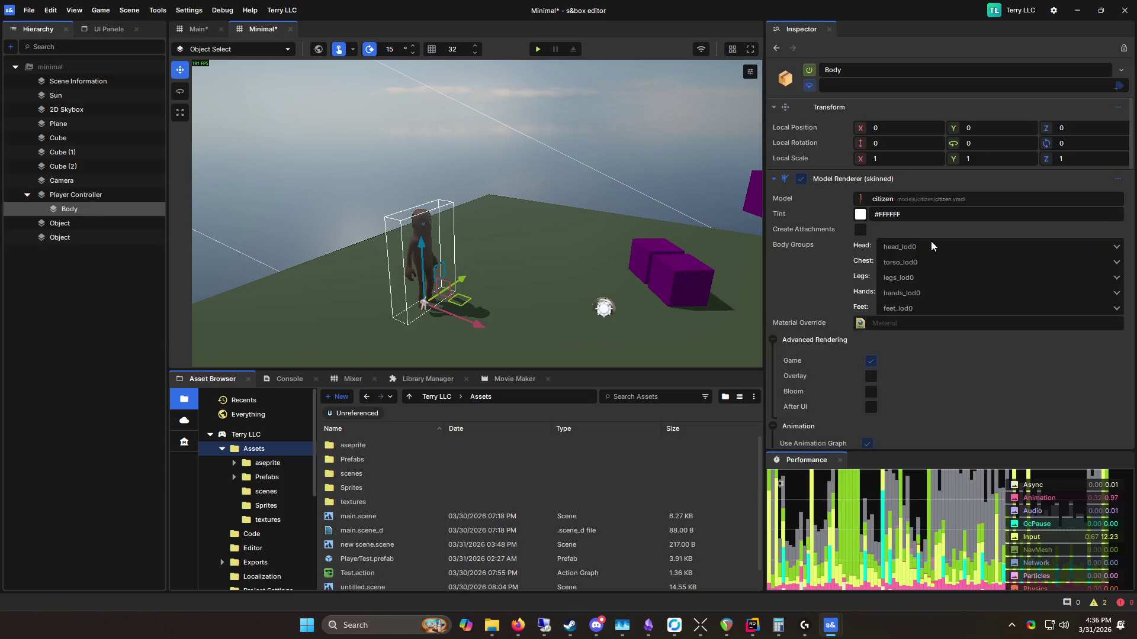
Step: Select the second Object and add an Actions Invoker component by searching 'ac'
left_click(78, 237)
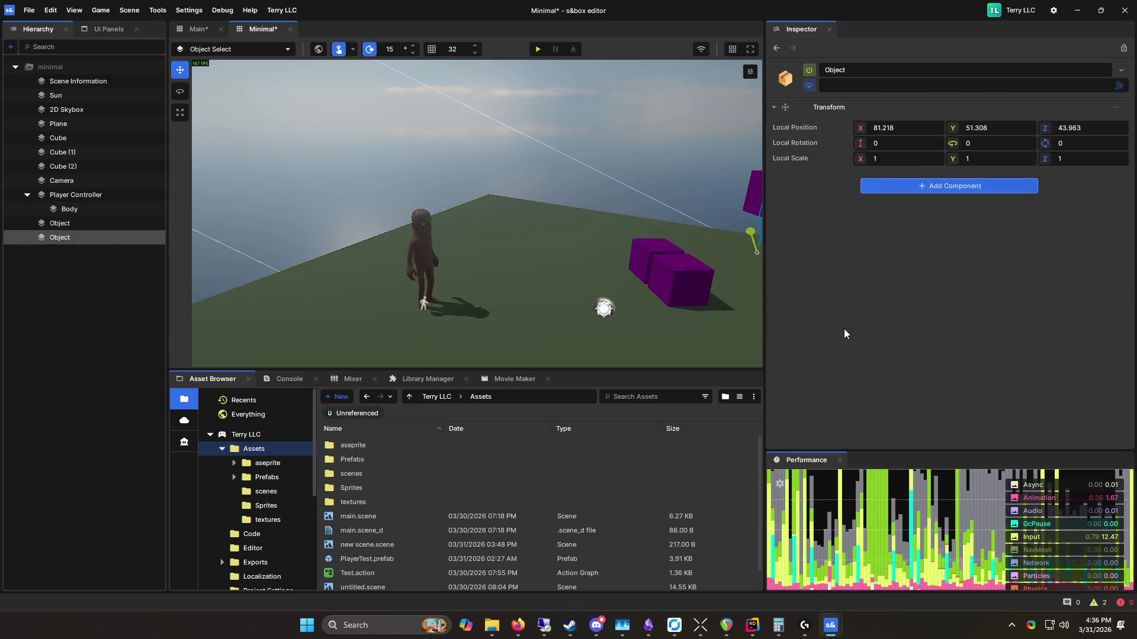
left_click(945, 186)
type("ac")
left_click(940, 236)
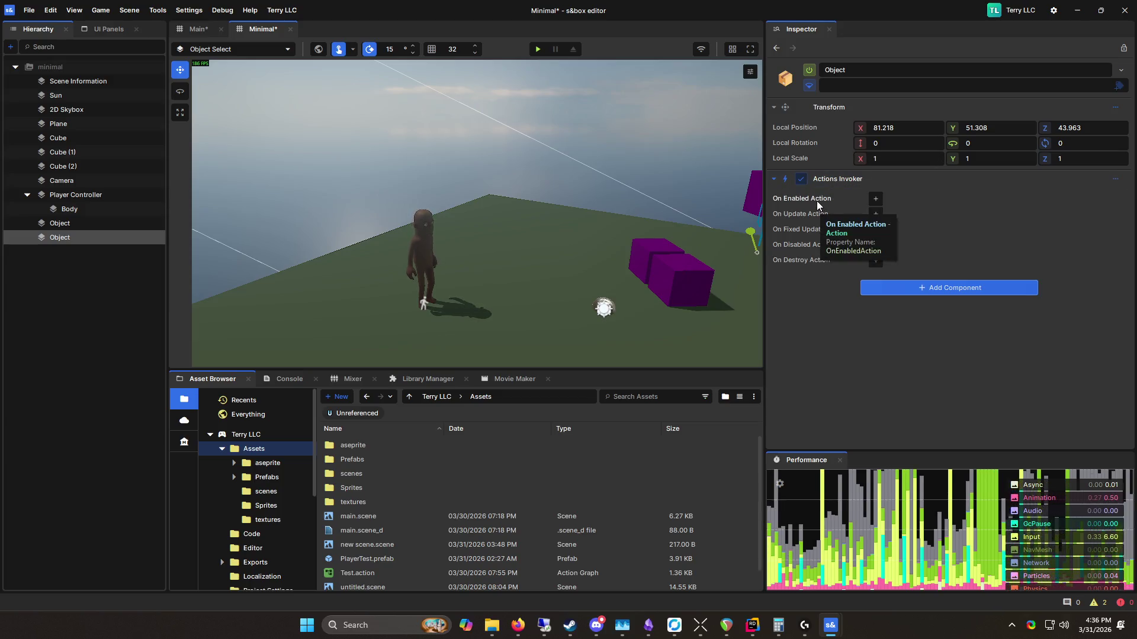
mouse_move(746, 628)
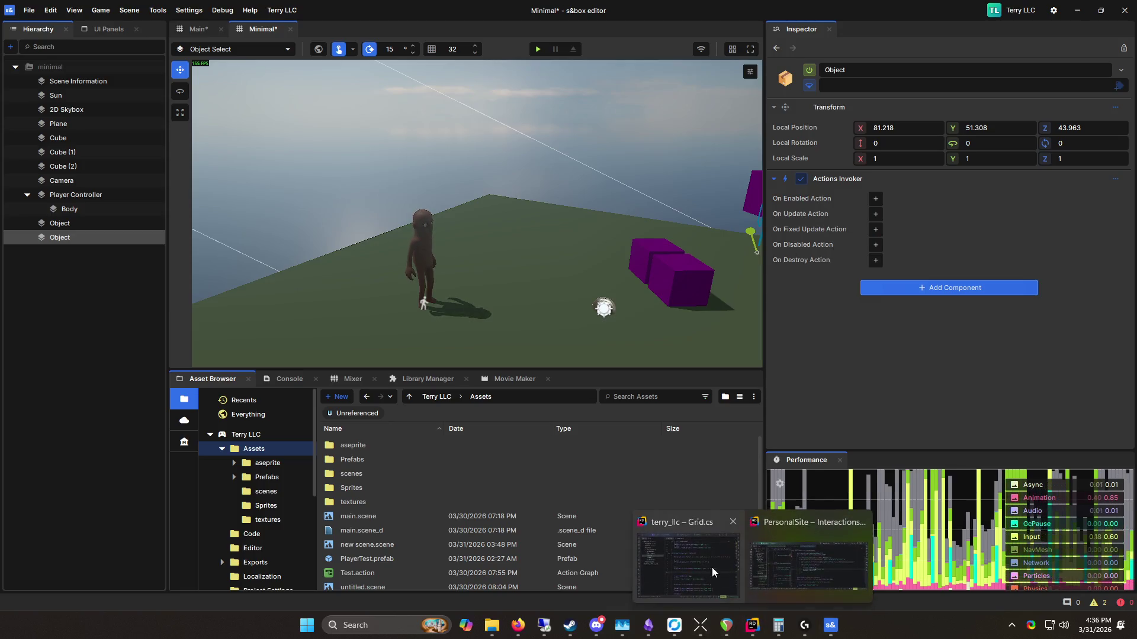
left_click(685, 548)
scroll(649, 389, "down", 8)
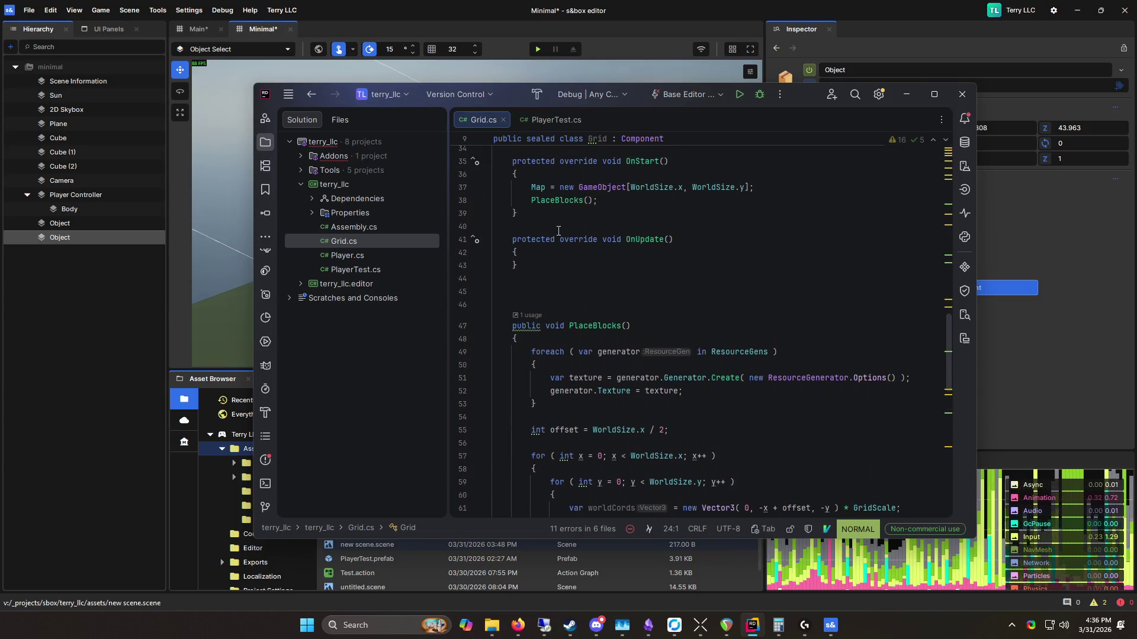
left_click(667, 291)
scroll(667, 291, "up", 5)
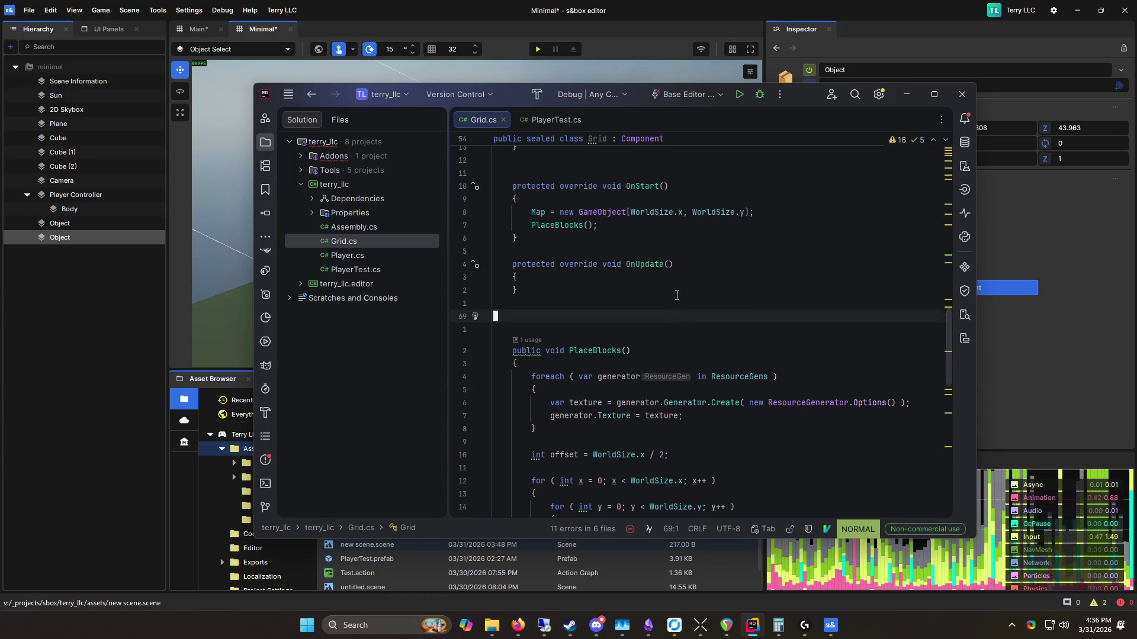
left_click(787, 5)
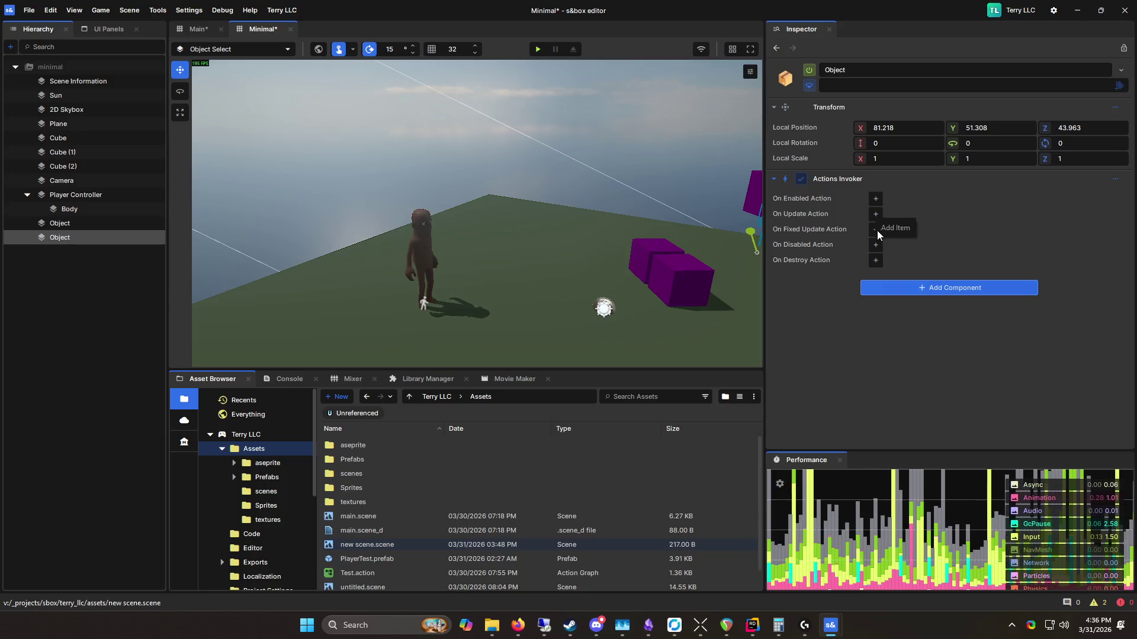
Step: Add an On Update Action entry and open its action graph
left_click(877, 214)
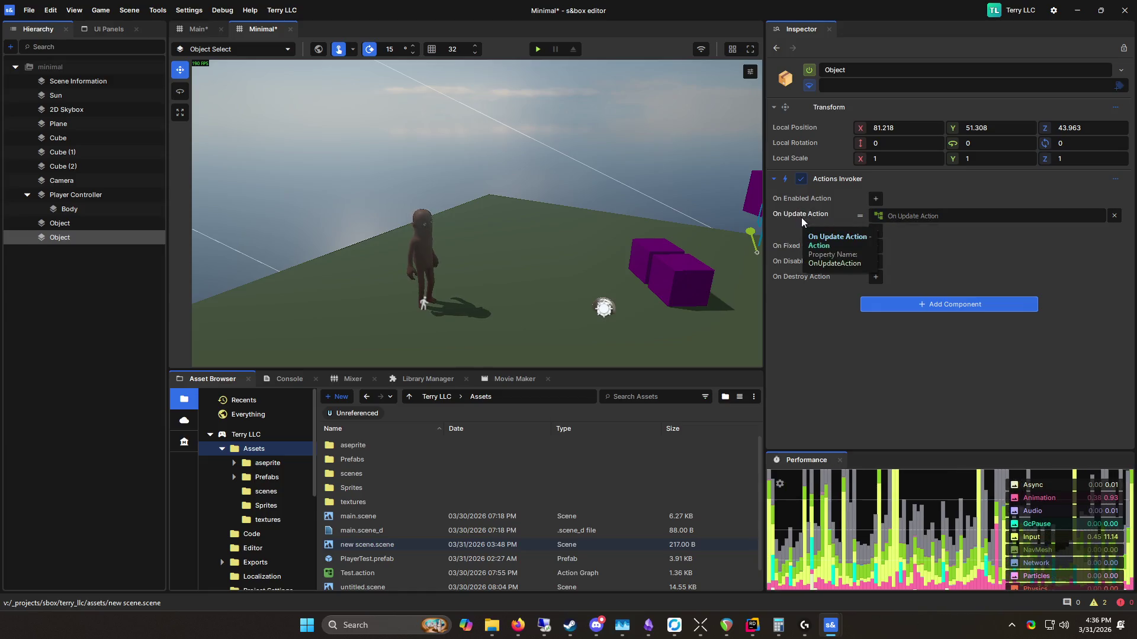
left_click(906, 218)
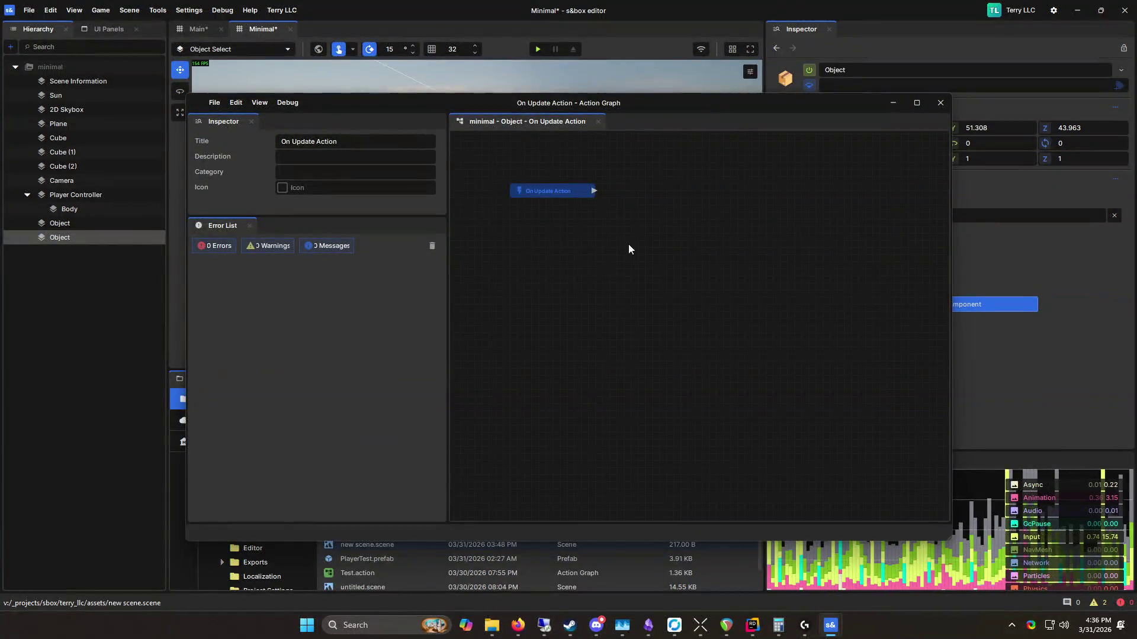
mouse_move(611, 256)
left_mouse_down()
mouse_move(748, 314)
mouse_move(670, 246)
mouse_move(613, 264)
left_mouse_up()
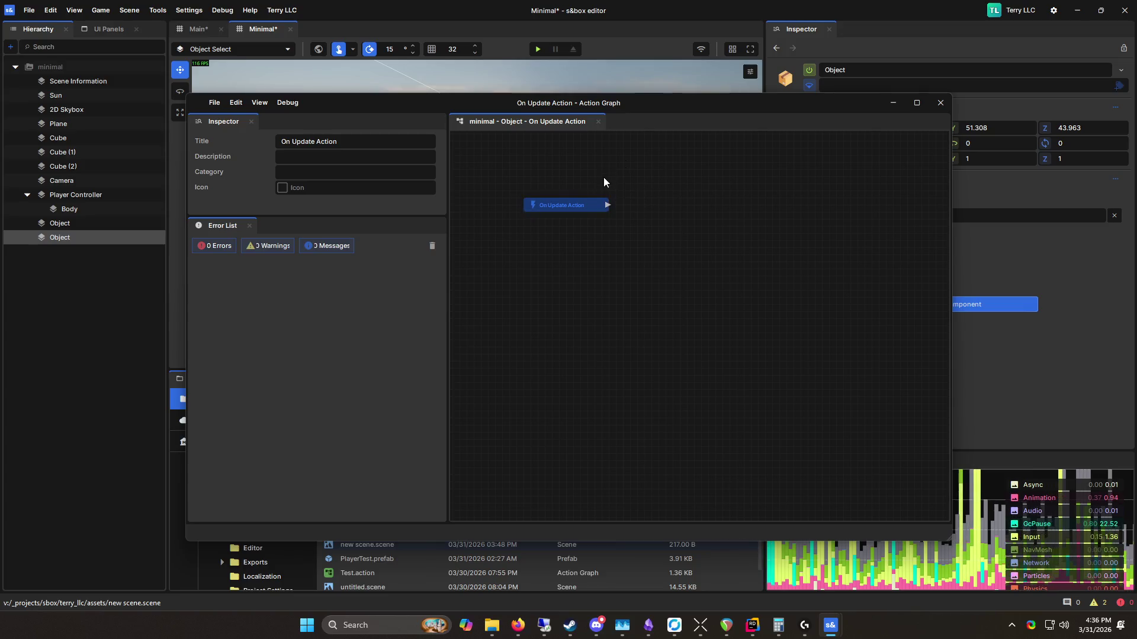
scroll(604, 184, "up", 4)
Step: Drag trial connections off On Update Action, discard them, and widen the graph area
mouse_move(756, 187)
left_mouse_down()
mouse_move(624, 218)
mouse_move(730, 340)
mouse_move(817, 247)
mouse_move(677, 359)
mouse_move(761, 386)
left_mouse_up()
left_click(710, 178)
left_click_drag(610, 225, 808, 148)
left_click(679, 253)
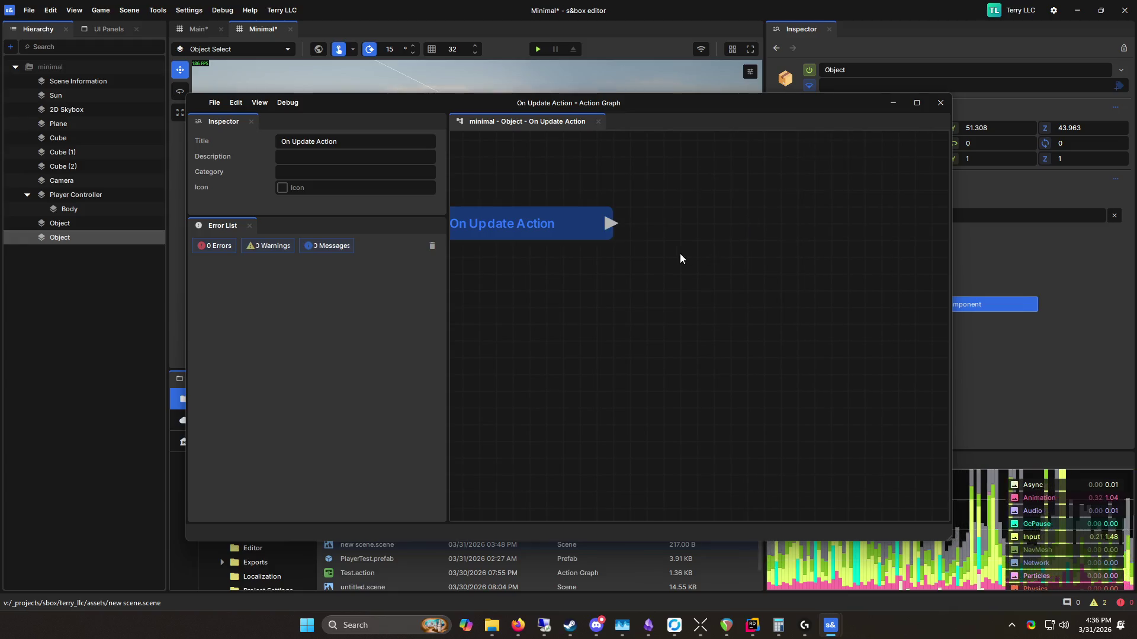
scroll(679, 246, "down", 2)
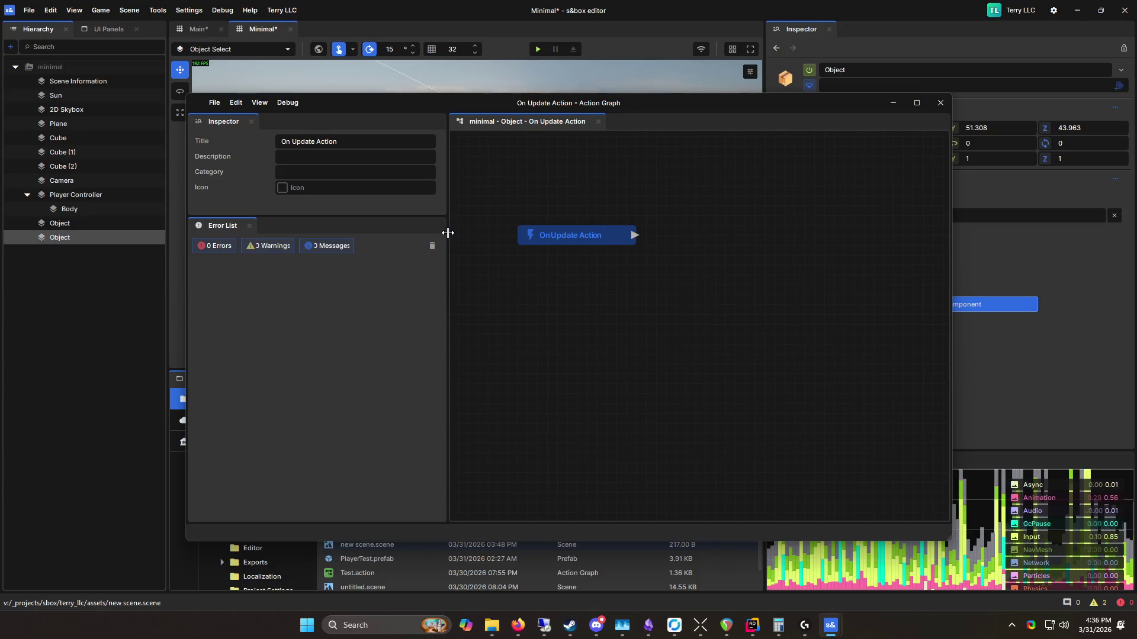
left_click_drag(449, 231, 408, 233)
scroll(490, 234, "down", 2)
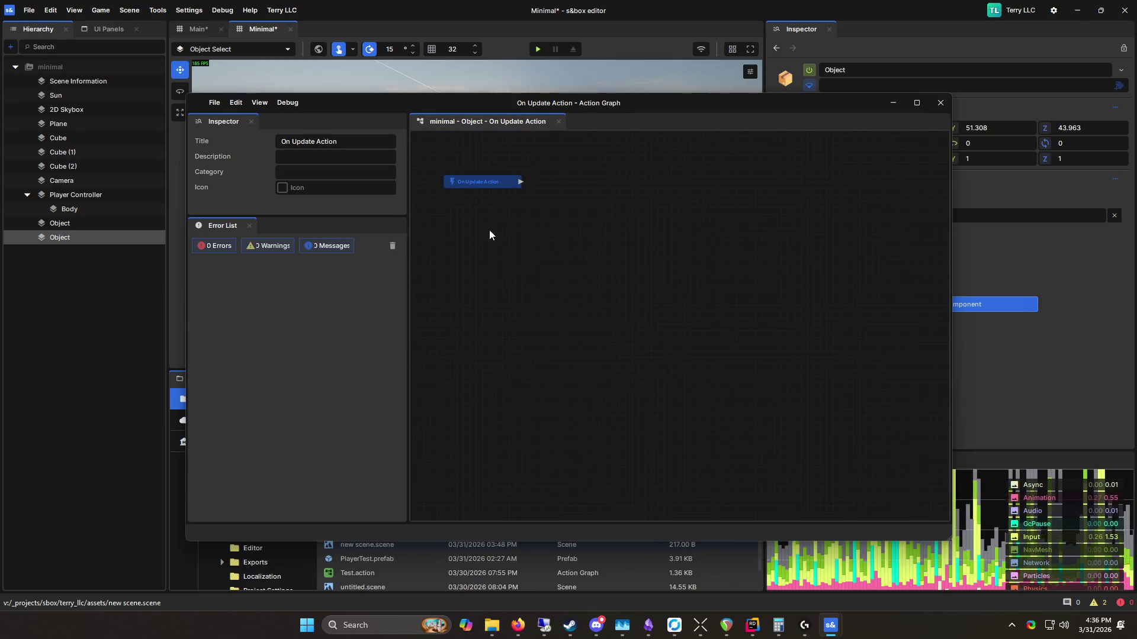
Step: Start adding a variable from the node menu, searching 'Fra', then cancel
right_click(581, 282)
mouse_move(635, 326)
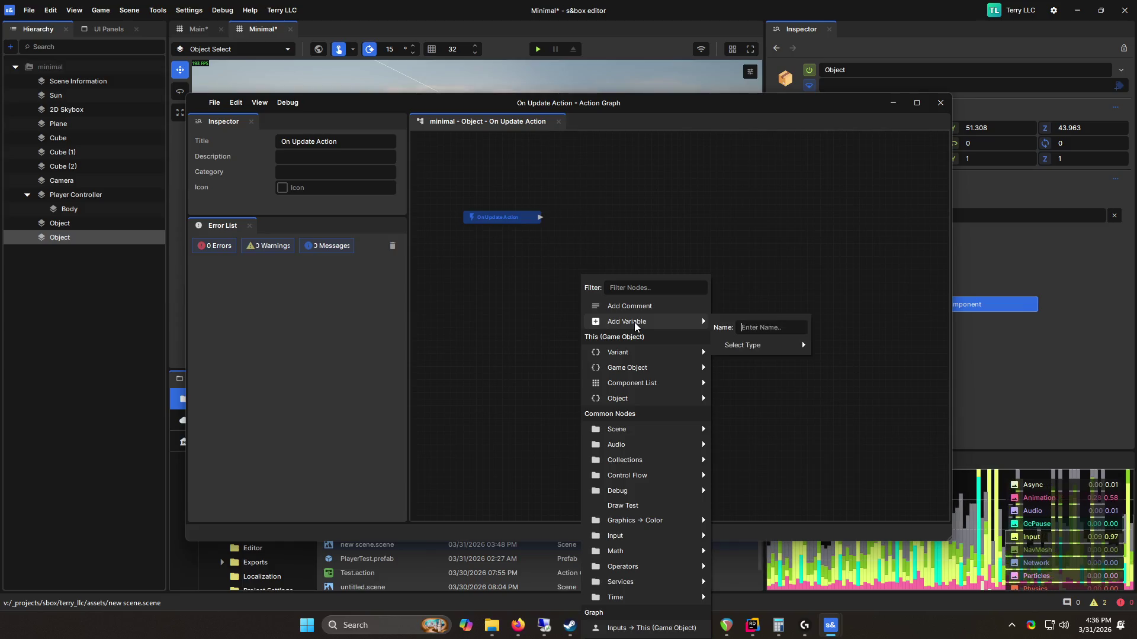
key("Escape")
right_click(536, 314)
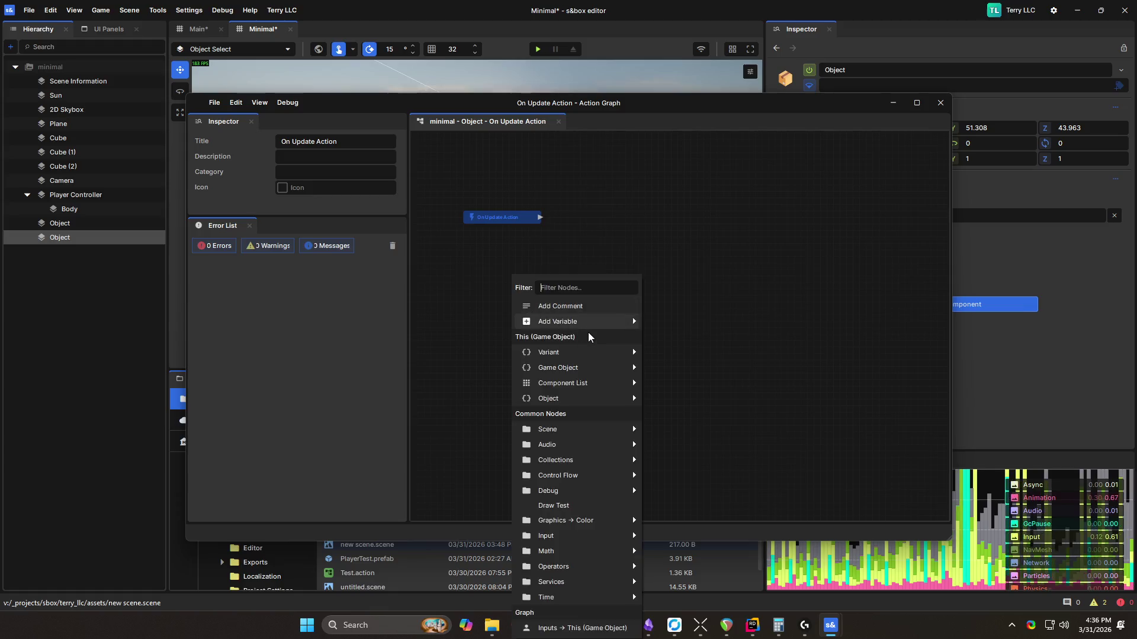
mouse_move(633, 321)
type("F")
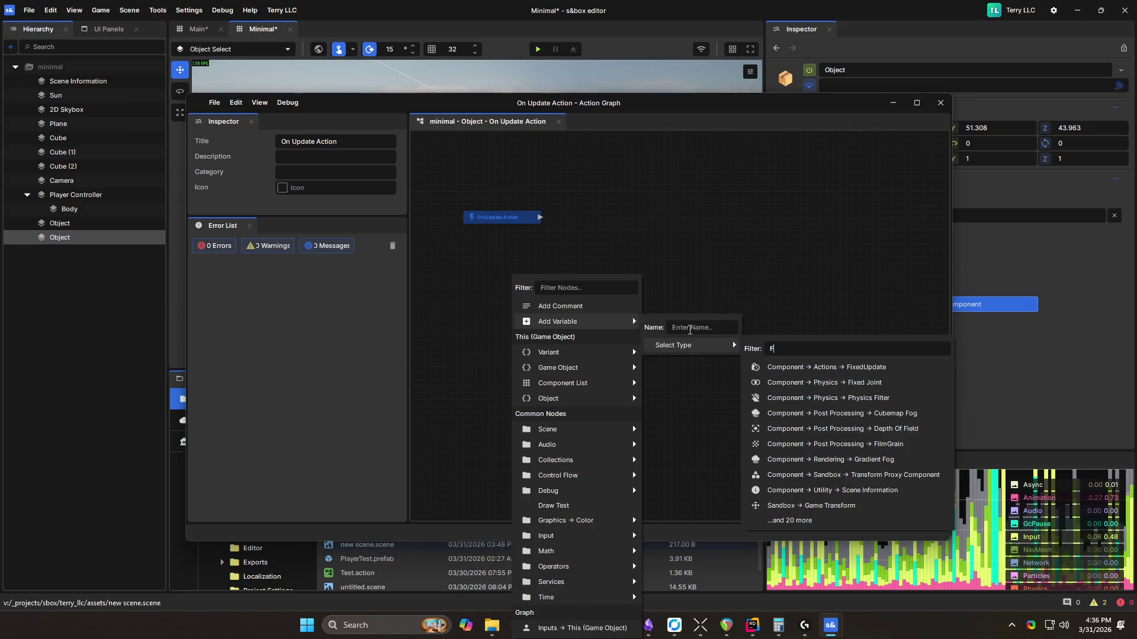
type("ra")
key("Escape")
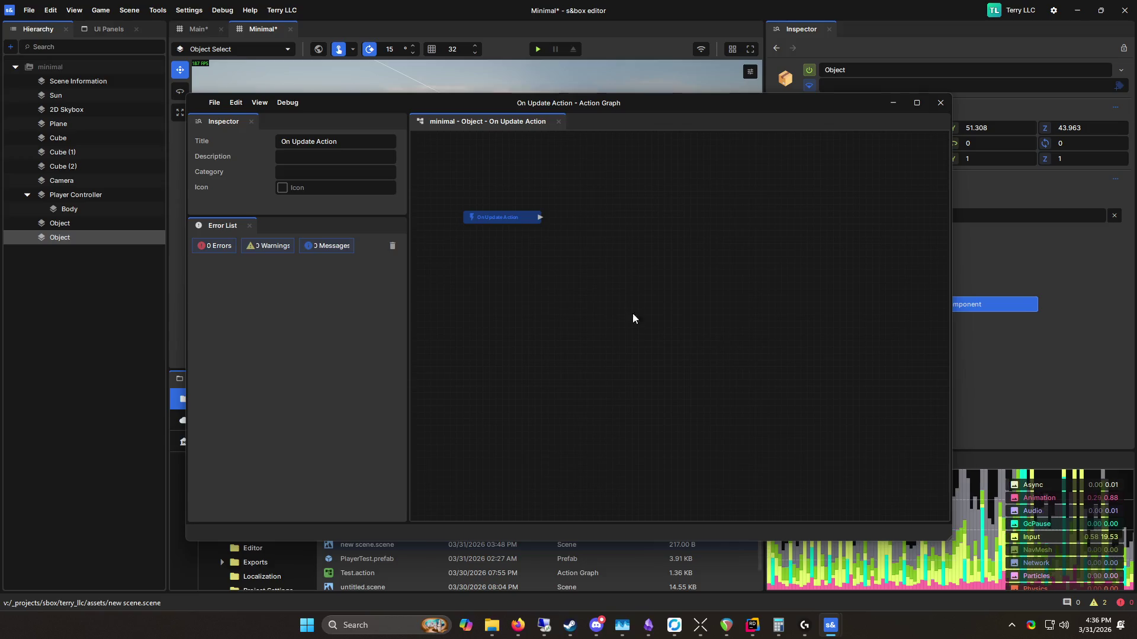
Step: Add a new int variable node to the graph via the 'int' type search
right_click(576, 270)
mouse_move(590, 277)
mouse_move(727, 310)
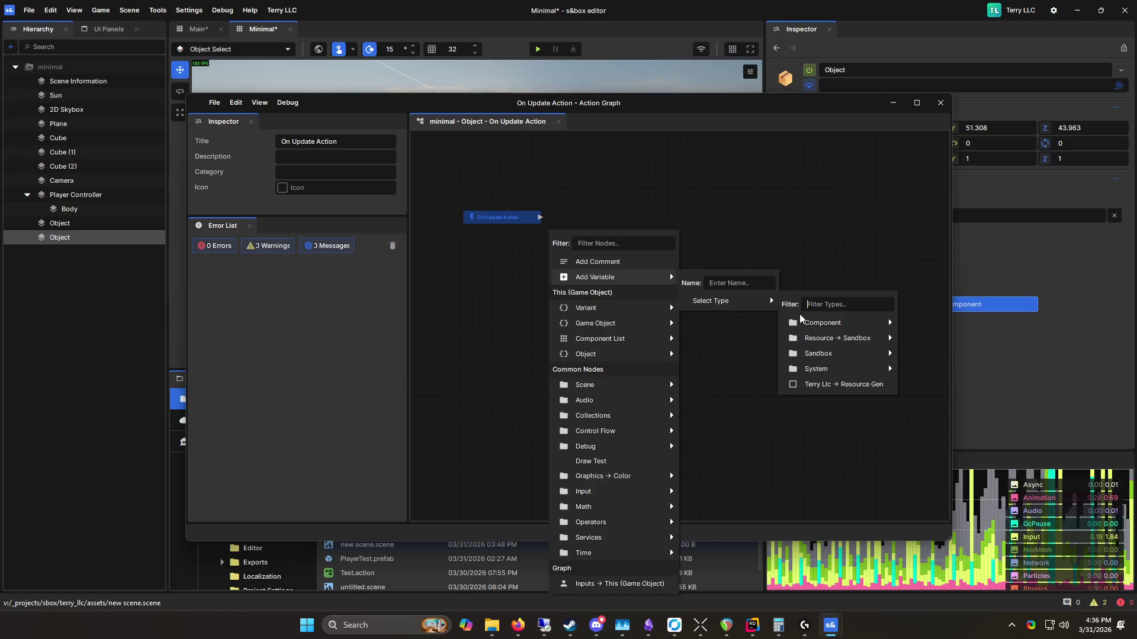
type("int")
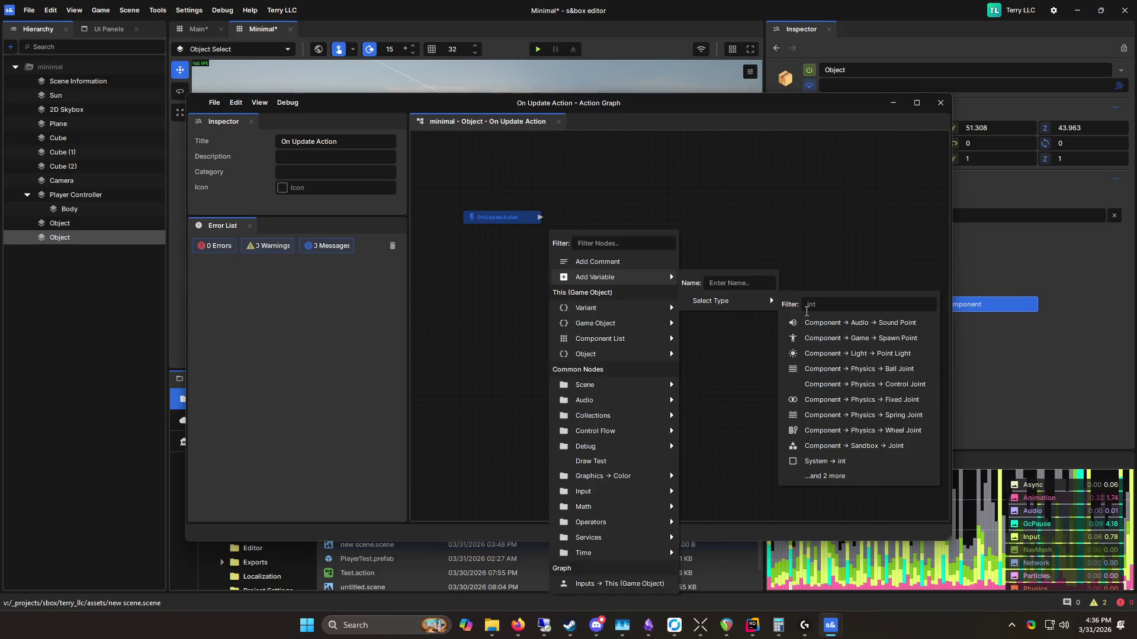
left_click(852, 459)
Step: Rename the variable FrameCounter, move it above On Update Action, and save the scene
right_click(643, 225)
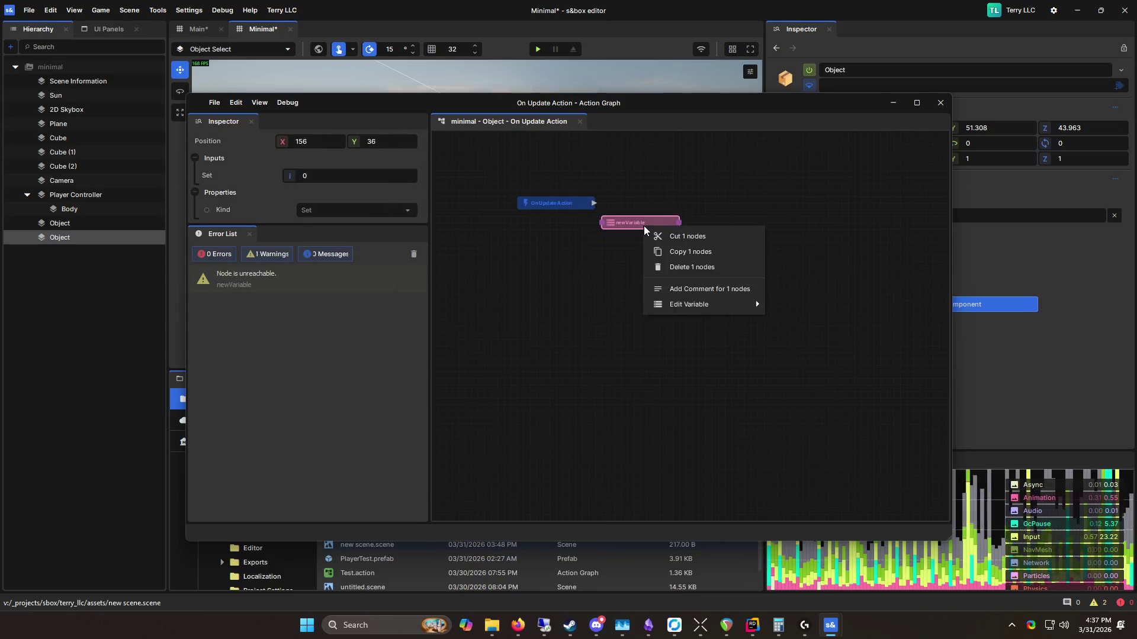
mouse_move(756, 300)
mouse_move(853, 305)
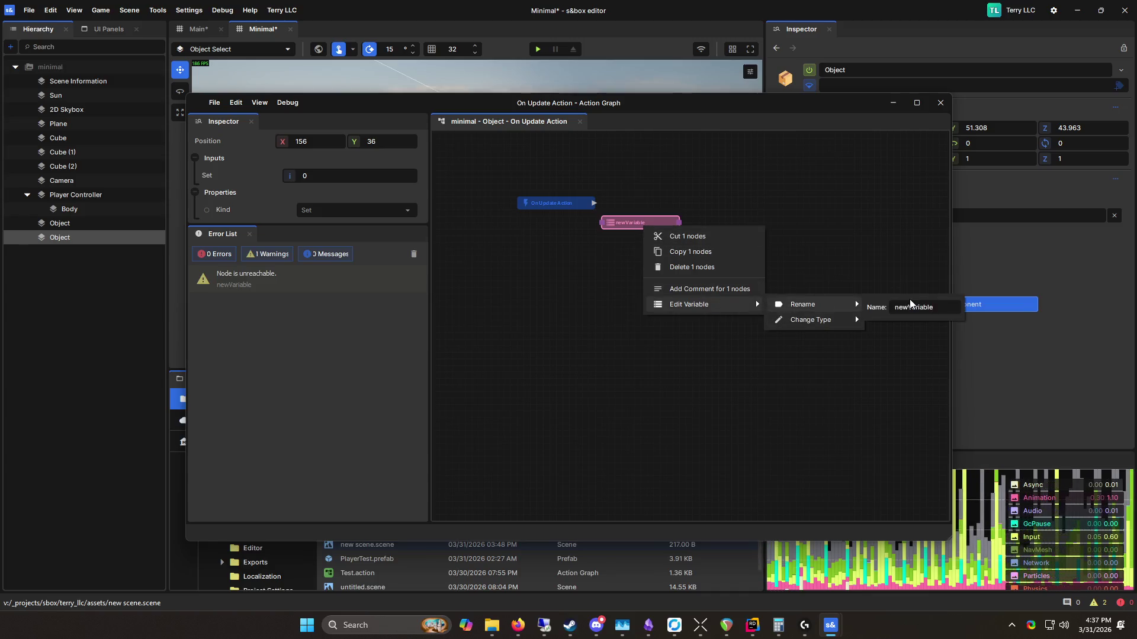
type("eCounter")
key("Return")
mouse_move(660, 225)
left_mouse_down()
mouse_move(632, 174)
mouse_move(711, 154)
left_mouse_up()
key("ctrl+s")
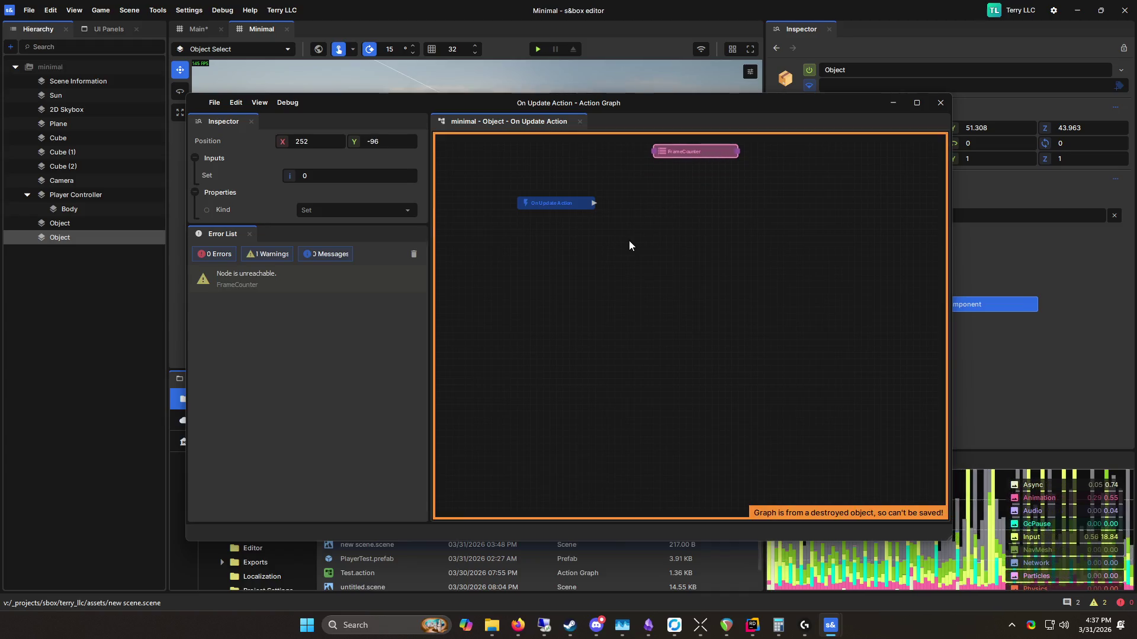
Step: Nudge the FrameCounter node right and switch it to a Get FrameCounter node
left_click_drag(592, 276, 613, 277)
mouse_move(712, 325)
type("s")
key("Escape")
left_click_drag(669, 154, 682, 153)
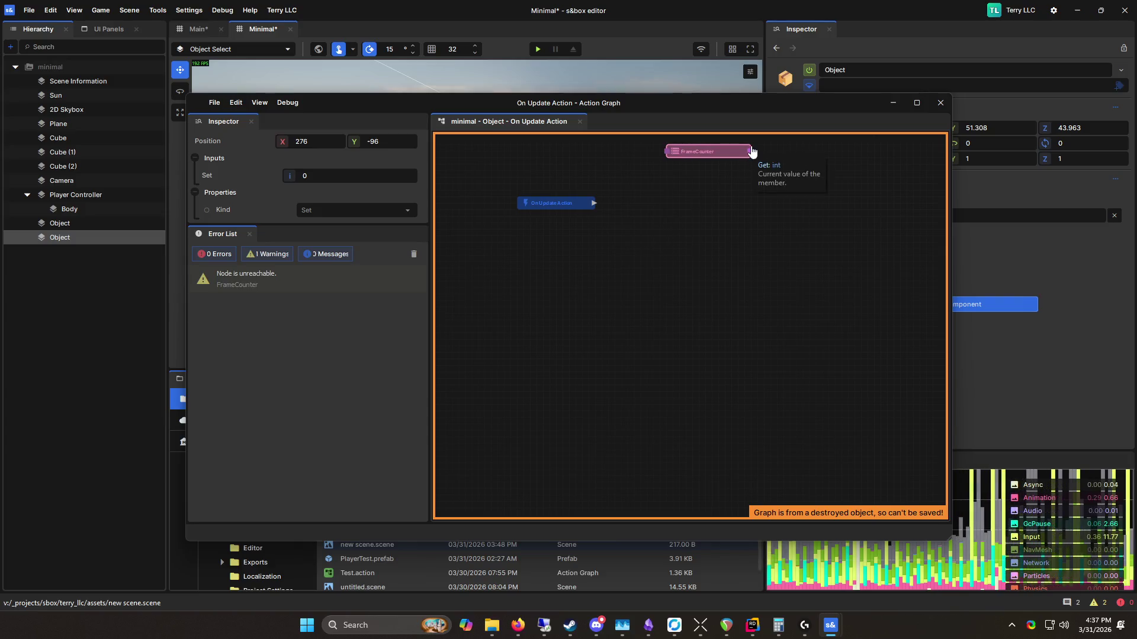
left_click(658, 153)
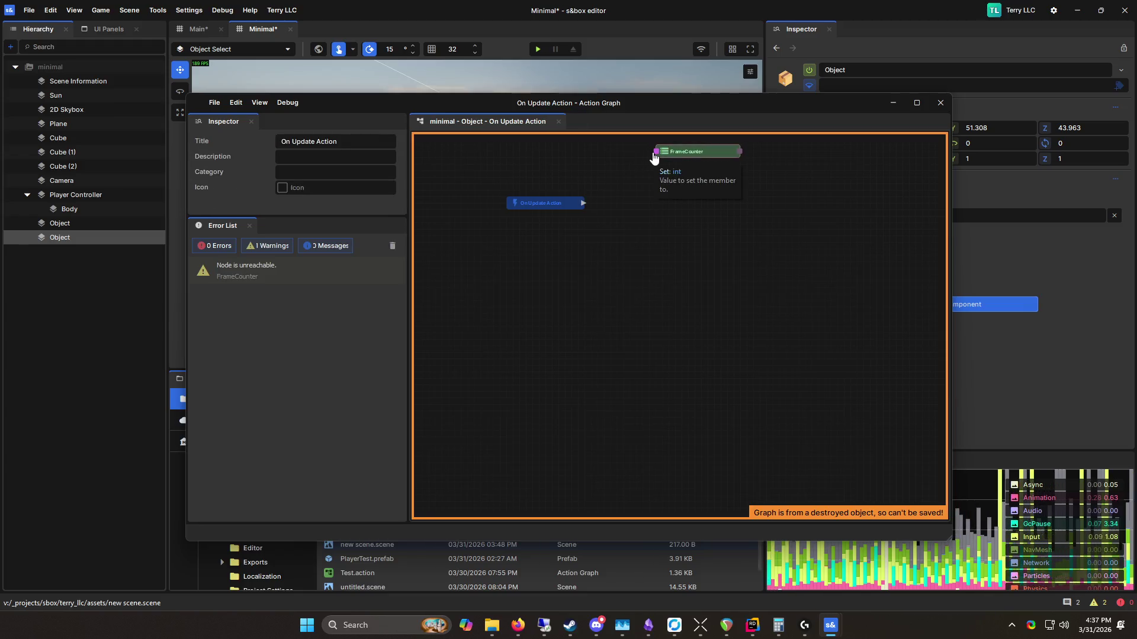
Step: Duplicate FrameCounter with Ctrl+D and place the copy below the original
left_click(687, 152)
key("ctrl+d")
mouse_move(768, 186)
left_mouse_down()
mouse_move(696, 287)
mouse_move(701, 257)
left_mouse_up()
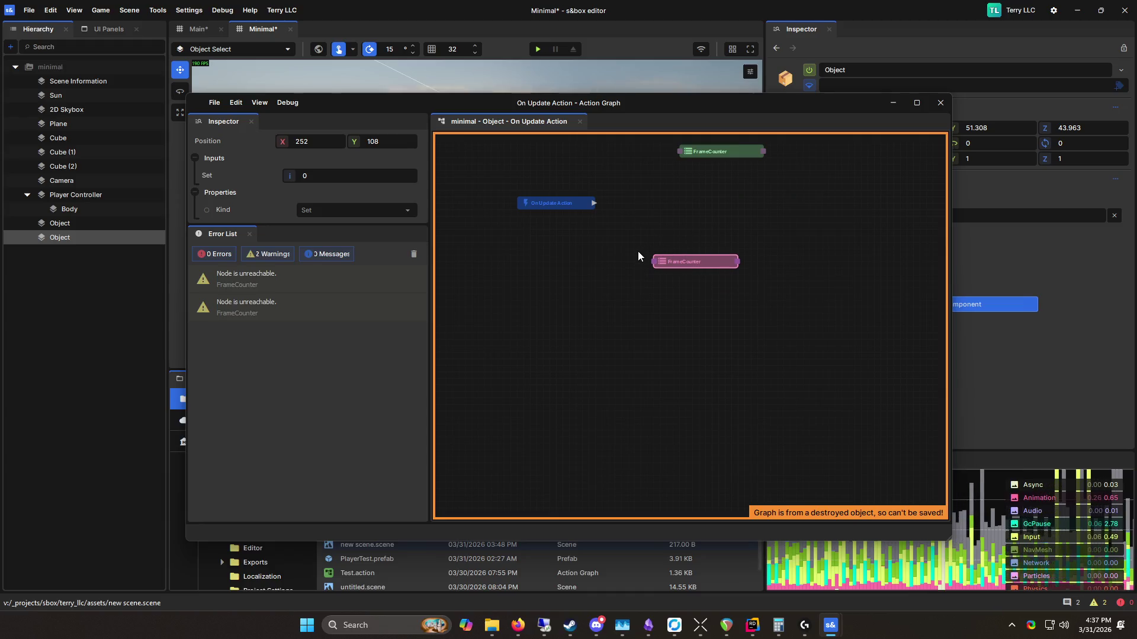
right_click(606, 233)
left_click(599, 236)
Step: Add an Operators > Arithmetic > Add node and move a FrameCounter copy beside it
right_click(599, 236)
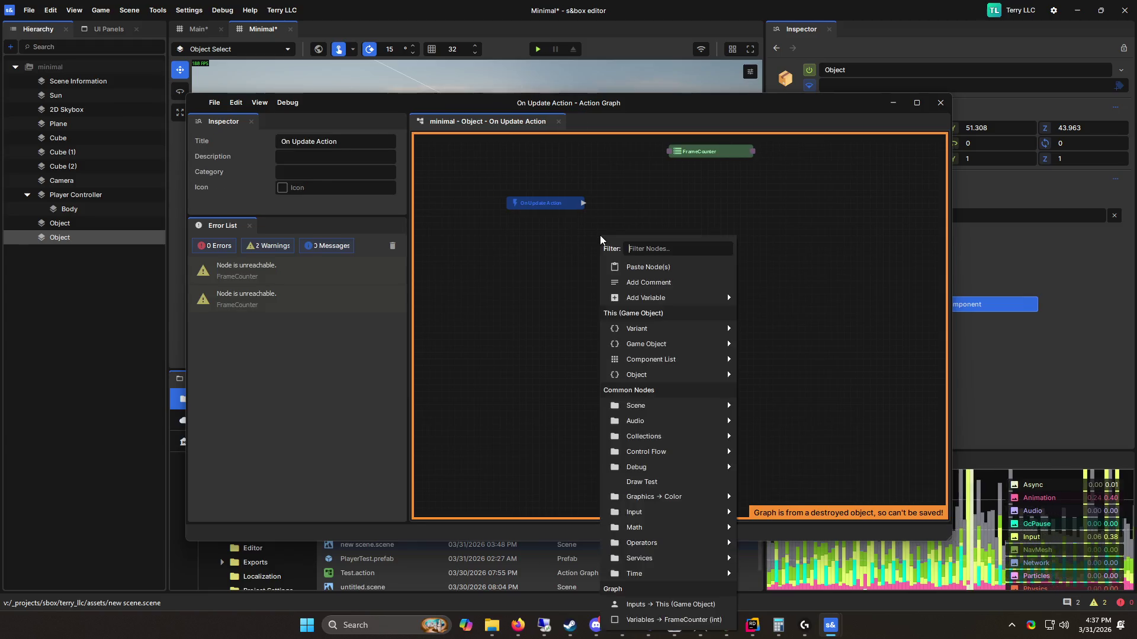
type("add")
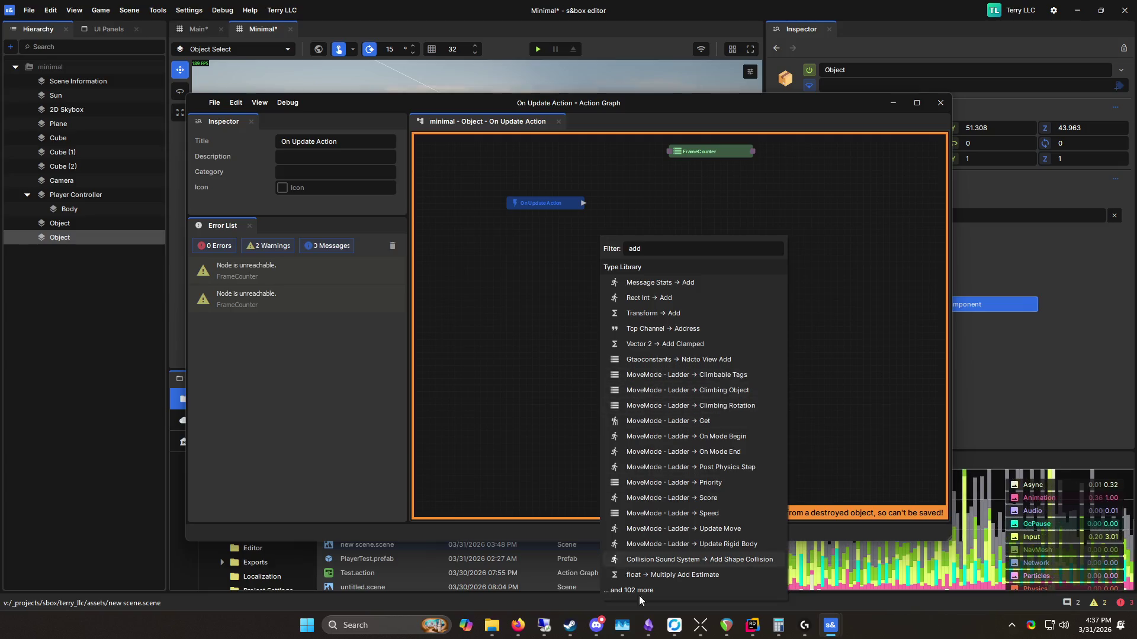
key("Return")
right_click(567, 279)
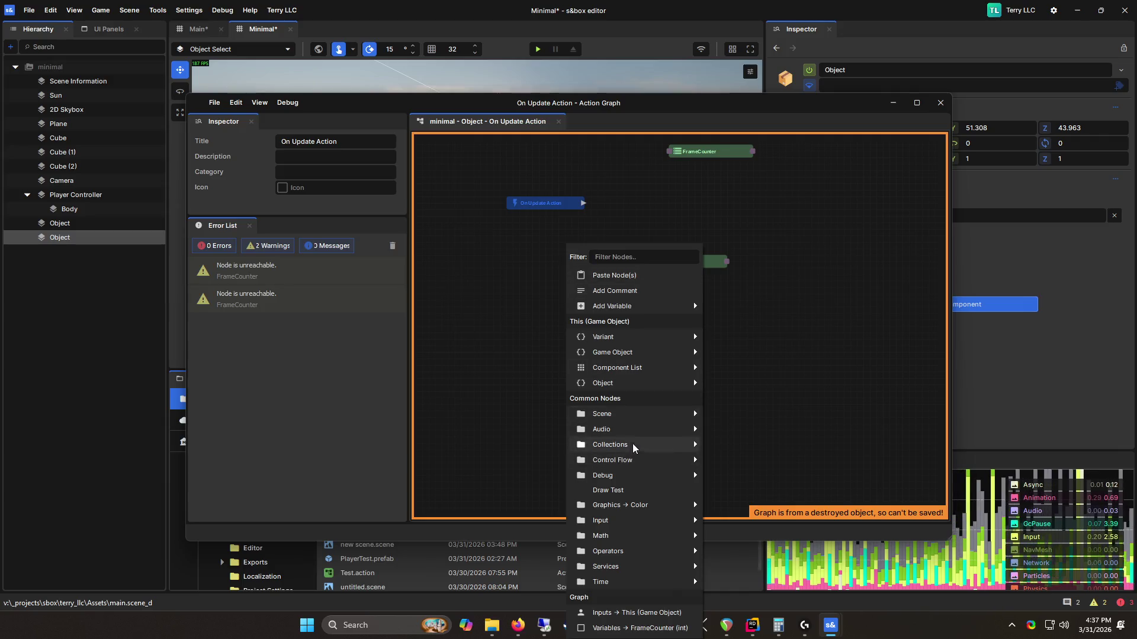
mouse_move(636, 556)
mouse_move(751, 555)
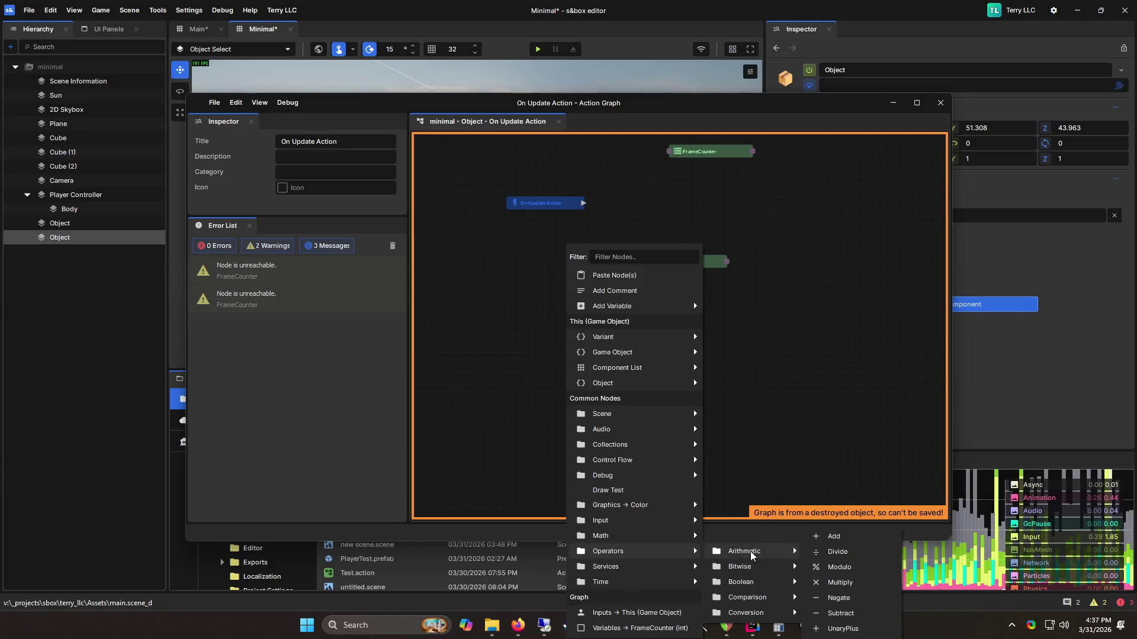
left_click(834, 537)
mouse_move(696, 262)
left_mouse_down()
mouse_move(503, 262)
mouse_move(576, 268)
left_mouse_up()
Step: Wire FrameCounter plus 1 into a Set FrameCounter node triggered by On Update Action
left_click(579, 274)
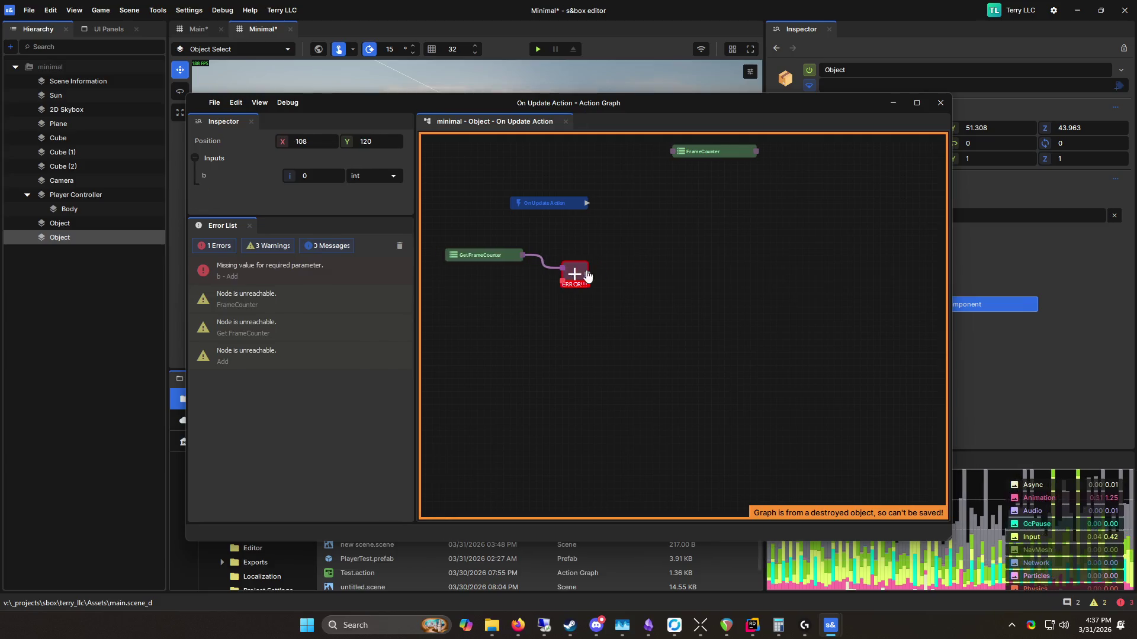
type("1")
left_click(578, 320)
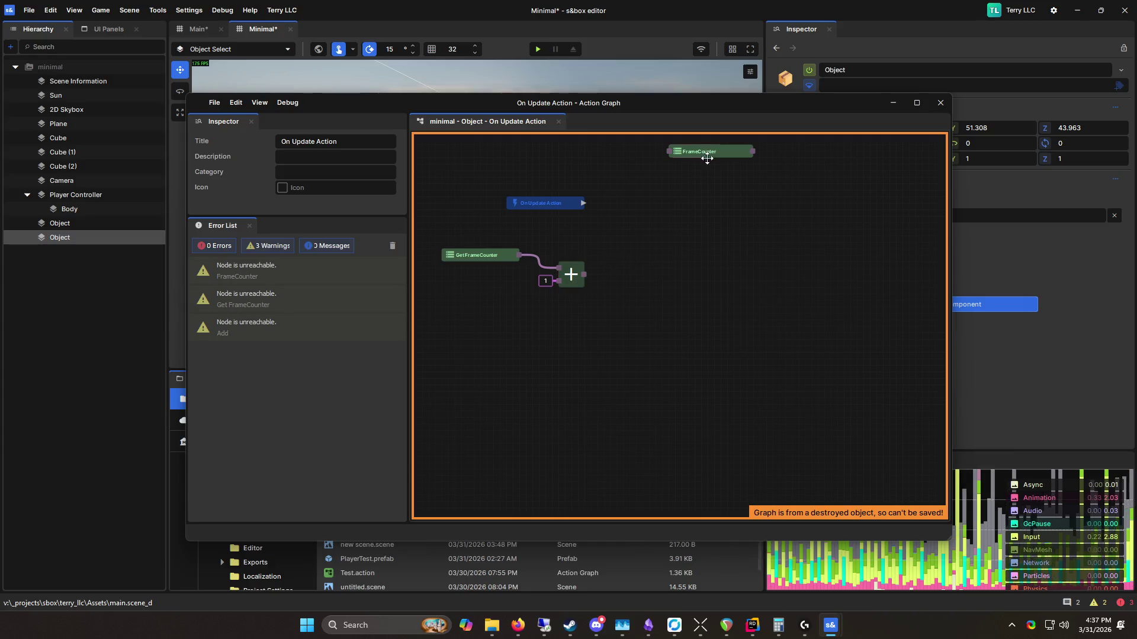
left_click_drag(710, 216, 687, 270)
mouse_move(594, 274)
left_mouse_down()
mouse_move(647, 281)
mouse_move(717, 217)
left_mouse_up()
left_click_drag(594, 203, 656, 209)
scroll(665, 273, "up", 2)
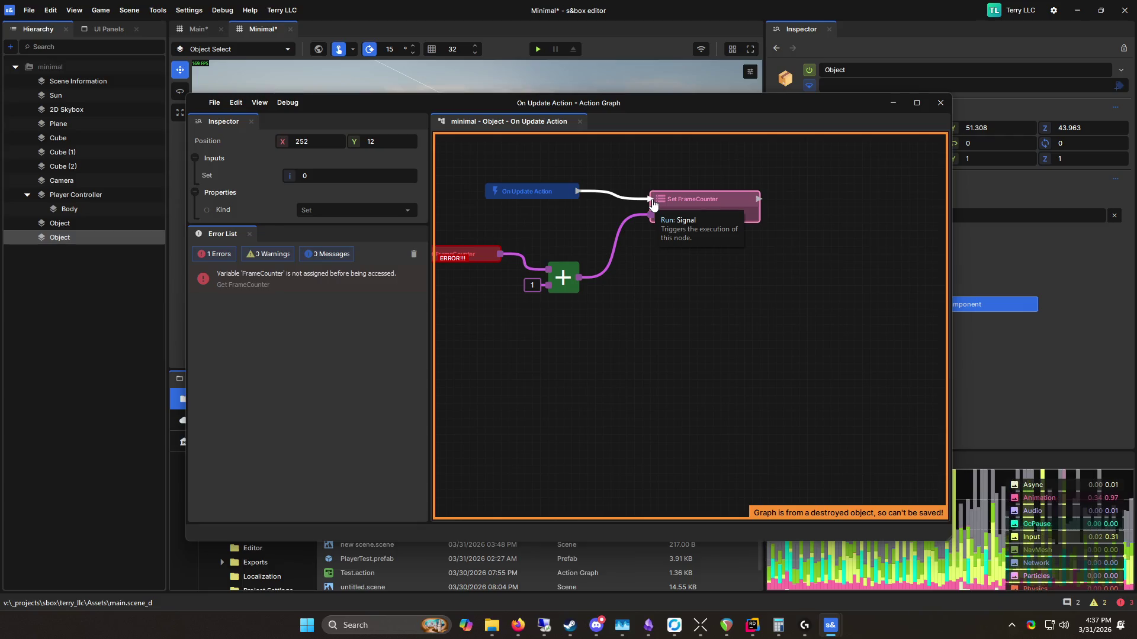
left_click_drag(653, 208, 654, 196)
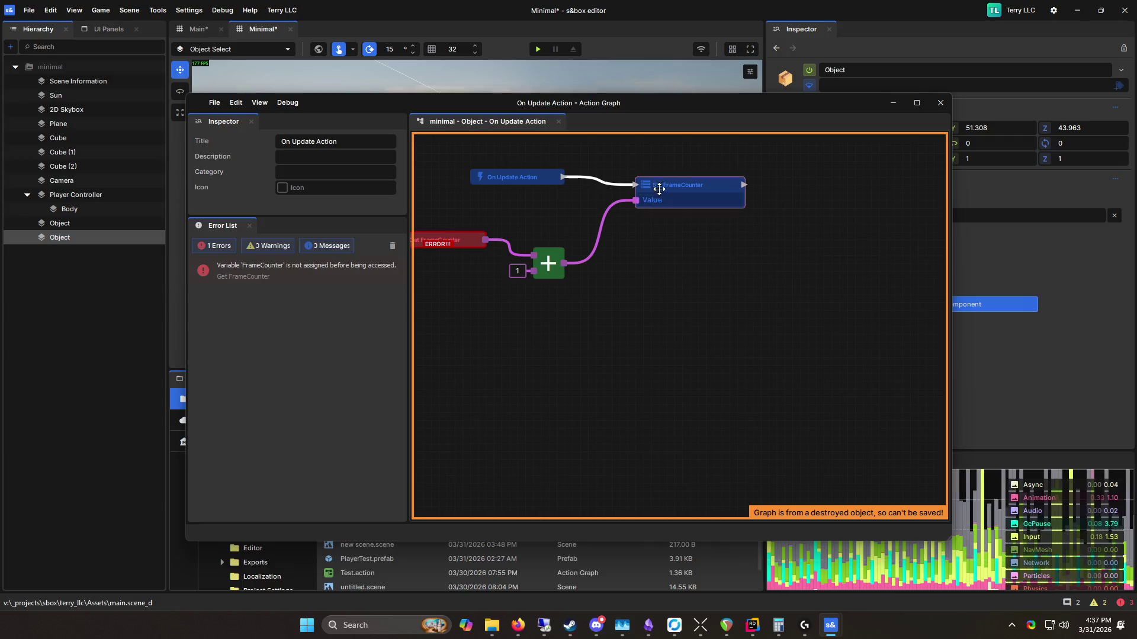
Step: Pan the graph to recentre the nodes around Get FrameCounter
mouse_move(704, 259)
left_mouse_down()
mouse_move(780, 282)
mouse_move(782, 300)
left_mouse_up()
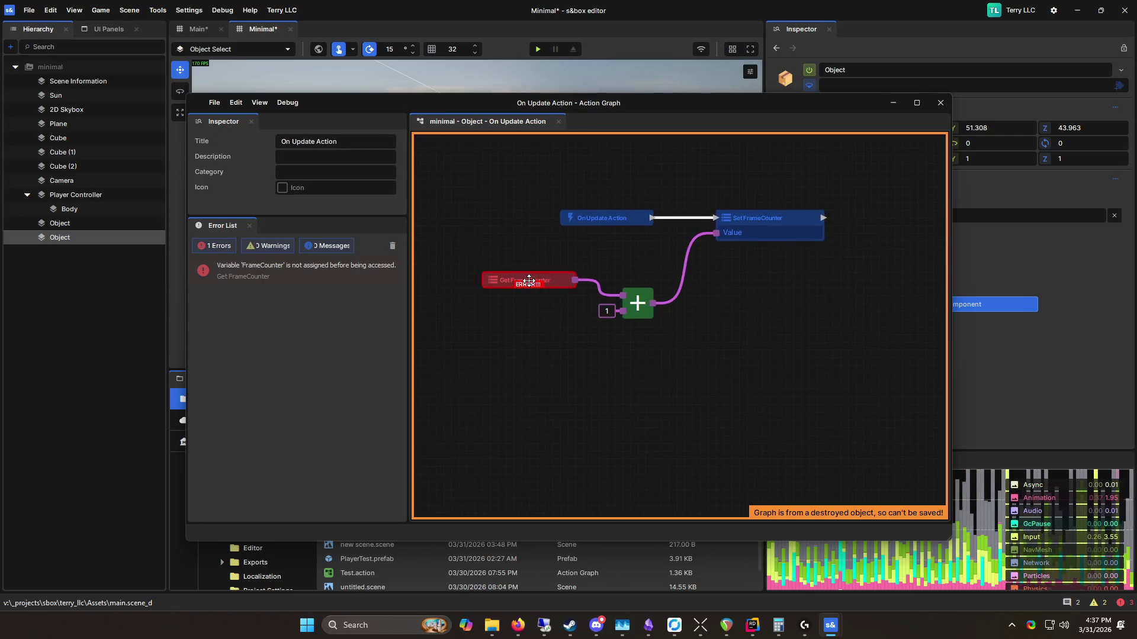
left_click(525, 282)
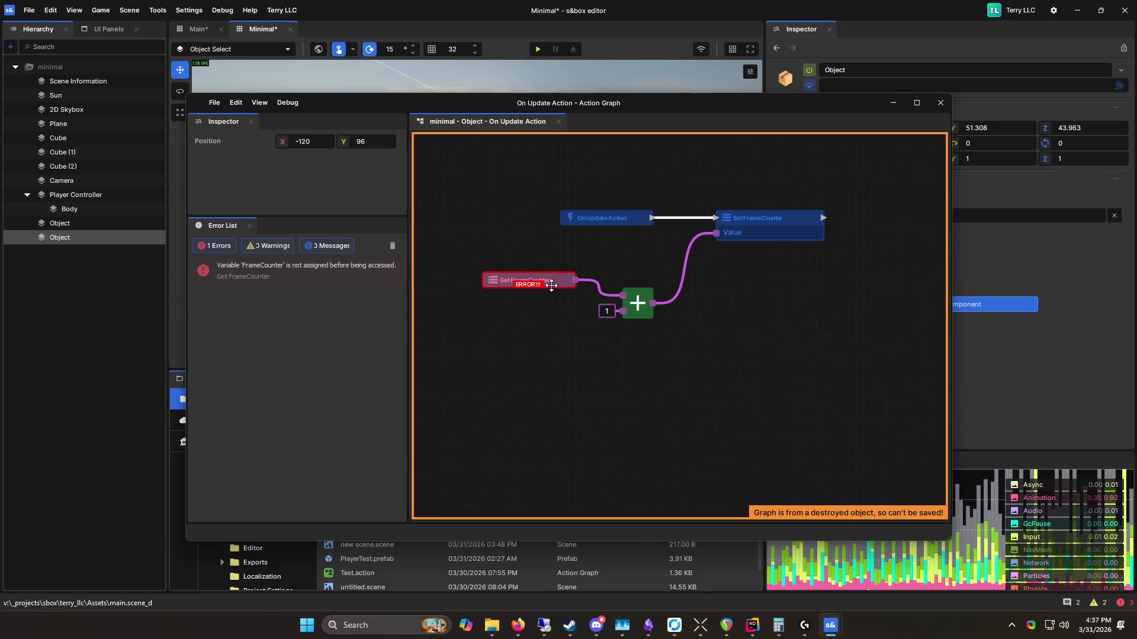
mouse_move(552, 278)
left_click(764, 334)
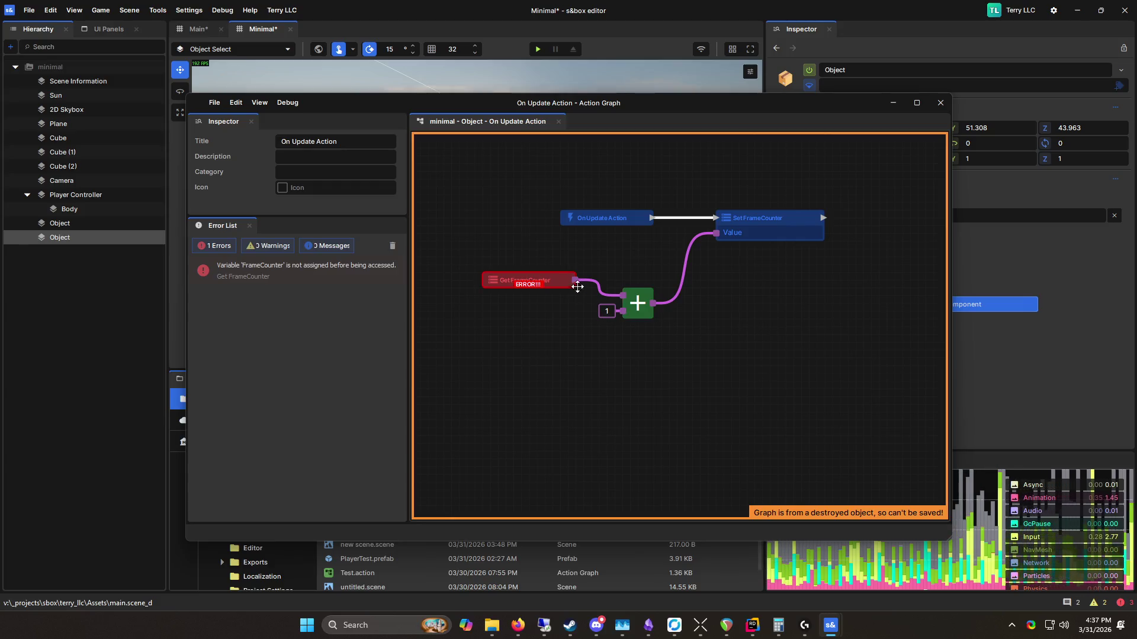
mouse_move(836, 346)
left_mouse_down()
mouse_move(762, 348)
mouse_move(873, 367)
left_mouse_up()
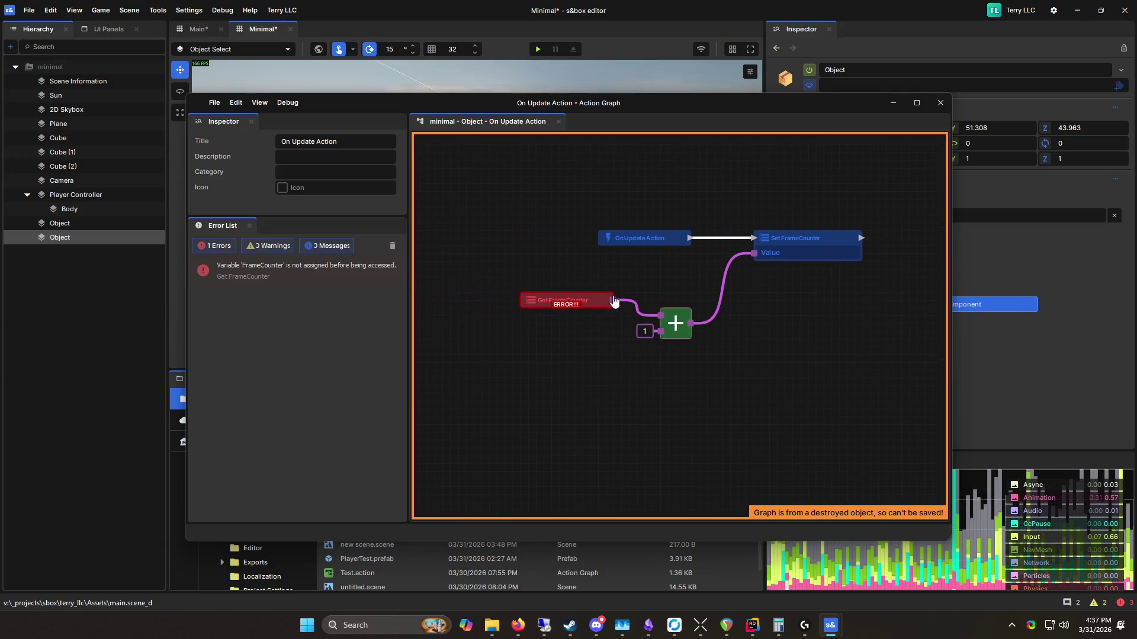
left_click(568, 301)
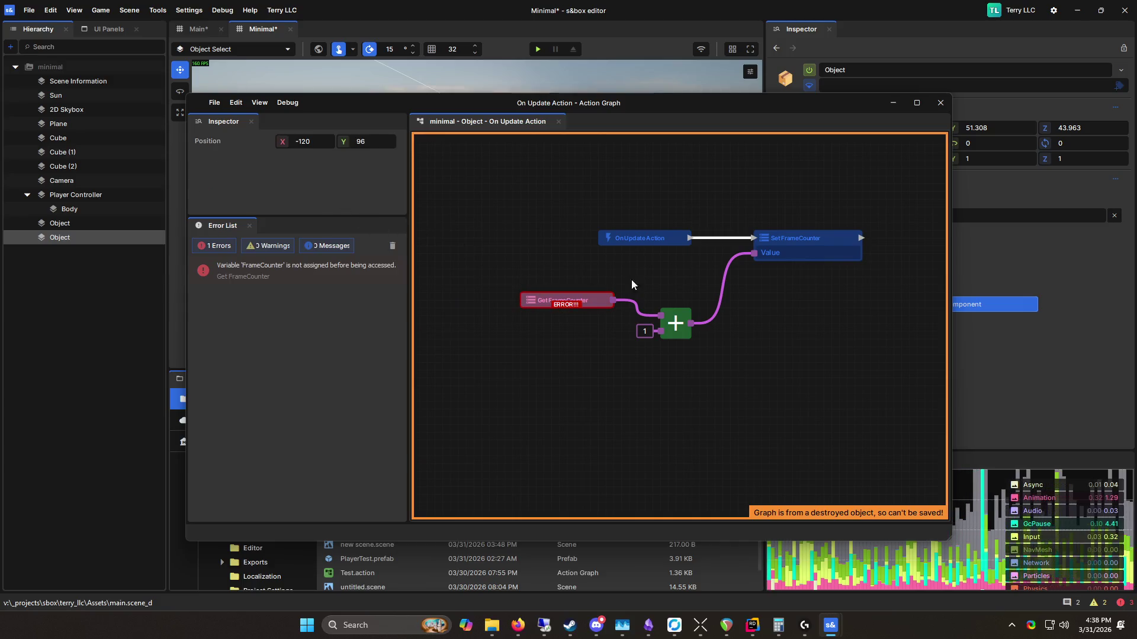
left_click(524, 219)
right_click(485, 202)
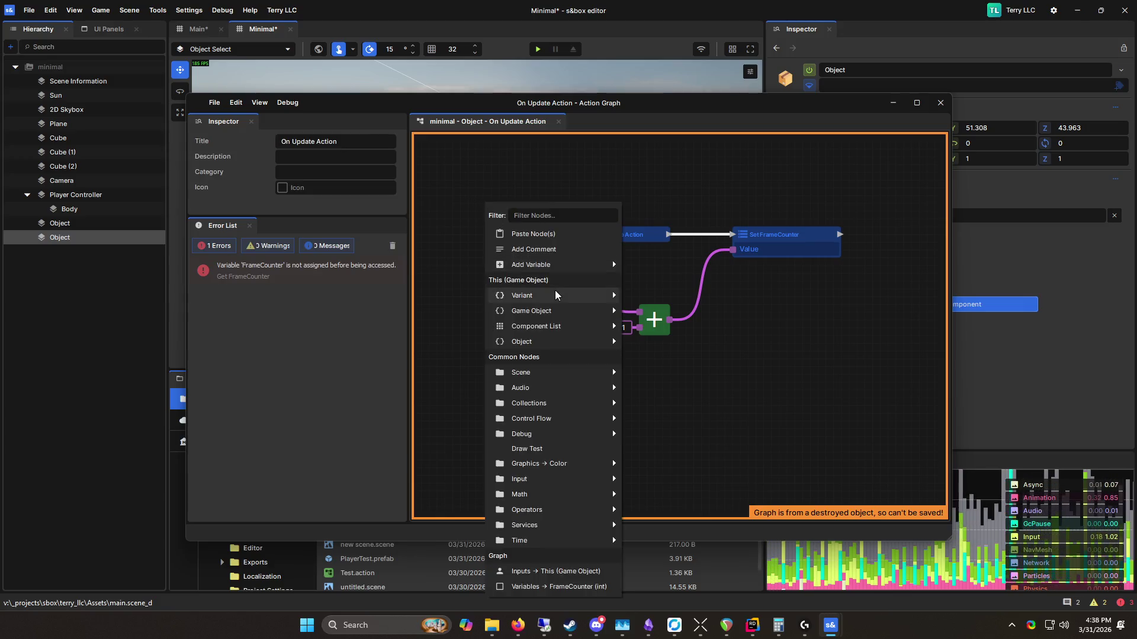
mouse_move(560, 264)
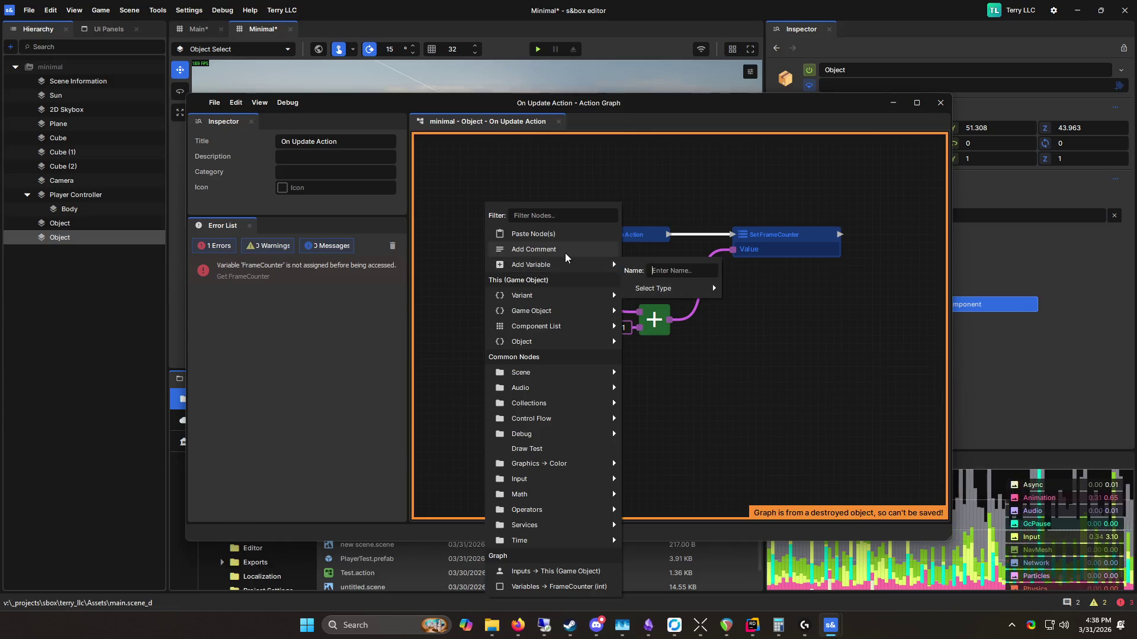
left_click(765, 201)
Step: Move On Update Action left and Set FrameCounter into place for a tidy row
mouse_move(841, 273)
left_mouse_down()
mouse_move(752, 271)
mouse_move(770, 283)
left_mouse_up()
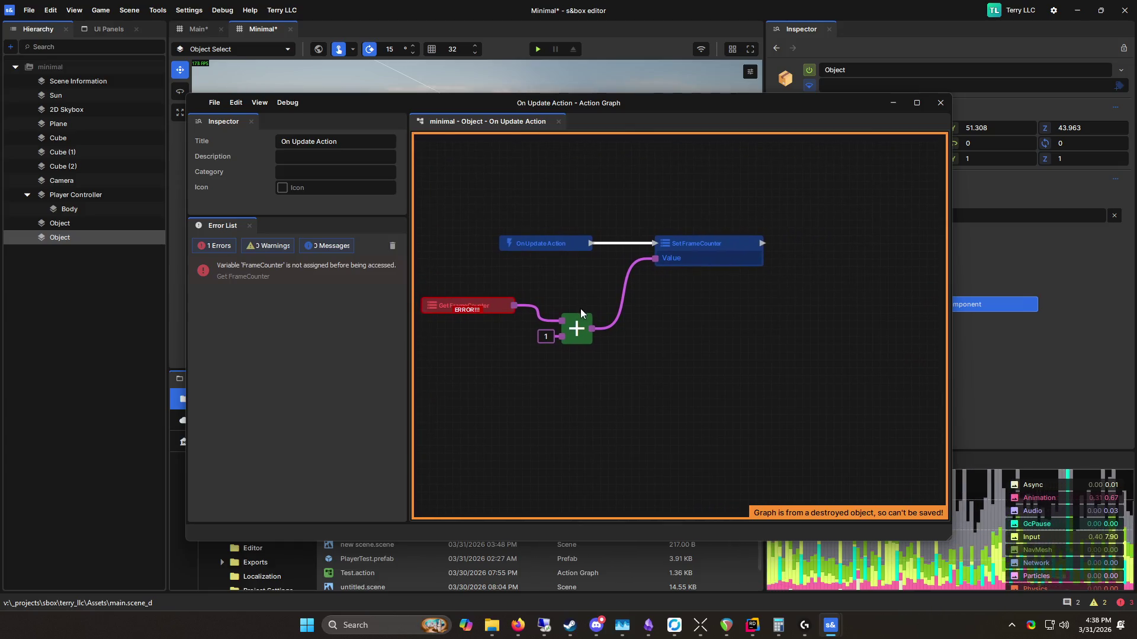
left_click(480, 316)
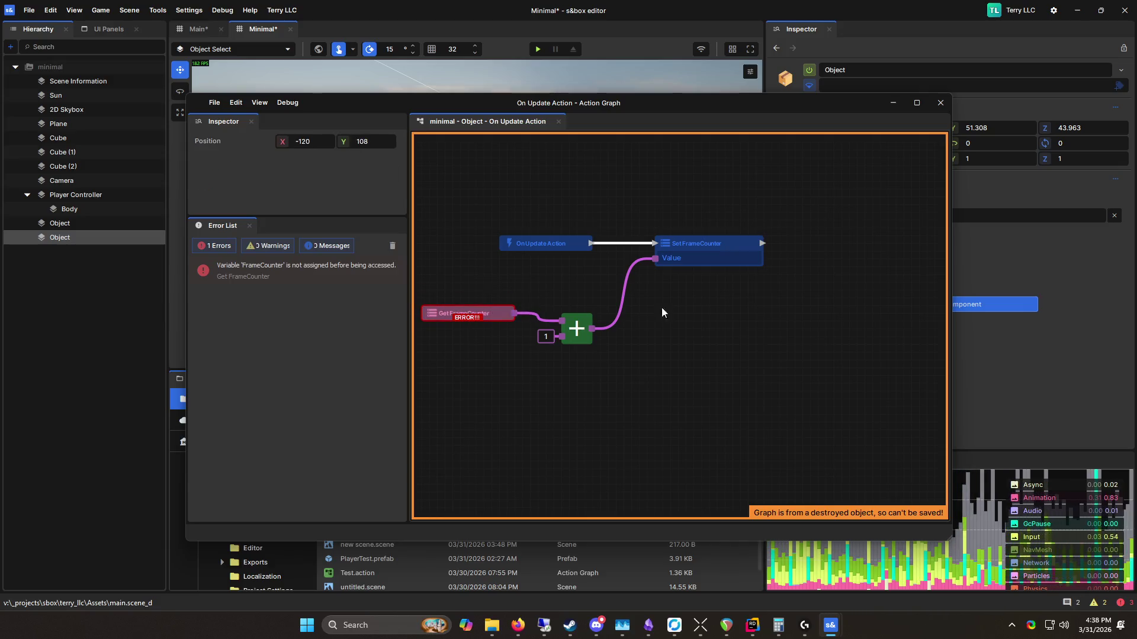
left_click_drag(665, 309, 762, 296)
left_click_drag(638, 231, 489, 230)
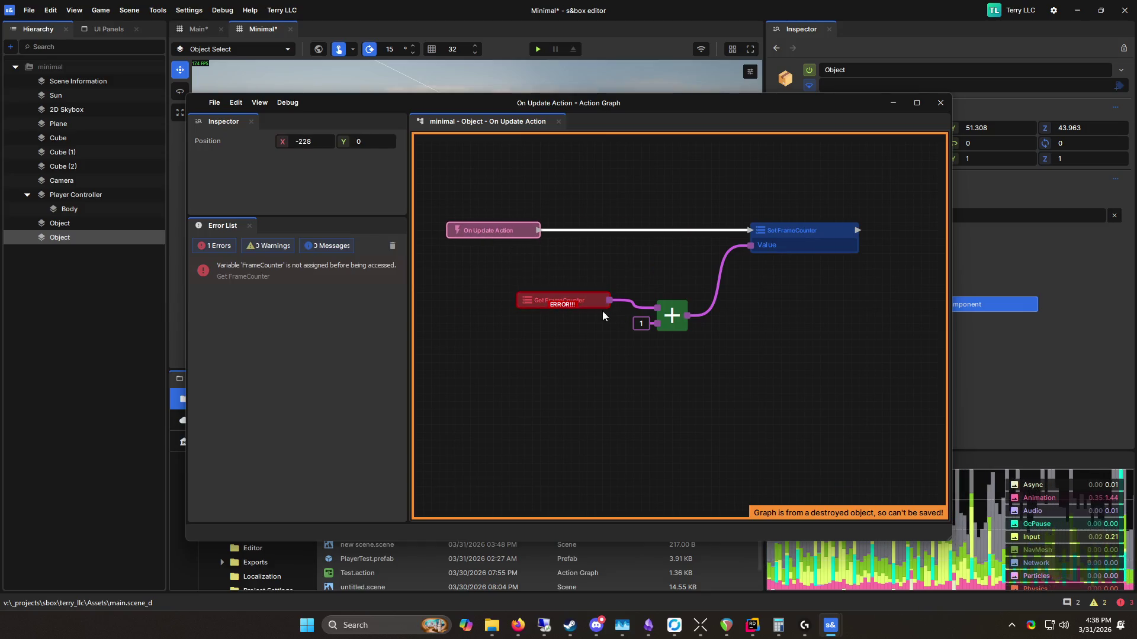
left_click(555, 300)
mouse_move(796, 237)
left_mouse_down()
mouse_move(818, 241)
mouse_move(662, 233)
mouse_move(611, 208)
mouse_move(594, 235)
mouse_move(499, 248)
left_mouse_up()
Step: Duplicate the selected node to add an extra FrameCounter variable node
scroll(818, 240, "down", 2)
key("ctrl+d")
scroll(554, 239, "up", 2)
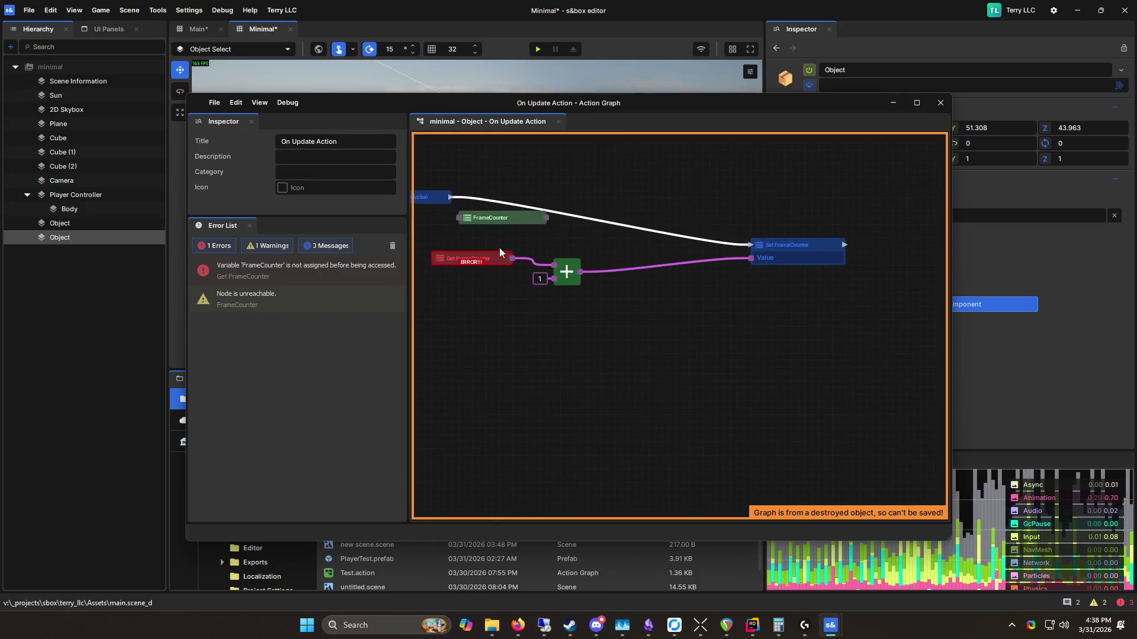
Step: Search the add-node list for 'int' and 'upd' without adding anything
right_click(451, 250)
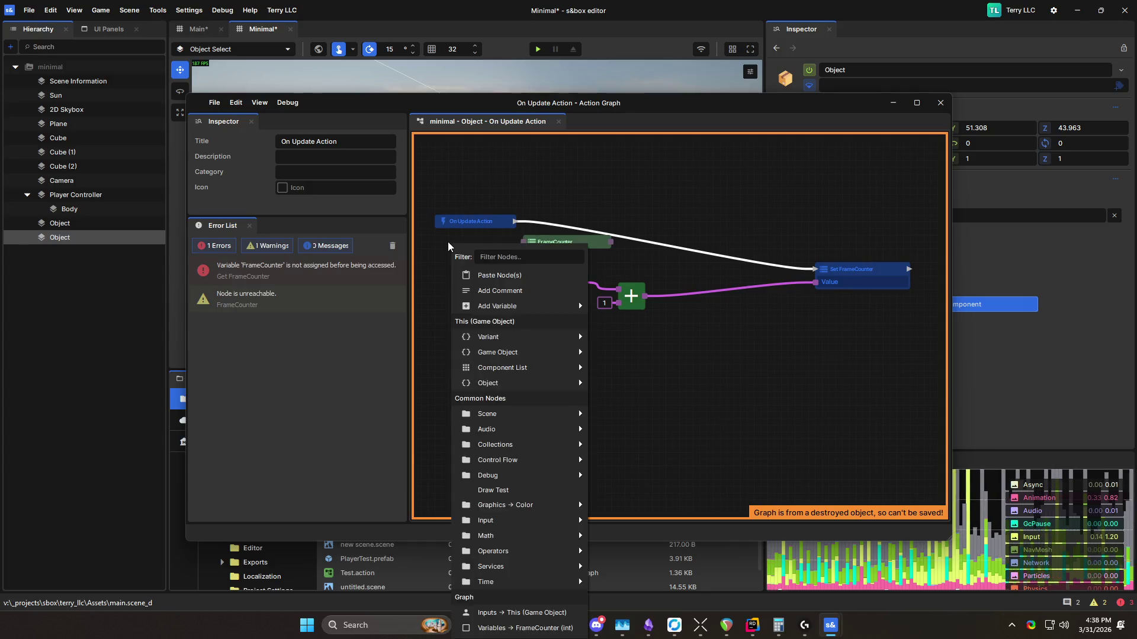
type("int")
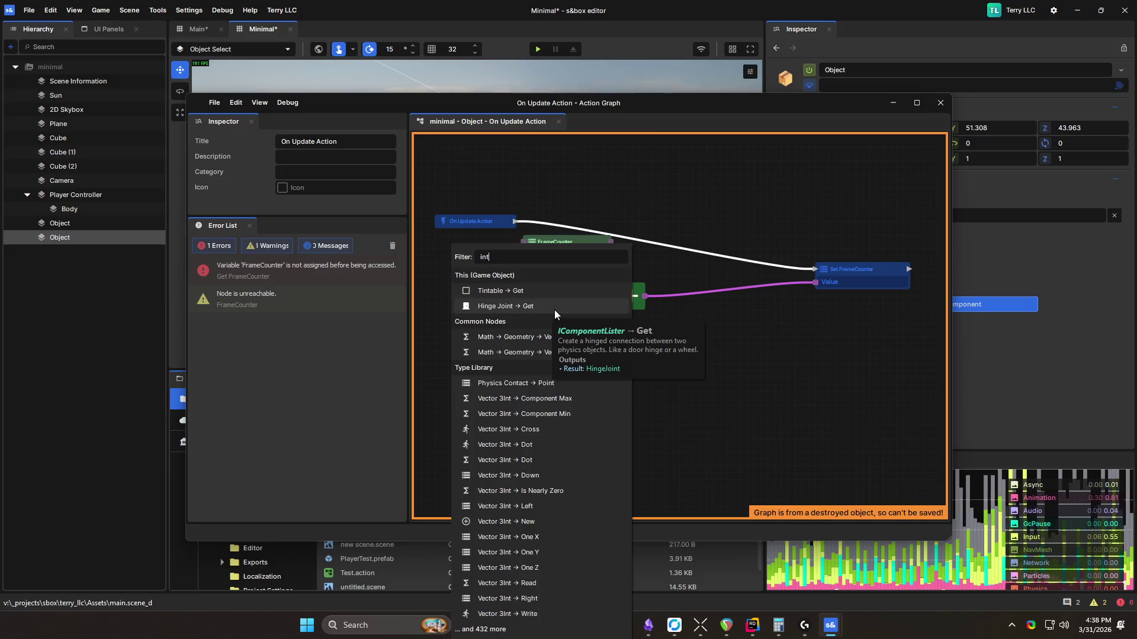
left_click(608, 184)
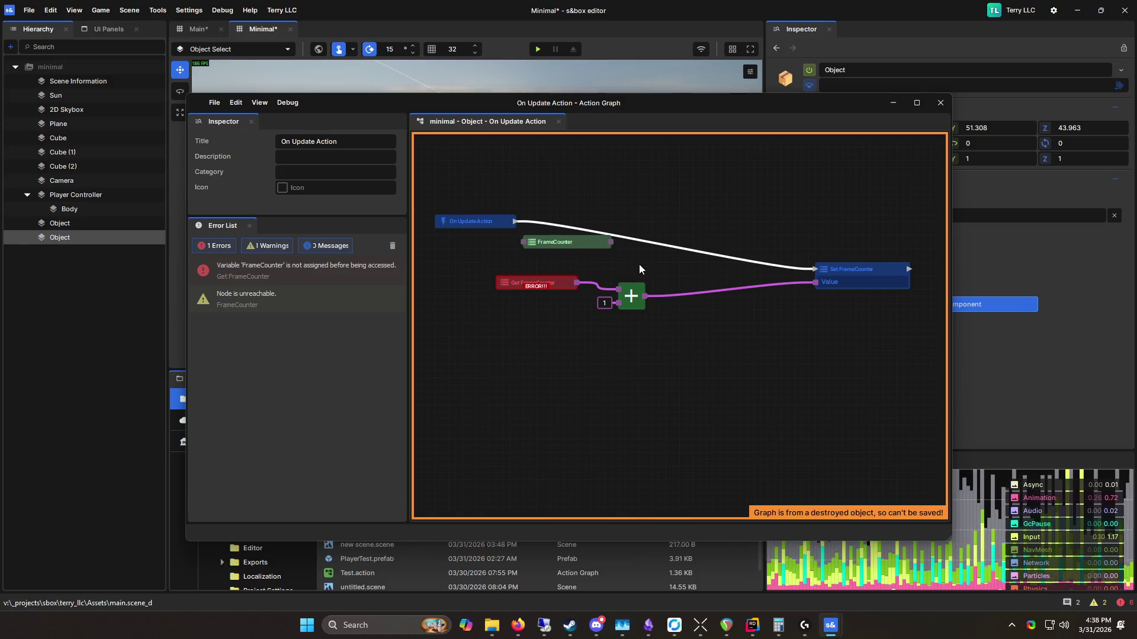
right_click(455, 246)
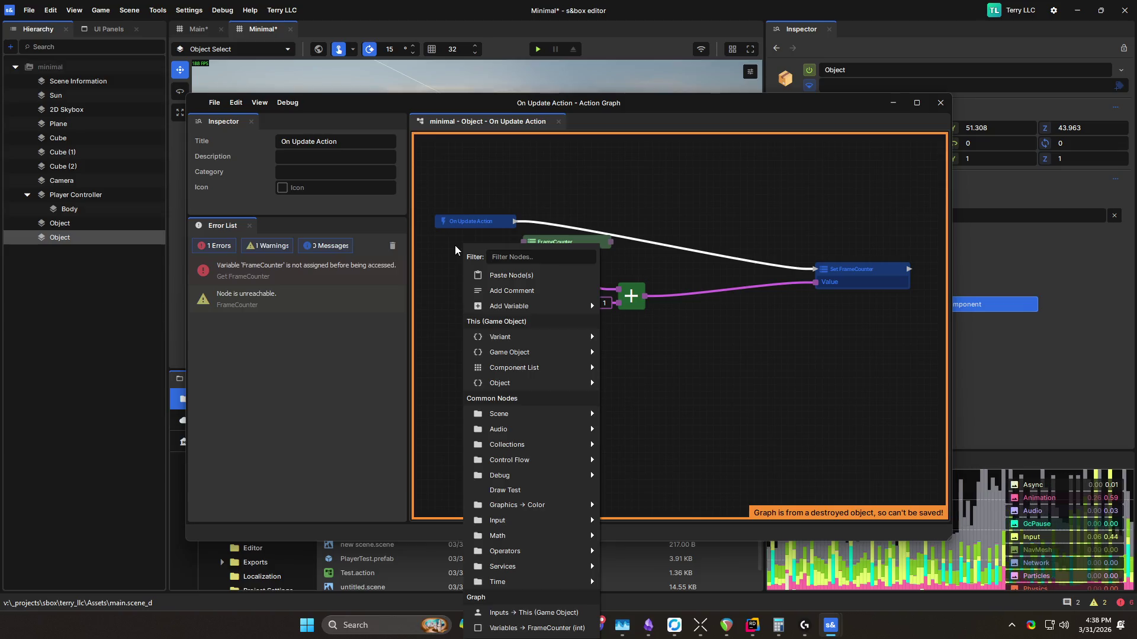
mouse_move(551, 536)
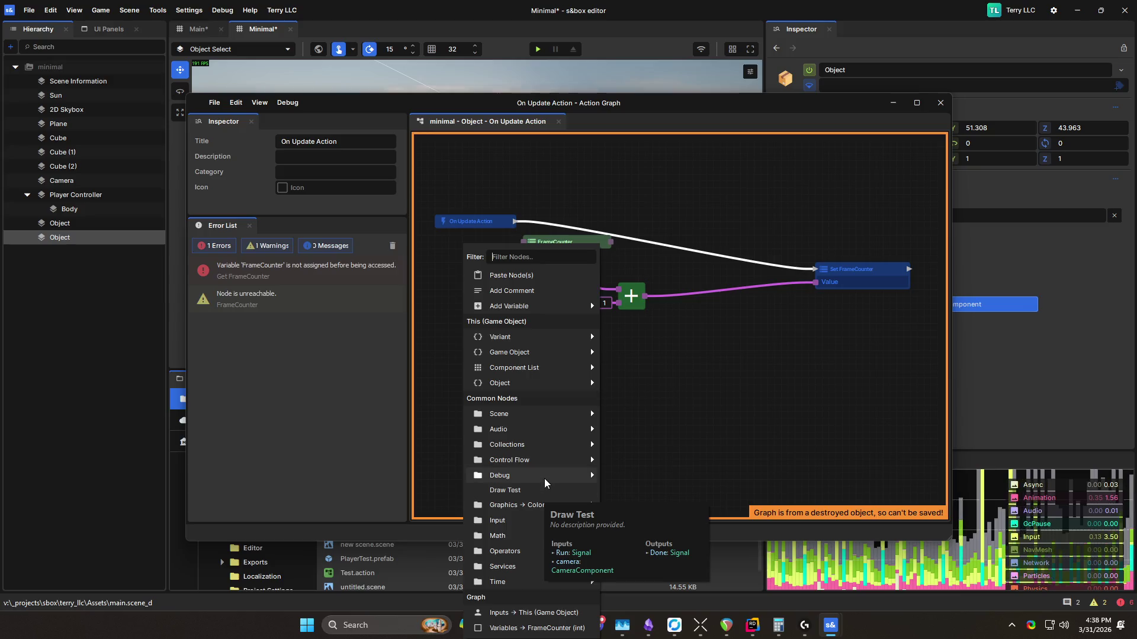
mouse_move(574, 437)
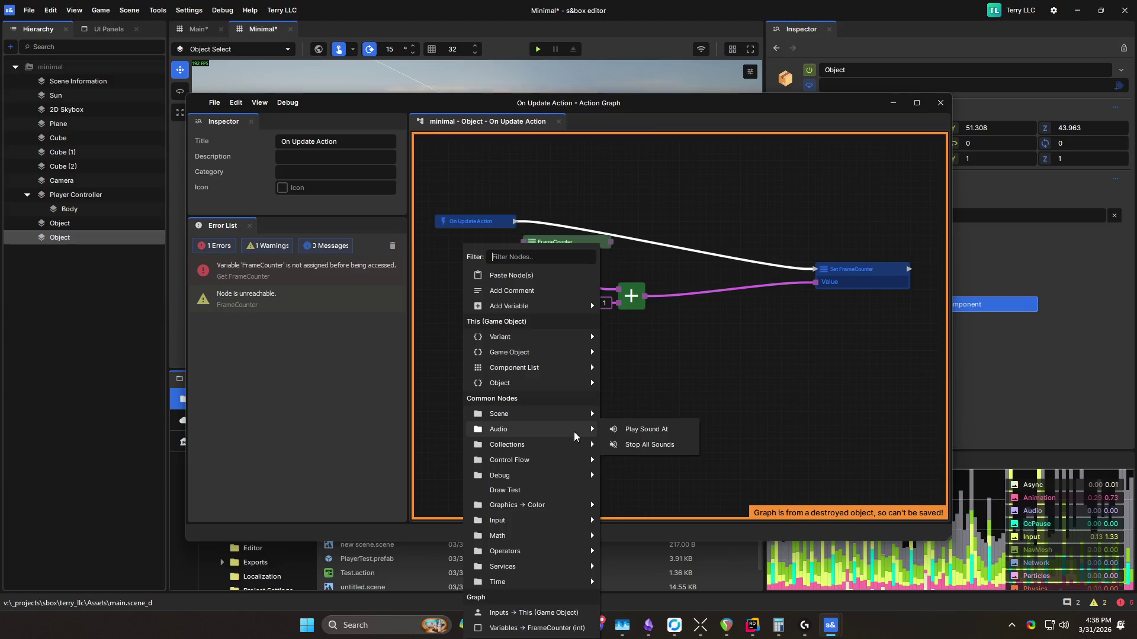
left_click(535, 258)
type("u")
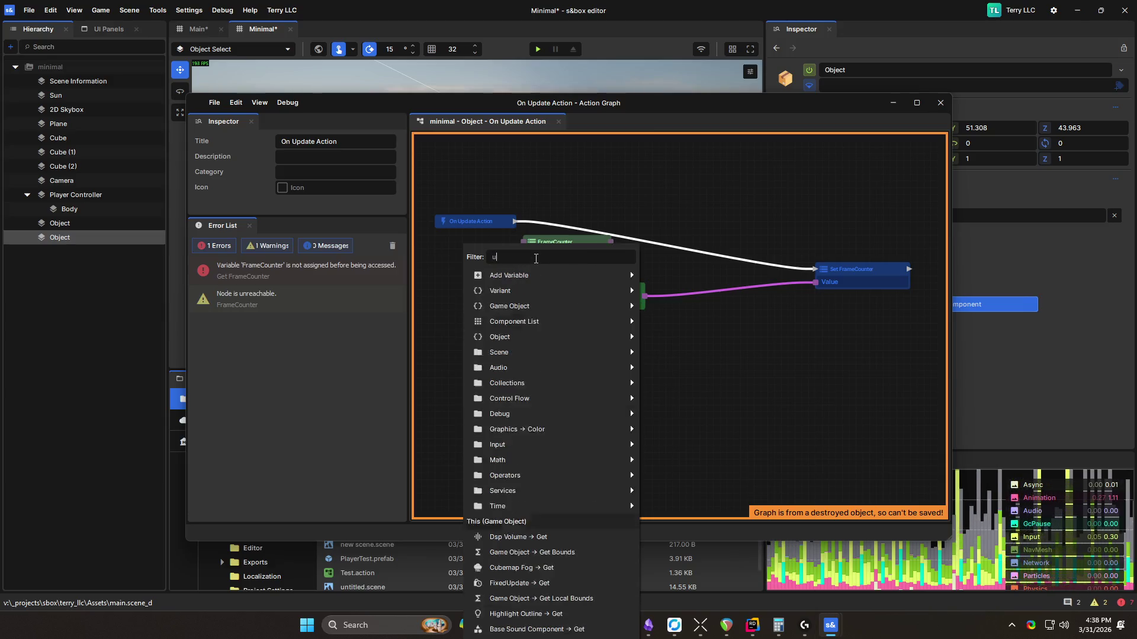
type("pd")
key("BackSpace")
key("BackSpace")
key("BackSpace")
type("int")
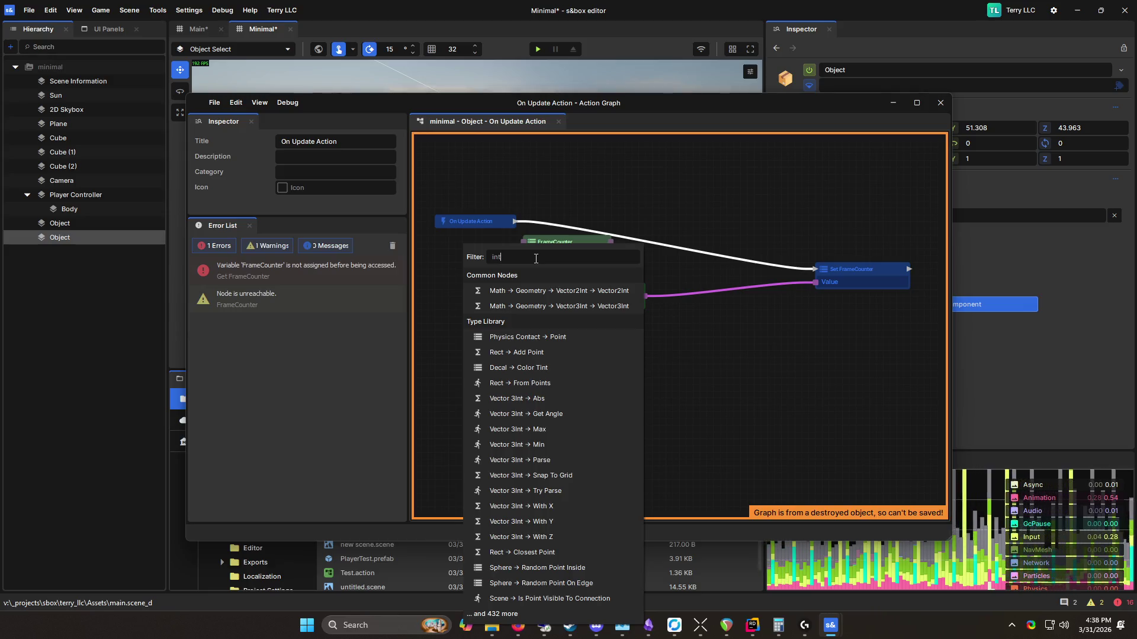
Step: Try the search terms 'system int' and 'number', then close the node list unchanged
key("BackSpace")
key("BackSpace")
key("BackSpace")
type("system int")
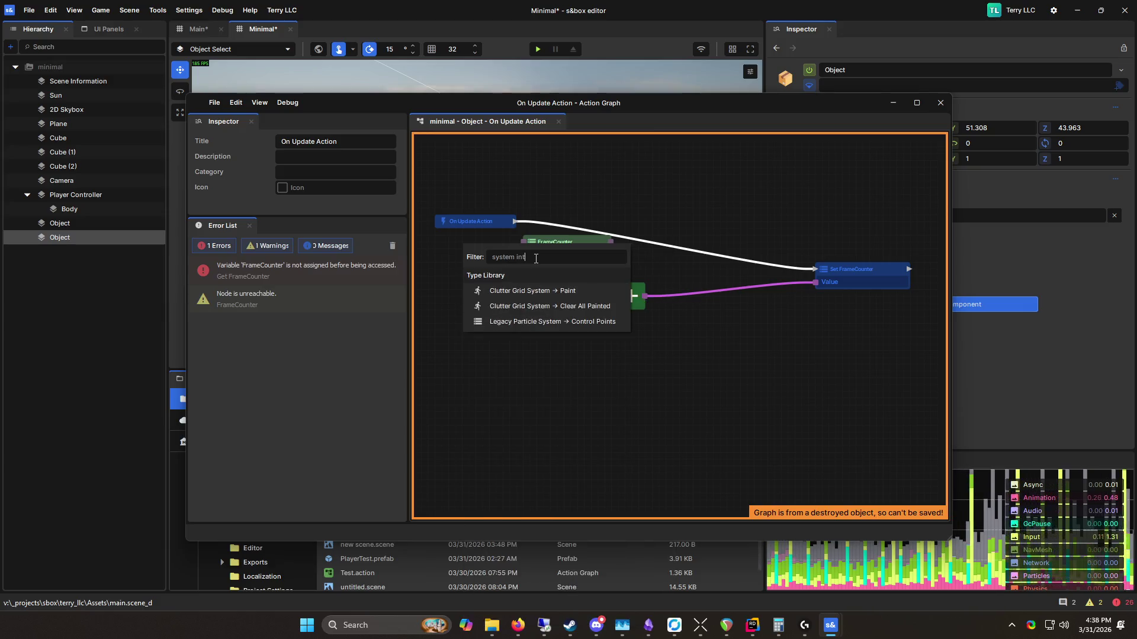
key("ctrl+a")
key("BackSpace")
type("number")
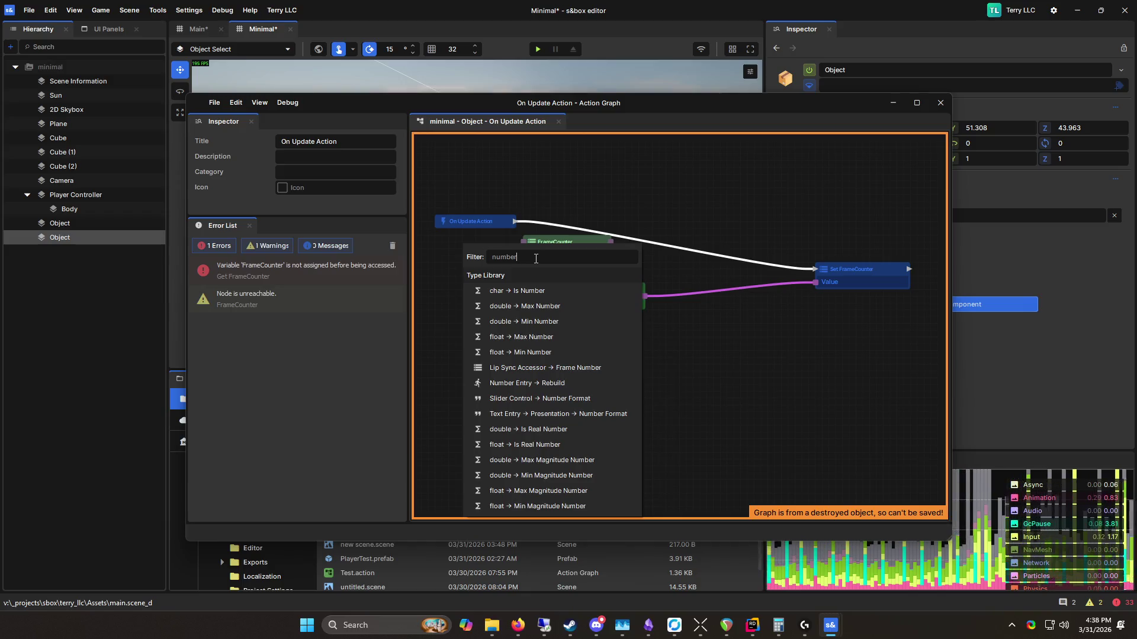
key("ctrl+a")
key("BackSpace")
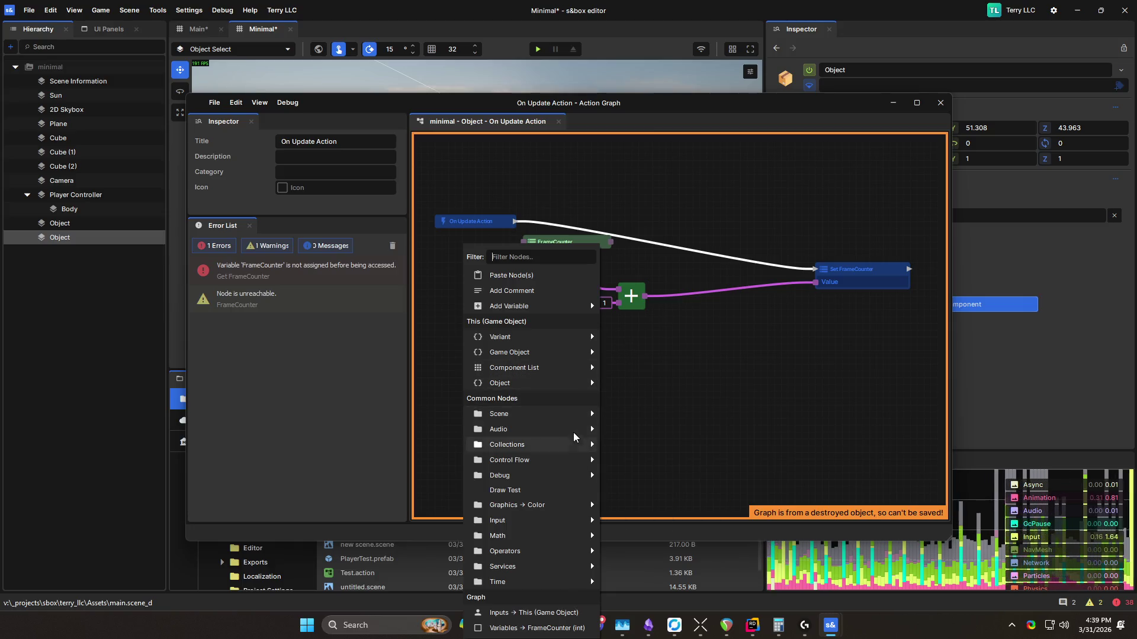
mouse_move(578, 462)
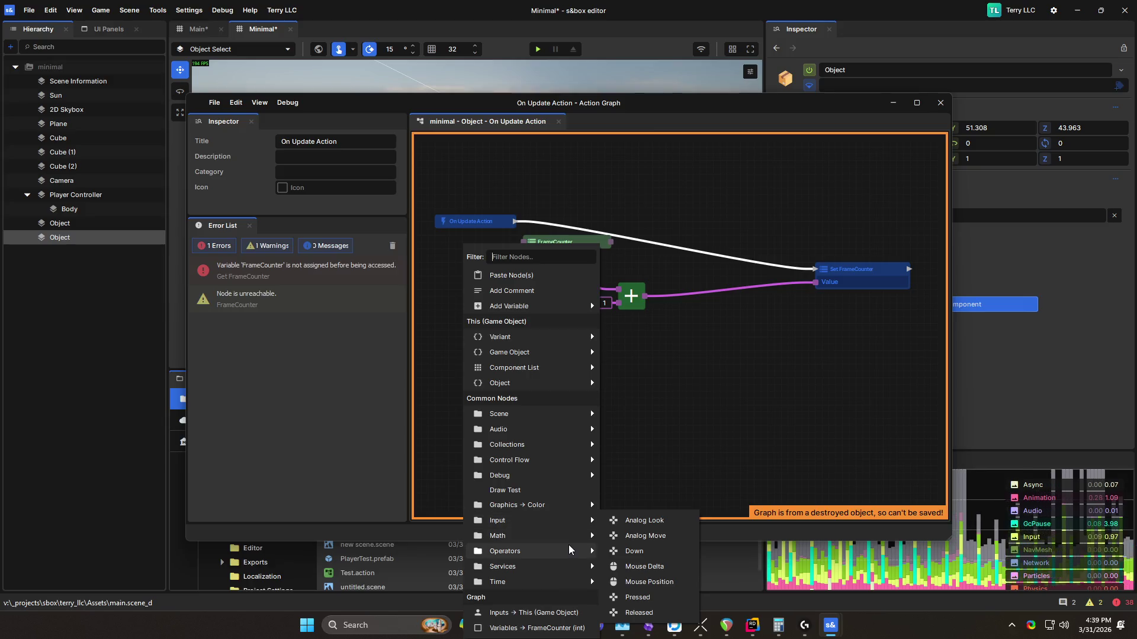
left_click(755, 370)
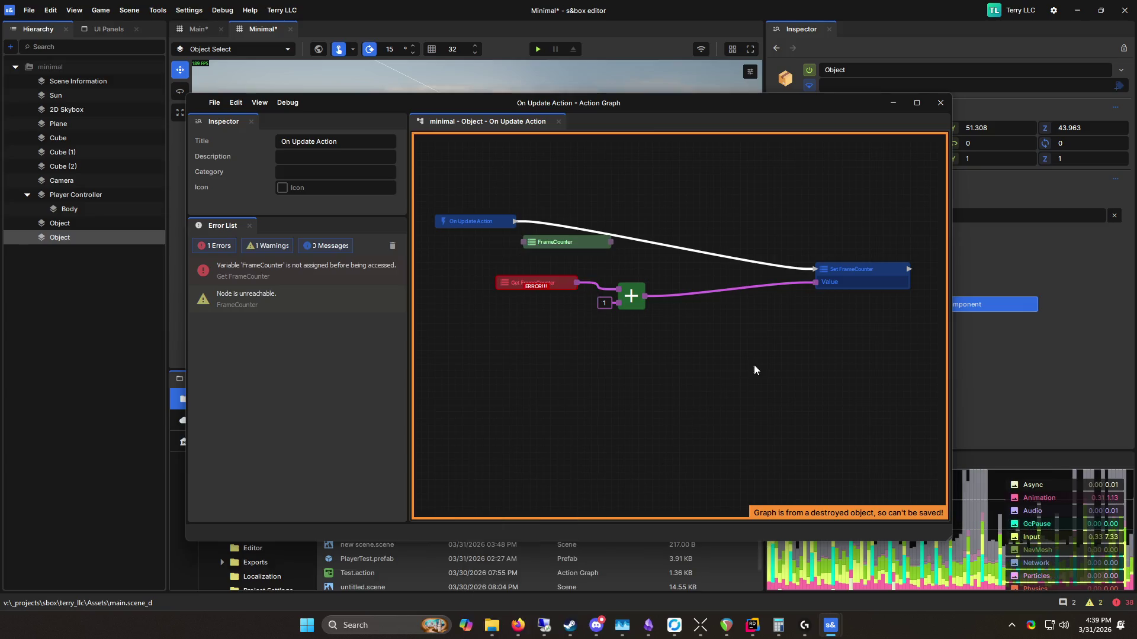
Step: Paste another FrameCounter variable node and move it up-left above the wire
left_click(858, 275)
mouse_move(478, 343)
left_mouse_down()
mouse_move(525, 367)
mouse_move(416, 365)
left_mouse_up()
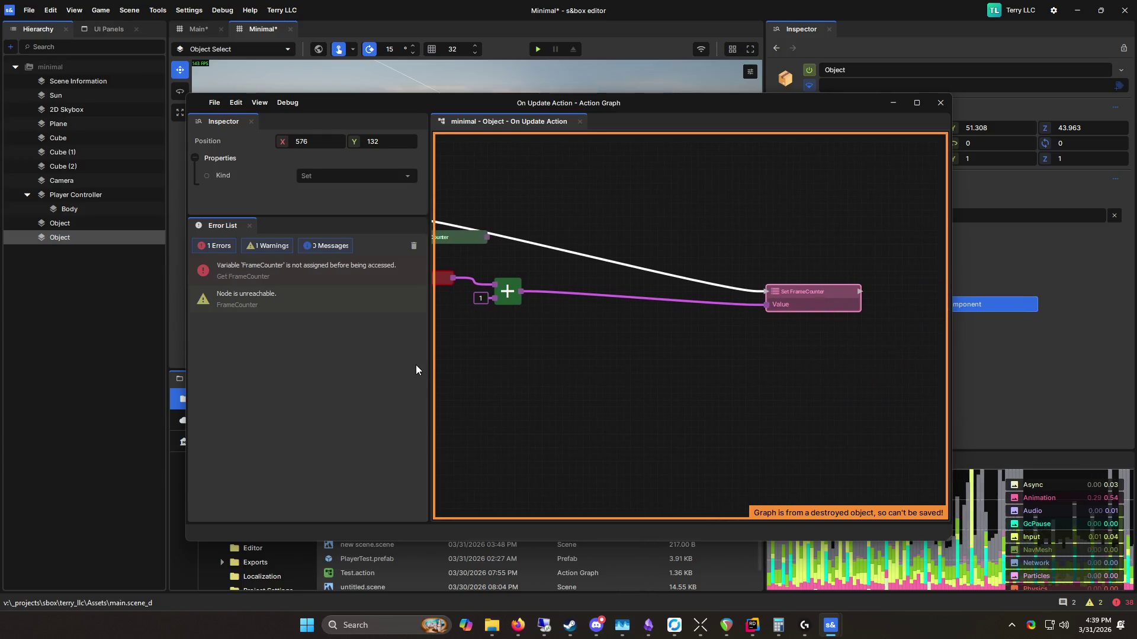
key("ctrl+v")
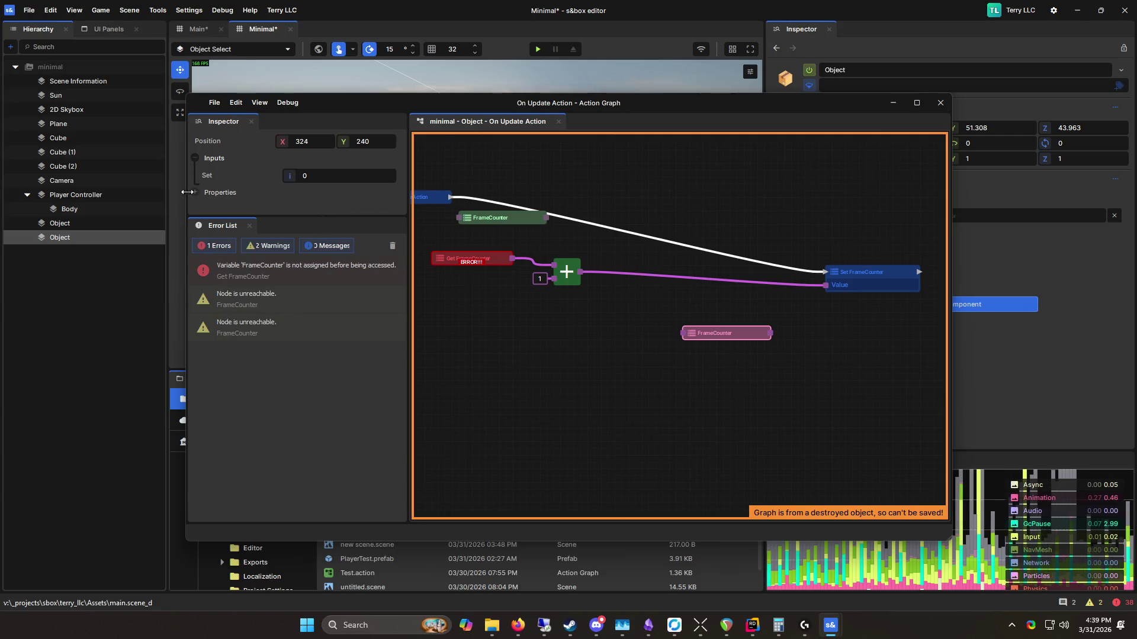
left_click(664, 388)
left_click_drag(690, 333, 703, 333)
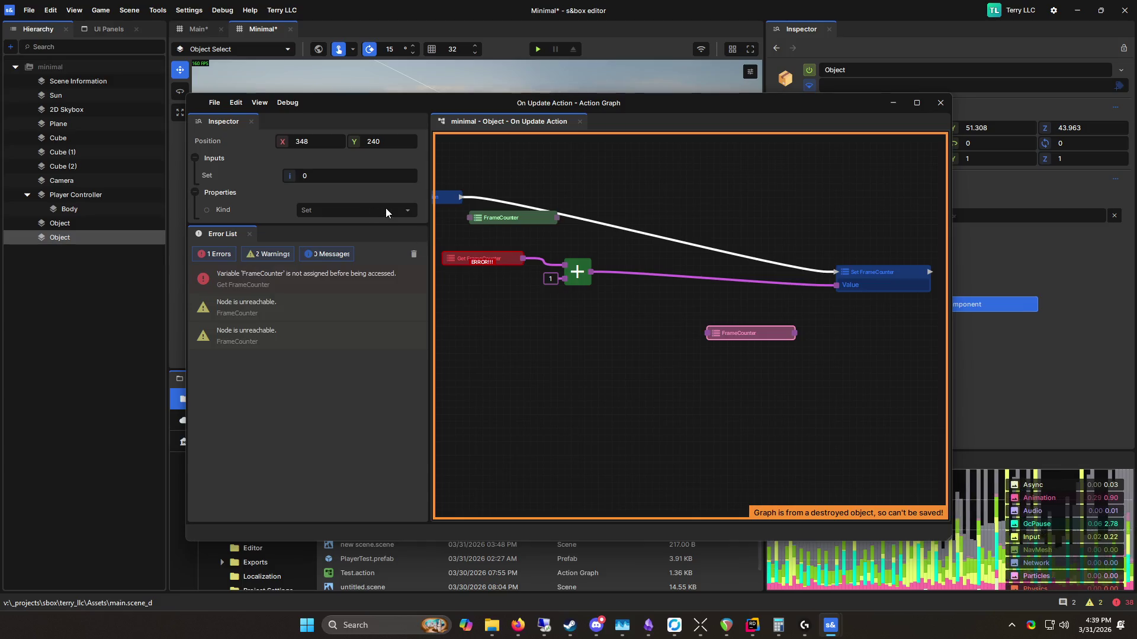
left_click(734, 349)
mouse_move(748, 337)
left_mouse_down()
mouse_move(628, 192)
mouse_move(567, 160)
left_mouse_up()
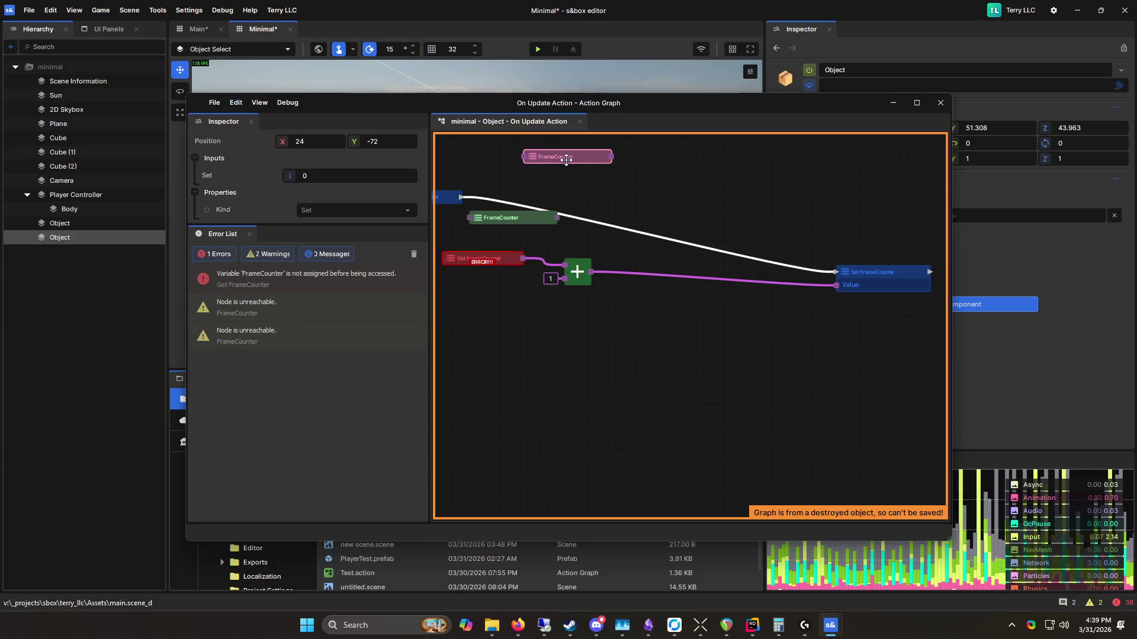
left_click_drag(595, 199, 684, 256)
mouse_move(626, 220)
left_mouse_down()
mouse_move(585, 206)
mouse_move(598, 187)
left_mouse_up()
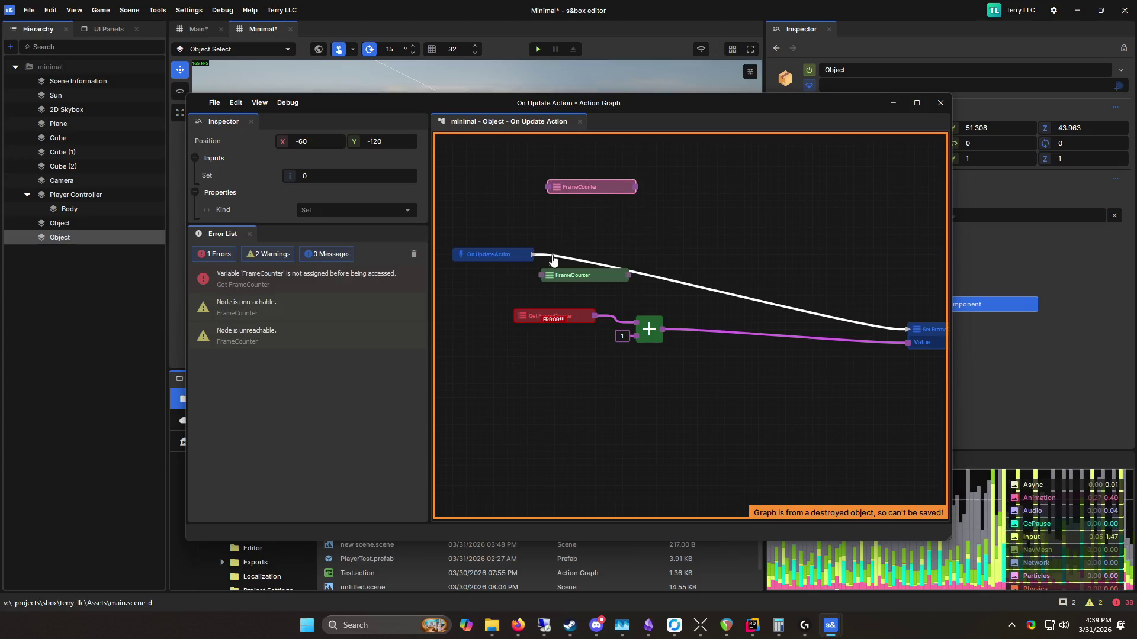
left_click(494, 288)
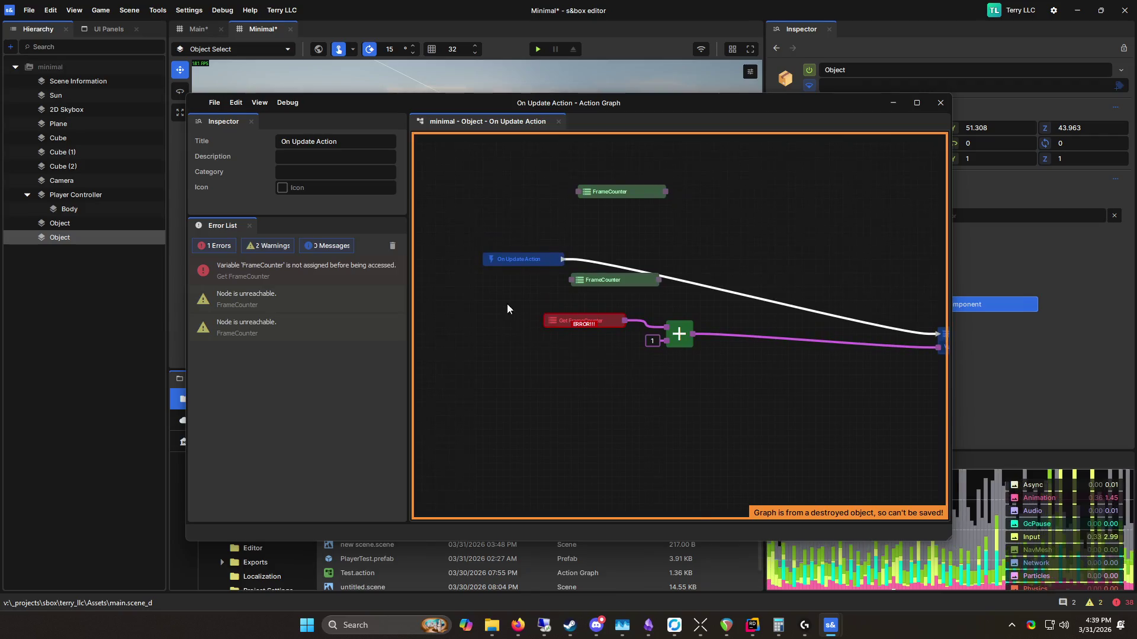
Step: Add a node reading the Variant's Value, then browse the node list and dismiss it
right_click(513, 251)
mouse_move(559, 352)
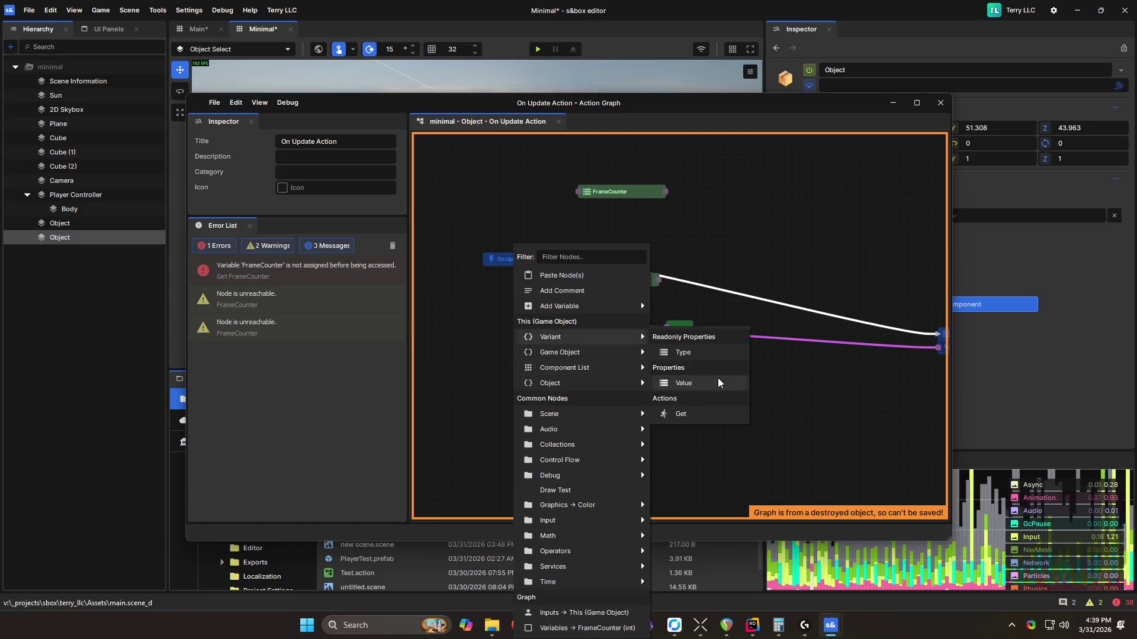
left_click(718, 383)
right_click(473, 319)
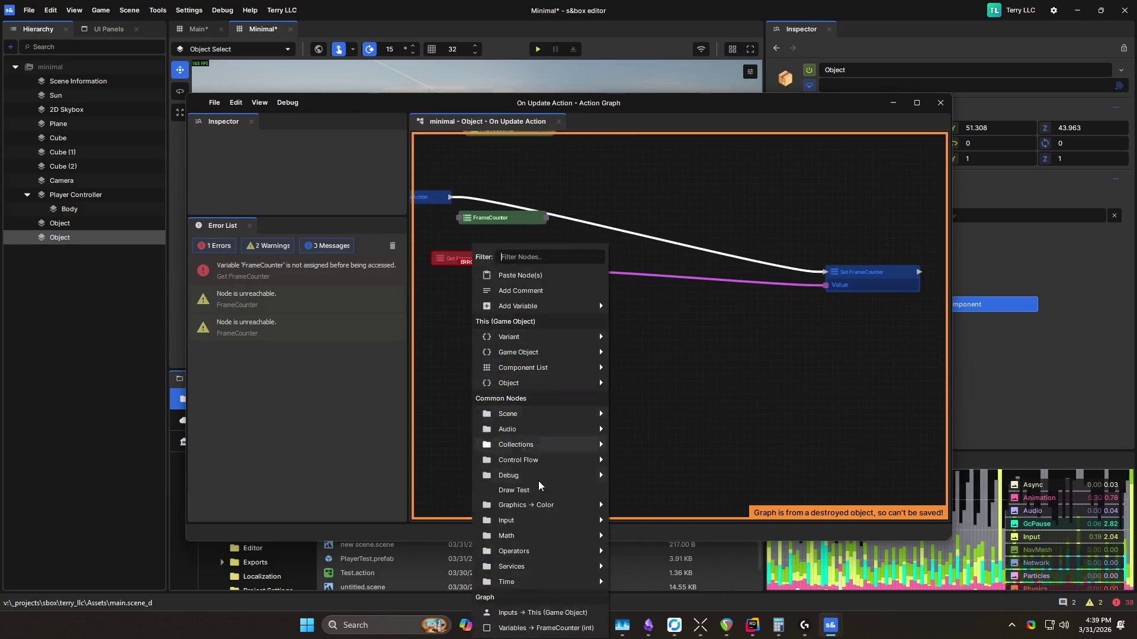
mouse_move(564, 552)
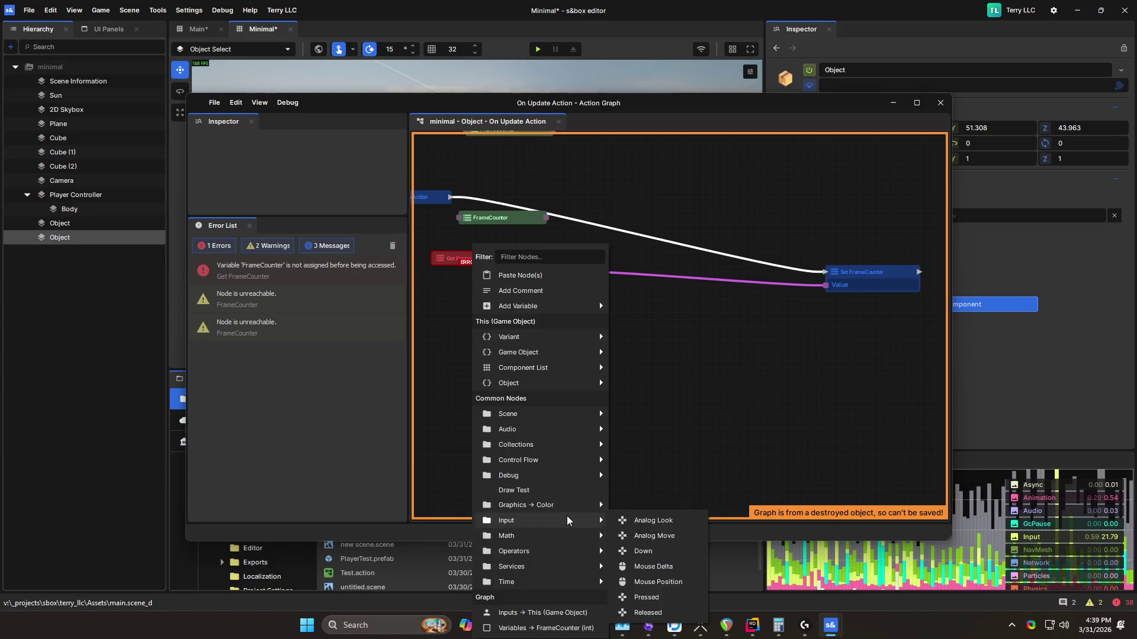
mouse_move(560, 389)
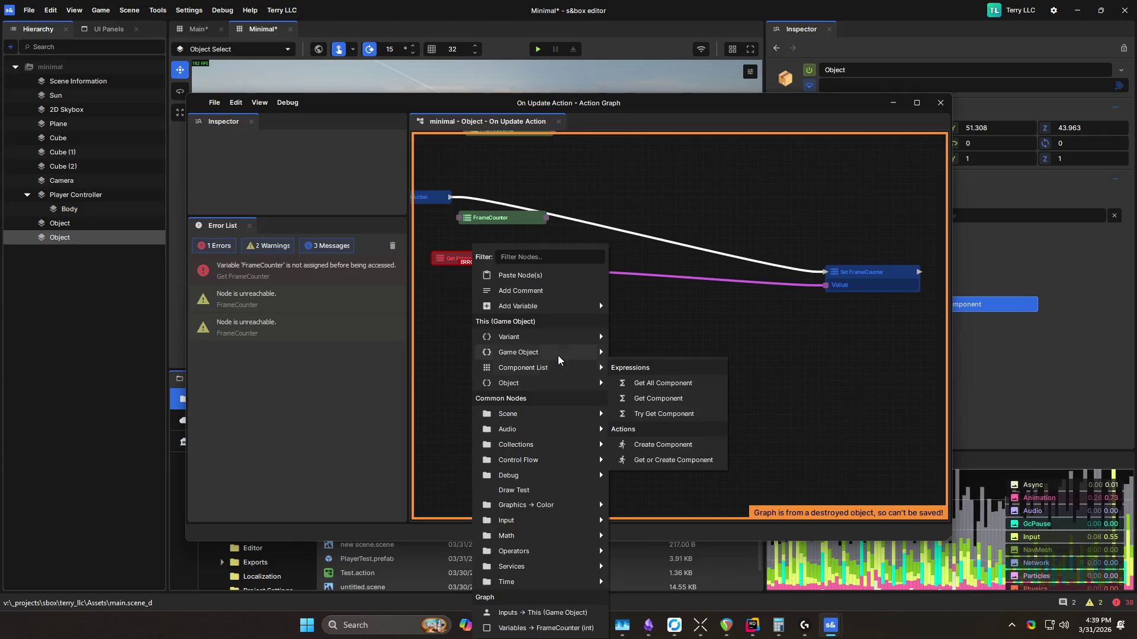
mouse_move(559, 355)
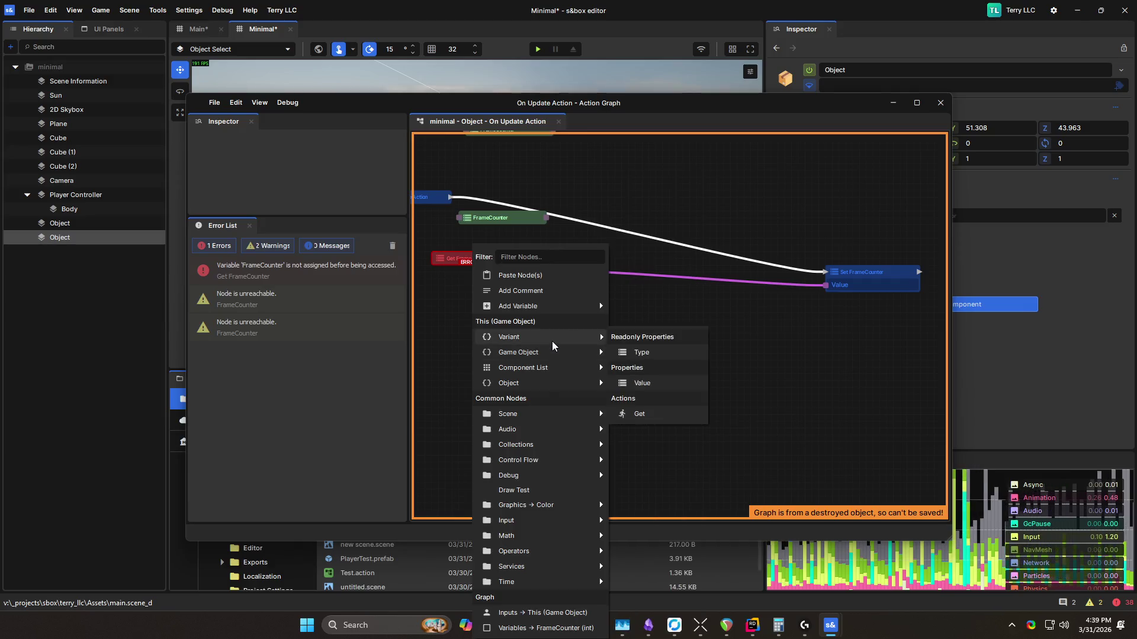
left_click(503, 293)
Step: Search the node list for 'float' and 'int', closing it without adding a node
right_click(493, 244)
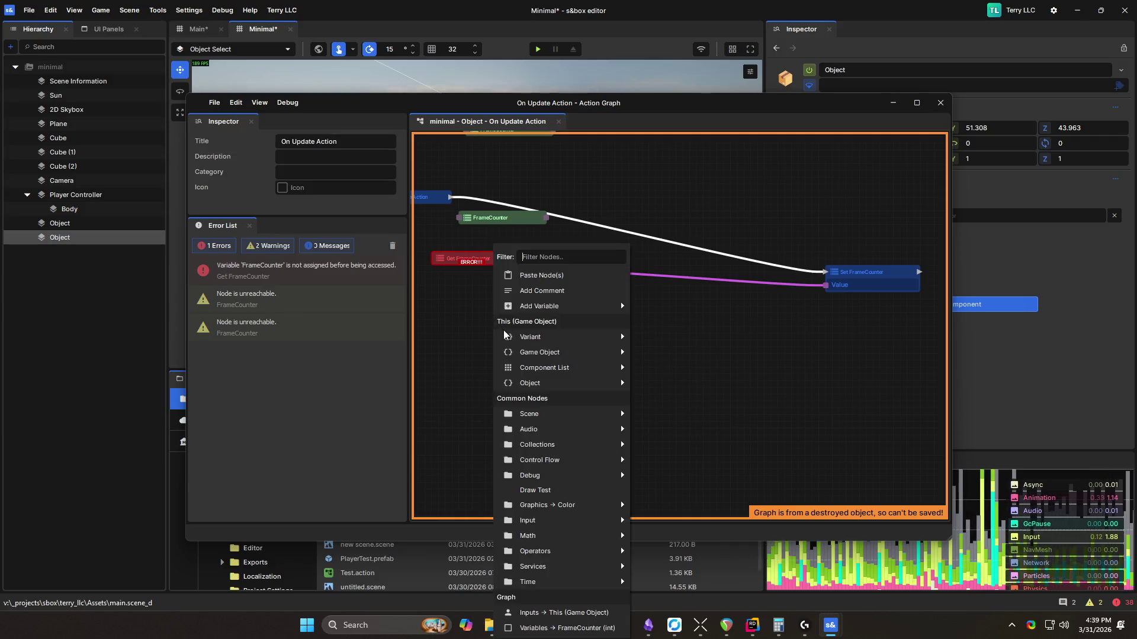
type("float")
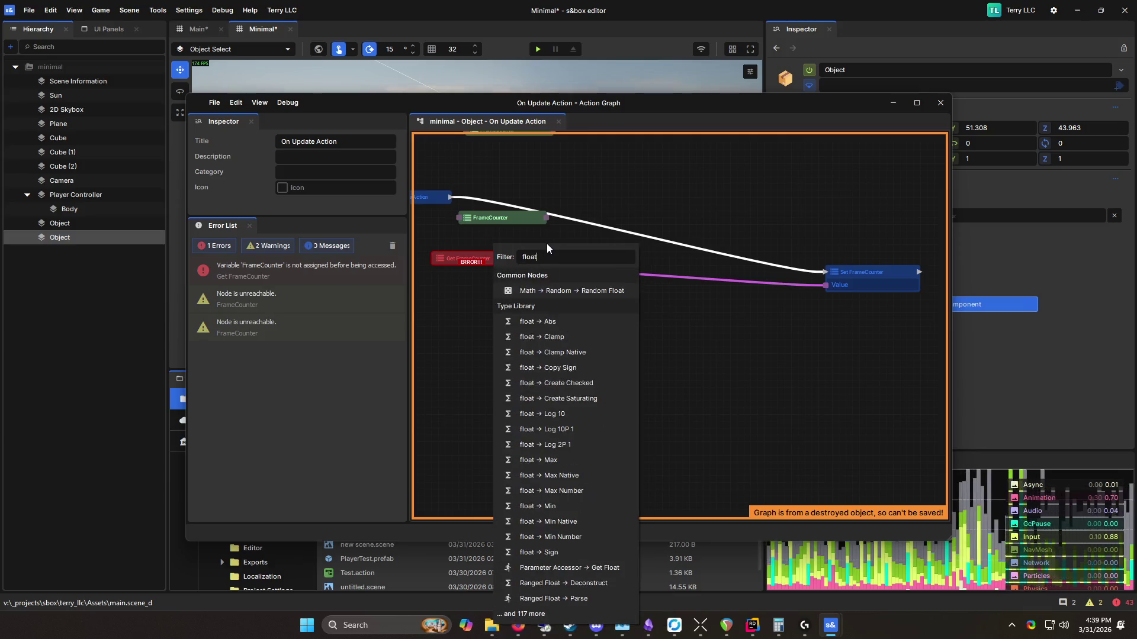
key("BackSpace")
key("BackSpace")
key("BackSpace")
type("intt")
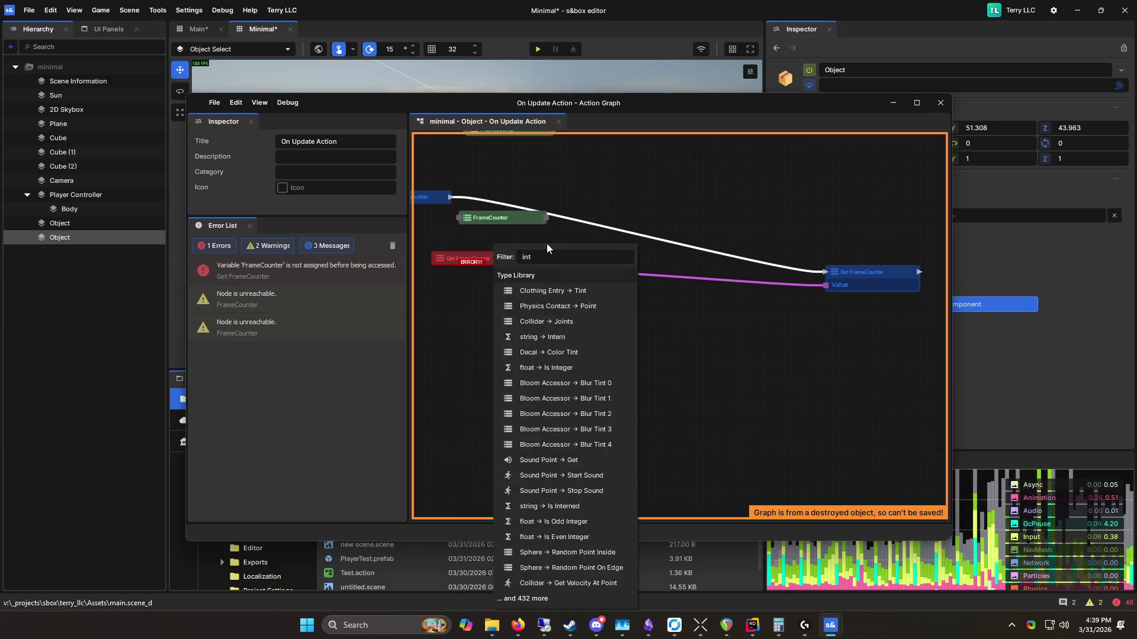
key("BackSpace")
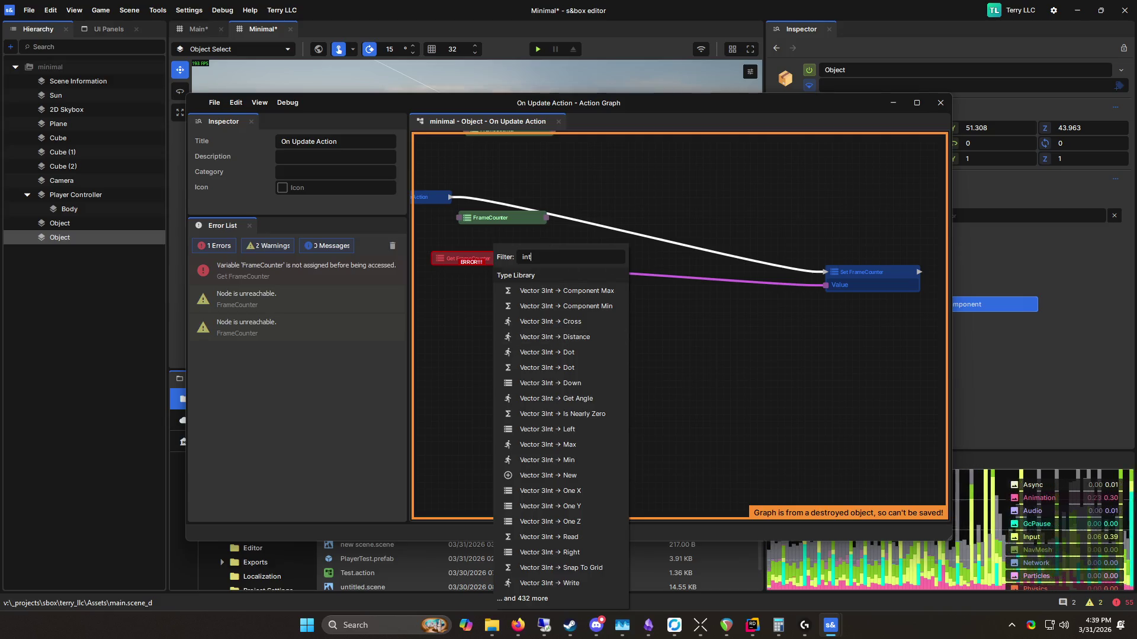
key("Escape")
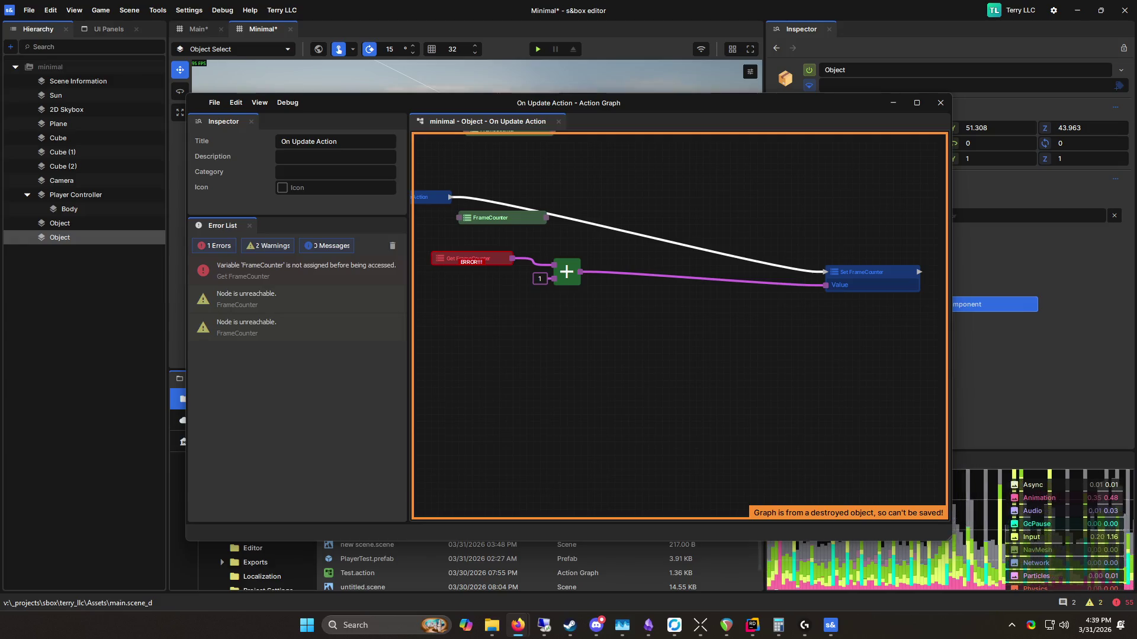
Step: Search the node list for 'int3' and 'integer', dismissing it without adding a node
right_click(508, 347)
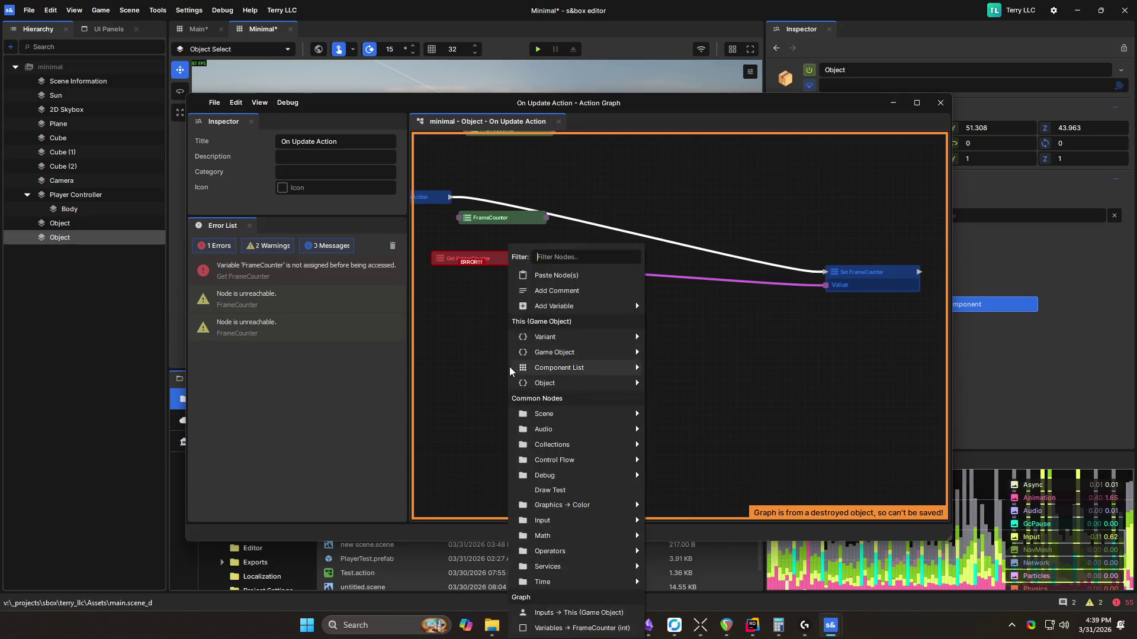
mouse_move(509, 368)
right_click(474, 377)
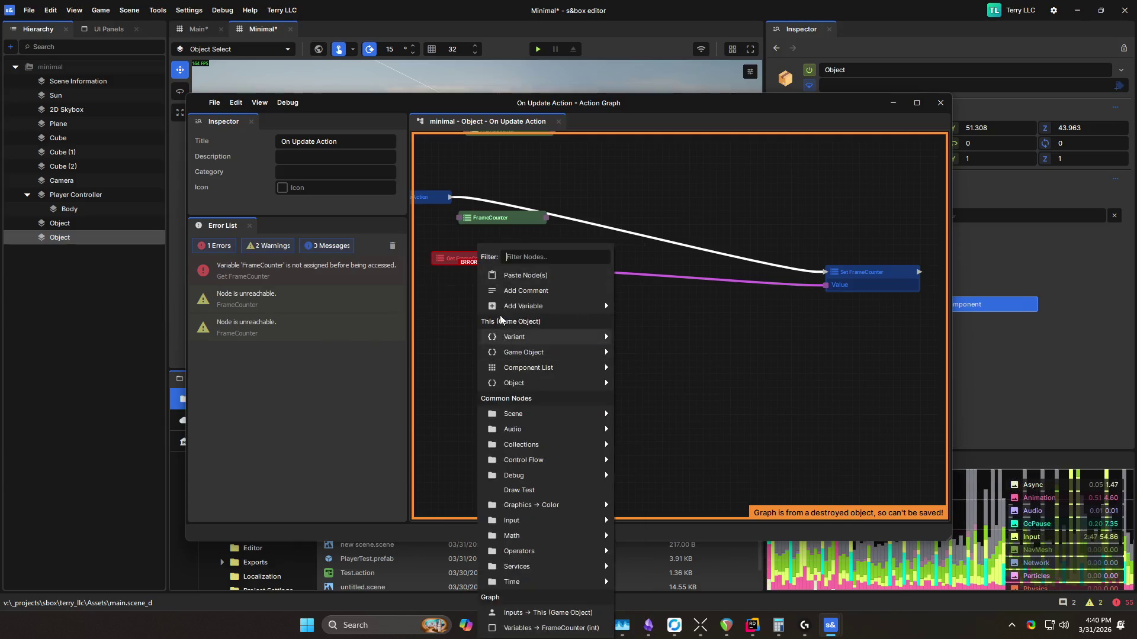
type("int3")
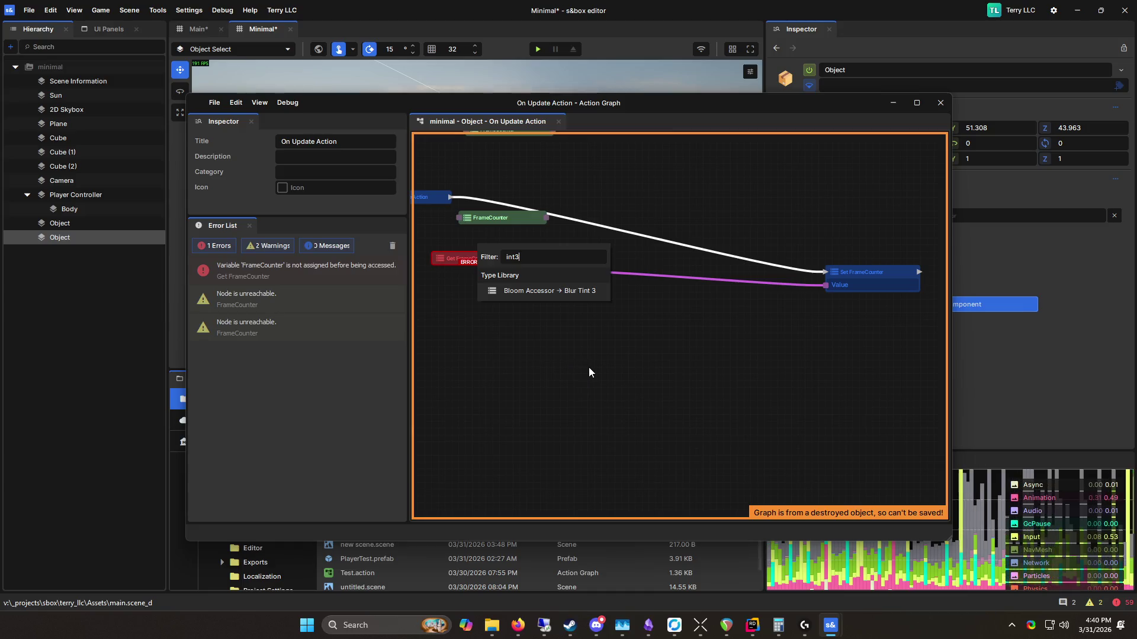
right_click(470, 318)
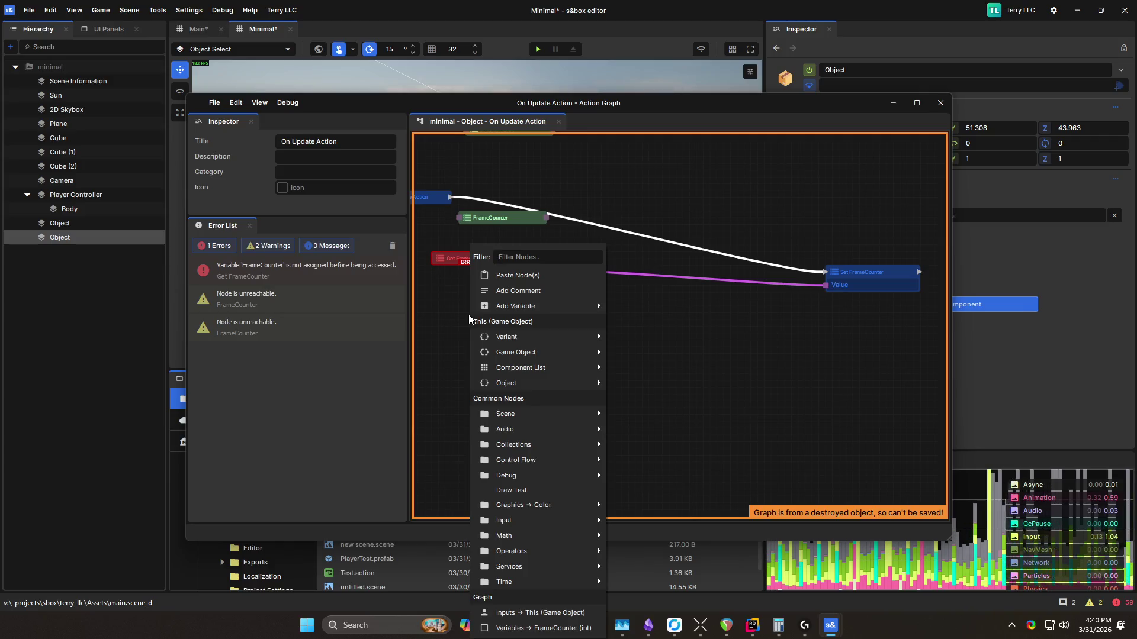
type("integer")
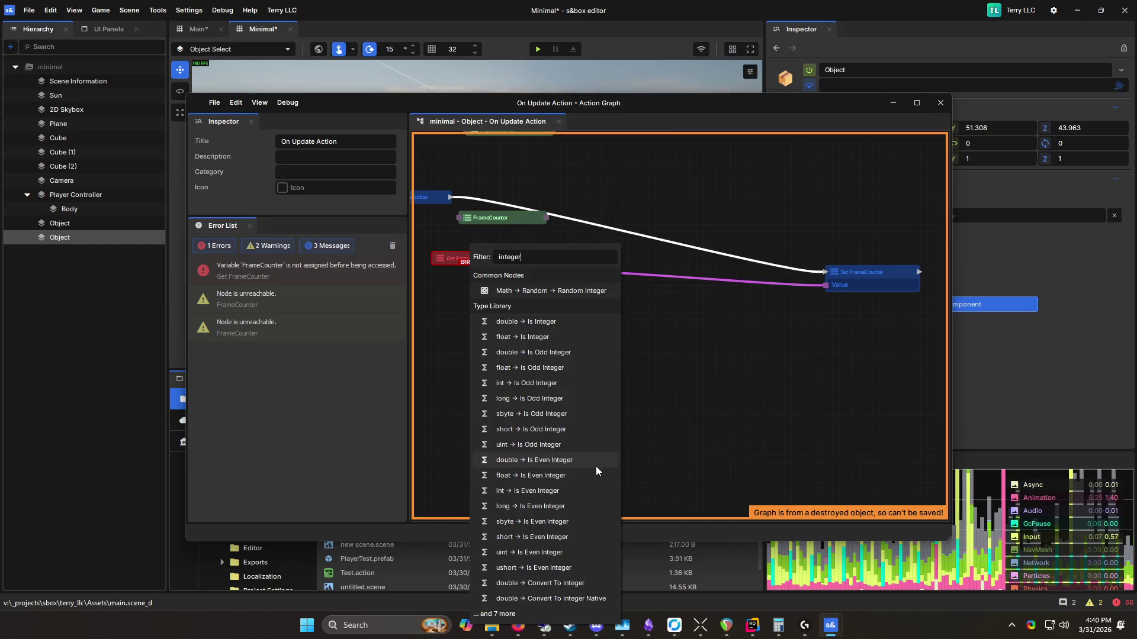
left_click(699, 386)
left_click_drag(505, 320, 584, 365)
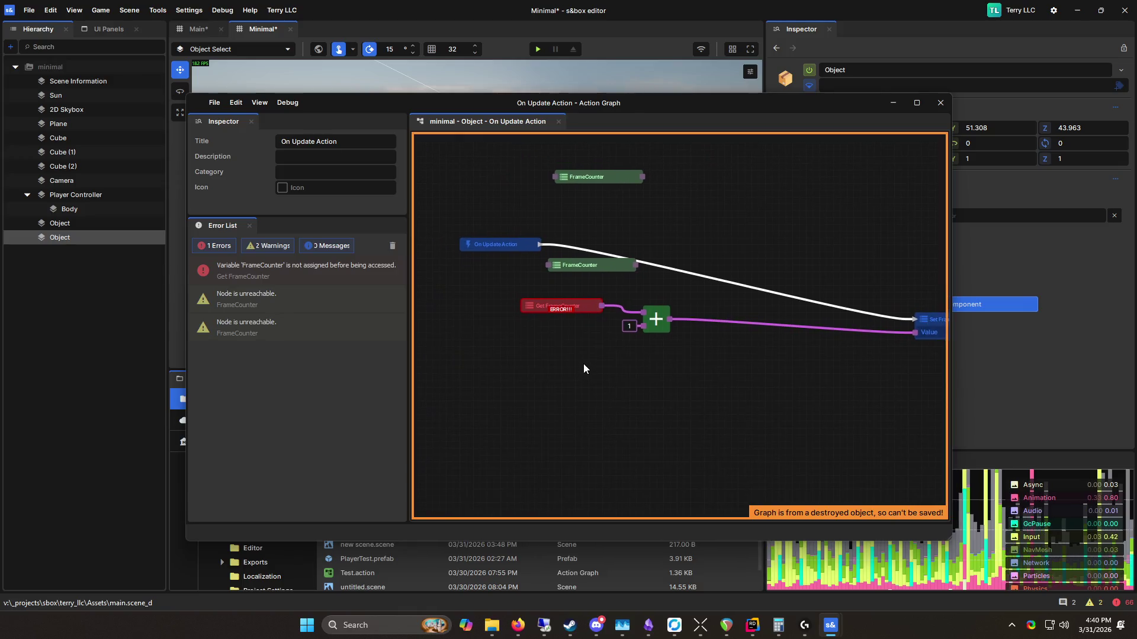
Step: Add a FrameCounter variable node from the Variables menu and move it up-left
left_click_drag(598, 264, 725, 204)
right_click(617, 195)
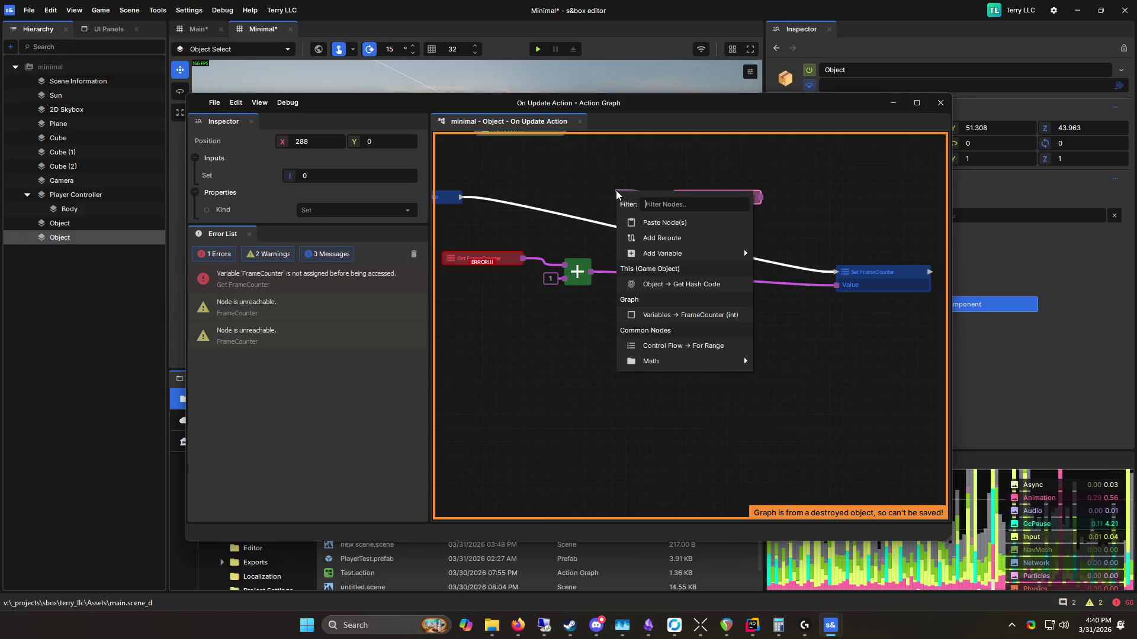
mouse_move(711, 365)
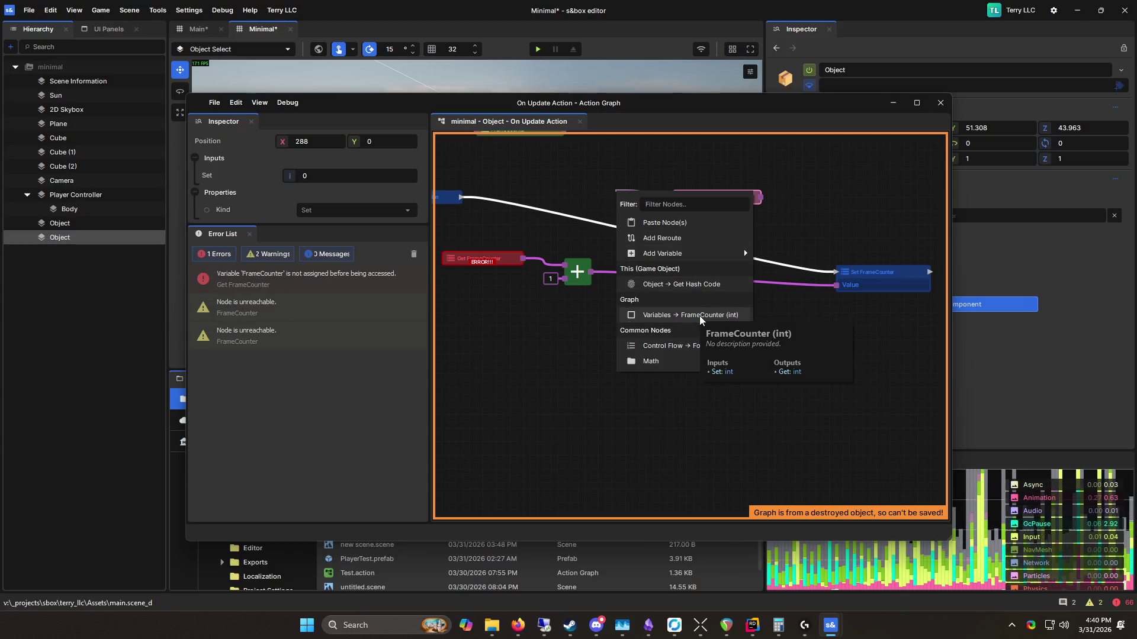
left_click(701, 315)
mouse_move(659, 206)
left_mouse_down()
mouse_move(624, 192)
mouse_move(665, 227)
mouse_move(570, 177)
mouse_move(540, 171)
mouse_move(546, 184)
left_mouse_up()
Step: Wire On Update Action's flow into the new Set FrameCounter and delete the spare Get node
left_click(713, 217)
left_click_drag(716, 218, 710, 183)
left_click_drag(461, 196, 673, 183)
left_click(592, 184)
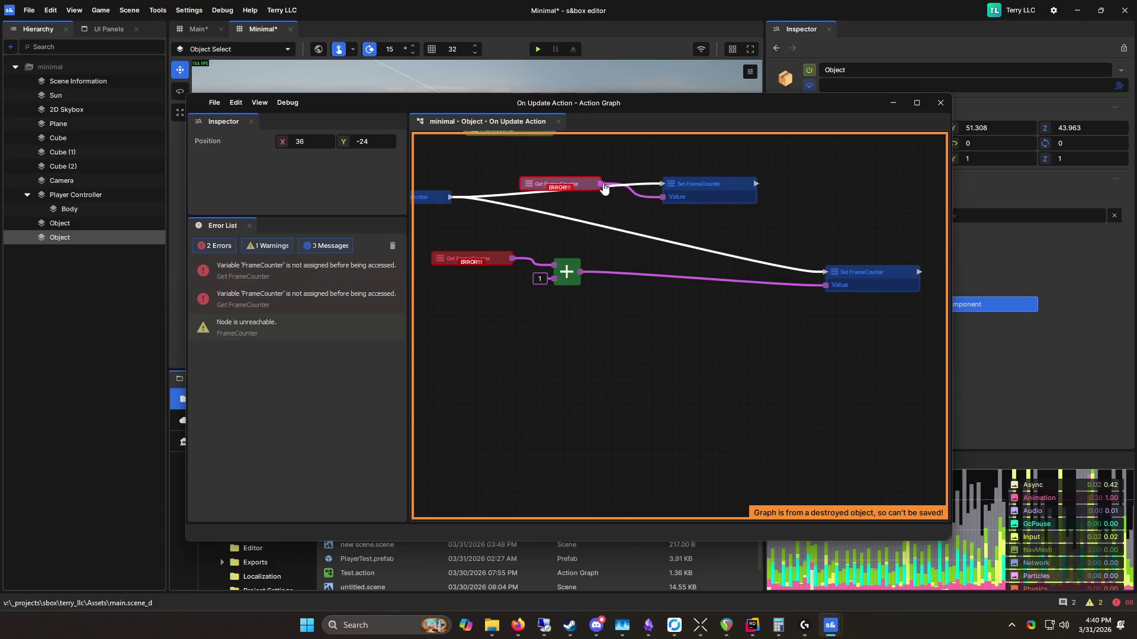
key("Delete")
Step: Move the new Set FrameCounter up-left and frame the graph view
left_click(689, 205)
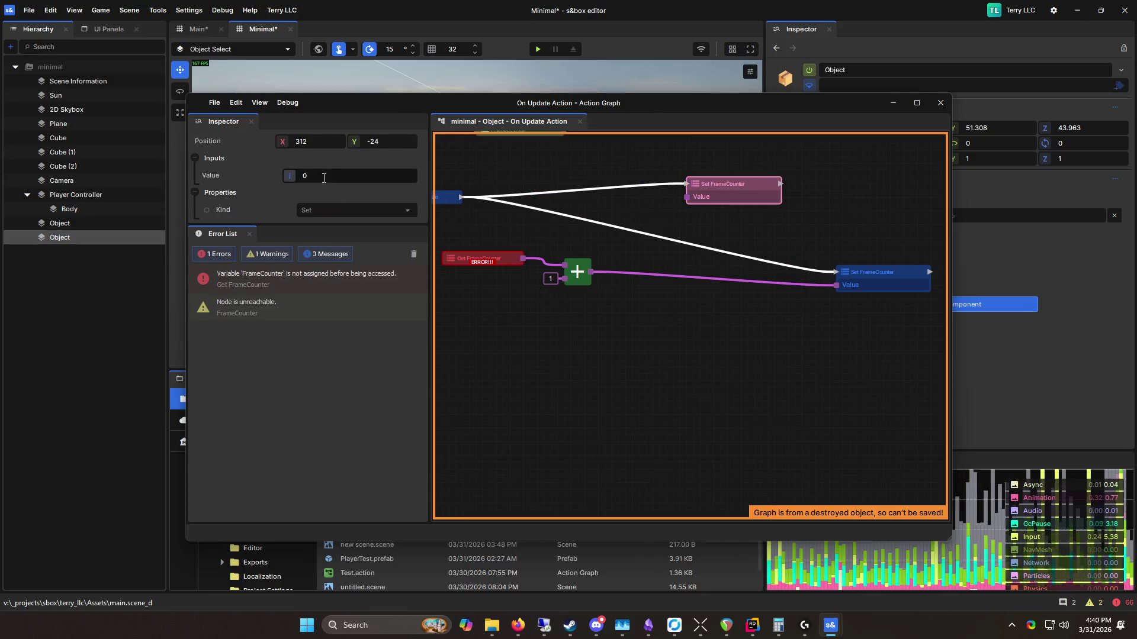
left_click(656, 219)
left_click_drag(722, 183, 651, 177)
left_click(694, 222)
right_click(699, 182)
left_click(719, 159)
key("f")
left_click(541, 283)
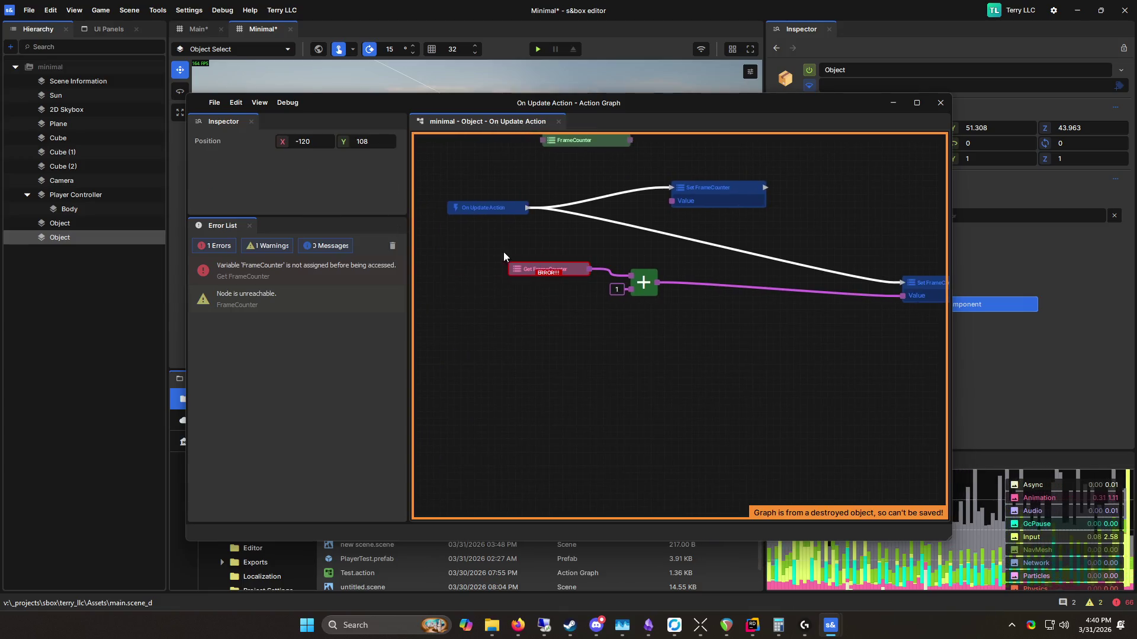
Step: Detach the lower Set FrameCounter's flow wire and rearrange nodes, undoing the last two changes
left_click(504, 257)
left_click_drag(701, 190, 723, 192)
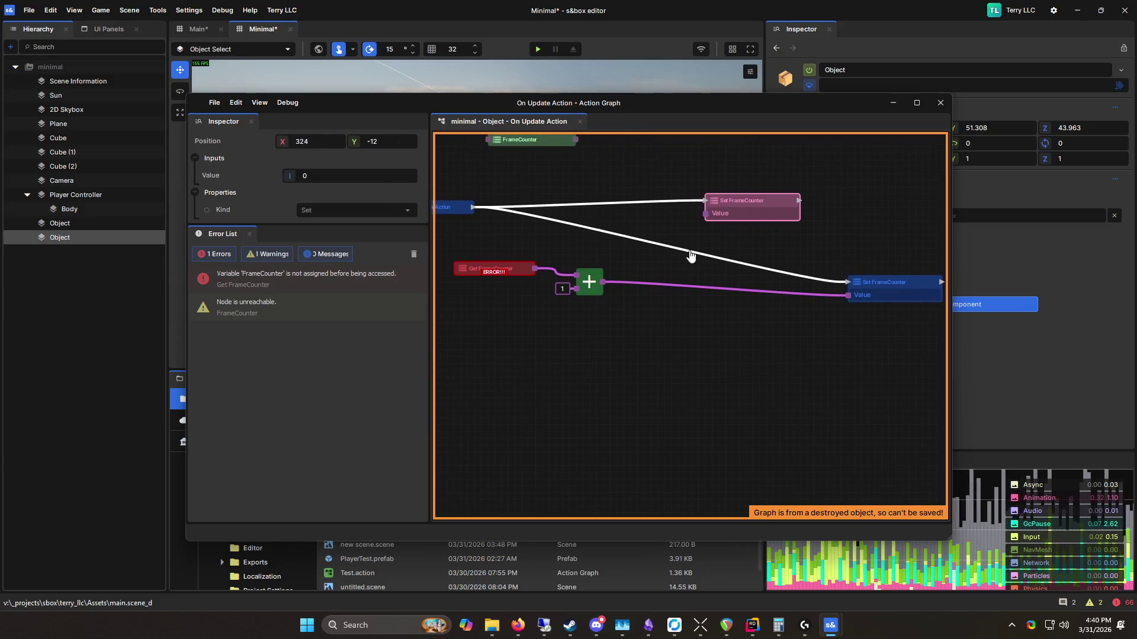
left_click_drag(820, 286, 724, 240)
left_click(741, 202)
left_click_drag(741, 202, 570, 209)
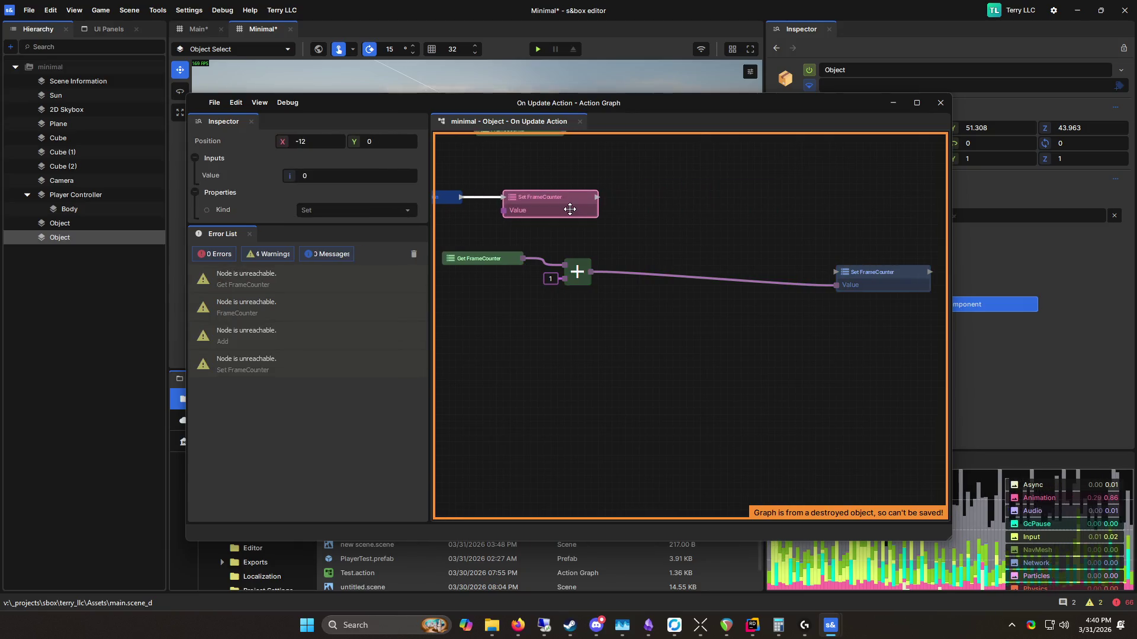
left_click_drag(662, 252, 680, 262)
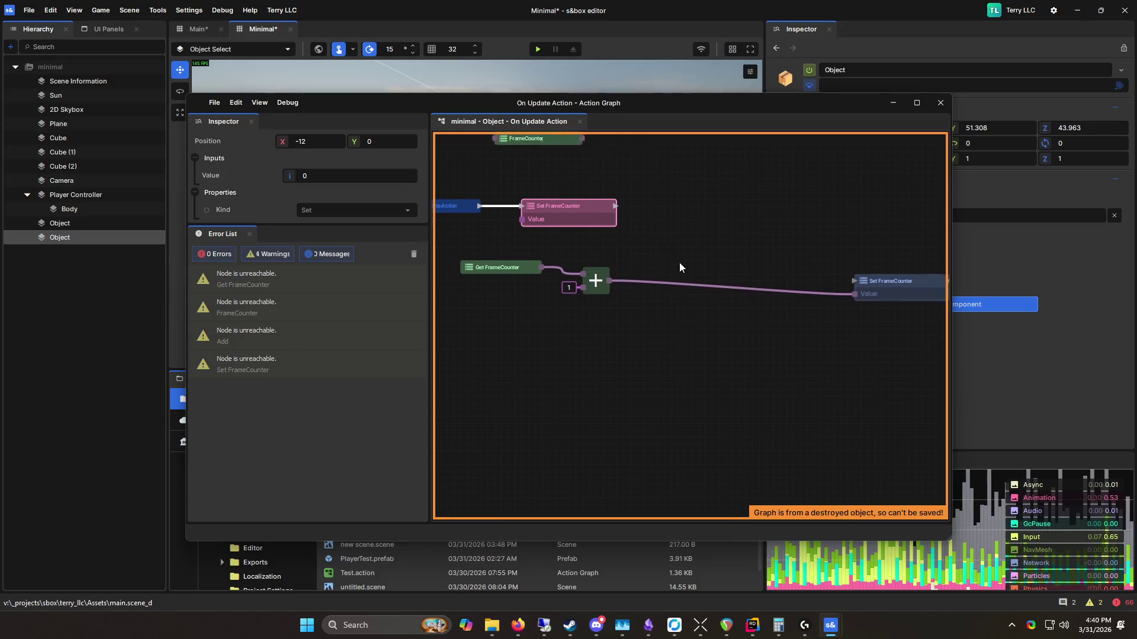
left_click(627, 201)
left_click_drag(515, 224, 583, 307)
key("ctrl+z")
key("ctrl+z")
key("ctrl+z")
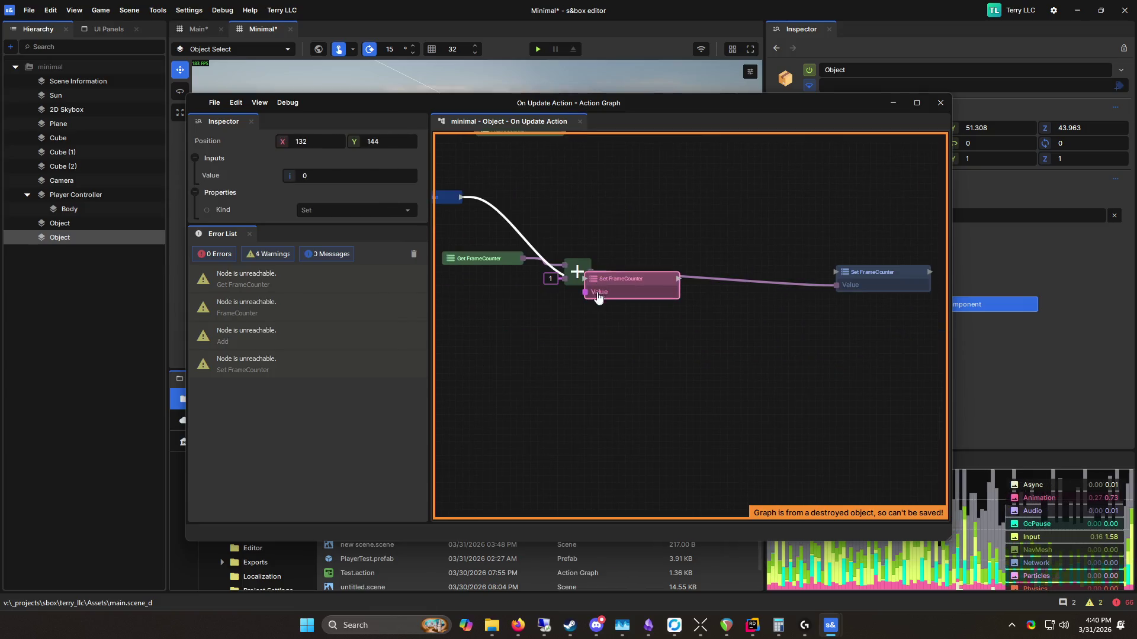
key("ctrl+z")
key("ctrl+z")
key("ctrl+z")
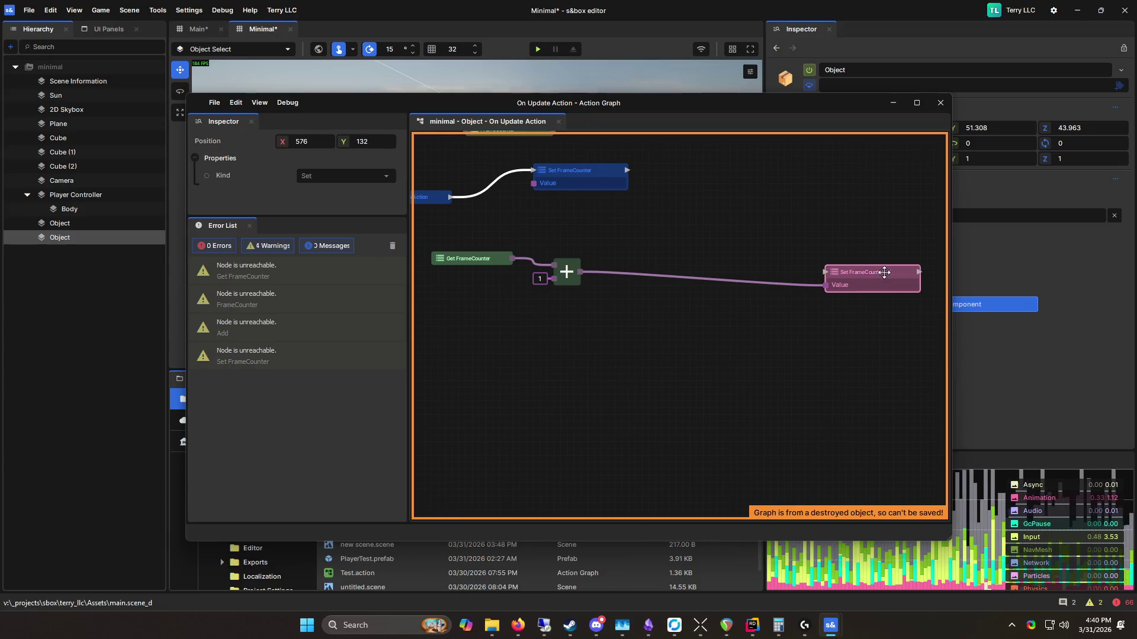
Step: Chain the upper Set FrameCounter's flow output into the right Set FrameCounter
left_click(582, 199)
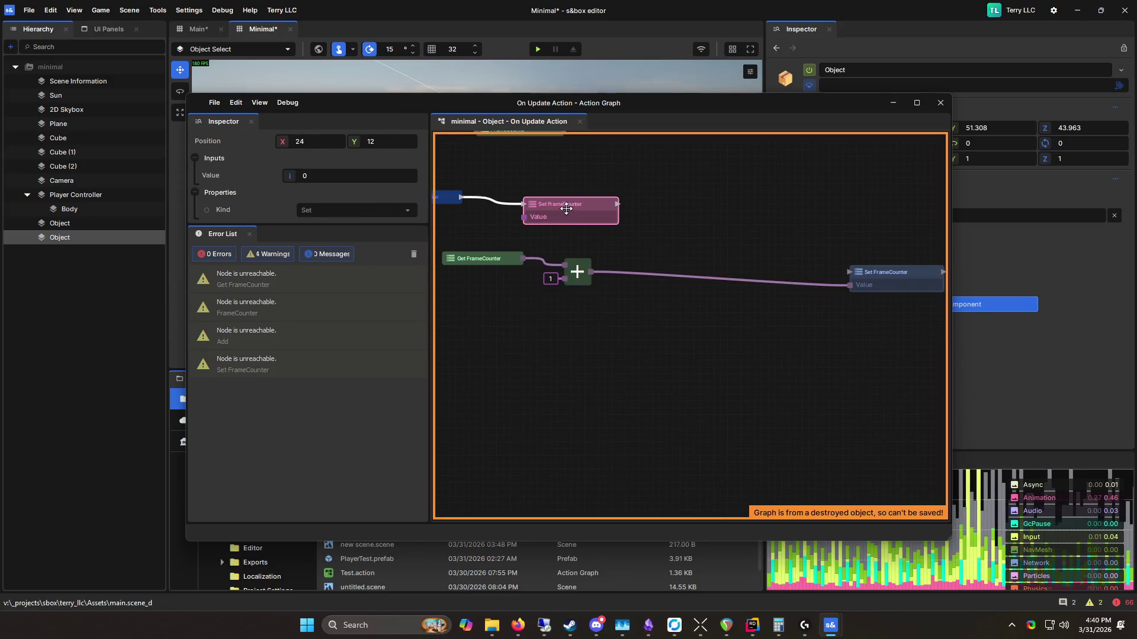
mouse_move(617, 196)
left_mouse_down()
mouse_move(850, 272)
mouse_move(886, 263)
mouse_move(782, 200)
mouse_move(799, 194)
mouse_move(723, 188)
left_mouse_up()
left_click(628, 409)
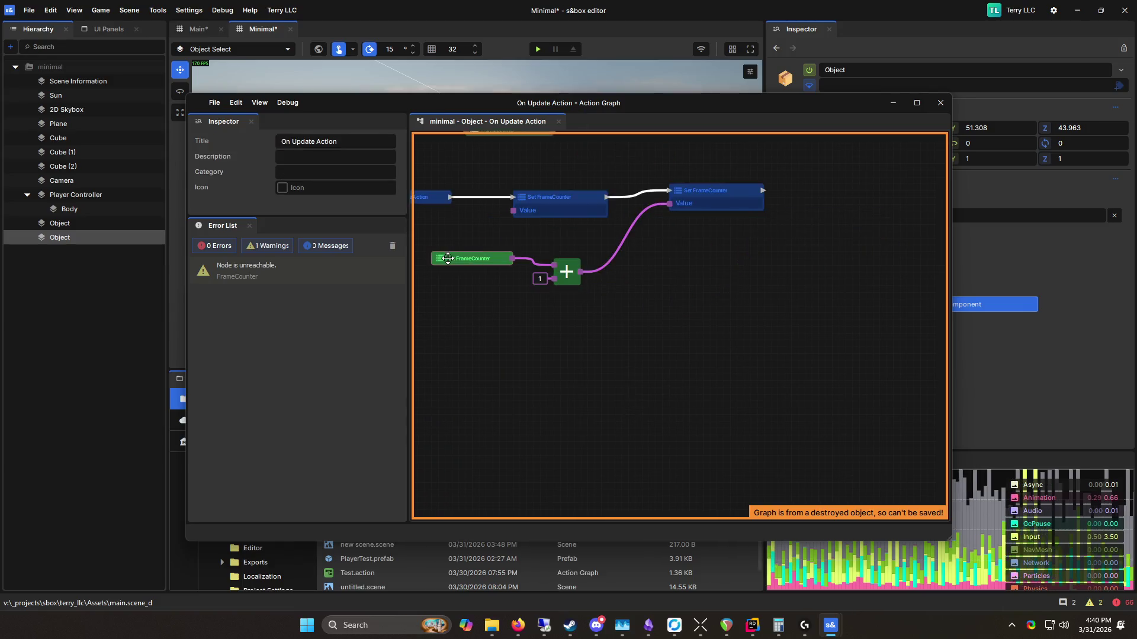
left_click(483, 272)
left_click_drag(634, 296, 634, 294)
left_click_drag(740, 207, 726, 213)
left_click(698, 294)
Step: Move the add node and Get FrameCounter up together, then save the scene
left_click(572, 266)
mouse_move(572, 266)
left_mouse_down()
mouse_move(624, 238)
mouse_move(599, 233)
left_mouse_up()
left_click_drag(507, 268, 527, 226)
left_click(617, 205)
key("ctrl+s")
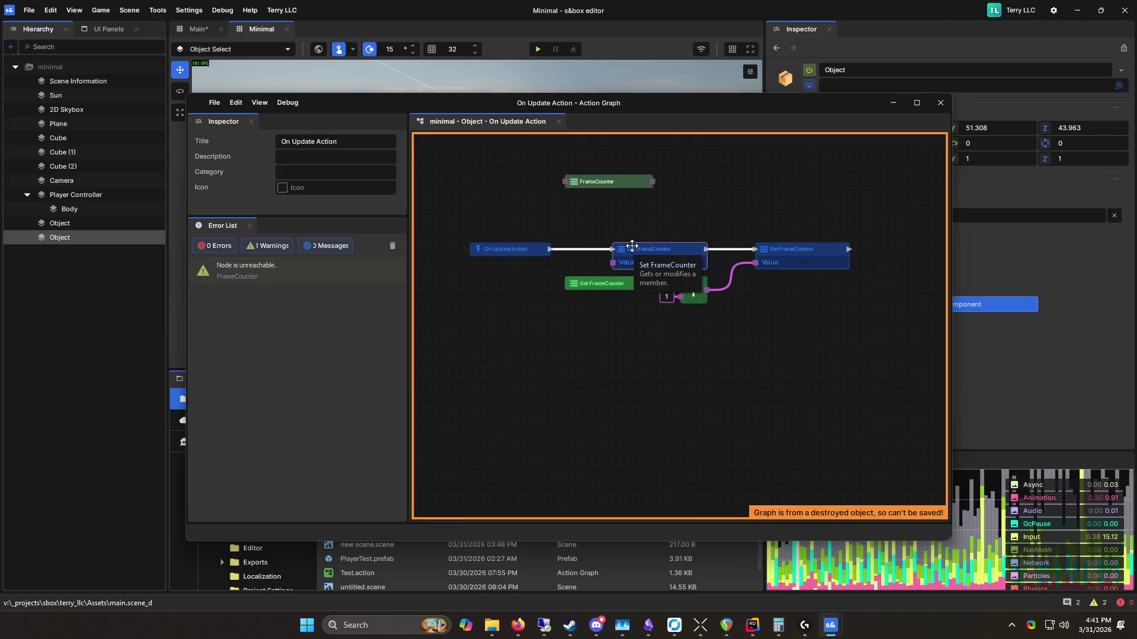
Step: Delete the unused FrameCounter node, save again, and recenter the node chain
mouse_move(616, 255)
left_mouse_down()
mouse_move(645, 264)
mouse_move(560, 195)
left_mouse_up()
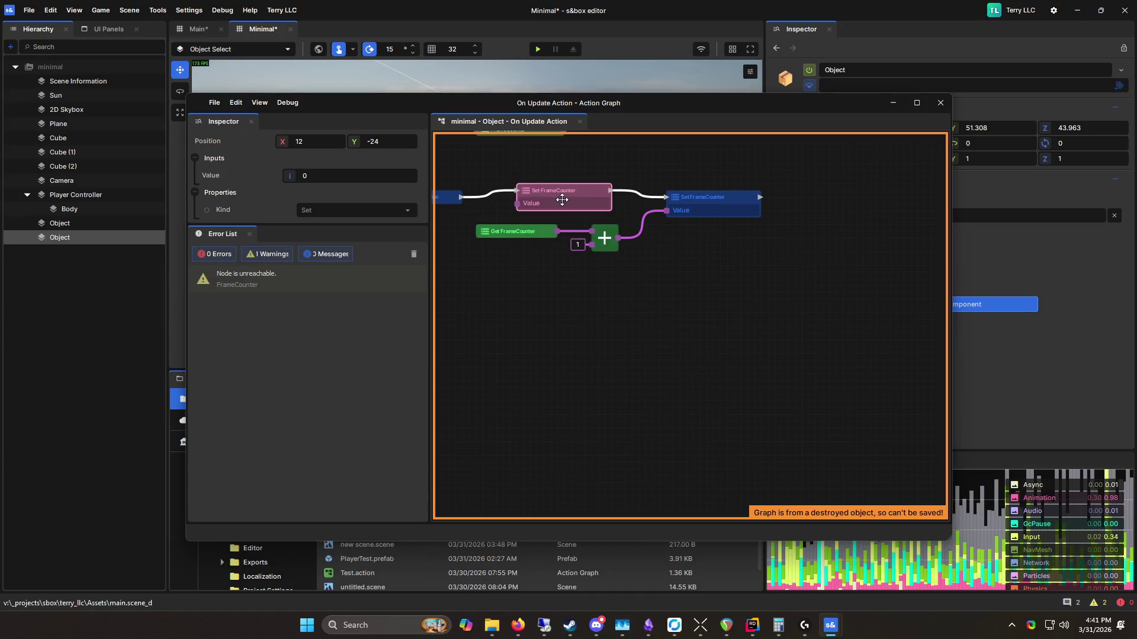
left_click(622, 180)
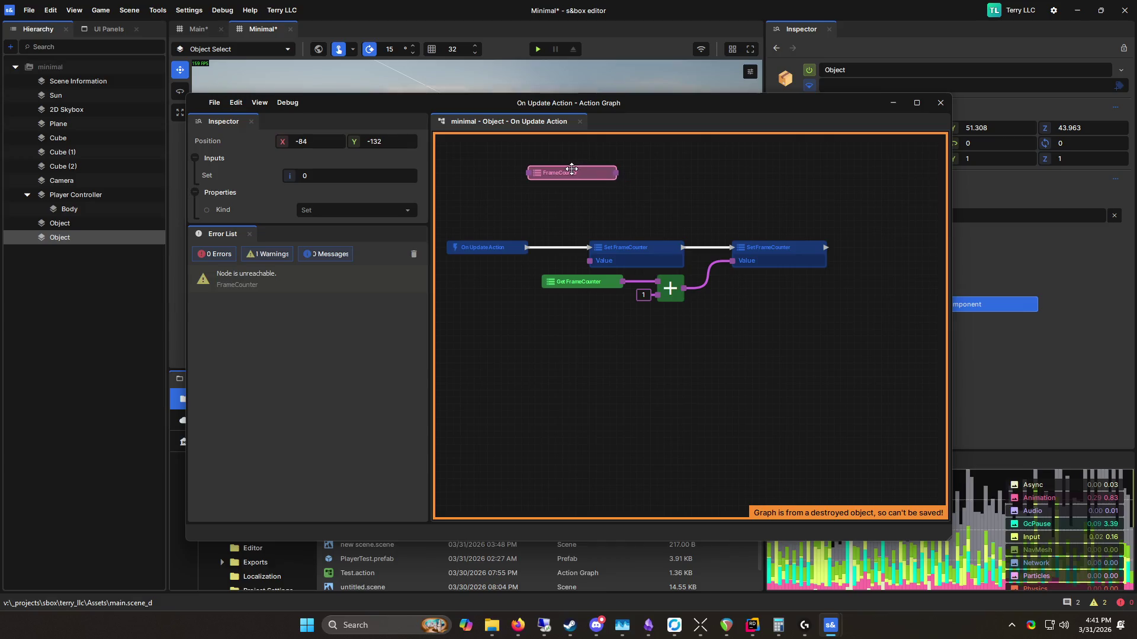
key("Delete")
key("ctrl+s")
left_click_drag(545, 341, 630, 370)
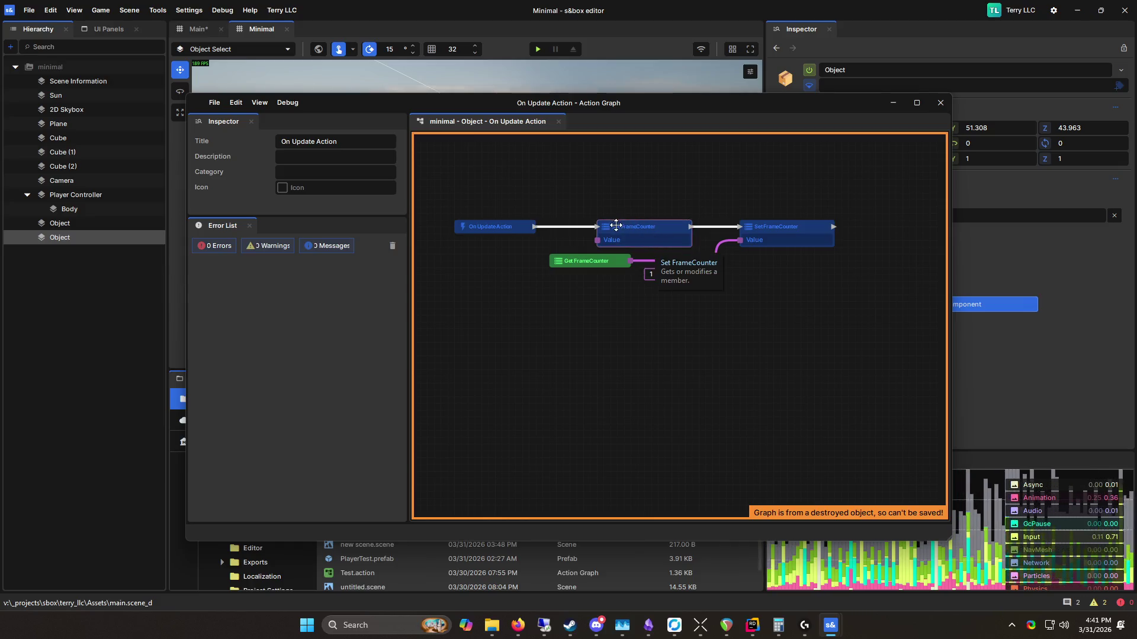
mouse_move(617, 130)
left_mouse_down()
mouse_move(630, 331)
mouse_move(629, 105)
left_mouse_up()
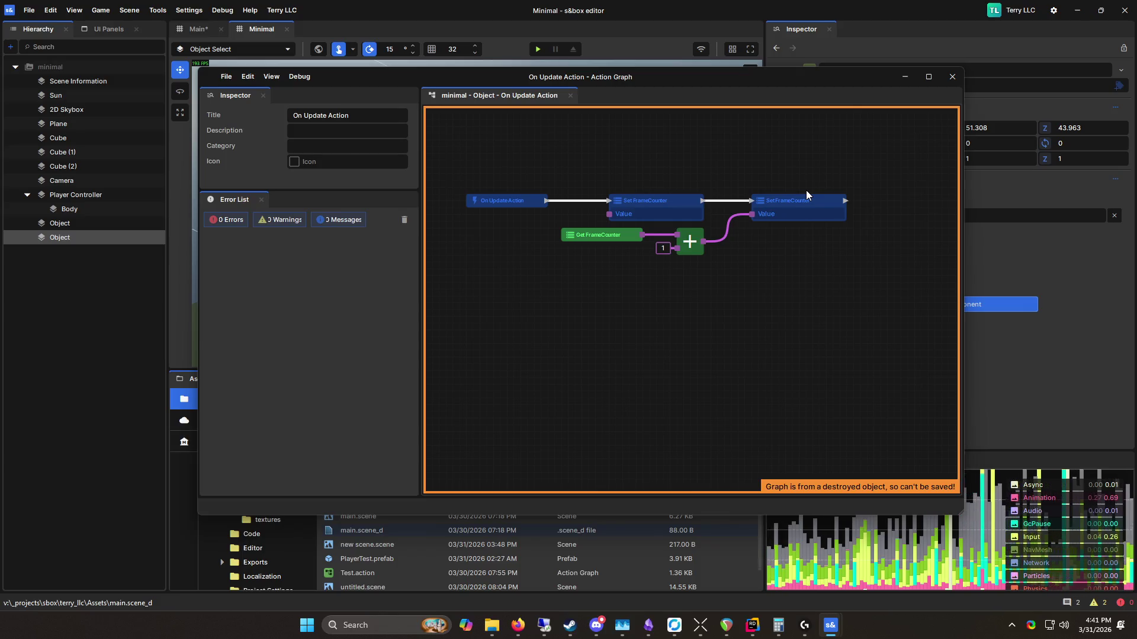
mouse_move(723, 239)
left_mouse_down()
mouse_move(511, 346)
mouse_move(714, 295)
mouse_move(756, 257)
mouse_move(739, 252)
mouse_move(791, 235)
left_mouse_up()
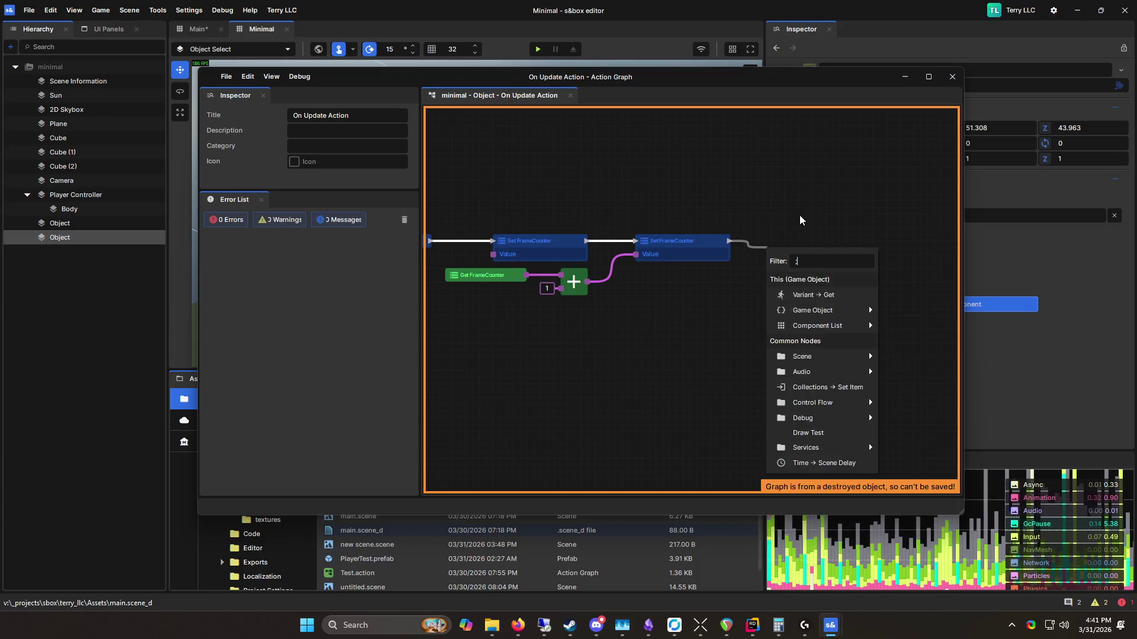
Step: Add a Log Info node via the 'log' filter and place Get FrameCounter left of the add node
type("log")
left_click(887, 295)
mouse_move(790, 283)
left_mouse_down()
mouse_move(747, 308)
mouse_move(766, 314)
left_mouse_up()
left_click_drag(491, 238, 553, 300)
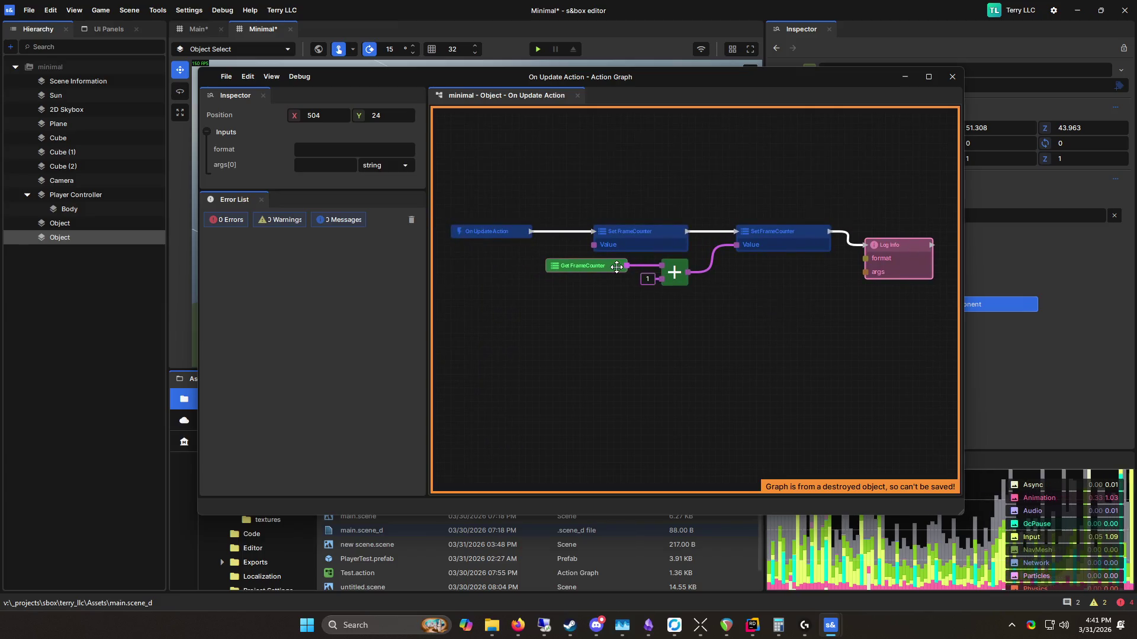
left_click_drag(768, 346, 793, 313)
mouse_move(585, 268)
left_mouse_down()
mouse_move(531, 207)
mouse_move(730, 241)
mouse_move(808, 212)
left_mouse_up()
Step: Duplicate Get FrameCounter and feed the copy into Log Info's args[0]
key("ctrl+d")
left_click_drag(711, 239, 724, 213)
left_click_drag(647, 298, 808, 337)
left_click(556, 160)
Step: Delete the first Set FrameCounter node from the graph
left_click(583, 211)
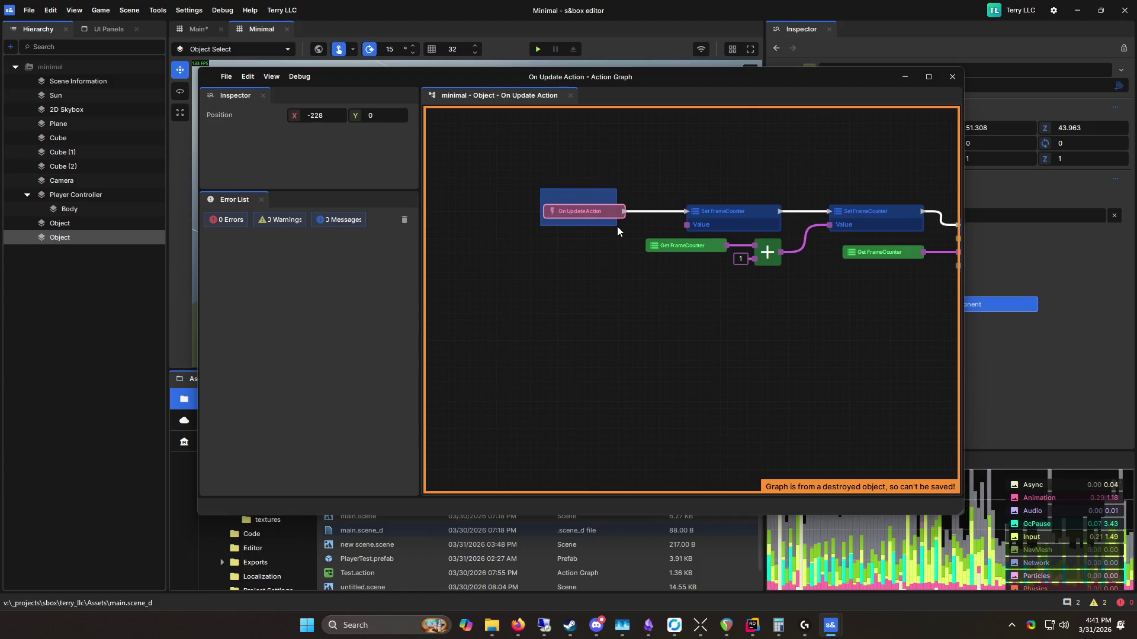
left_click_drag(862, 367, 714, 362)
left_click(591, 119)
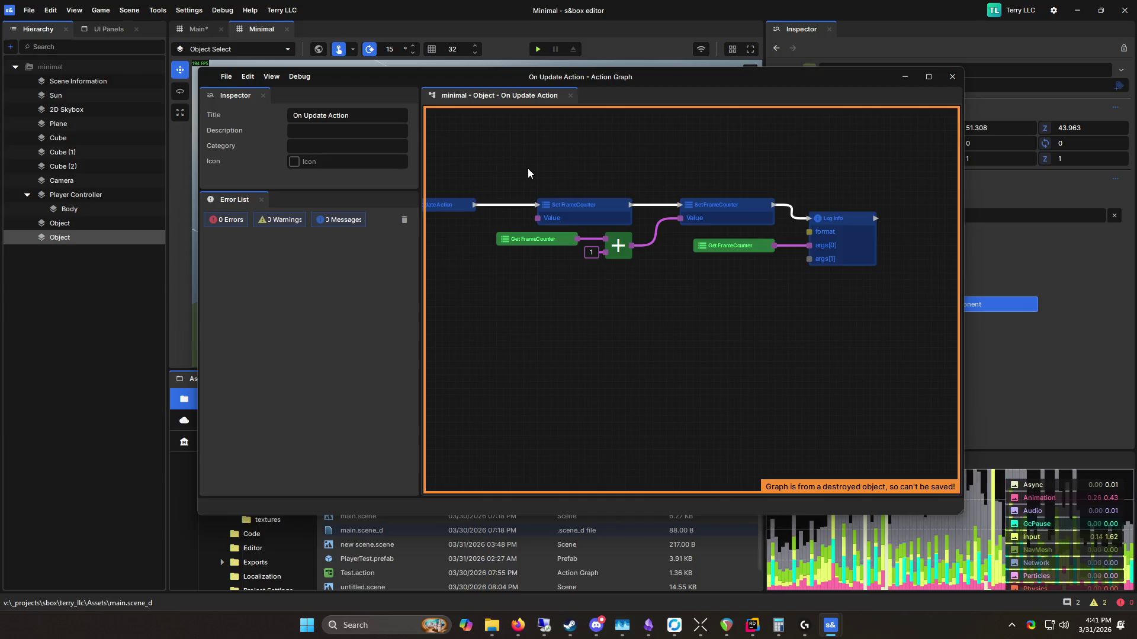
mouse_move(578, 211)
left_mouse_down()
mouse_move(596, 211)
mouse_move(597, 178)
left_mouse_up()
key("Delete")
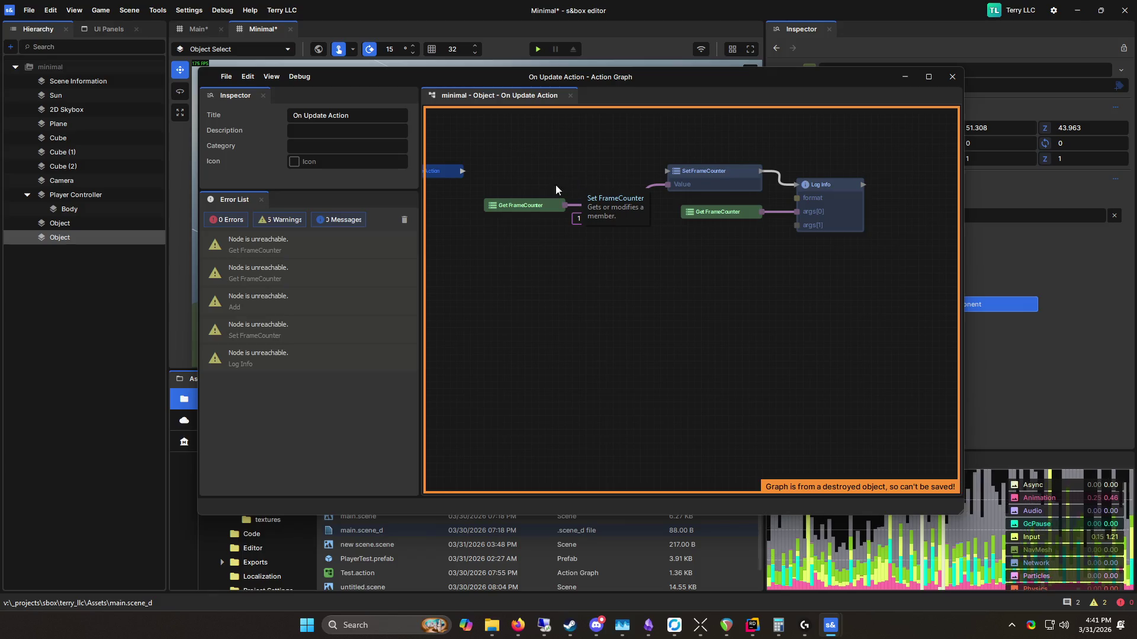
Step: Wire On Update Action to SetFrameCounter and turn Get FrameCounter into a Set FrameCounter node with value 0
left_click_drag(472, 172, 669, 171)
left_click(308, 244)
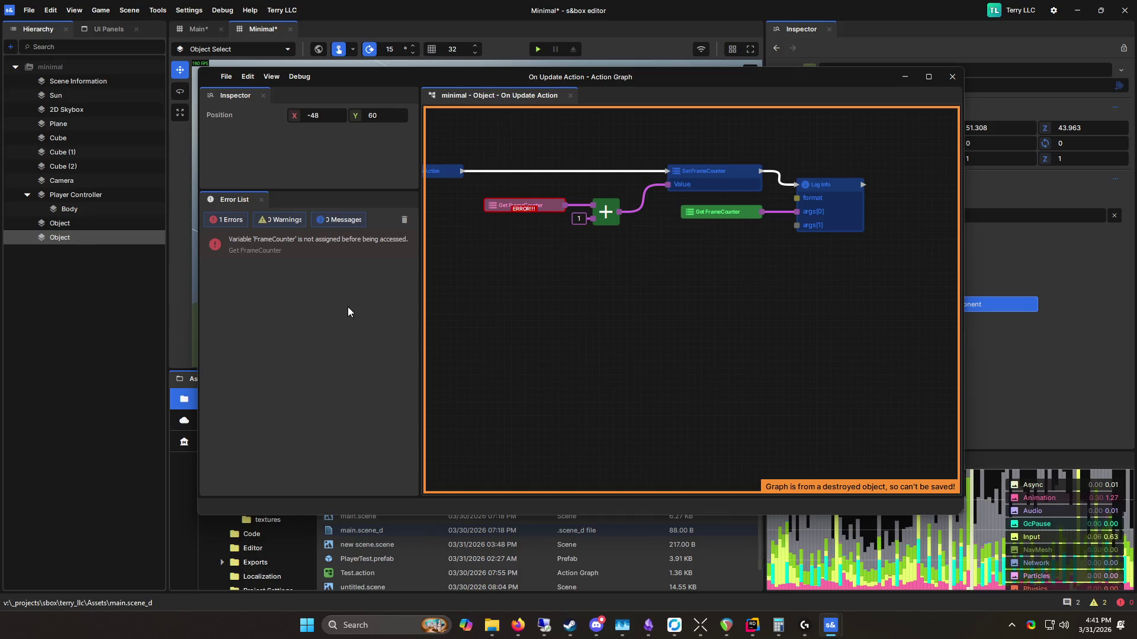
left_click(620, 286)
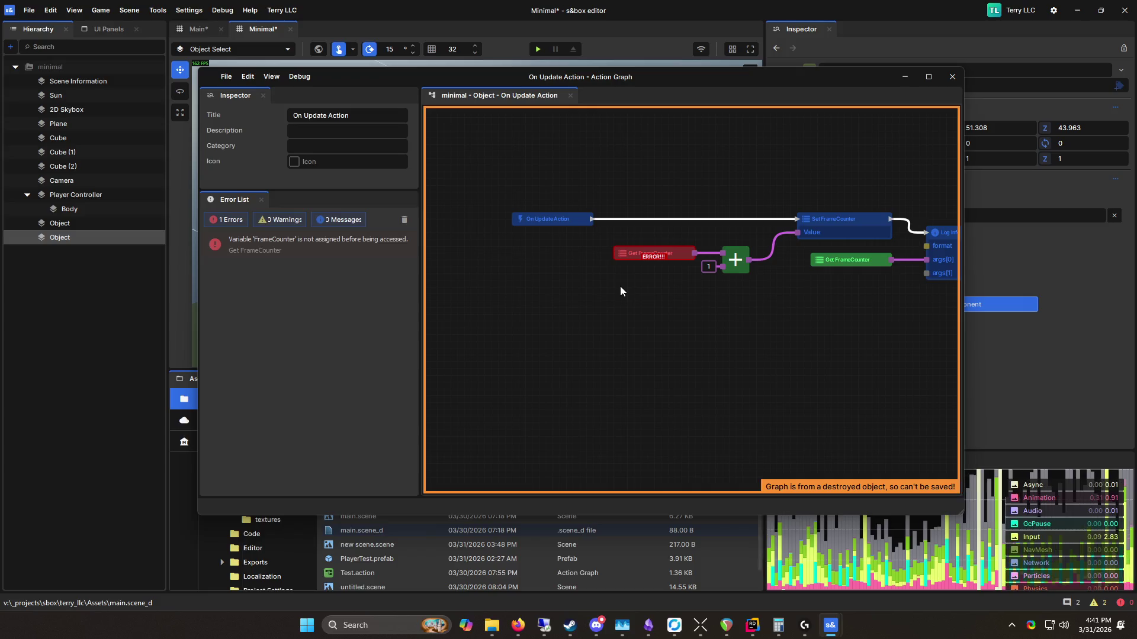
left_click(743, 269)
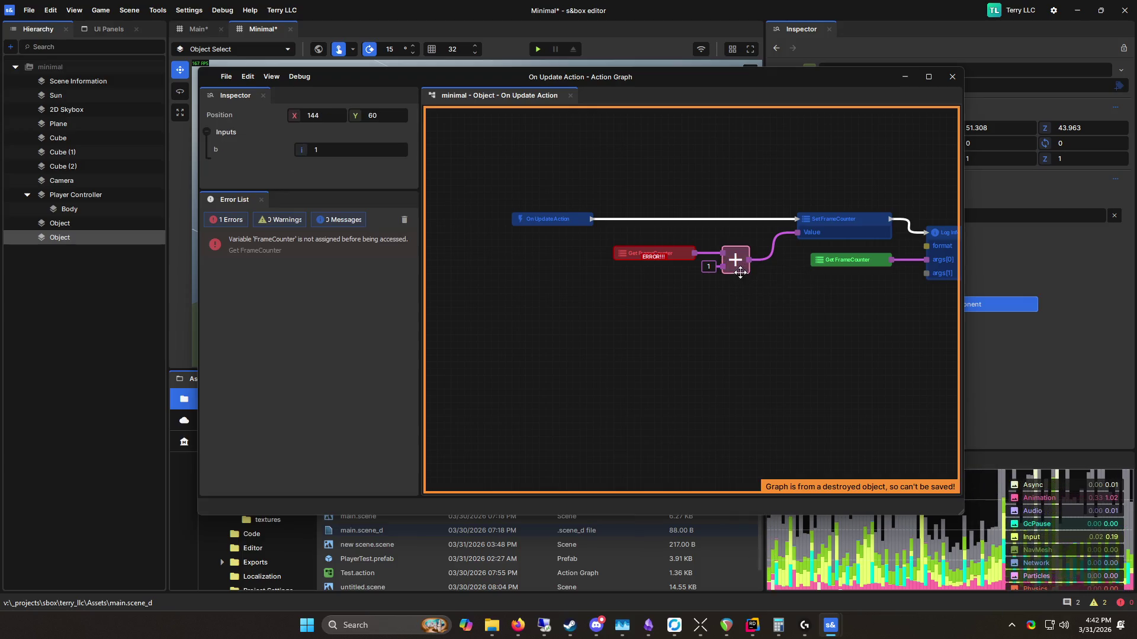
left_click_drag(675, 254, 661, 268)
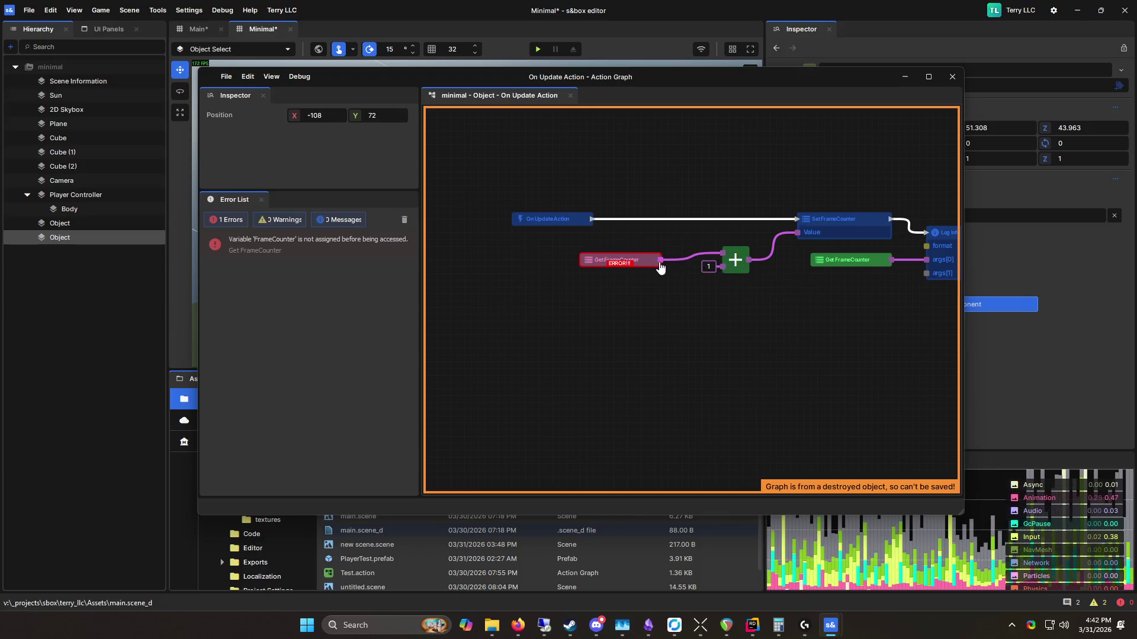
key("ctrl+z")
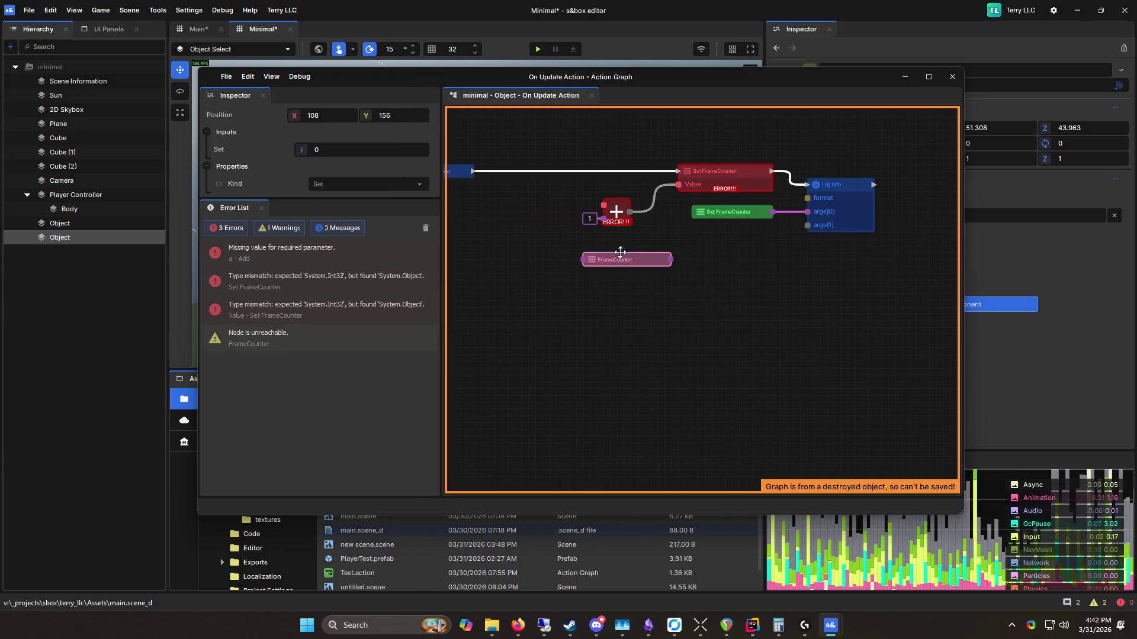
key("Return")
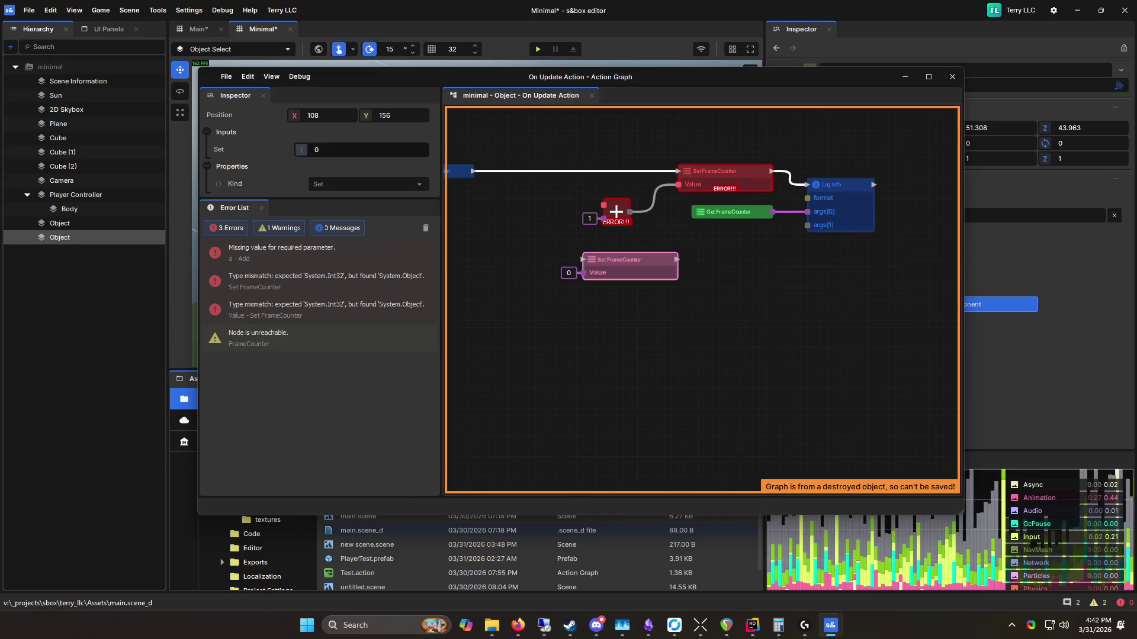
Step: Change the new setter's Kind to Add and connect On Update Action to Add FrameCounter
left_click_drag(355, 201, 355, 301)
left_click_drag(629, 269, 495, 241)
left_click_drag(599, 284, 642, 322)
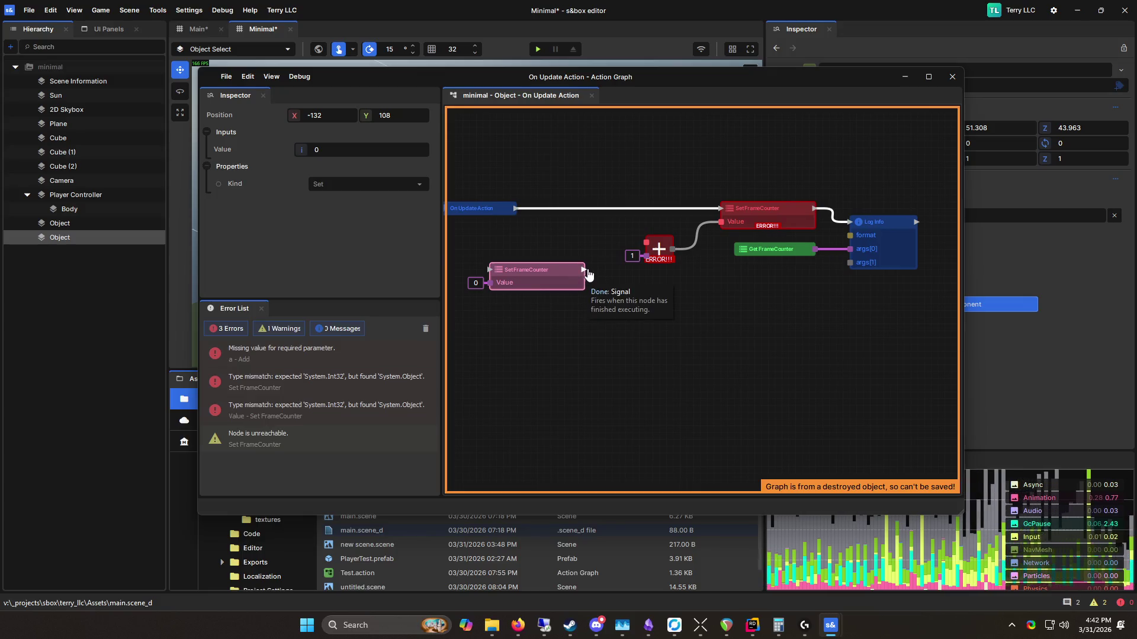
left_click_drag(512, 319, 562, 339)
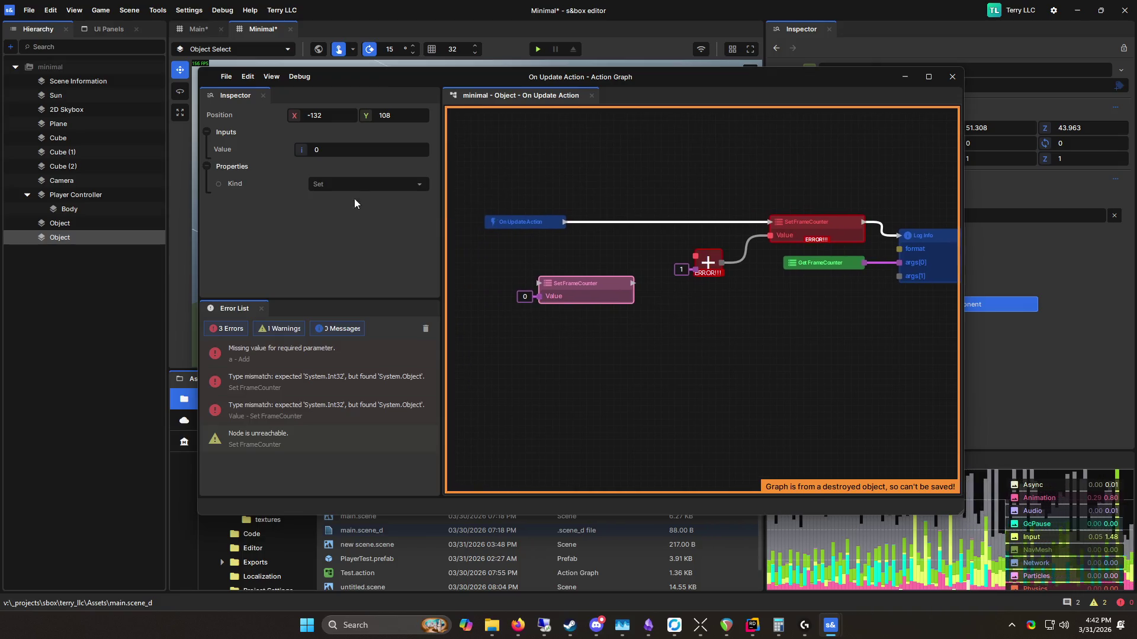
right_click(376, 153)
left_click(207, 166)
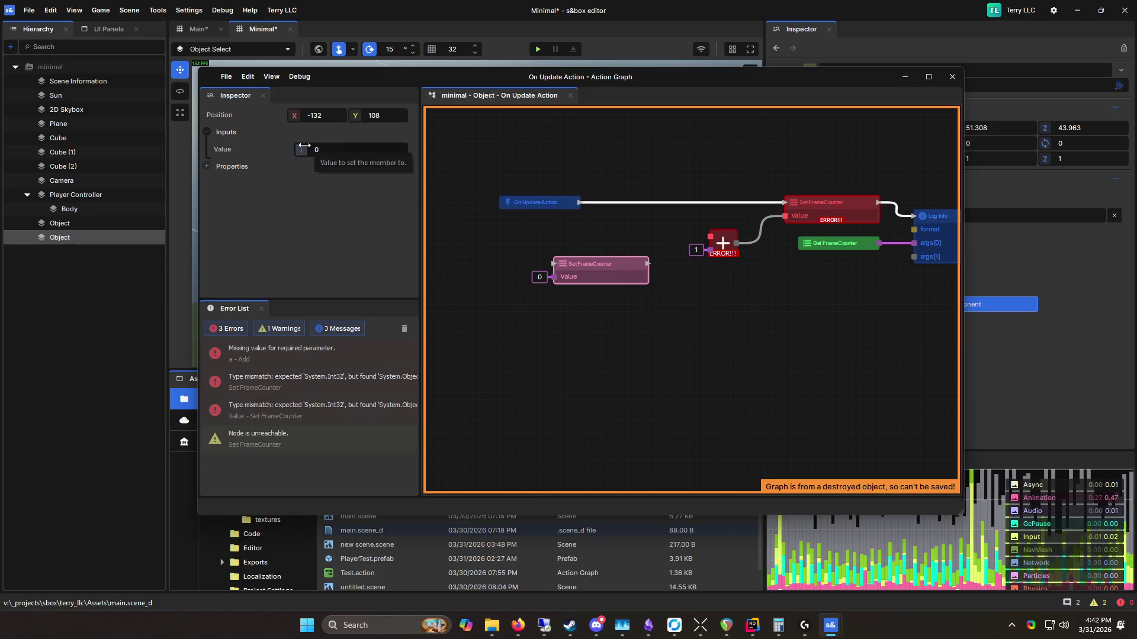
left_click(226, 168)
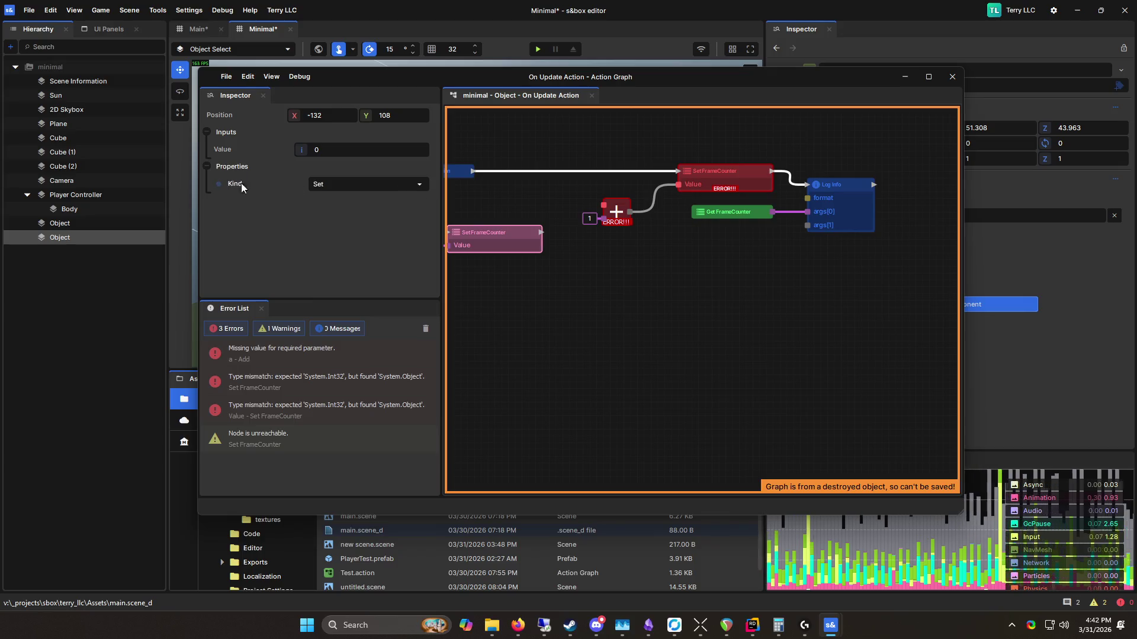
left_click(364, 184)
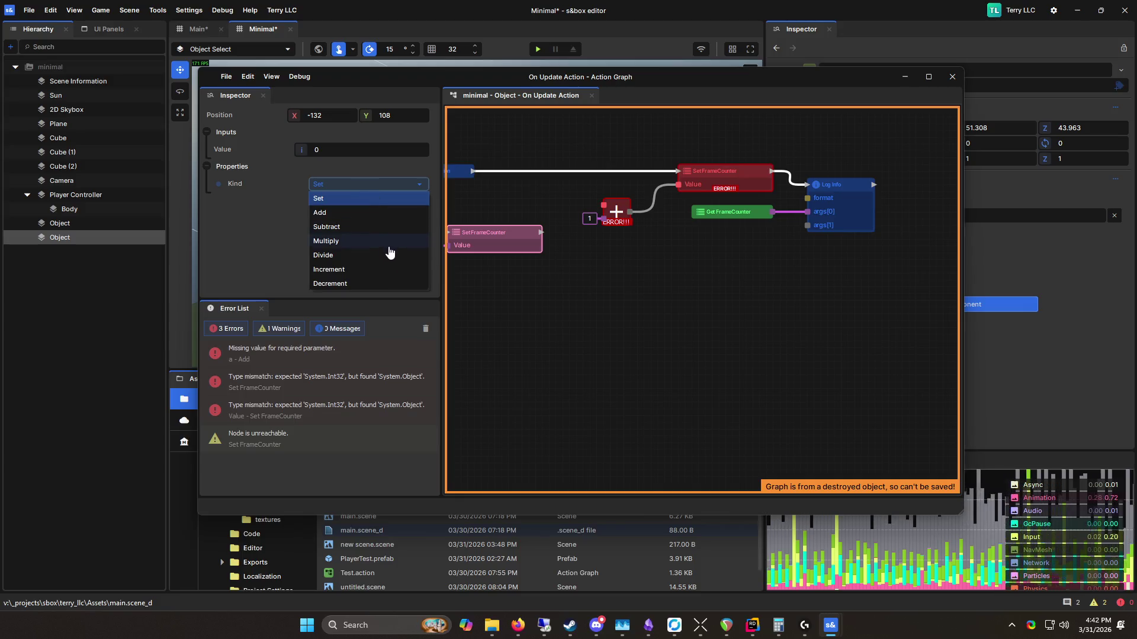
left_click(389, 214)
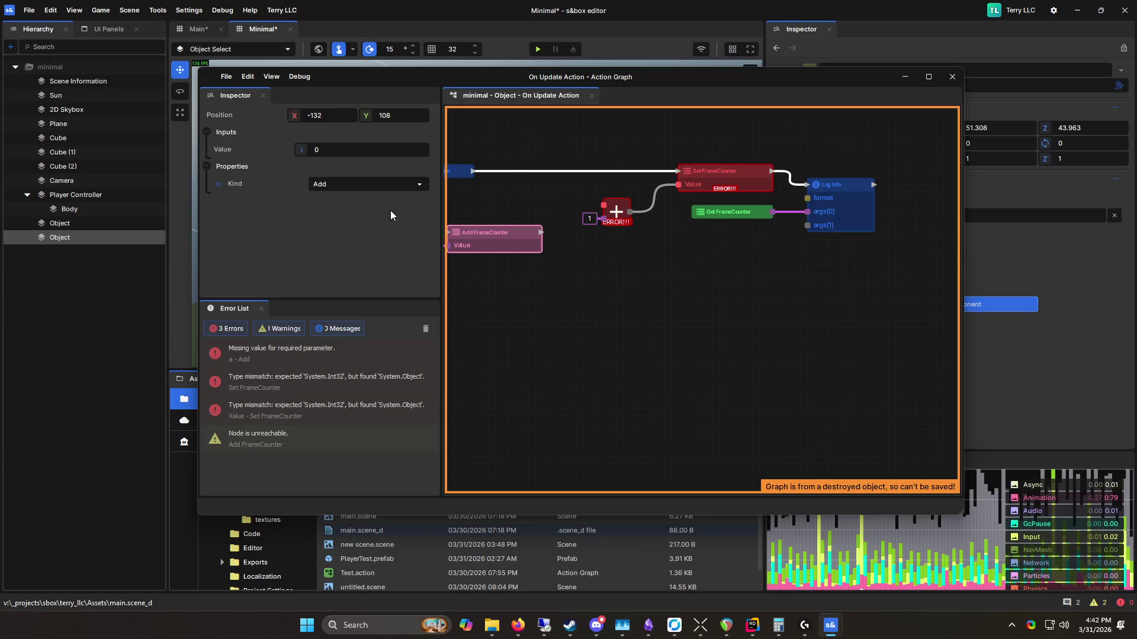
mouse_move(563, 271)
left_mouse_down()
mouse_move(598, 223)
mouse_move(619, 224)
left_mouse_up()
left_click_drag(462, 171, 498, 190)
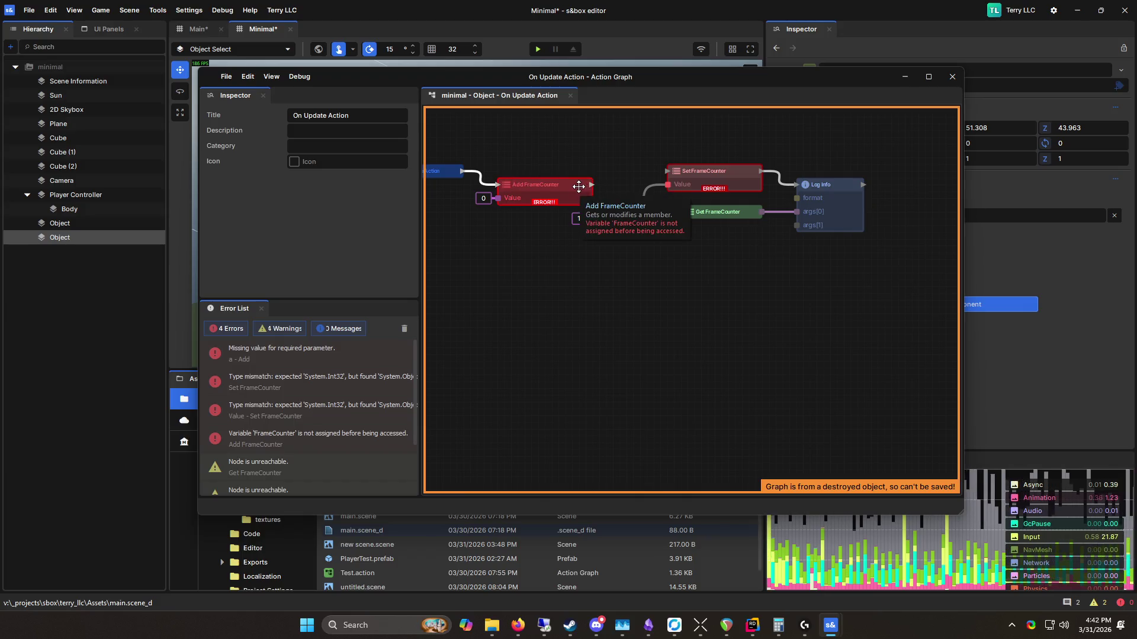
Step: Duplicate the Add FrameCounter node, placing the copy lower-left with Kind kept as Add
left_click_drag(639, 154, 674, 136)
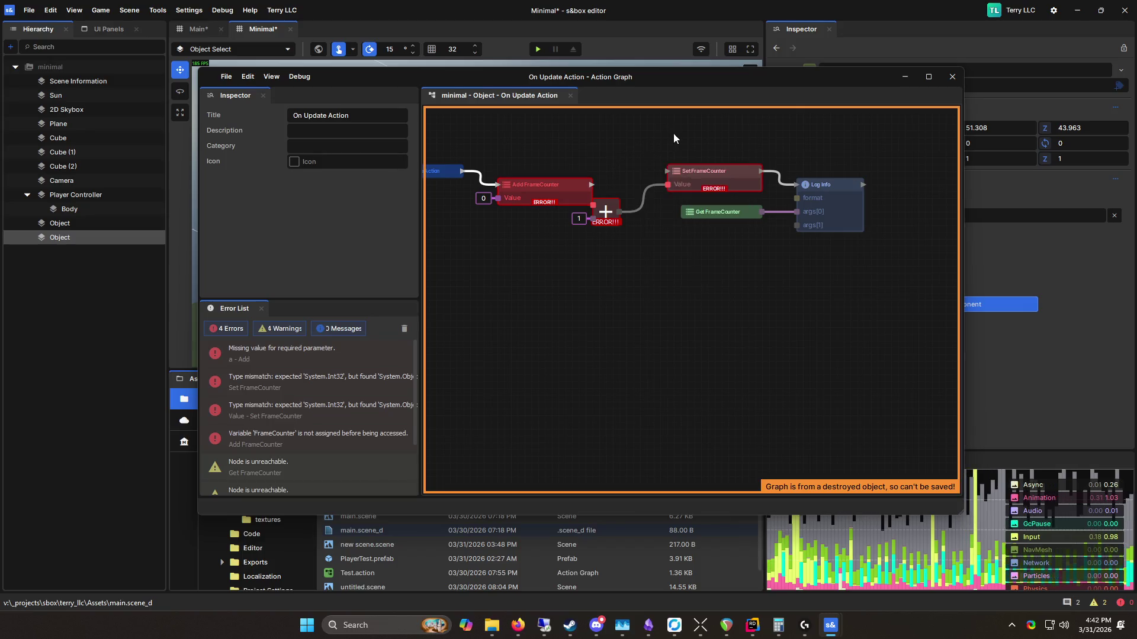
left_click(714, 179)
left_click(639, 196)
key("ctrl+d")
left_click_drag(653, 236, 561, 244)
left_click(390, 185)
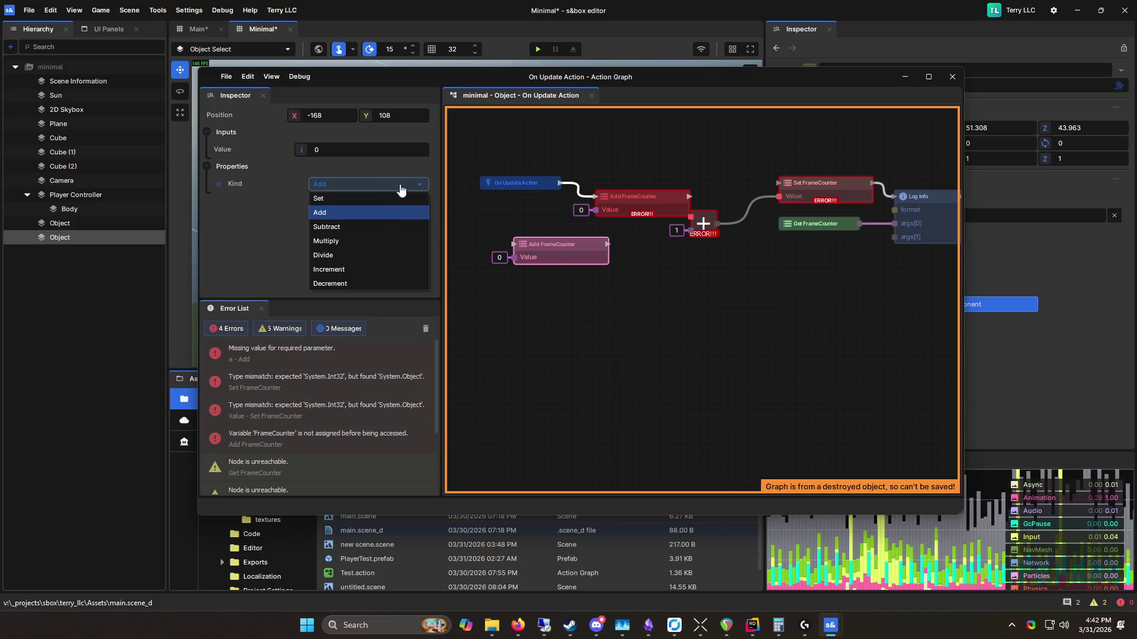
left_click(671, 309)
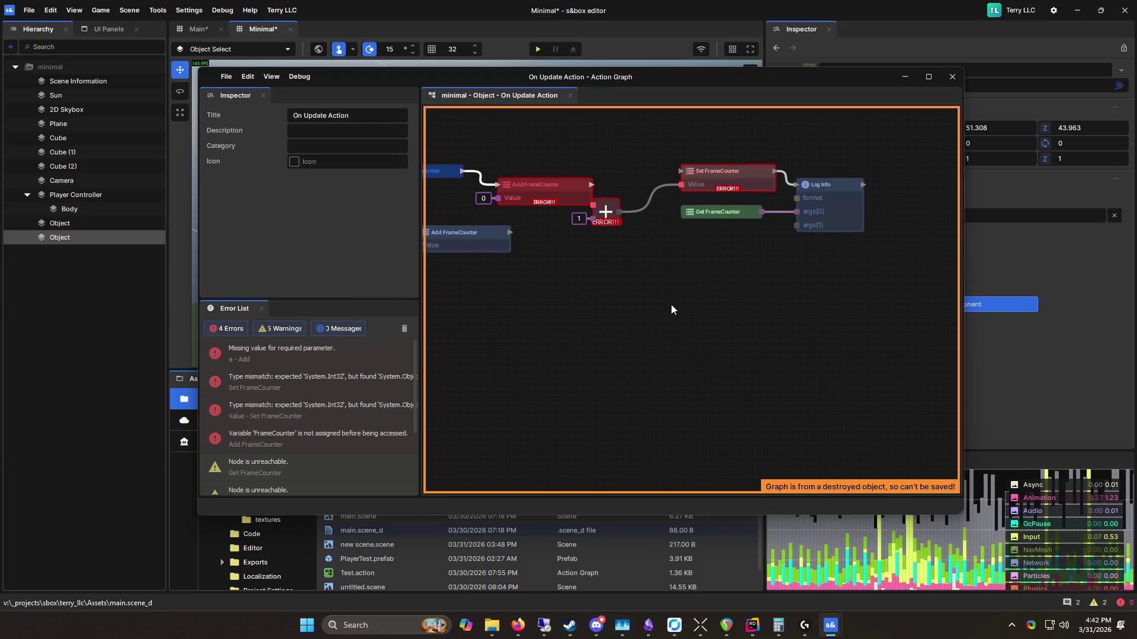
Step: Undo recent changes, then box-select and delete every node except On Update Action
right_click(524, 280)
left_click(705, 212)
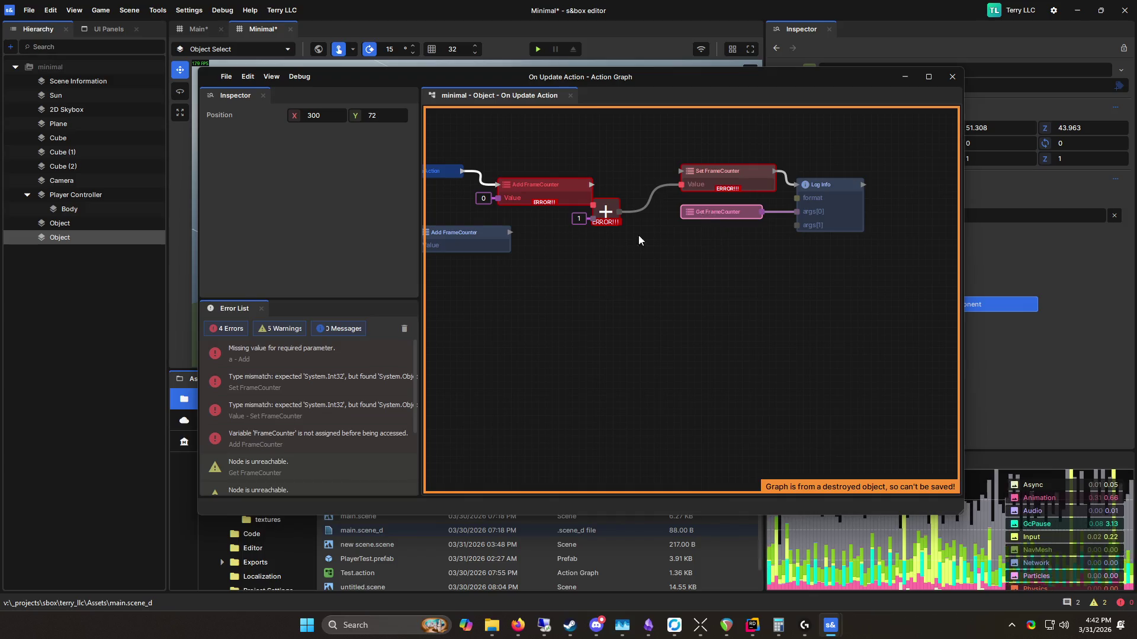
key("ctrl+z")
key("ctrl+z")
key("ctrl+z")
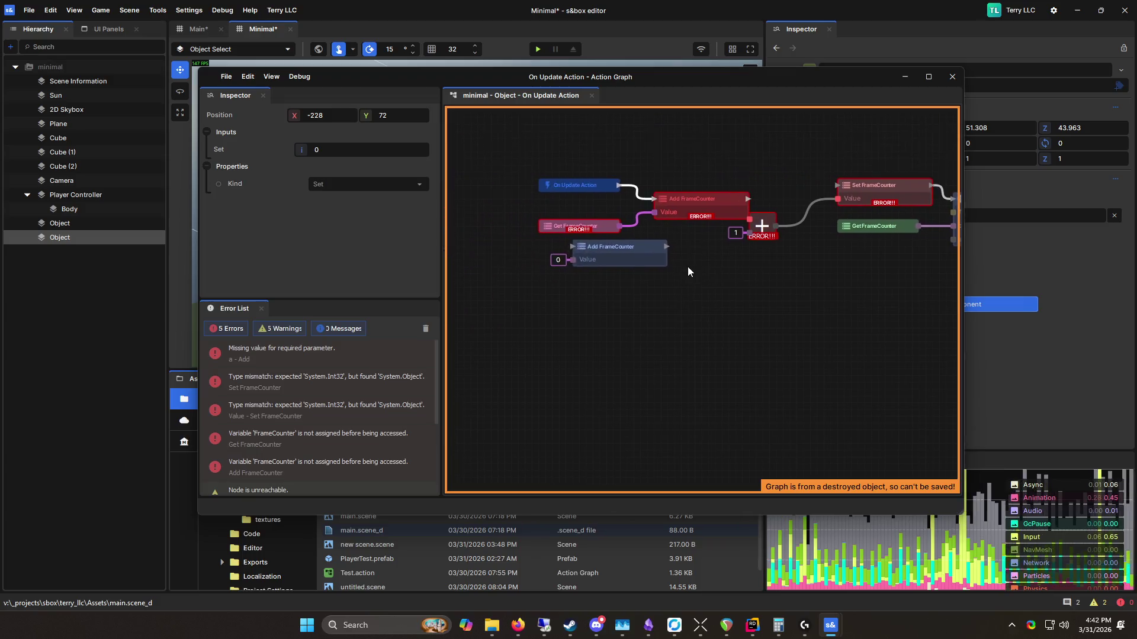
key("ctrl+z")
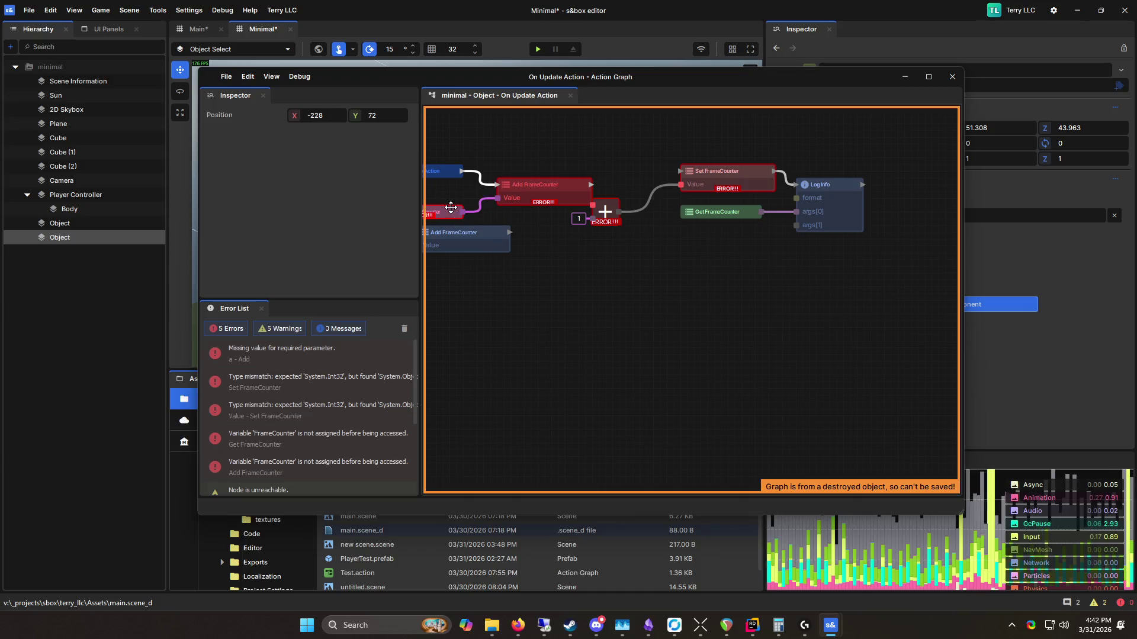
key("ctrl+z")
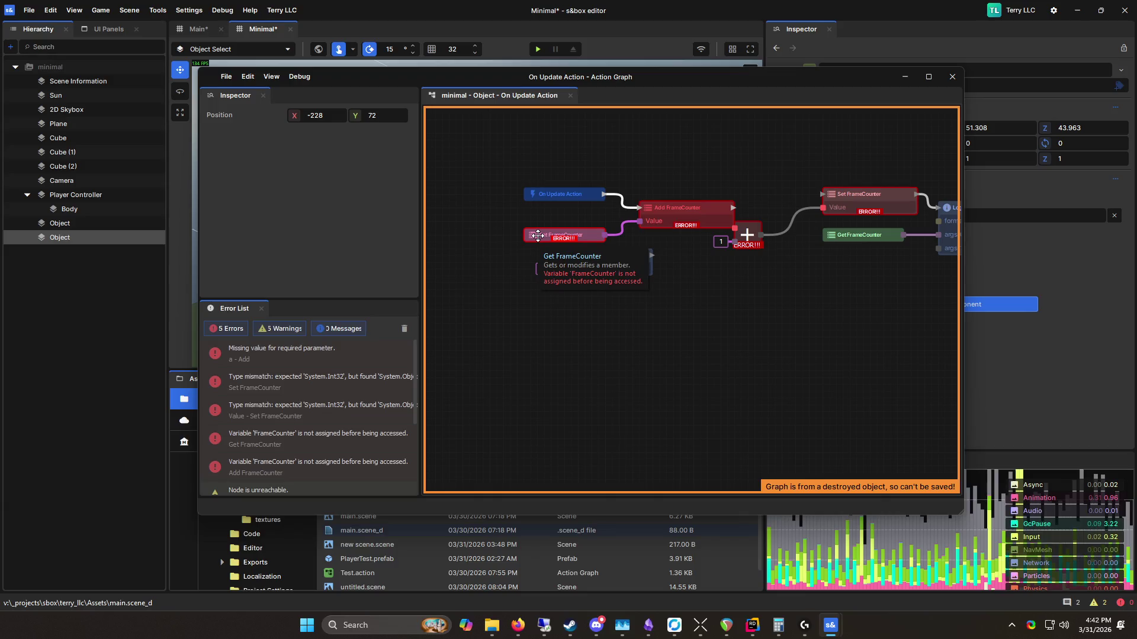
key("ctrl+z")
scroll(533, 267, "down", 2)
left_click_drag(517, 296, 812, 230)
key("Delete")
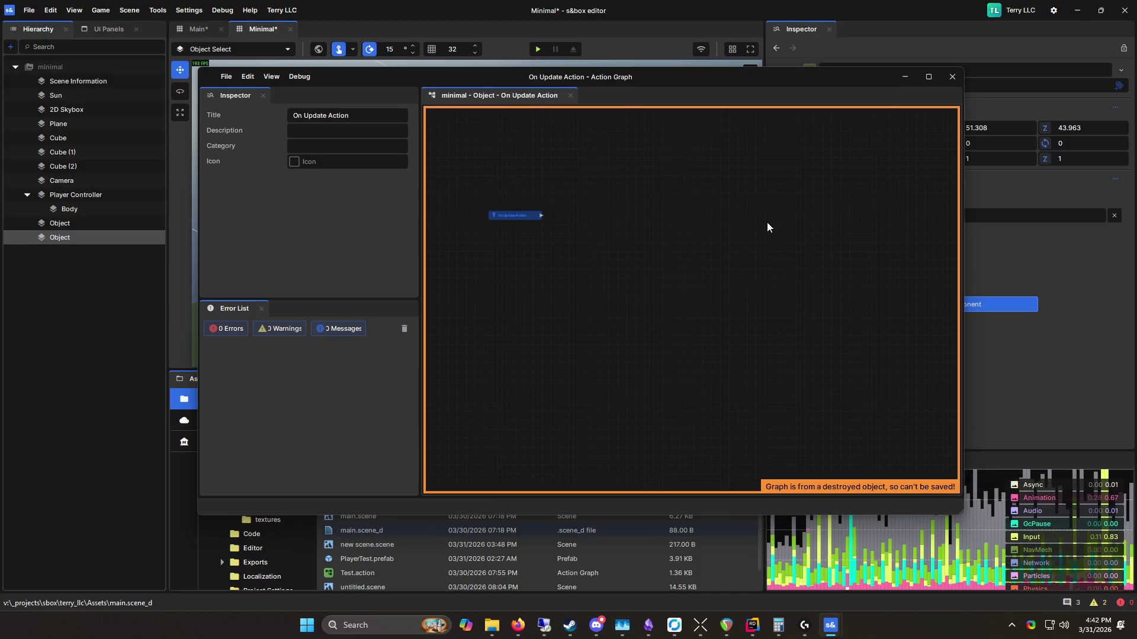
Step: Add a For Each loop node wired after On Update Action
right_click(615, 254)
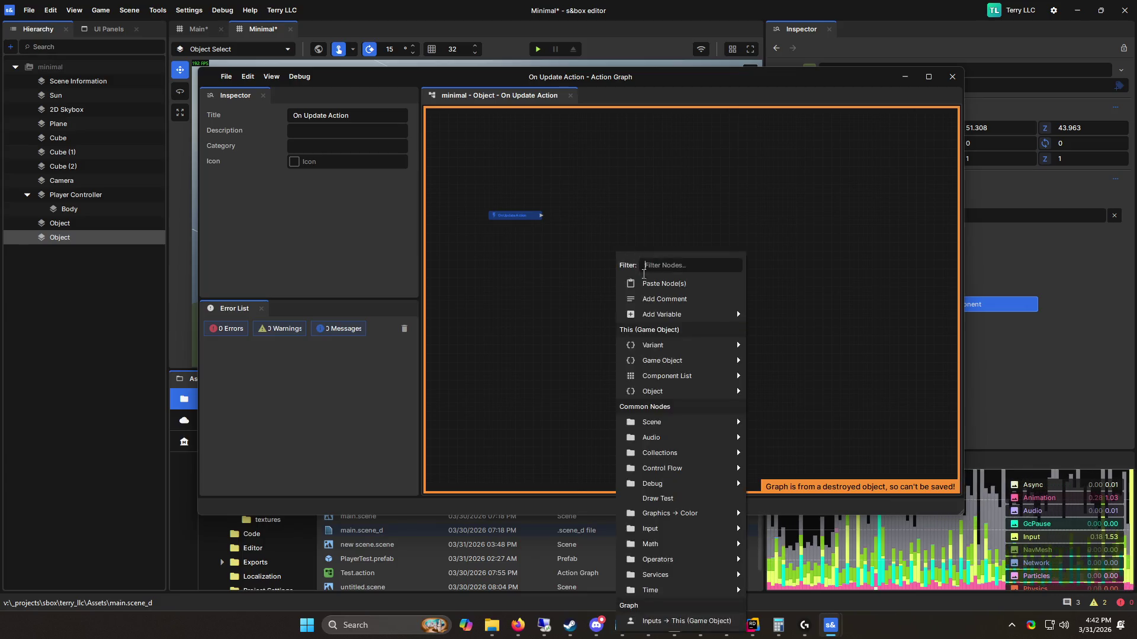
left_click(572, 155)
left_click_drag(600, 76, 615, 101)
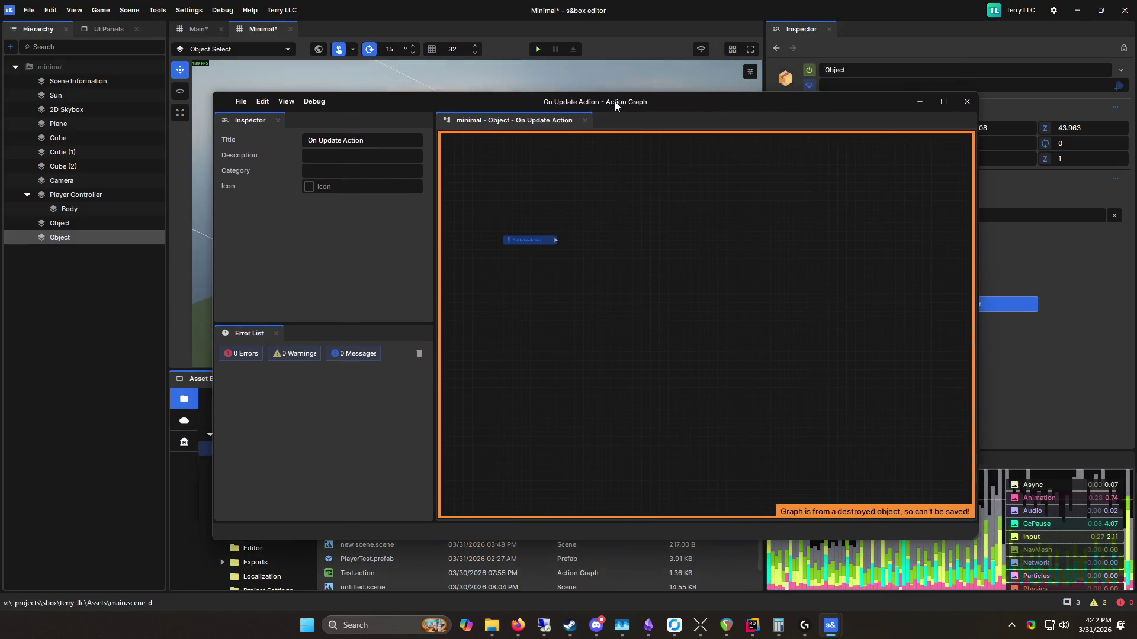
scroll(589, 254, "up", 3)
left_click_drag(624, 270, 736, 244)
left_click(744, 224)
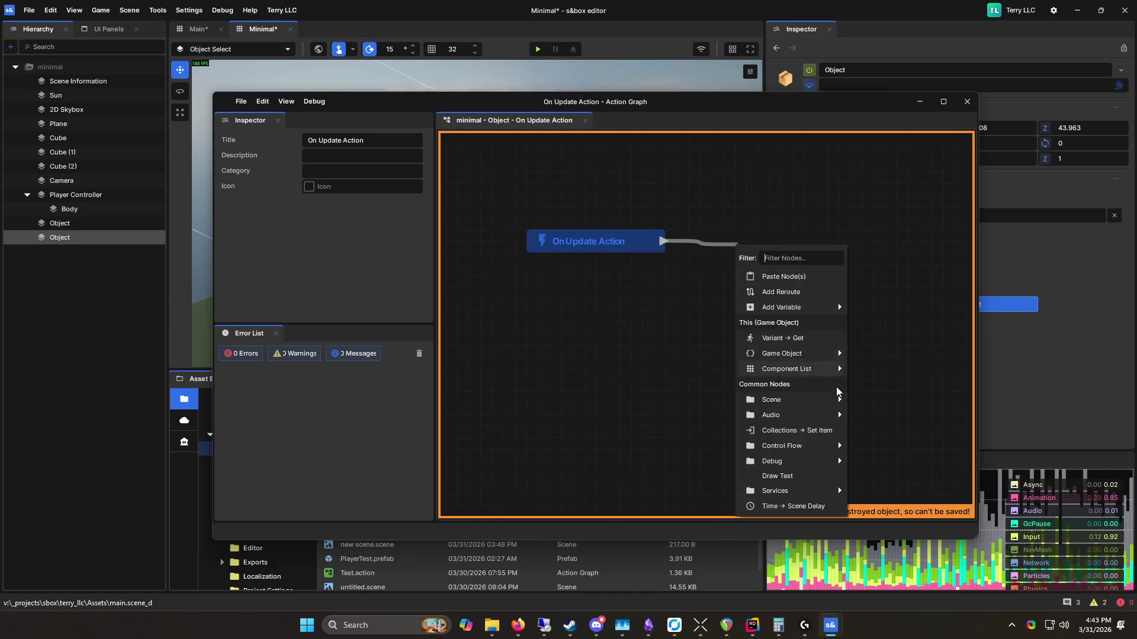
mouse_move(831, 406)
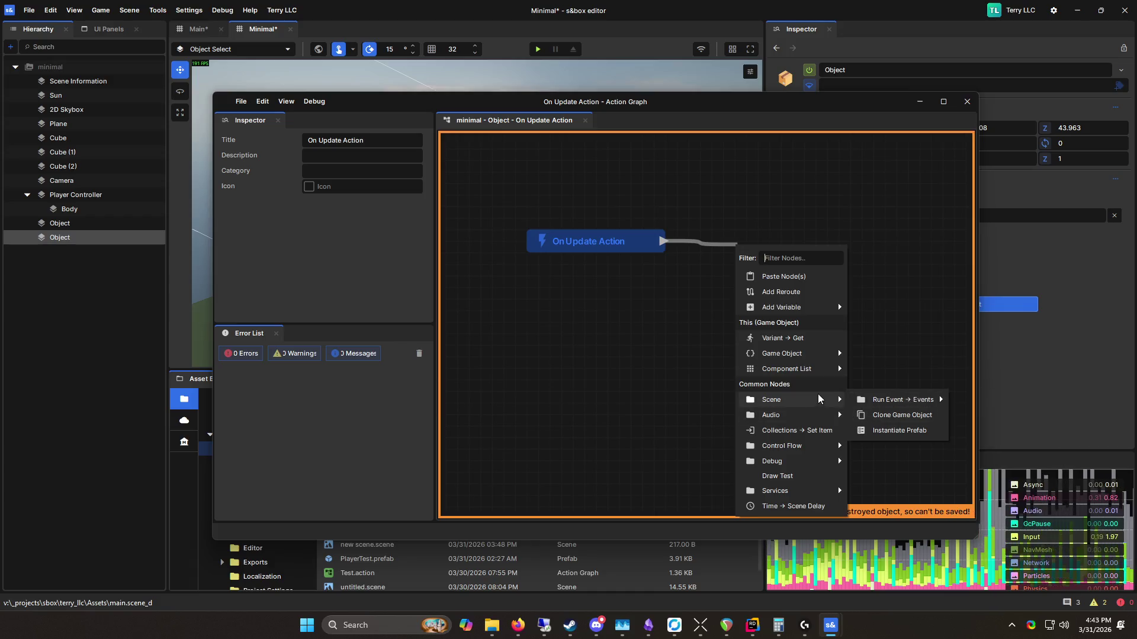
mouse_move(823, 446)
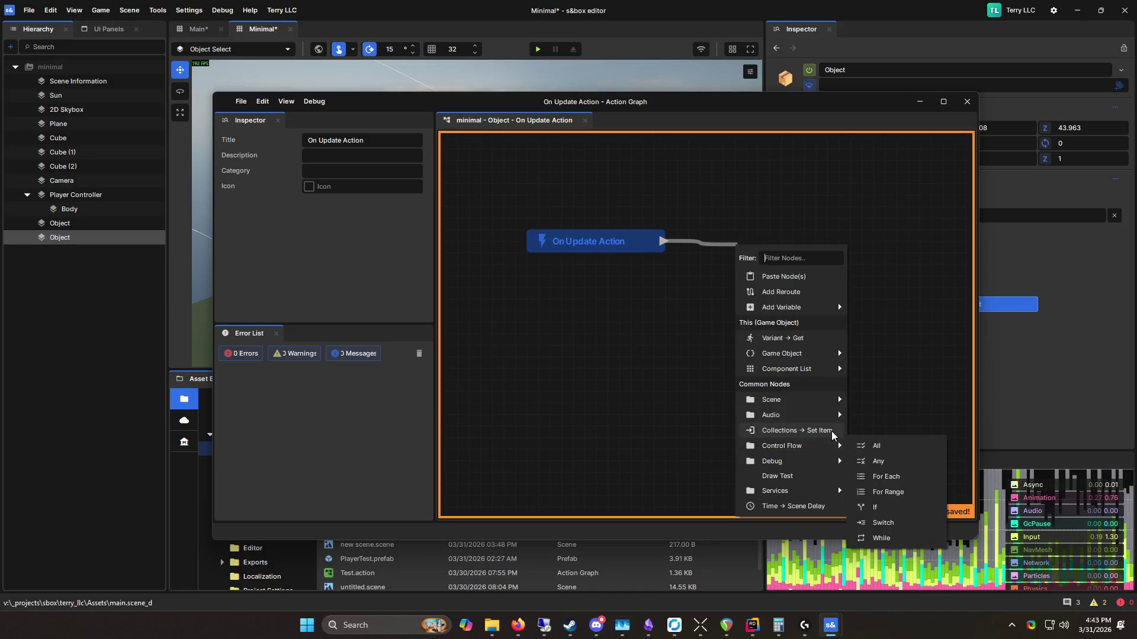
left_click(888, 477)
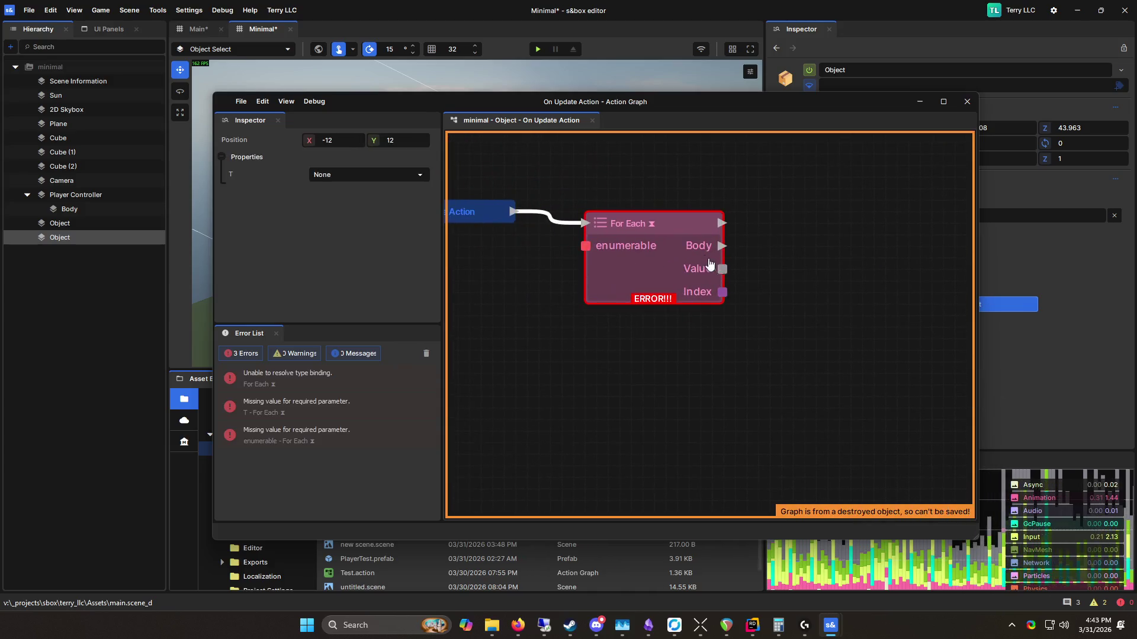
left_click_drag(642, 231, 655, 210)
left_click_drag(598, 140, 638, 286)
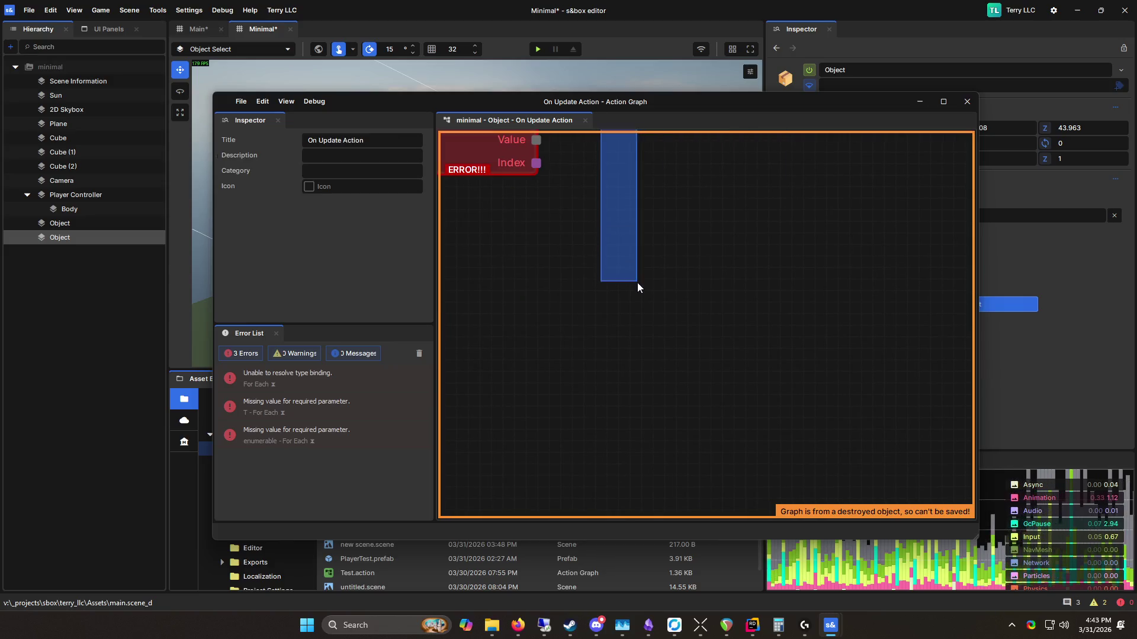
Step: Delete the broken For Each node, leaving only On Update Action, and close the Action Graph window
scroll(654, 257, "up", 2)
left_click(647, 256)
key("Delete")
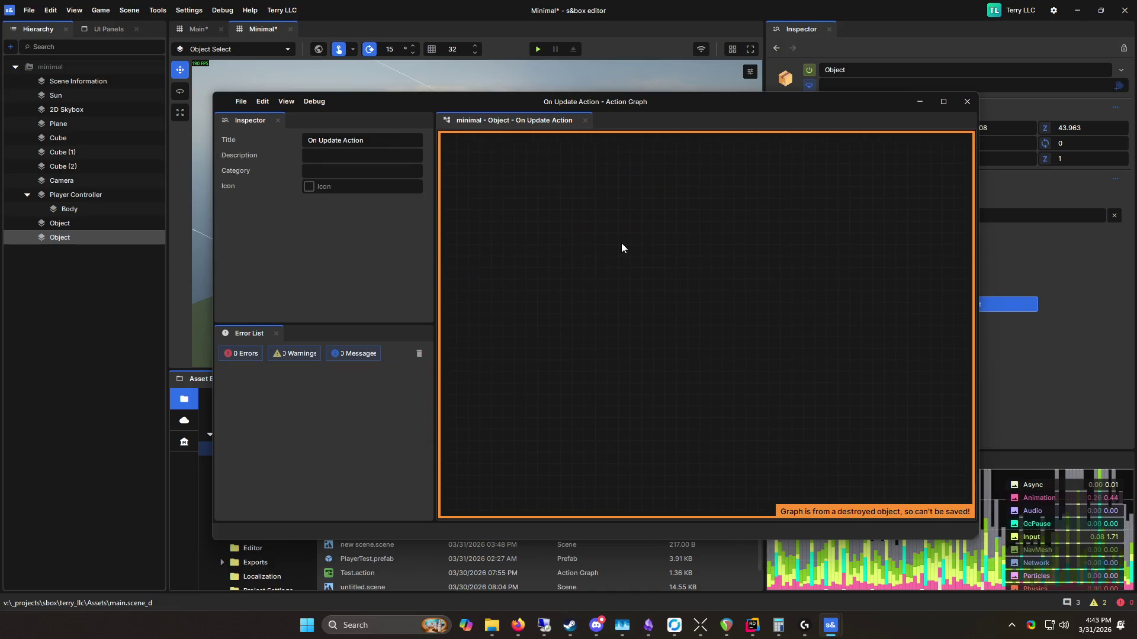
scroll(865, 387, "down", 2)
left_click_drag(500, 215, 875, 460)
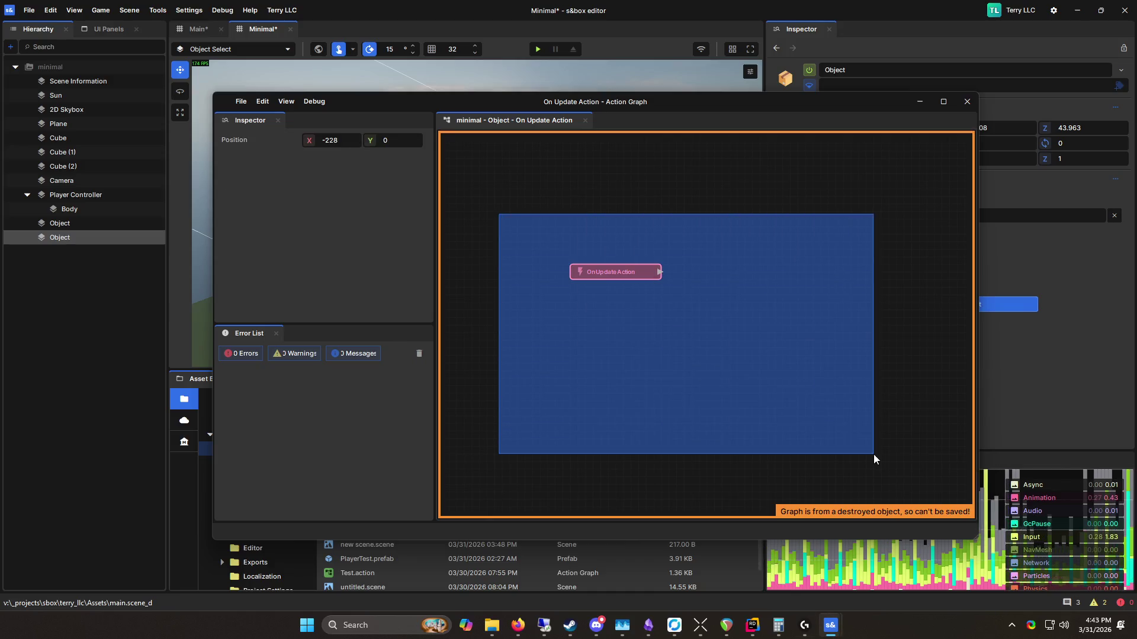
left_click(965, 104)
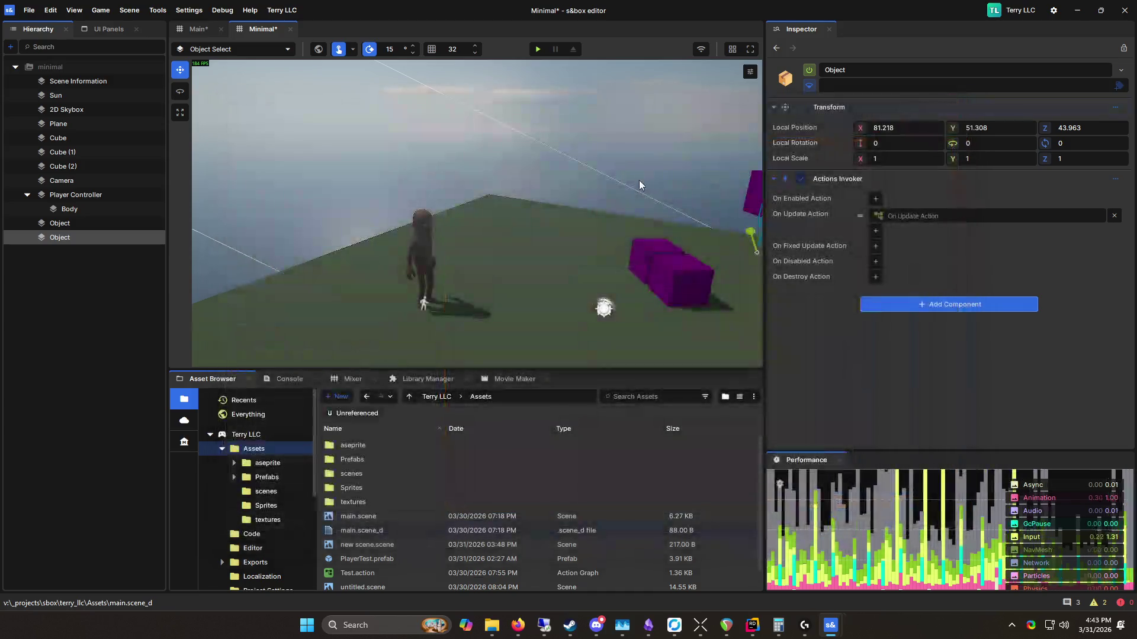
Step: Save the scene, create a New > Shader > Shader Graph asset in Assets with the default name, and open it
key("ctrl+s")
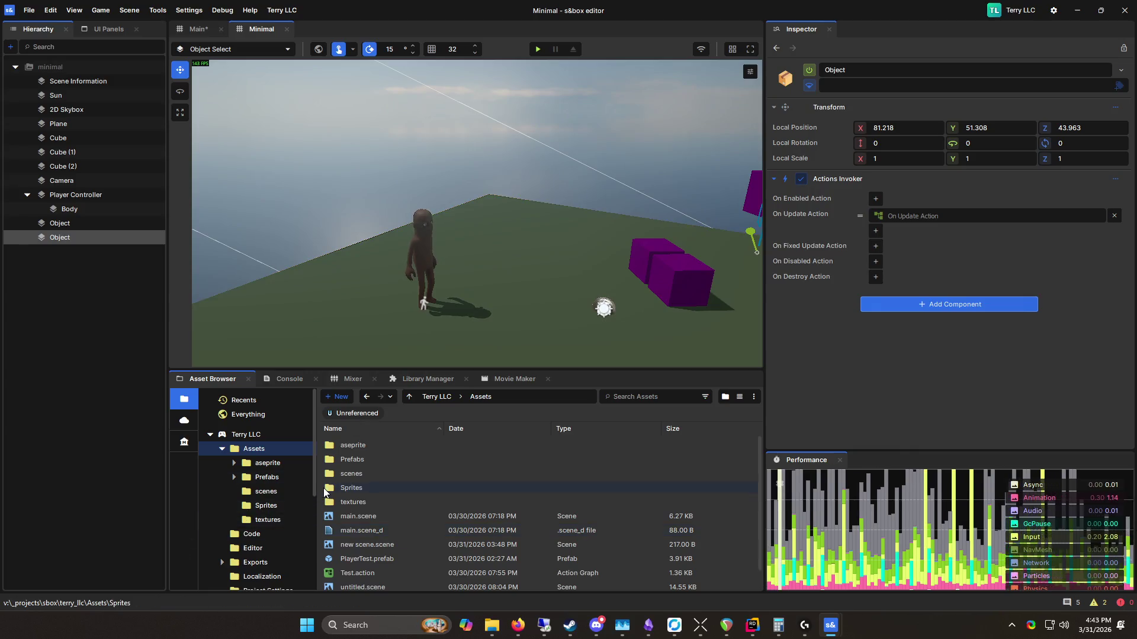
left_click_drag(466, 370, 465, 248)
right_click(373, 527)
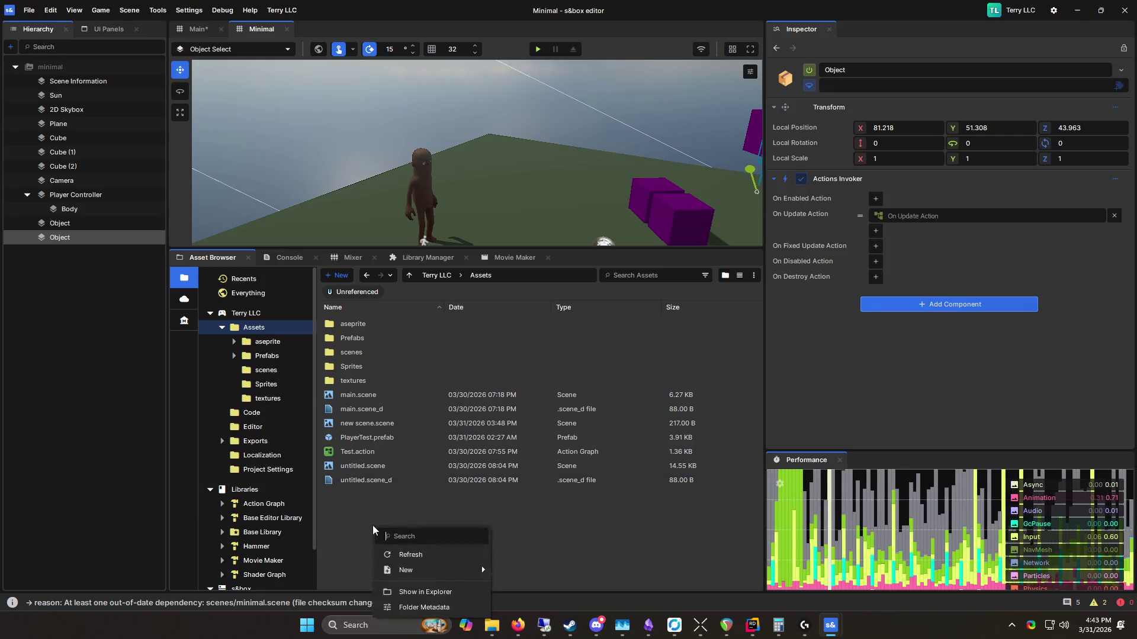
mouse_move(442, 572)
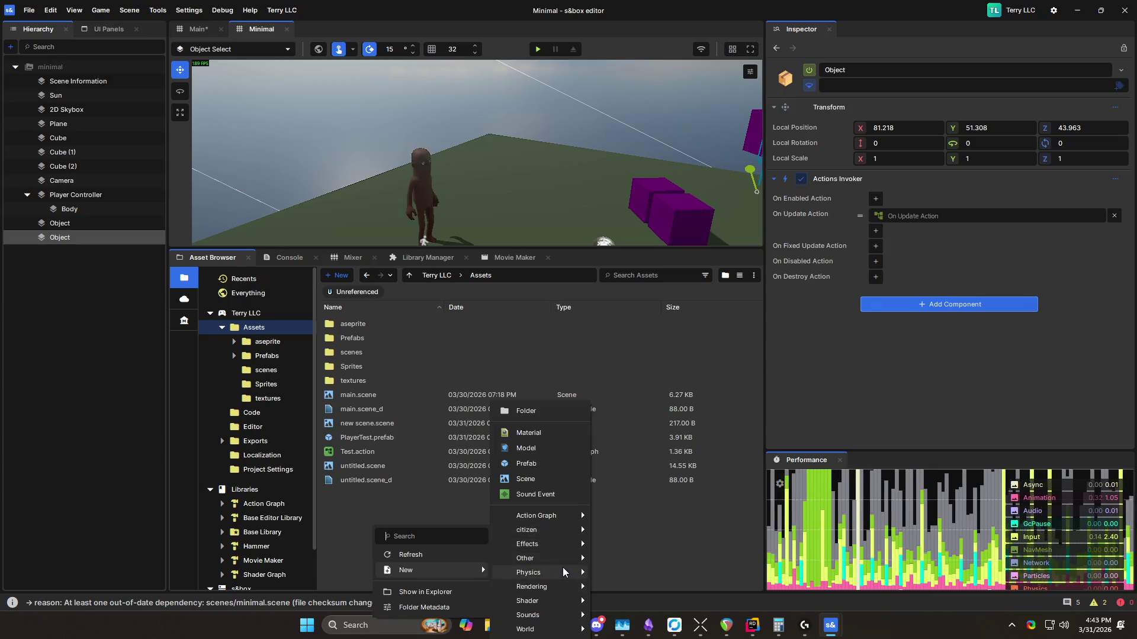
mouse_move(565, 602)
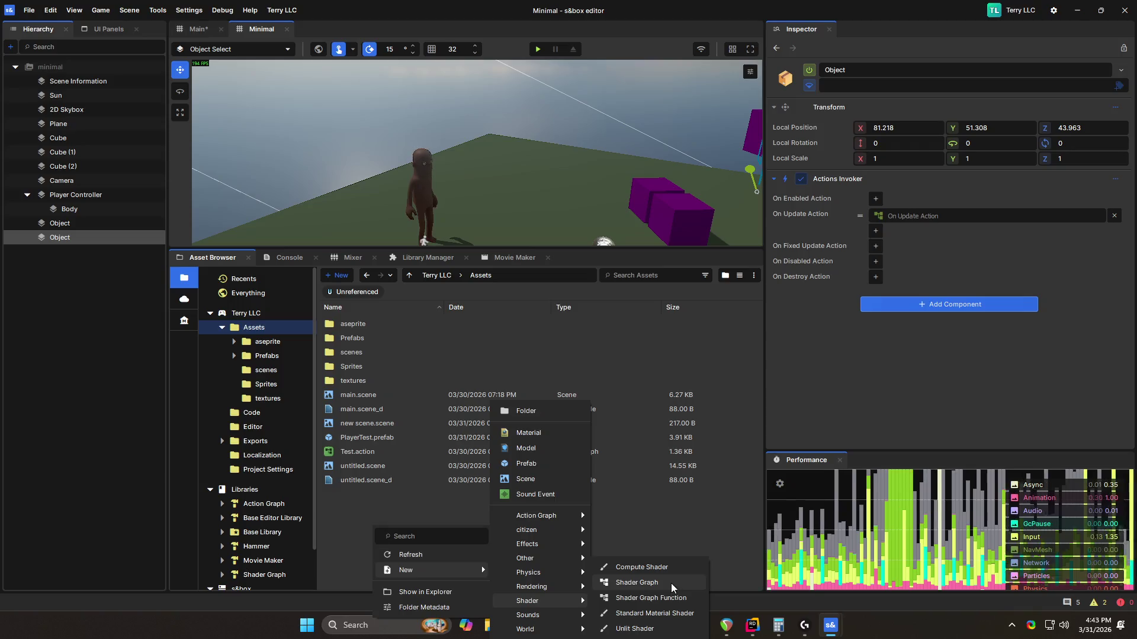
left_click(673, 587)
key("Return")
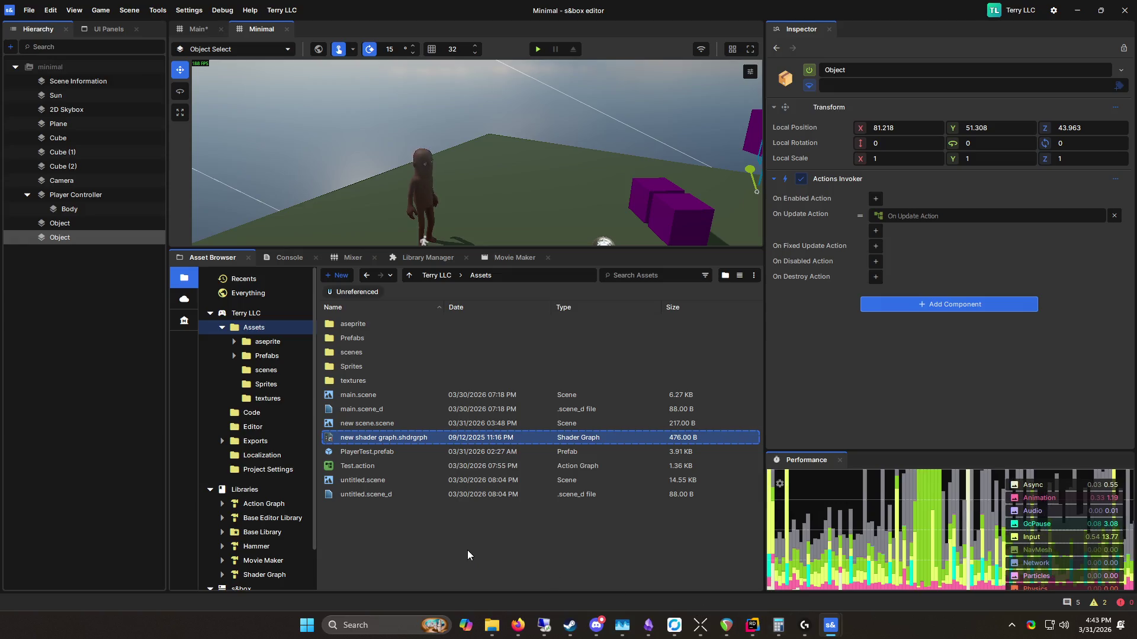
double_click(417, 437)
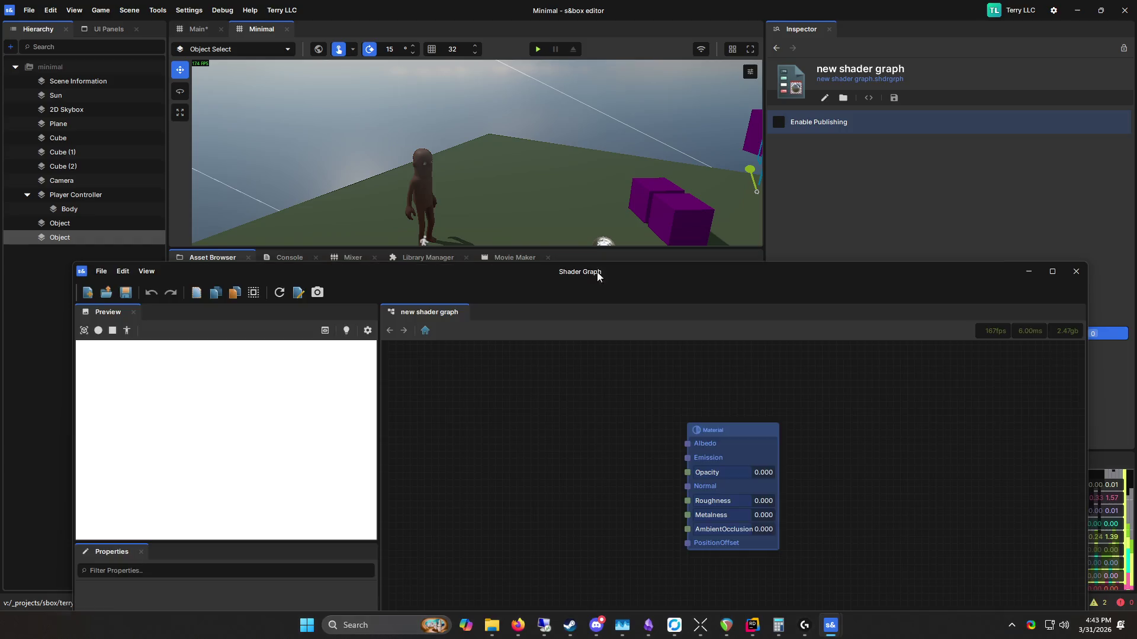
Step: Set the Material node to Unlit shading with a pinkish-red colour and save the graph
left_click_drag(597, 273, 634, 3)
left_click_drag(519, 280, 662, 302)
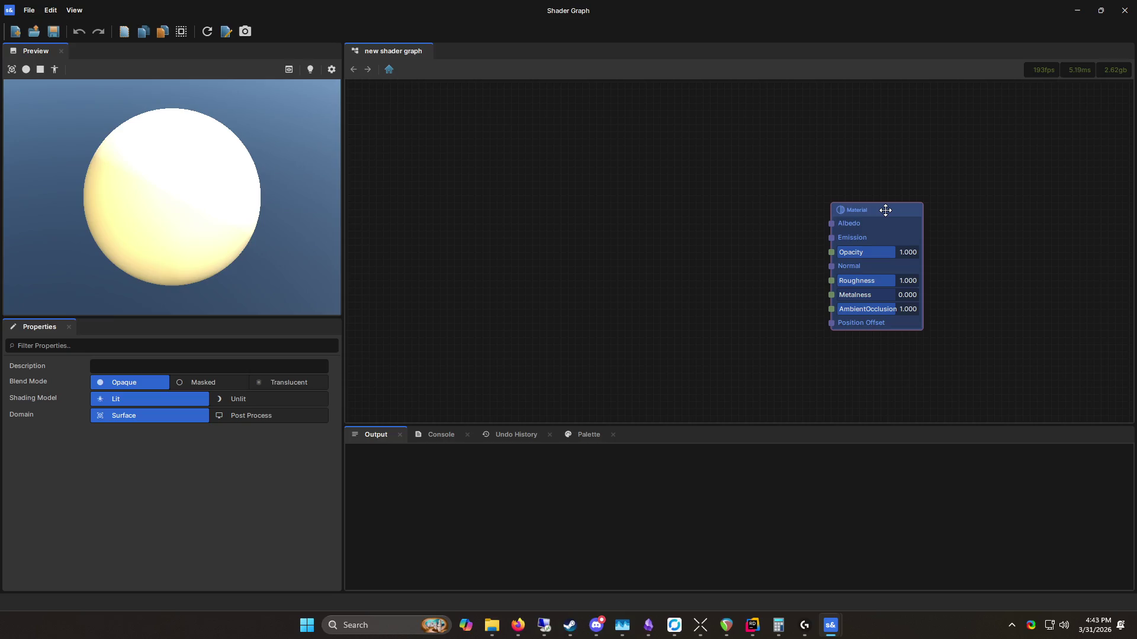
left_click(244, 400)
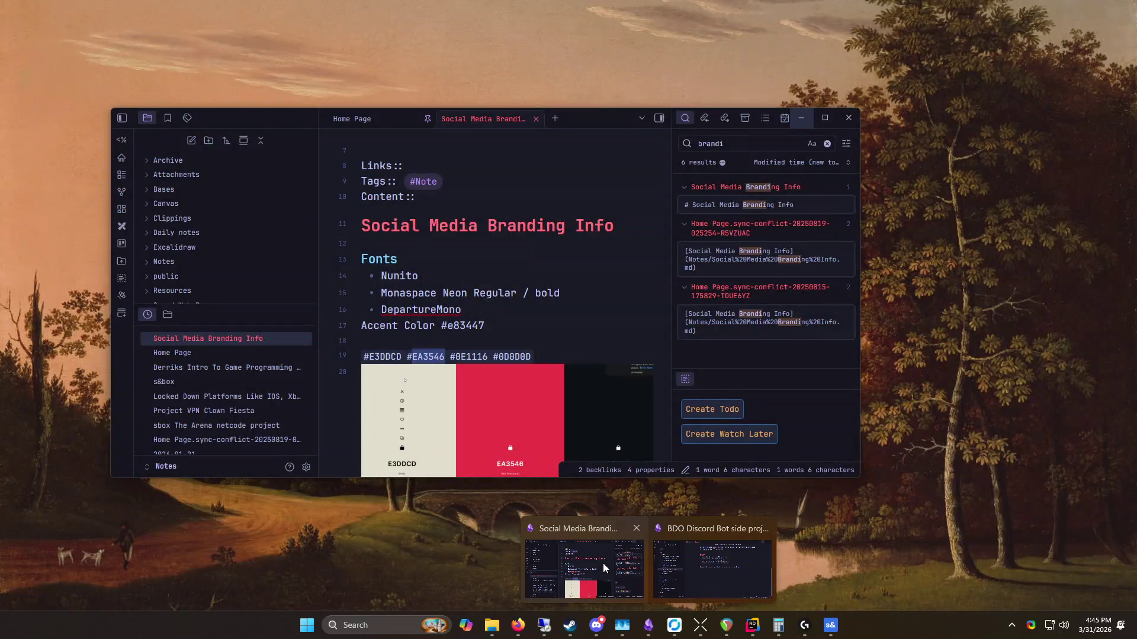
left_click(602, 563)
mouse_move(583, 122)
left_mouse_down()
mouse_move(1019, 77)
mouse_move(1039, 51)
left_mouse_up()
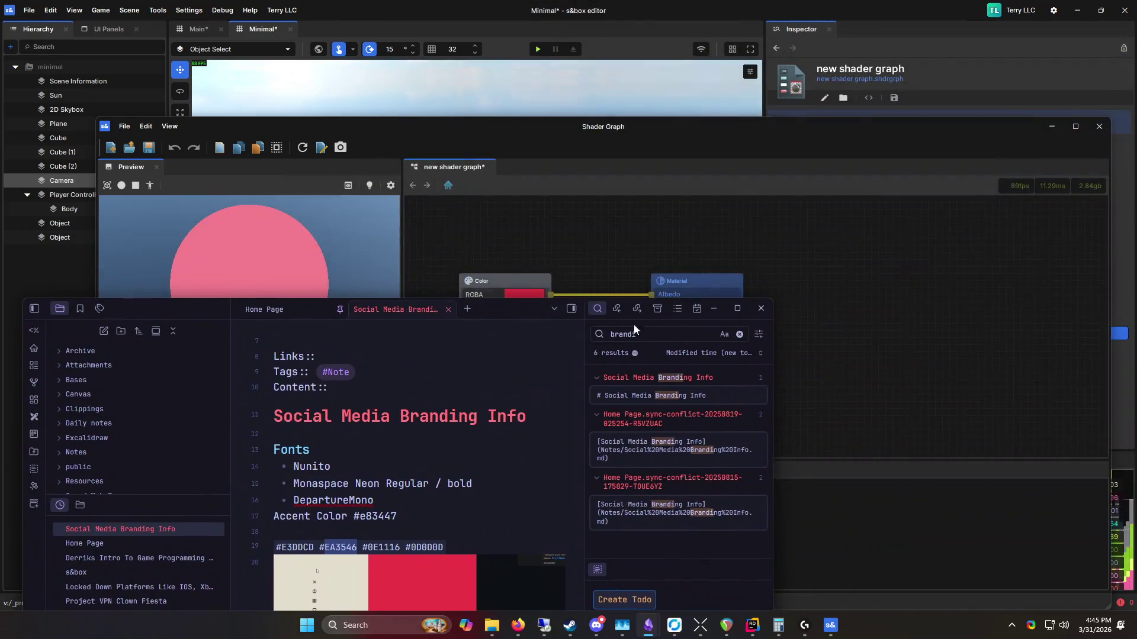
left_click(722, 315)
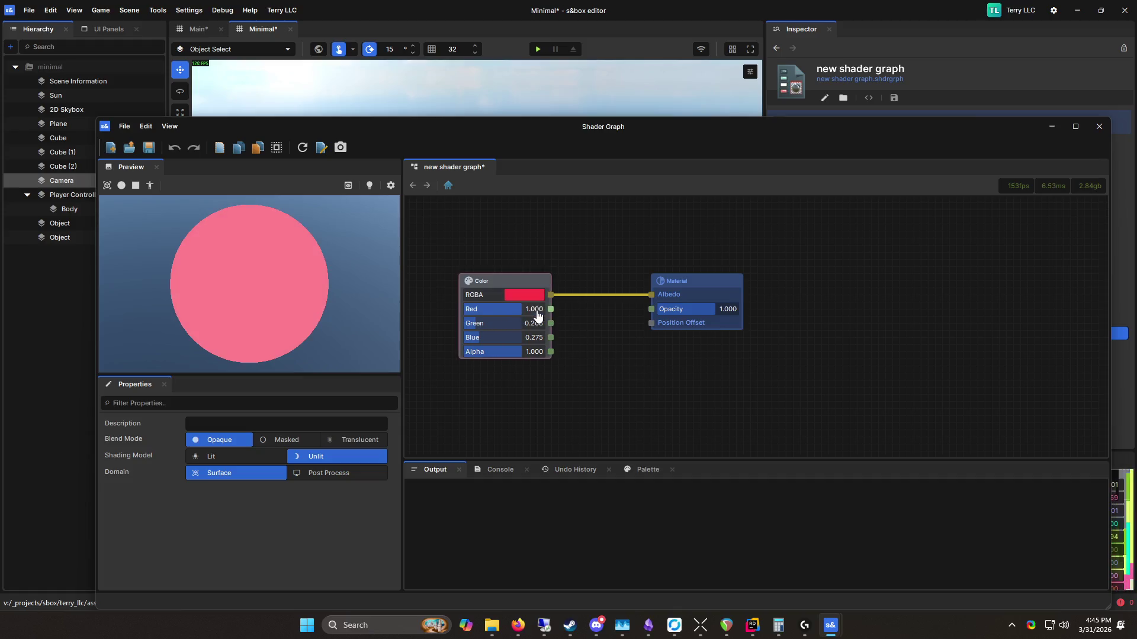
key("ctrl+s")
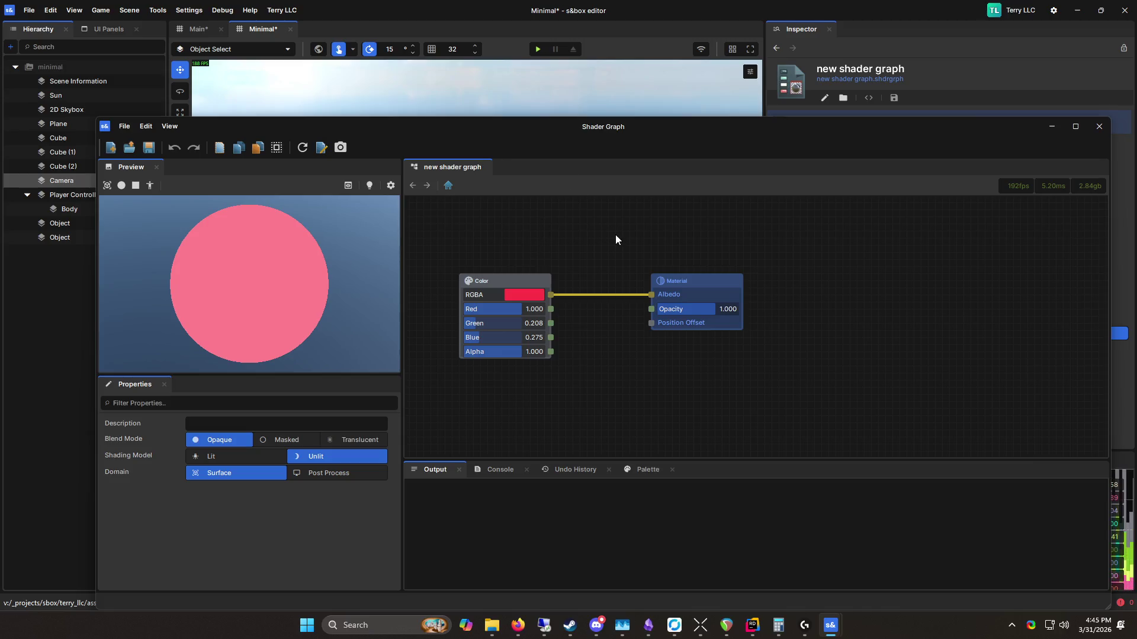
Step: Shrink the shader graph window and select Cube (2) to confirm it renders pink
mouse_move(621, 128)
left_mouse_down()
mouse_move(626, 375)
mouse_move(627, 303)
mouse_move(558, 129)
left_mouse_up()
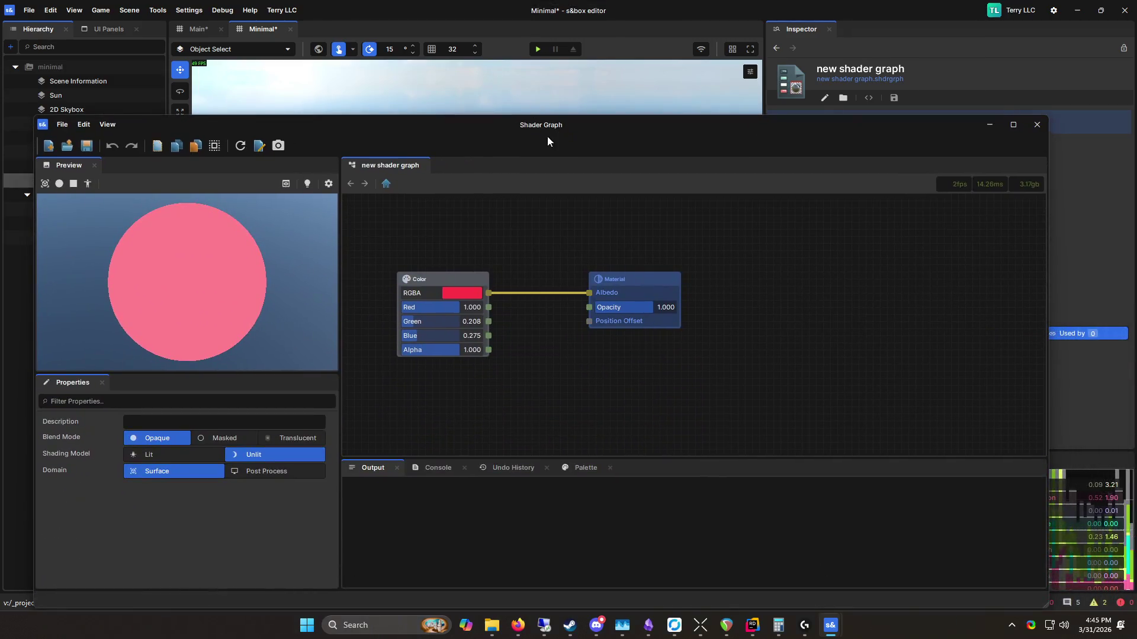
left_click(646, 273)
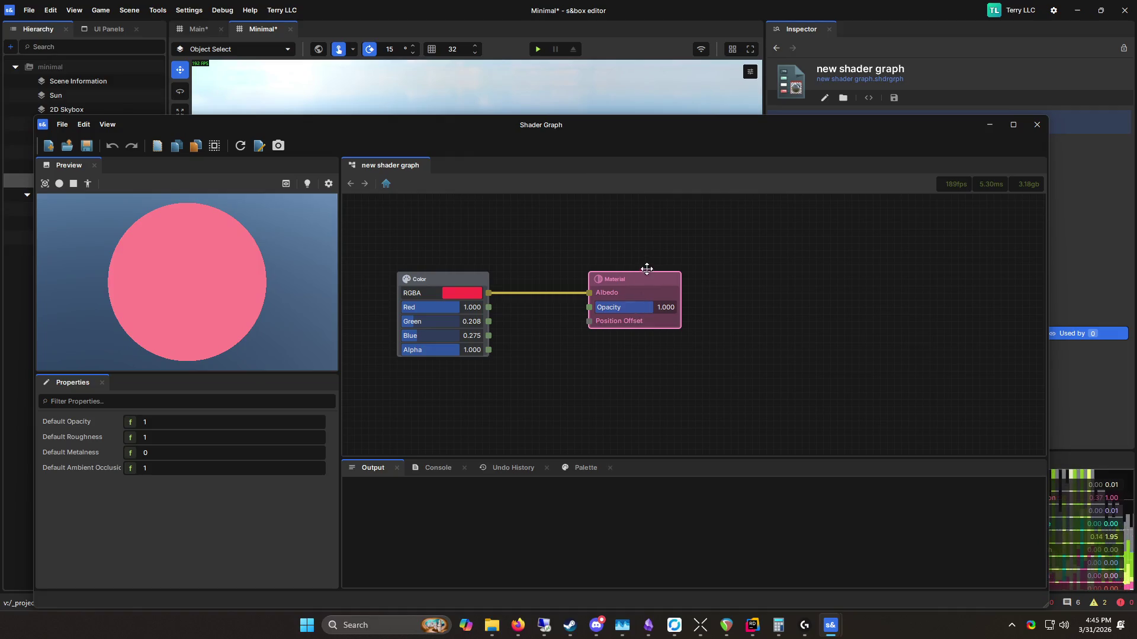
left_click_drag(712, 118, 716, 247)
left_click(574, 169)
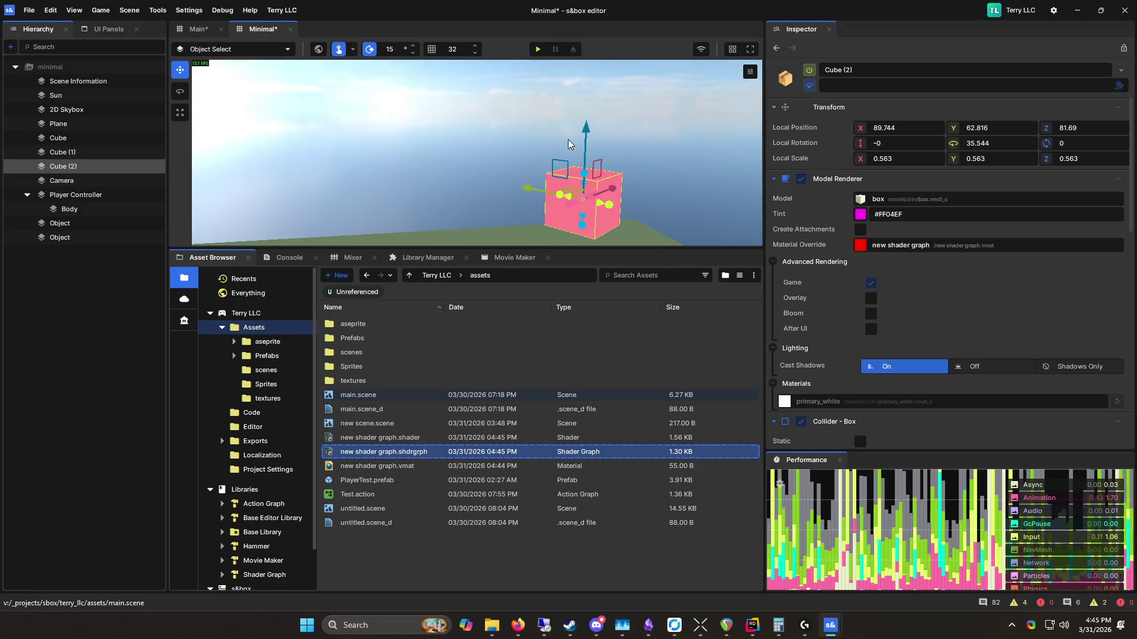
Step: Delete the Color node, add Noise > Fuzzy Noise with Alpha wired to Albedo, and save
key("alt+Tab")
left_click_drag(452, 355, 583, 454)
key("Delete")
right_click(457, 386)
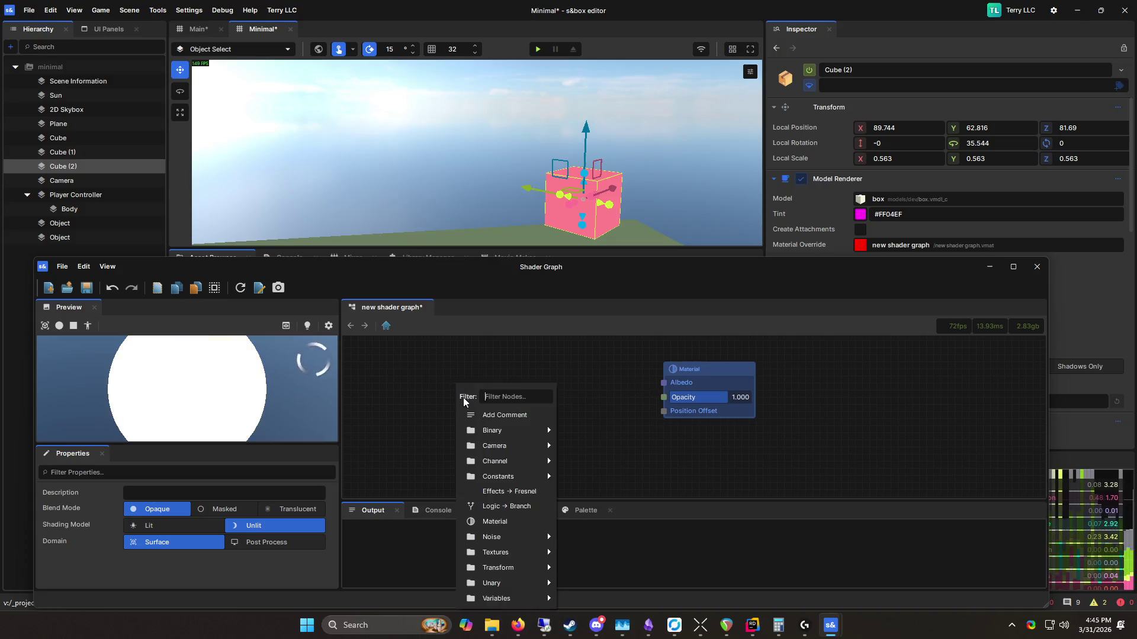
mouse_move(507, 588)
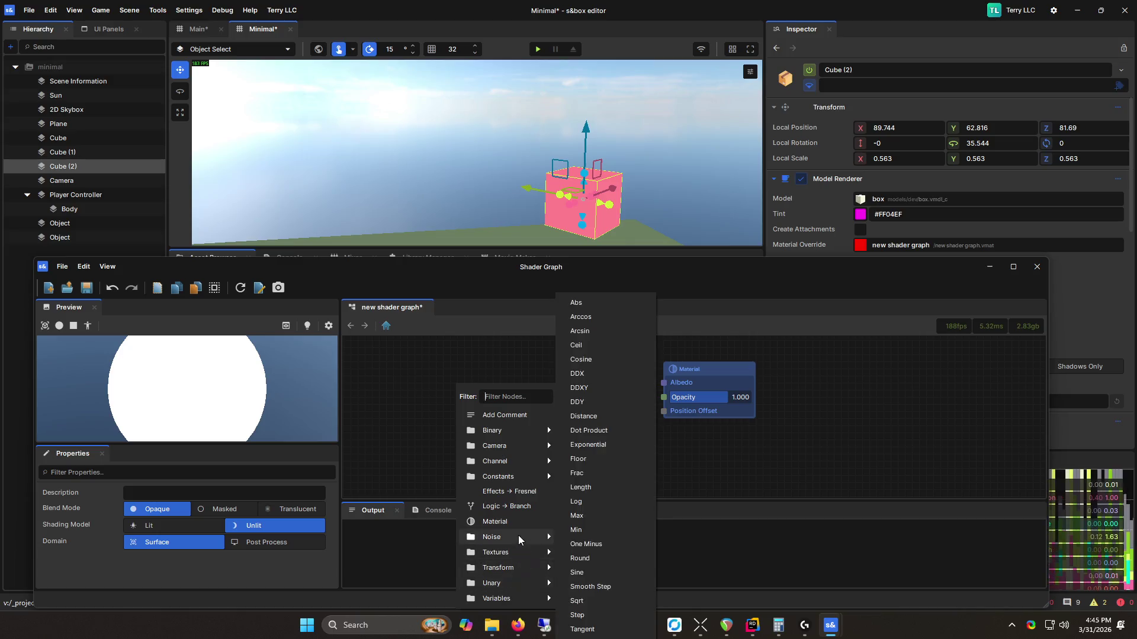
mouse_move(519, 540)
left_click(593, 534)
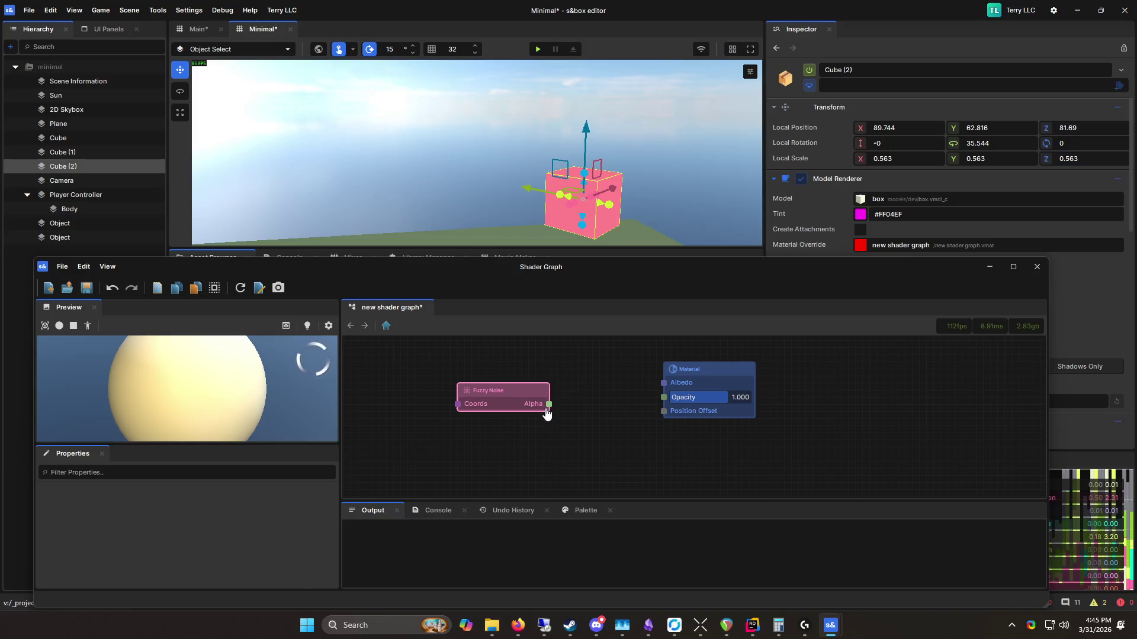
mouse_move(549, 408)
left_mouse_down()
mouse_move(663, 392)
mouse_move(663, 382)
left_mouse_up()
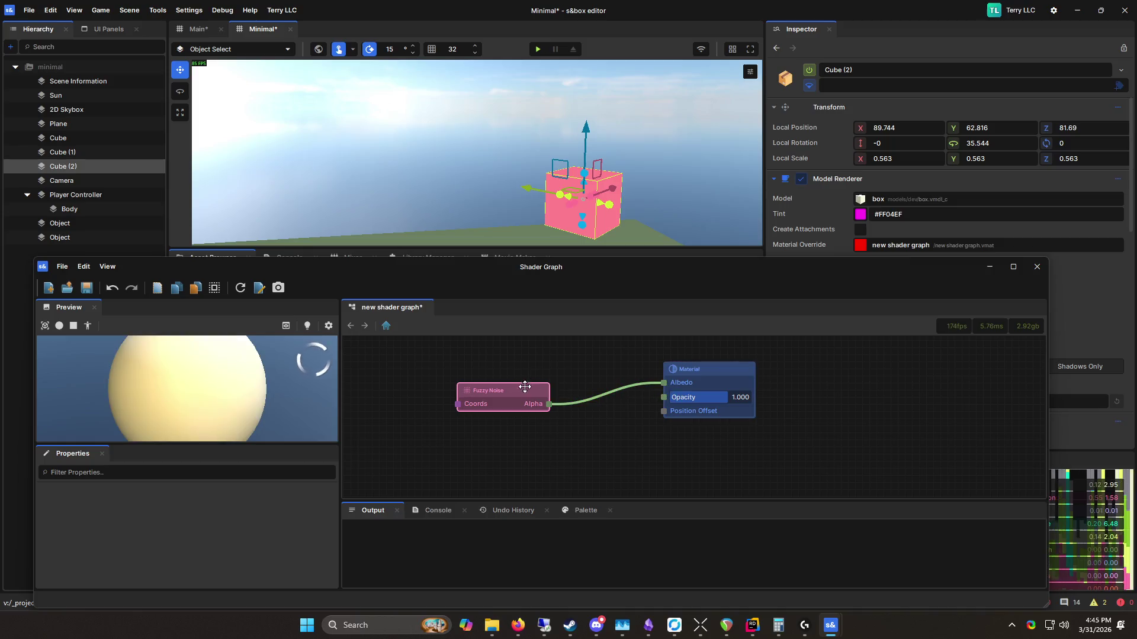
left_click(591, 364)
key("ctrl+s")
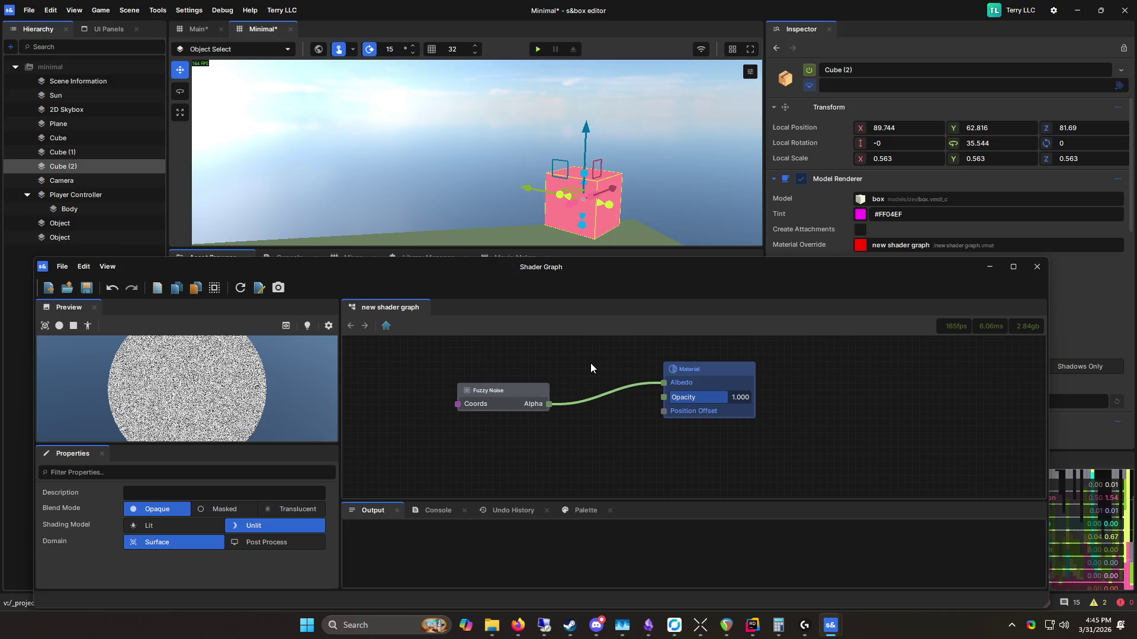
Step: Fly the scene camera around Cube (2) to inspect the static noise
left_click_drag(494, 271, 507, 243)
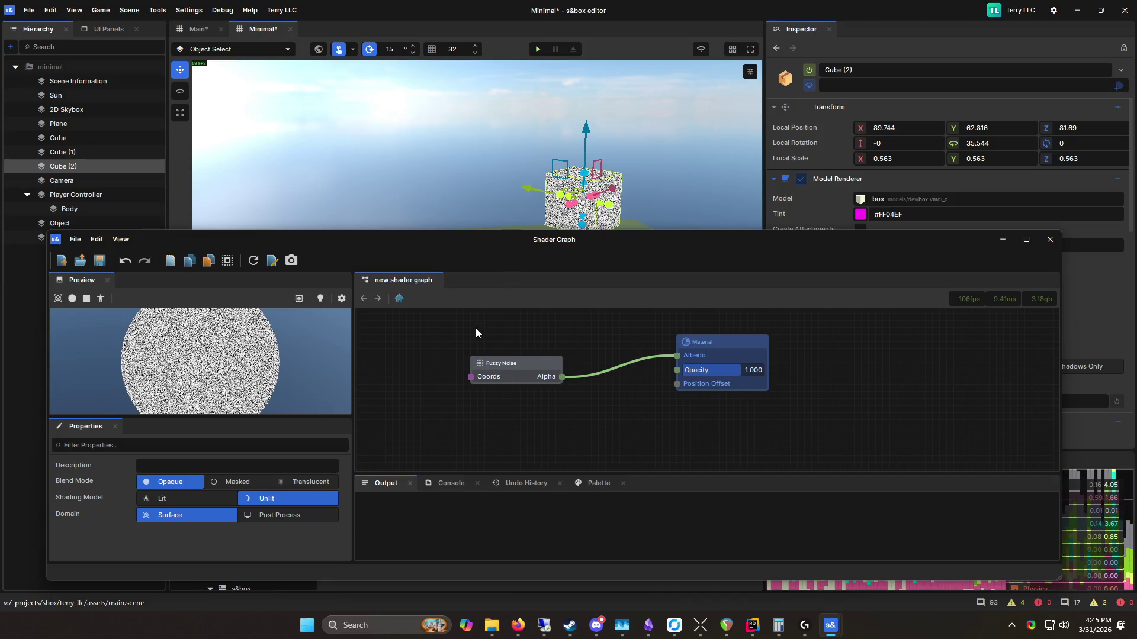
left_click(655, 179)
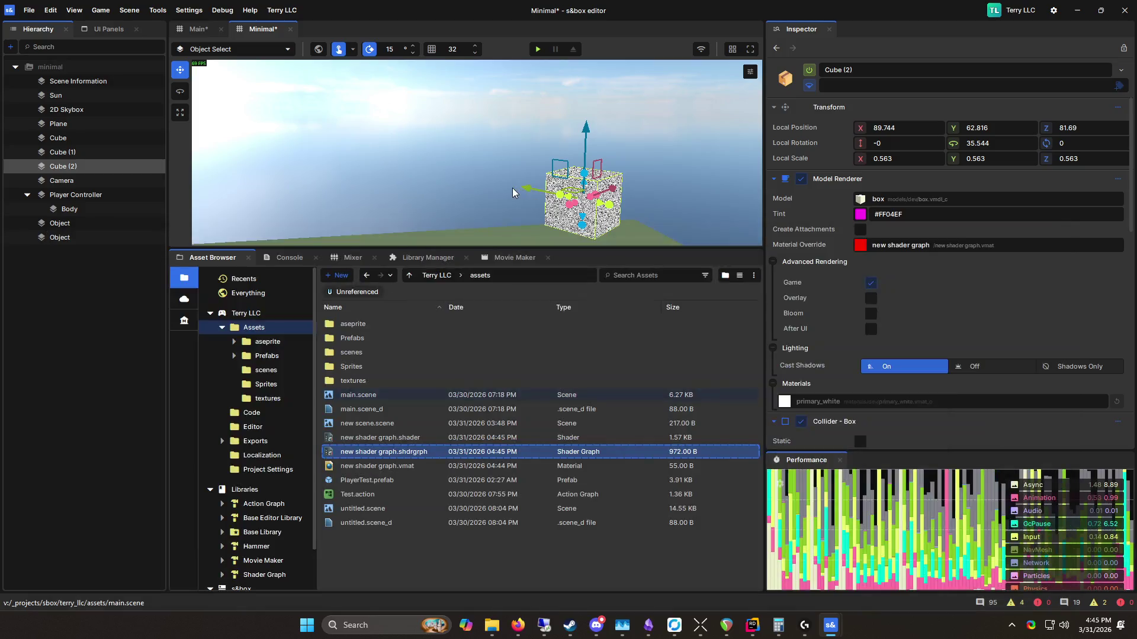
key("f")
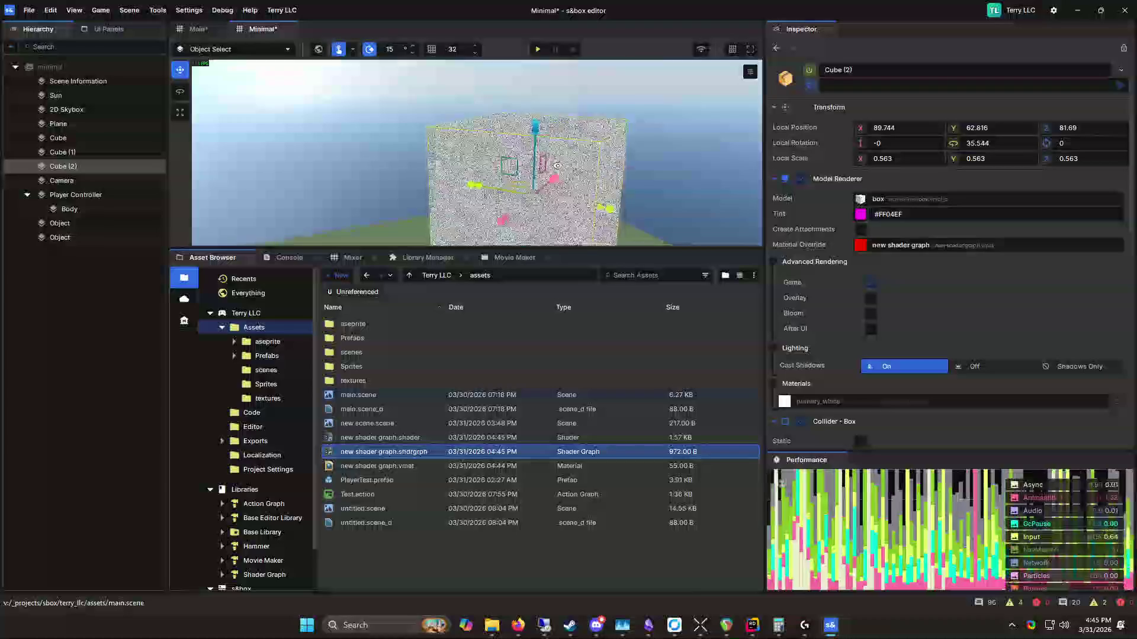
key("a")
key("d")
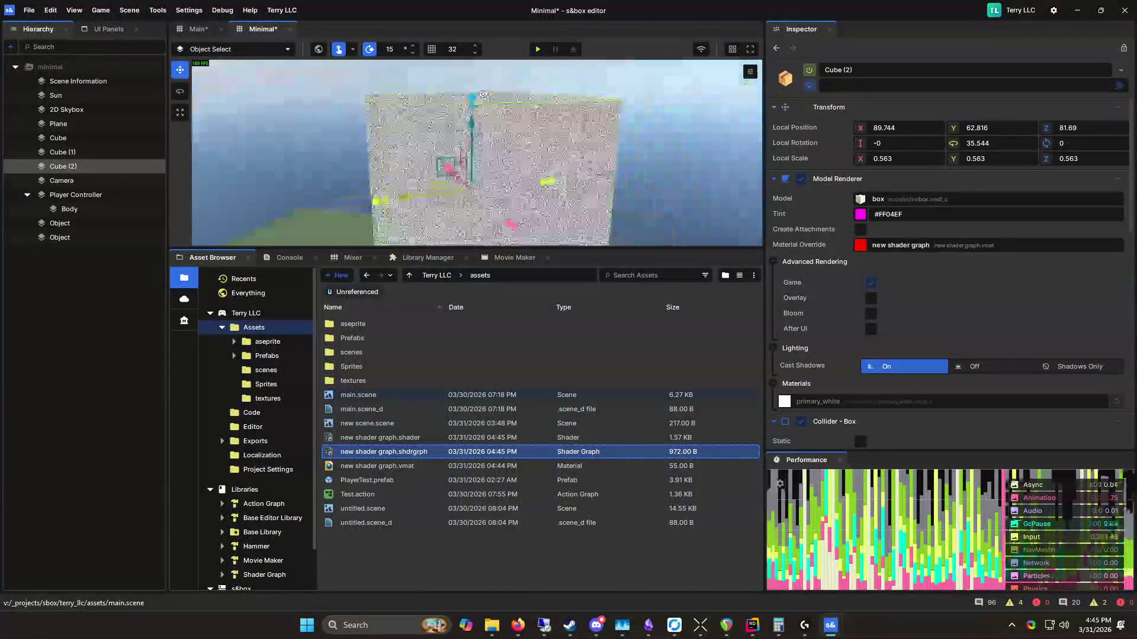
key("s")
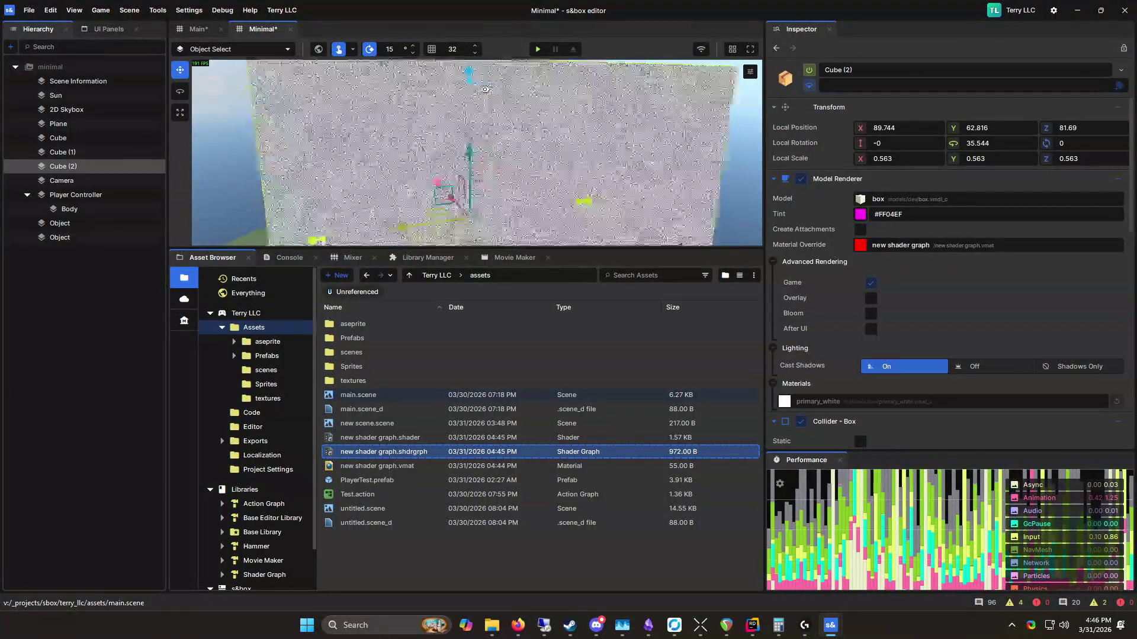
Step: Add a Texture Triplanar node to the shader graph
key("alt+Tab")
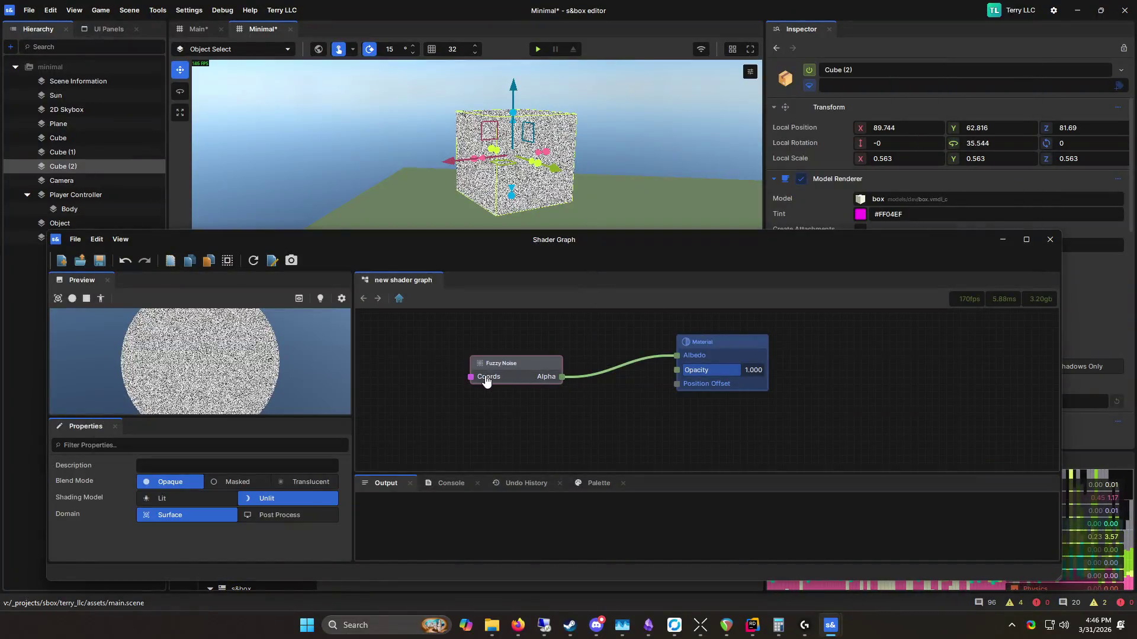
right_click(421, 370)
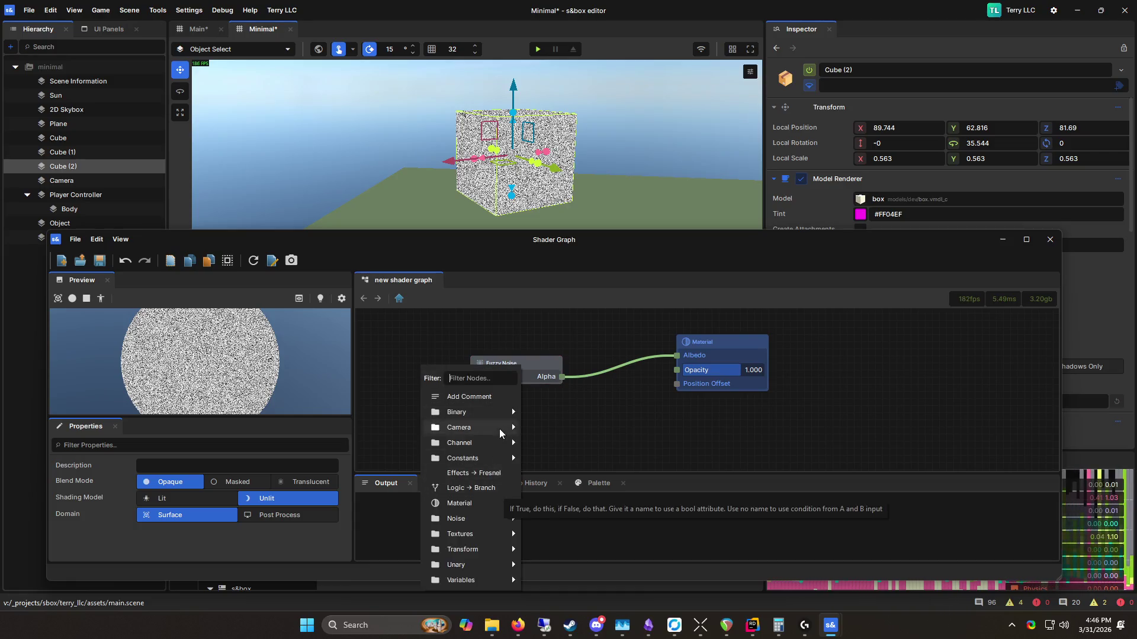
mouse_move(499, 429)
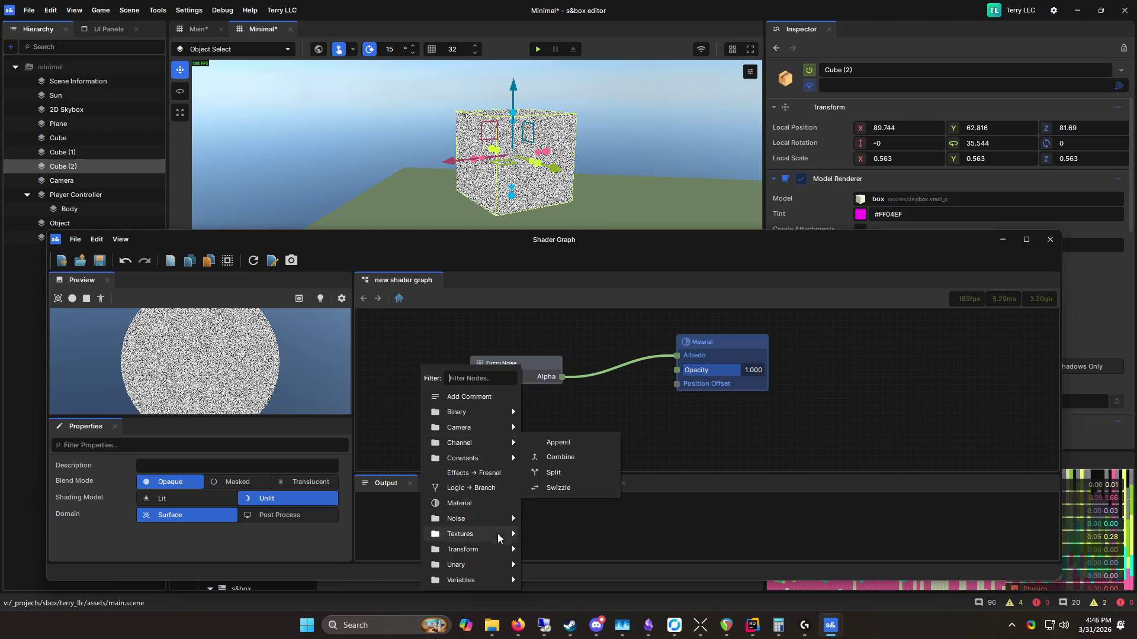
mouse_move(487, 522)
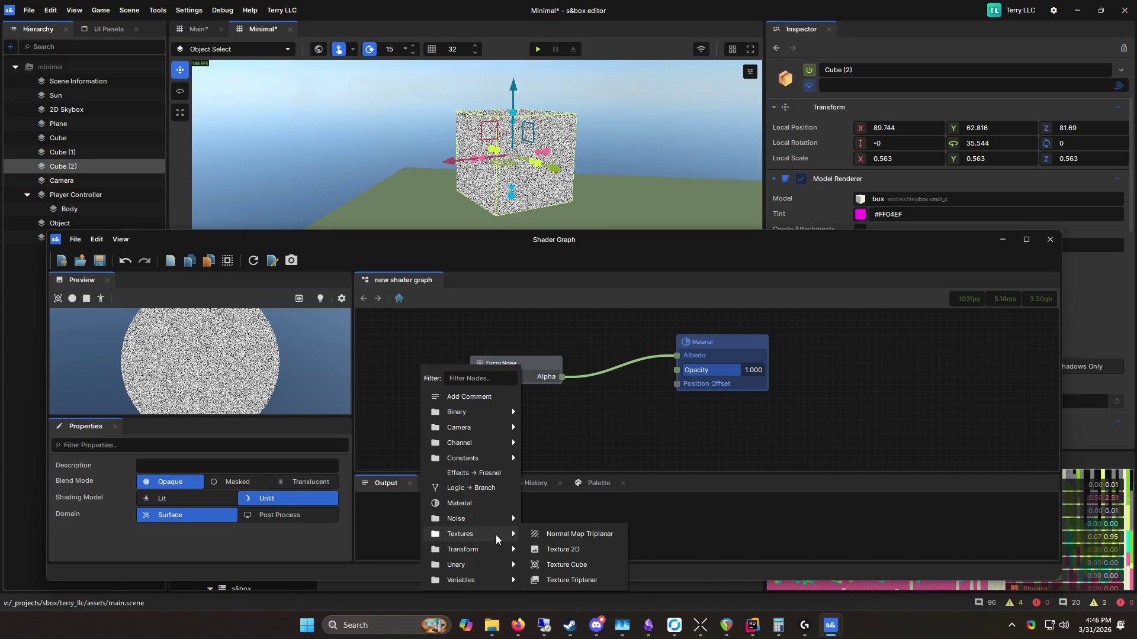
left_click(579, 580)
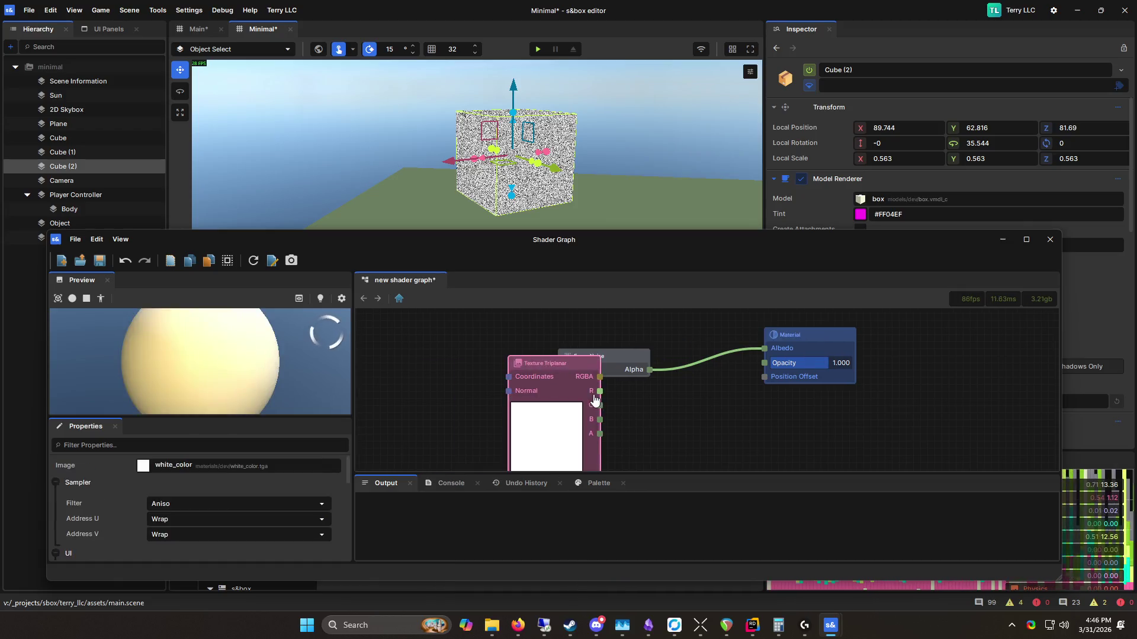
Step: Delete Texture Triplanar, add Variables > Texture Coordinate for Fuzzy Noise Coords, and view the cube
left_click_drag(603, 400, 525, 393)
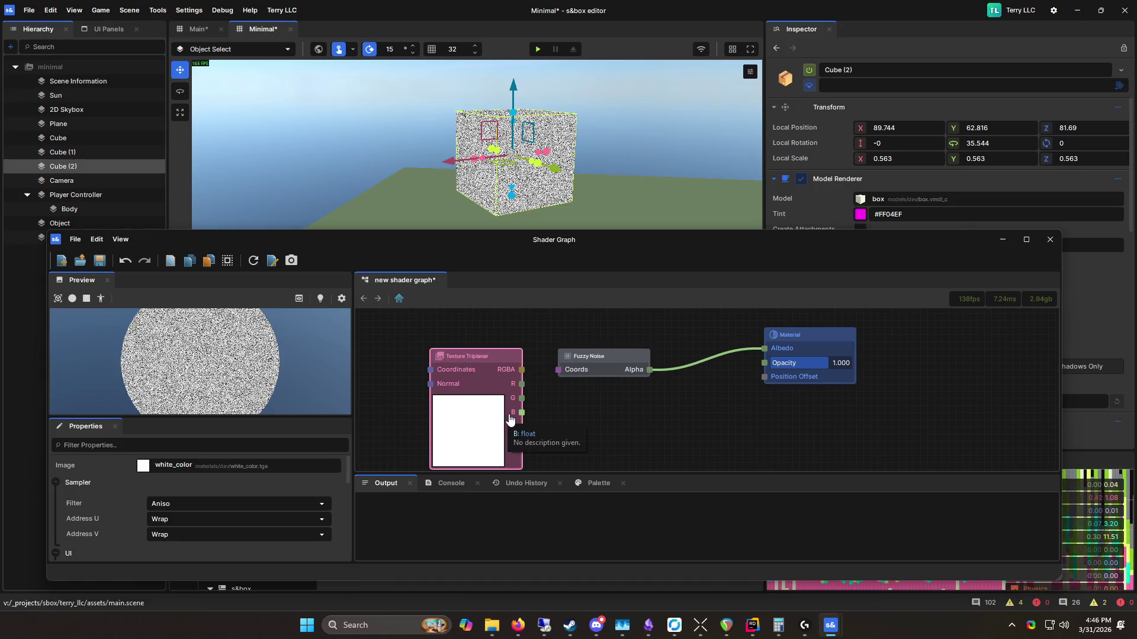
key("Delete")
right_click(438, 344)
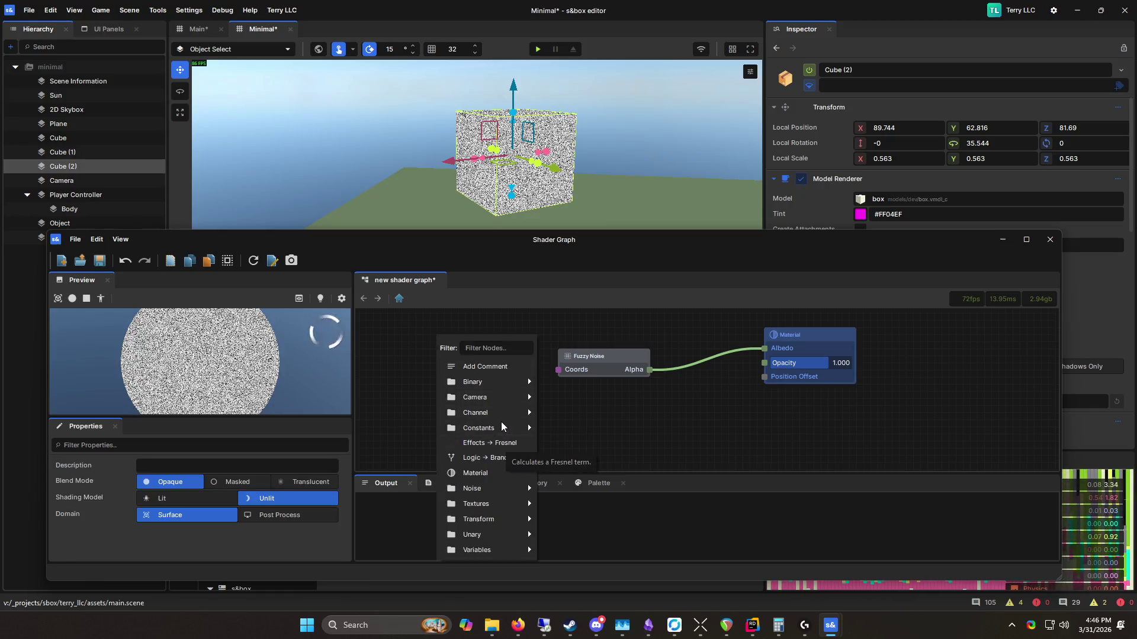
mouse_move(509, 491)
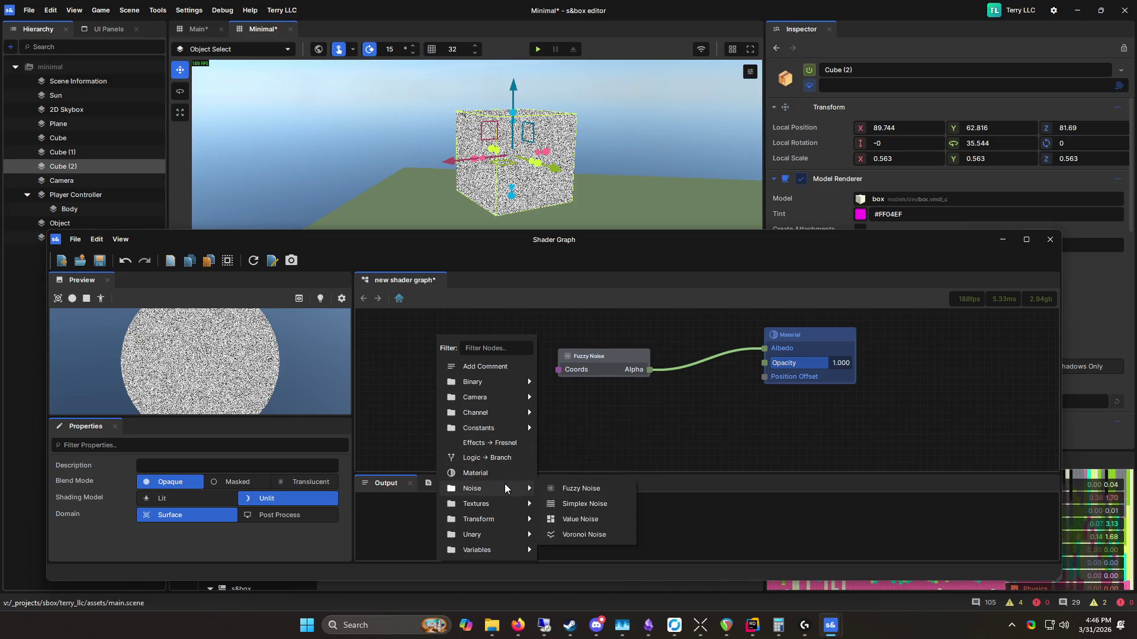
mouse_move(508, 526)
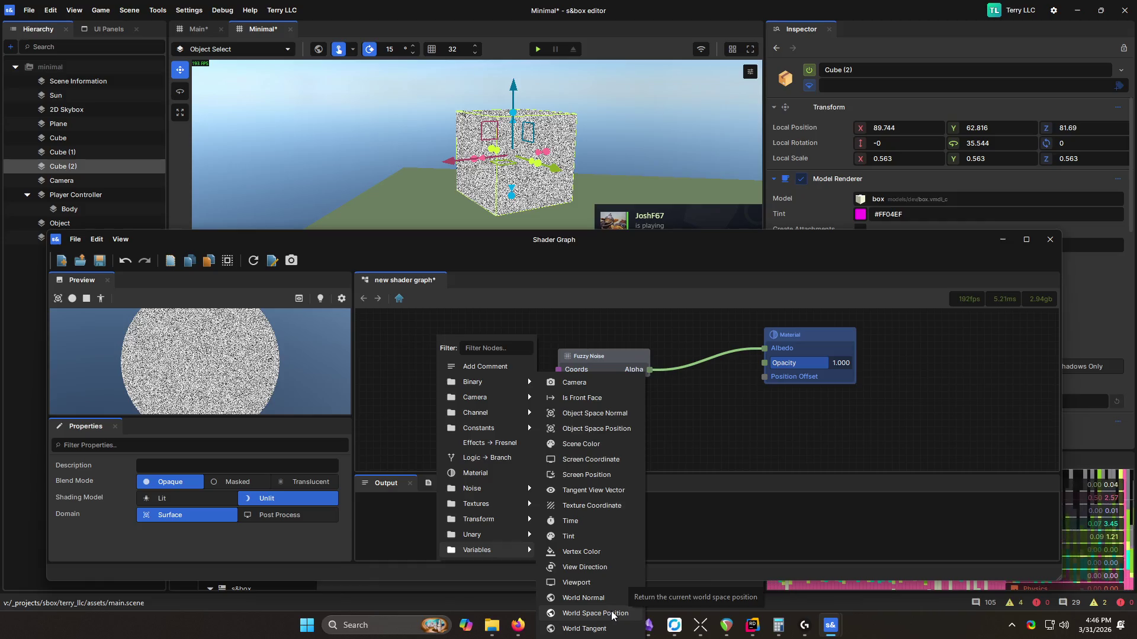
left_click(604, 508)
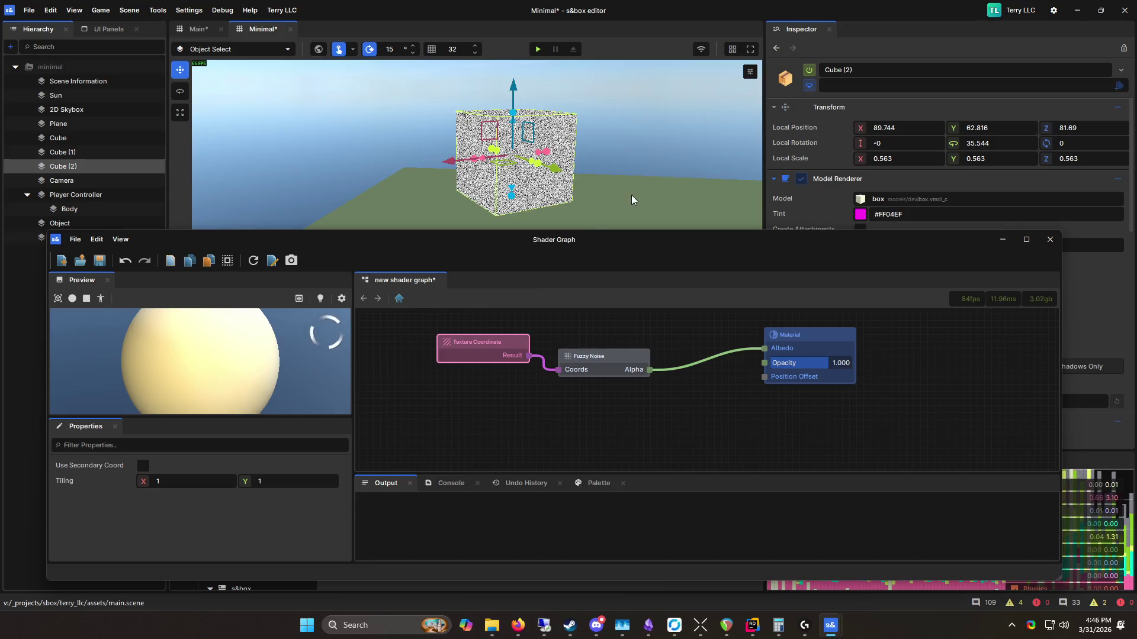
left_click(669, 163)
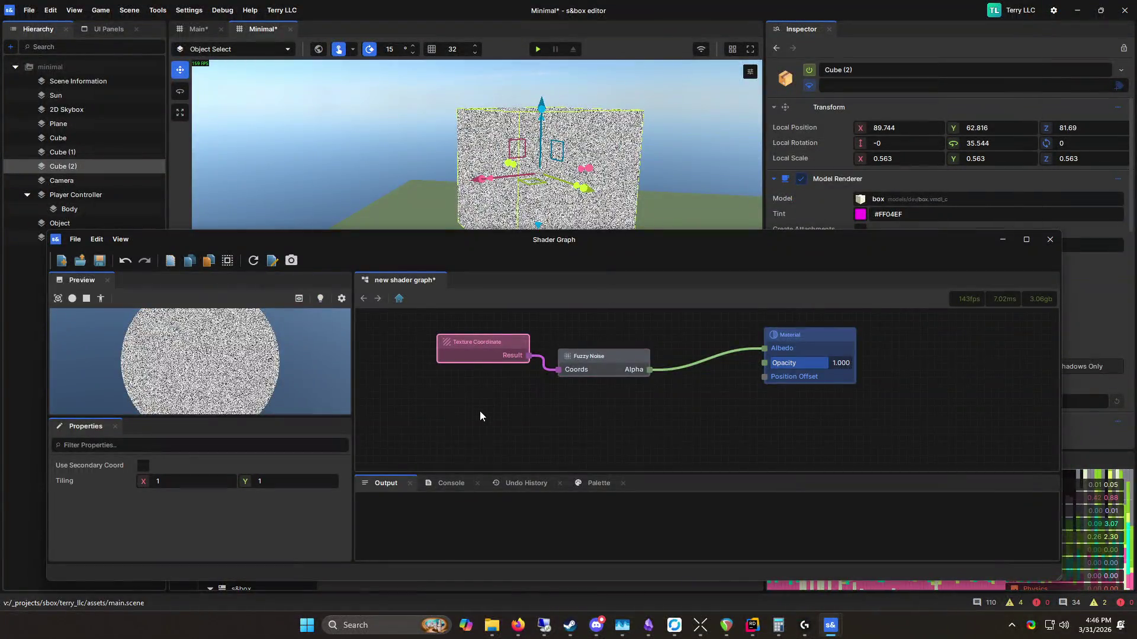
Step: Add a World Space Position node wired to Fuzzy Noise Coords, save, and view the cube
right_click(481, 412)
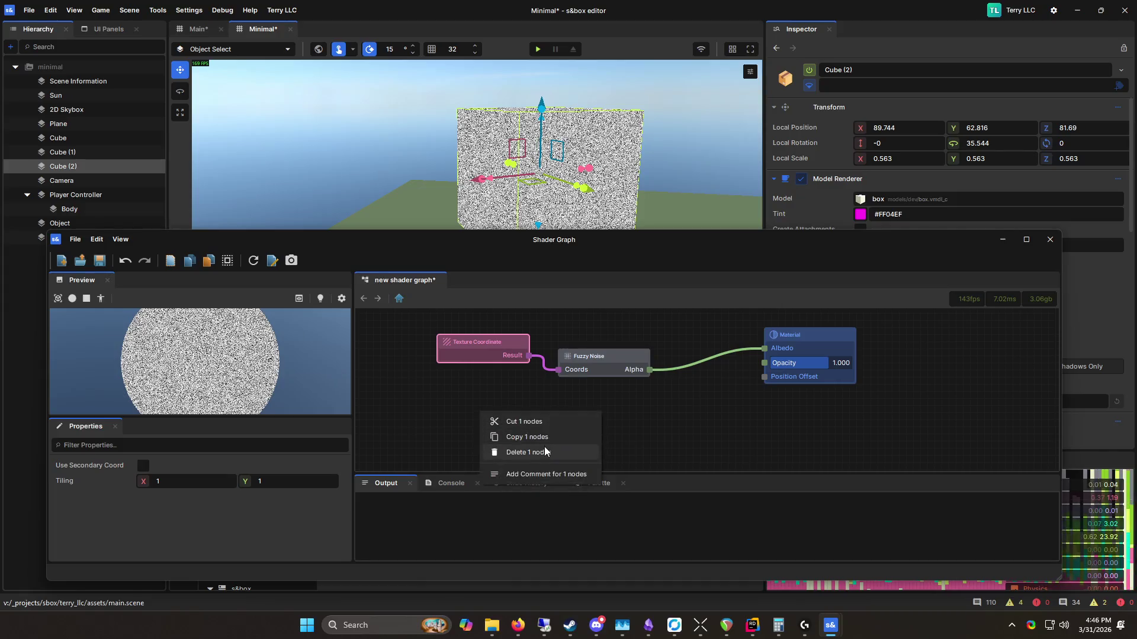
left_click(415, 399)
right_click(440, 383)
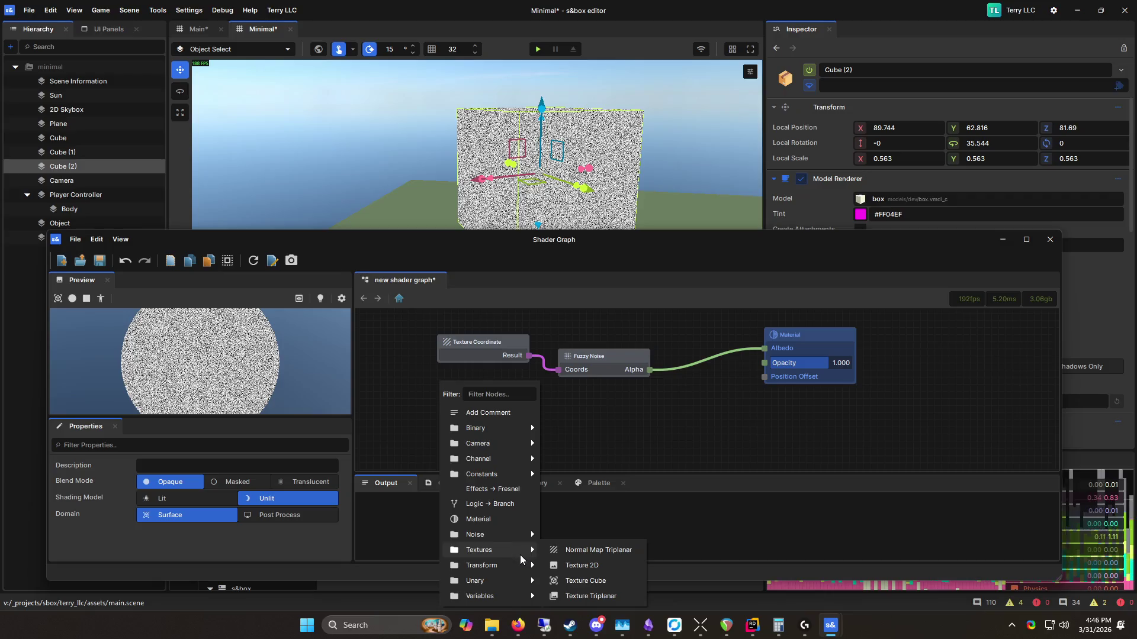
mouse_move(513, 601)
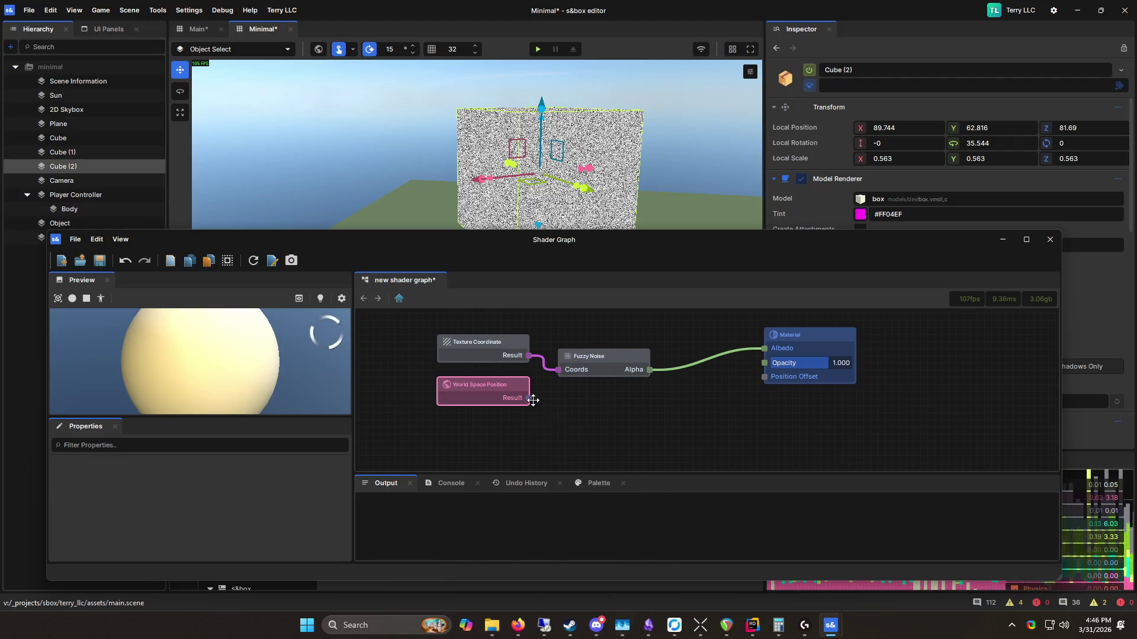
left_click_drag(528, 398, 558, 369)
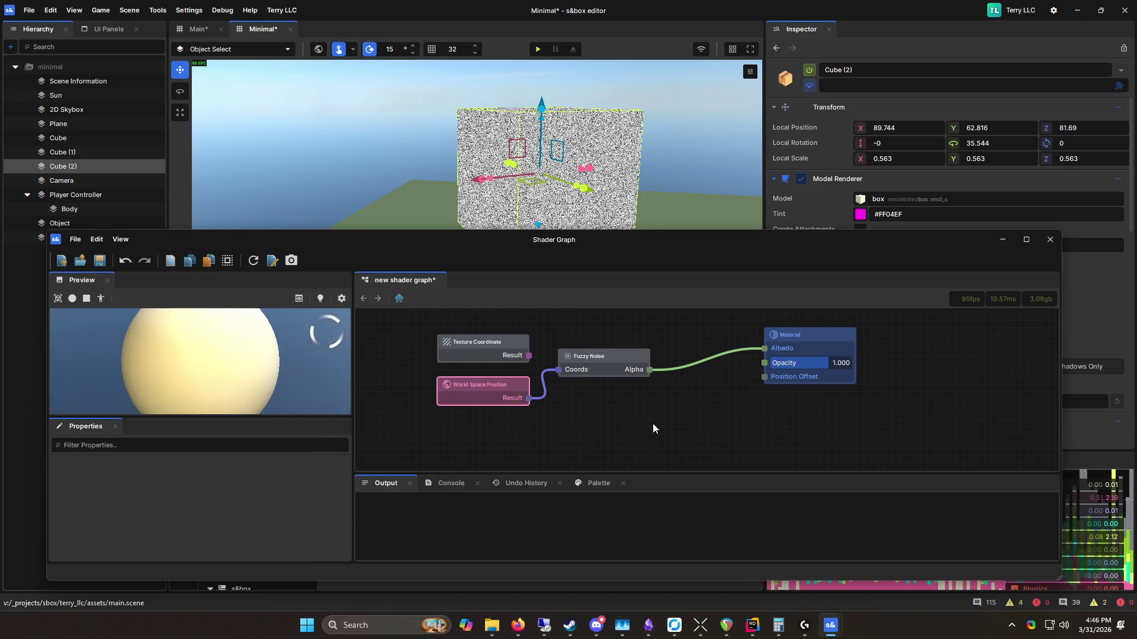
left_click(684, 126)
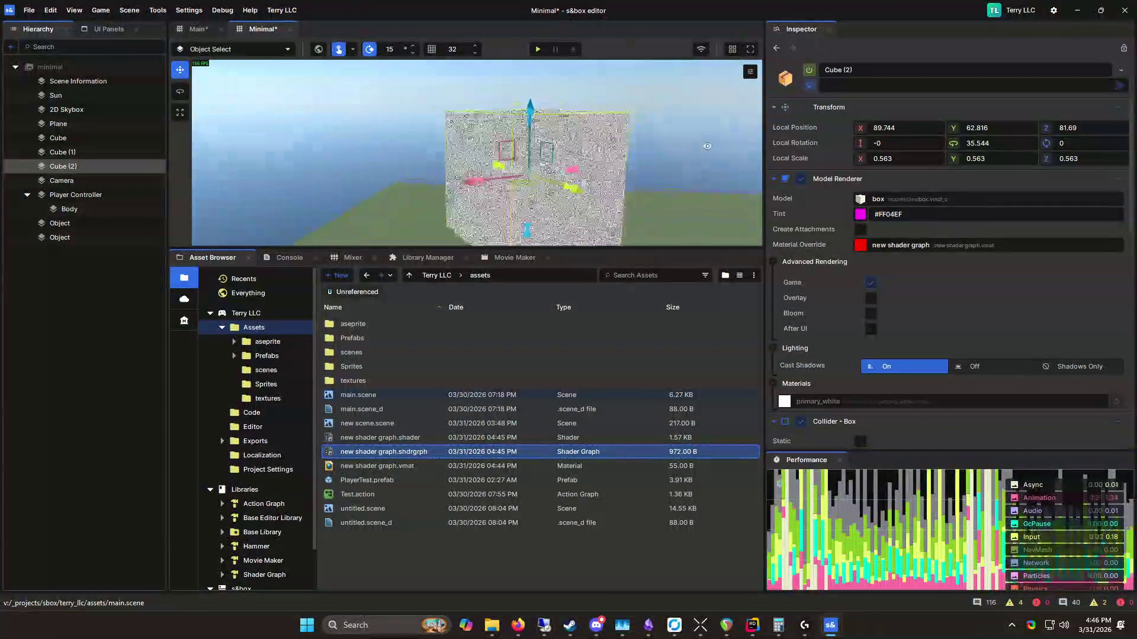
key("ctrl+s")
left_click_drag(304, 140, 414, 142)
scroll(382, 121, "down", 6)
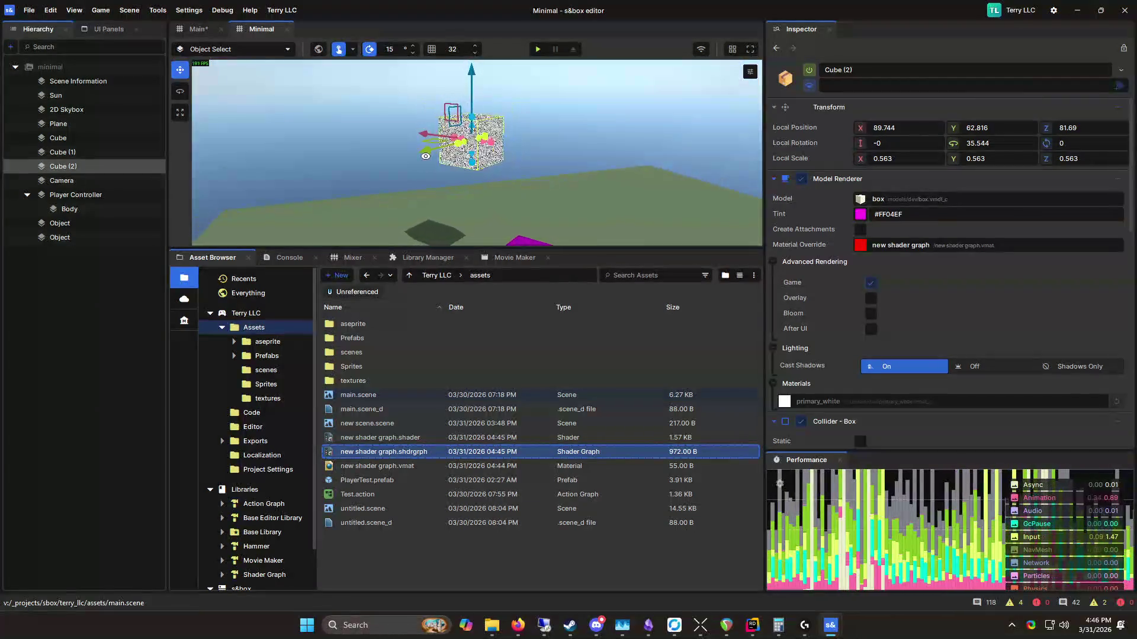
Step: Reopen the shader graph and drag the World Space Position wire off Fuzzy Noise Coords
double_click(533, 451)
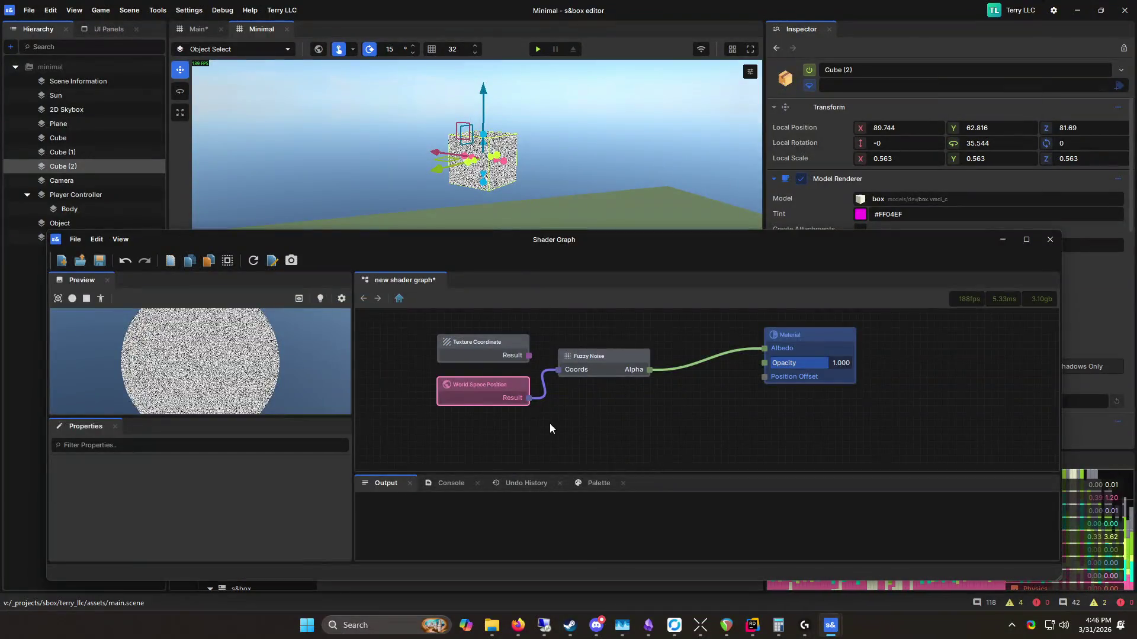
left_click(591, 356)
scroll(600, 116, "up", 5)
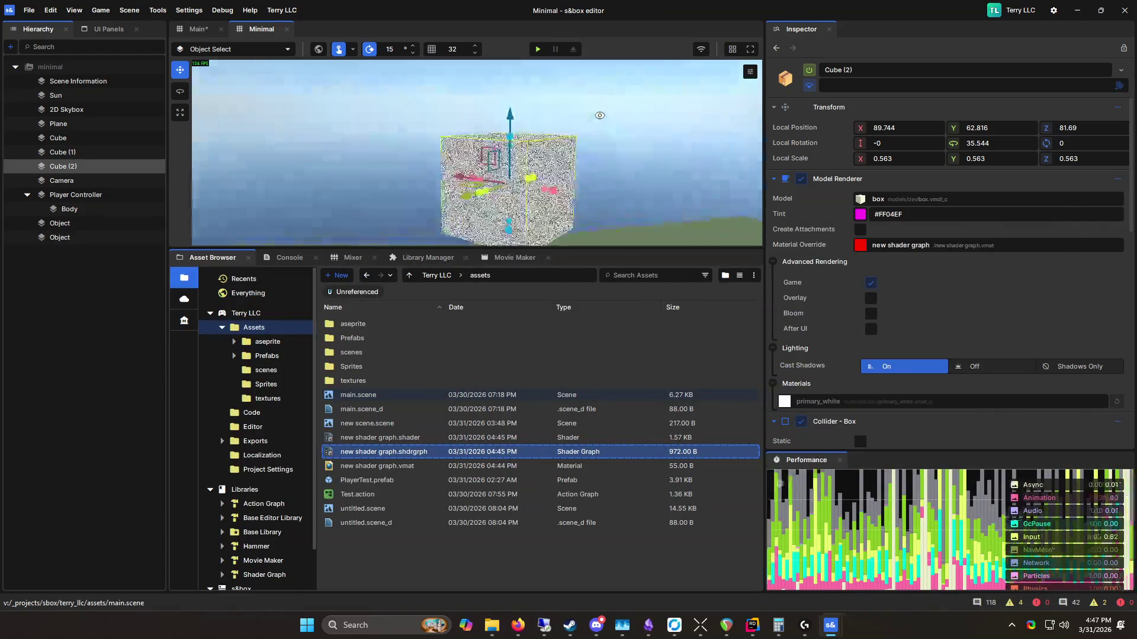
scroll(600, 115, "up", 5)
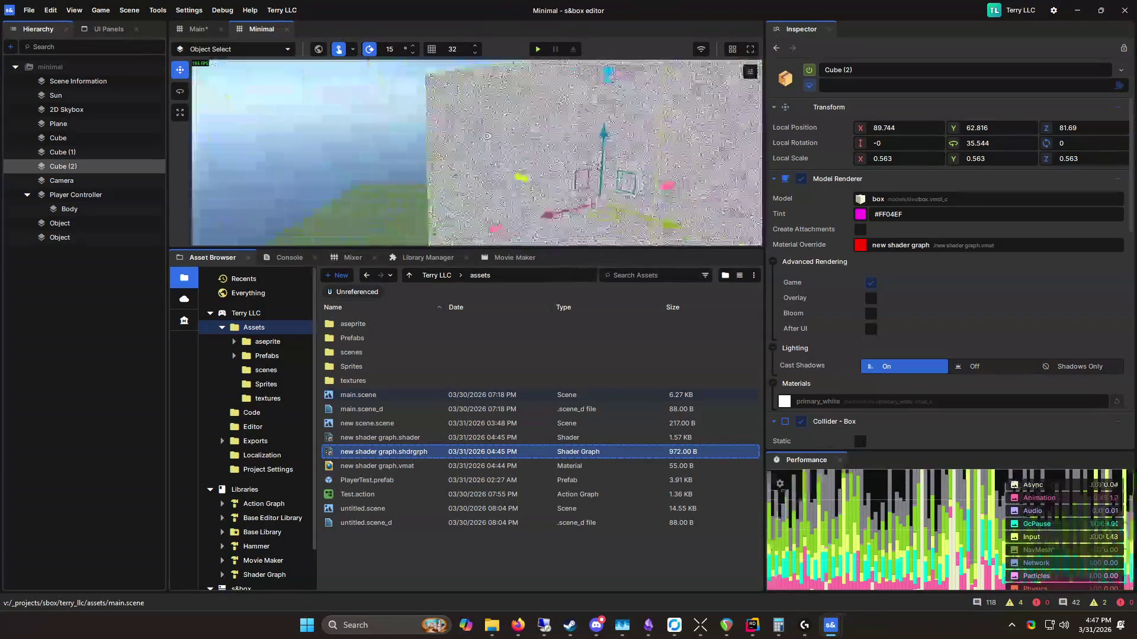
scroll(487, 136, "down", 5)
key("alt+Tab")
left_click_drag(522, 398, 546, 392)
left_click(625, 372)
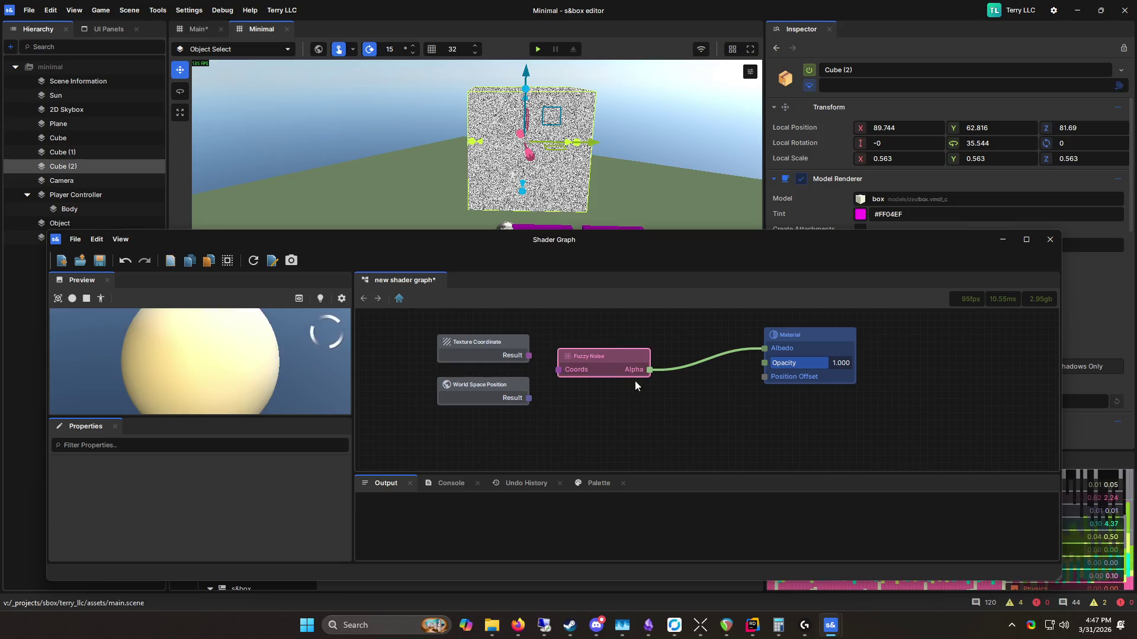
Step: Replace Fuzzy Noise with a Simplex Noise node fed by World Space Position, then inspect the striped cube
key("Delete")
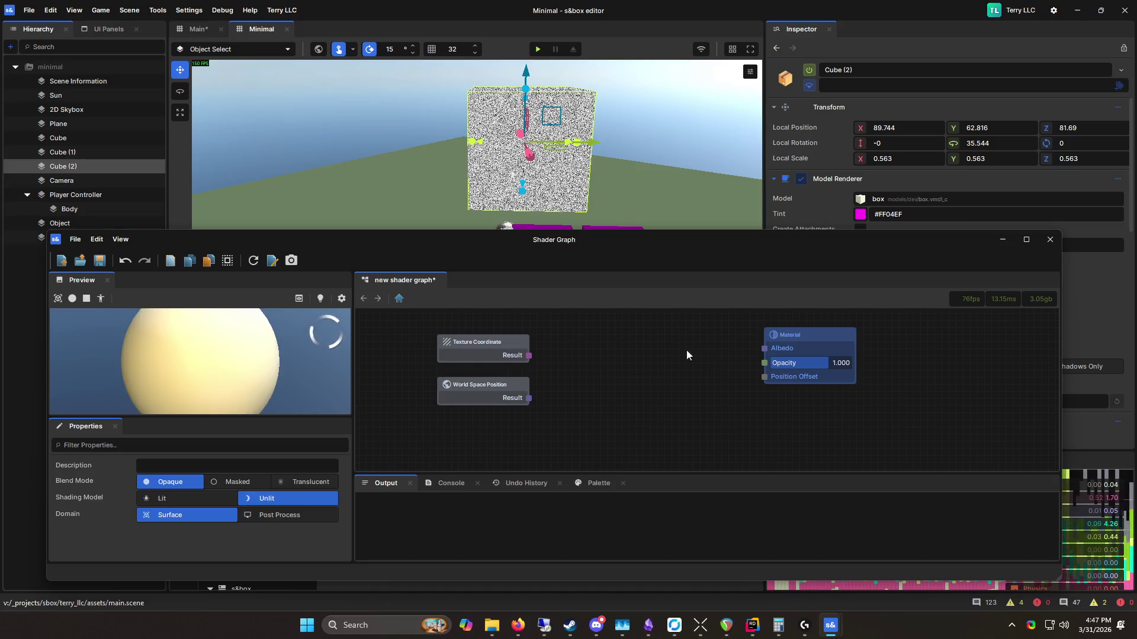
right_click(686, 350)
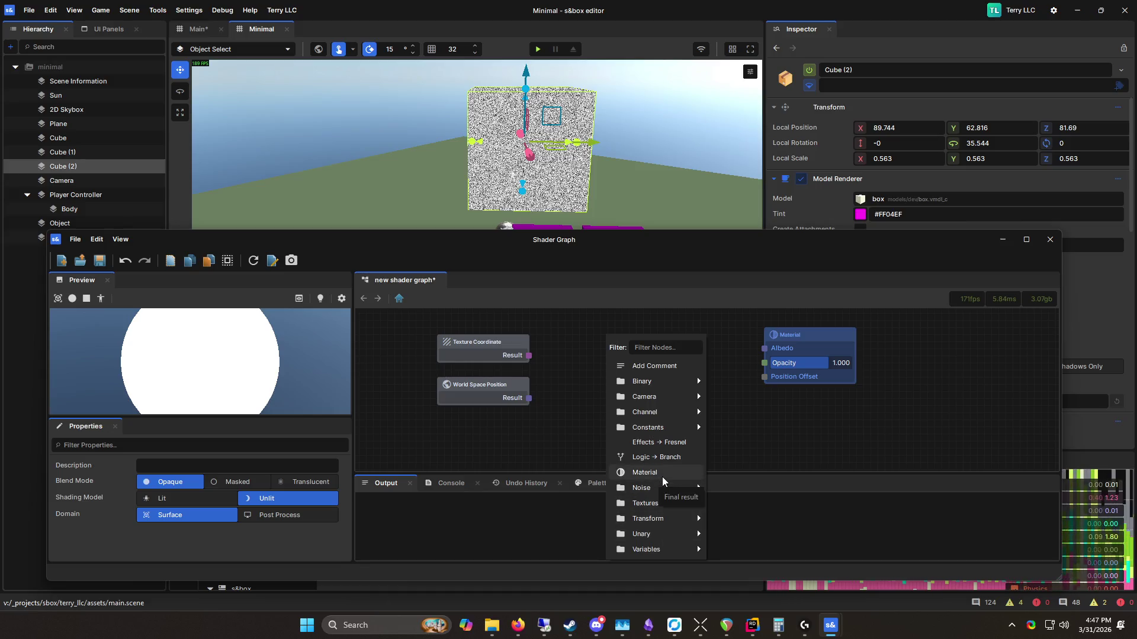
mouse_move(659, 488)
left_click(785, 503)
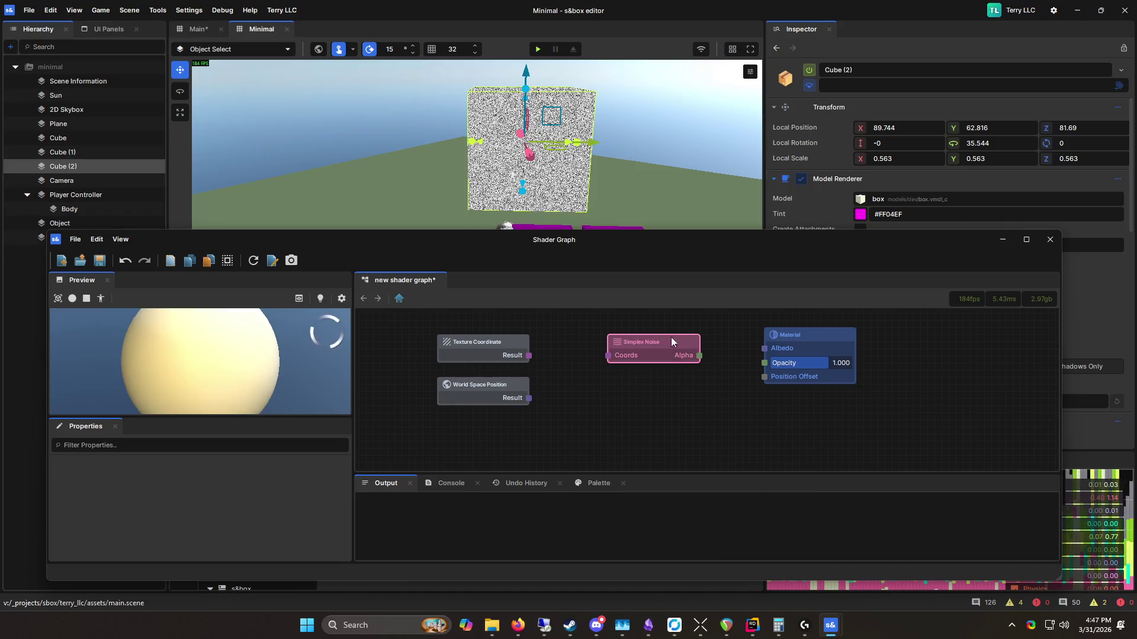
left_click_drag(529, 398, 609, 357)
left_click(577, 407)
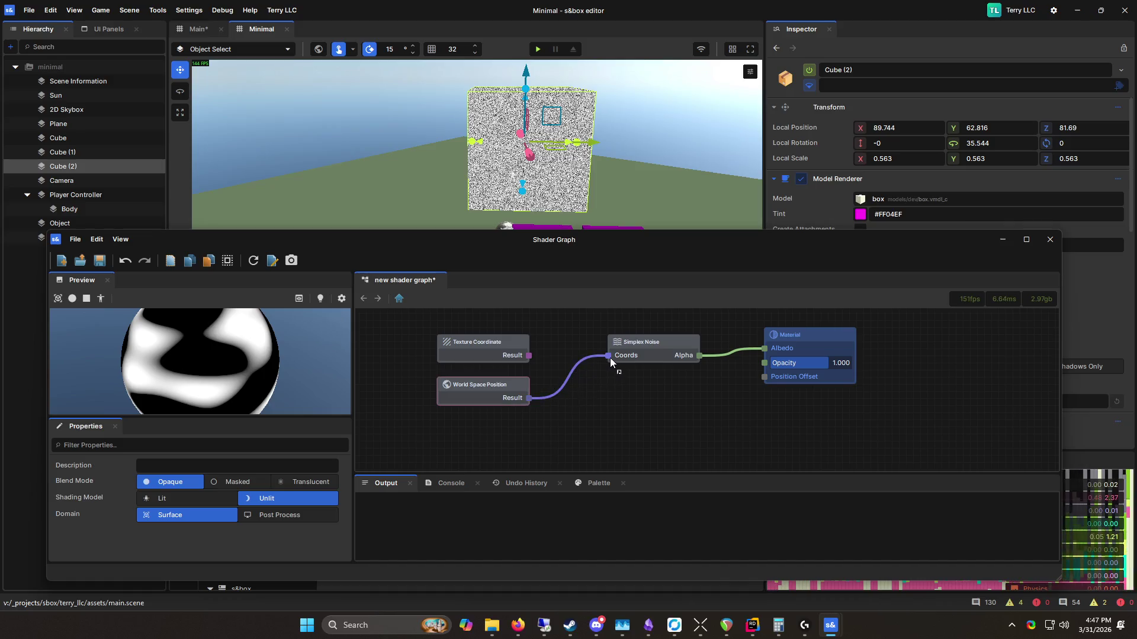
left_click_drag(655, 168, 717, 169)
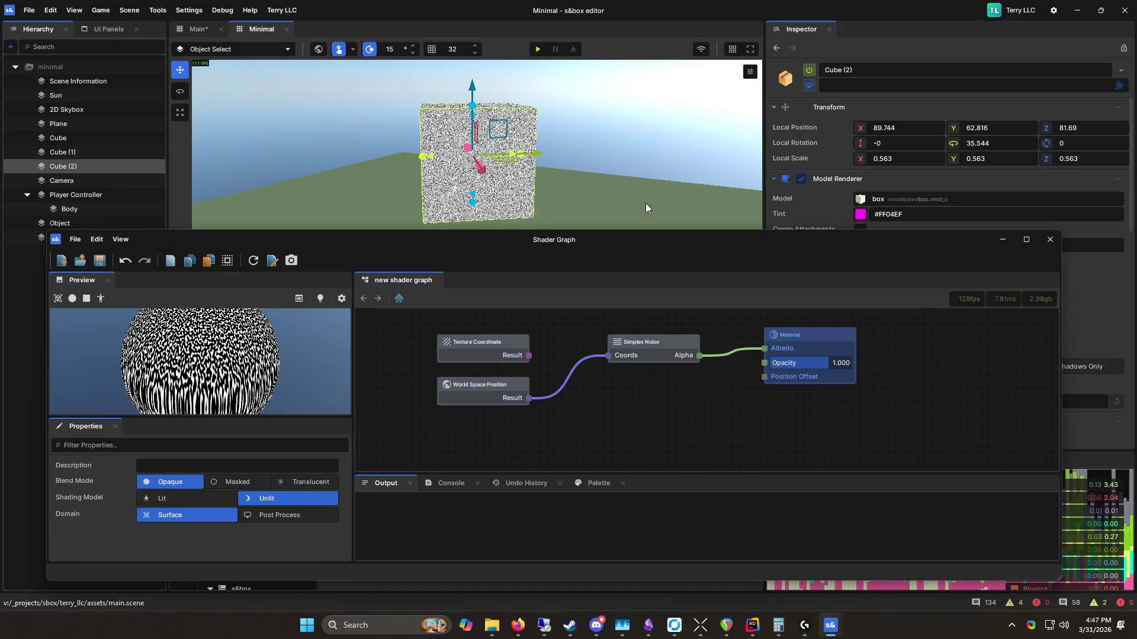
mouse_move(638, 164)
left_mouse_down()
mouse_move(283, 145)
mouse_move(592, 195)
mouse_move(652, 304)
left_mouse_up()
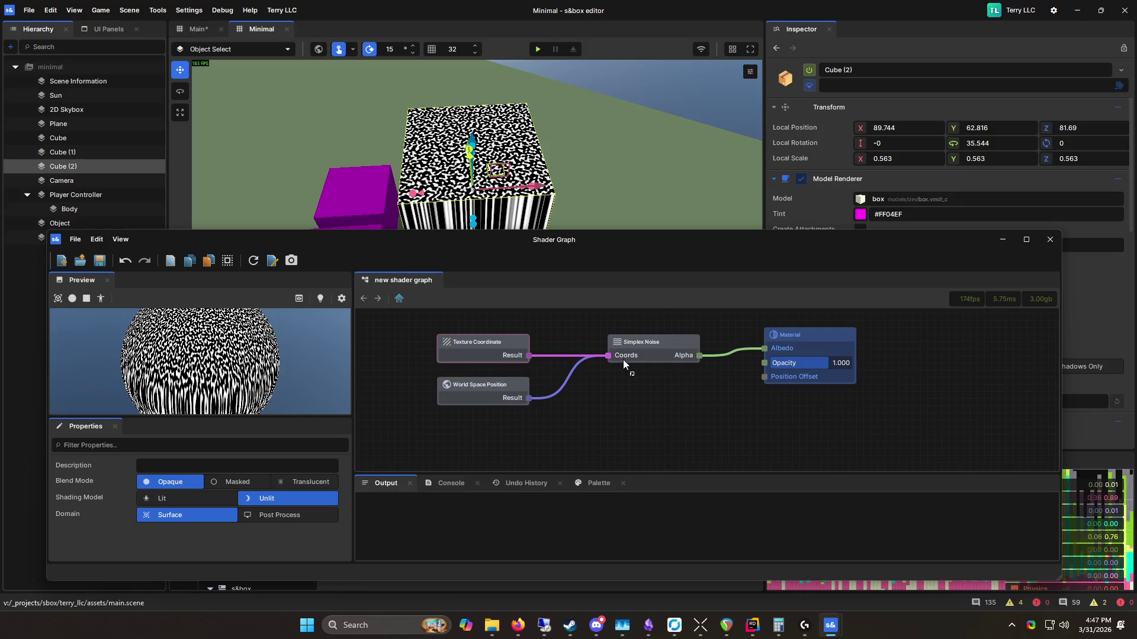
Step: Feed Texture Coordinate into Simplex Noise Coords instead and check the cube's black-and-white blobs
left_click_drag(584, 341, 582, 325)
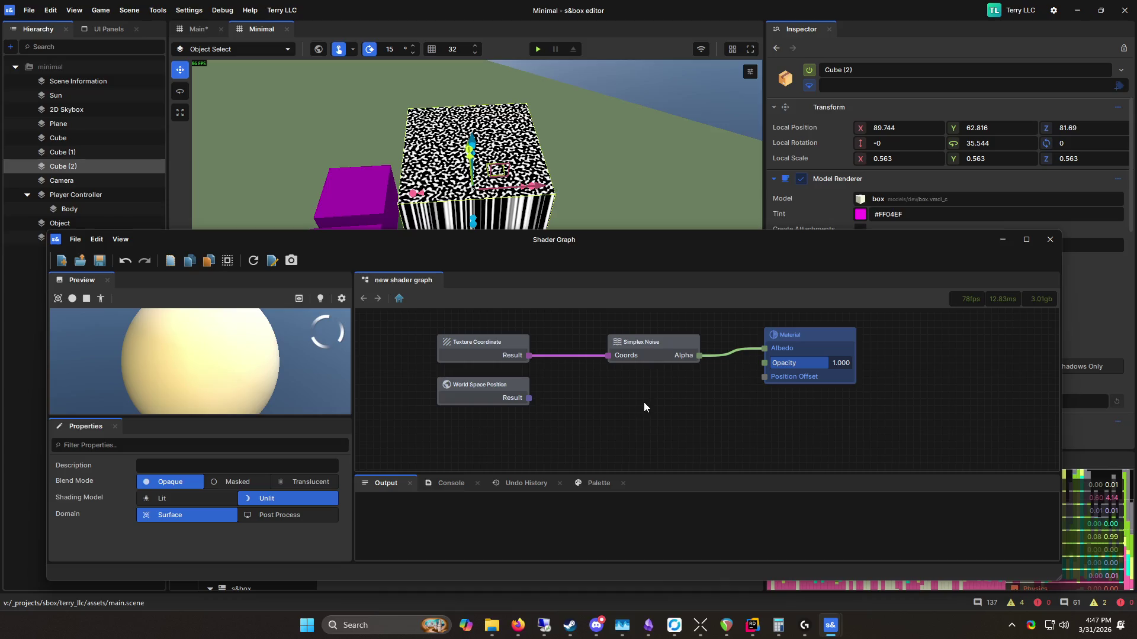
mouse_move(653, 180)
left_mouse_down()
mouse_move(663, 179)
mouse_move(415, 189)
left_mouse_up()
mouse_move(353, 165)
left_mouse_down()
mouse_move(249, 137)
mouse_move(440, 205)
mouse_move(273, 218)
mouse_move(725, 145)
mouse_move(217, 177)
left_mouse_up()
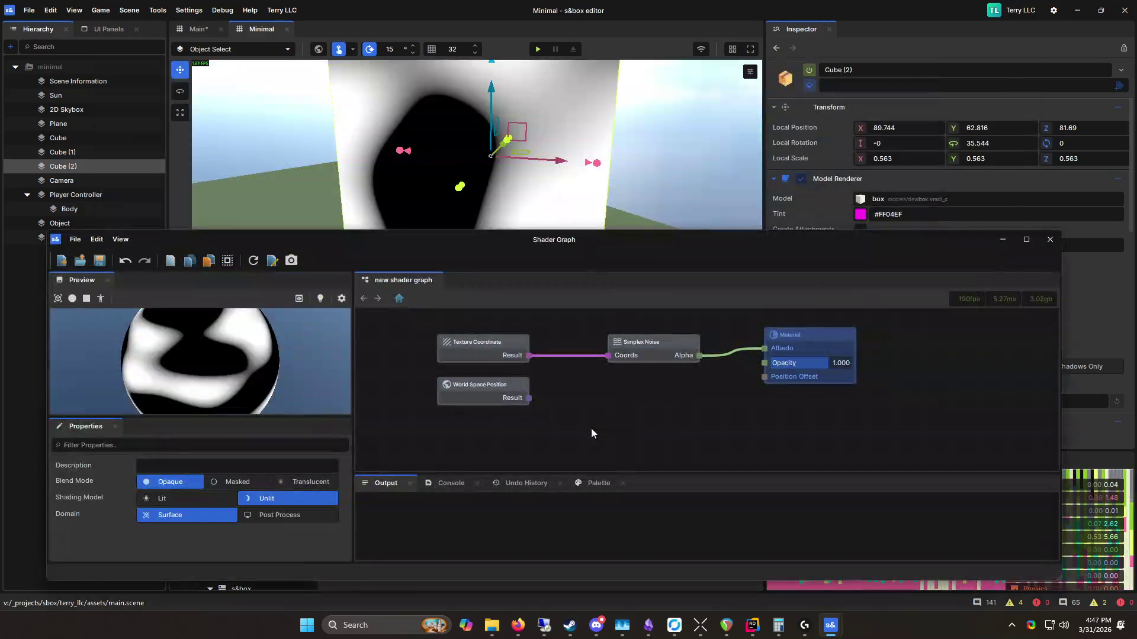
left_click(493, 348)
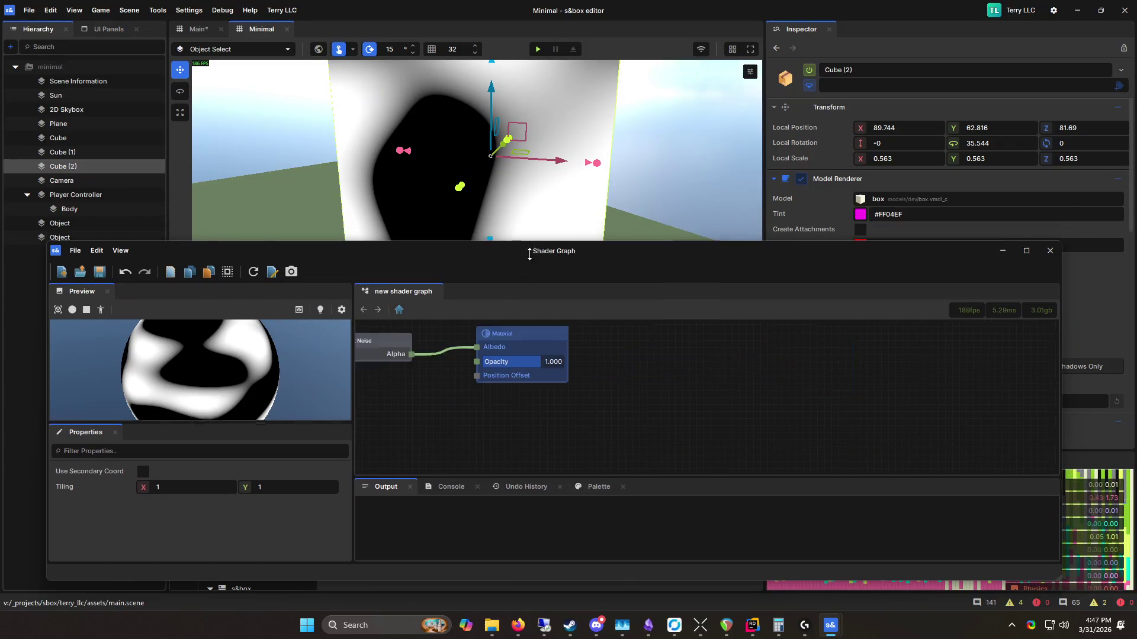
Step: Move the Shader Graph window aside and bring the scene camera in close to Cube (2)
left_click_drag(531, 240, 531, 317)
left_click(454, 151)
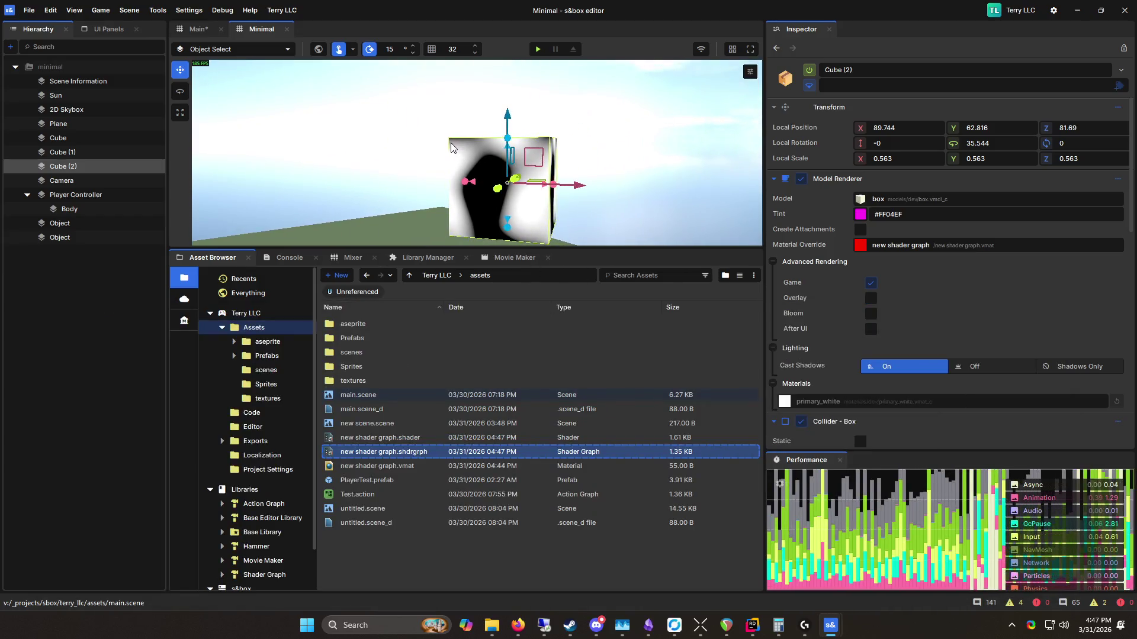
mouse_move(454, 150)
left_mouse_down()
mouse_move(629, 177)
mouse_move(613, 118)
mouse_move(592, 177)
left_mouse_up()
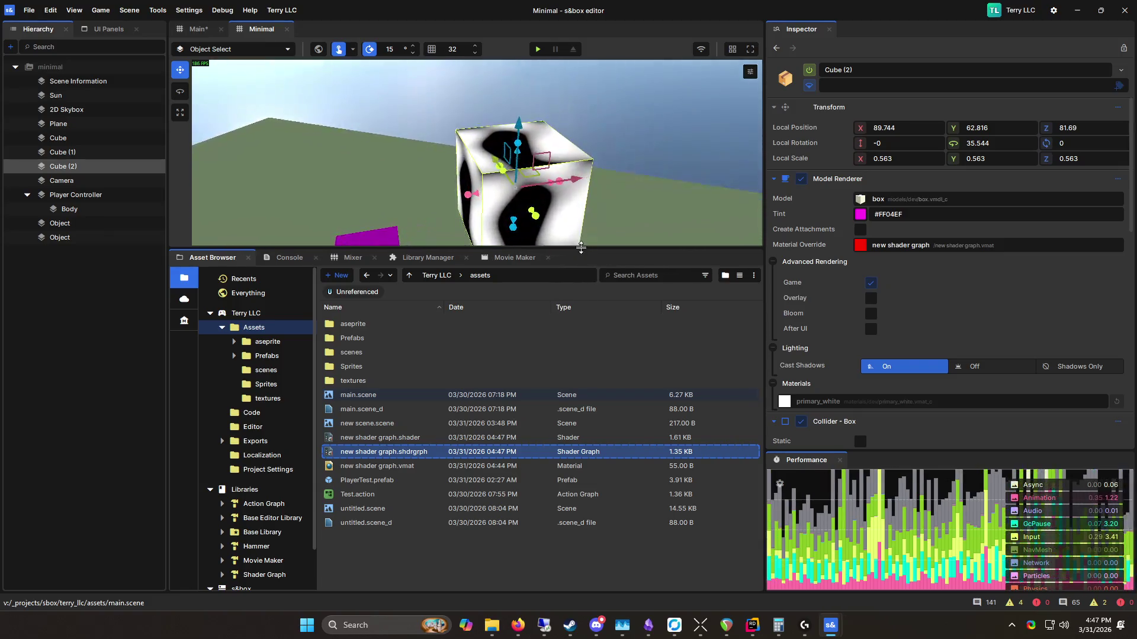
left_click_drag(566, 251, 565, 323)
scroll(565, 255, "up", 10)
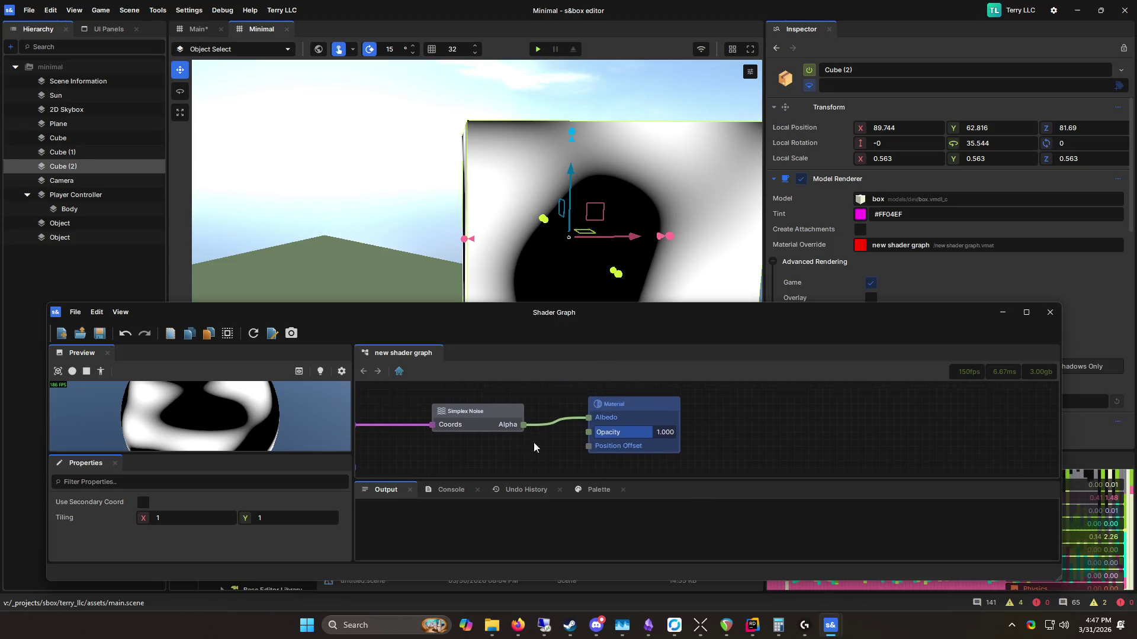
left_click_drag(476, 400, 592, 457)
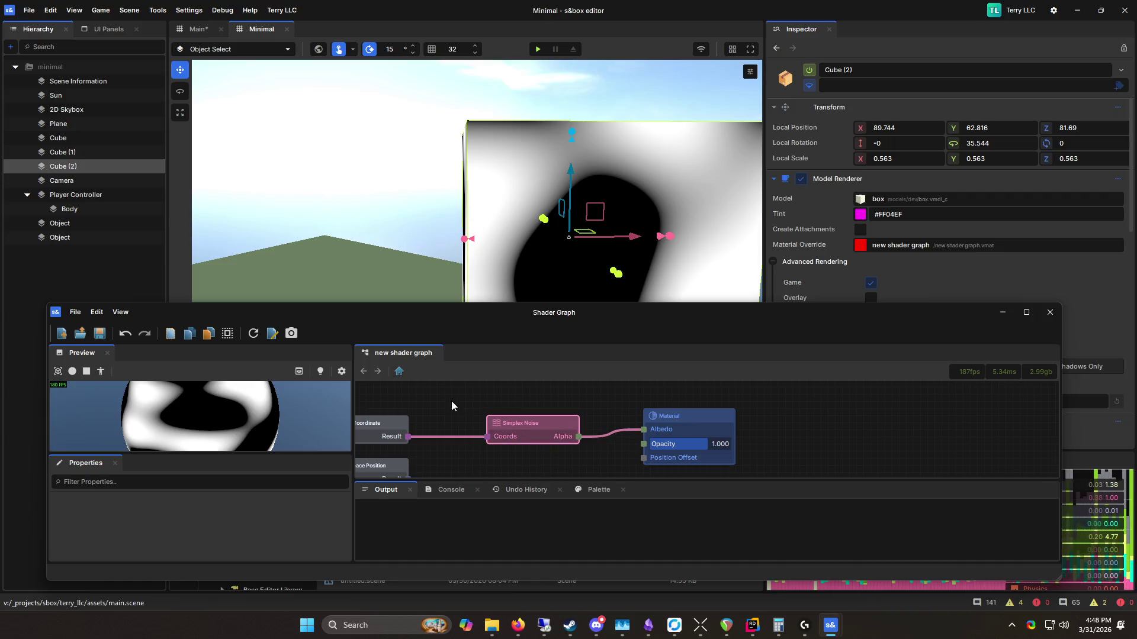
left_click(452, 397)
Step: Orbit around Cube (2) to inspect the noise swirls head-on and from above
right_click(545, 232)
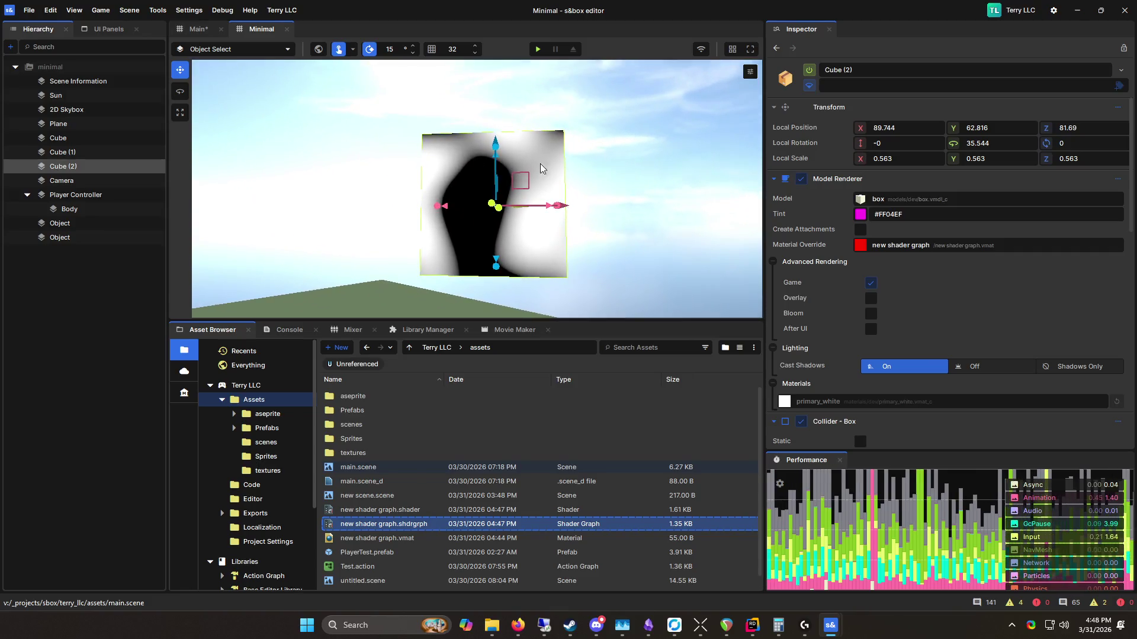
key("s")
key("alt+Tab")
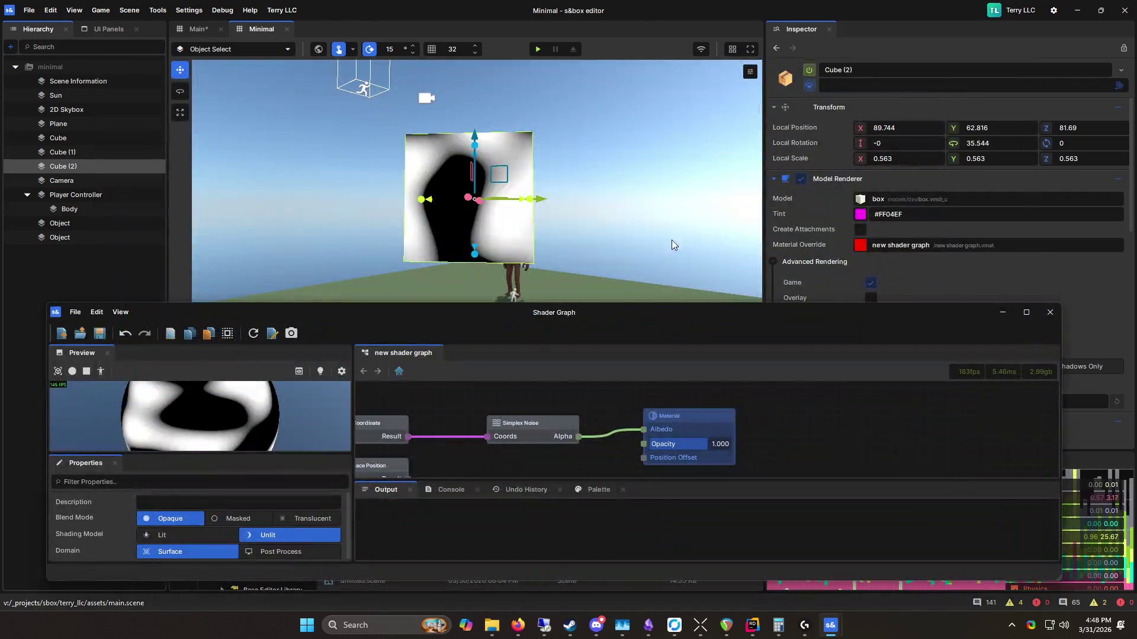
right_click(433, 182)
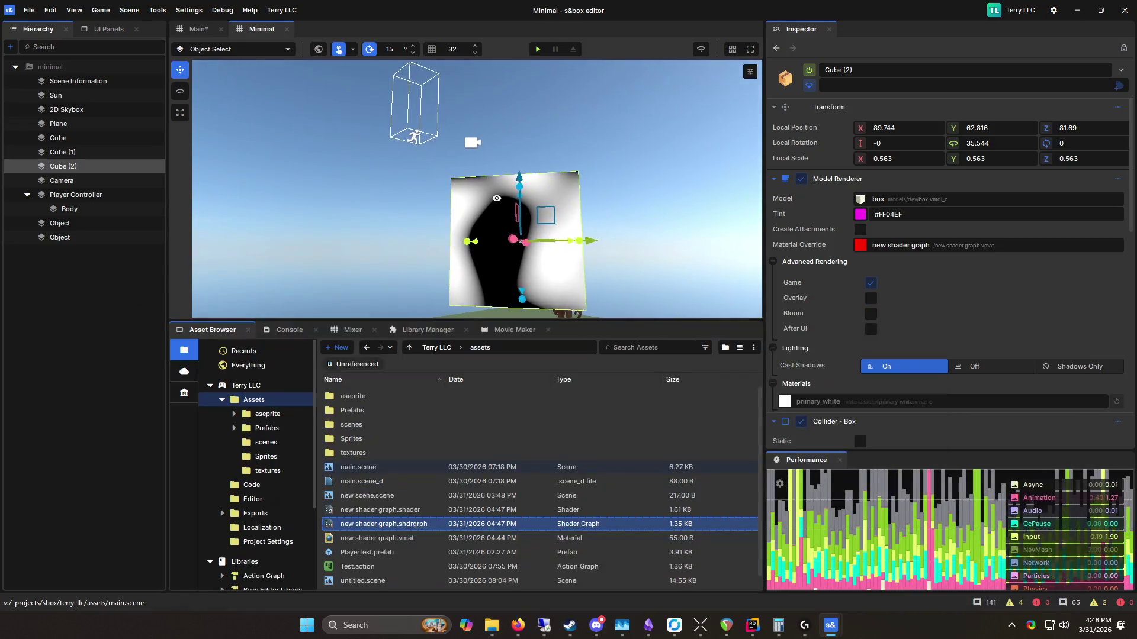
scroll(433, 182, "up", 3)
scroll(432, 182, "down", 5)
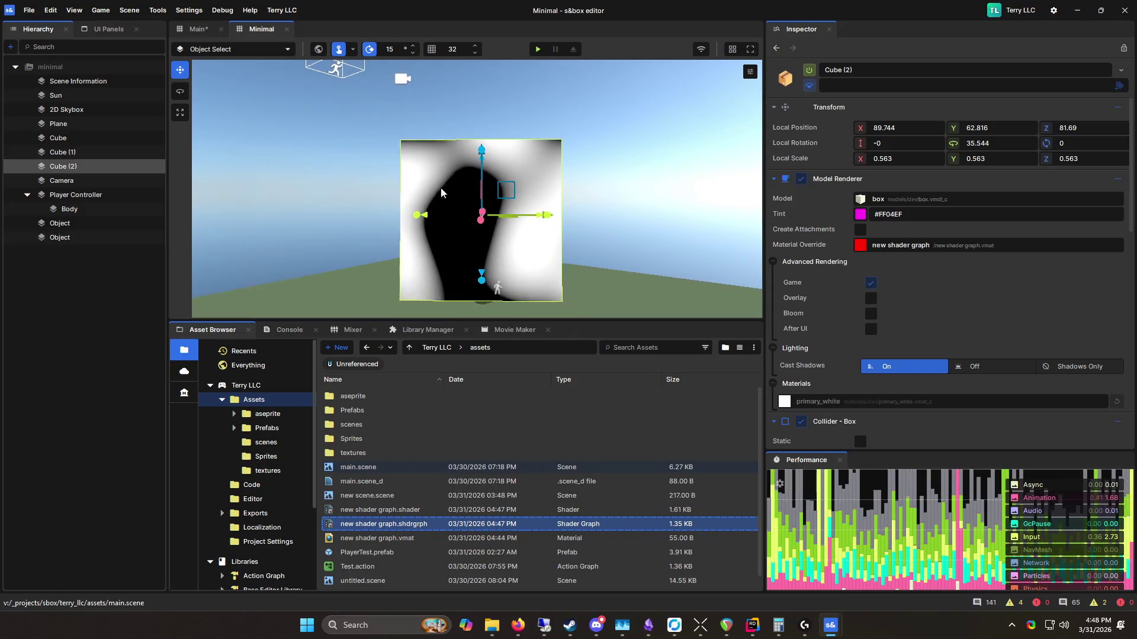
mouse_move(407, 182)
left_mouse_down()
mouse_move(600, 197)
mouse_move(469, 111)
mouse_move(508, 127)
mouse_move(693, 101)
left_mouse_up()
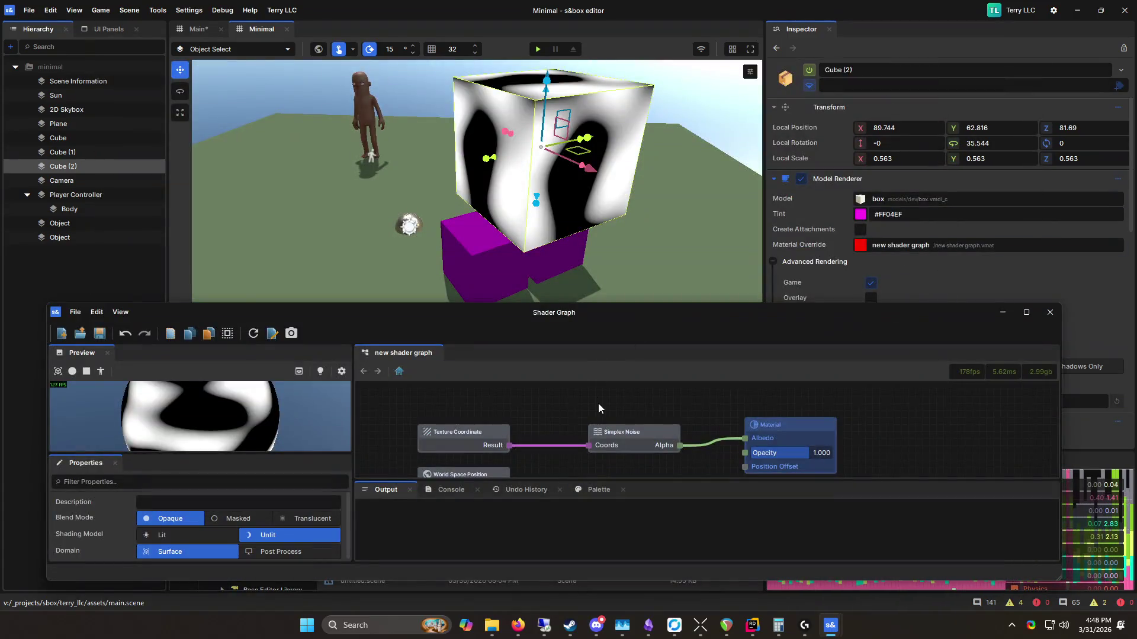
Step: Look down on the cube from closer above, then open the shader graph's add-node menu
left_click_drag(852, 323, 832, 269)
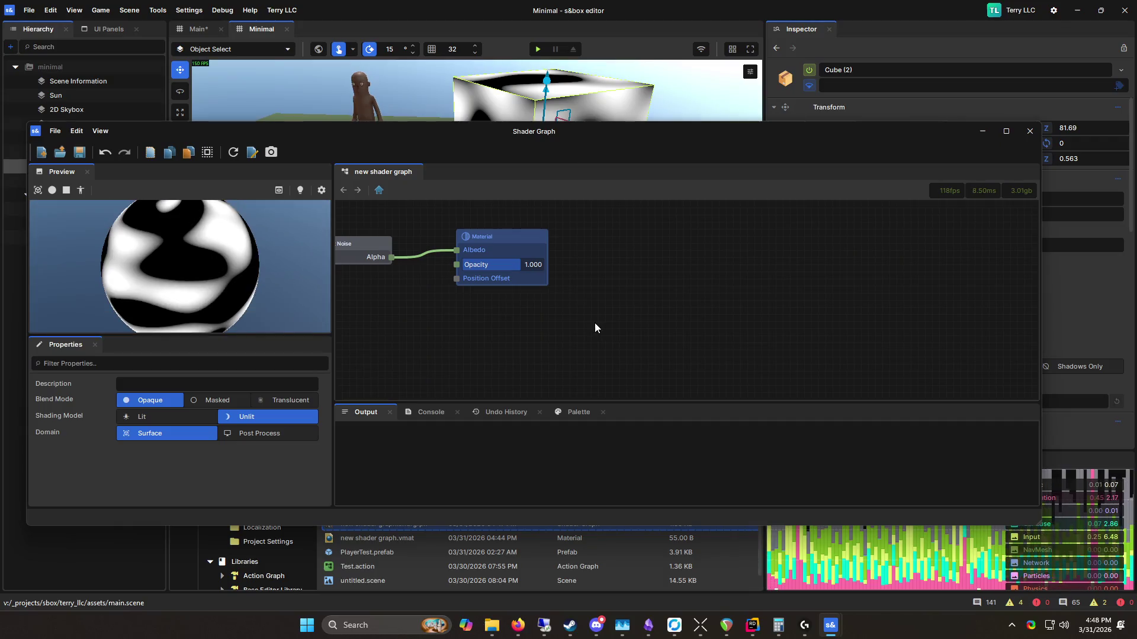
left_click_drag(530, 140, 601, 280)
left_click(411, 143)
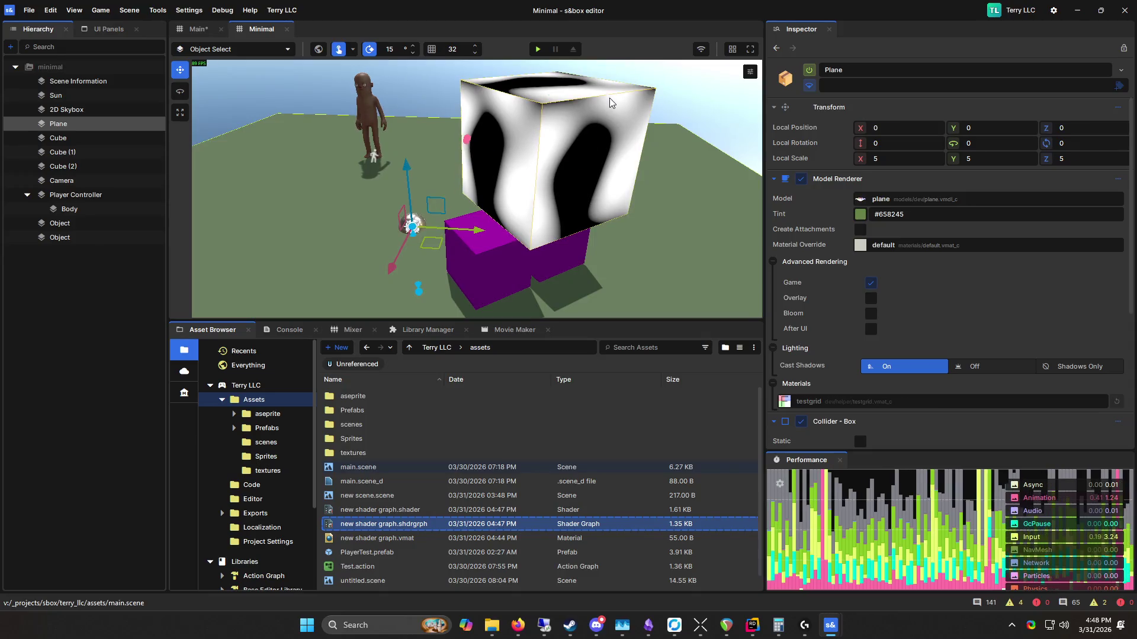
scroll(619, 175, "up", 3)
scroll(627, 172, "down", 5)
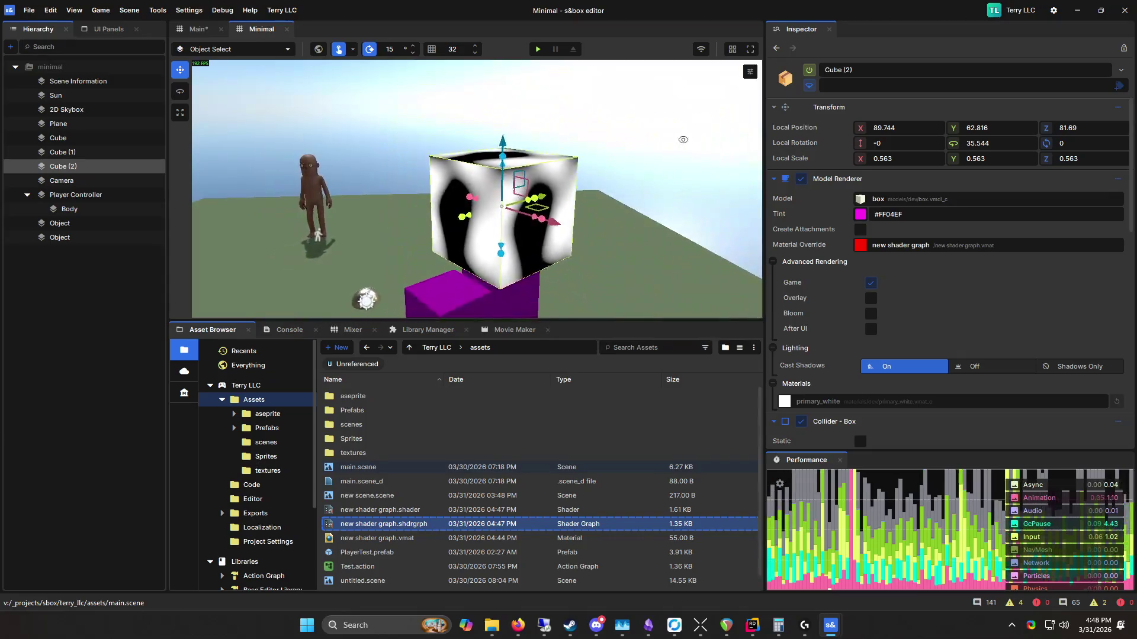
mouse_move(635, 170)
left_mouse_down()
mouse_move(315, 101)
mouse_move(260, 298)
mouse_move(424, 156)
mouse_move(511, 314)
left_mouse_up()
right_click(526, 413)
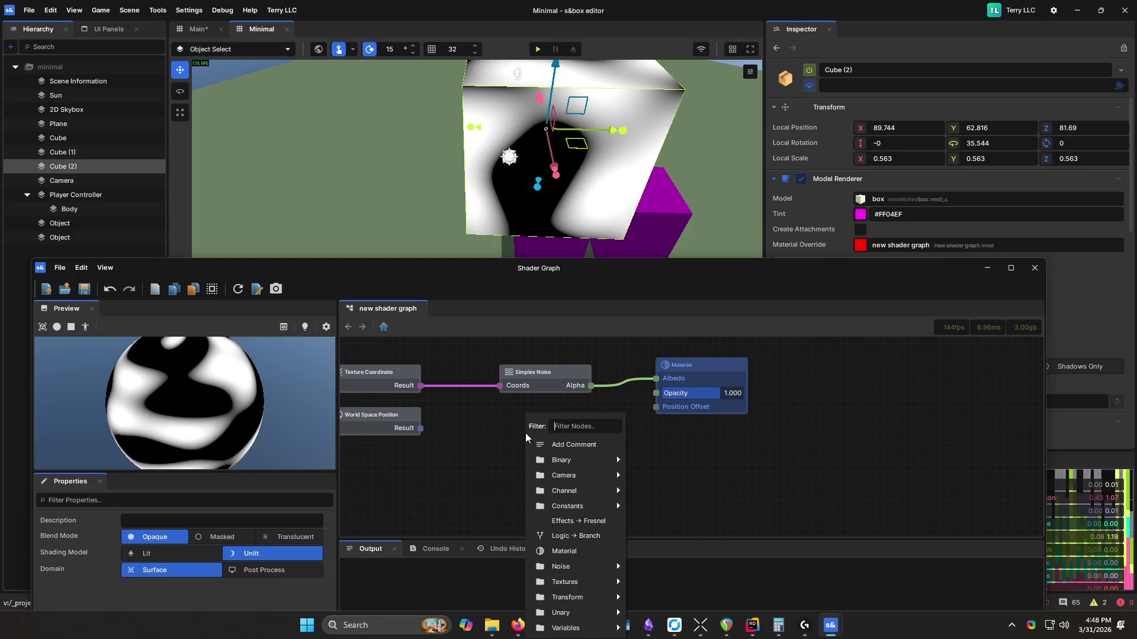
Step: Add a View Direction node and connect its Result to the Simplex Noise Coords input
mouse_move(557, 599)
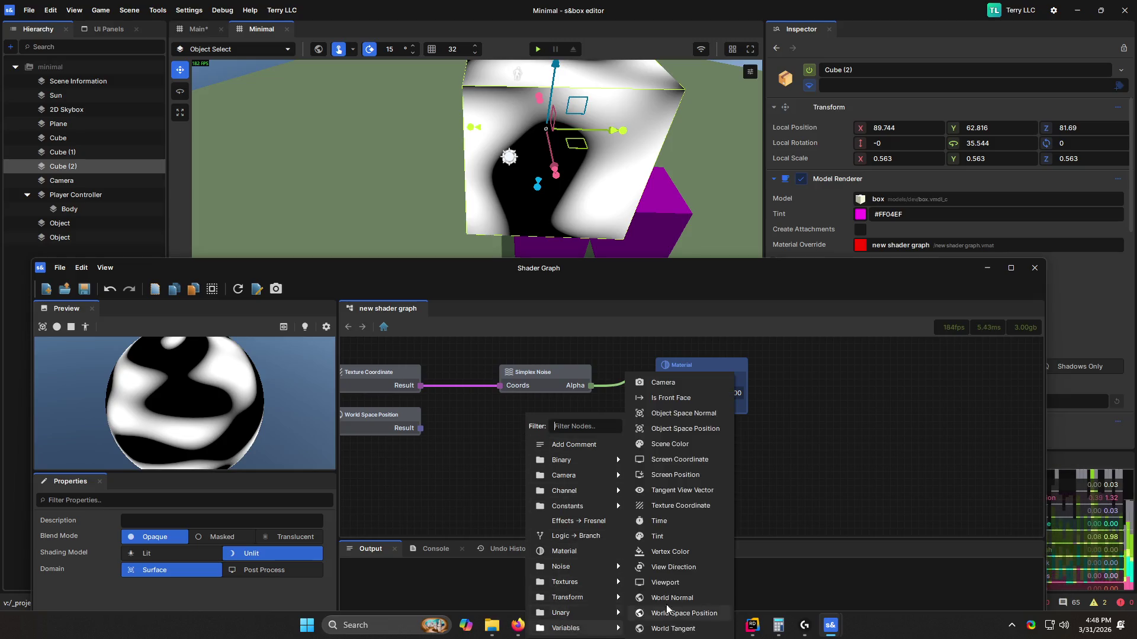
left_click(701, 572)
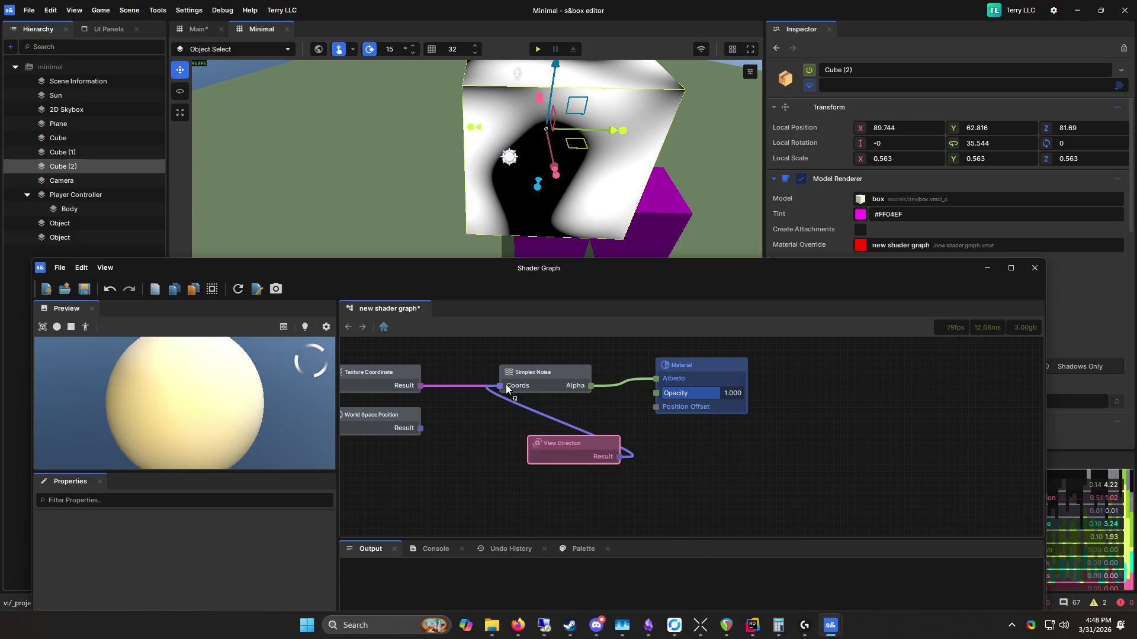
left_click(869, 401)
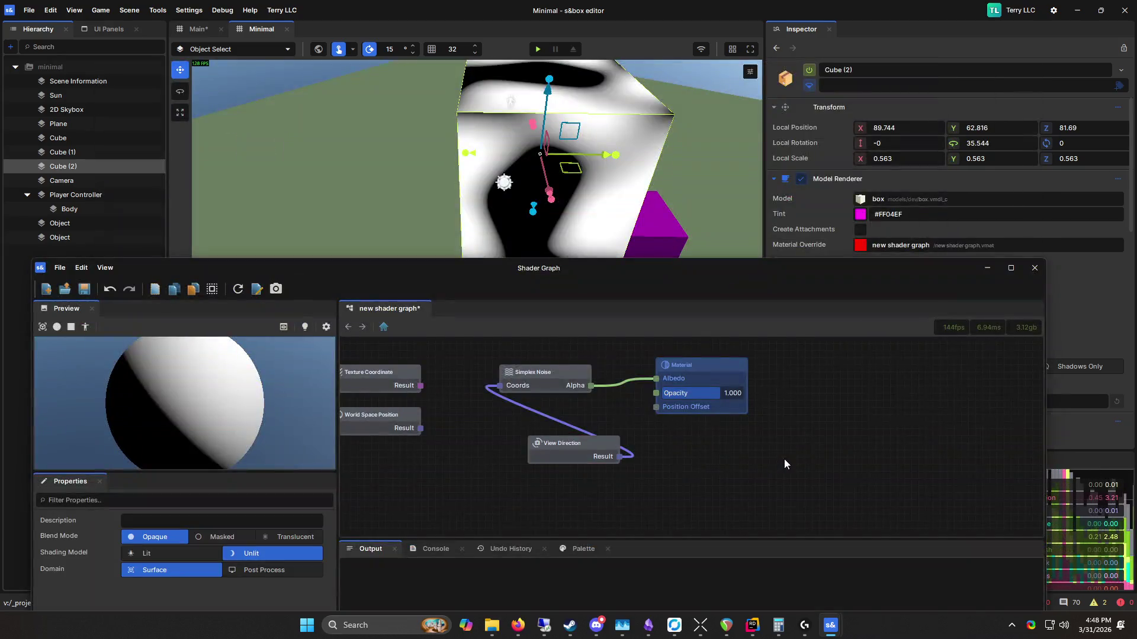
left_click(604, 240)
Step: Centre on Cube (2) and orbit around it to check the view-dependent noise, then reopen the add-node list
key("s")
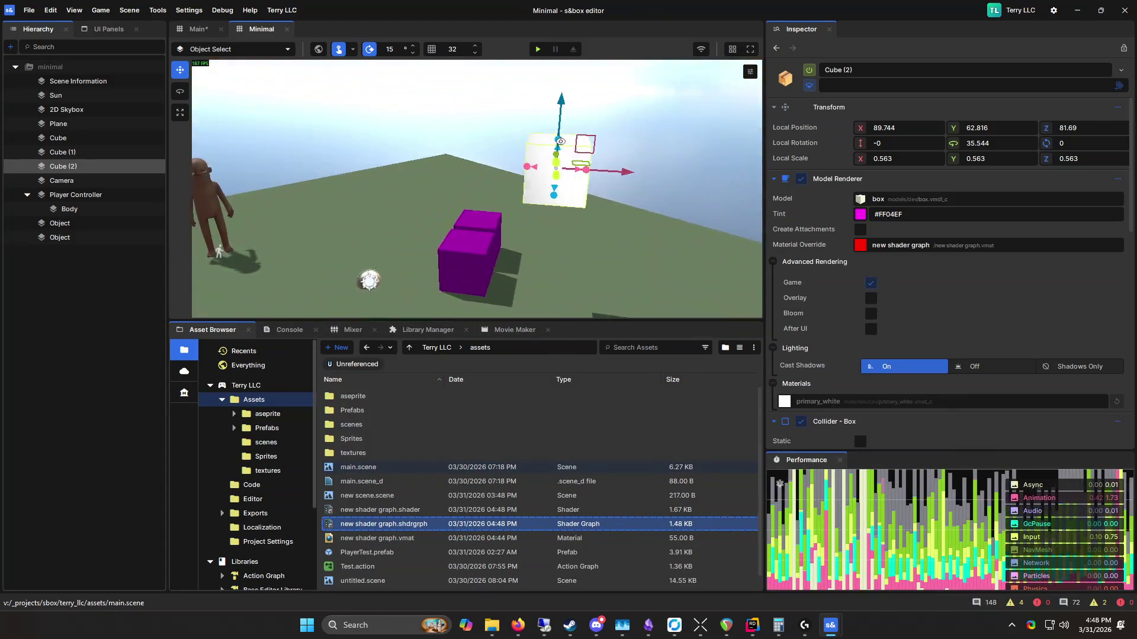
key("f")
mouse_move(597, 105)
left_mouse_down()
mouse_move(262, 266)
mouse_move(428, 260)
mouse_move(518, 207)
mouse_move(473, 252)
mouse_move(256, 248)
mouse_move(477, 186)
left_mouse_up()
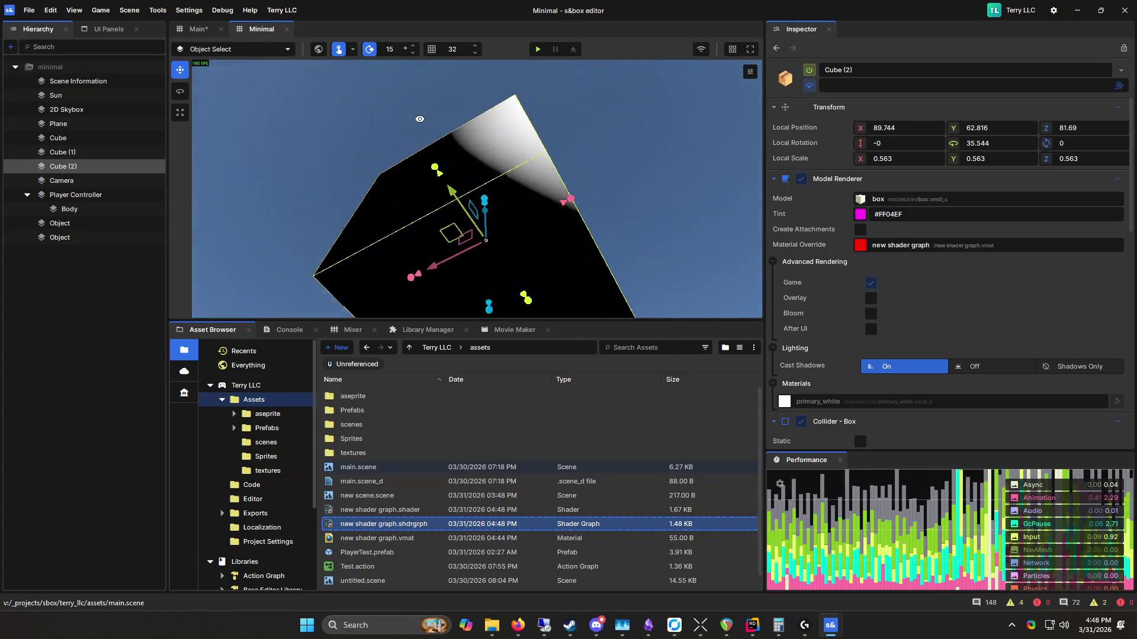
left_click_drag(364, 92, 649, 265)
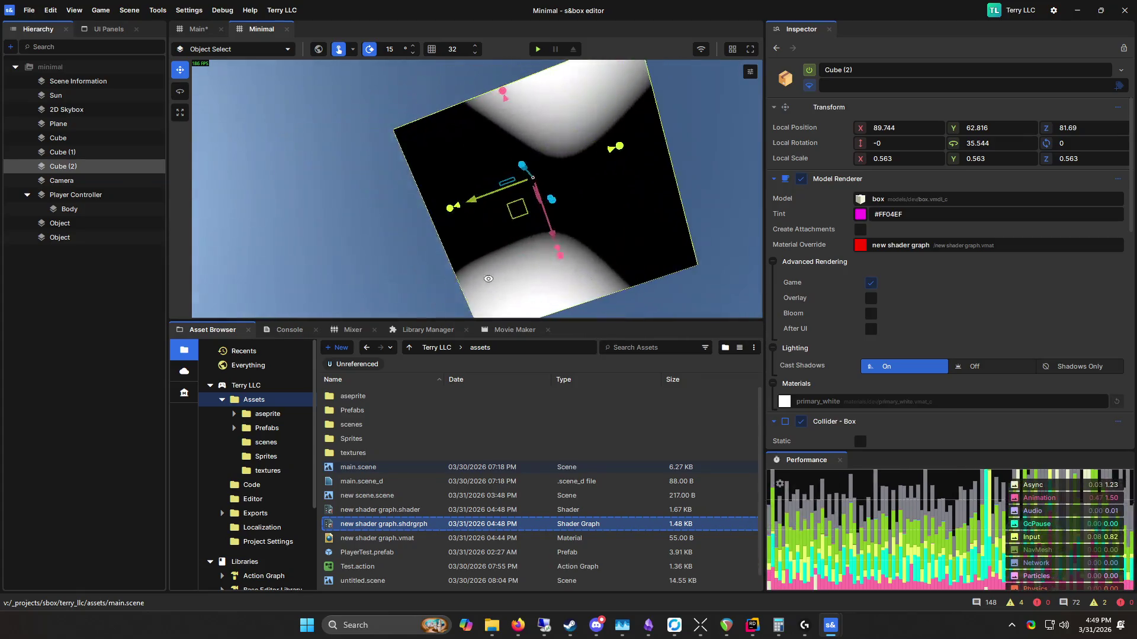
mouse_move(480, 91)
left_mouse_down()
mouse_move(328, 239)
mouse_move(501, 199)
mouse_move(656, 110)
mouse_move(305, 254)
mouse_move(730, 135)
mouse_move(504, 244)
mouse_move(402, 204)
mouse_move(554, 134)
mouse_move(318, 109)
mouse_move(304, 173)
mouse_move(345, 190)
left_mouse_up()
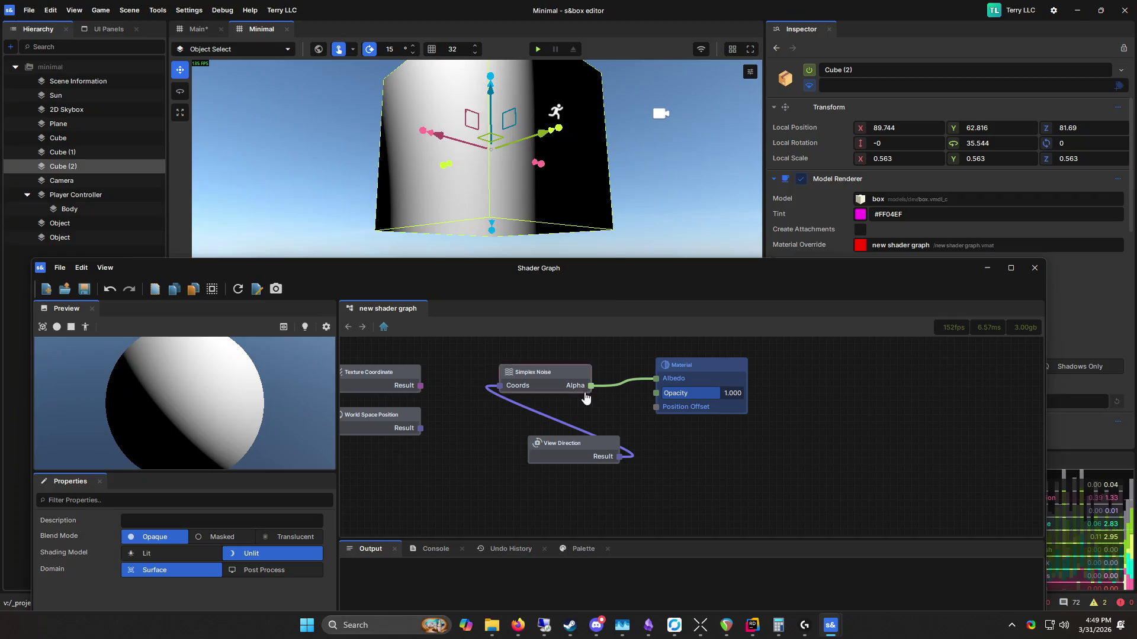
right_click(613, 410)
Step: Filter the shader graph's node list with 'mu' to find Binary → Multiply
type("m")
key("BackSpace")
type("mu")
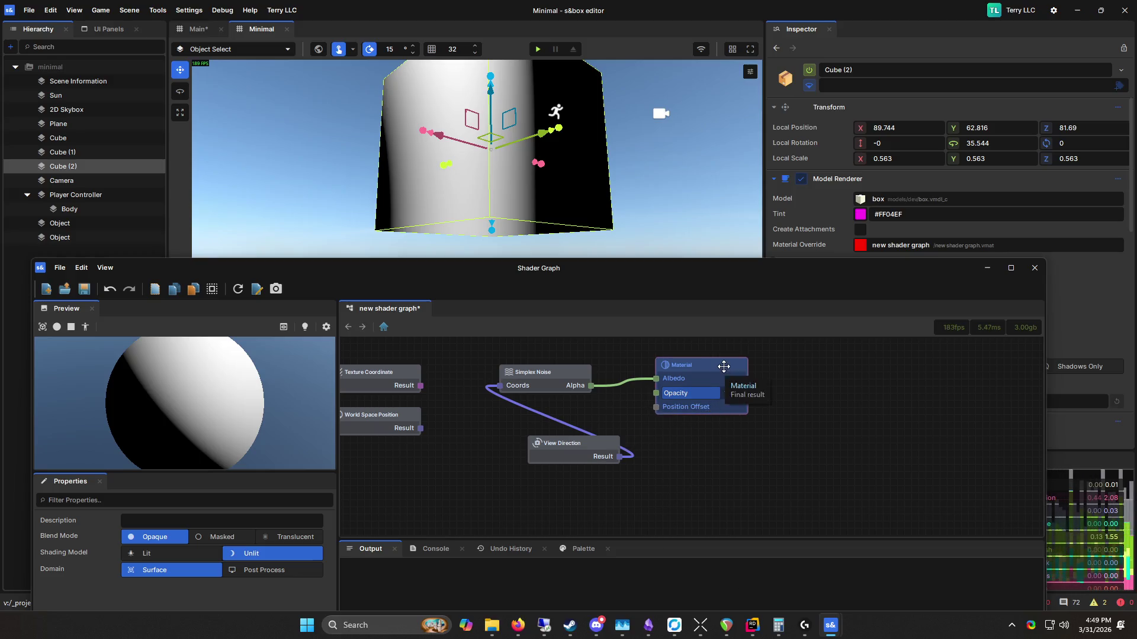
scroll(746, 460, "down", 4)
right_click(630, 490)
mouse_move(631, 494)
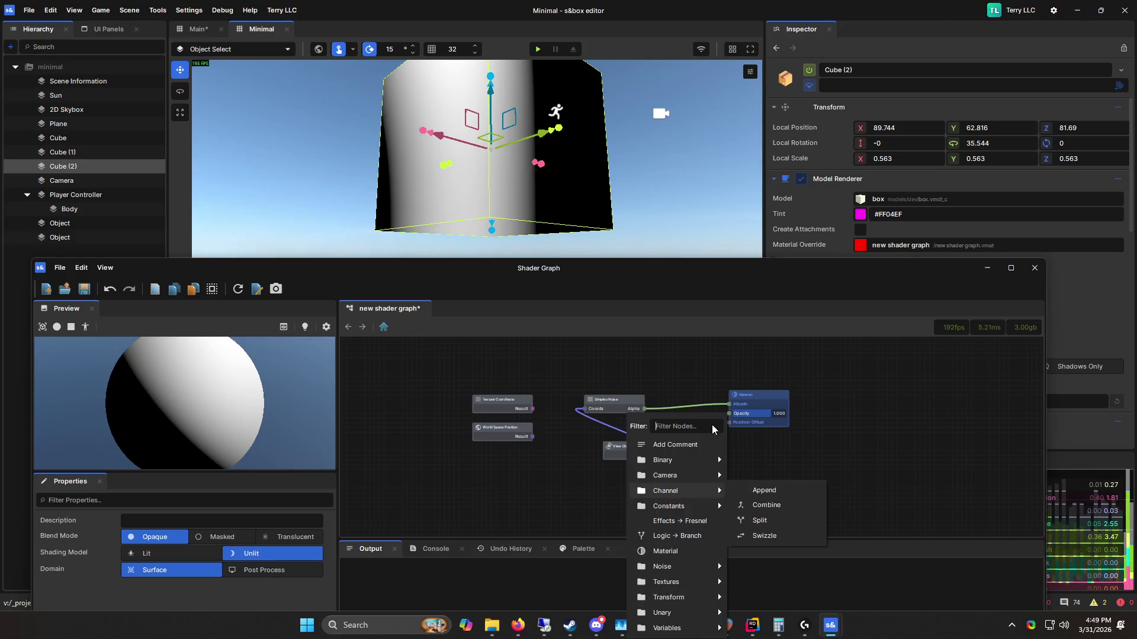
type("mu")
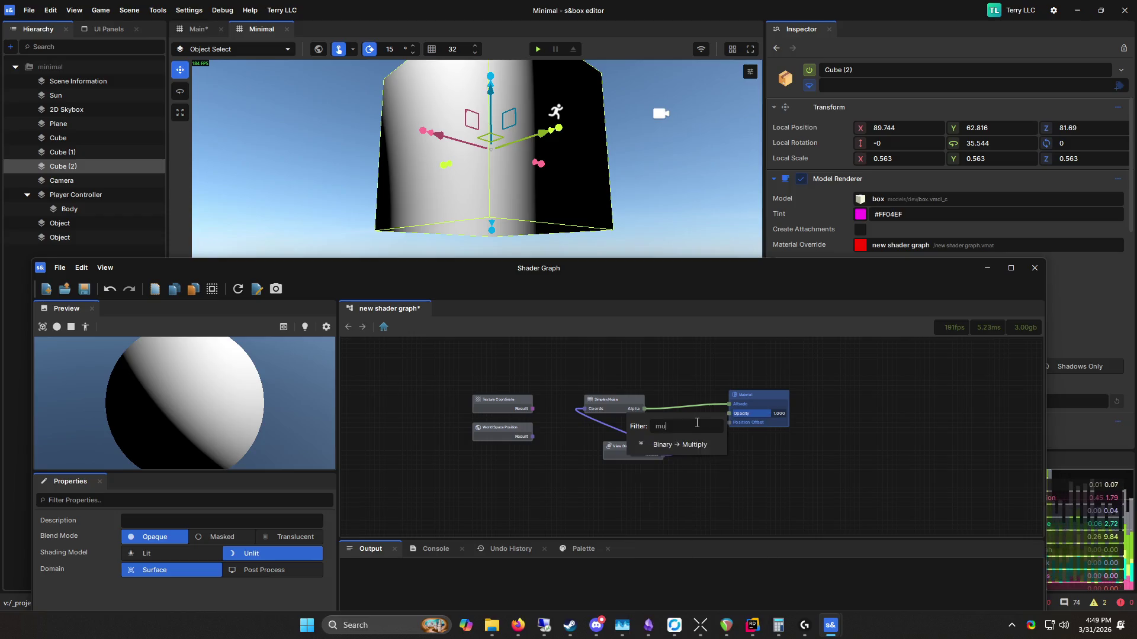
Step: Add a Multiply node beside the other nodes and set its Default B to 32.59
mouse_move(633, 447)
left_mouse_down()
mouse_move(619, 447)
mouse_move(674, 448)
left_mouse_up()
right_click(698, 438)
left_click_drag(644, 490, 709, 421)
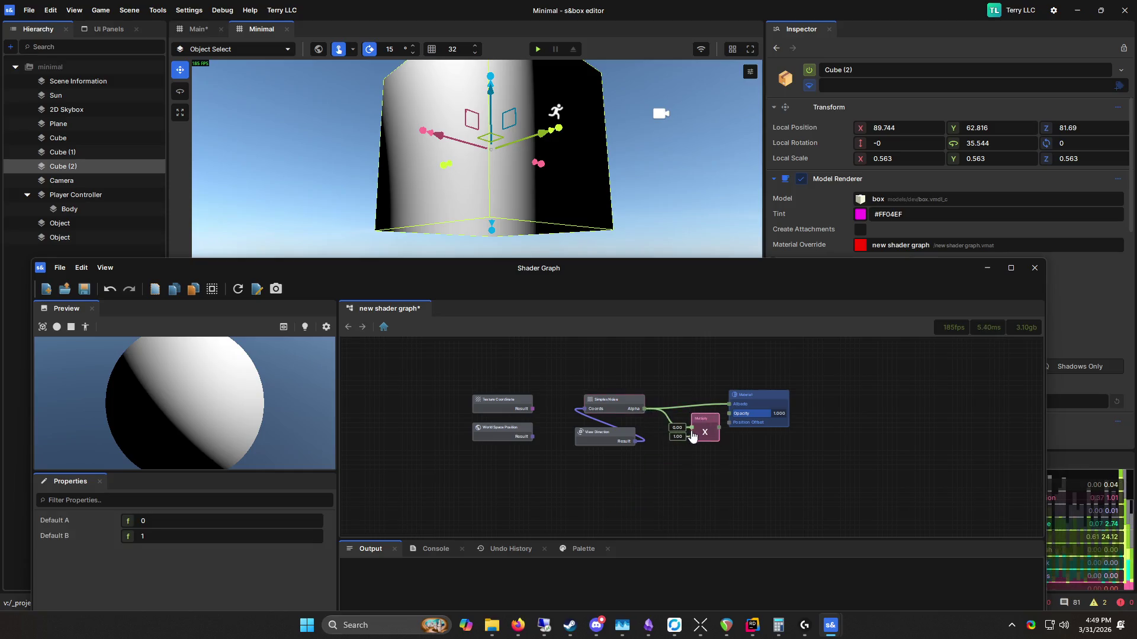
scroll(705, 437, "up", 5)
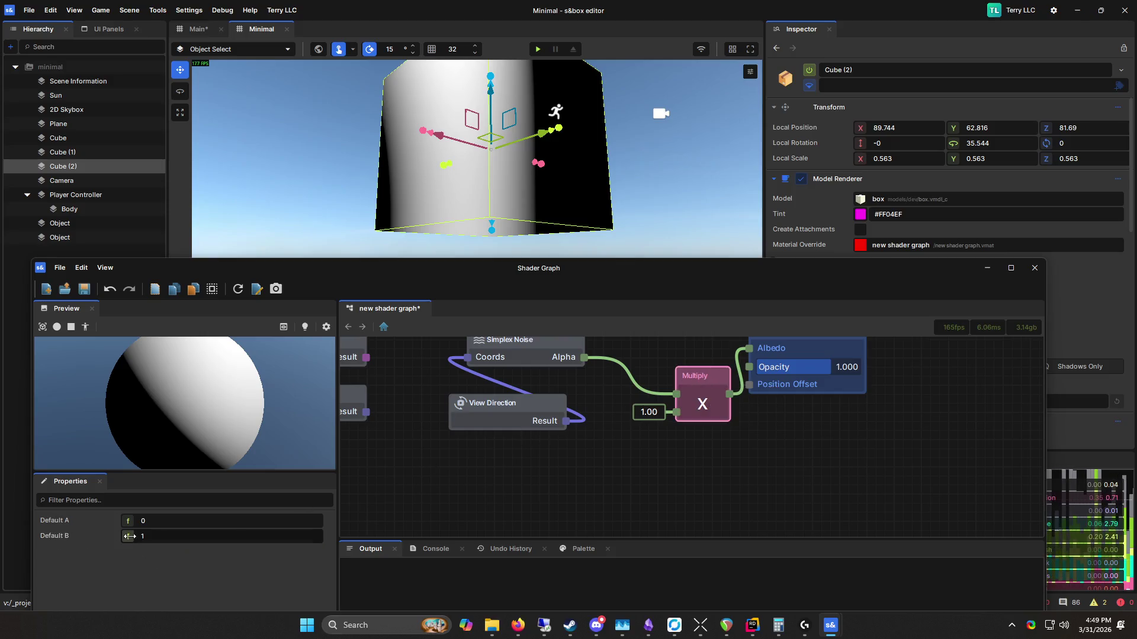
left_click_drag(129, 537, 148, 536)
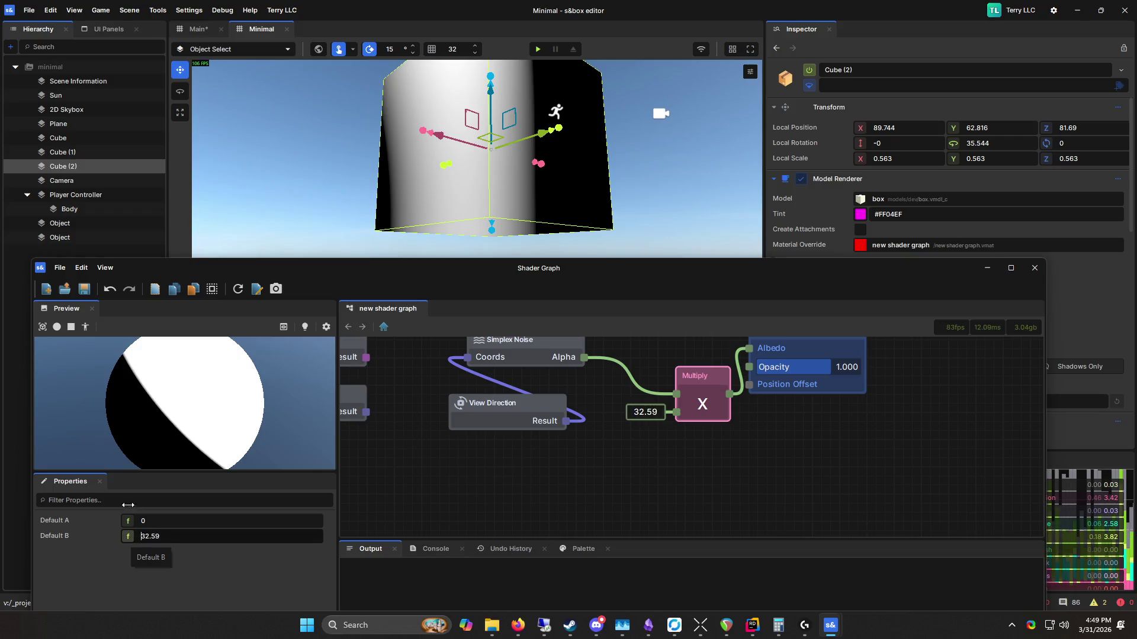
Step: Rewire View Direction through the Multiply node into the Simplex Noise coordinates
left_click_drag(504, 443, 565, 465)
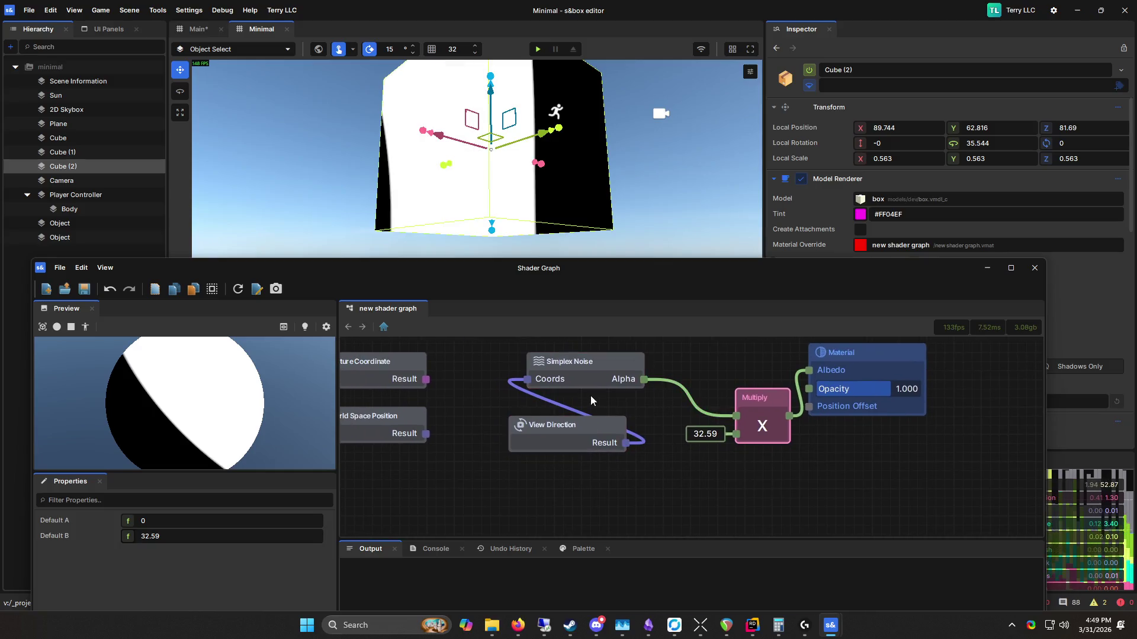
left_click(627, 360)
mouse_move(563, 379)
left_mouse_down()
mouse_move(553, 391)
mouse_move(671, 440)
left_mouse_up()
left_click_drag(727, 403, 736, 415)
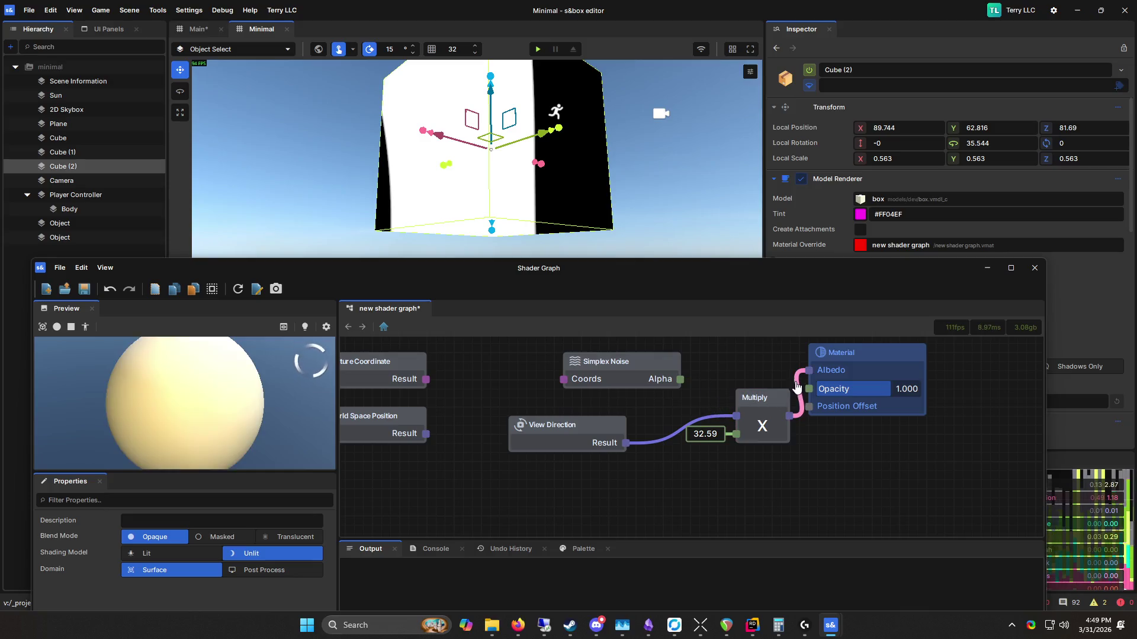
left_click(680, 381)
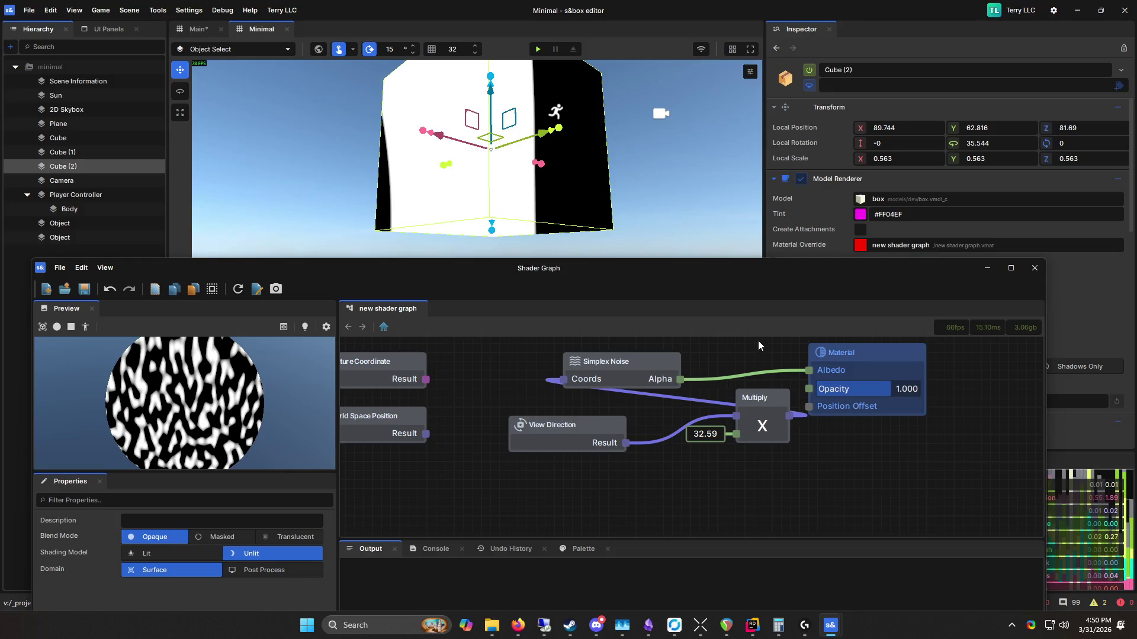
Step: Fly the scene camera back to view the finely noise-covered Cube (2) beside the magenta boxes
left_click(665, 173)
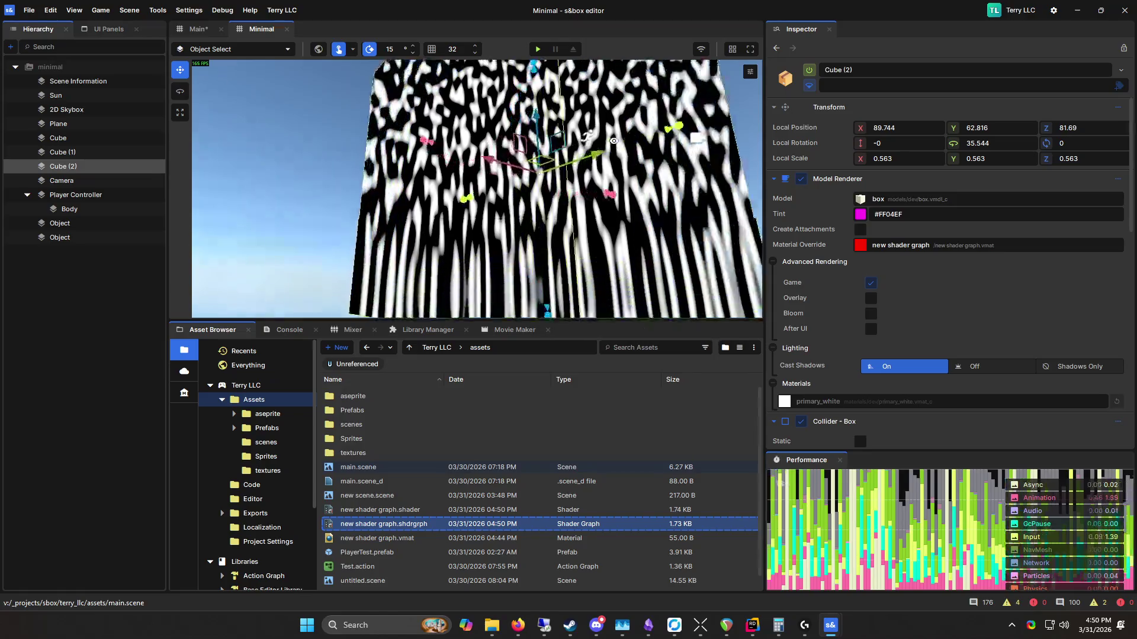
mouse_move(460, 295)
left_mouse_down()
mouse_move(635, 72)
mouse_move(381, 295)
mouse_move(596, 207)
mouse_move(218, 249)
mouse_move(745, 247)
mouse_move(425, 233)
mouse_move(360, 296)
mouse_move(733, 129)
left_mouse_up()
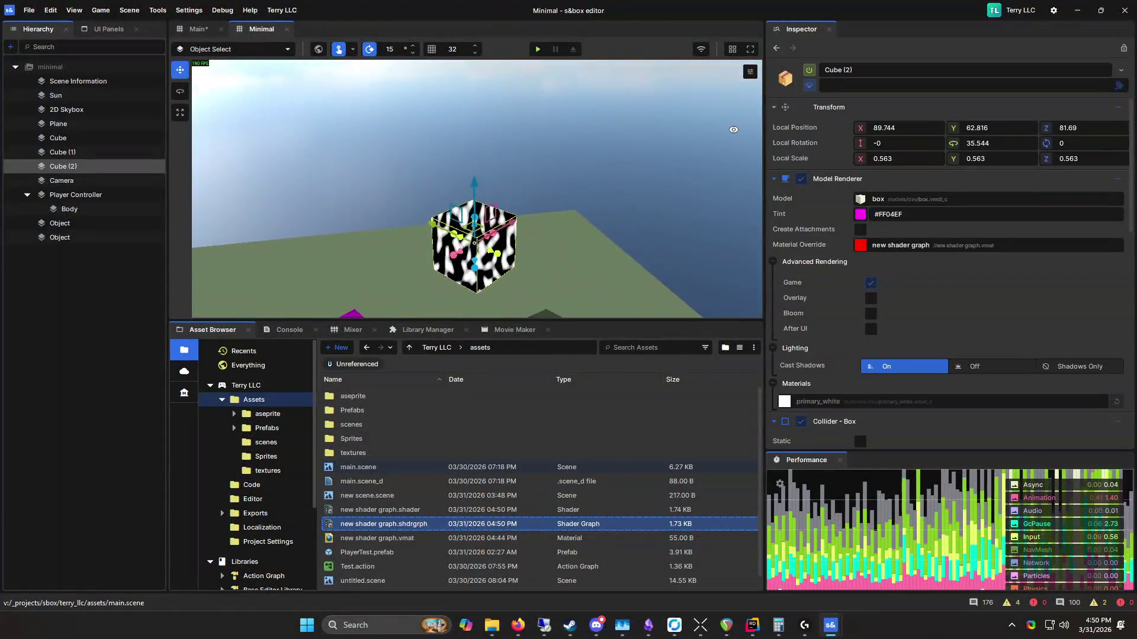
mouse_move(633, 125)
left_mouse_down()
mouse_move(648, 132)
mouse_move(272, 132)
mouse_move(600, 117)
left_mouse_up()
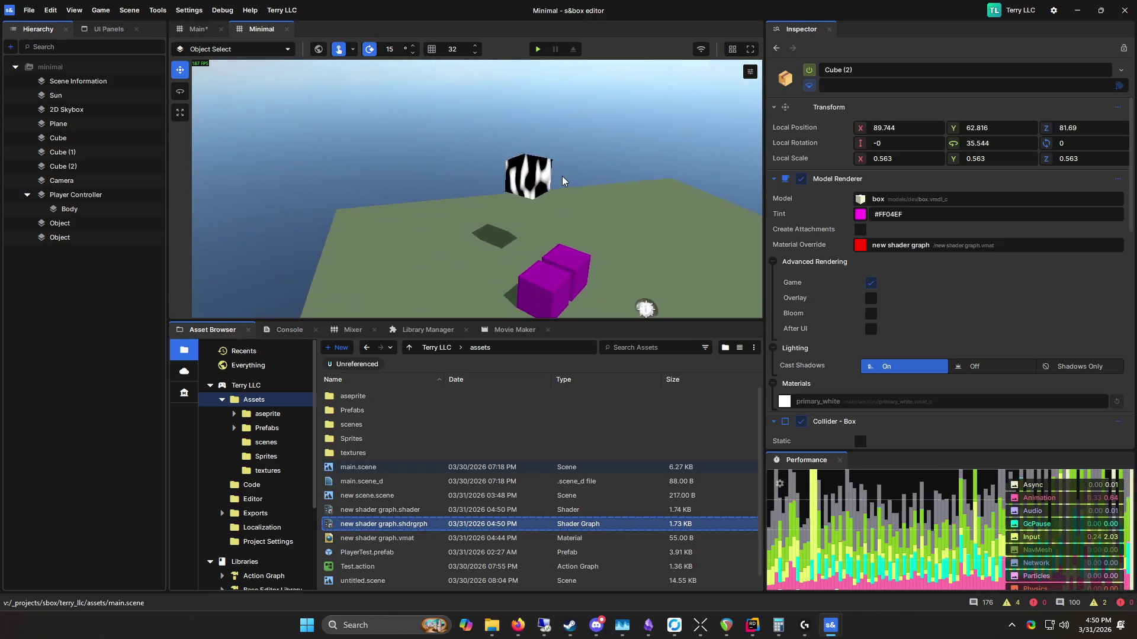
Step: Play and stop the scene, then delete the .shader, .shdrgrph and .vmat files, confirming Yes
left_click(538, 49)
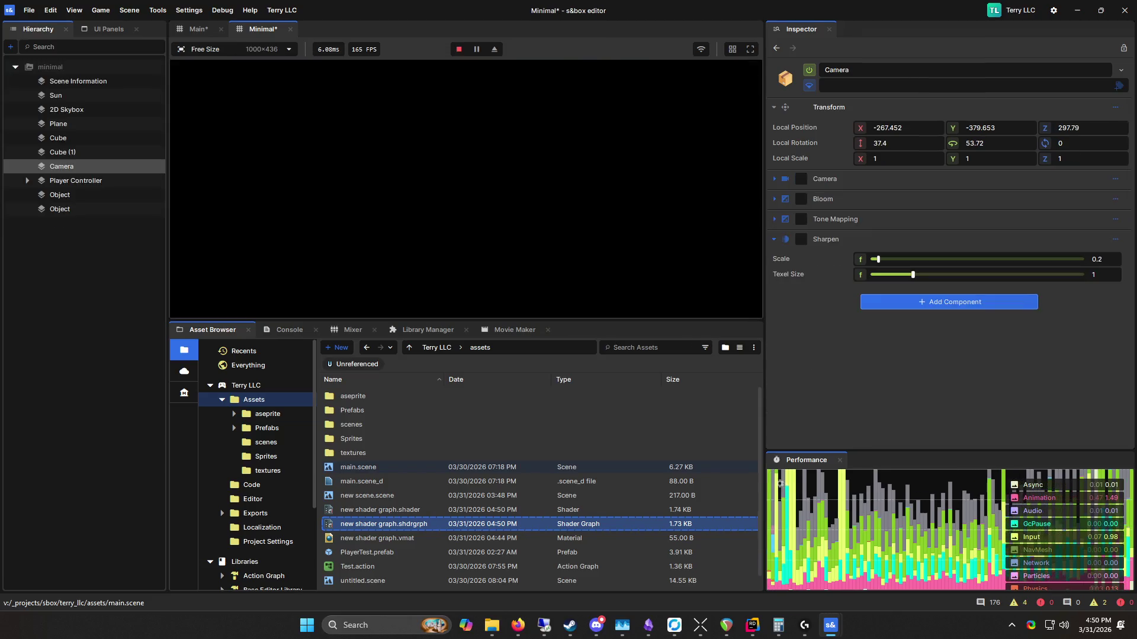
left_click(459, 49)
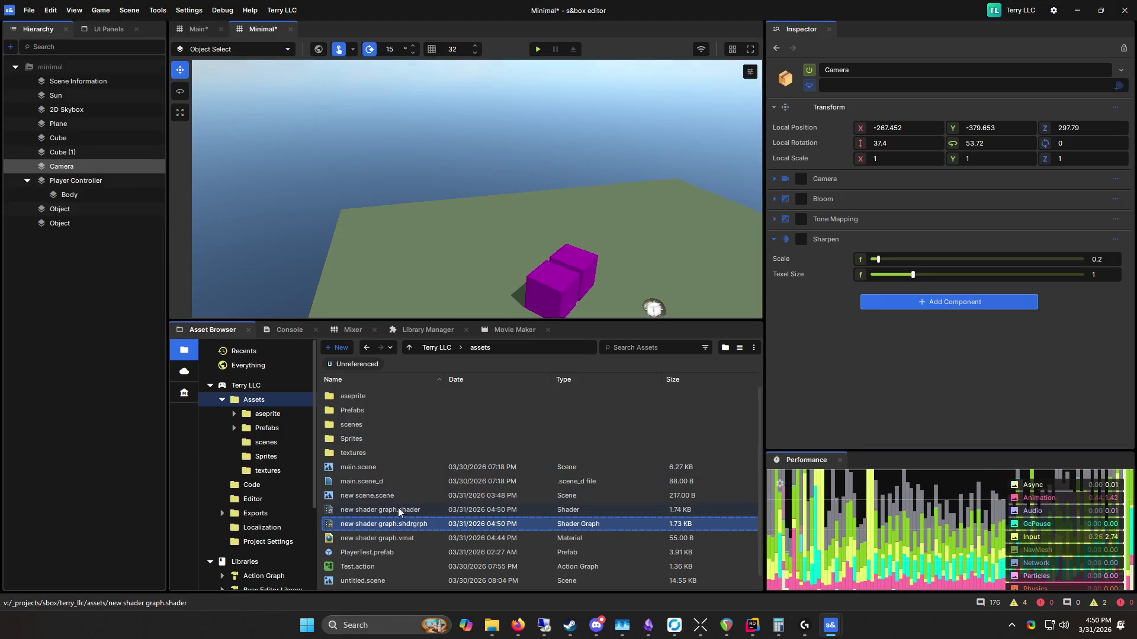
left_click(381, 511, "ctrl")
left_click(414, 539, "ctrl")
scroll(434, 546, "down", 1)
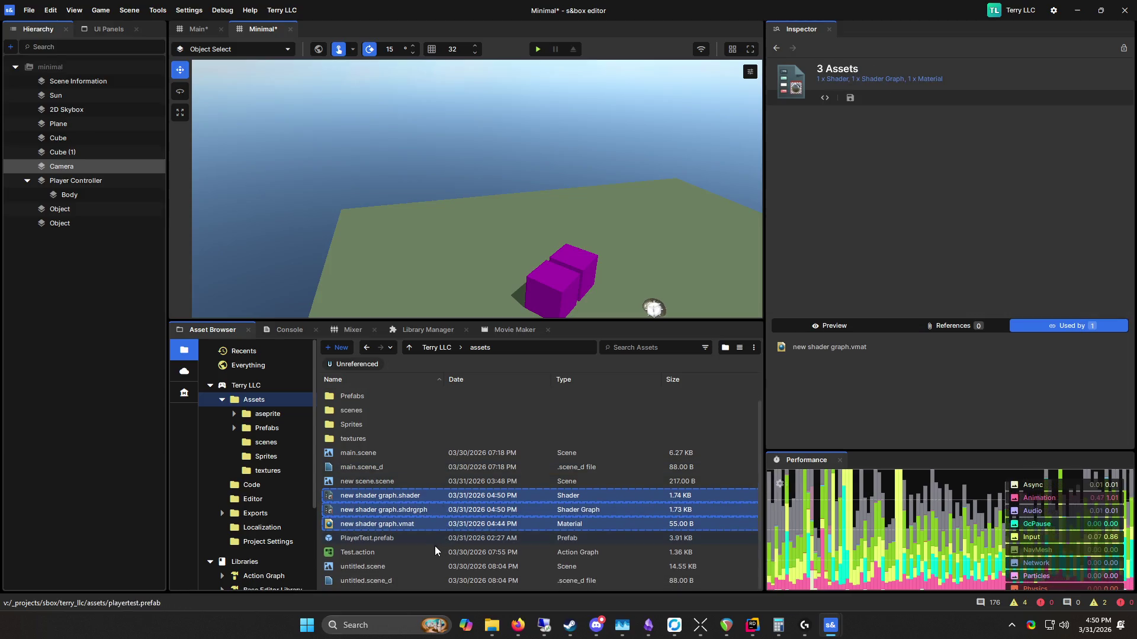
key("Delete")
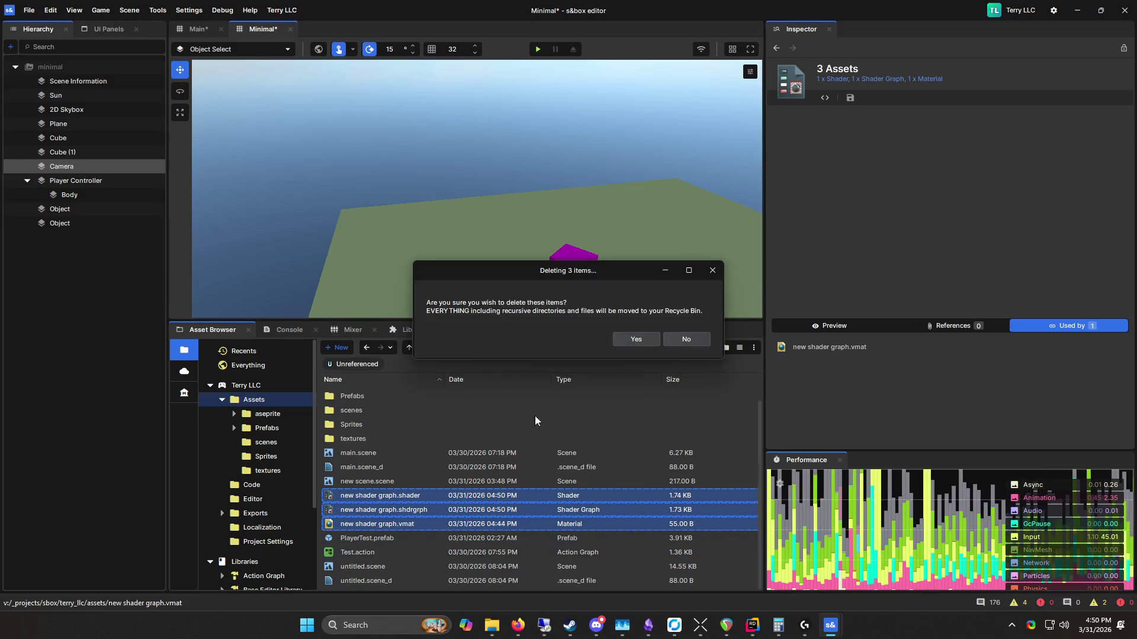
left_click(645, 341)
Step: Rearrange the Movie Maker panel and scene view, tilting the camera up toward the sky
left_click_drag(586, 284, 605, 240)
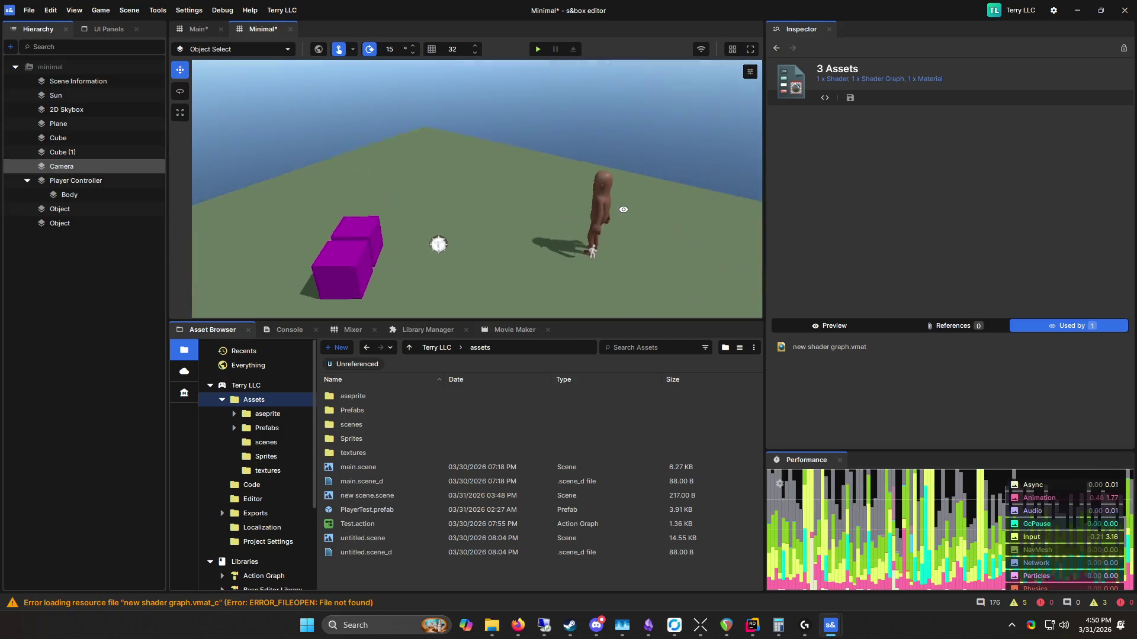
right_click(69, 153)
mouse_move(677, 97)
left_mouse_down()
mouse_move(218, 115)
mouse_move(521, 158)
mouse_move(290, 137)
mouse_move(310, 119)
mouse_move(356, 156)
mouse_move(236, 151)
mouse_move(415, 189)
left_mouse_up()
mouse_move(508, 330)
left_mouse_down()
mouse_move(655, 343)
mouse_move(369, 453)
mouse_move(460, 339)
mouse_move(603, 344)
left_mouse_up()
mouse_move(585, 306)
left_mouse_down()
mouse_move(584, 360)
mouse_move(568, 390)
left_mouse_up()
mouse_move(518, 321)
left_mouse_down()
mouse_move(317, 308)
mouse_move(730, 307)
mouse_move(526, 337)
mouse_move(223, 89)
mouse_move(317, 243)
mouse_move(733, 130)
mouse_move(706, 112)
mouse_move(560, 98)
mouse_move(435, 119)
mouse_move(499, 89)
mouse_move(821, 80)
left_mouse_up()
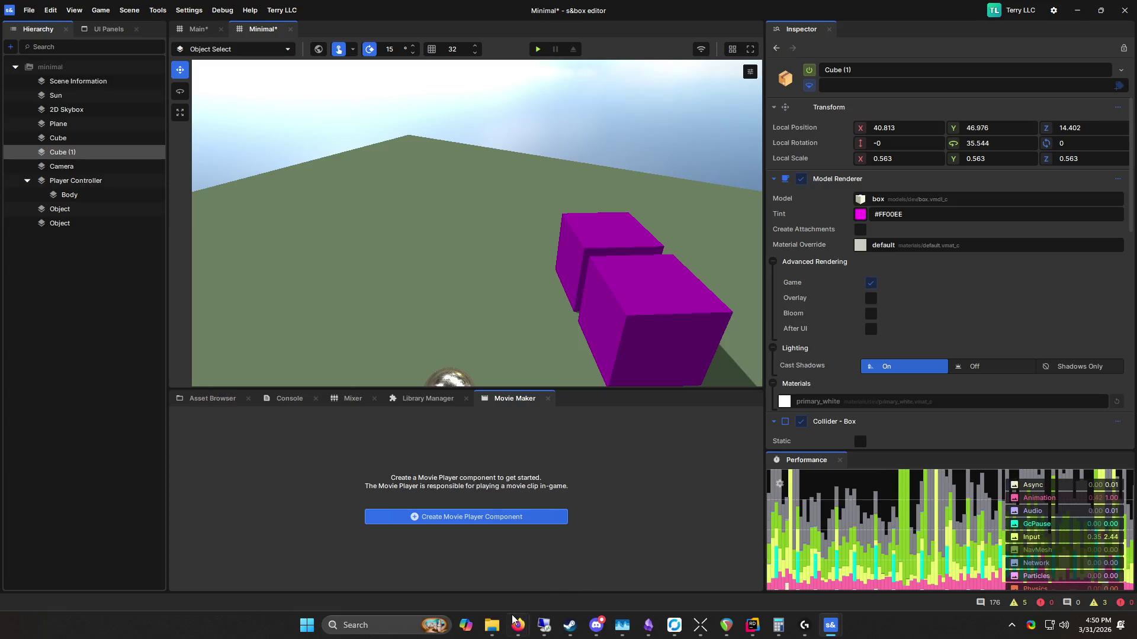
Step: Bring Firefox forward and open the s&box Documentation from the s&box site tab
mouse_move(516, 622)
left_click(545, 556)
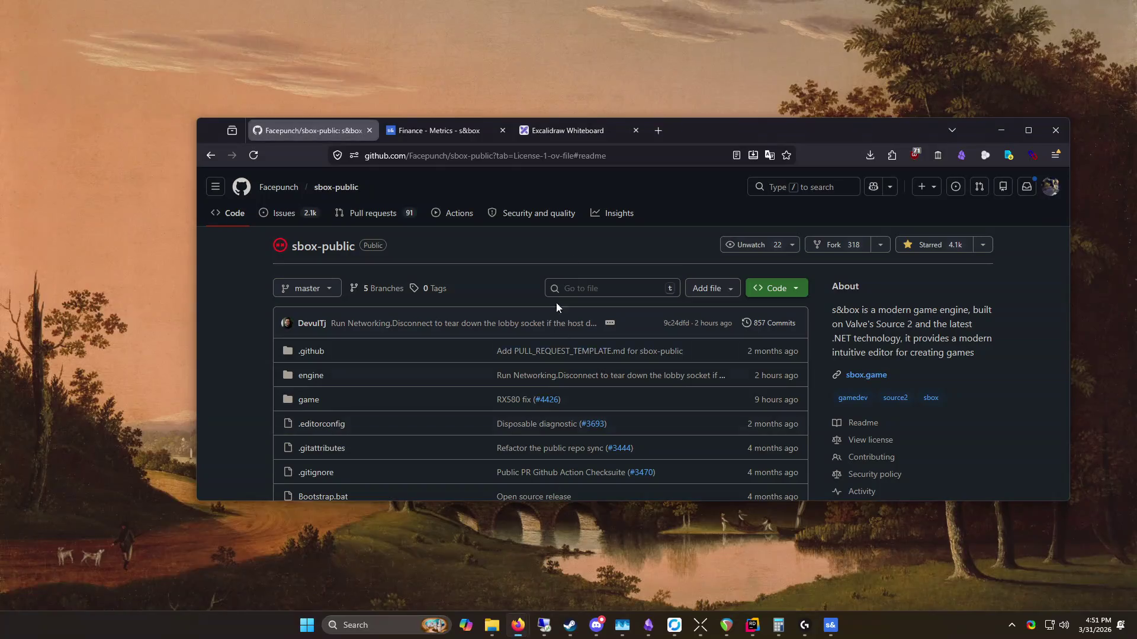
left_click(438, 128)
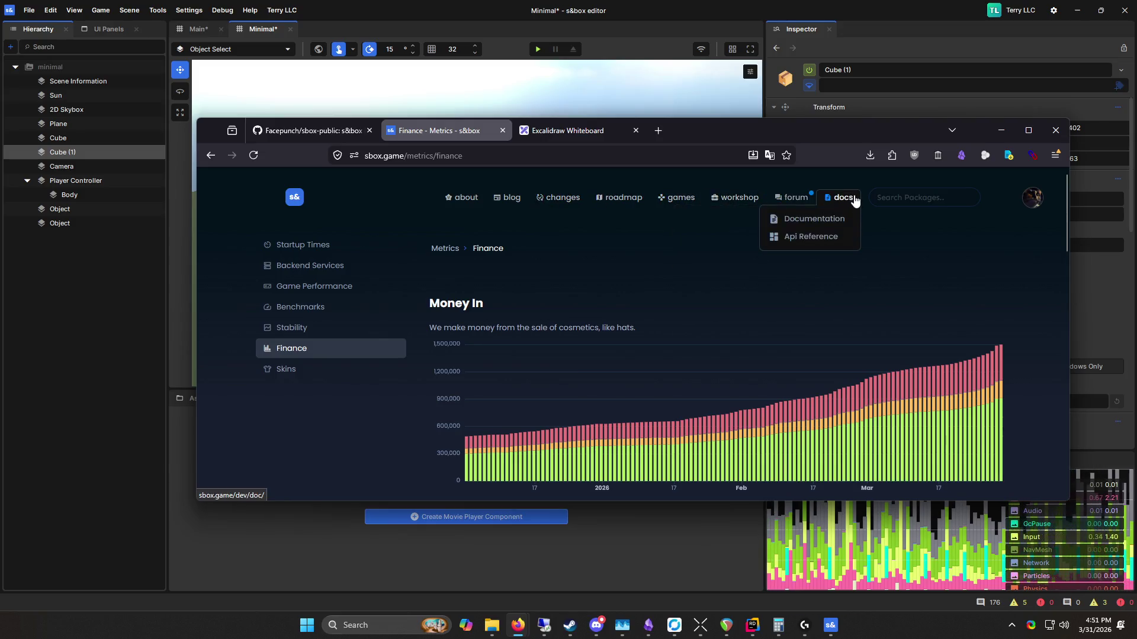
left_click(617, 133)
left_click_drag(617, 133, 617, 58)
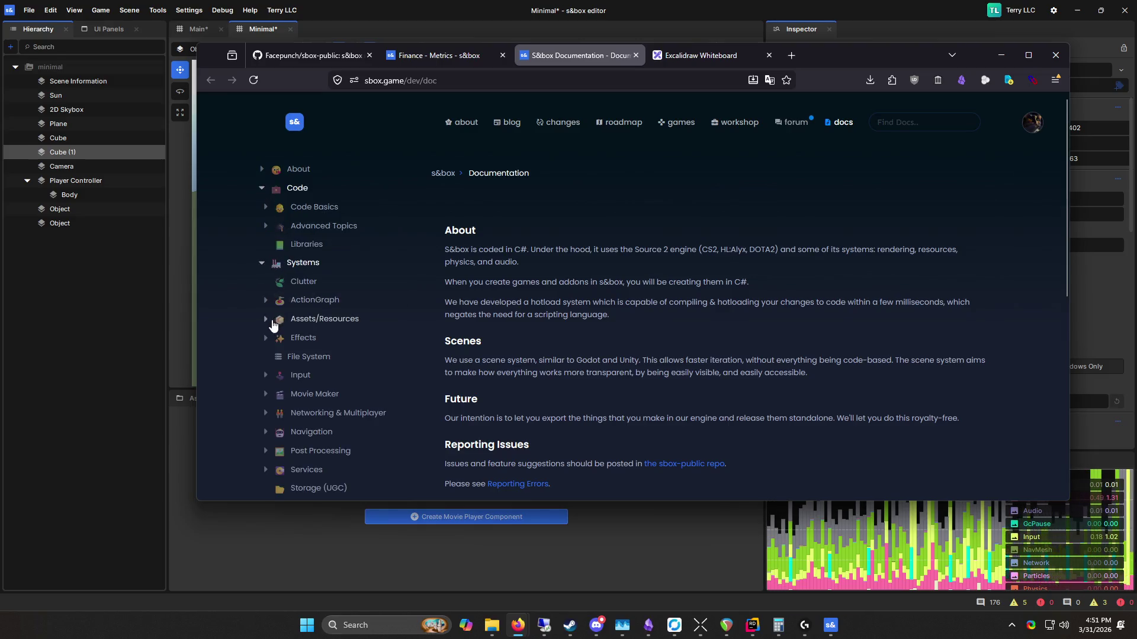
scroll(270, 319, "down", 2)
Step: Open the Networking & Multiplayer page and select its intro callout
left_click(273, 333)
scroll(509, 275, "down", 4)
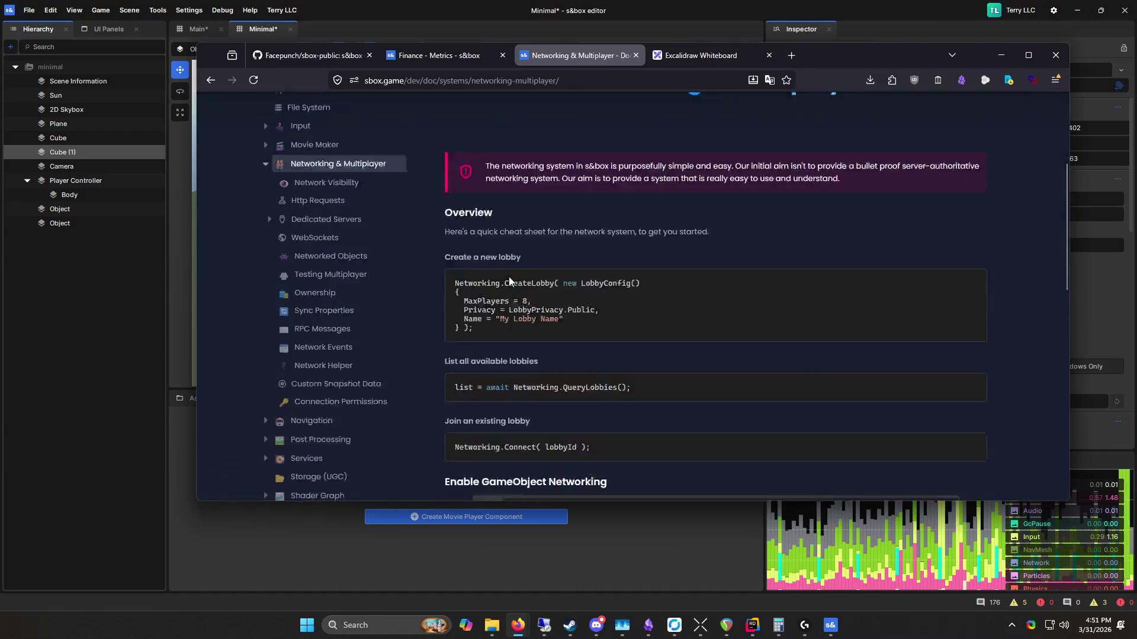
scroll(566, 180, "up", 1)
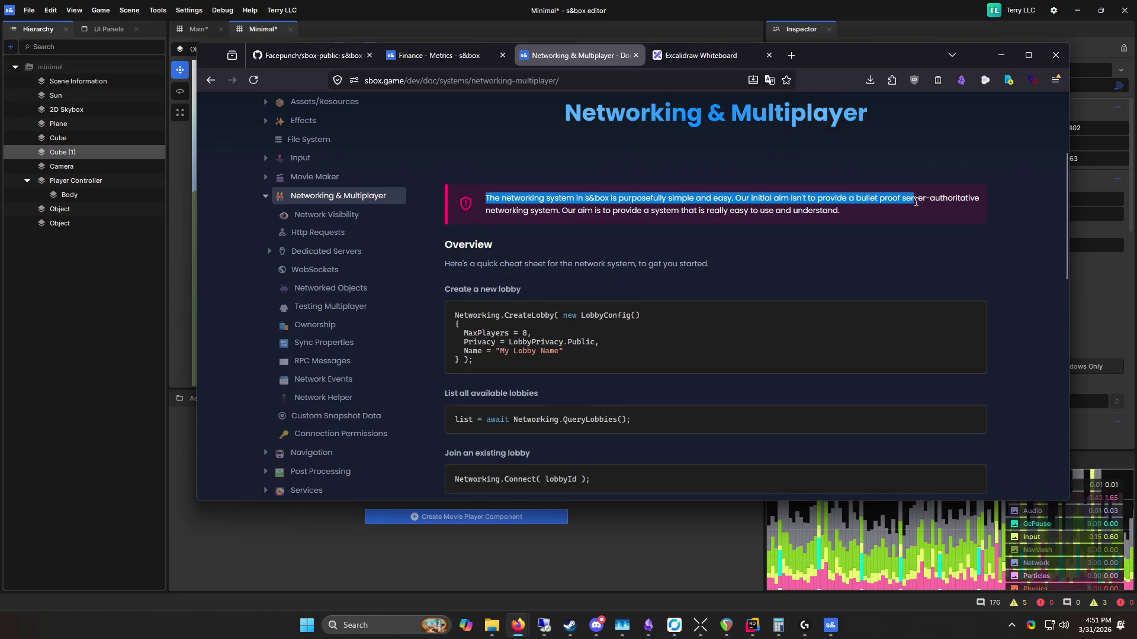
left_click_drag(916, 202, 933, 214)
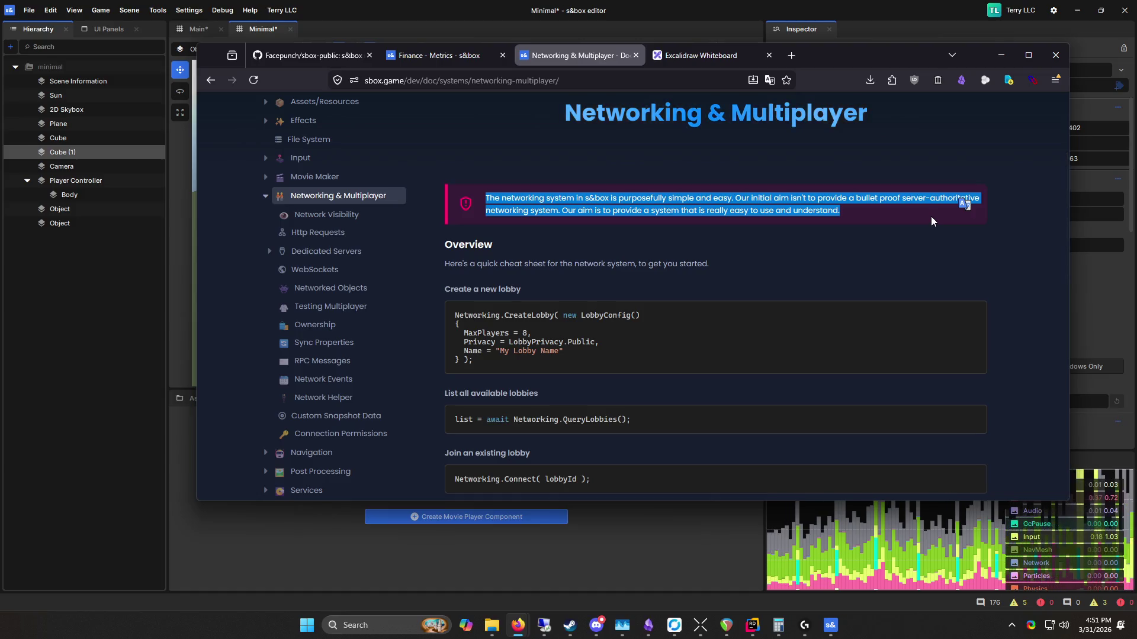
Step: Scroll through the networking overview, then open the RPC Messages page
scroll(675, 329, "down", 5)
scroll(687, 342, "down", 5)
scroll(709, 317, "up", 6)
scroll(393, 273, "up", 4)
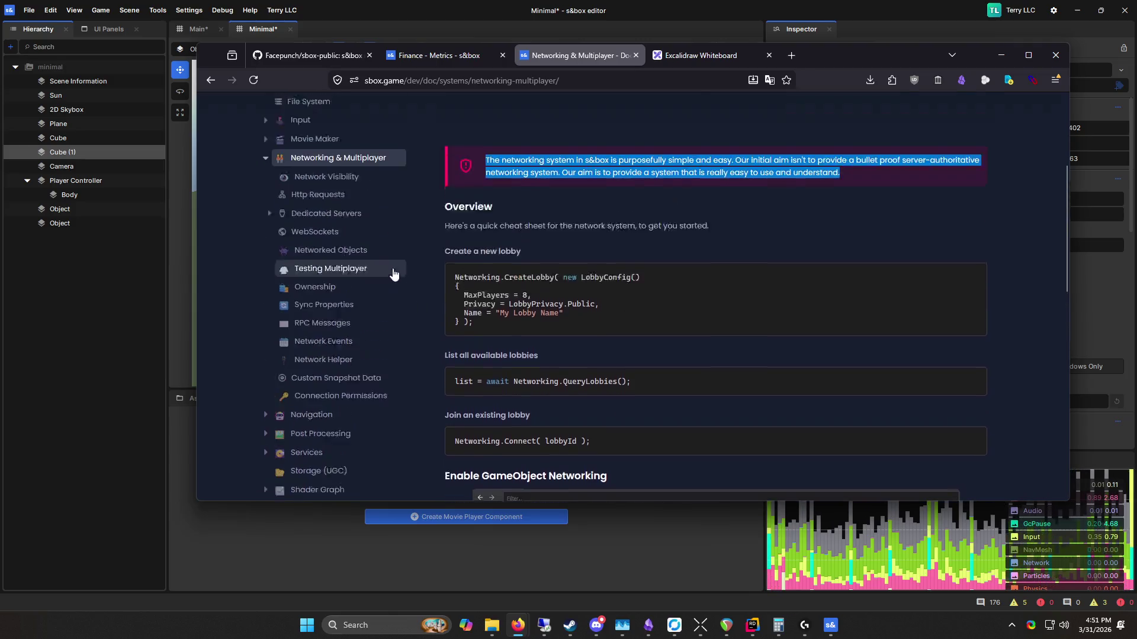
scroll(393, 273, "up", 1)
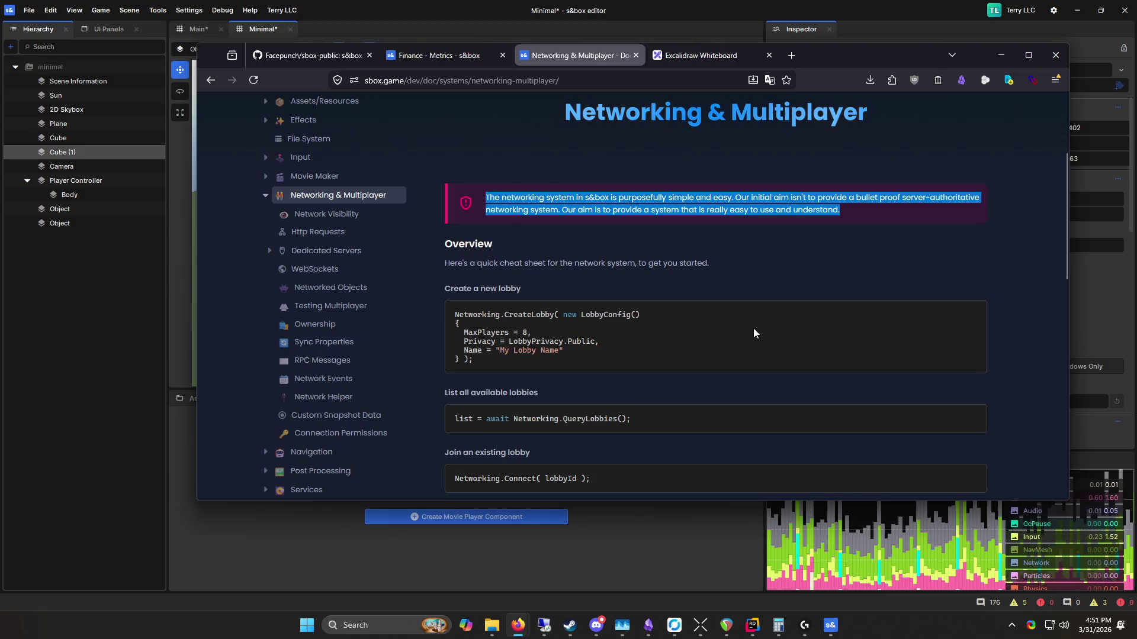
scroll(754, 330, "down", 5)
scroll(598, 374, "down", 3)
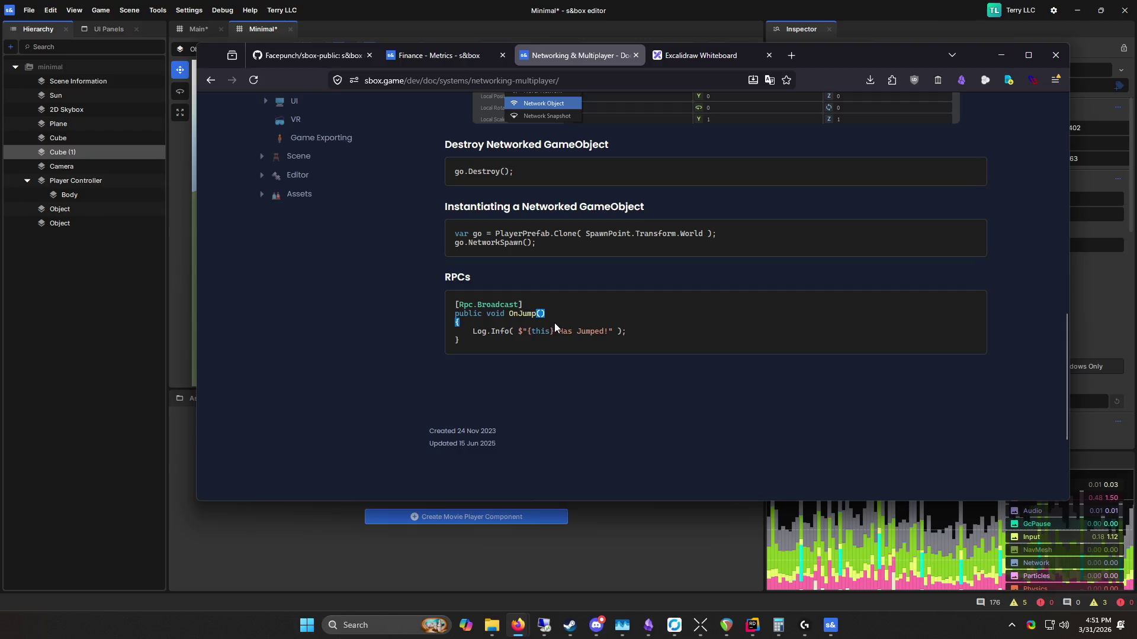
scroll(554, 327, "up", 8)
left_click(360, 361)
scroll(607, 349, "down", 3)
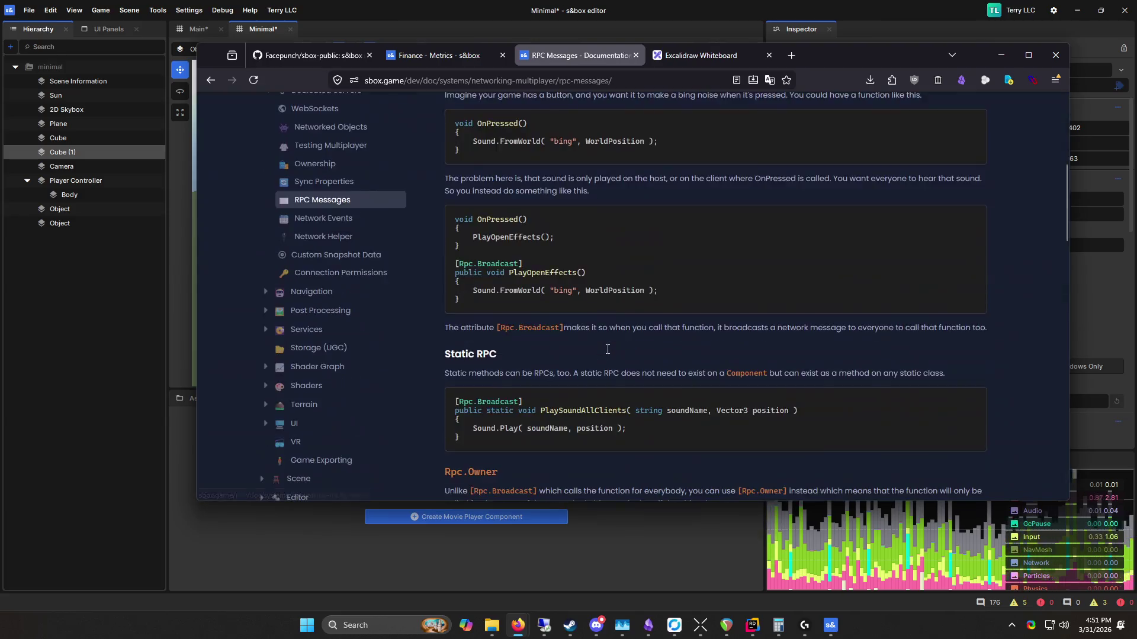
Step: Highlight the PlaySoundAllClients line and the static RPC method's parameters on the RPC Messages page
scroll(579, 303, "down", 5)
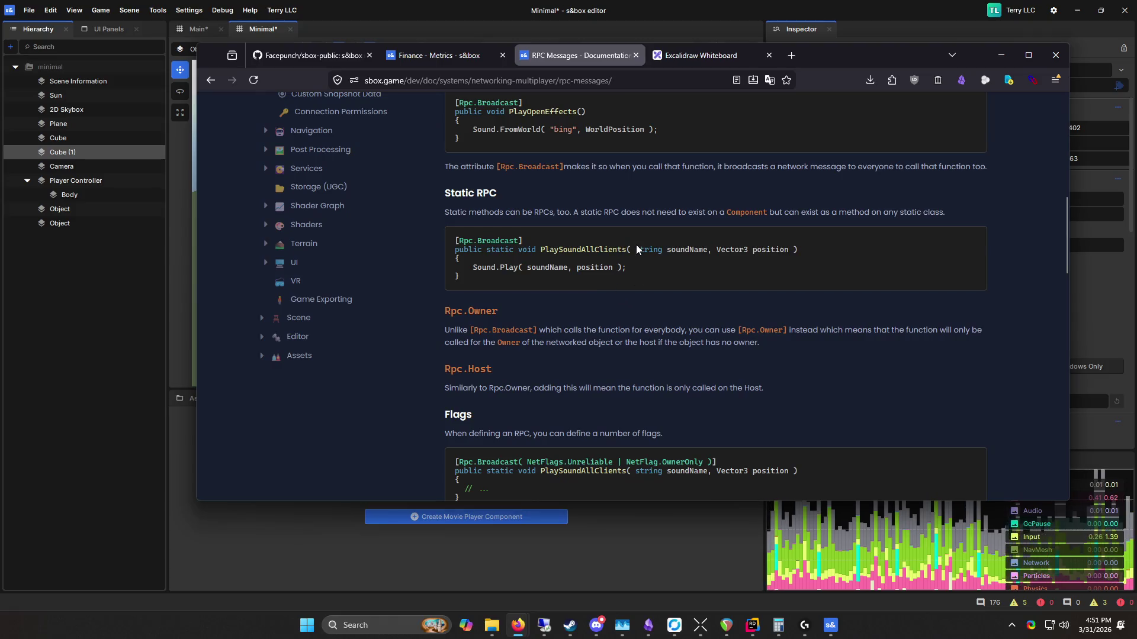
triple_click(637, 245)
left_click(641, 268)
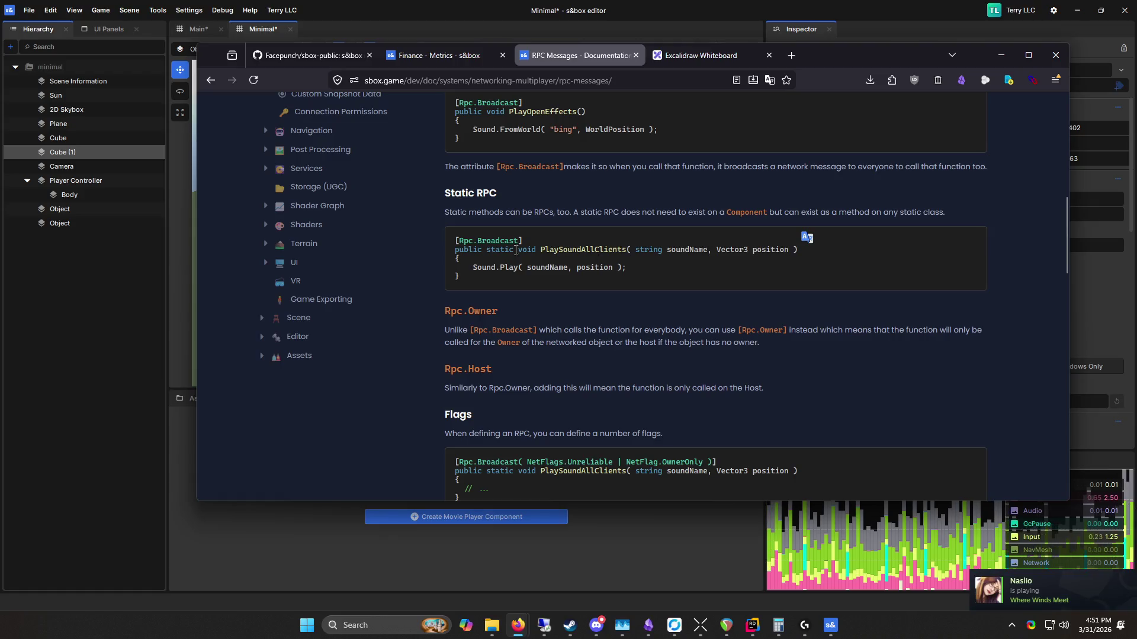
mouse_move(455, 249)
left_mouse_down()
mouse_move(778, 253)
mouse_move(671, 259)
left_mouse_up()
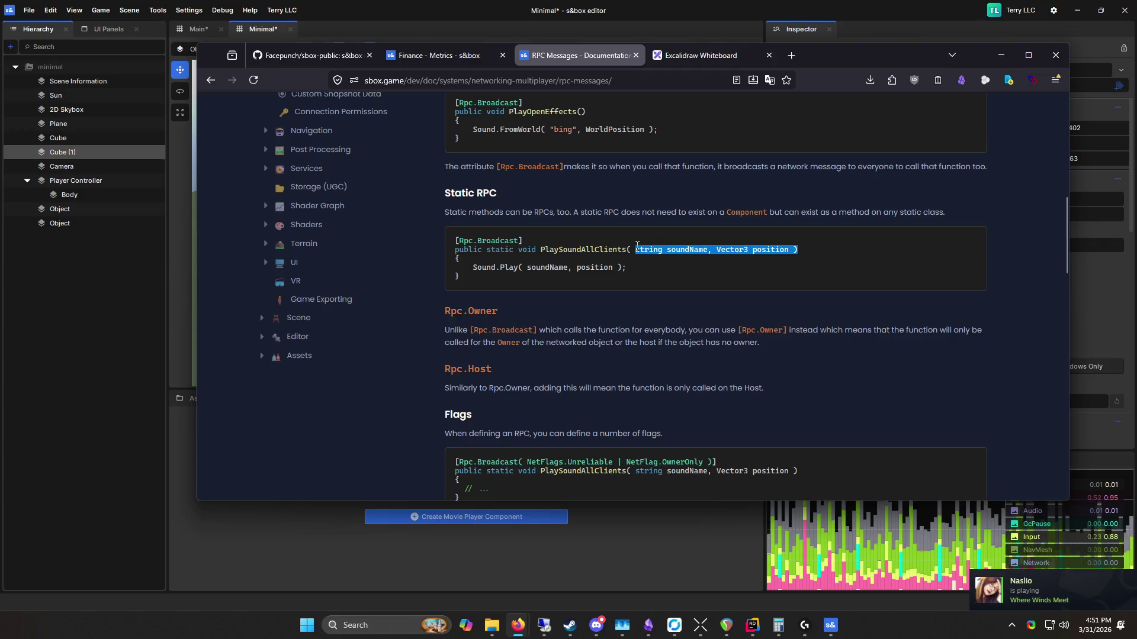
left_click_drag(455, 249, 618, 249)
scroll(614, 289, "down", 4)
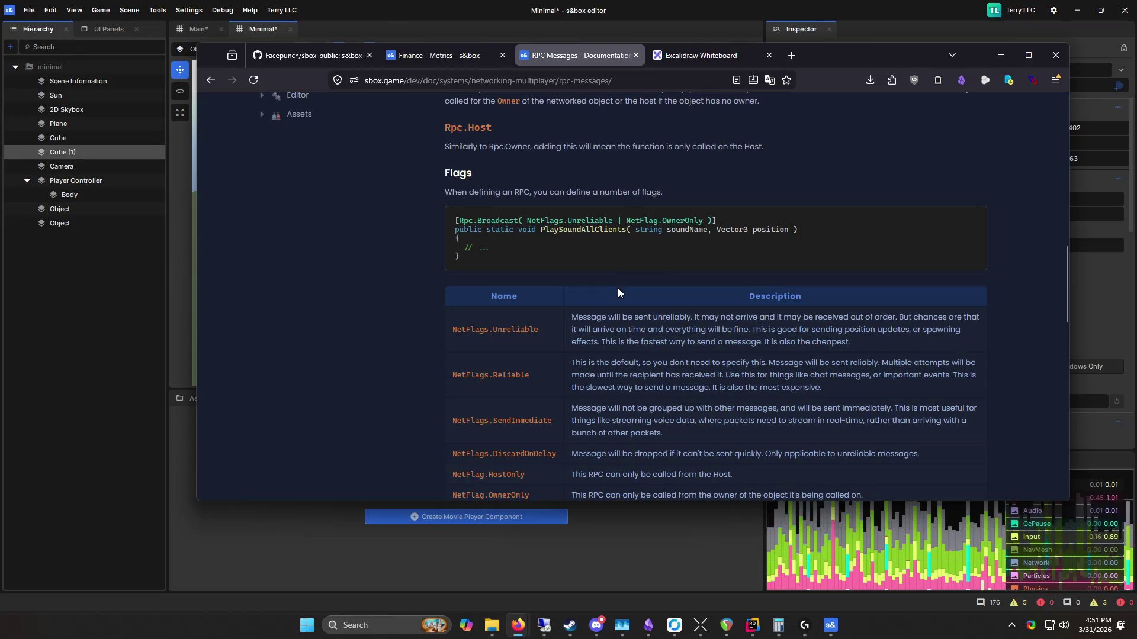
scroll(617, 288, "up", 8)
Step: Browse Network Events and Network Helper, end on WebSockets, then return to the s&box editor
left_click(343, 298)
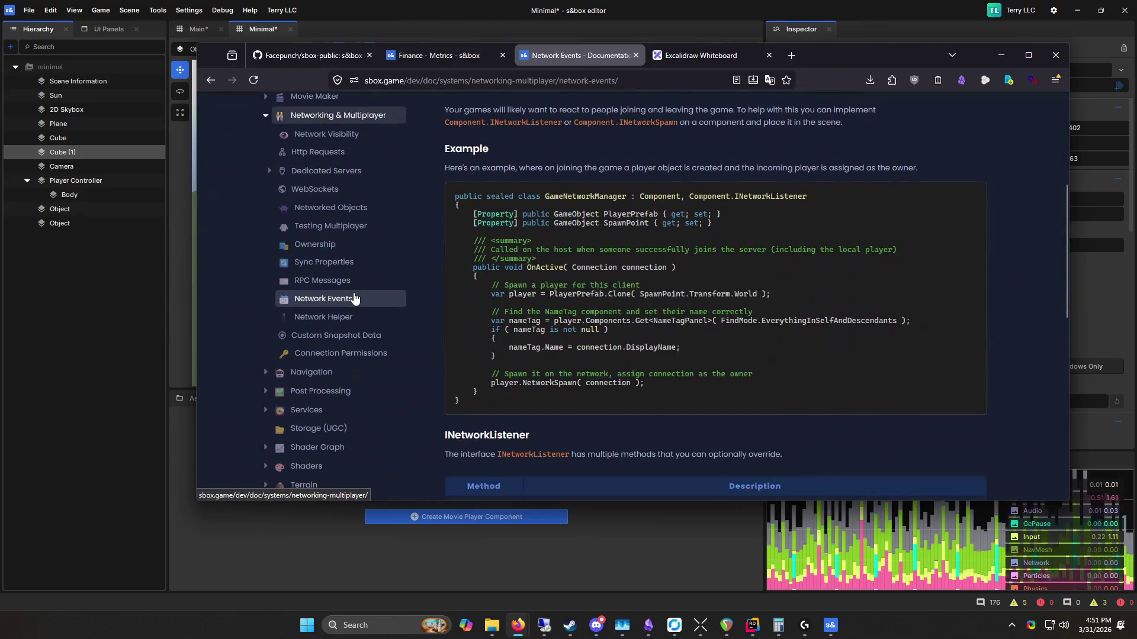
left_click(346, 316)
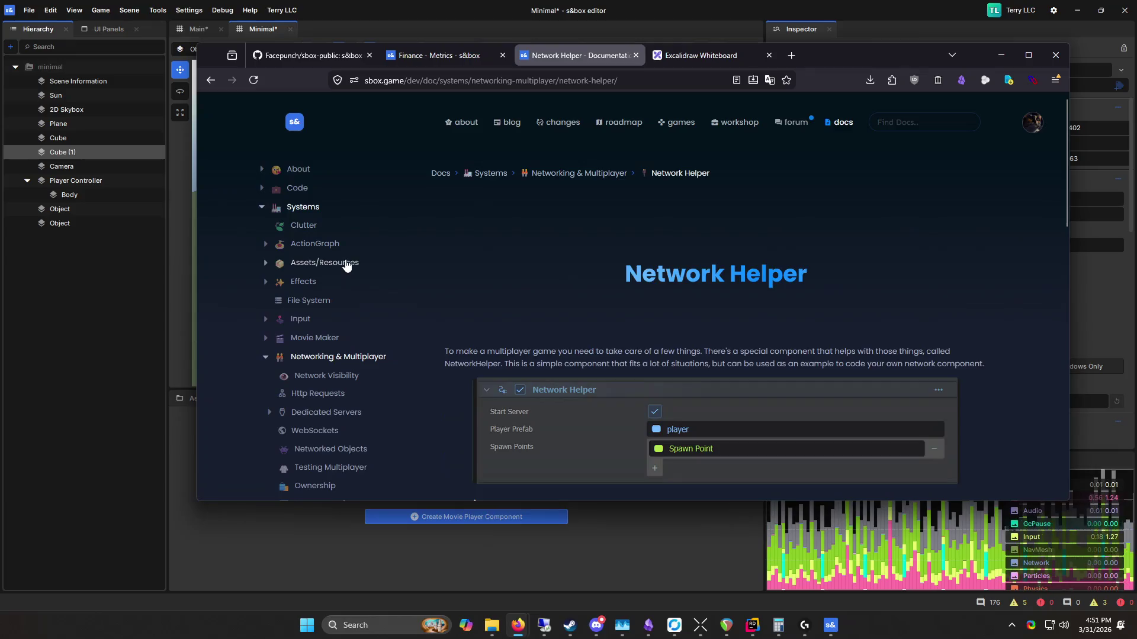
scroll(343, 293, "down", 4)
scroll(345, 299, "up", 4)
scroll(343, 301, "down", 5)
scroll(324, 287, "up", 3)
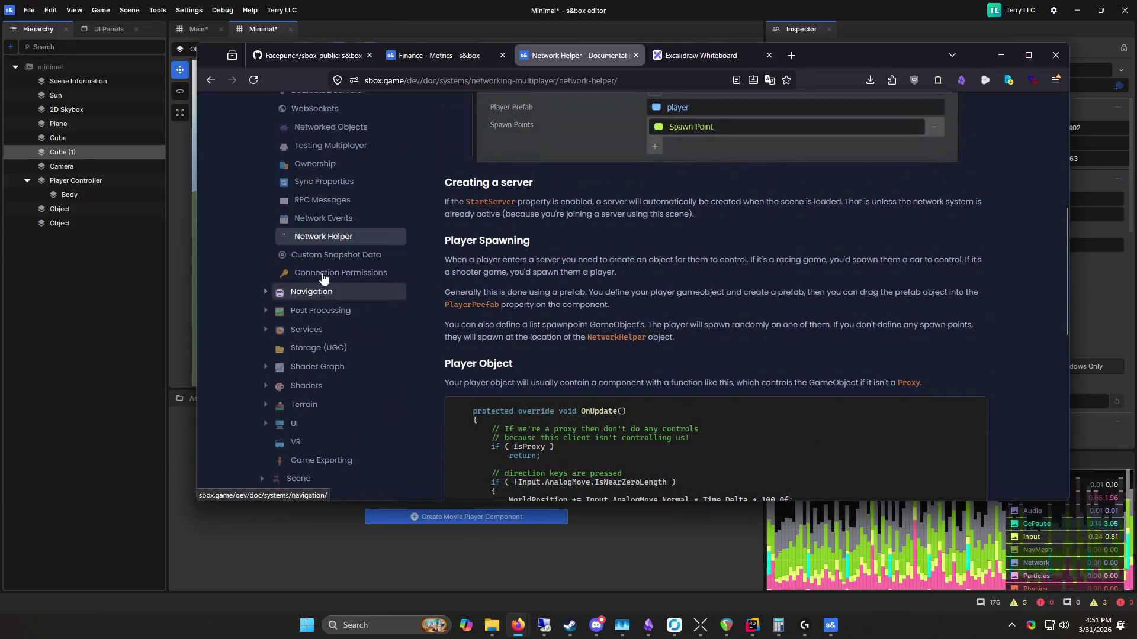
left_click(318, 270)
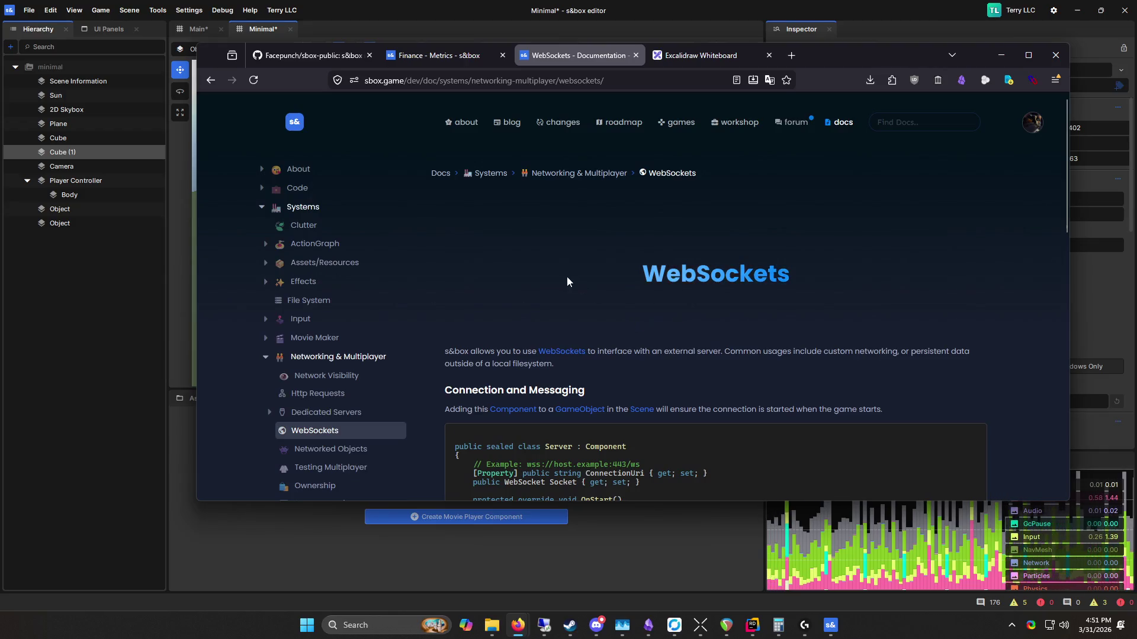
scroll(567, 278, "down", 4)
scroll(589, 289, "up", 3)
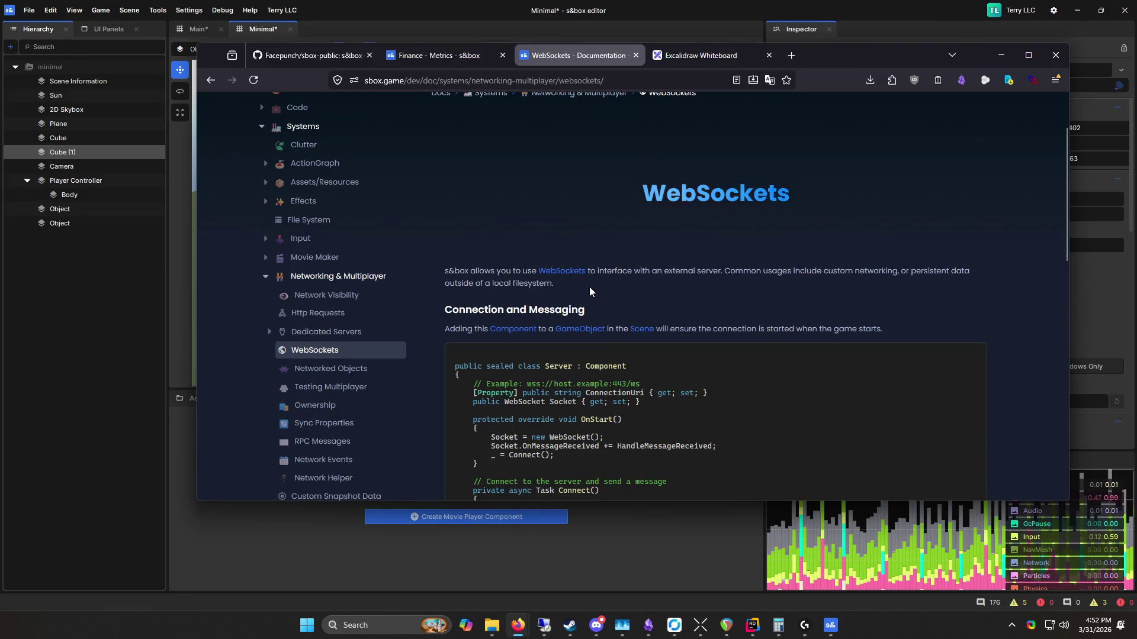
mouse_move(823, 64)
left_mouse_down()
mouse_move(792, 130)
mouse_move(797, 112)
mouse_move(774, 79)
left_mouse_up()
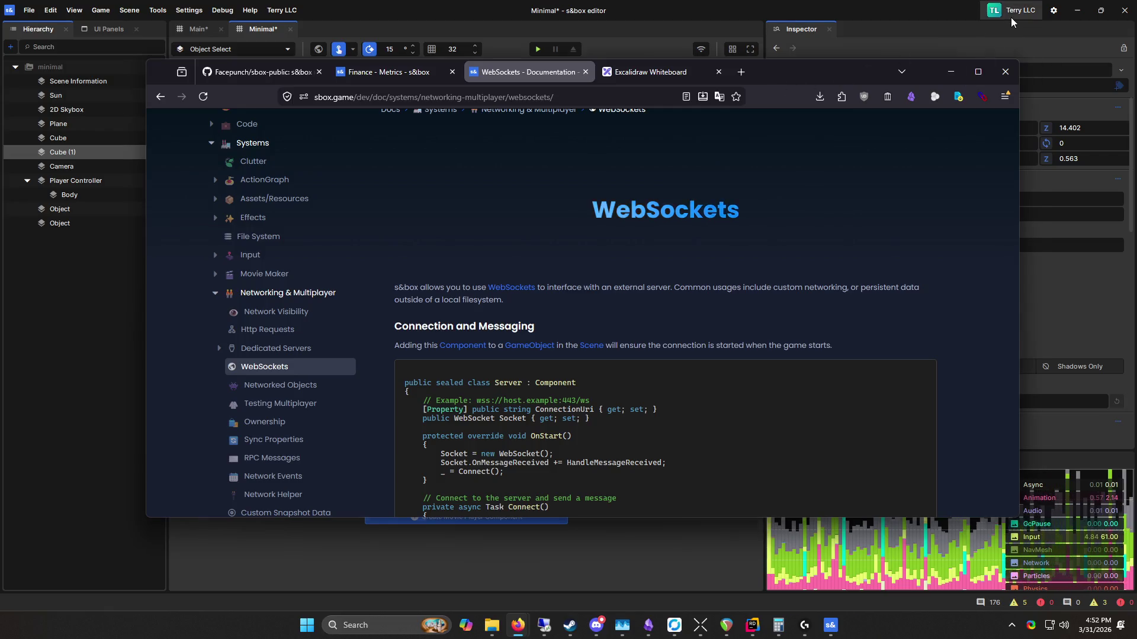
left_click(1011, 16)
left_click(758, 148)
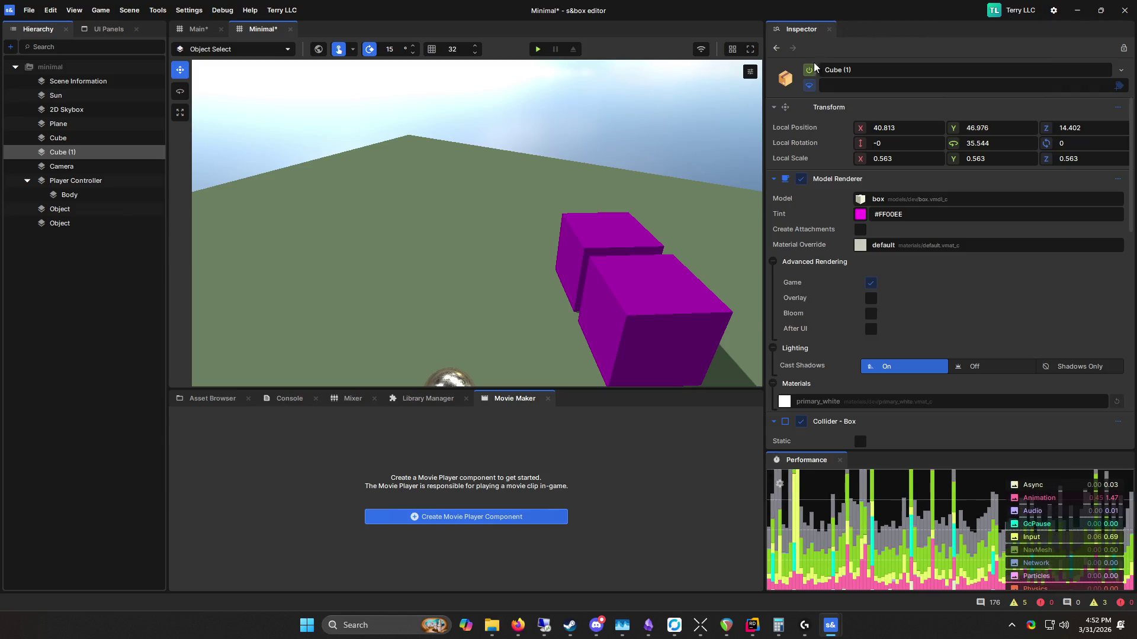
Step: Return to Firefox showing the WebSockets page with its Server component example
key("alt+Tab")
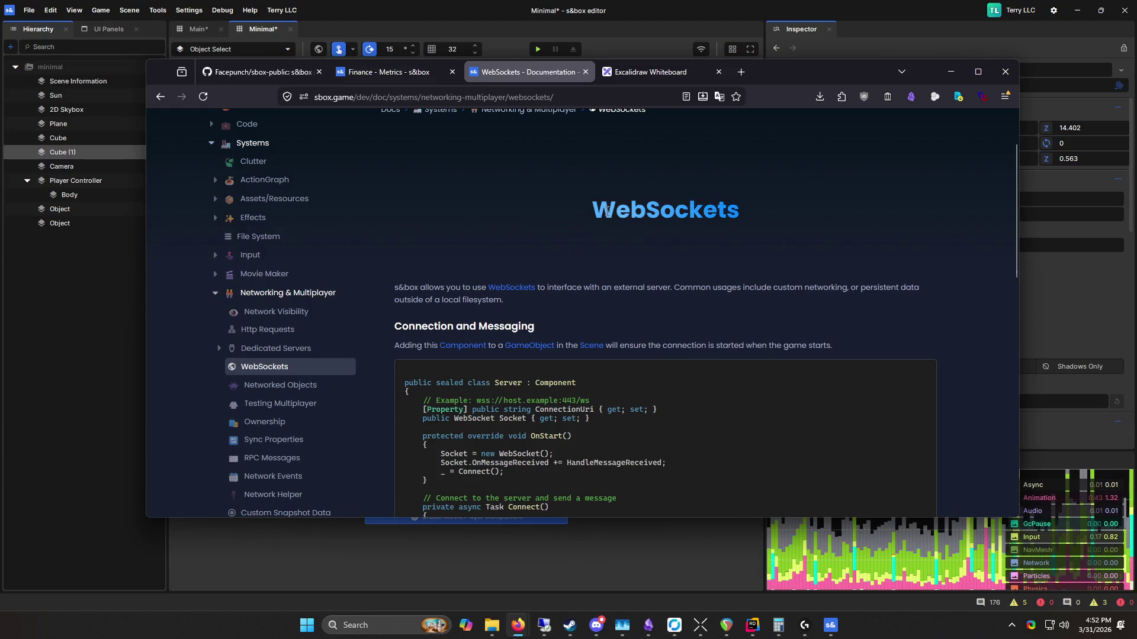
middle_click(522, 179)
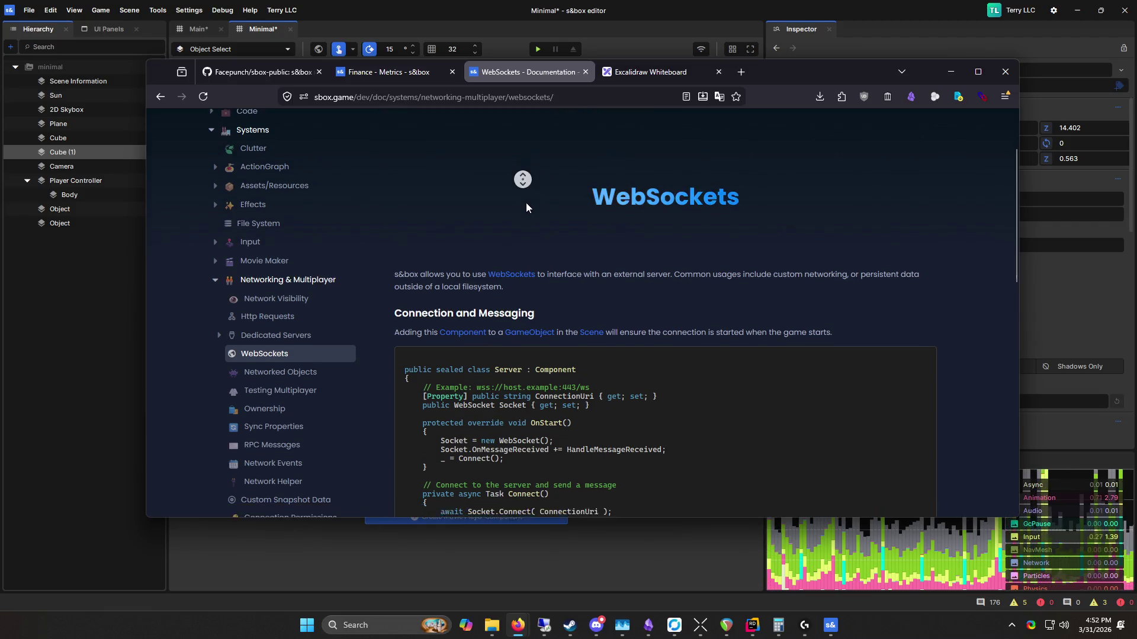
middle_click(542, 239)
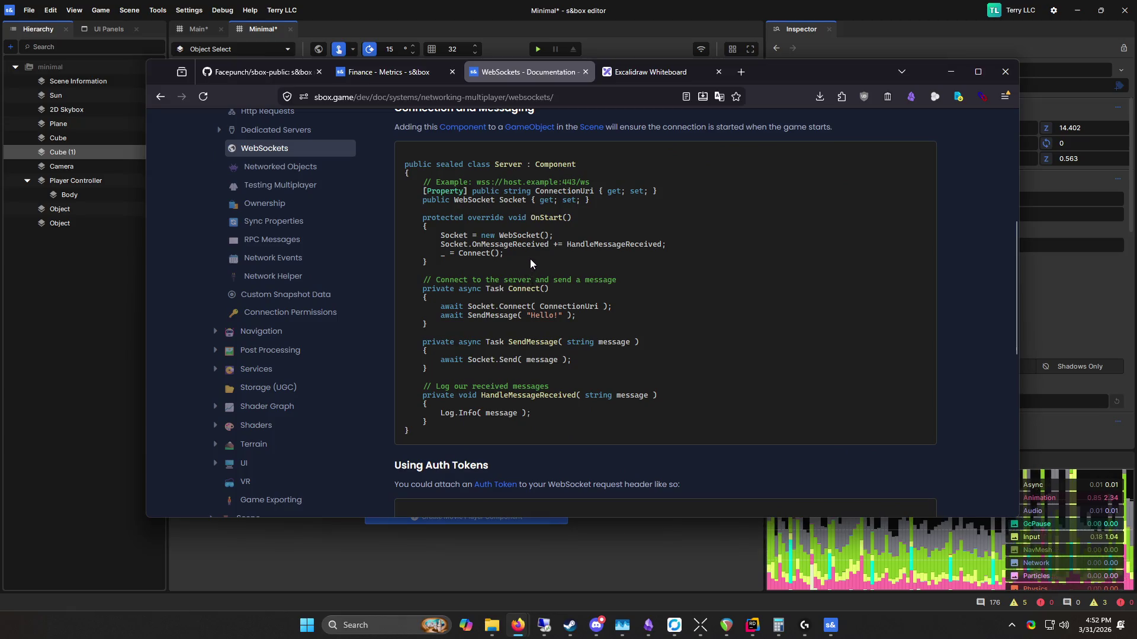
right_click(553, 260)
left_click(770, 216)
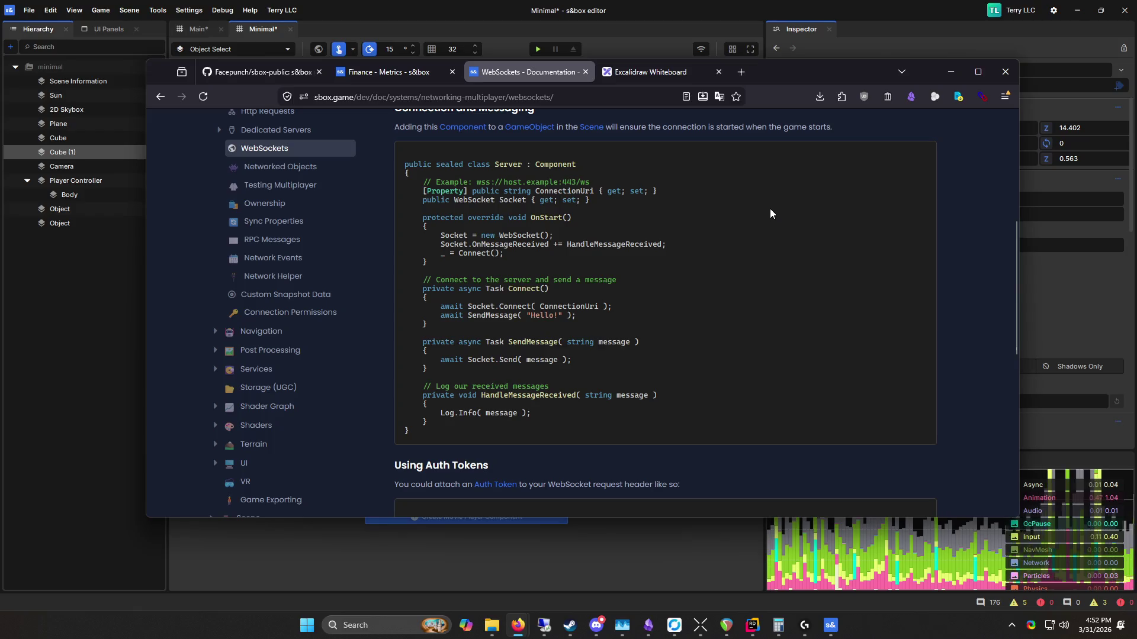
scroll(764, 197, "down", 3)
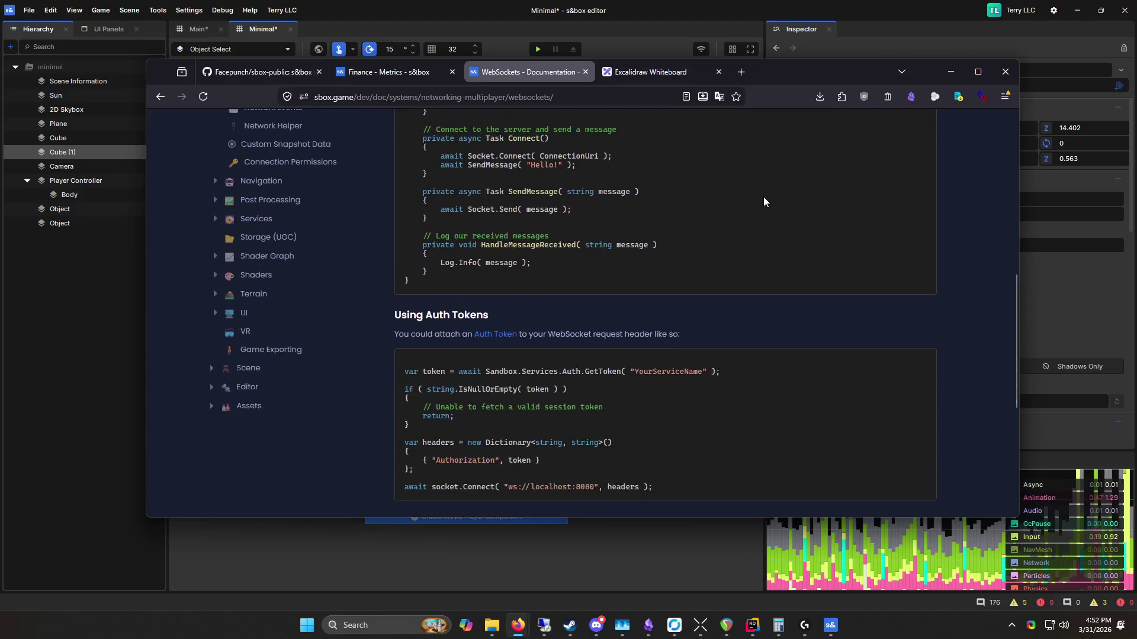
scroll(760, 189, "down", 5)
scroll(758, 189, "up", 6)
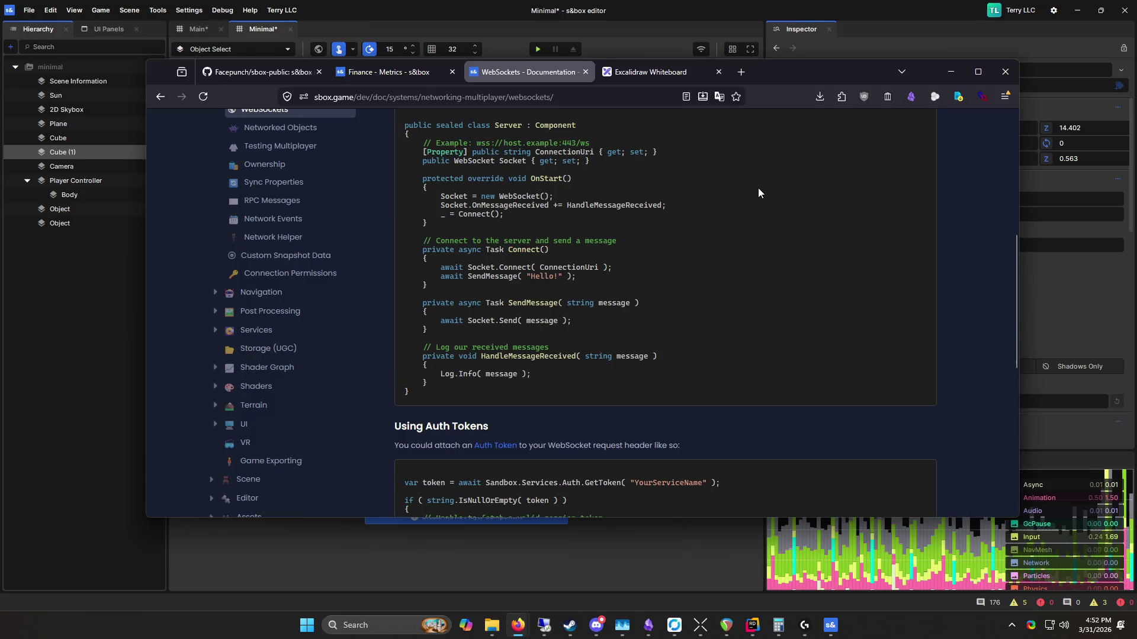
middle_click(613, 288)
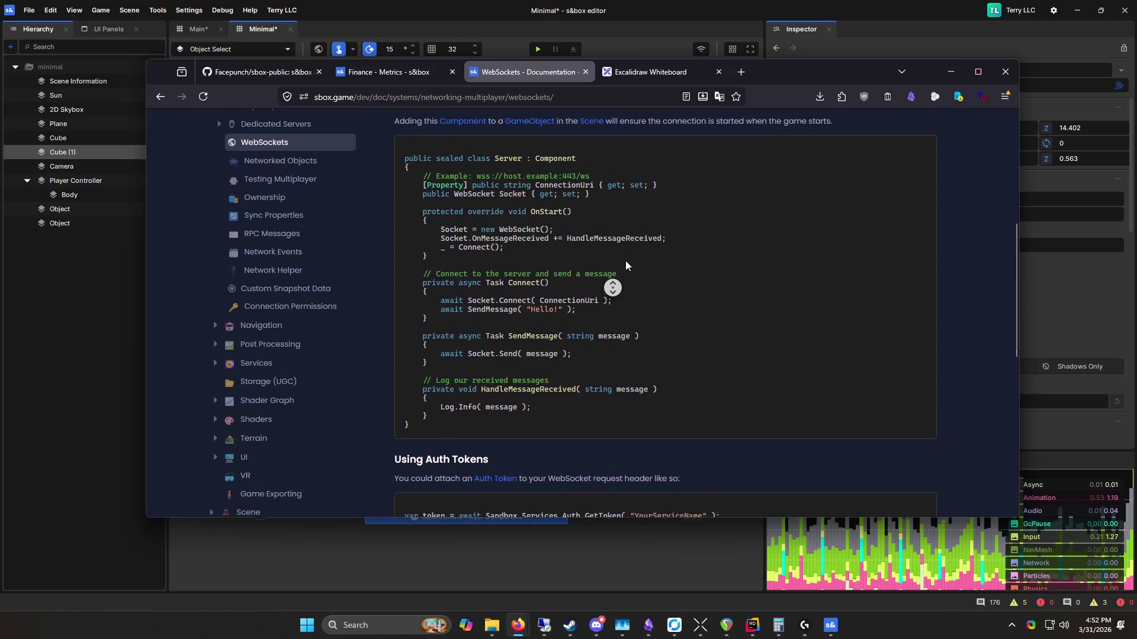
scroll(631, 258, "up", 2)
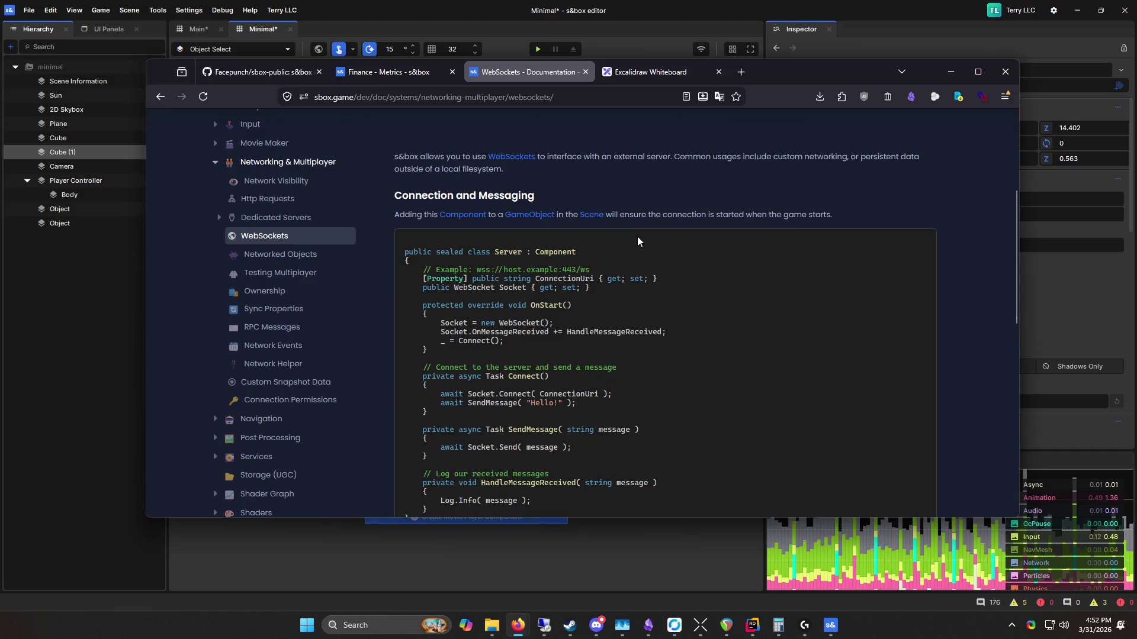
mouse_move(596, 272)
left_mouse_down()
mouse_move(587, 290)
mouse_move(435, 267)
left_mouse_up()
left_click(538, 303)
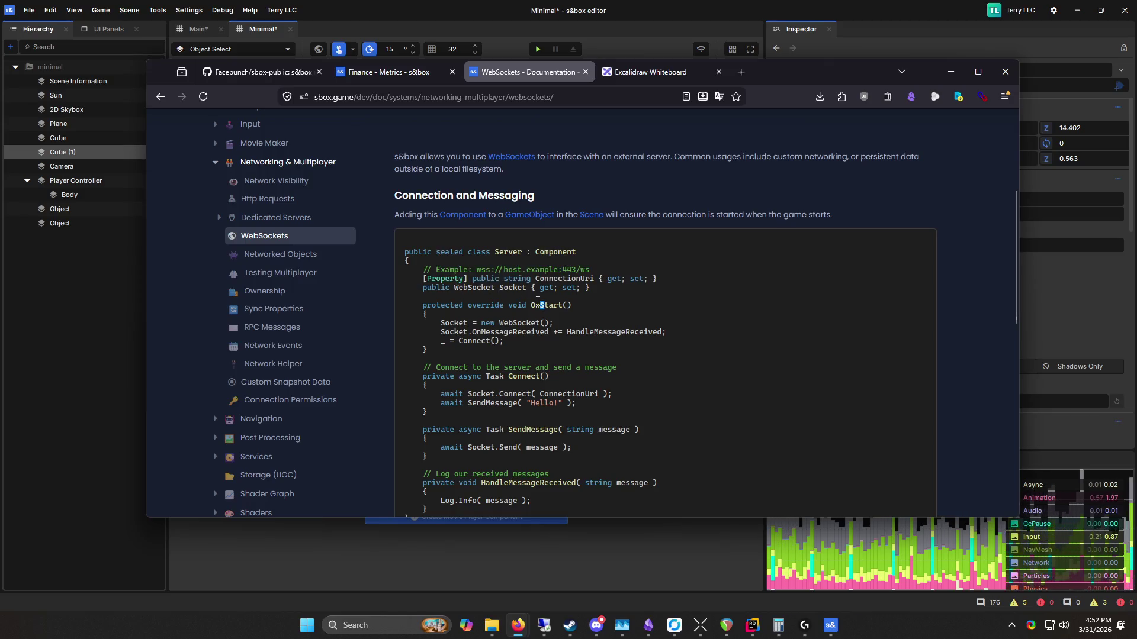
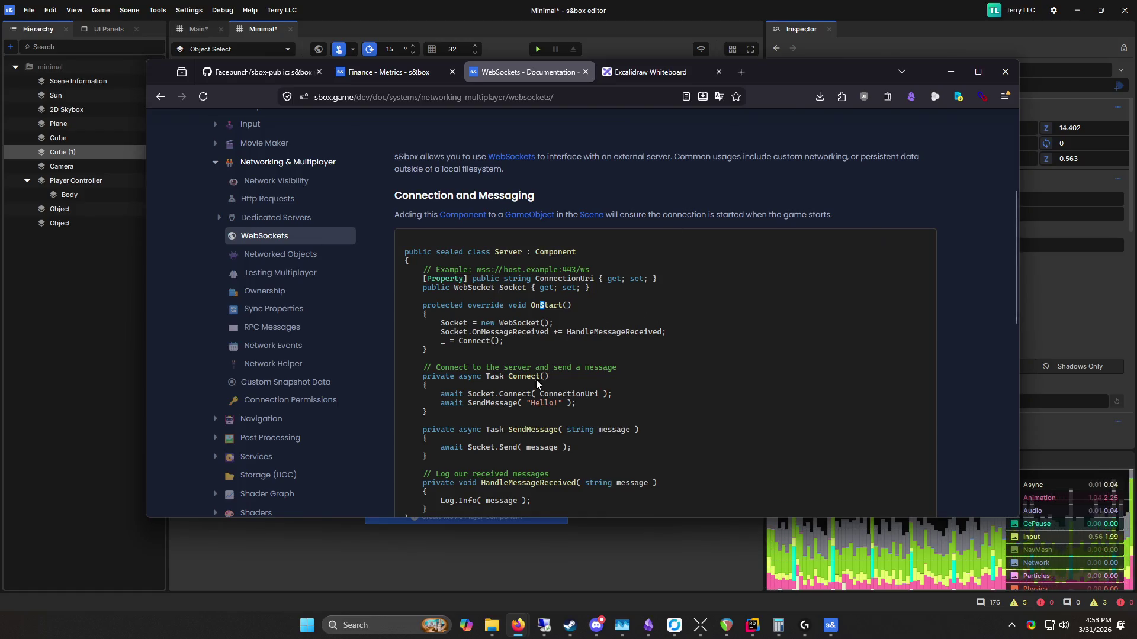
Step: Select and inspect code examples on the WebSockets docs page
left_click_drag(474, 256, 680, 399)
left_click(655, 375)
scroll(655, 376, "down", 5)
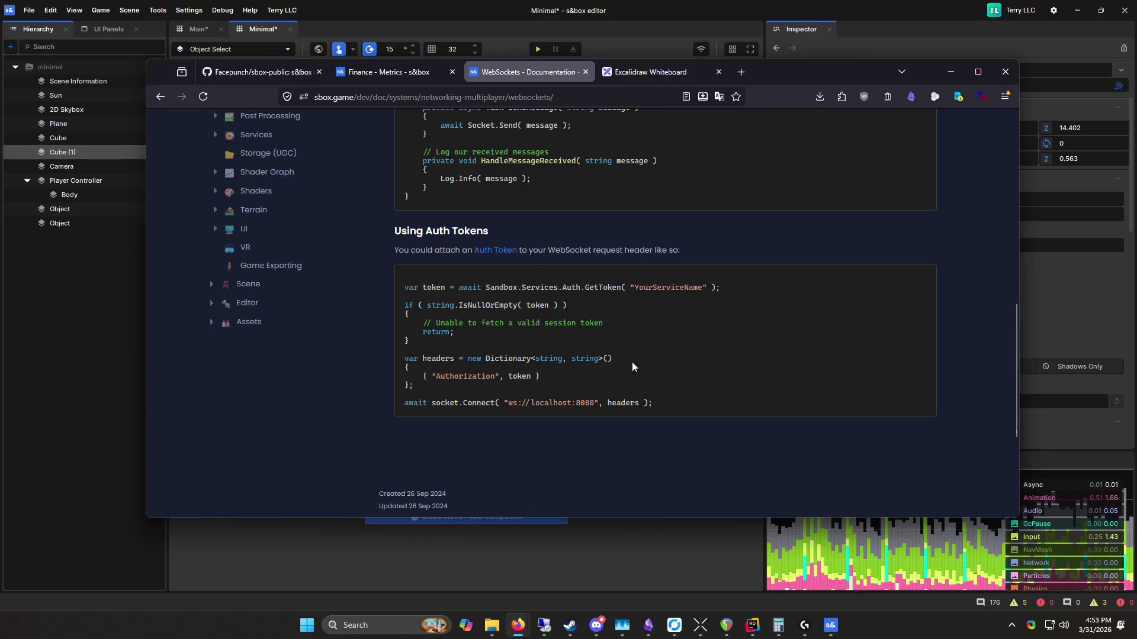
middle_click(386, 229)
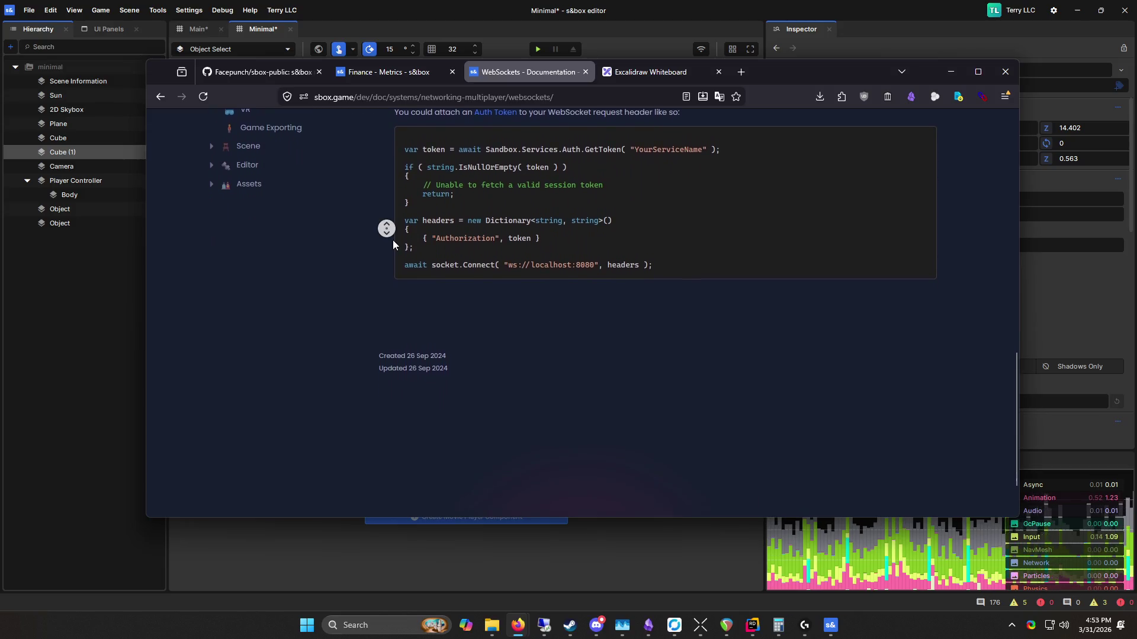
scroll(725, 306, "up", 4)
mouse_move(654, 469)
left_mouse_down()
mouse_move(573, 404)
mouse_move(347, 362)
left_mouse_up()
key("alt+Left")
Step: Open the Controller Input docs page, then read through the Glyphs page
left_click(270, 372)
left_click(268, 391)
scroll(489, 298, "down", 4)
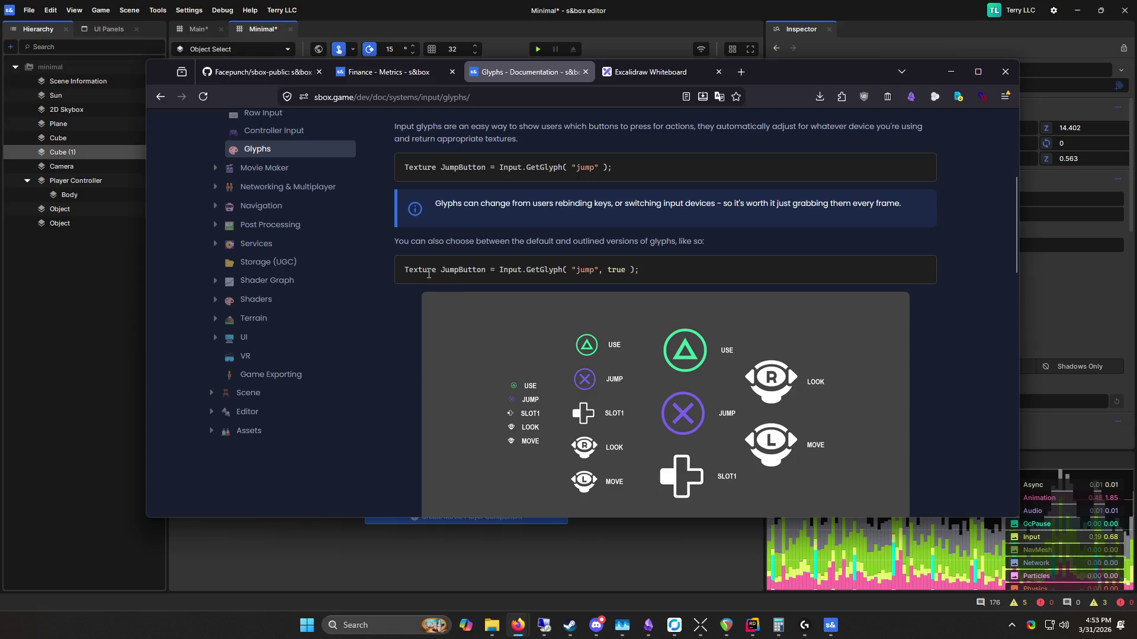
scroll(497, 209, "down", 5)
scroll(479, 207, "down", 4)
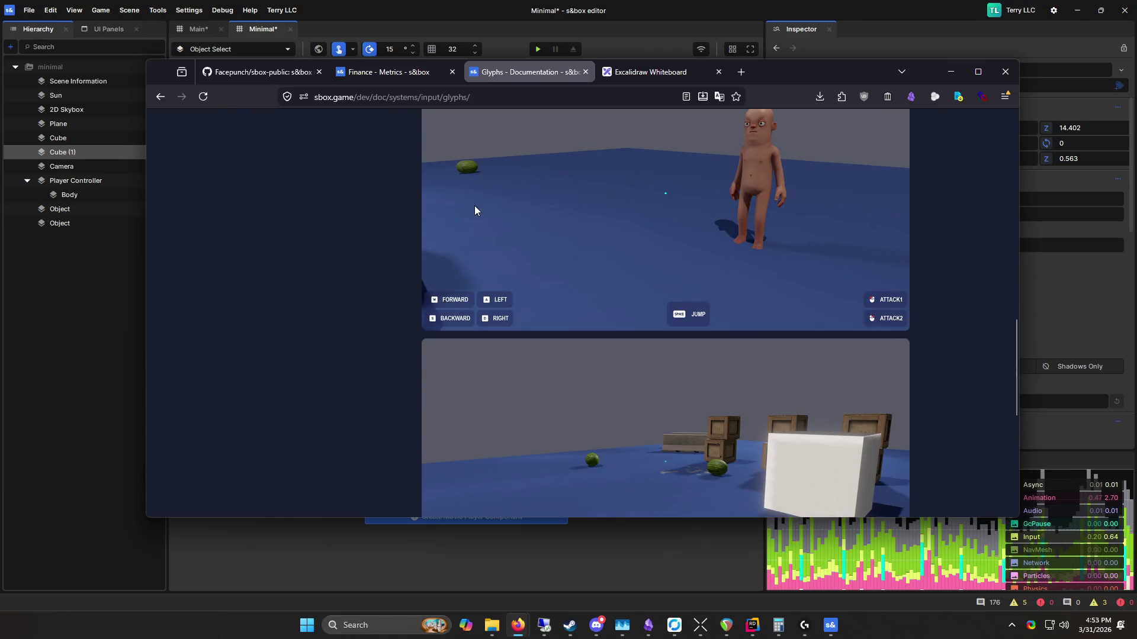
scroll(474, 209, "down", 3)
scroll(349, 234, "up", 10)
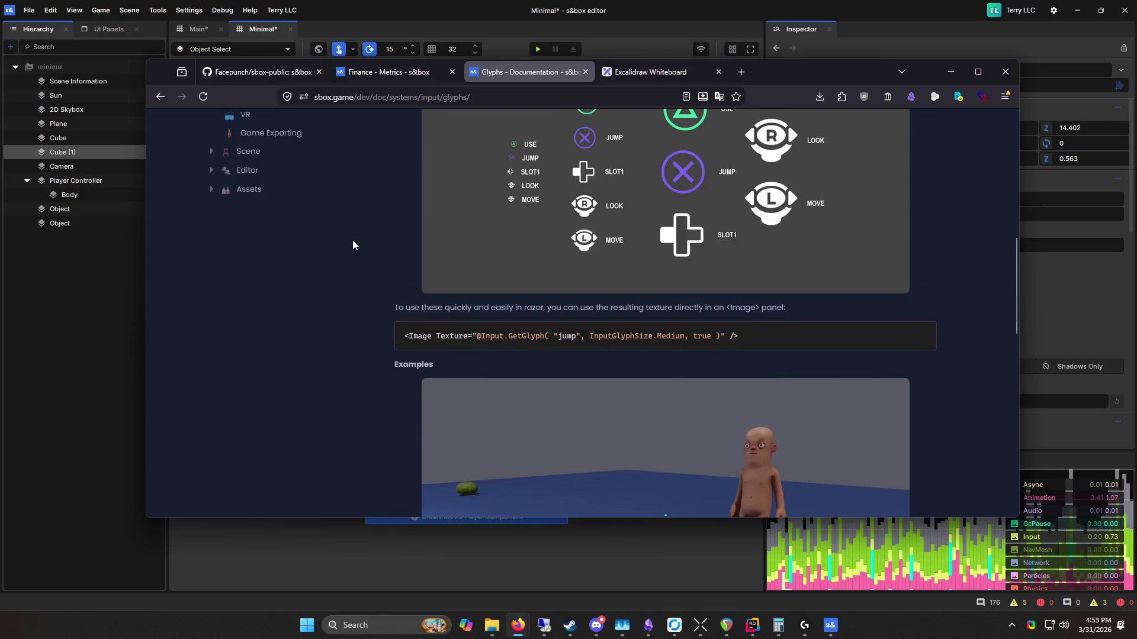
scroll(356, 247, "up", 6)
scroll(348, 246, "down", 8)
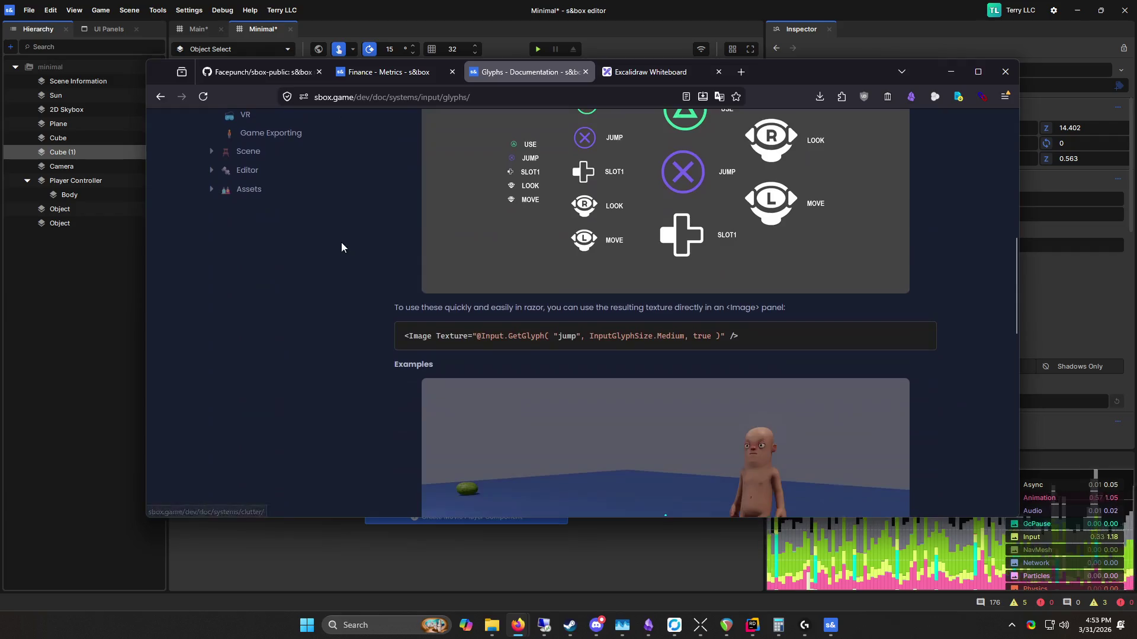
scroll(341, 244, "up", 3)
scroll(341, 248, "up", 6)
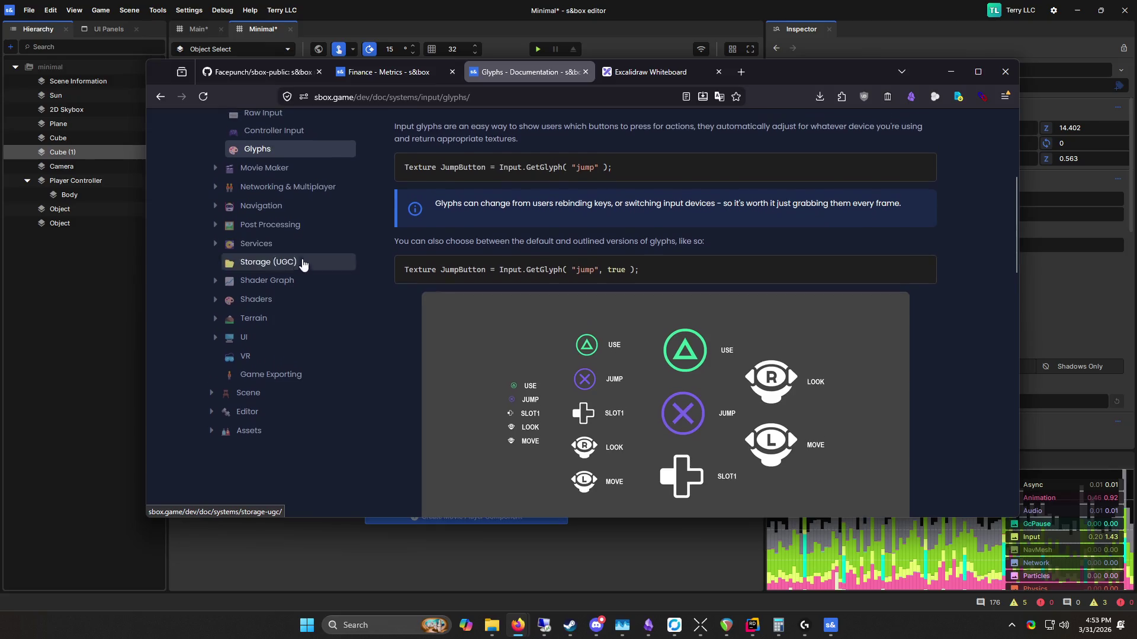
Step: Revisit the Controller Input page, then read the VR docs page
left_click(294, 291)
scroll(295, 283, "down", 6)
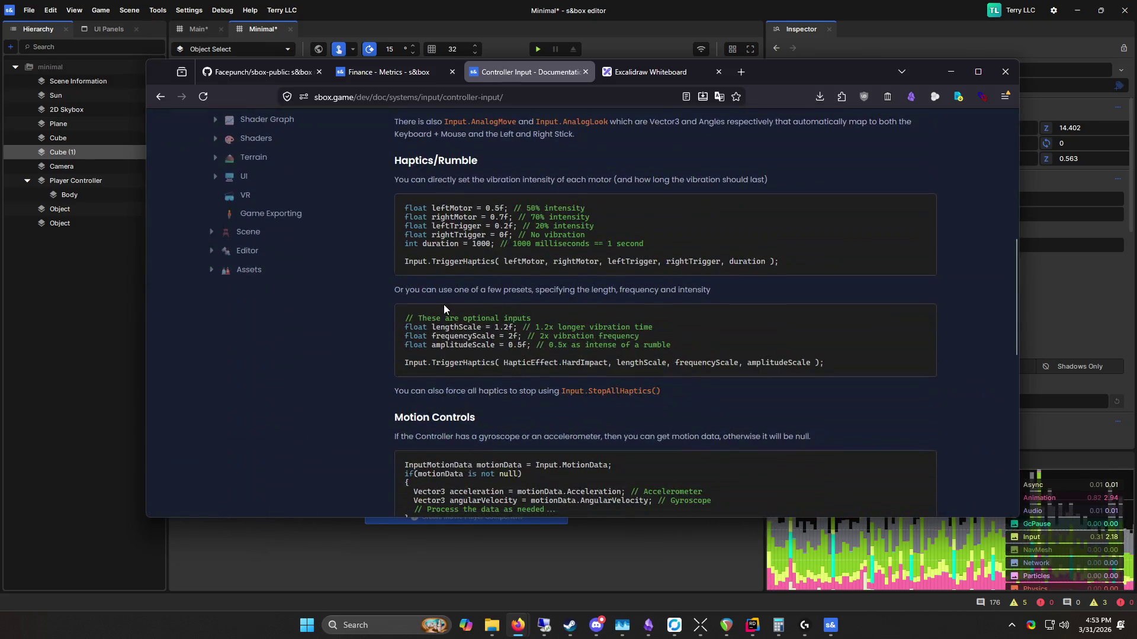
scroll(249, 365, "up", 3)
left_click(249, 363)
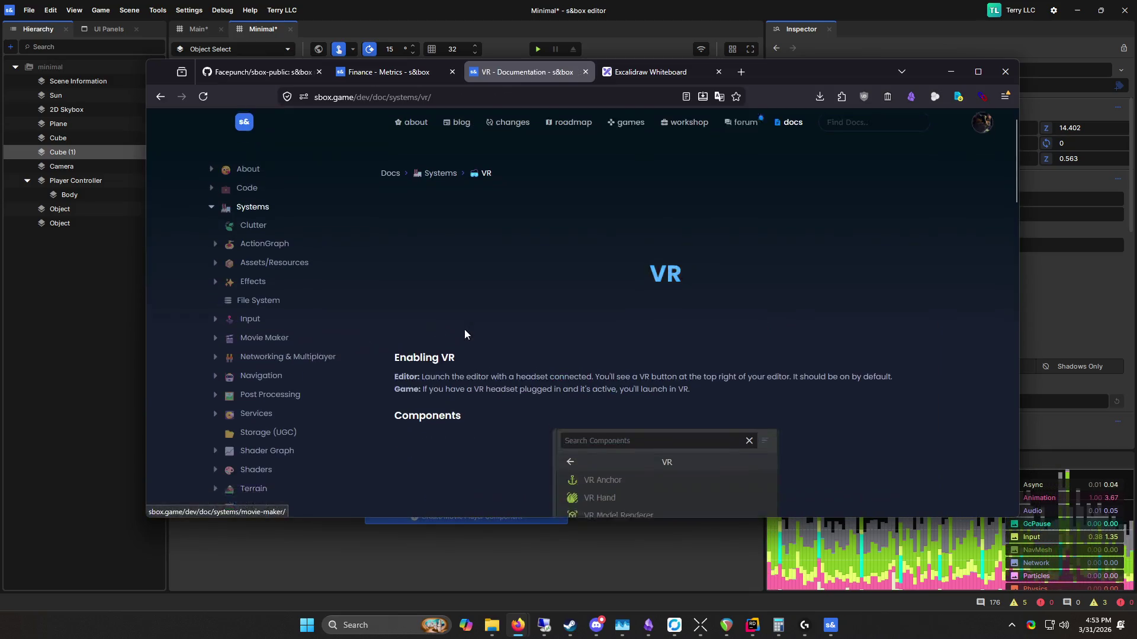
scroll(467, 325, "down", 10)
scroll(392, 317, "down", 10)
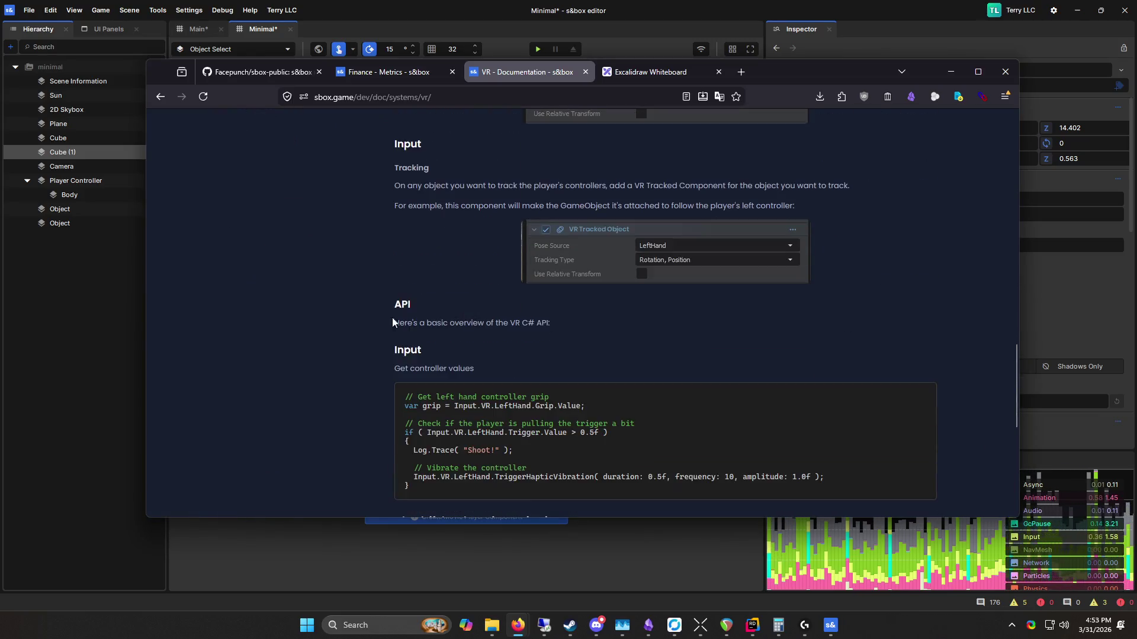
scroll(349, 413, "up", 20)
scroll(302, 353, "down", 2)
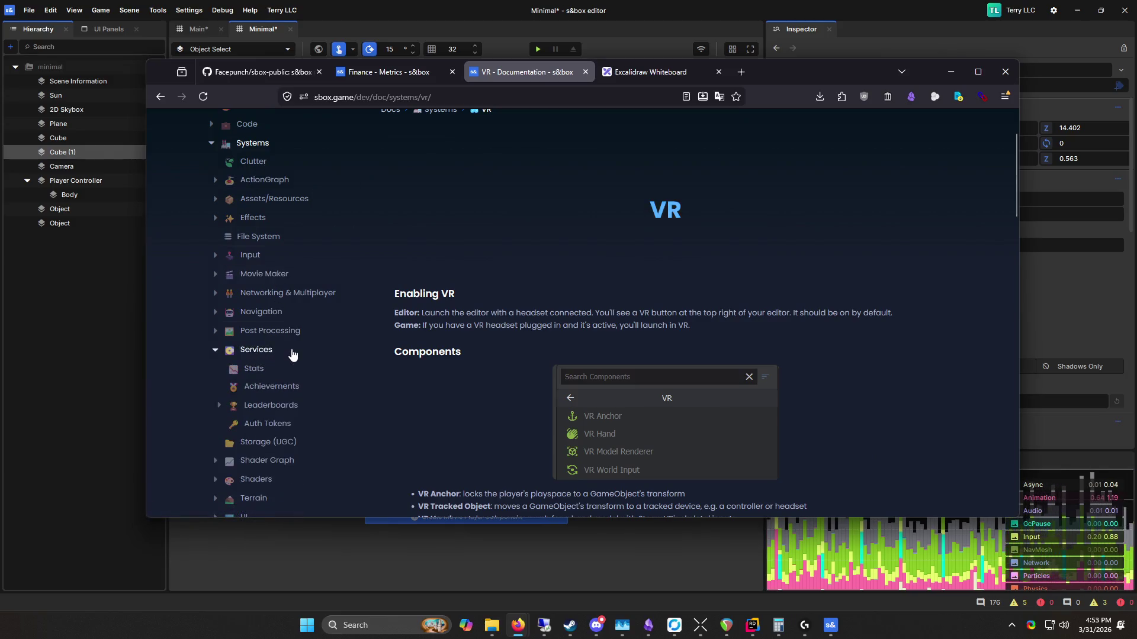
Step: Expand the Services section and read the Stats docs page
left_click(289, 350)
scroll(289, 350, "down", 2)
left_click(271, 290)
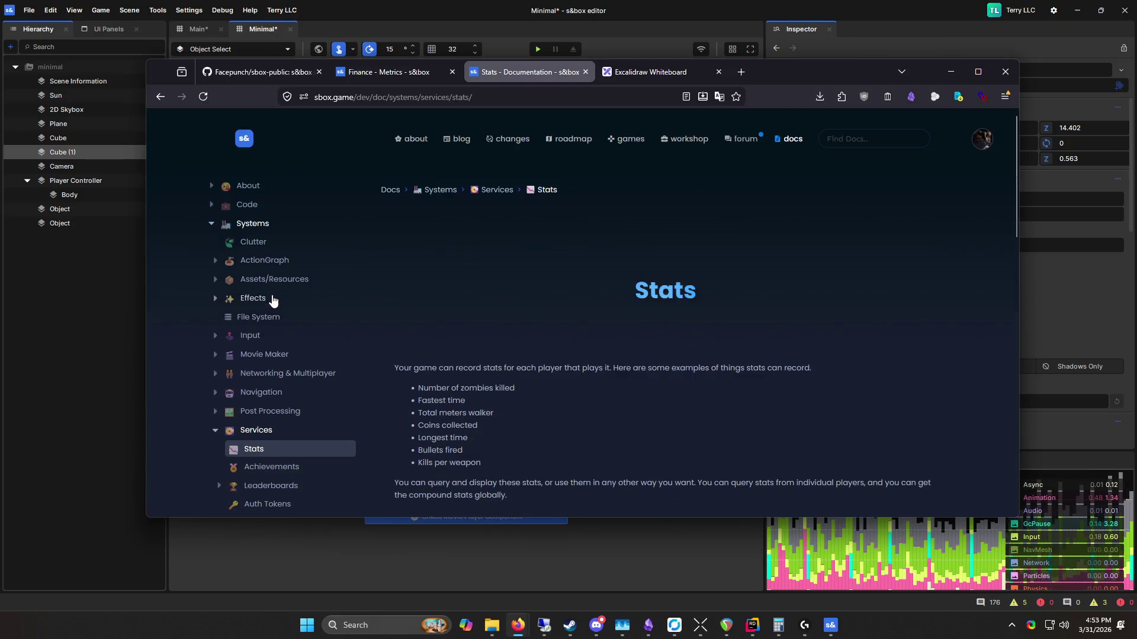
scroll(314, 355, "down", 5)
scroll(310, 343, "up", 3)
scroll(258, 245, "up", 4)
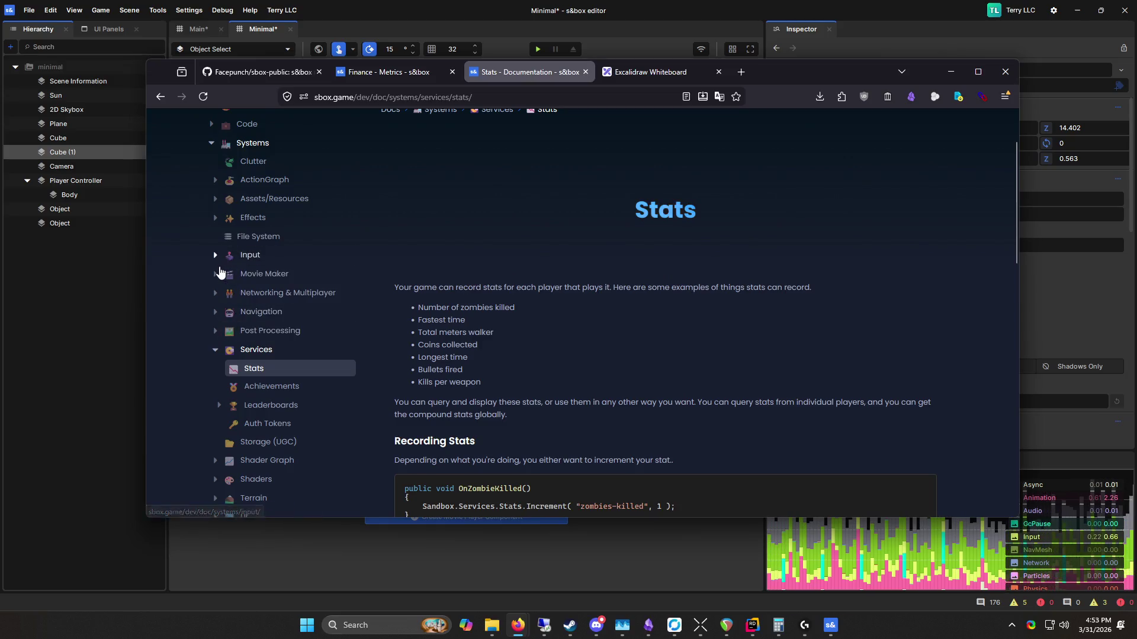
Step: Show the Navigation docs page and open Recast Navigation in a new tab
left_click(214, 311)
left_click(256, 312)
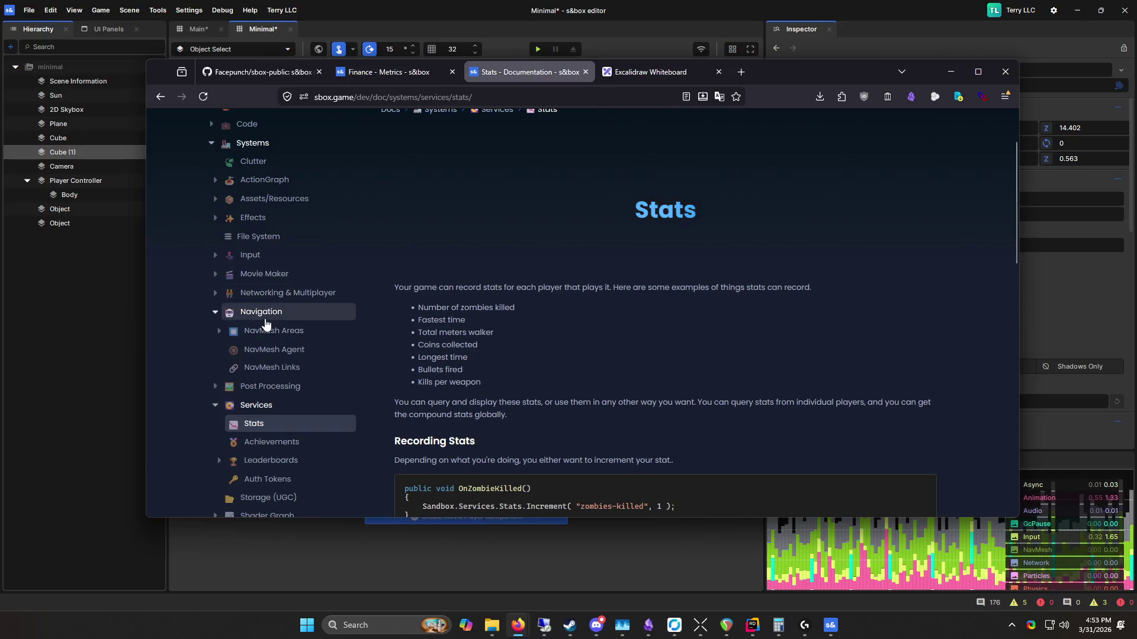
scroll(496, 237, "down", 3)
middle_click(496, 209)
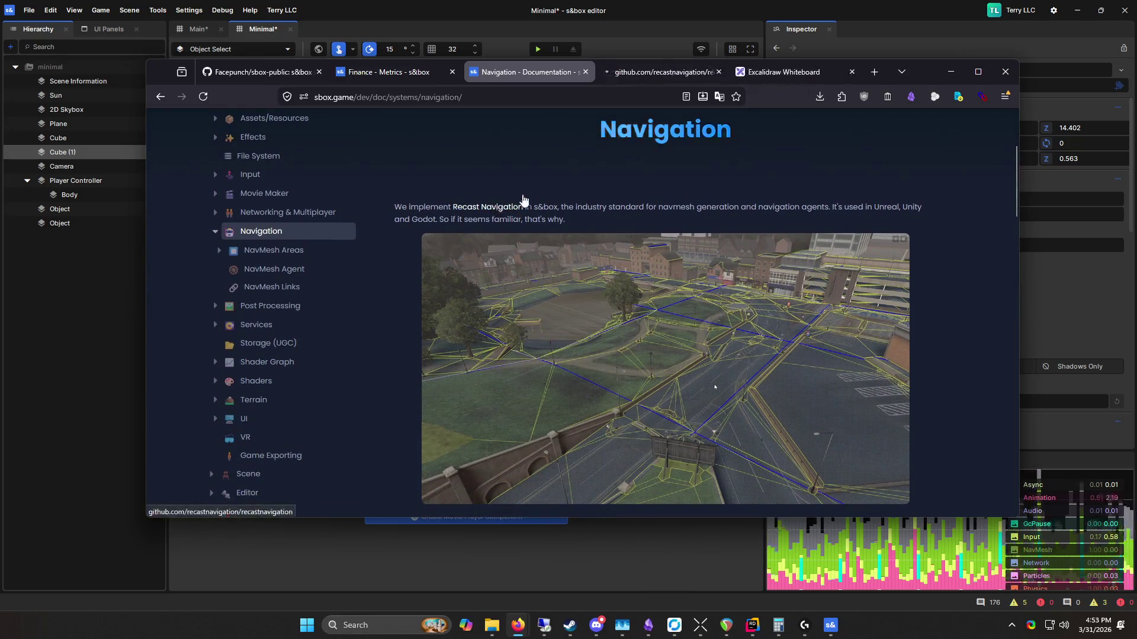
Step: Read the recastnavigation GitHub README, then read further down the Navigation docs page
left_click(638, 76)
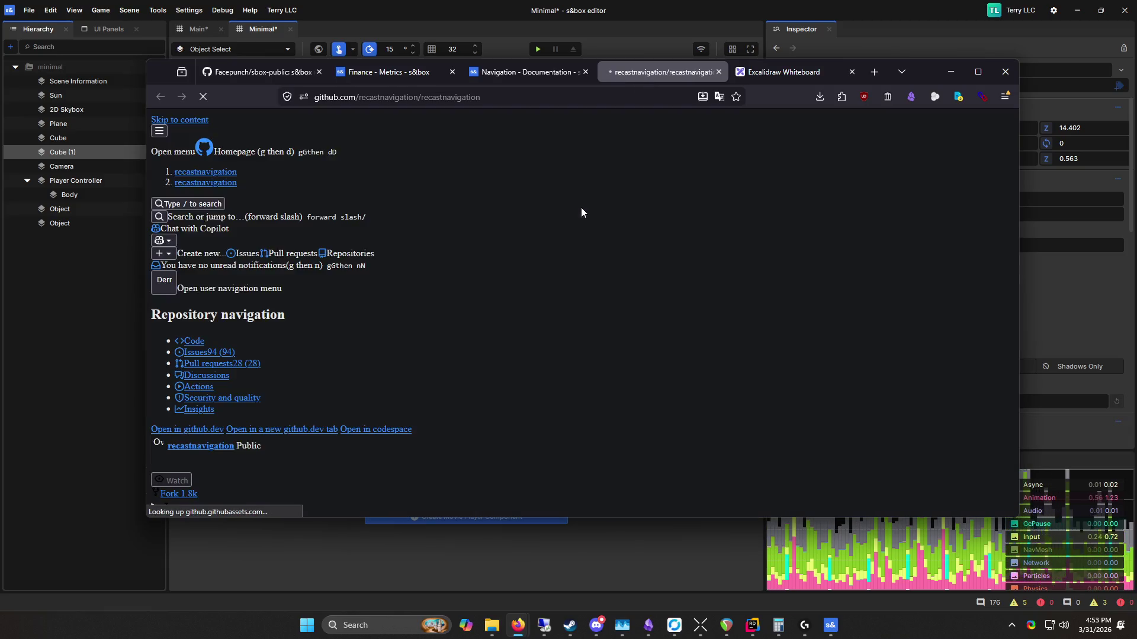
scroll(577, 196, "down", 10)
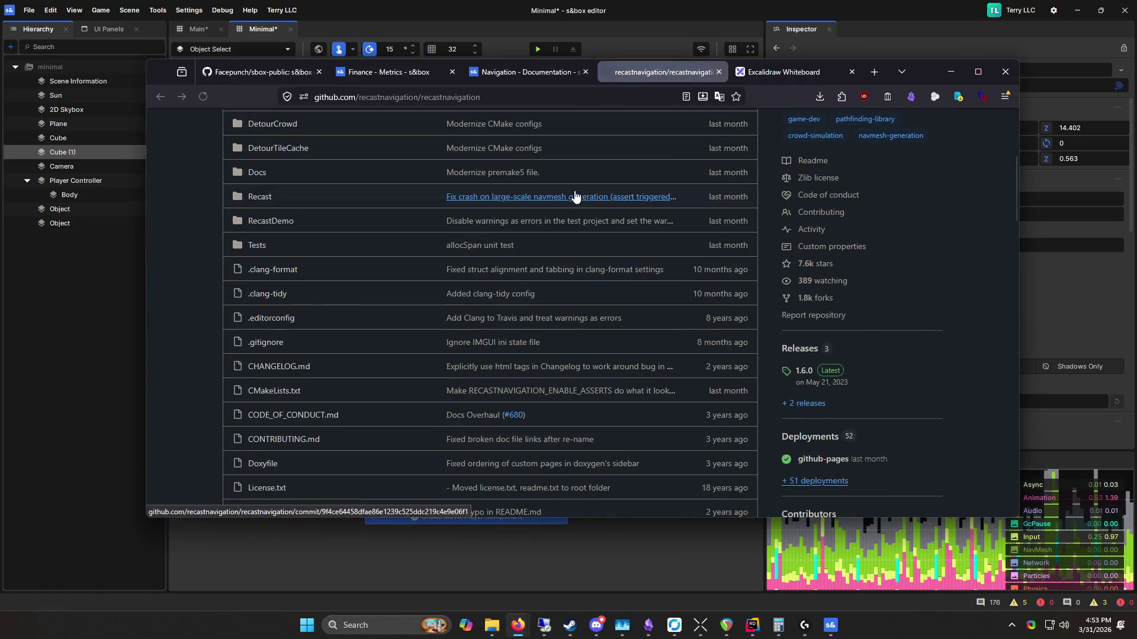
scroll(570, 191, "down", 7)
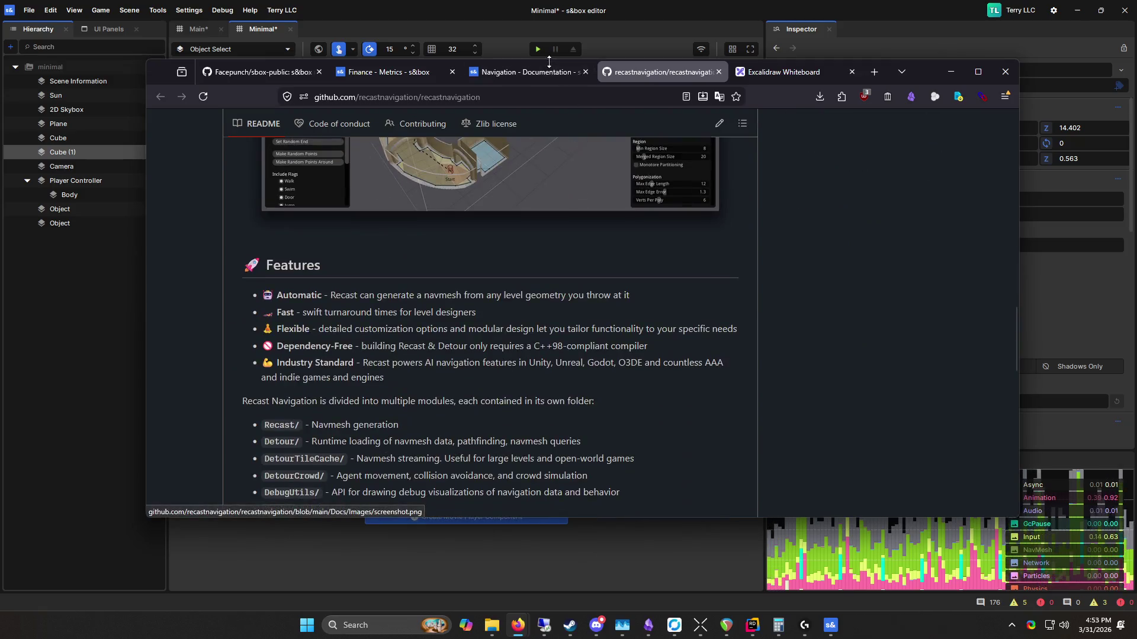
left_click(534, 79)
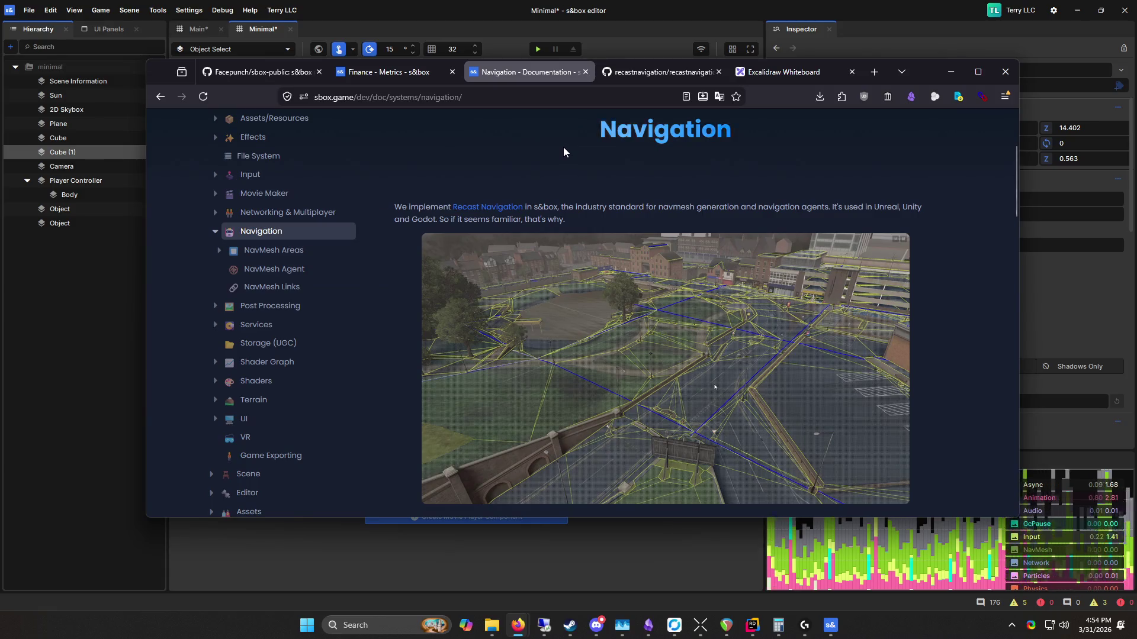
scroll(555, 145, "down", 10)
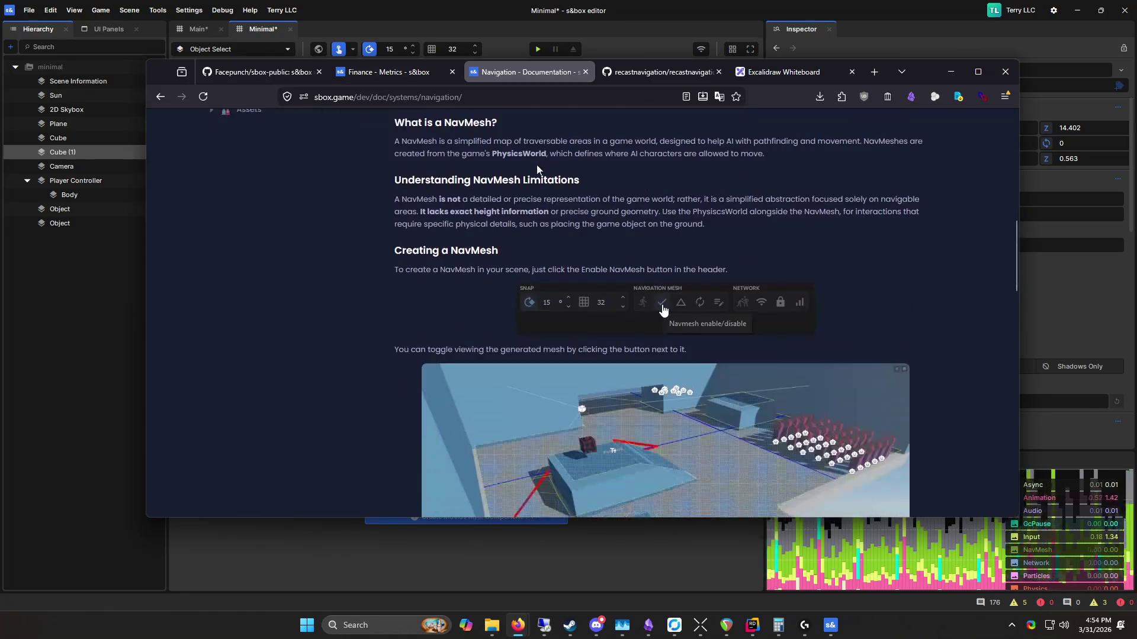
mouse_move(537, 166)
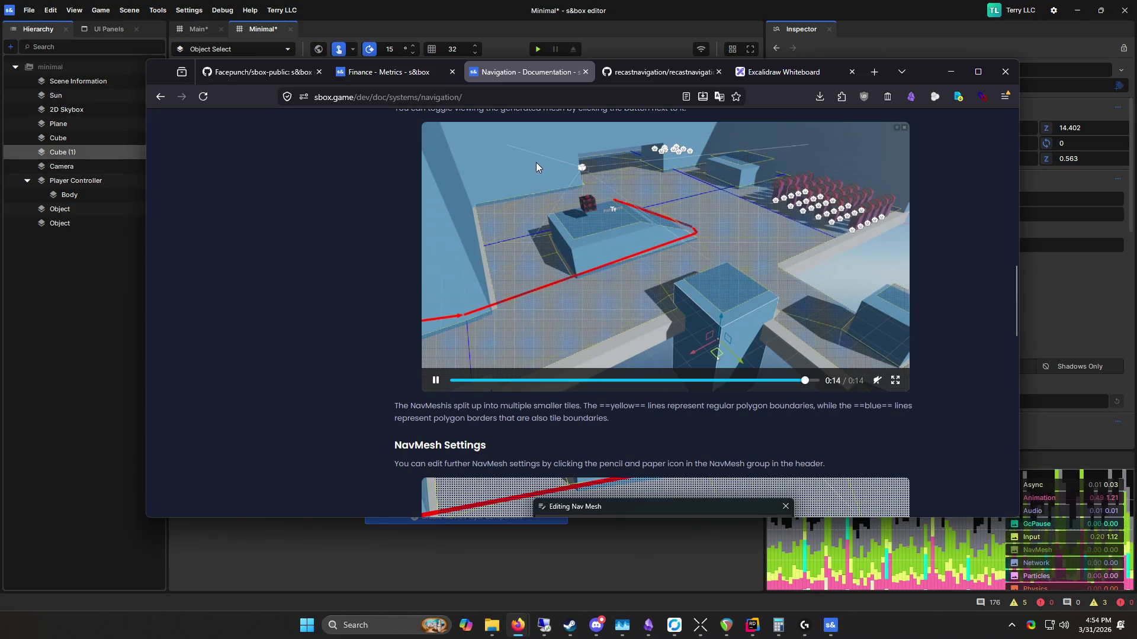
scroll(536, 167, "down", 5)
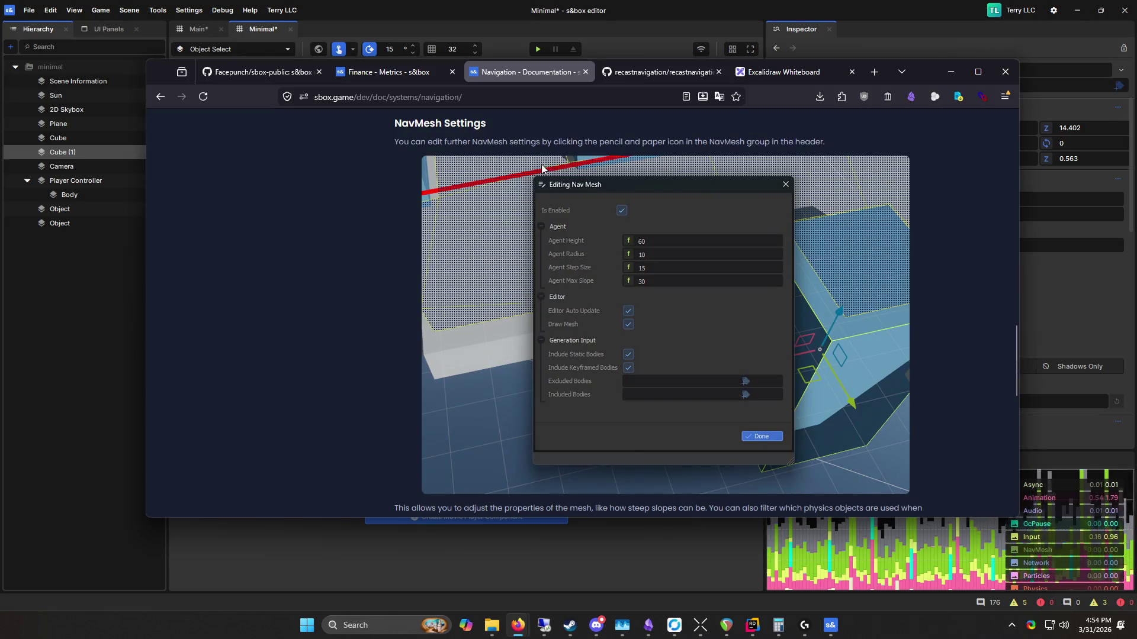
scroll(542, 169, "down", 5)
scroll(521, 237, "up", 20)
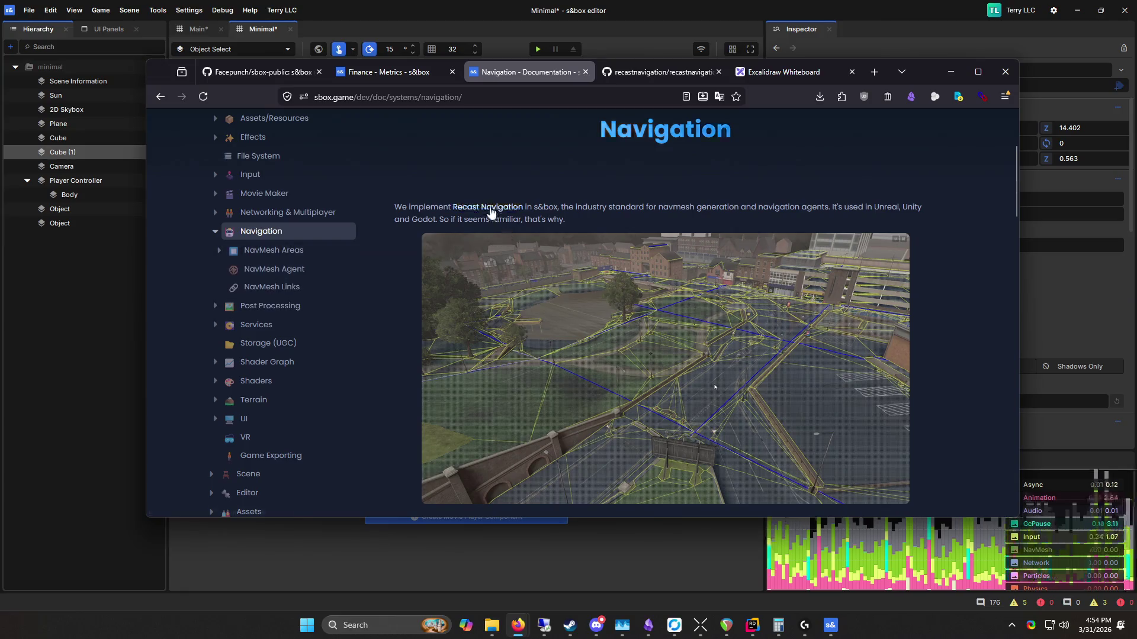
Step: Close the recastnavigation GitHub tab and return to the Navigation docs page
left_click(662, 72)
scroll(589, 314, "up", 5)
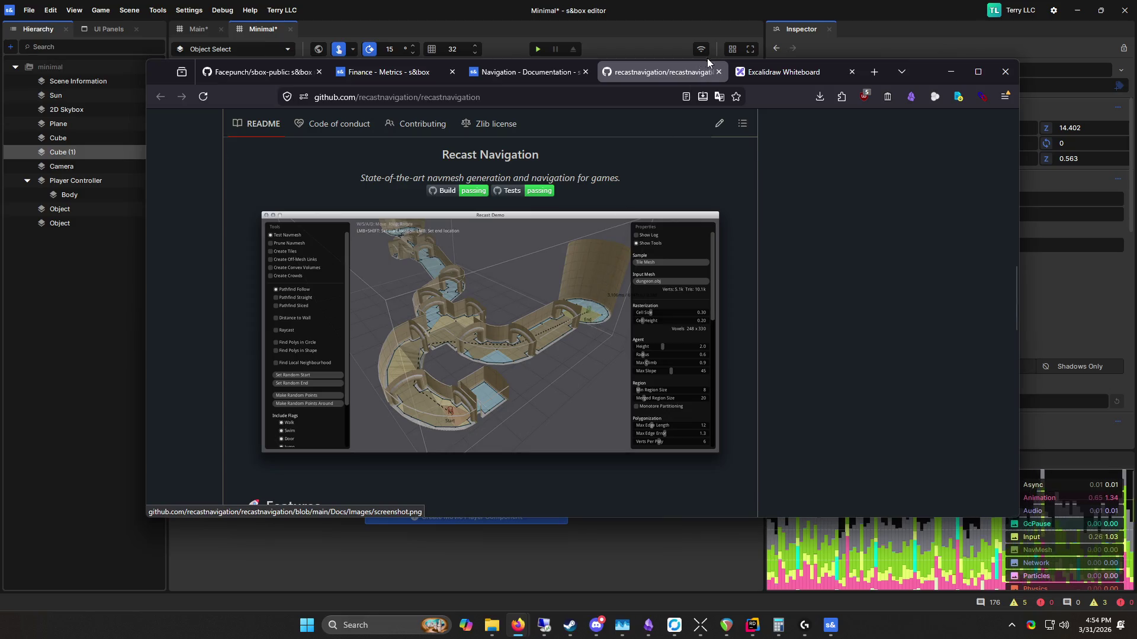
middle_click(707, 72)
left_click(521, 71)
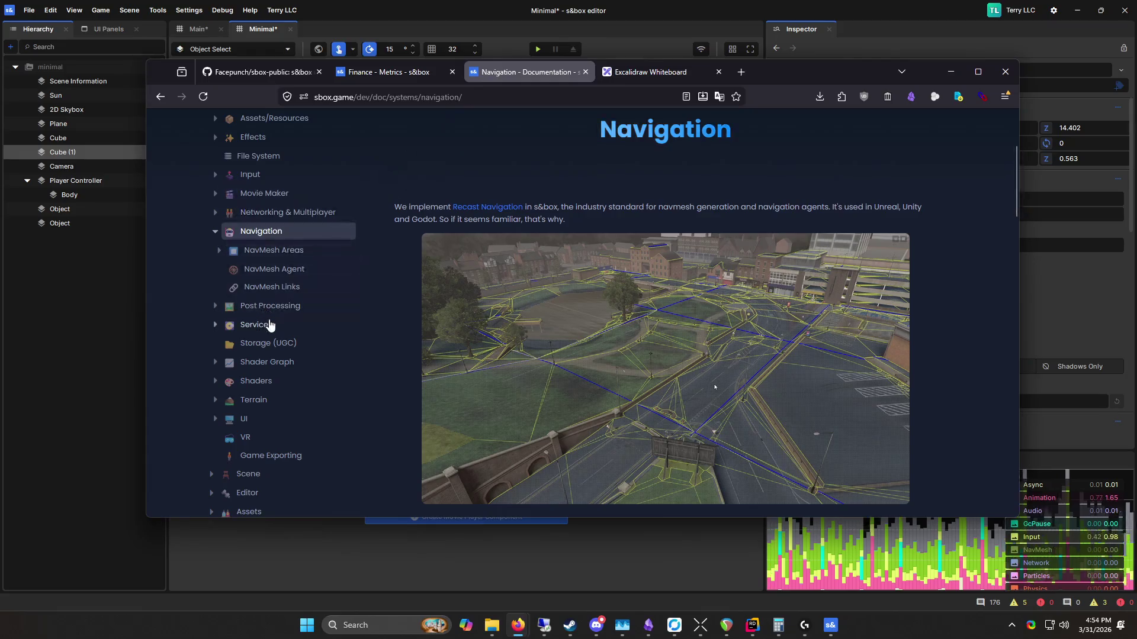
scroll(302, 318, "down", 4)
scroll(221, 310, "up", 4)
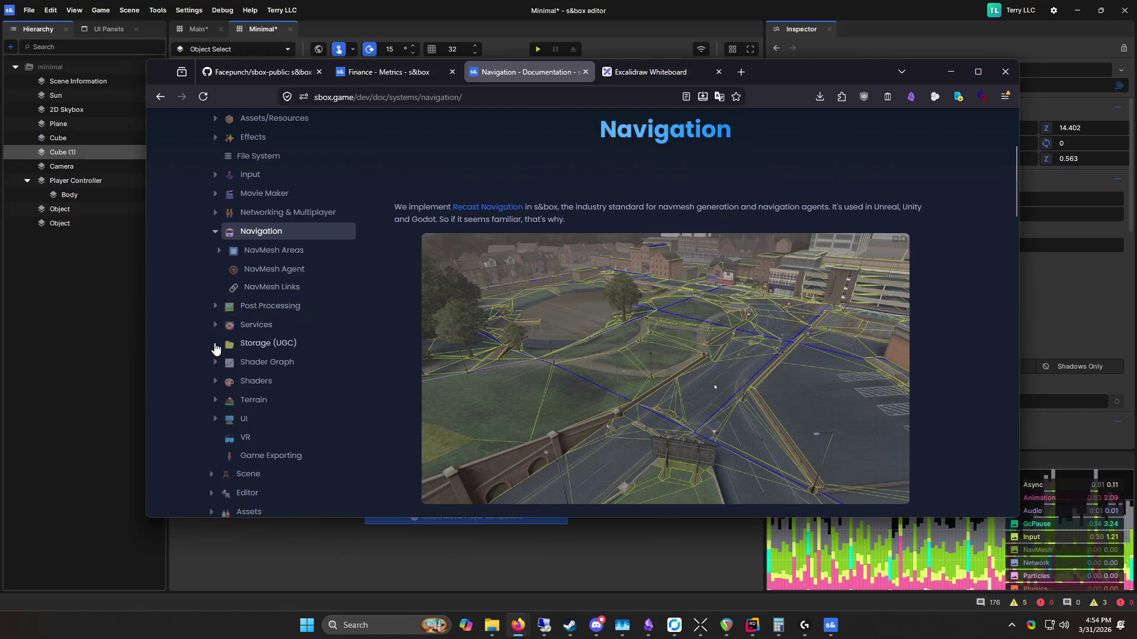
Step: Open and read the Storage (UGC) docs page
left_click(252, 344)
middle_click(473, 289)
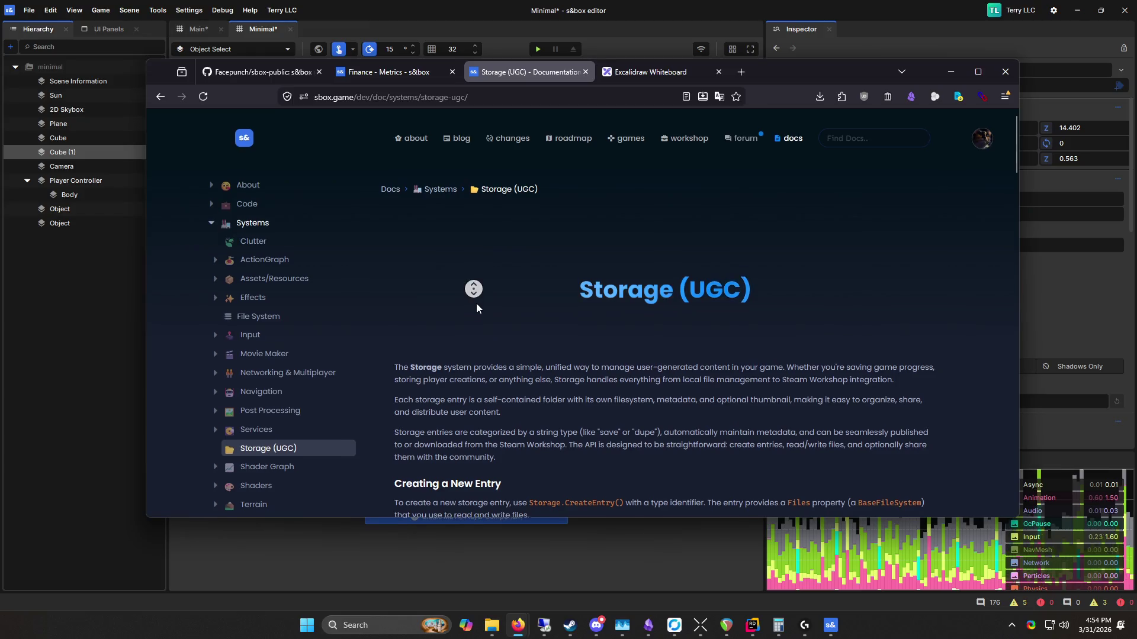
scroll(349, 332, "down", 3)
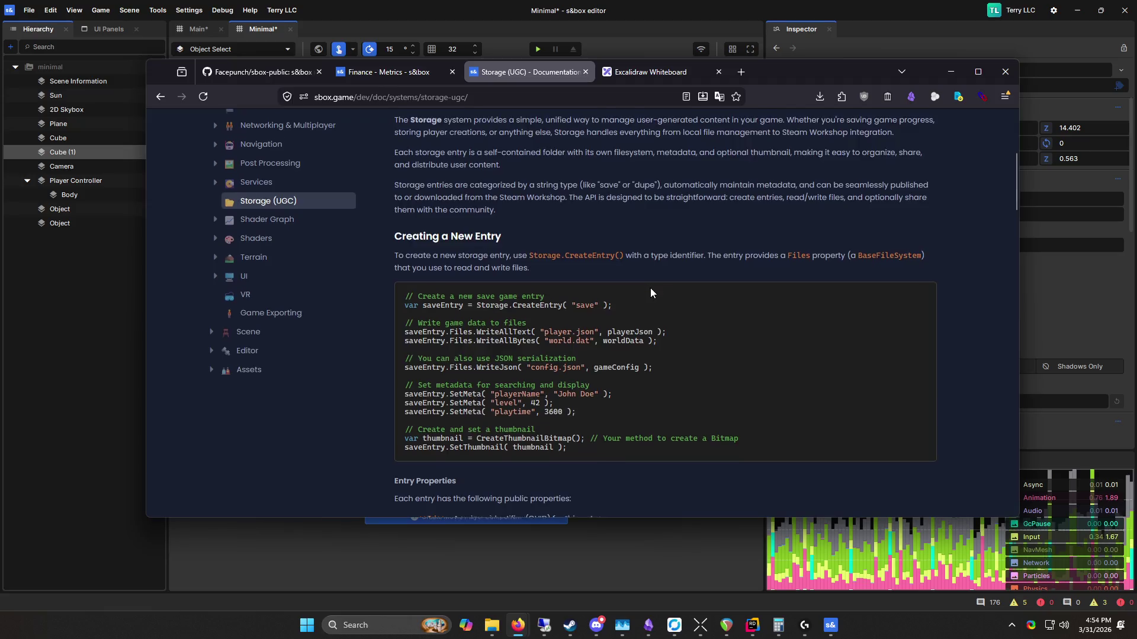
scroll(650, 288, "up", 5)
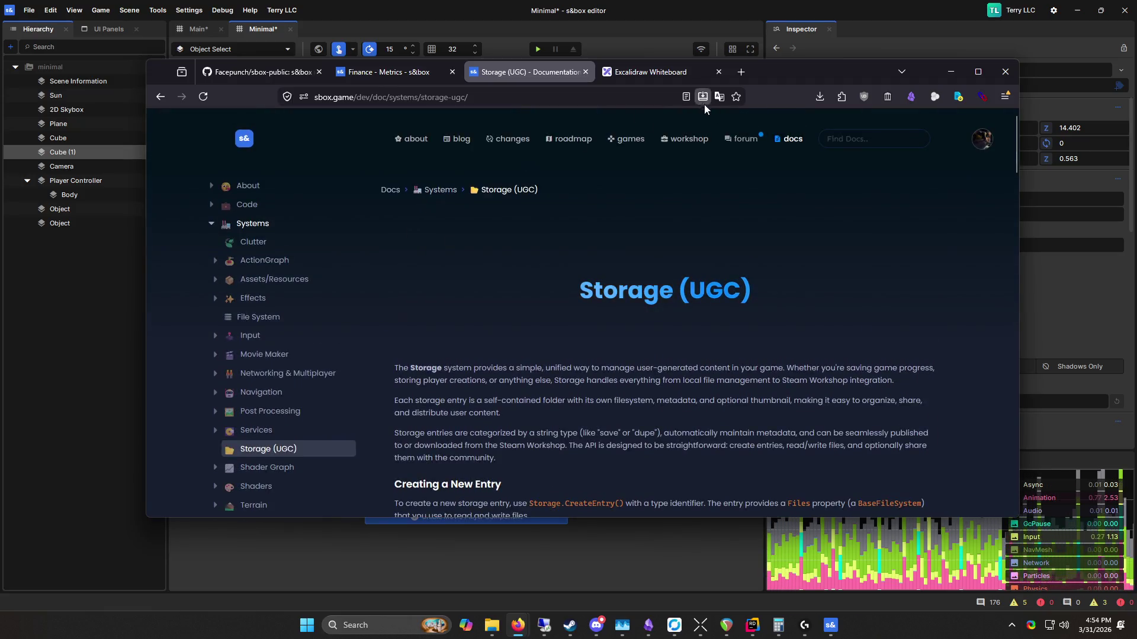
Step: Close the Storage (UGC), Excalidraw Whiteboard and Finance - Metrics tabs, then move the window aside
mouse_move(841, 77)
left_mouse_down()
mouse_move(768, 76)
mouse_move(779, 83)
left_mouse_up()
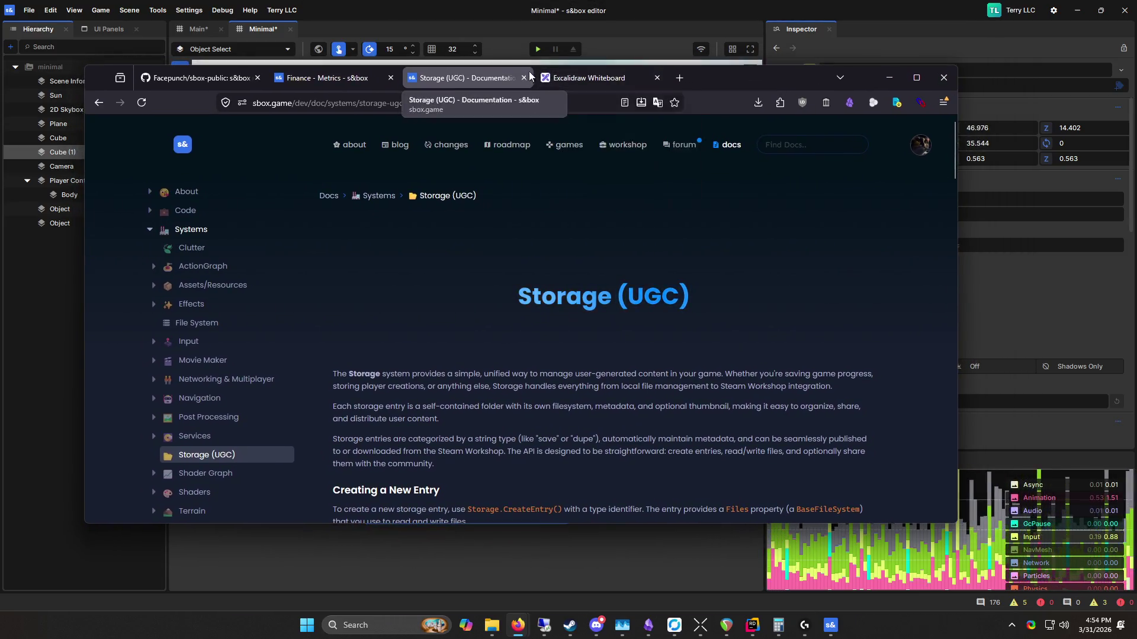
left_click(524, 78)
left_click(524, 78)
left_click(391, 78)
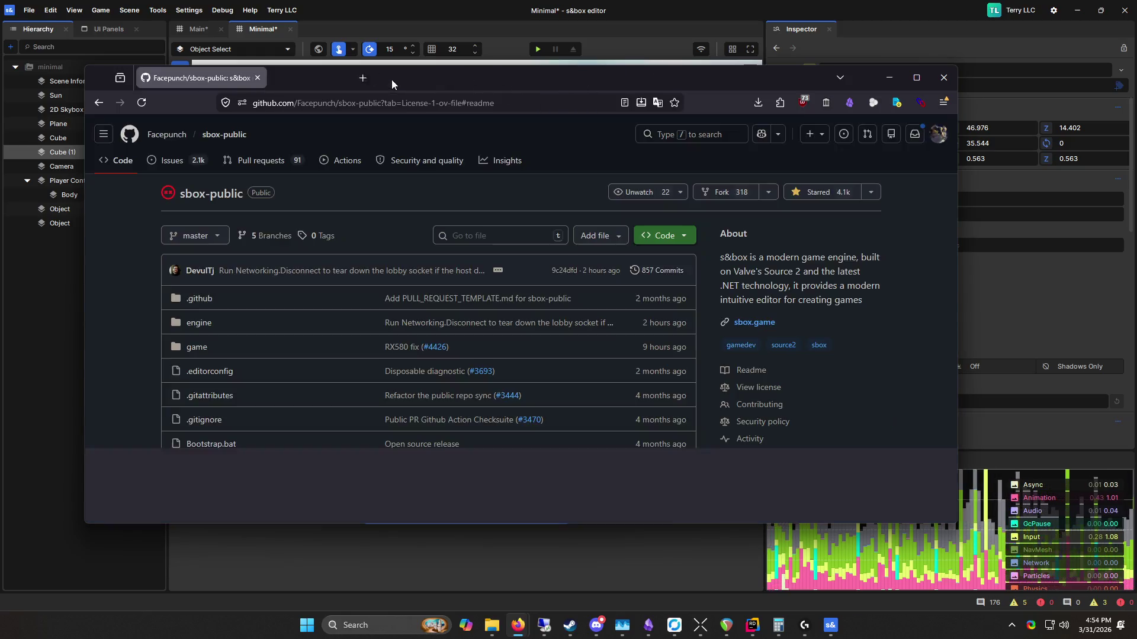
left_click_drag(107, 77, 299, 183)
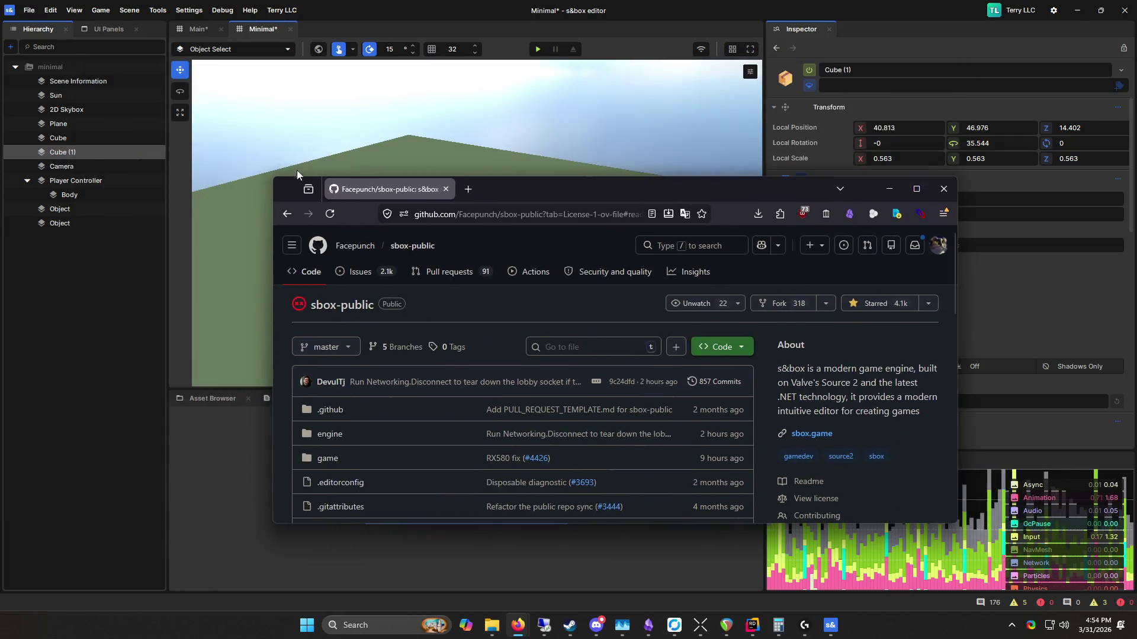
Step: Bring the s&box editor forward, frame the Minimal scene, and open the Terry LLC project menu
left_click(901, 39)
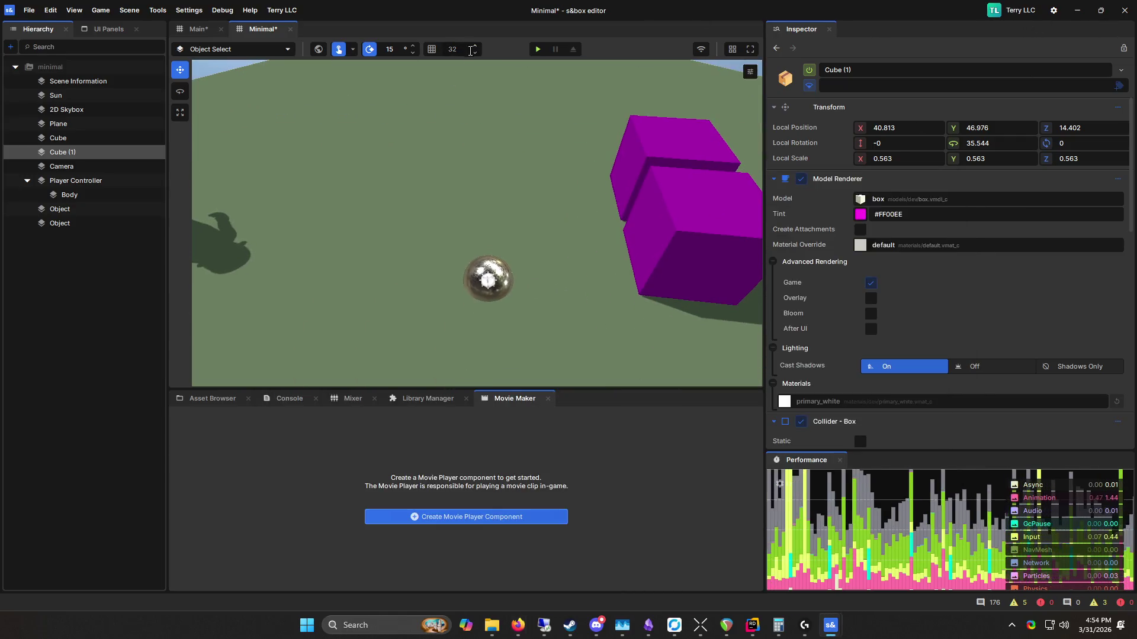
scroll(446, 84, "down", 5)
mouse_move(447, 177)
left_mouse_down()
mouse_move(424, 178)
mouse_move(593, 122)
mouse_move(543, 227)
mouse_move(482, 223)
mouse_move(716, 140)
mouse_move(476, 219)
mouse_move(437, 215)
left_mouse_up()
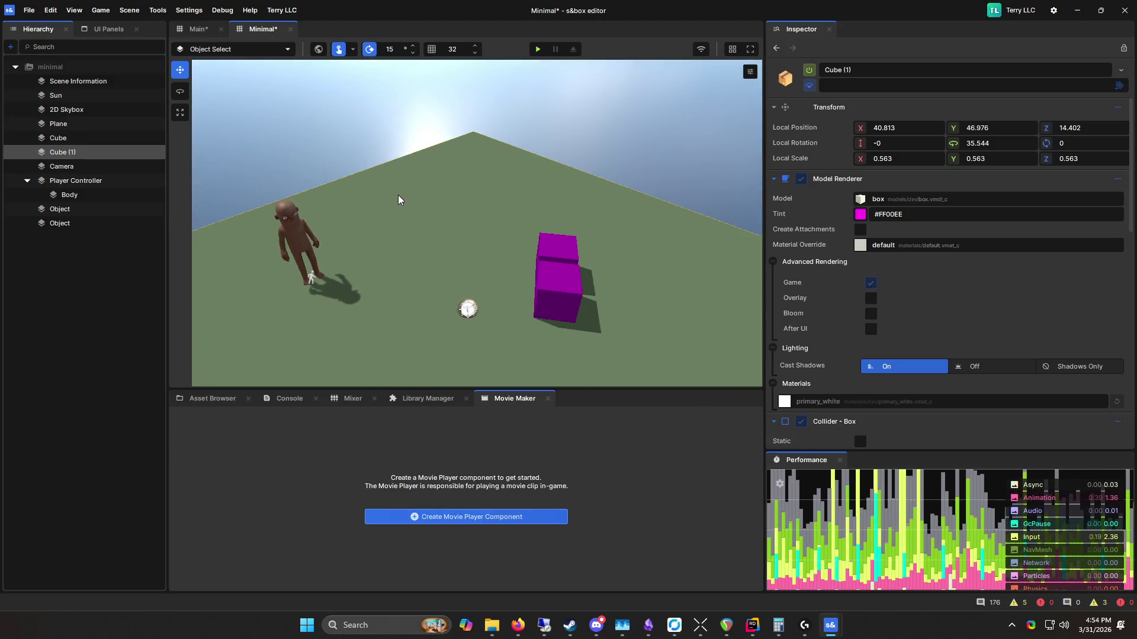
left_click(1013, 11)
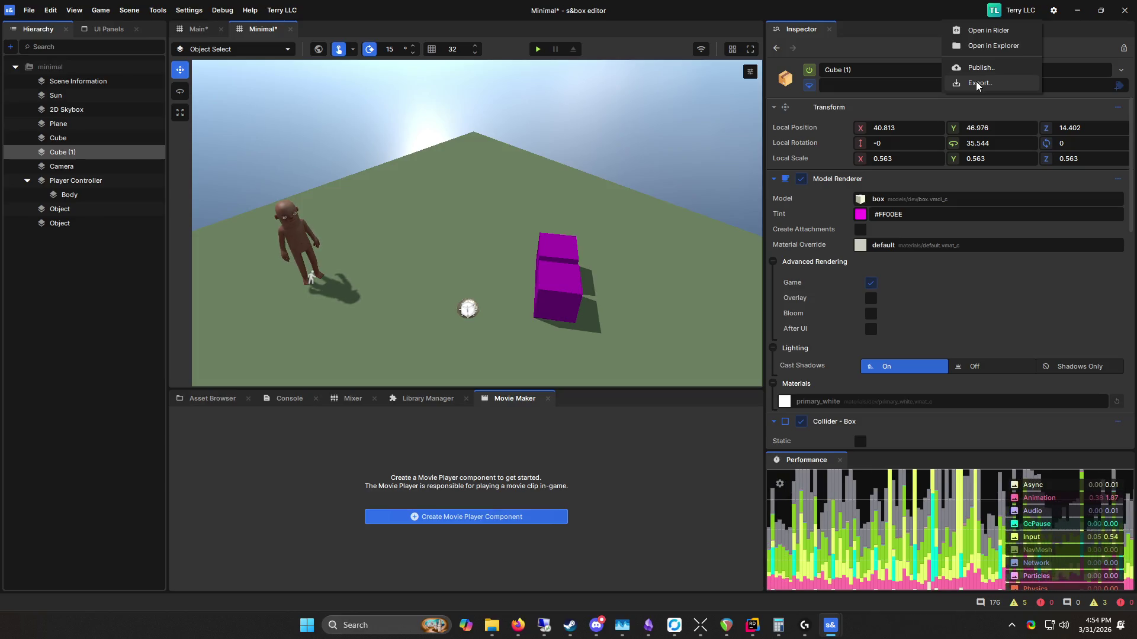
left_click(610, 458)
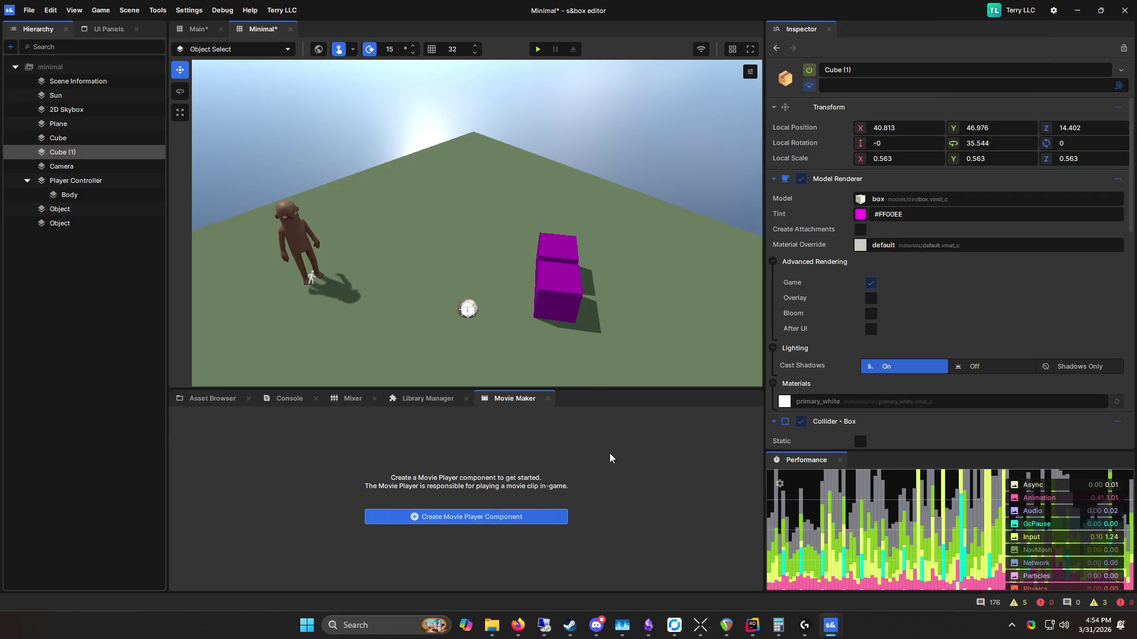
left_click(1014, 10)
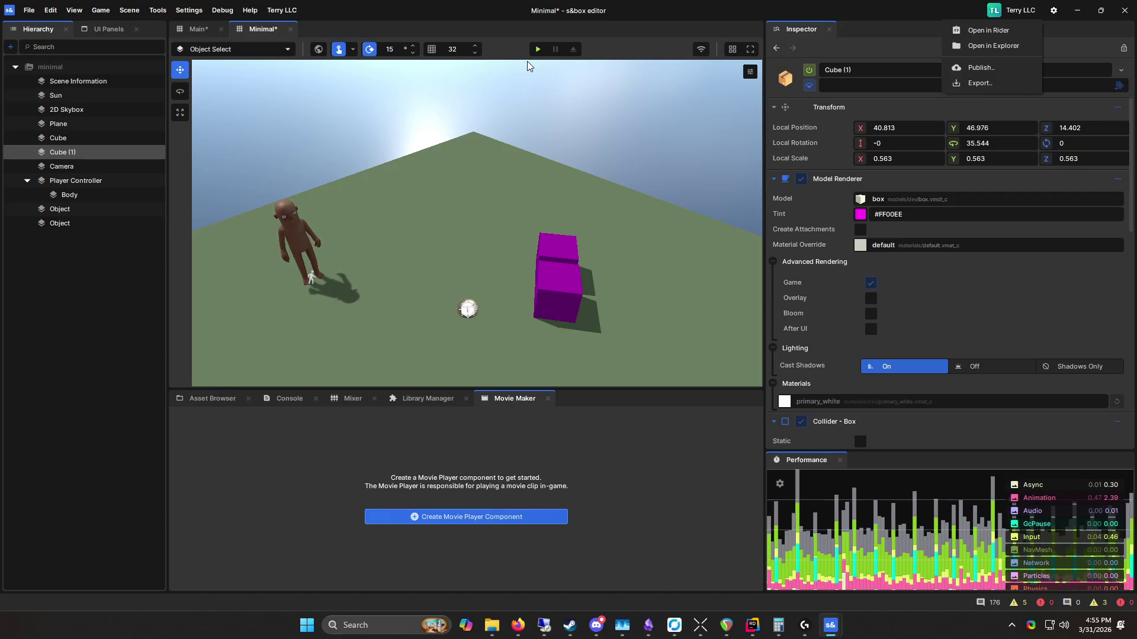
Step: Close the project menu, view the cubes and player, and drag the Inspector splitter right
left_click(537, 97)
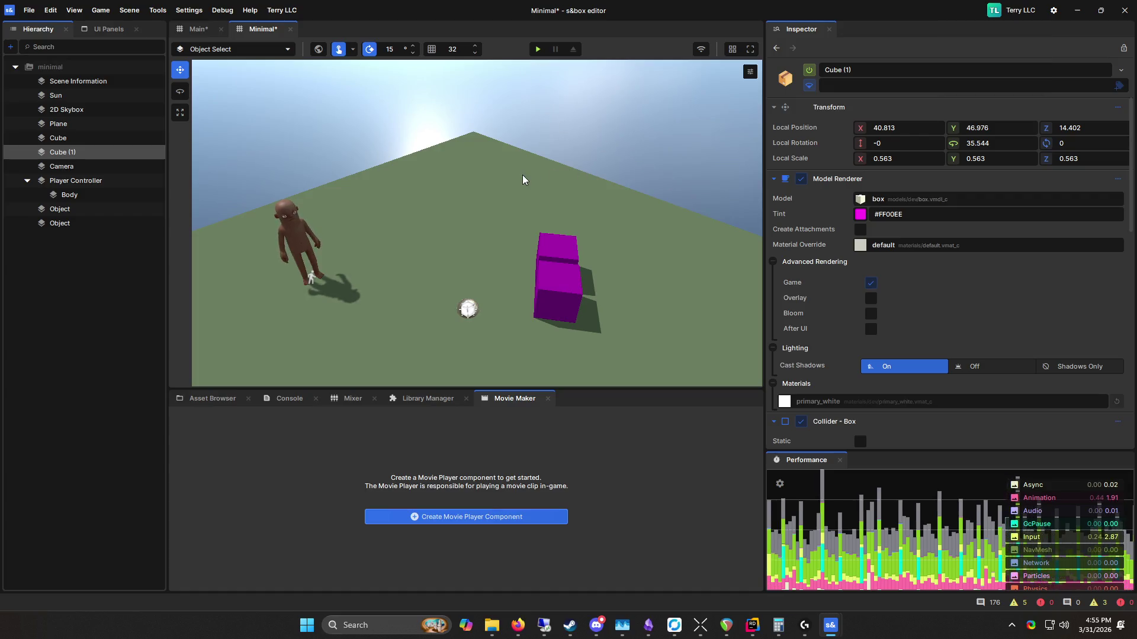
scroll(452, 141, "down", 10)
scroll(578, 275, "up", 10)
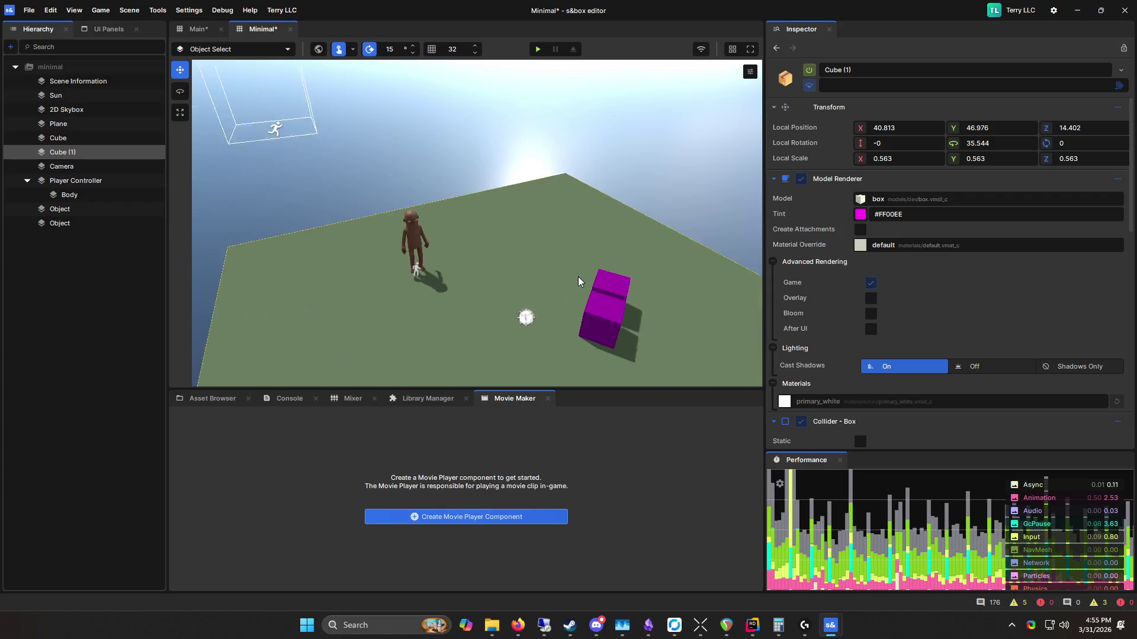
scroll(271, 280, "down", 8)
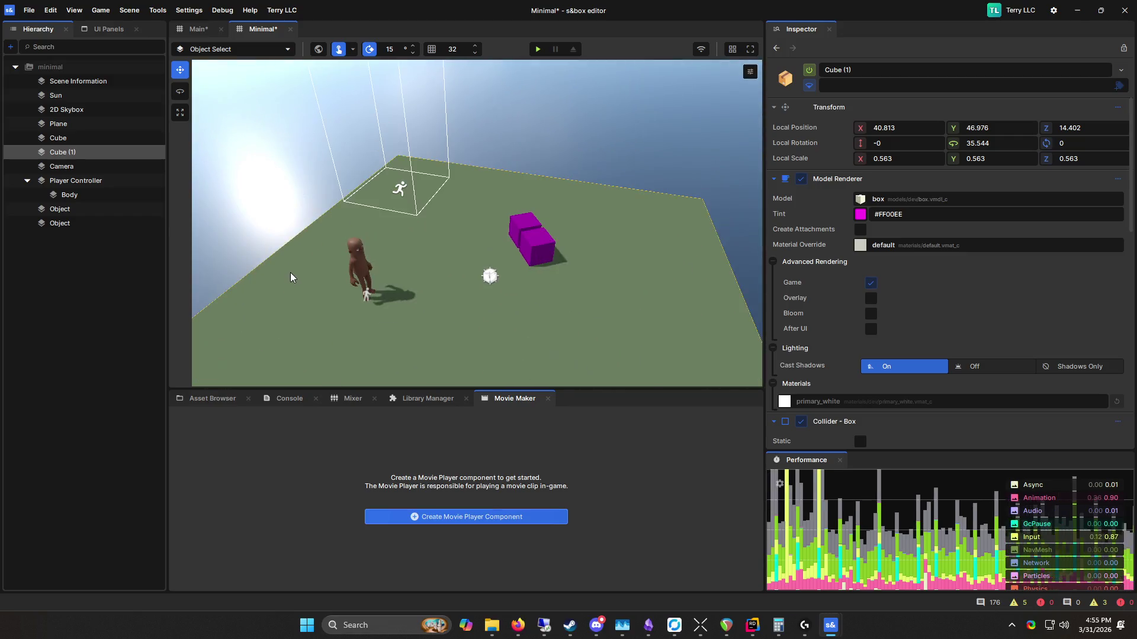
scroll(478, 235, "up", 6)
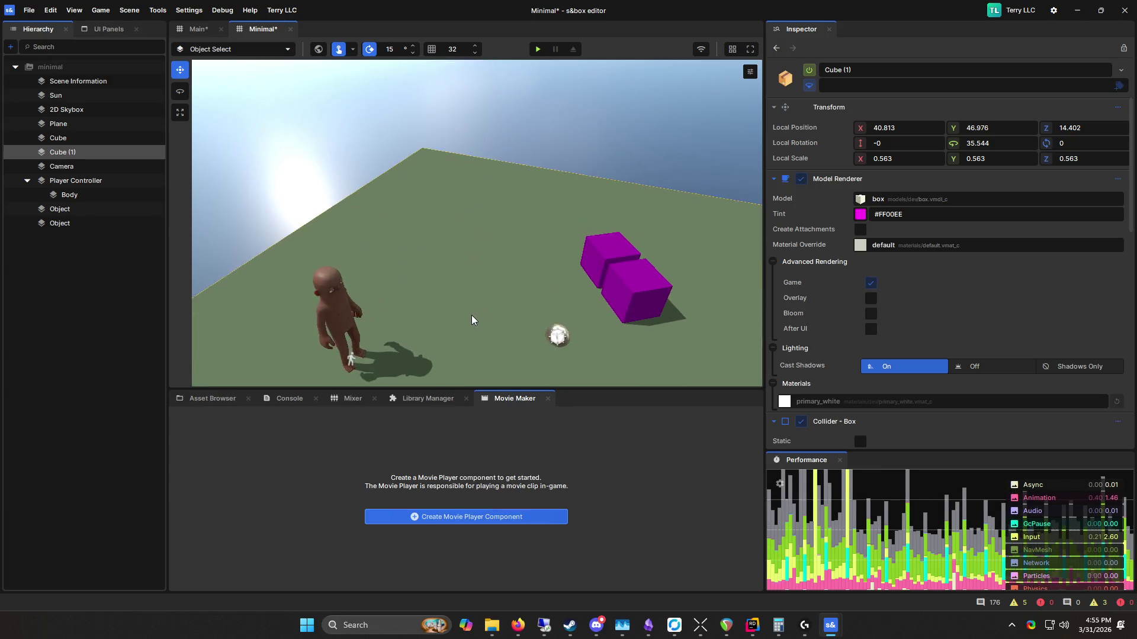
mouse_move(393, 151)
left_mouse_down()
mouse_move(526, 310)
mouse_move(370, 231)
mouse_move(541, 356)
mouse_move(345, 134)
mouse_move(474, 112)
mouse_move(381, 155)
mouse_move(388, 186)
mouse_move(392, 148)
mouse_move(424, 185)
mouse_move(576, 216)
mouse_move(524, 173)
mouse_move(225, 257)
mouse_move(432, 189)
mouse_move(401, 211)
mouse_move(302, 101)
mouse_move(541, 213)
mouse_move(562, 303)
mouse_move(604, 225)
mouse_move(547, 261)
left_mouse_up()
scroll(533, 259, "up", 1)
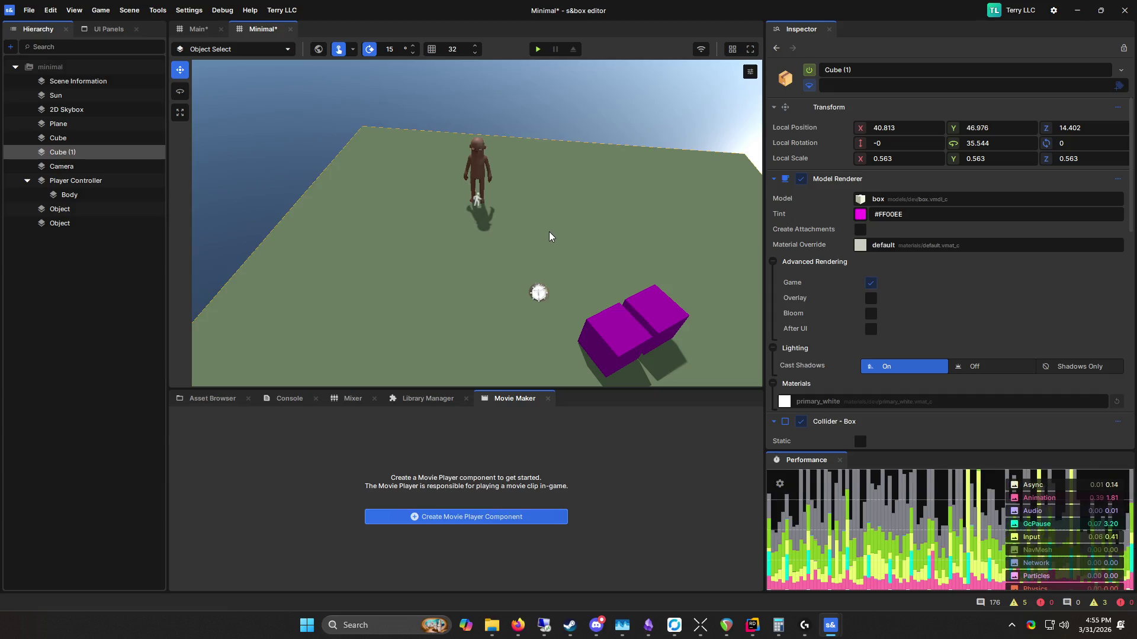
left_click_drag(764, 247, 798, 247)
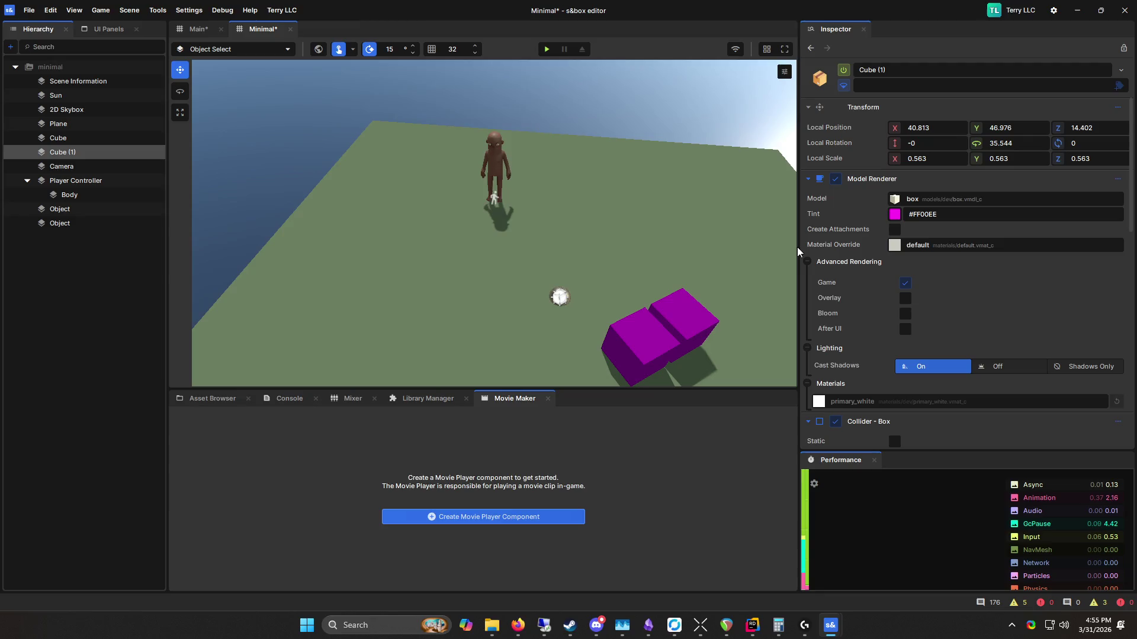
Step: Bring Rider forward on Grid.cs, then switch to the YouTube Studio window
mouse_move(752, 625)
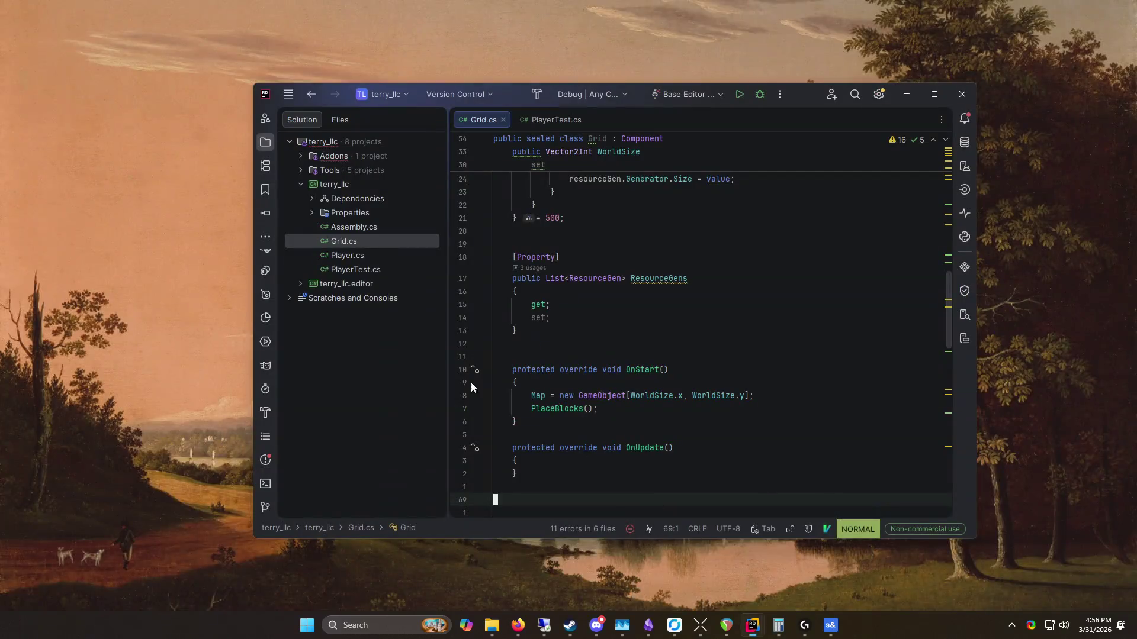
left_click(685, 570)
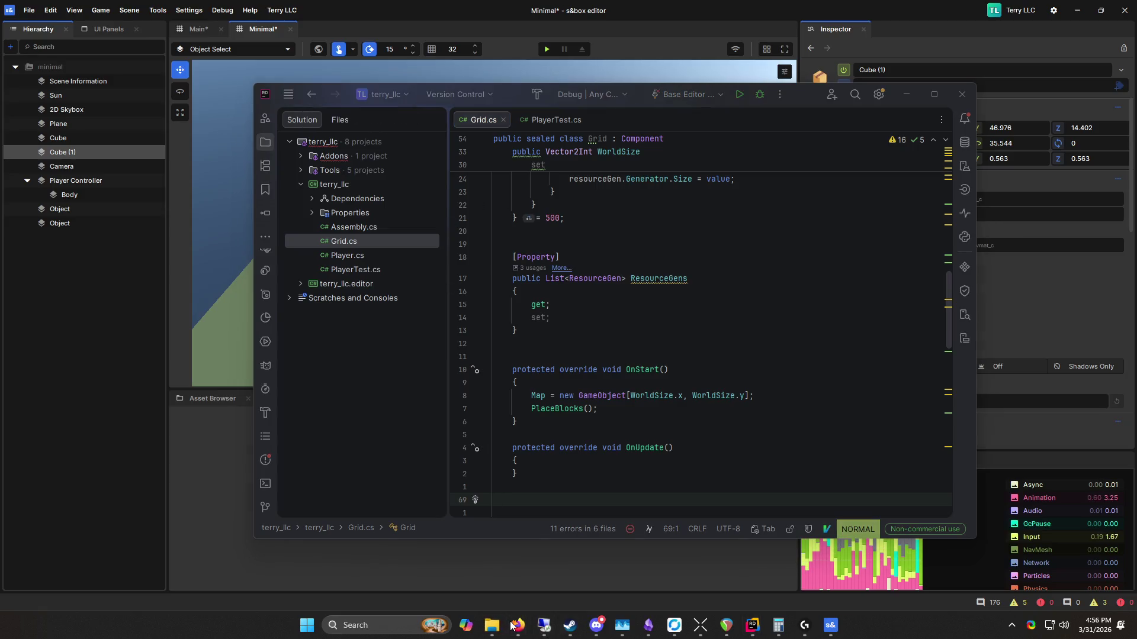
mouse_move(519, 625)
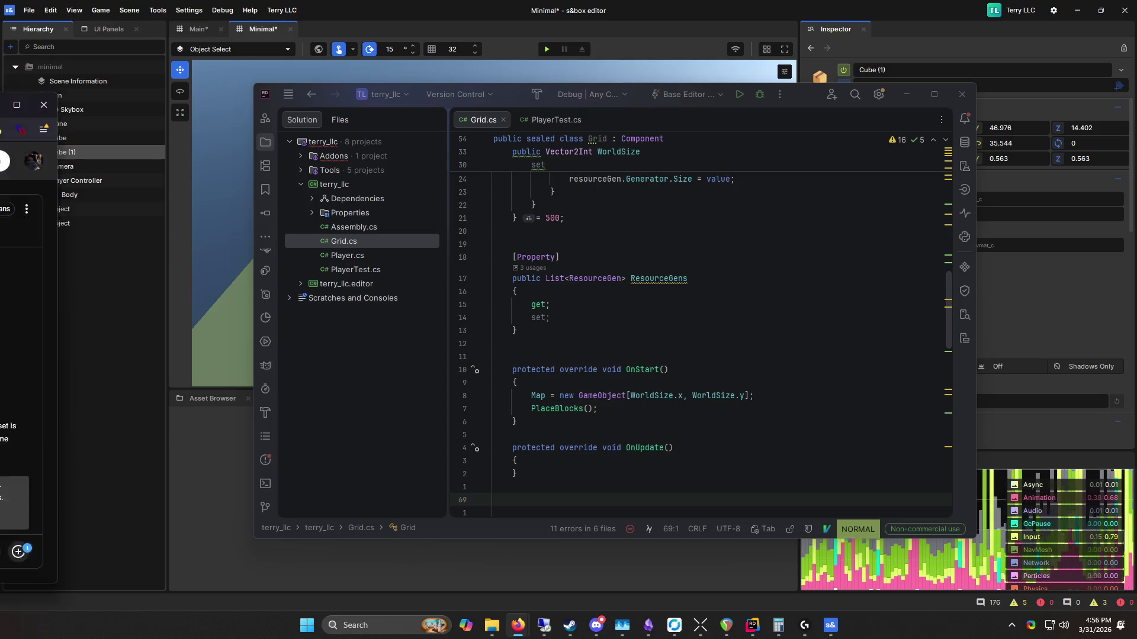
key("alt+Tab")
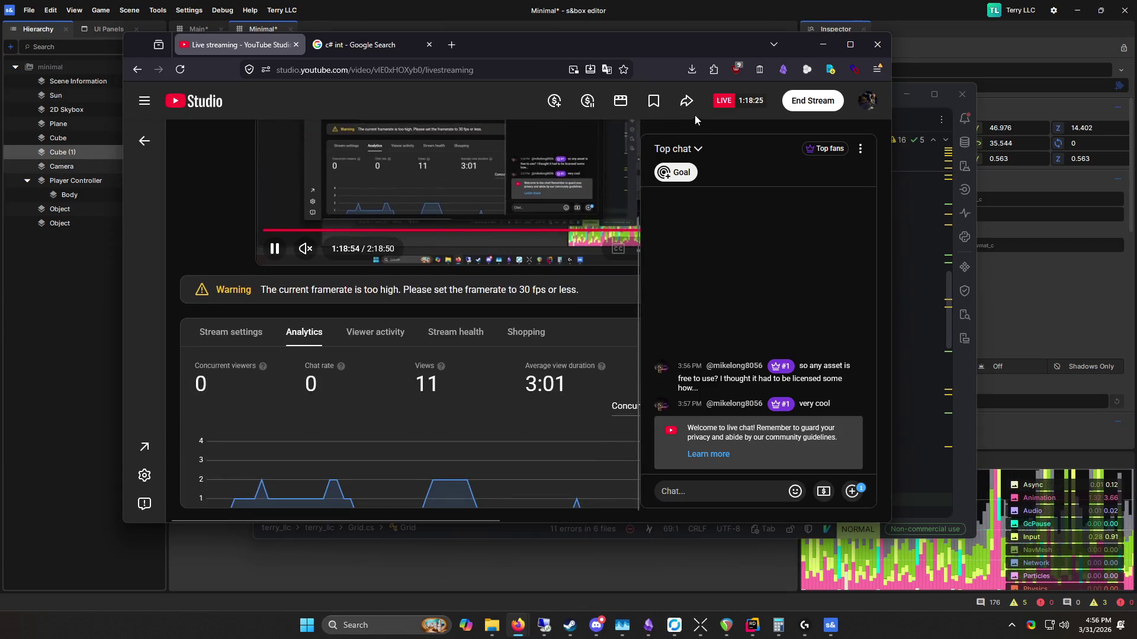
Step: End the current YouTube live stream and dismiss the Stream Finished summary
mouse_move(687, 45)
left_mouse_down()
mouse_move(743, 31)
mouse_move(720, 83)
mouse_move(622, 85)
left_mouse_up()
left_click_drag(577, 291, 578, 325)
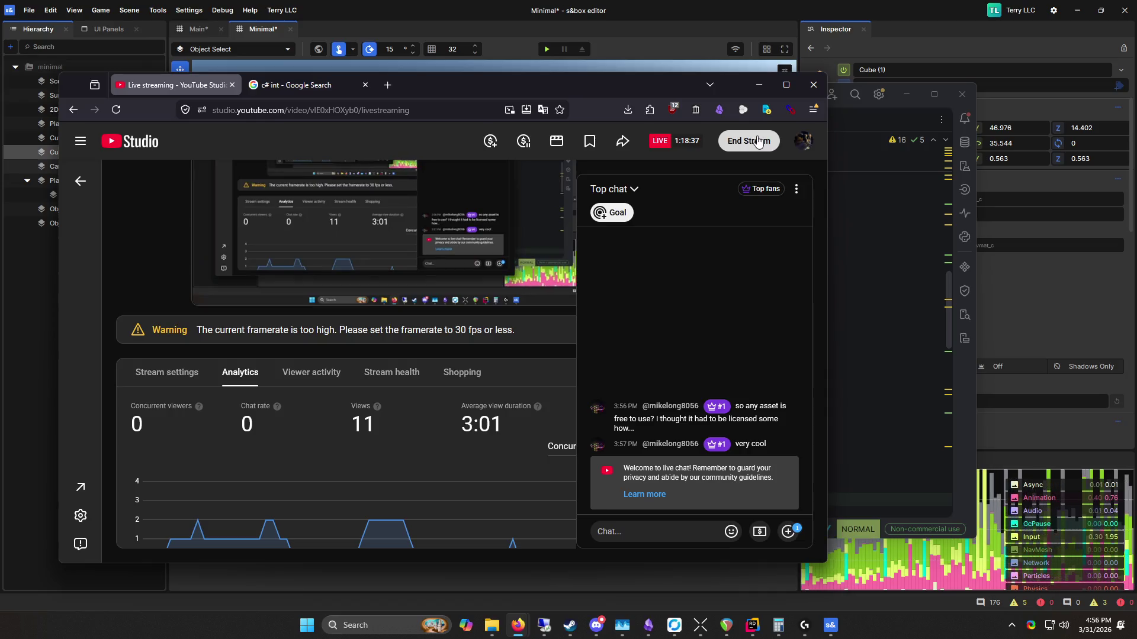
left_click(757, 141)
left_click(539, 390)
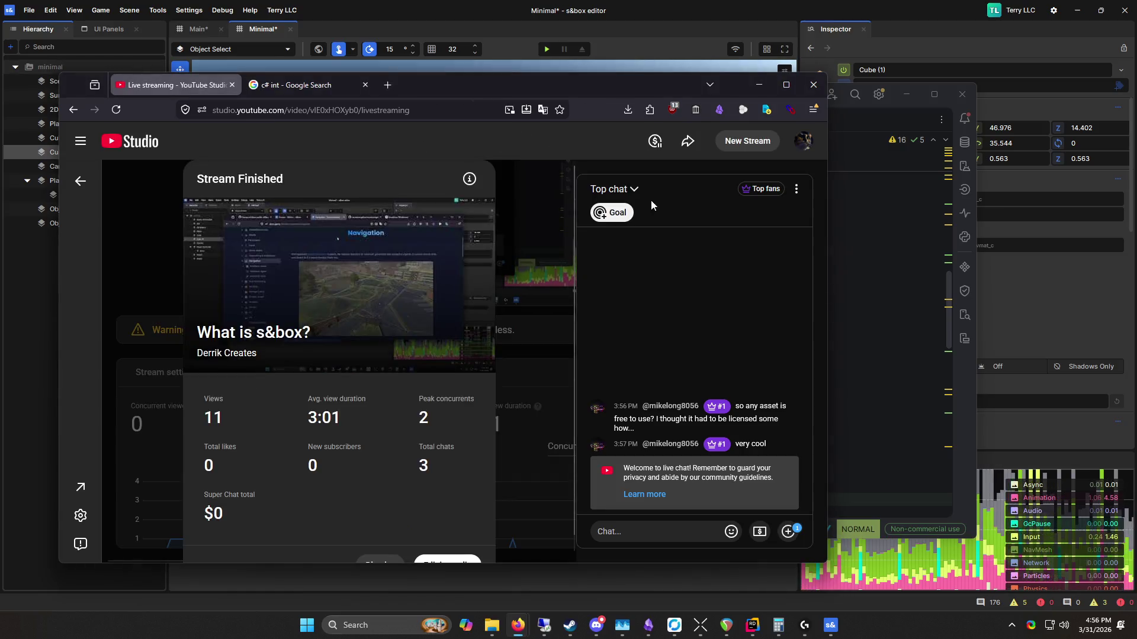
scroll(429, 505, "down", 1)
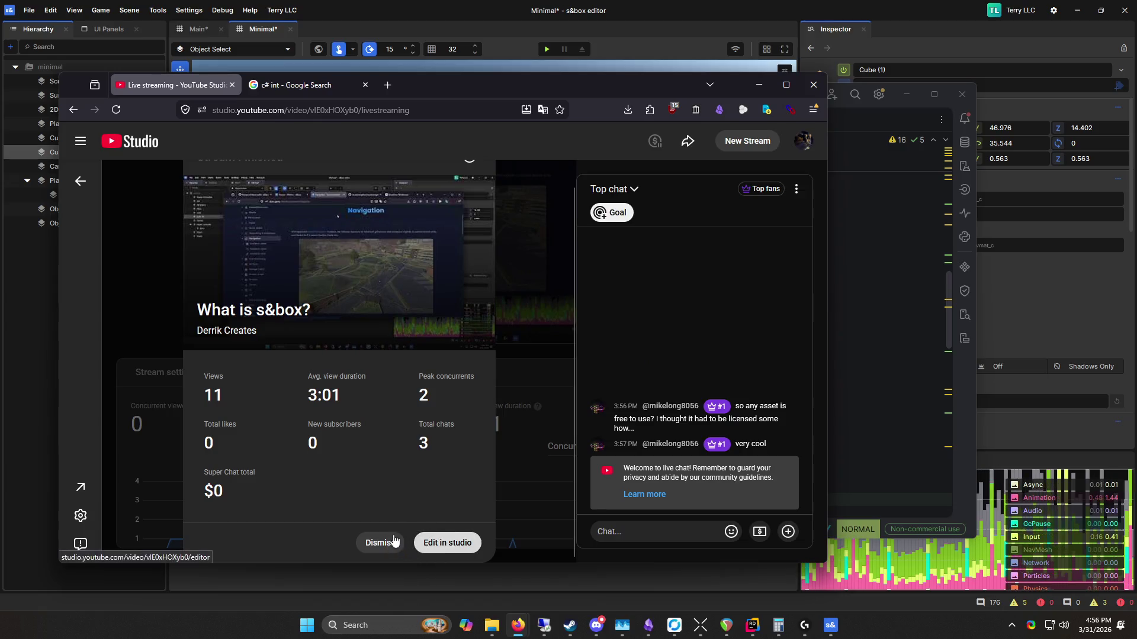
left_click(756, 145)
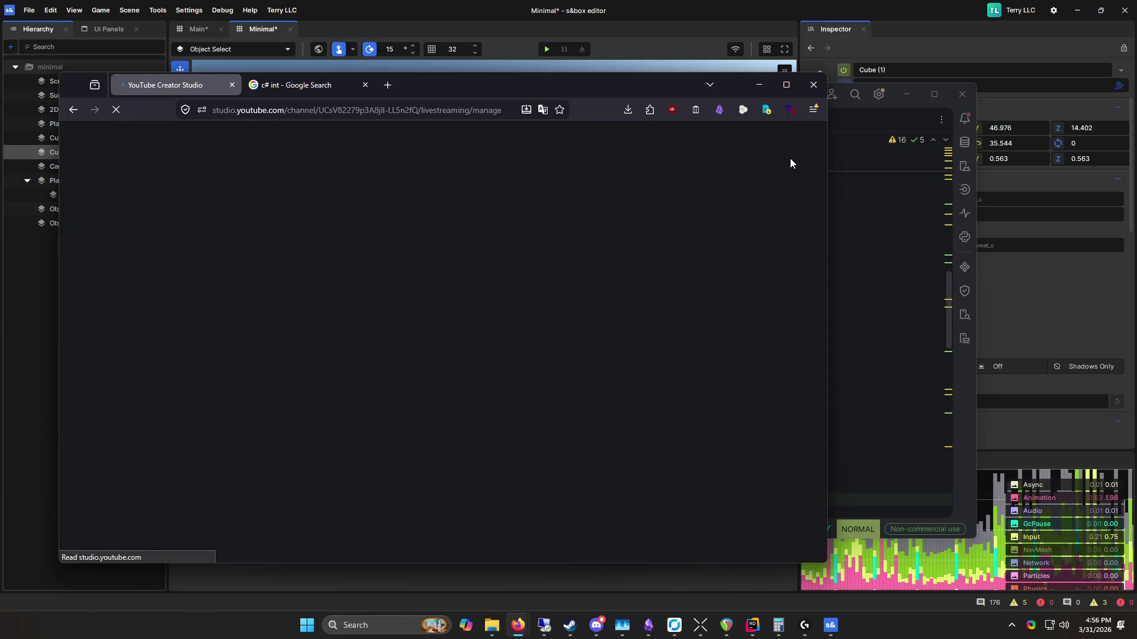
Step: Schedule a new stream reusing the discord bot stream's settings, stepping through to Done
mouse_move(827, 157)
left_mouse_down()
mouse_move(913, 157)
mouse_move(807, 157)
mouse_move(861, 157)
left_mouse_up()
left_click(794, 186)
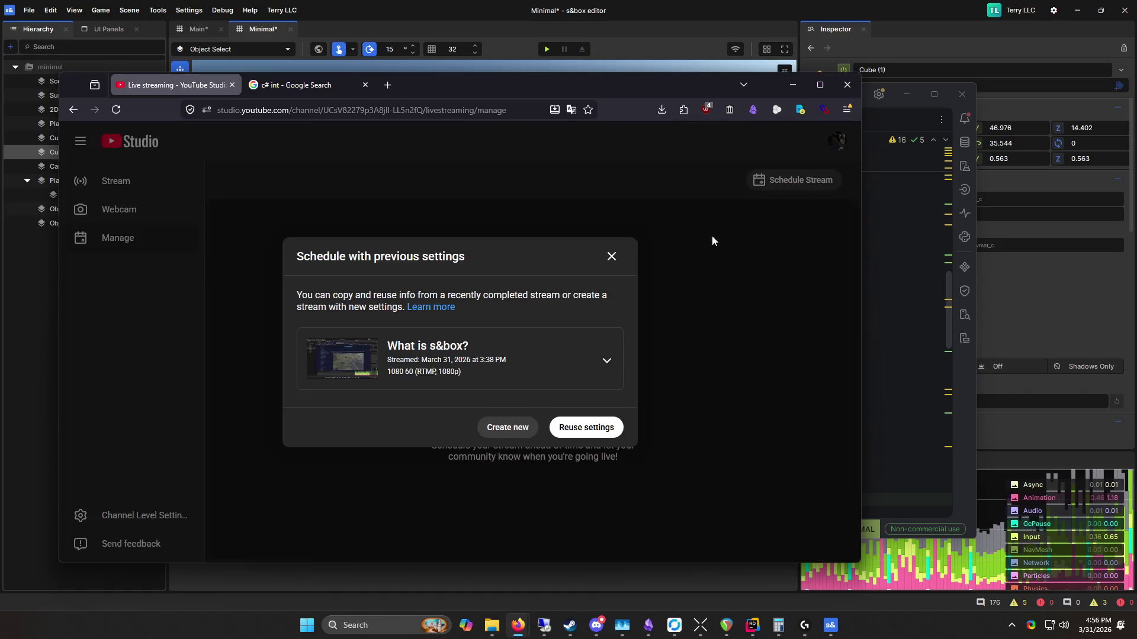
left_click(603, 358)
left_click(508, 418)
left_click(586, 428)
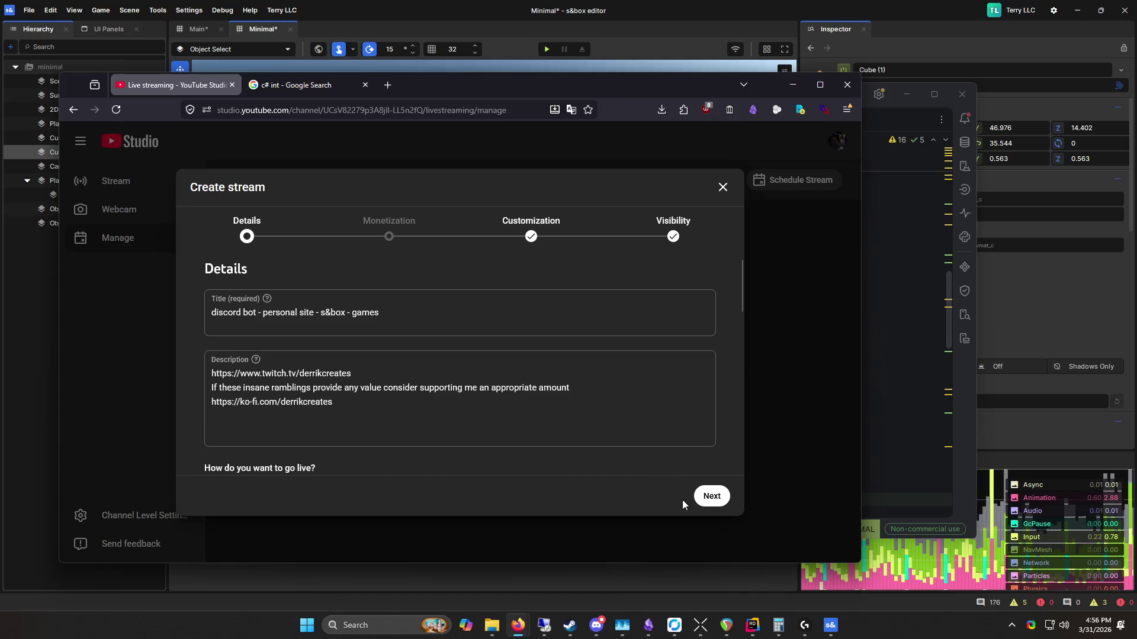
left_click(710, 496)
left_click(711, 496)
left_click(711, 496)
left_click(711, 501)
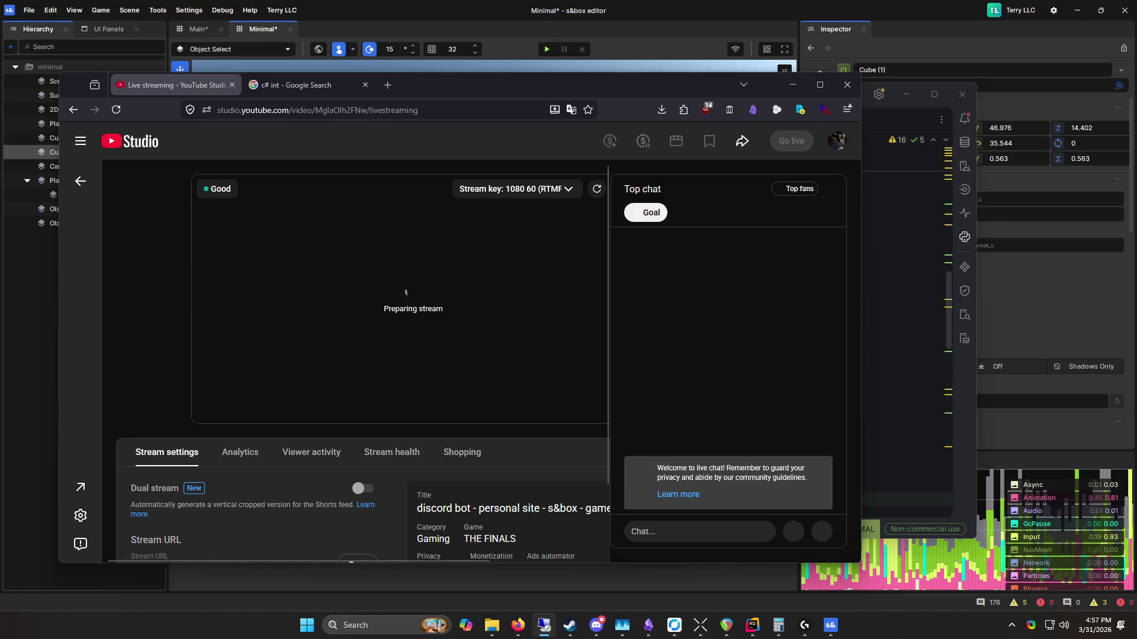
Step: Pop out the live chat, go live, and minimize the Studio, Rider and s&box windows
left_click(829, 188)
left_click(745, 306)
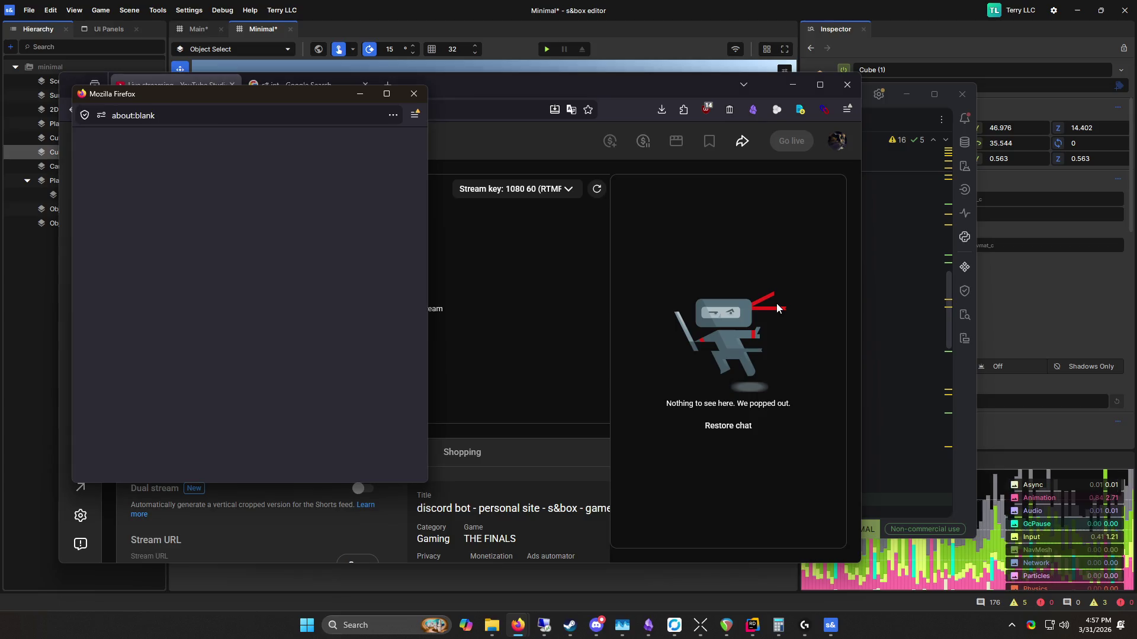
left_click_drag(280, 101, 0, 101)
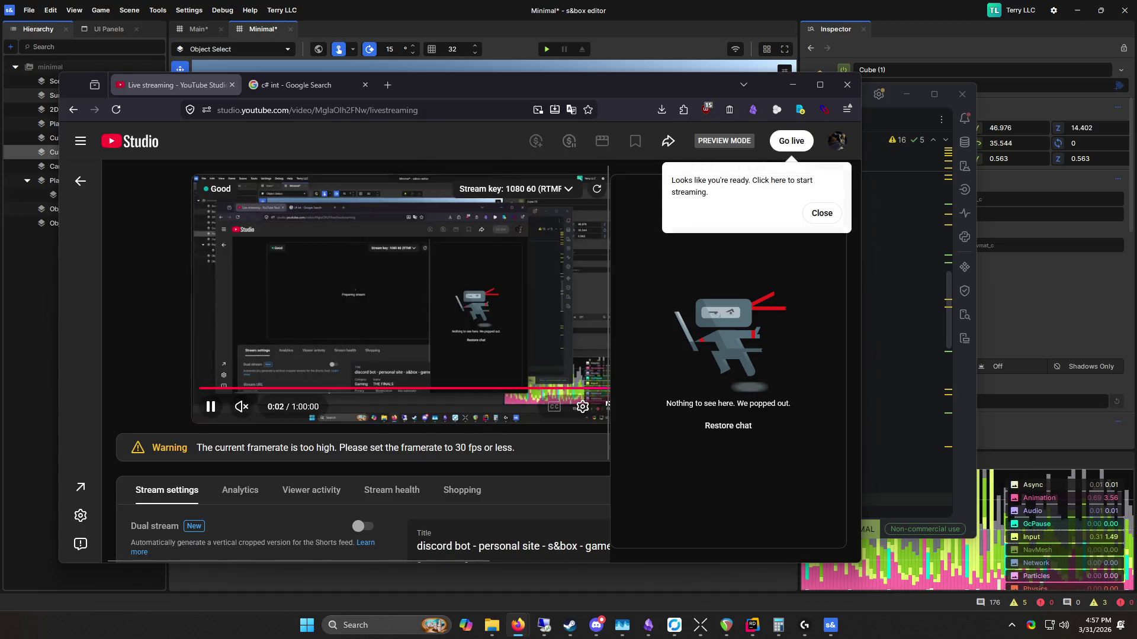
left_click(782, 140)
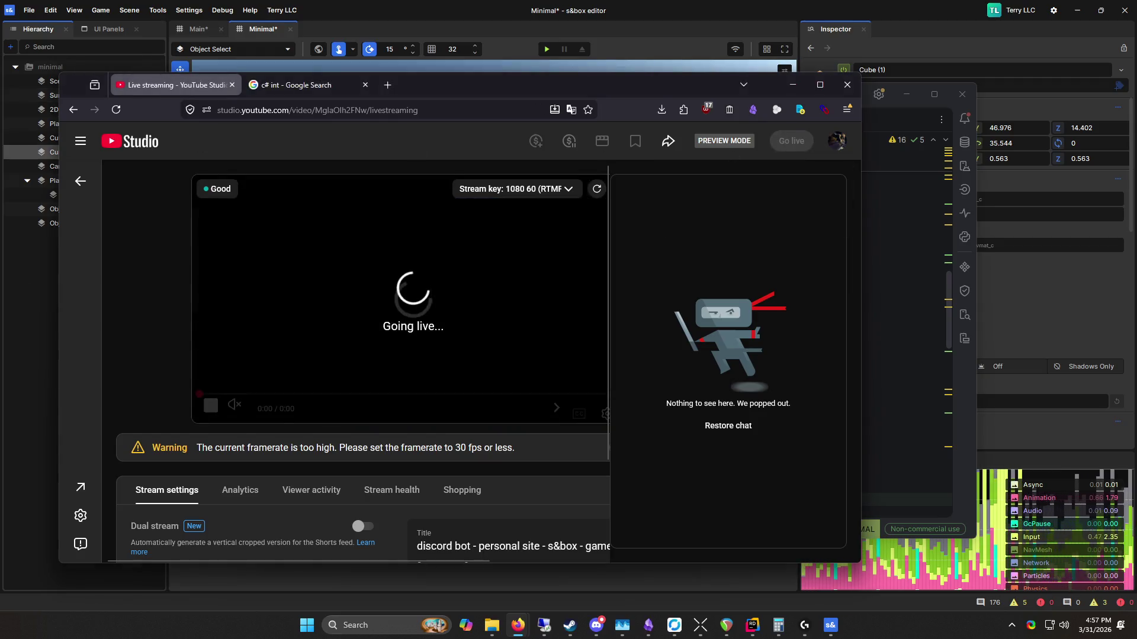
left_click(792, 85)
left_click(907, 94)
left_click(1077, 10)
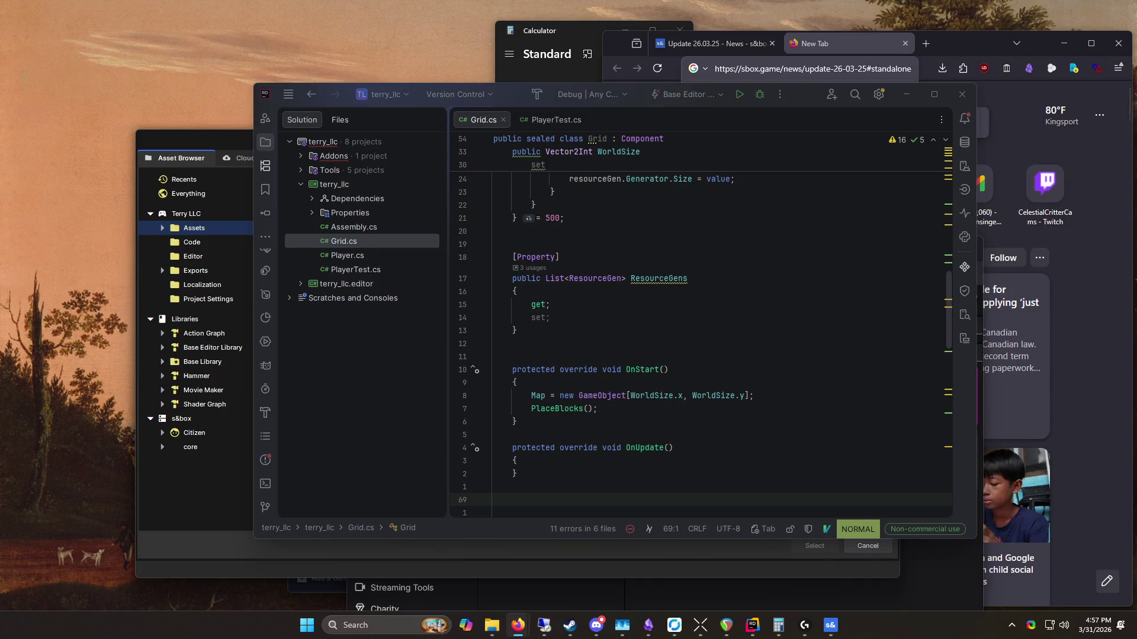
Step: Close the YouTube Studio live streaming and Google search tabs, then minimize the New Tab window
mouse_move(526, 634)
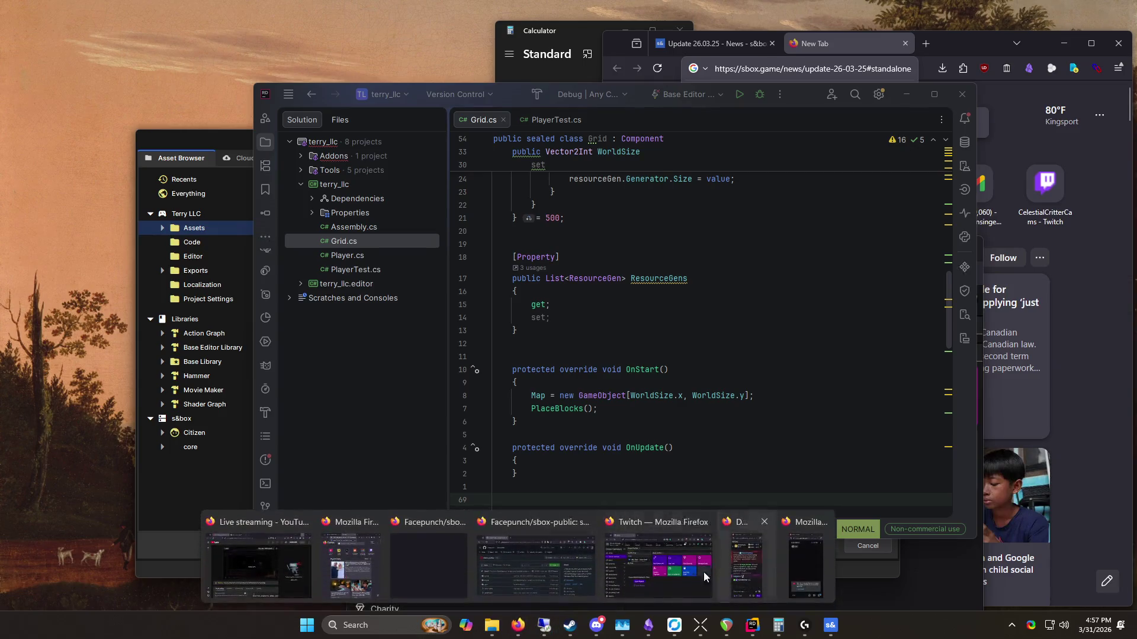
left_click(277, 557)
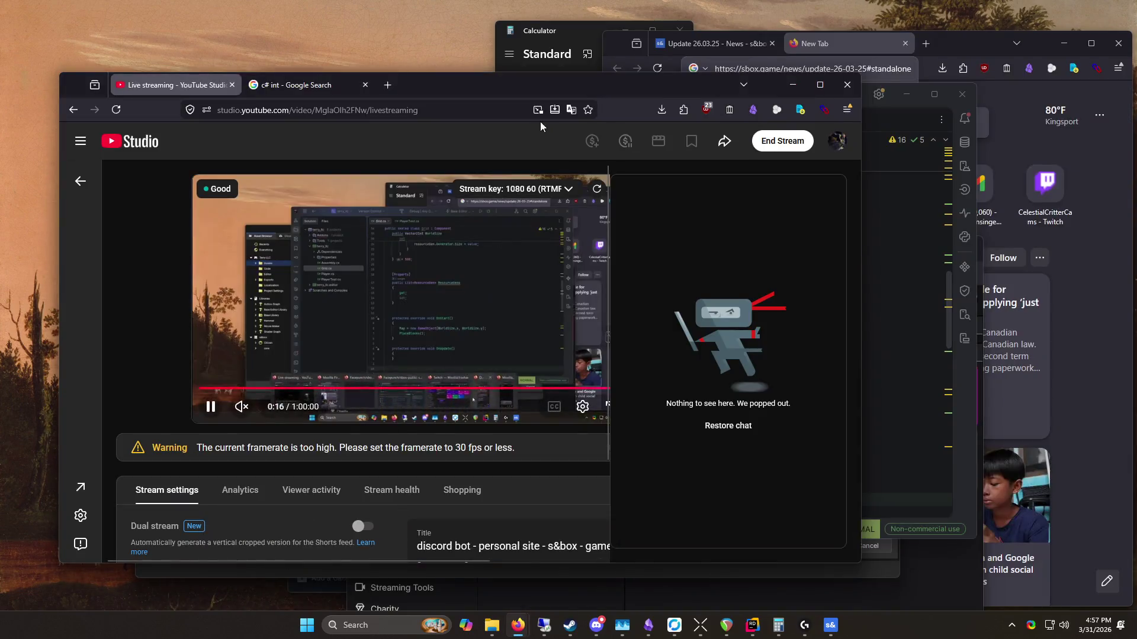
left_click(232, 85)
left_click(232, 83)
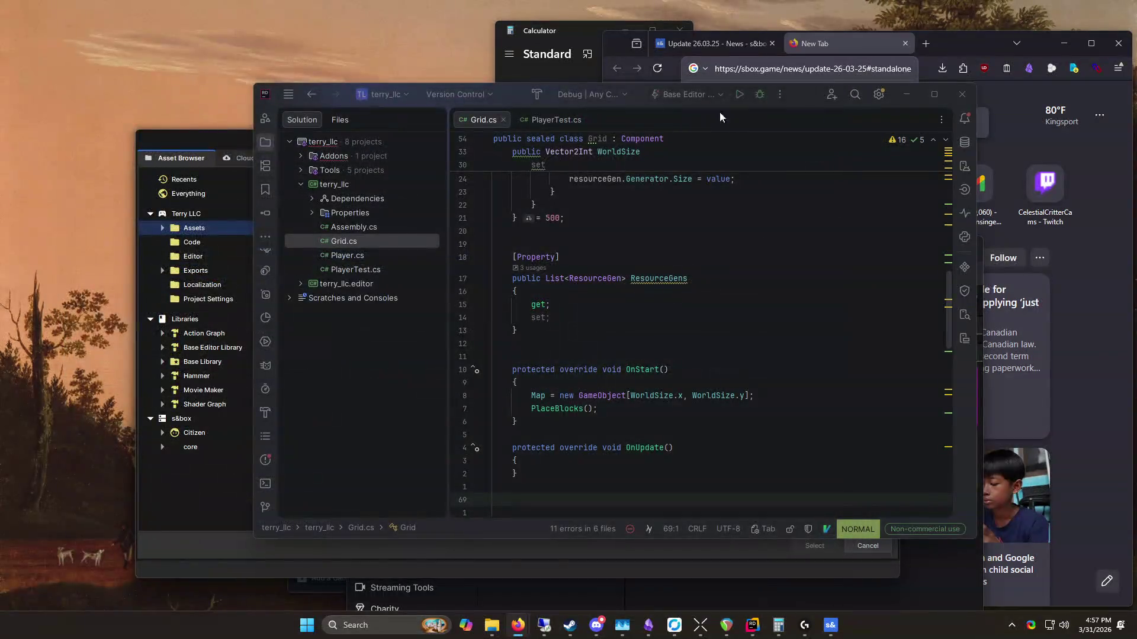
left_click(955, 46)
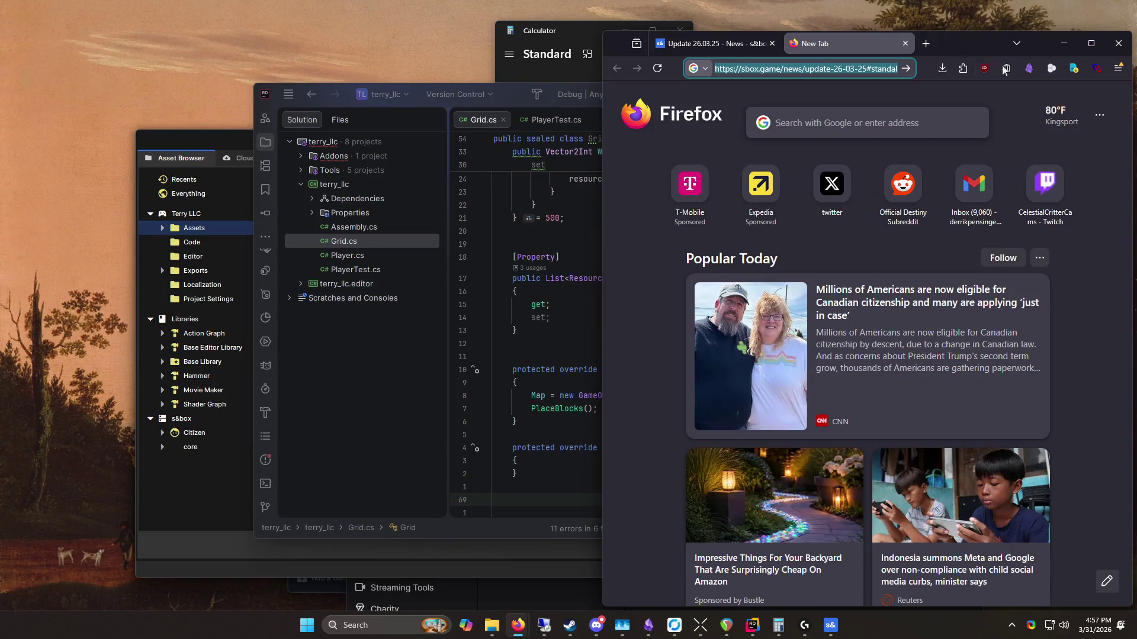
left_click(1054, 45)
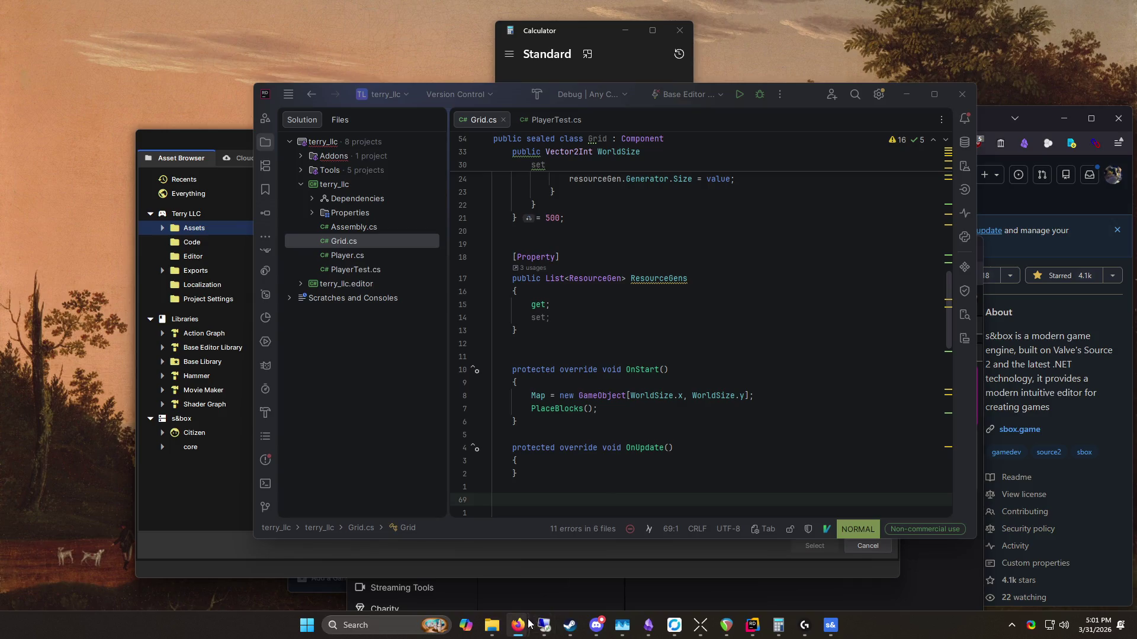
Step: Bring up the Twitch Stream Manager window and open a new tab beside it
mouse_move(530, 624)
left_click(601, 560)
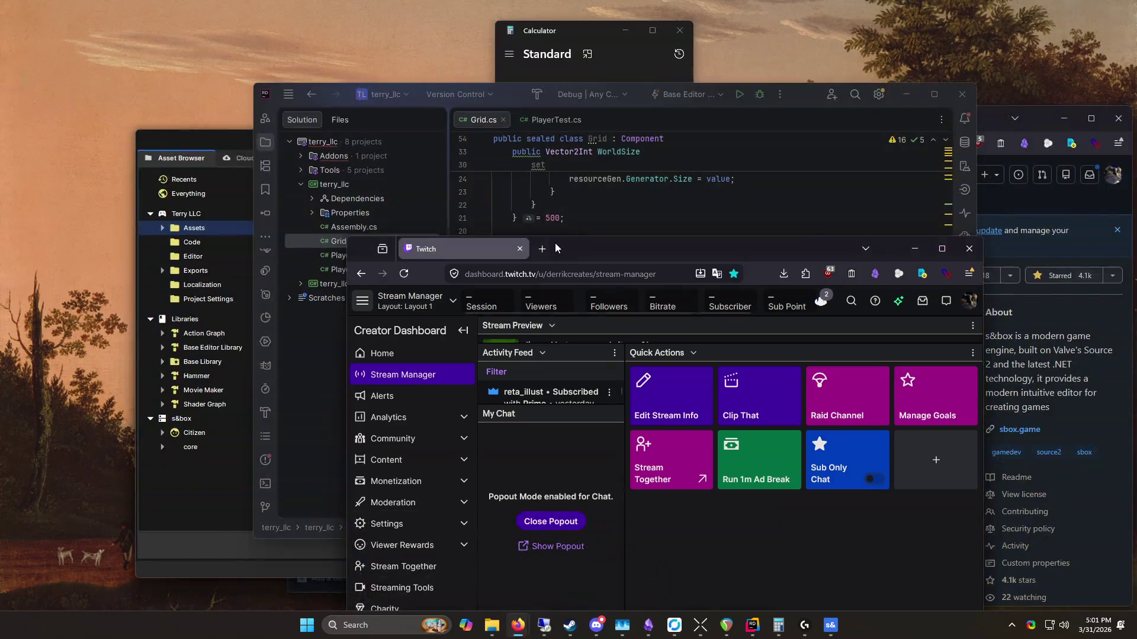
left_click(542, 249)
Step: Clear the autofilled Voltaic address and search Google for 'ryzen' in a new tab
type("a")
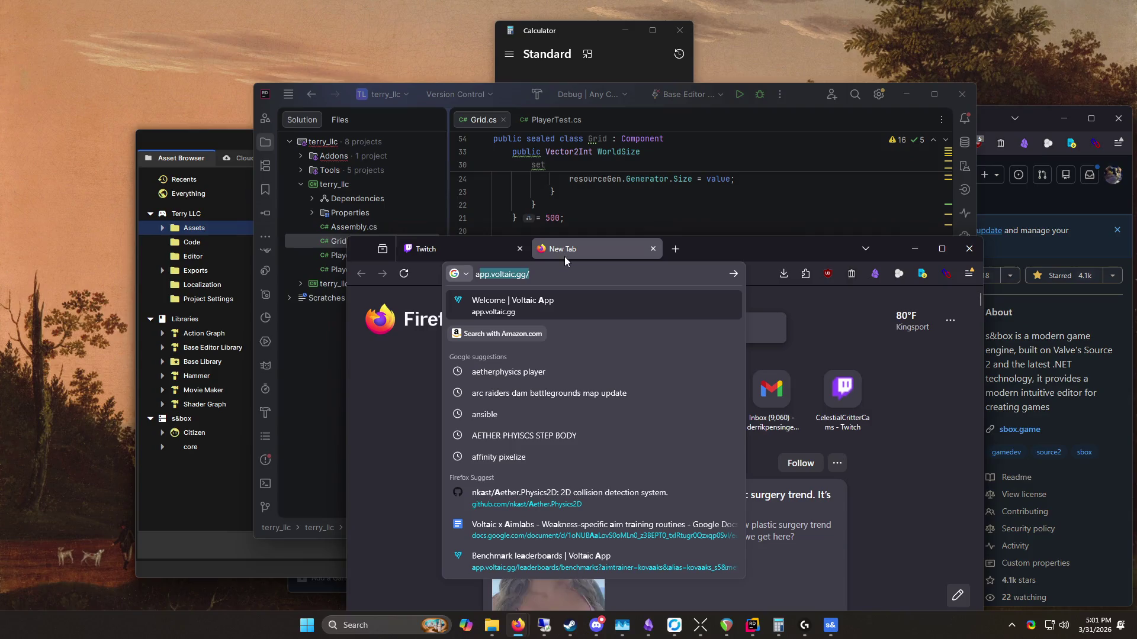
key("BackSpace")
left_click(675, 249)
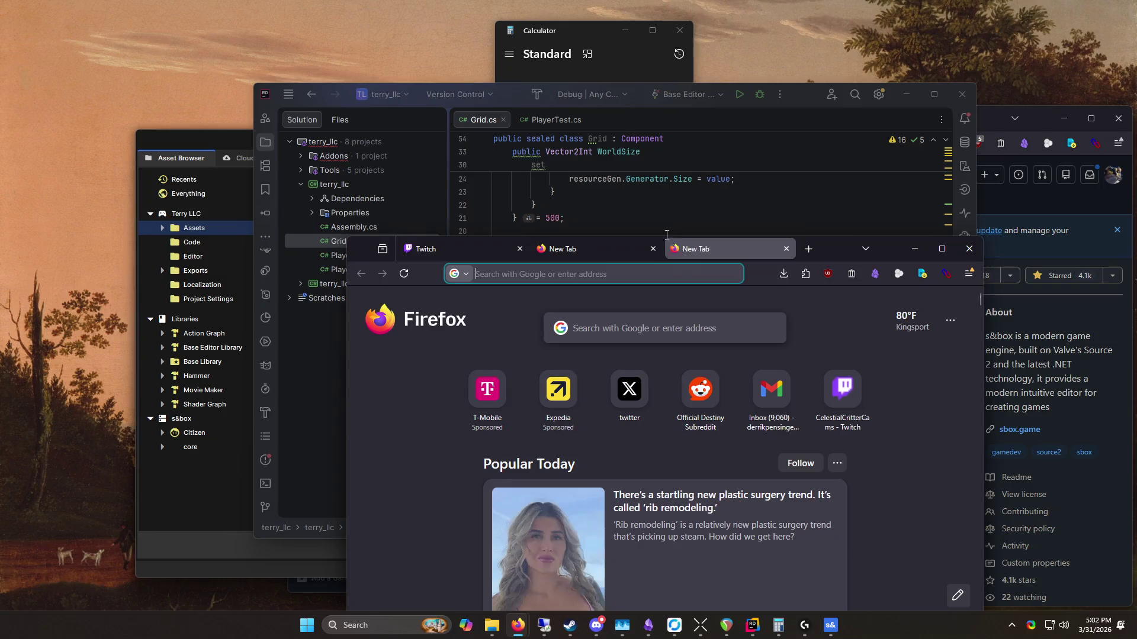
type("ryzen")
key("Return")
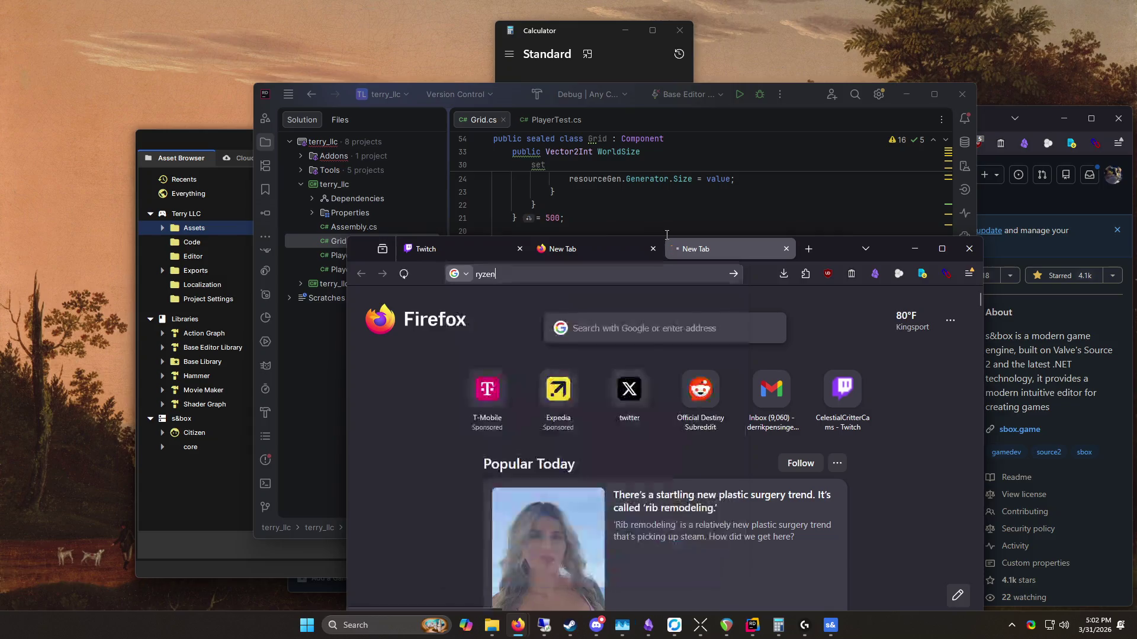
mouse_move(829, 249)
left_mouse_down()
mouse_move(657, 113)
mouse_move(653, 4)
left_mouse_up()
scroll(655, 274, "down", 10)
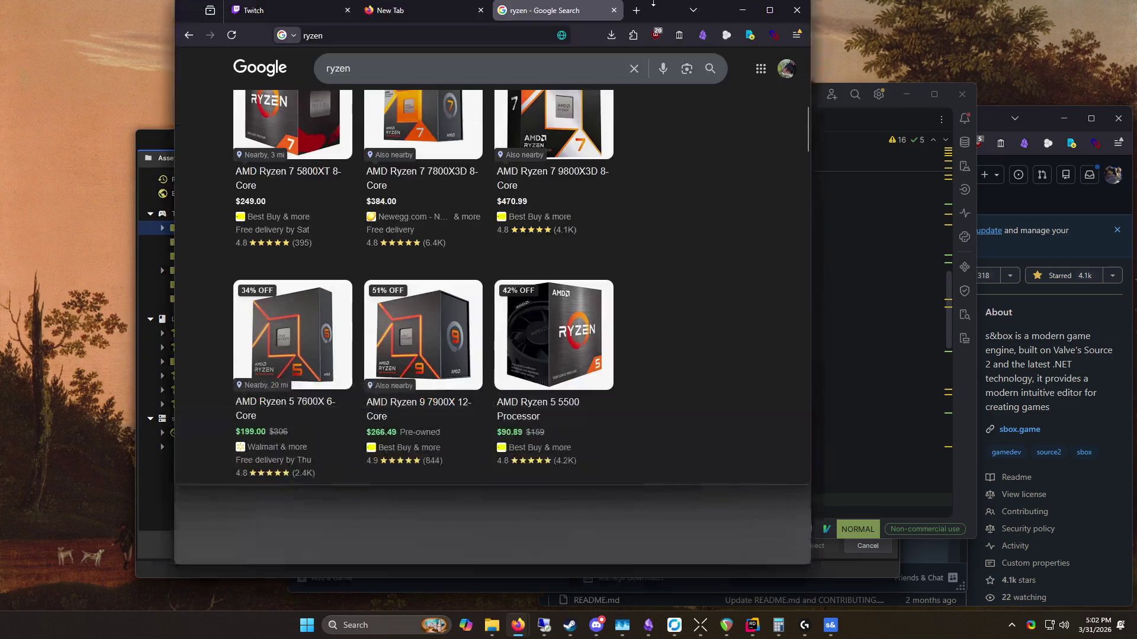
scroll(663, 203, "down", 10)
scroll(662, 208, "down", 10)
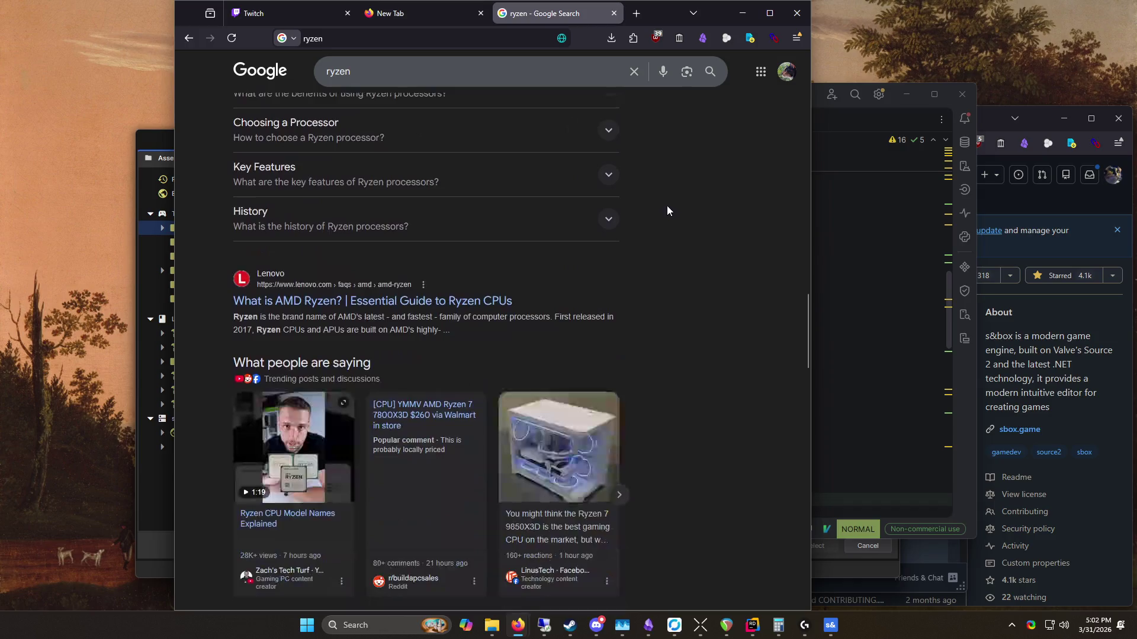
scroll(710, 207, "up", 10)
scroll(640, 222, "down", 8)
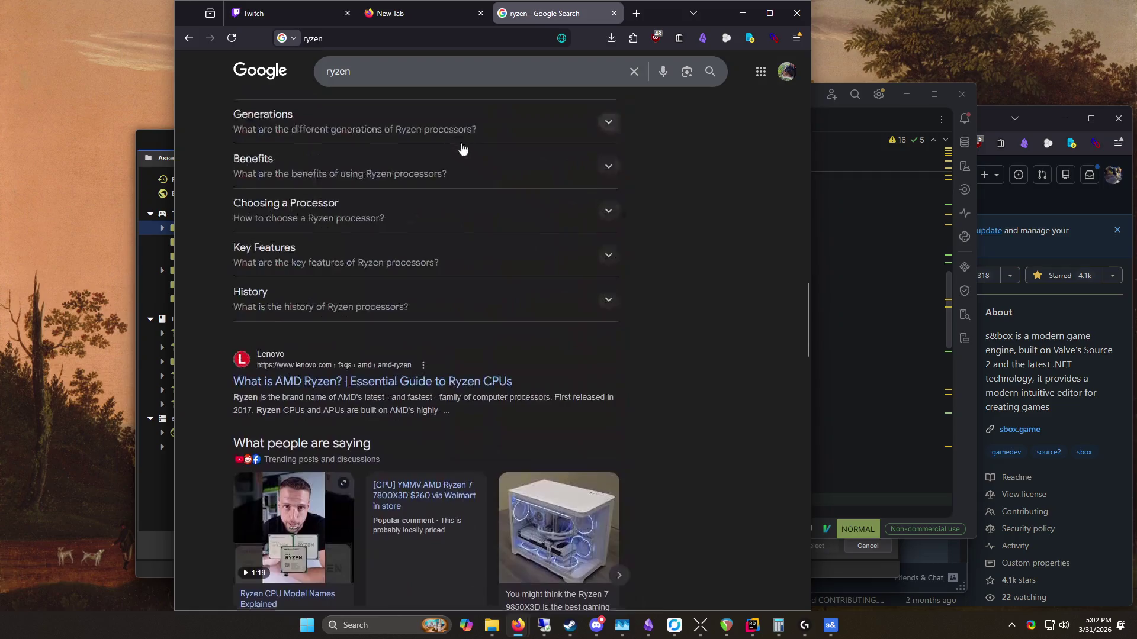
scroll(661, 238, "down", 8)
Step: Refine the search to 'ryzen current generation' and open the TechPowerUp 9950X3D thread
type(" c")
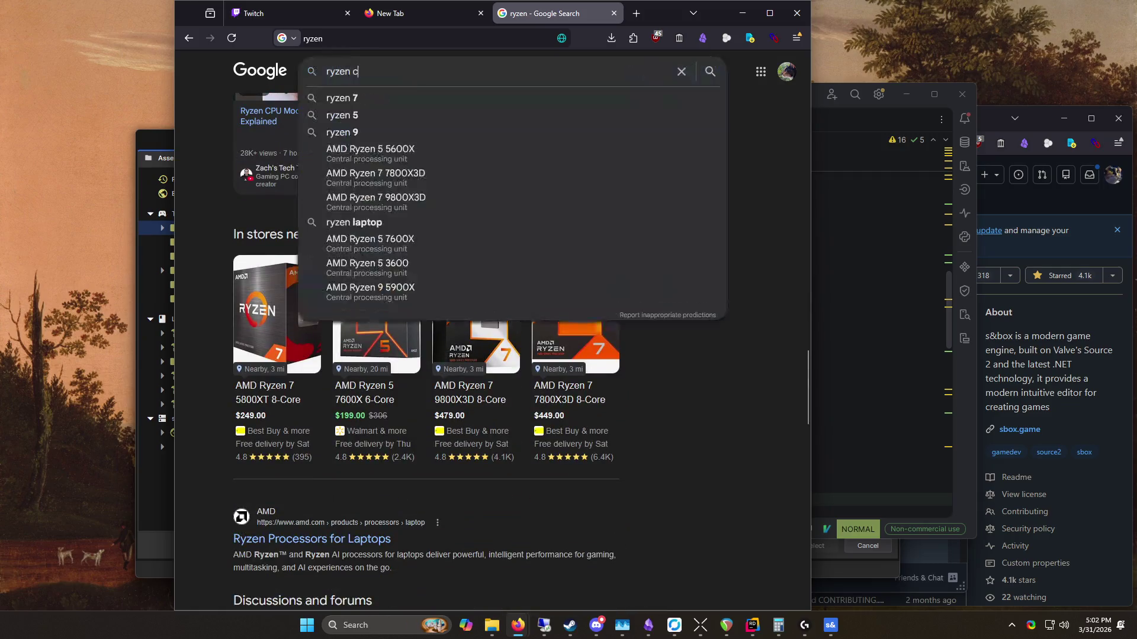
type("urrent")
key("Down")
key("Return")
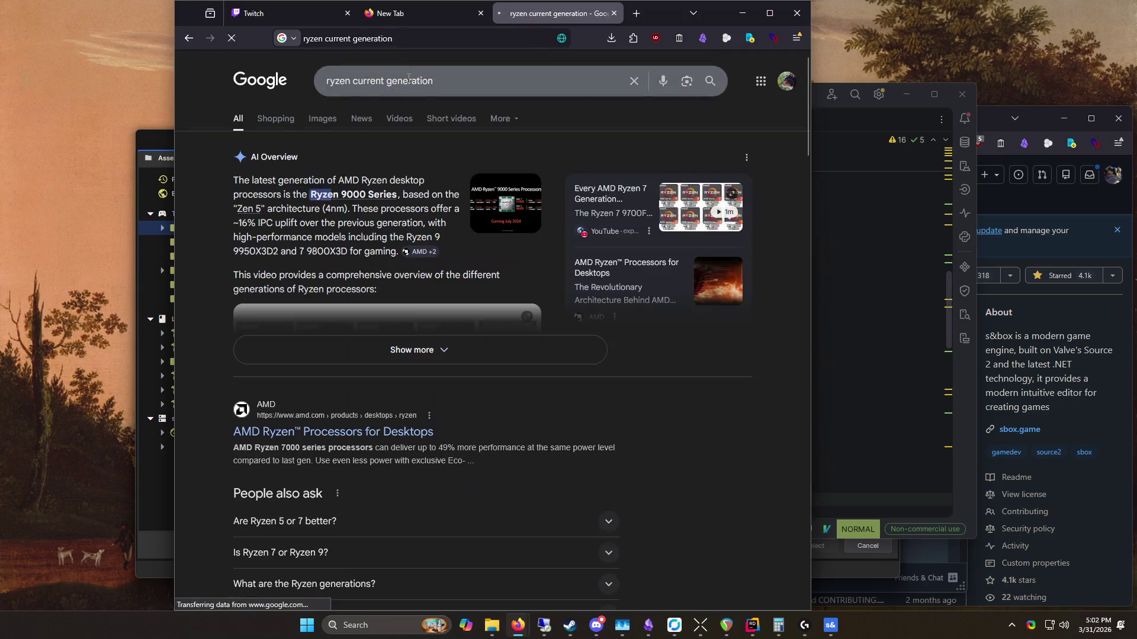
scroll(472, 160, "down", 5)
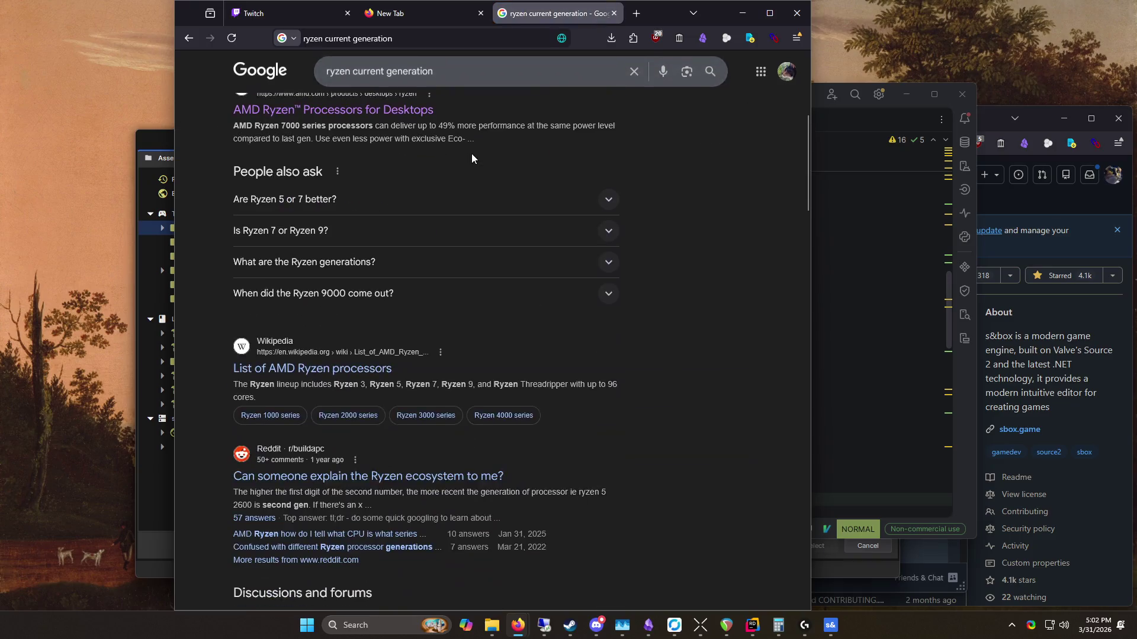
scroll(476, 173, "down", 7)
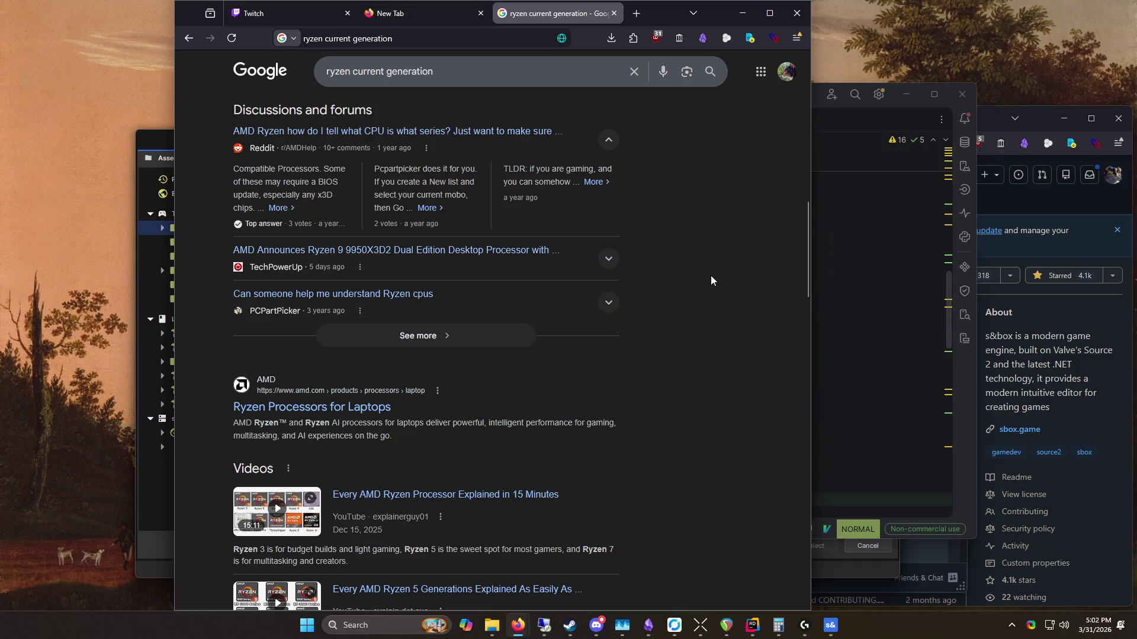
left_click(488, 252)
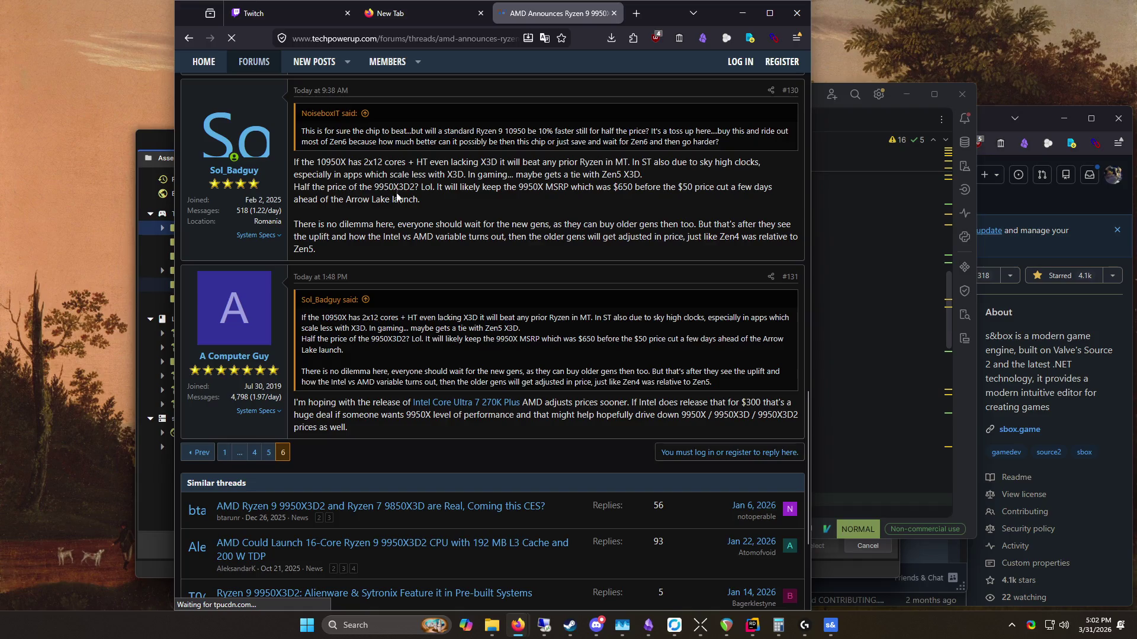
Step: Select '9950X3D' in the TechPowerUp post and search Google for it
left_click_drag(374, 188, 412, 193)
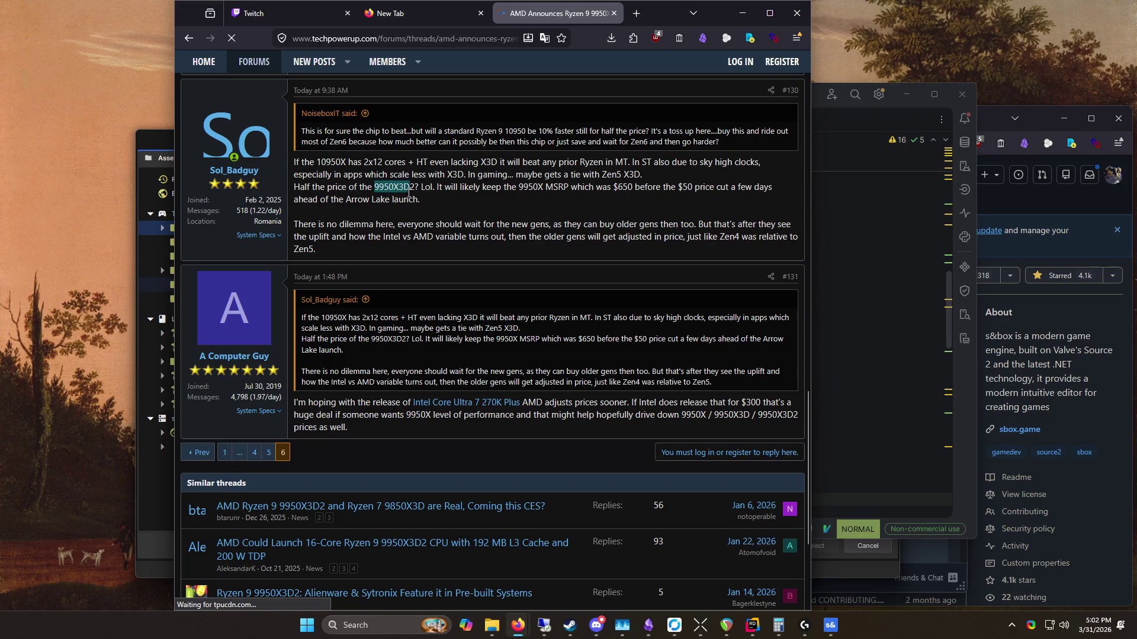
right_click(412, 197)
left_click(508, 319)
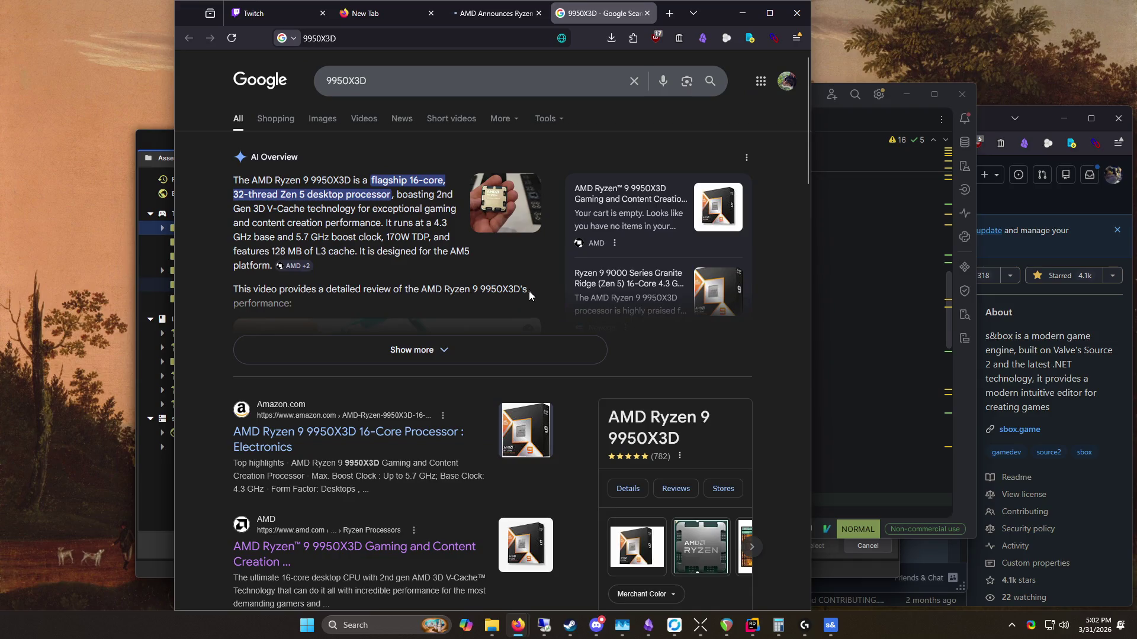
Step: Scroll down the Google results for 9950X3D to the Amazon and AMD product pages
scroll(527, 296, "down", 3)
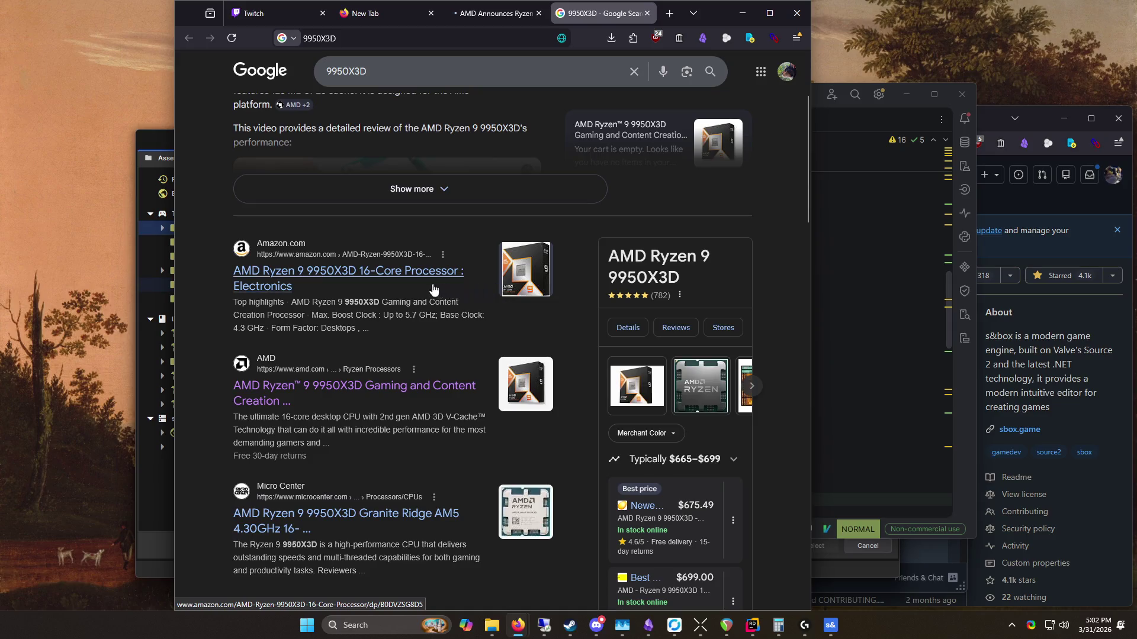
Step: Open the Amazon listing for the Ryzen 9 9950X3D and browse the product page
left_click(364, 276)
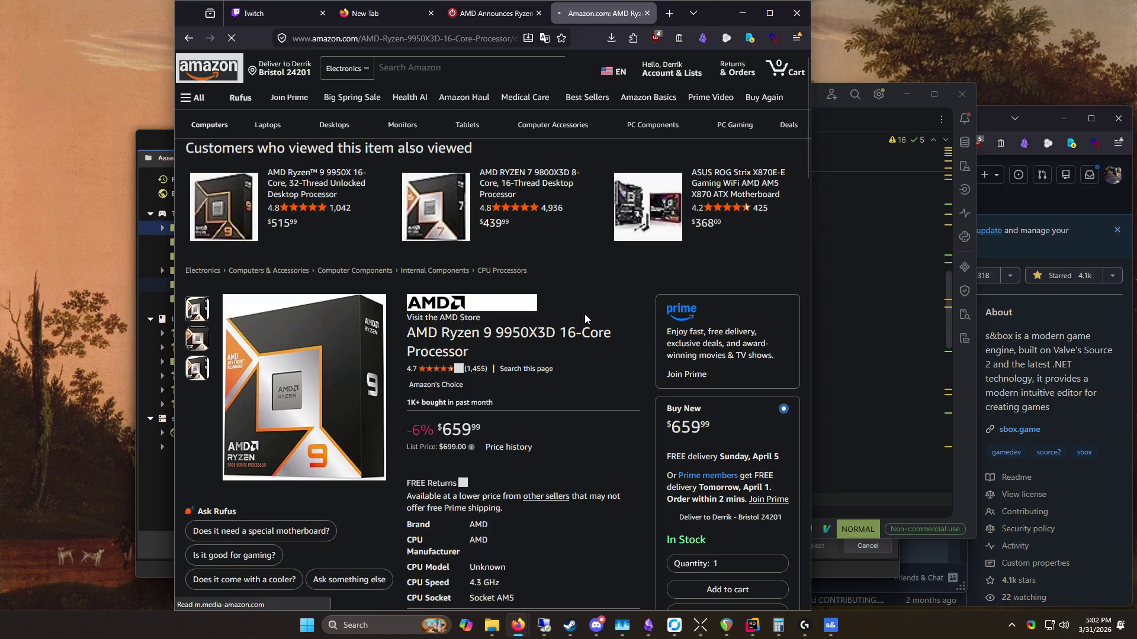
scroll(610, 323, "down", 5)
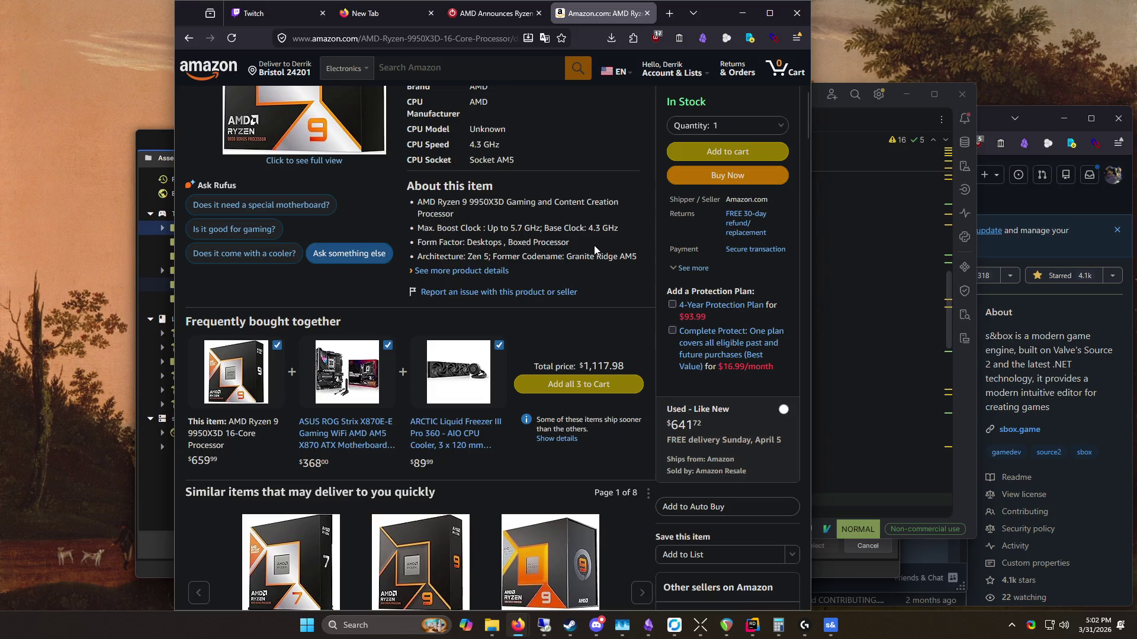
scroll(596, 250, "up", 5)
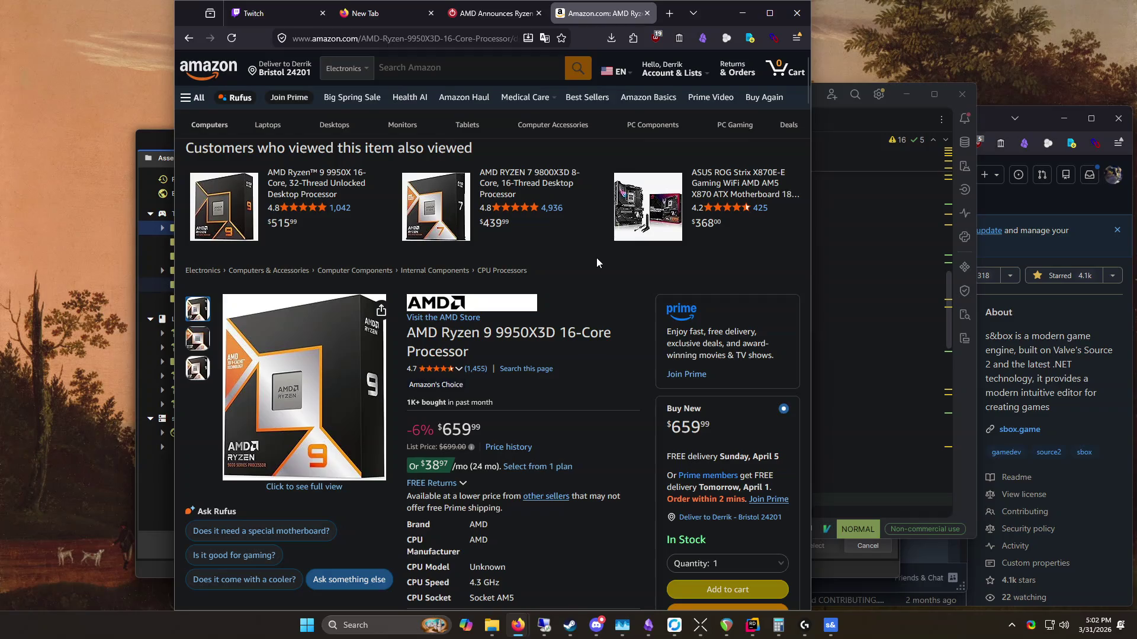
scroll(596, 257, "down", 7)
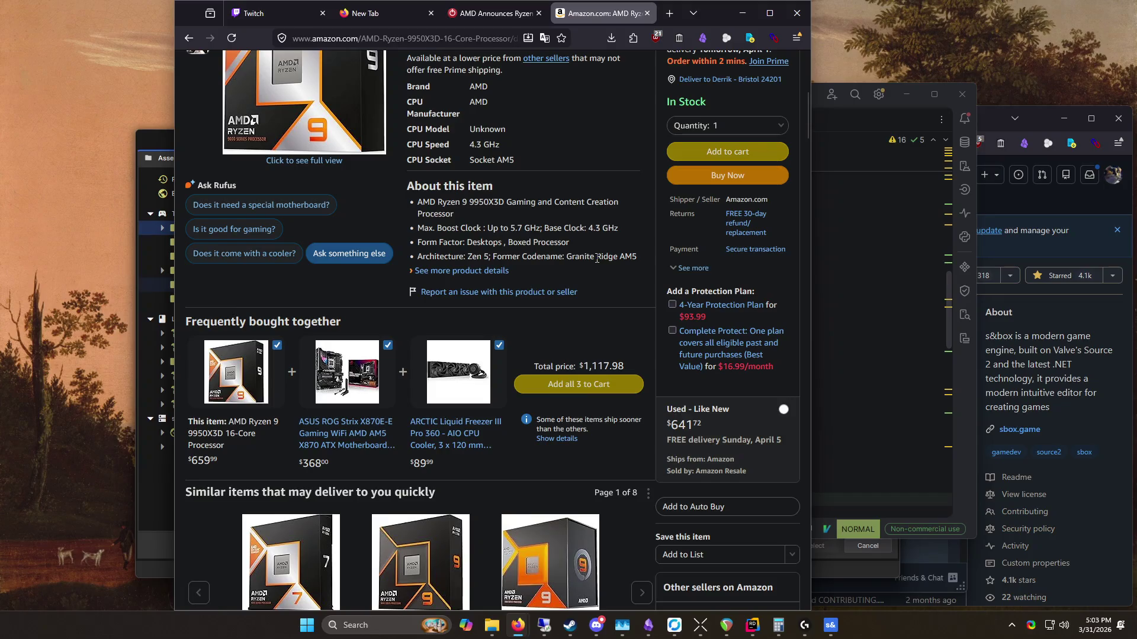
scroll(597, 258, "down", 1)
right_click(407, 235)
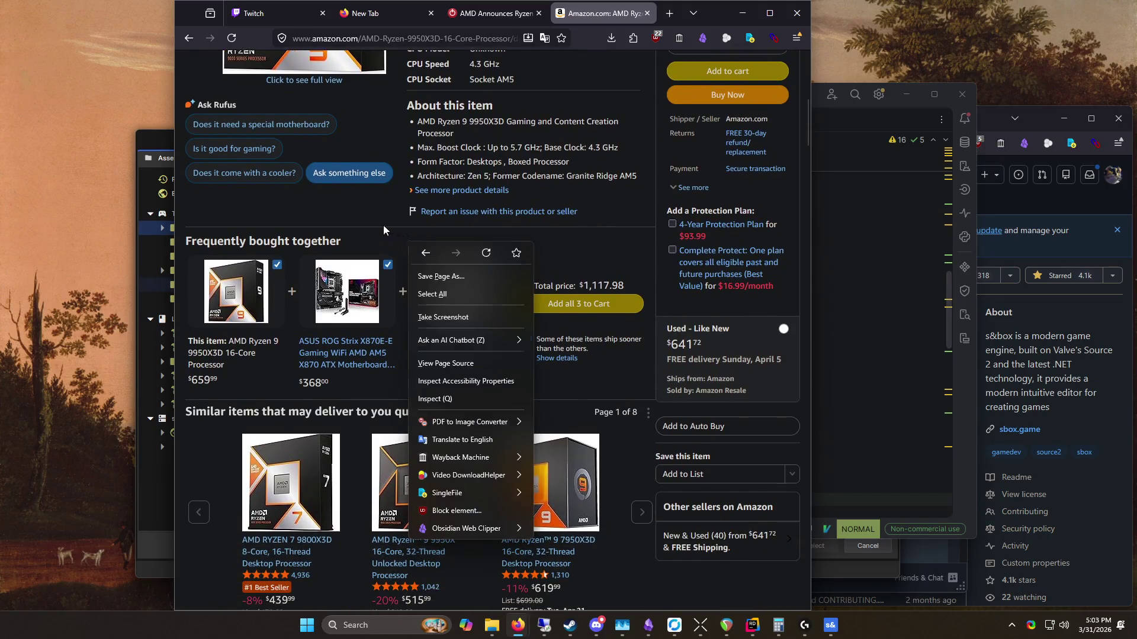
left_click(384, 225)
key("Home")
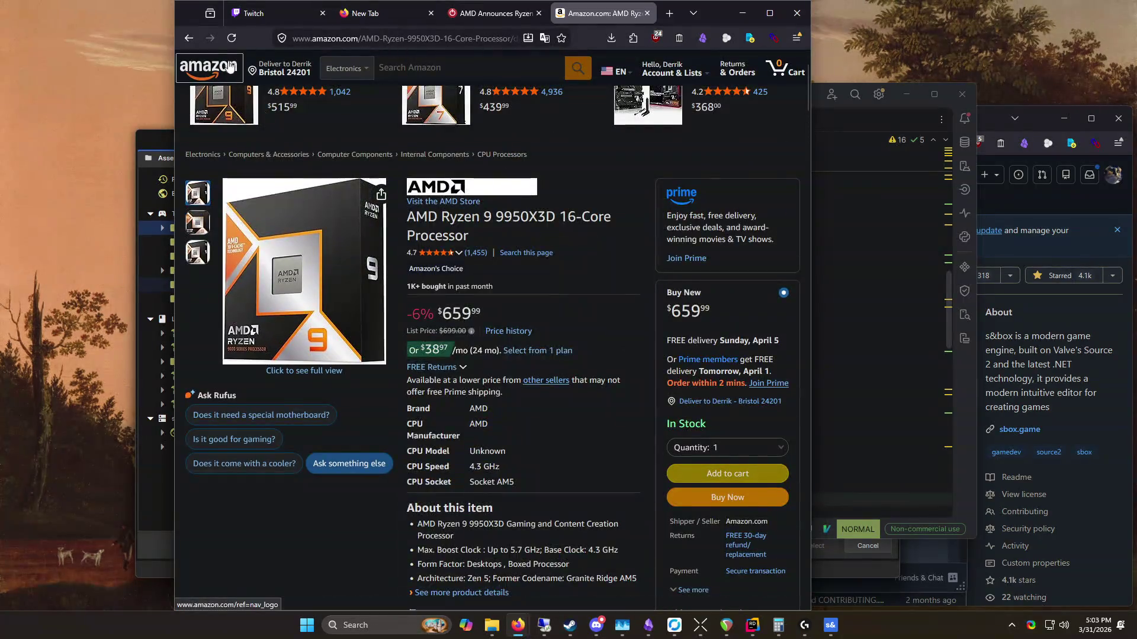
Step: Duplicate the Amazon listing into its own browser window and reposition the original window
middle_click(231, 38)
mouse_move(626, 23)
left_mouse_down()
mouse_move(659, 75)
mouse_move(722, 13)
mouse_move(756, 28)
left_mouse_up()
left_click_drag(177, 15, 81, 26)
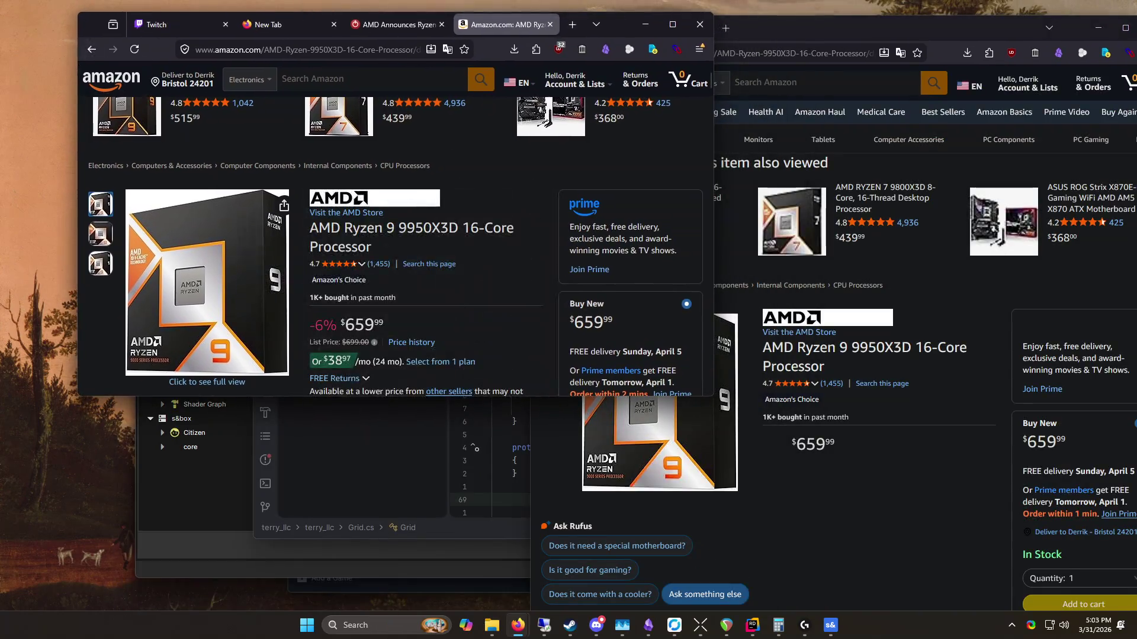
key("super")
Step: Launch Calculator with 'cac', move it to the left and enter 700
type("cac")
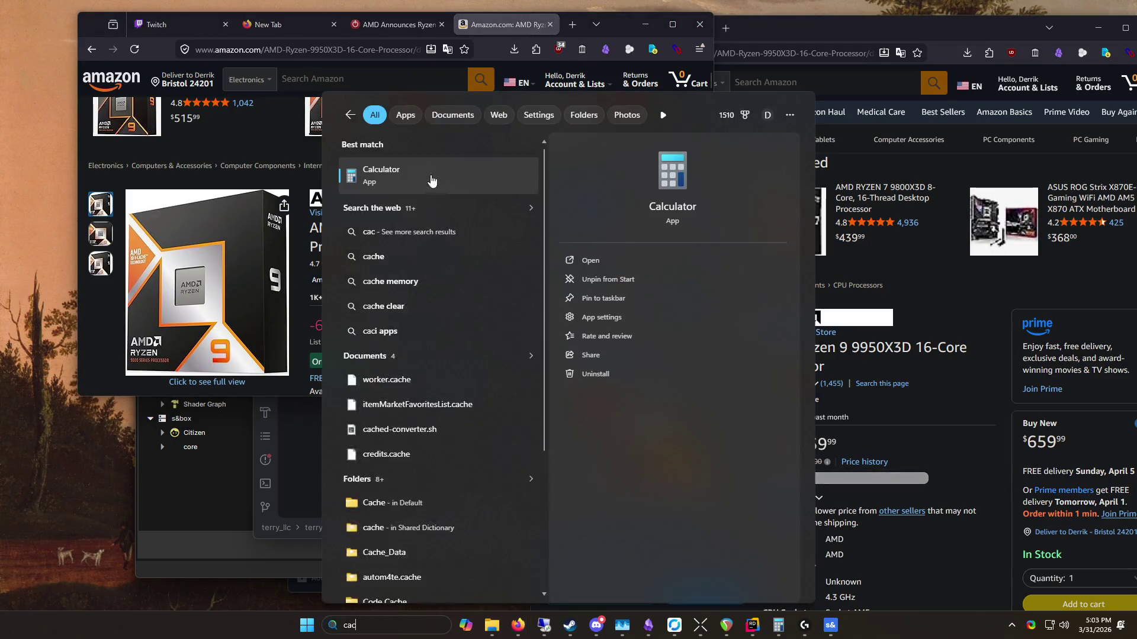
key("Return")
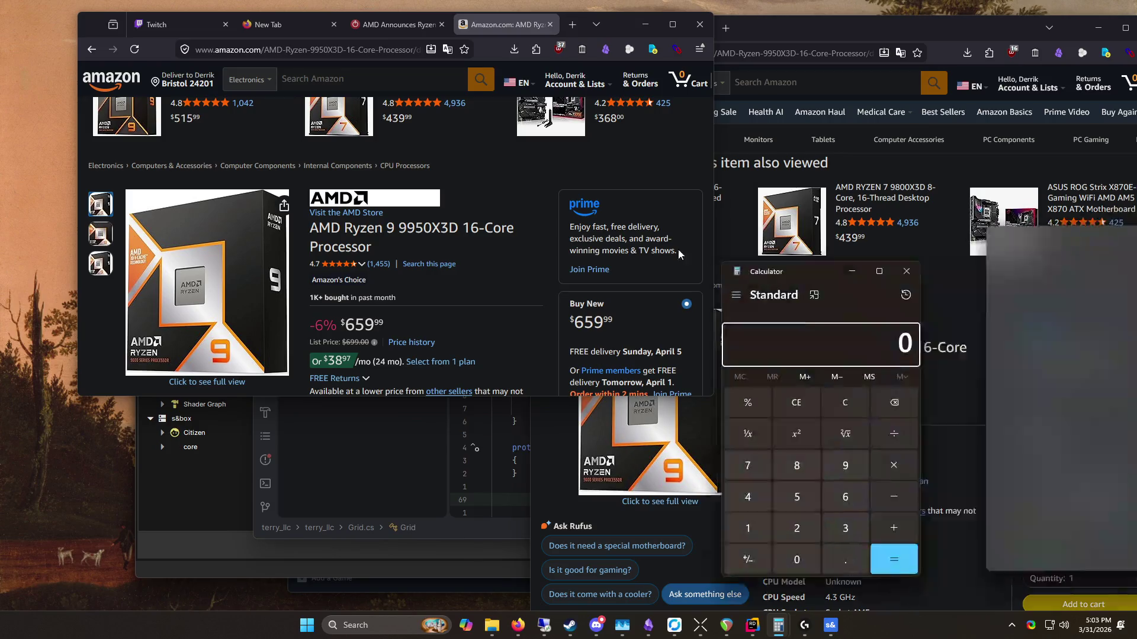
left_click_drag(803, 260, 162, 133)
left_click(114, 329)
left_click(164, 425)
left_click(165, 425)
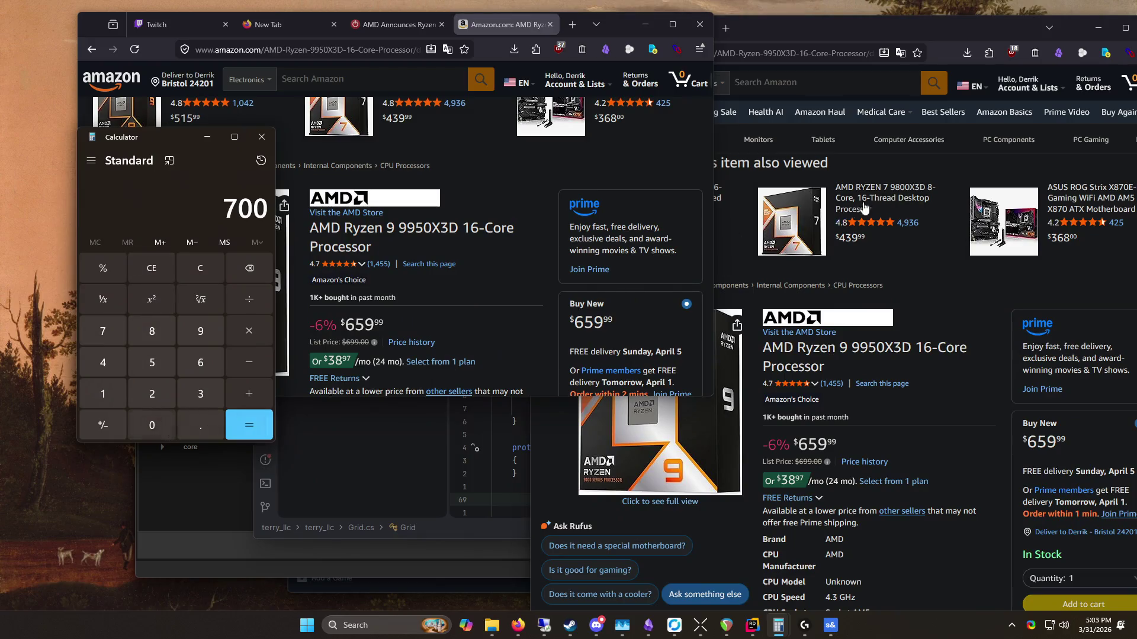
Step: Reposition the Amazon window and select the 9950X3D product title
mouse_move(886, 35)
left_mouse_down()
mouse_move(770, 18)
mouse_move(775, 59)
mouse_move(698, 29)
mouse_move(755, 35)
left_mouse_up()
mouse_move(743, 118)
scroll(741, 239, "down", 8)
scroll(772, 301, "up", 6)
left_click_drag(769, 256, 639, 234)
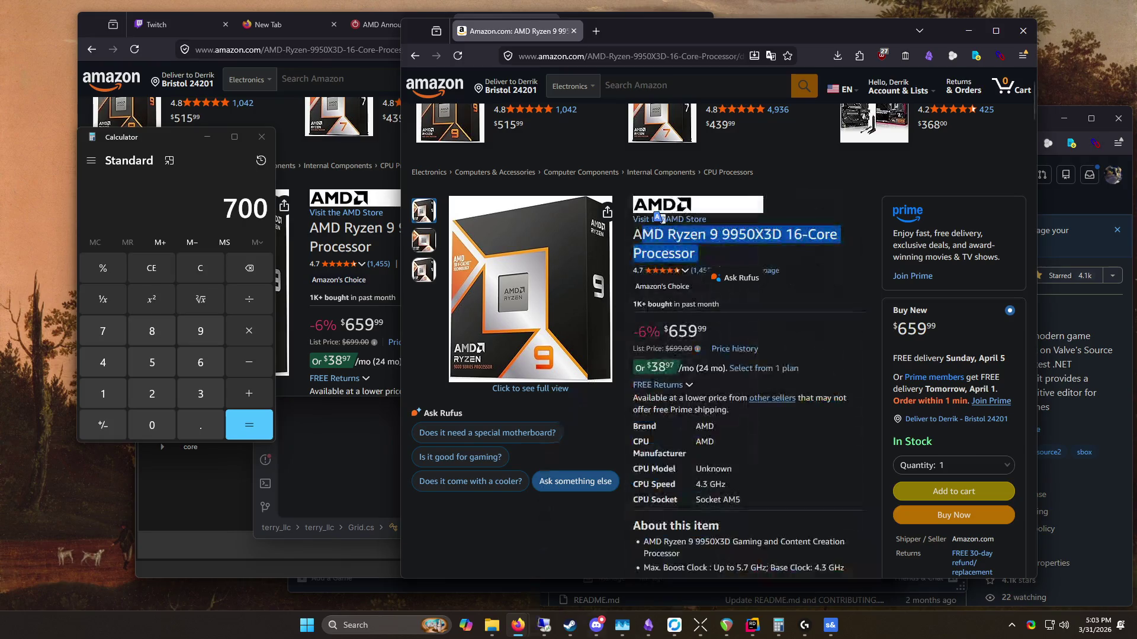
key("ctrl+shift+Escape")
scroll(511, 276, "up", 2)
scroll(511, 276, "up", 1)
left_click(500, 173)
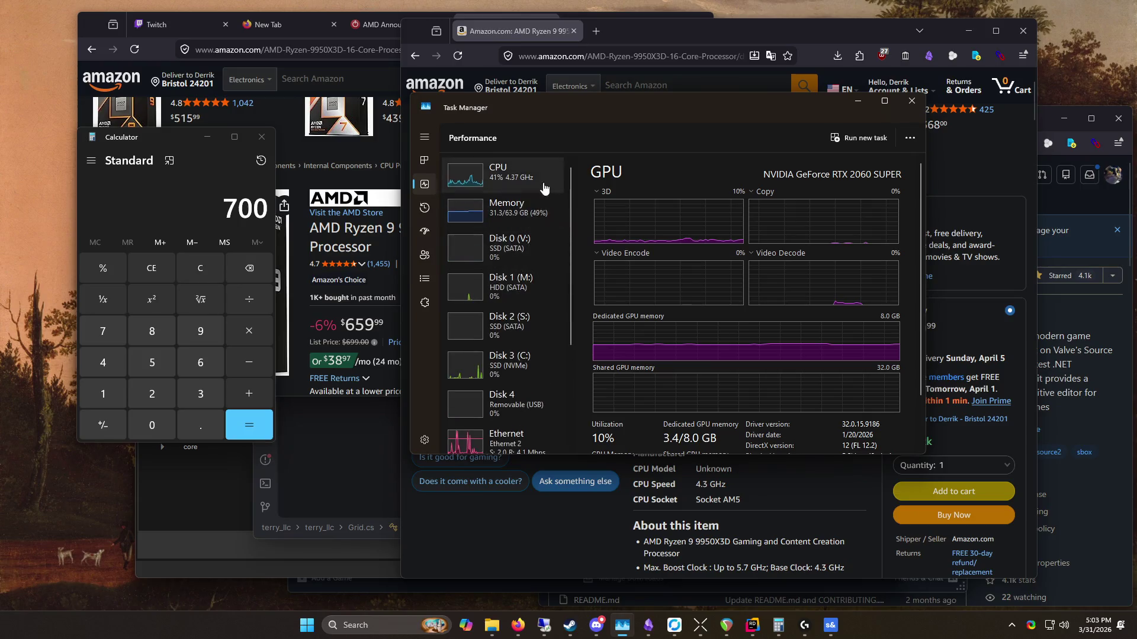
mouse_move(780, 99)
left_mouse_down()
mouse_move(751, 532)
mouse_move(731, 292)
mouse_move(706, 205)
mouse_move(722, 197)
mouse_move(702, 191)
mouse_move(685, 345)
mouse_move(657, 235)
mouse_move(642, 233)
left_mouse_up()
left_click(719, 237)
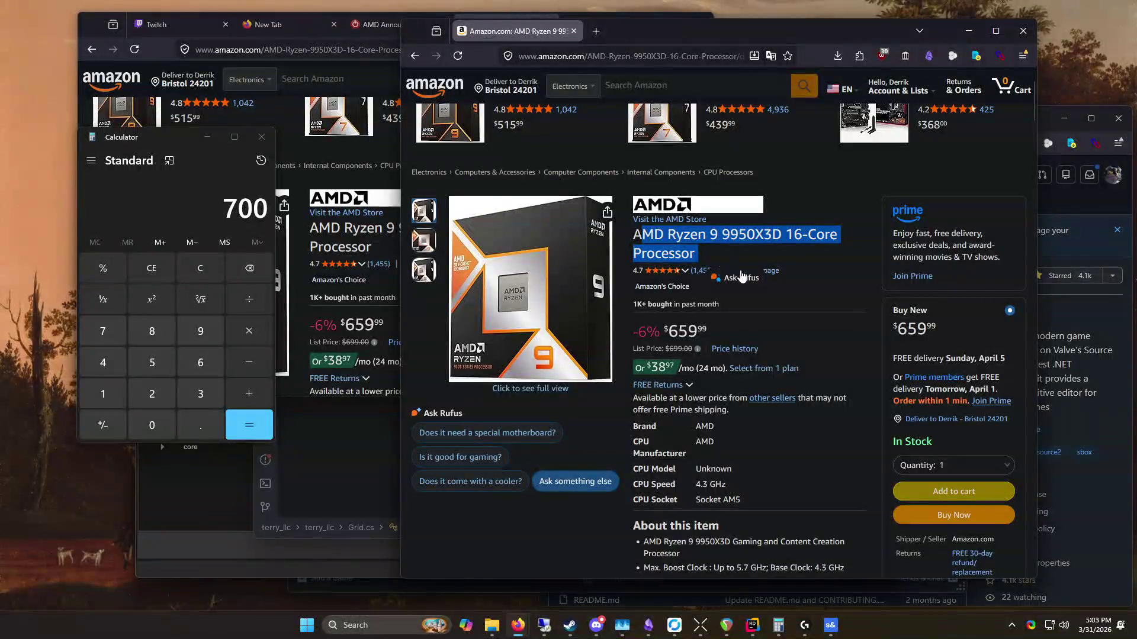
scroll(813, 343, "down", 8)
scroll(812, 344, "down", 6)
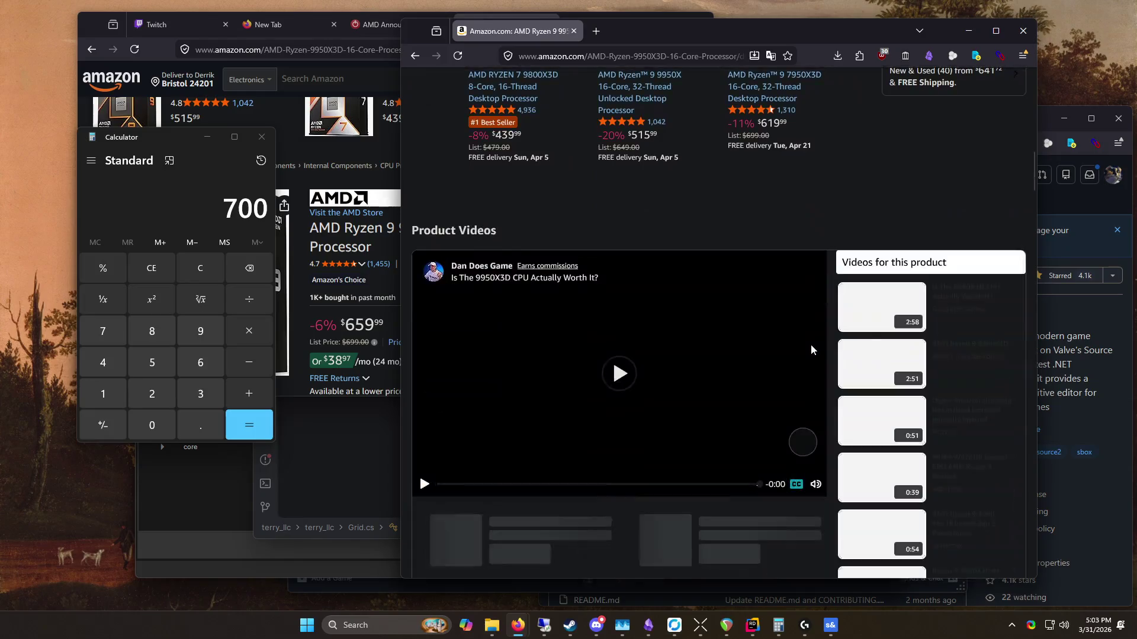
scroll(811, 344, "up", 3)
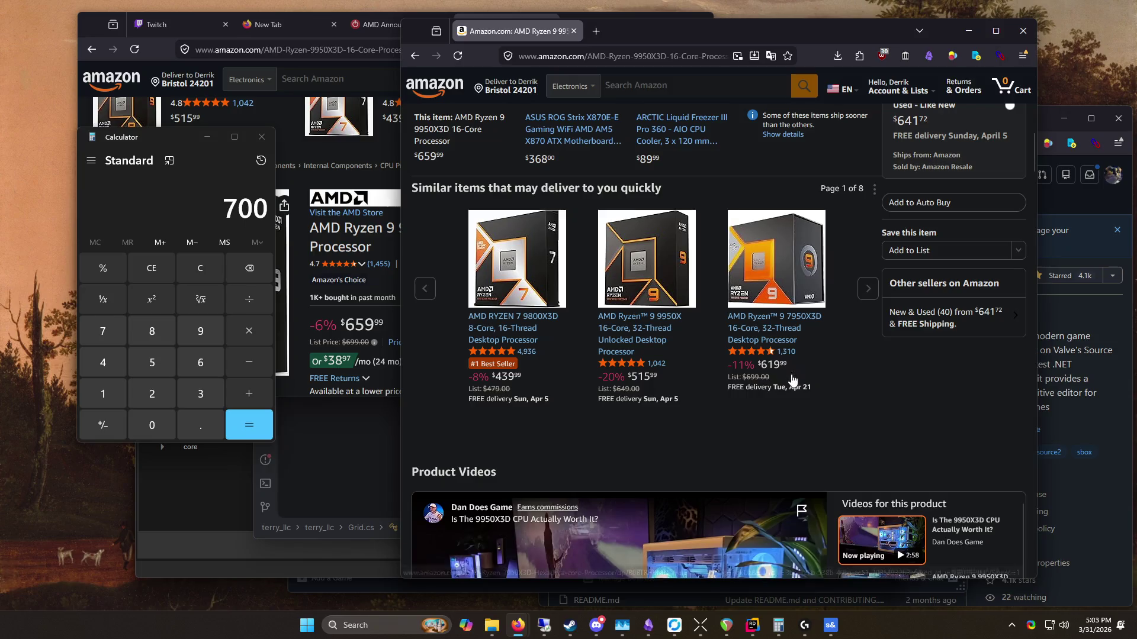
scroll(794, 367, "up", 10)
left_click(827, 404)
scroll(827, 403, "down", 7)
scroll(821, 400, "down", 8)
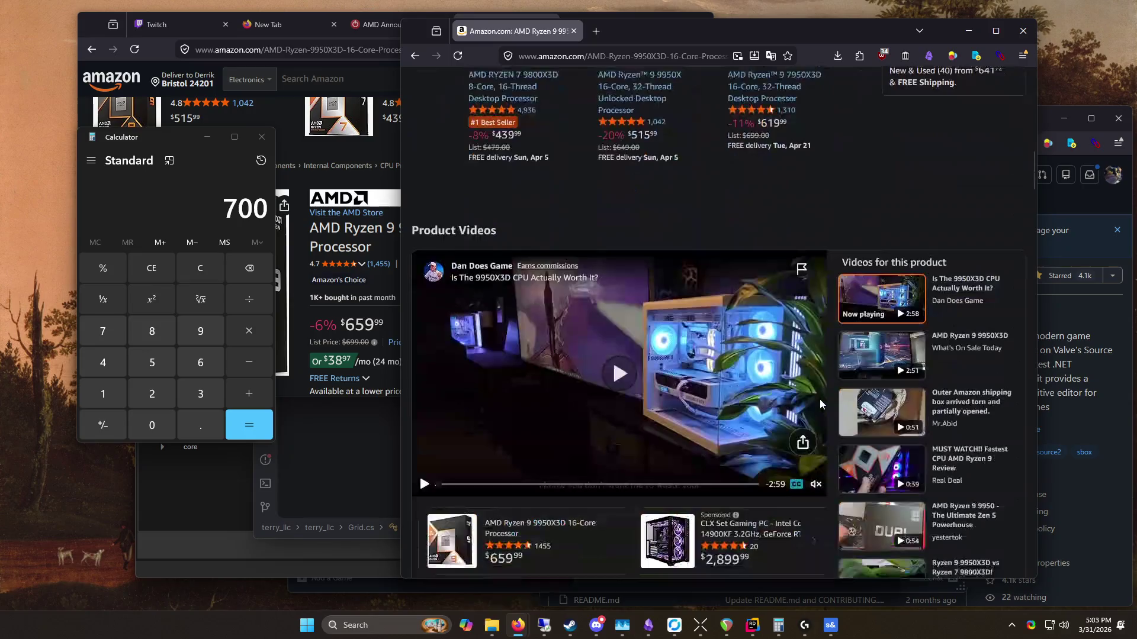
scroll(818, 399, "up", 8)
scroll(815, 399, "up", 8)
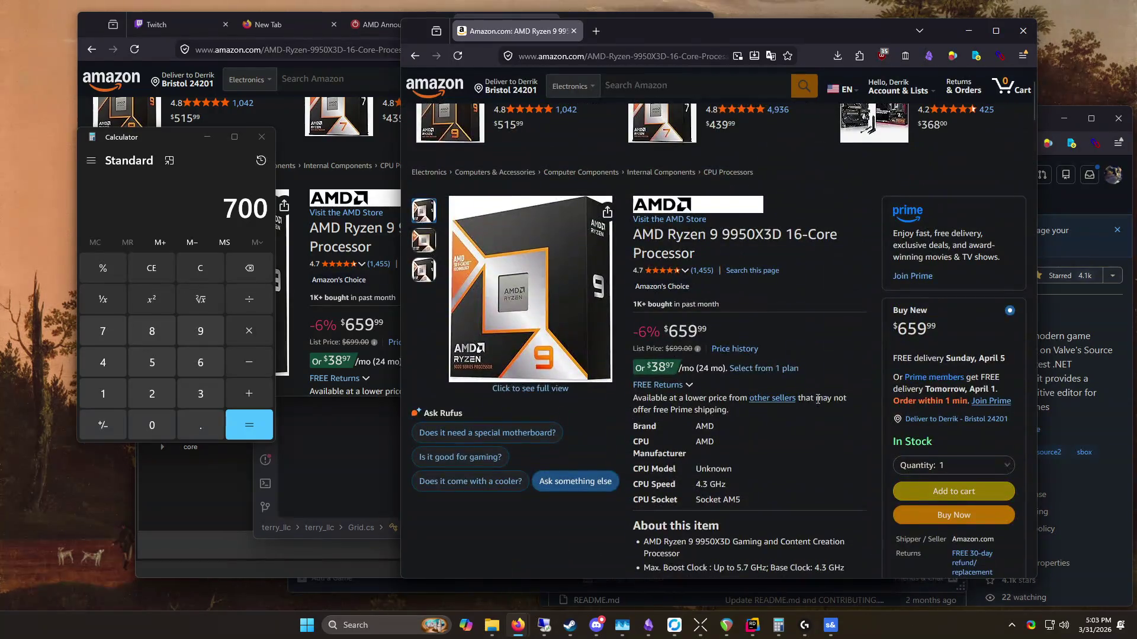
scroll(720, 274, "down", 8)
scroll(734, 340, "down", 5)
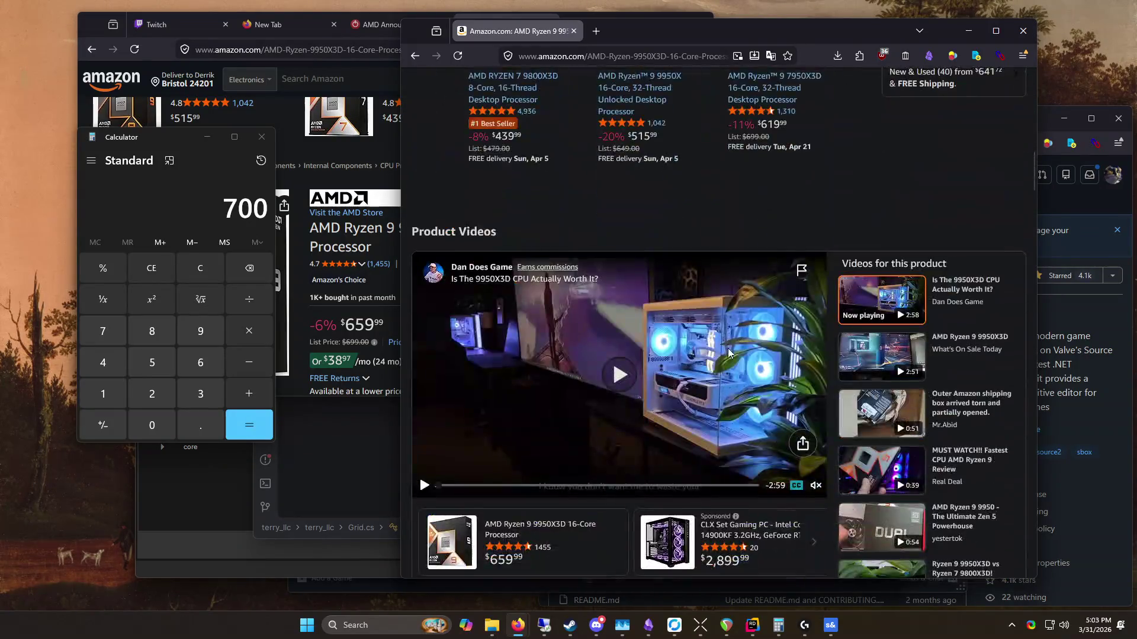
scroll(727, 349, "up", 15)
left_click(693, 86)
type("am,")
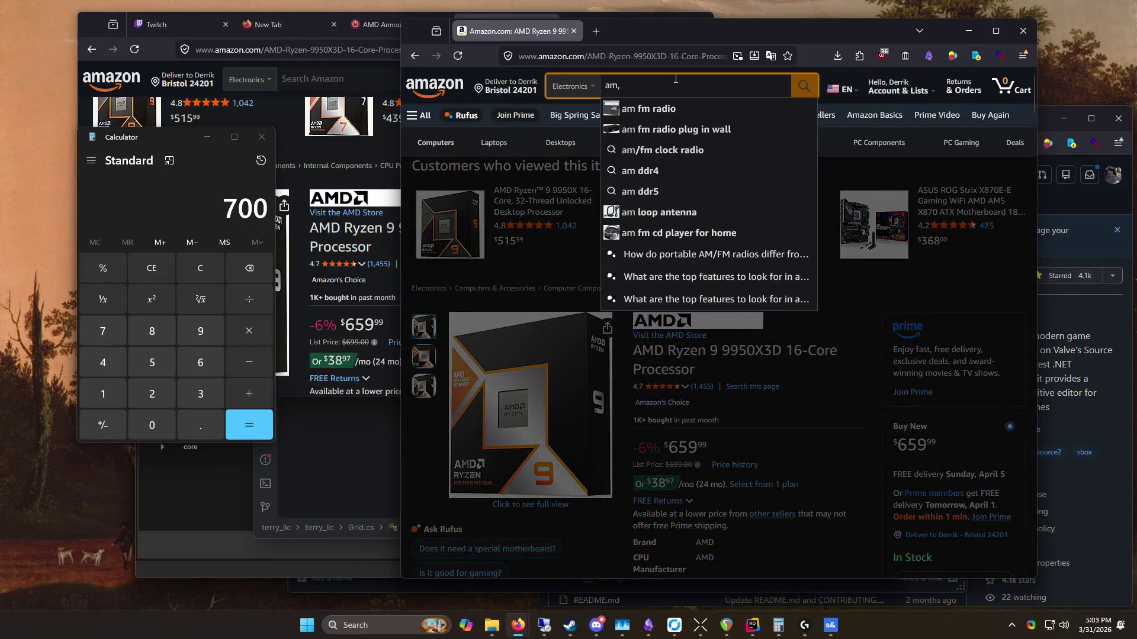
type("5 motherboard")
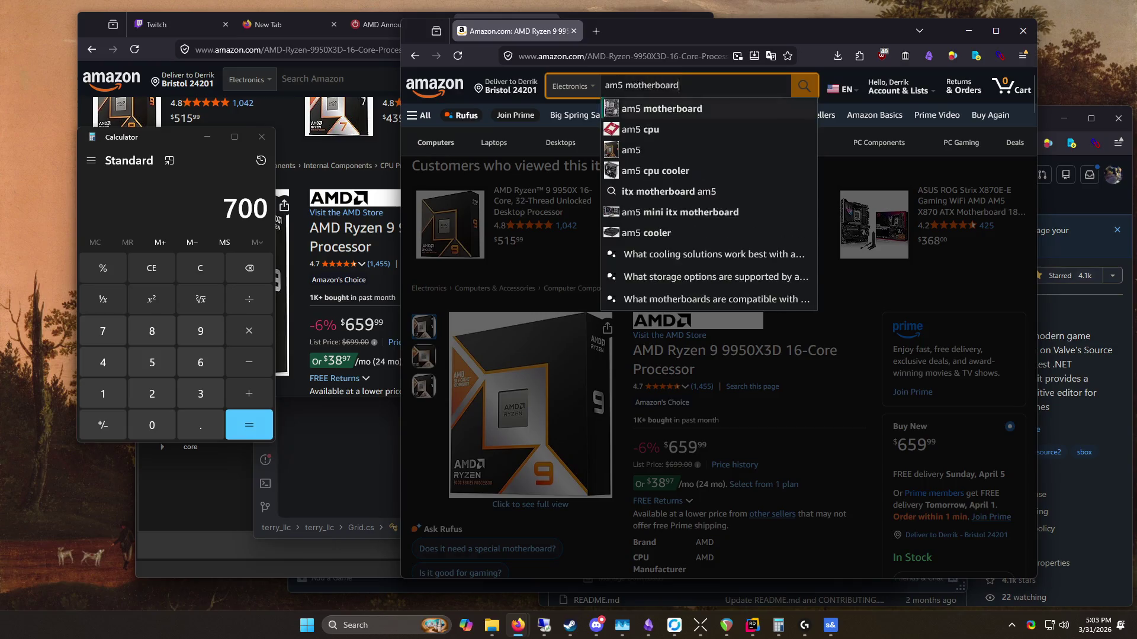
Step: Submit the 'am5 motherboard' search and resize and reposition the browser window
key("Return")
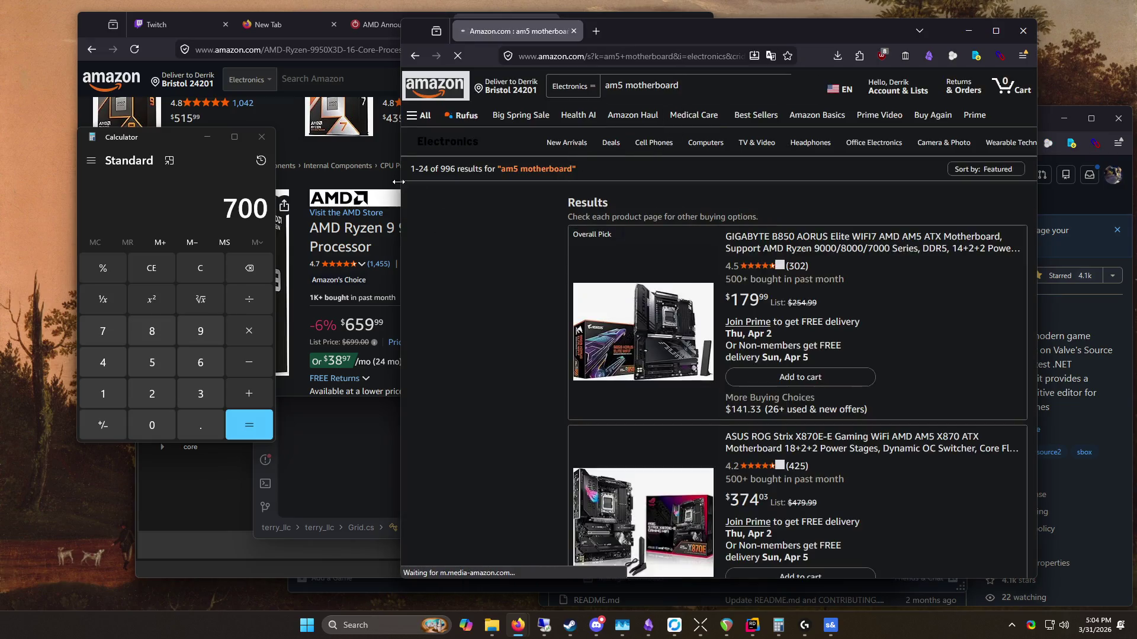
left_click_drag(401, 181, 312, 176)
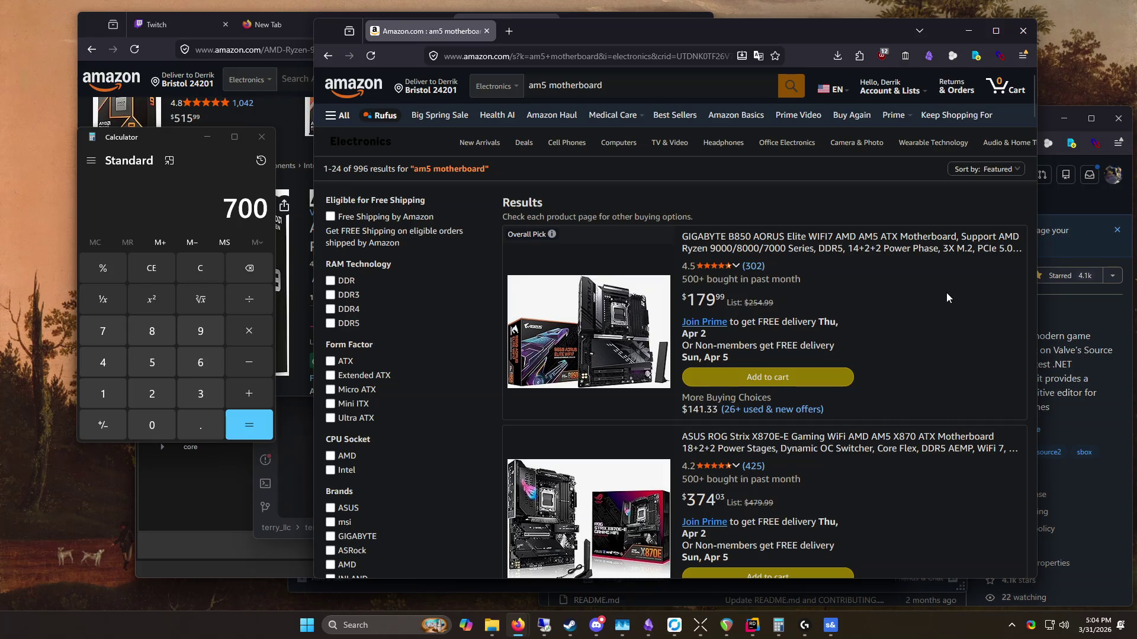
mouse_move(794, 37)
left_mouse_down()
mouse_move(693, 26)
mouse_move(709, 23)
left_mouse_up()
scroll(699, 163, "down", 5)
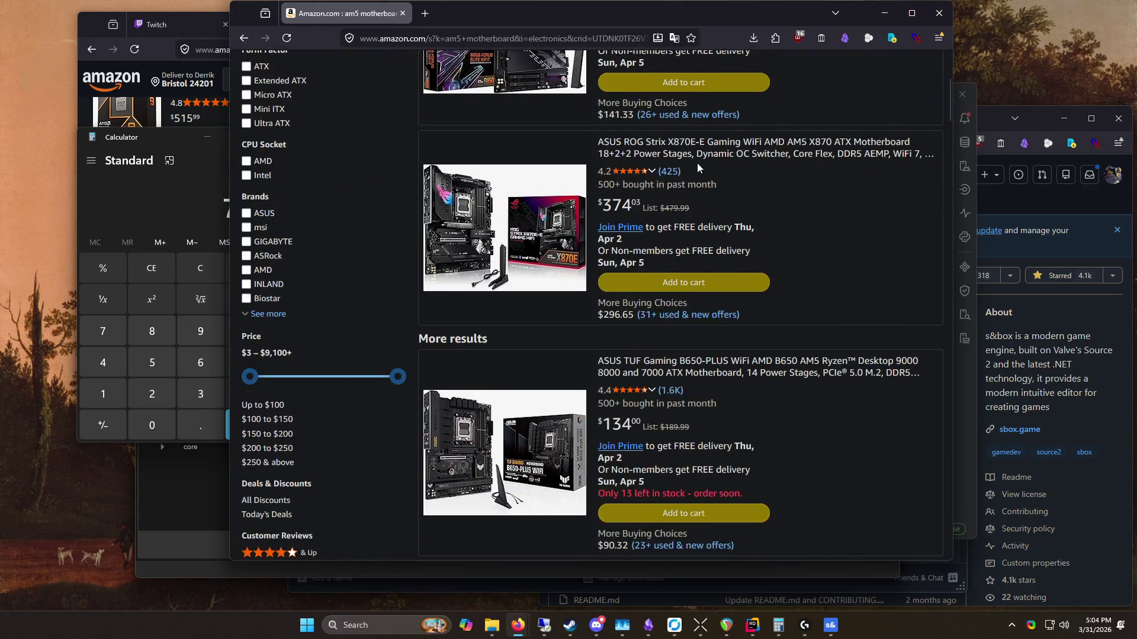
middle_click(863, 239)
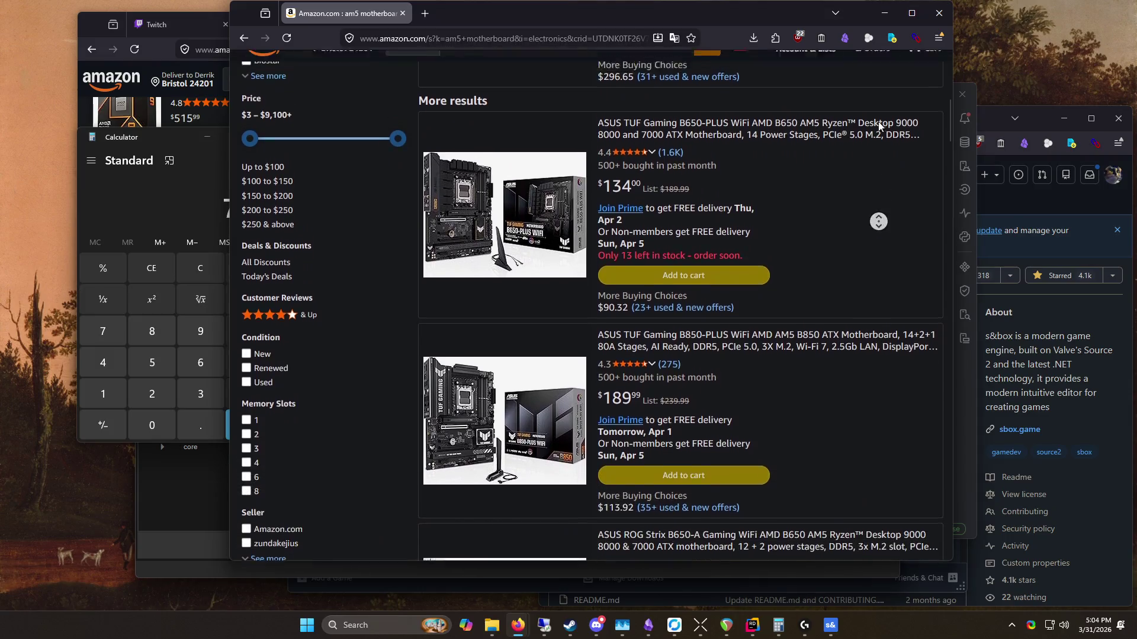
key("Home")
Step: Scroll through the first page of am5 motherboard results
scroll(853, 237, "down", 20)
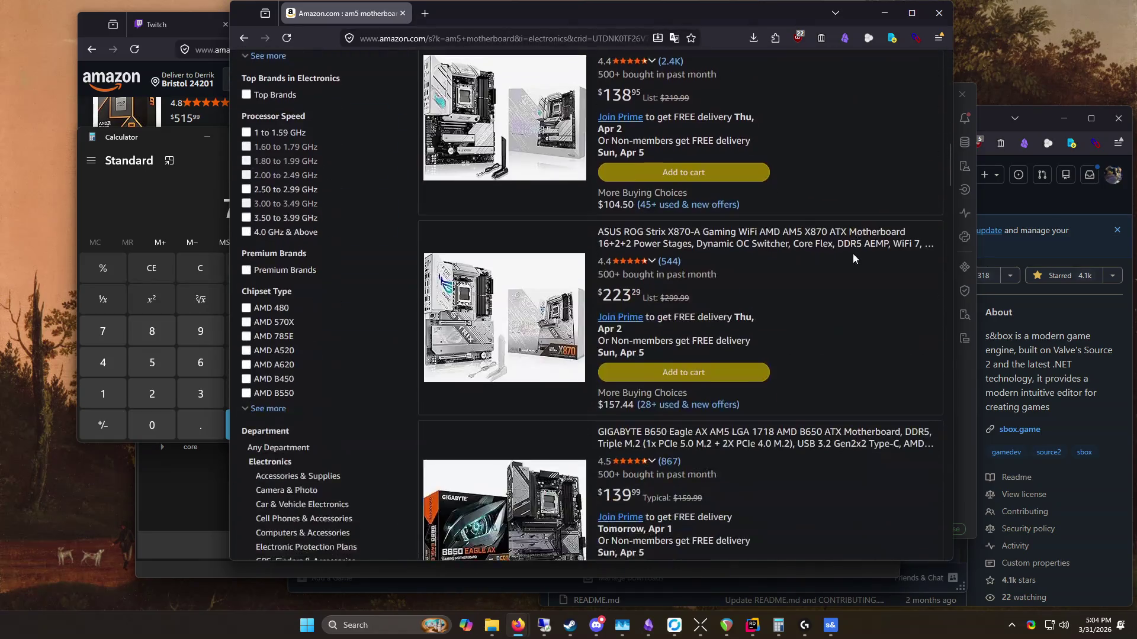
scroll(851, 254, "down", 8)
scroll(848, 254, "down", 5)
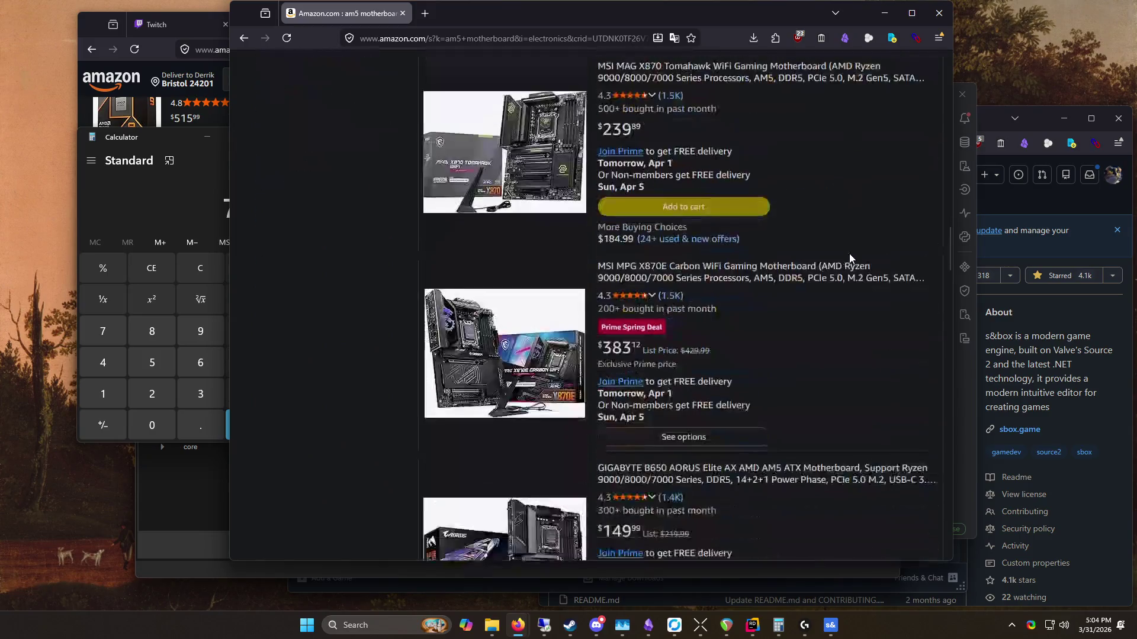
scroll(841, 260, "down", 5)
scroll(842, 255, "down", 8)
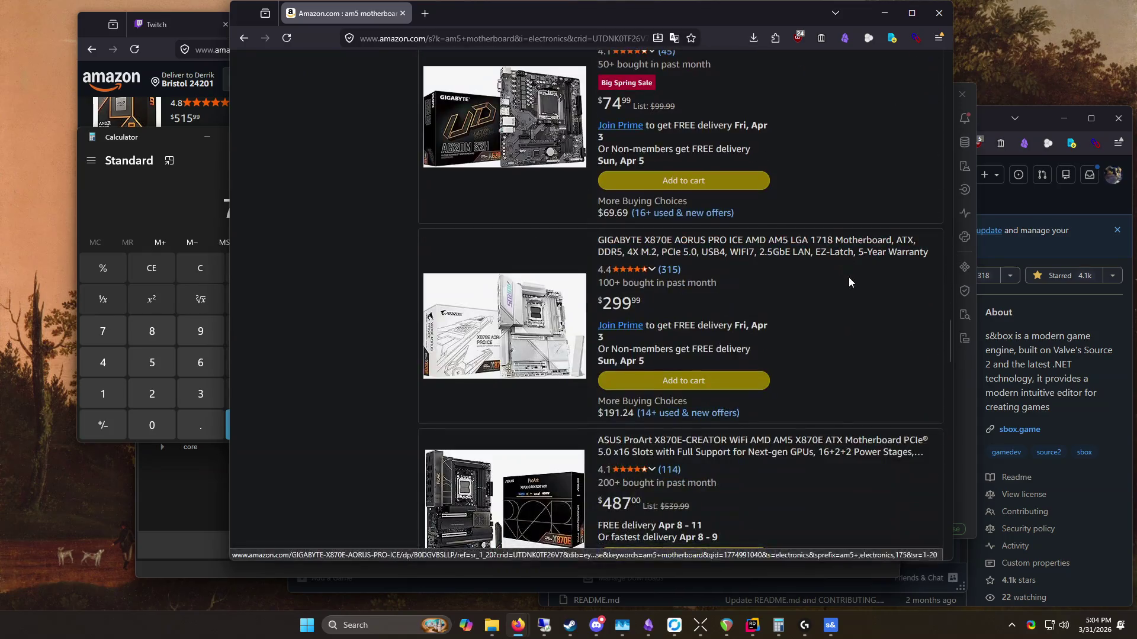
scroll(385, 223, "down", 8)
scroll(388, 212, "down", 8)
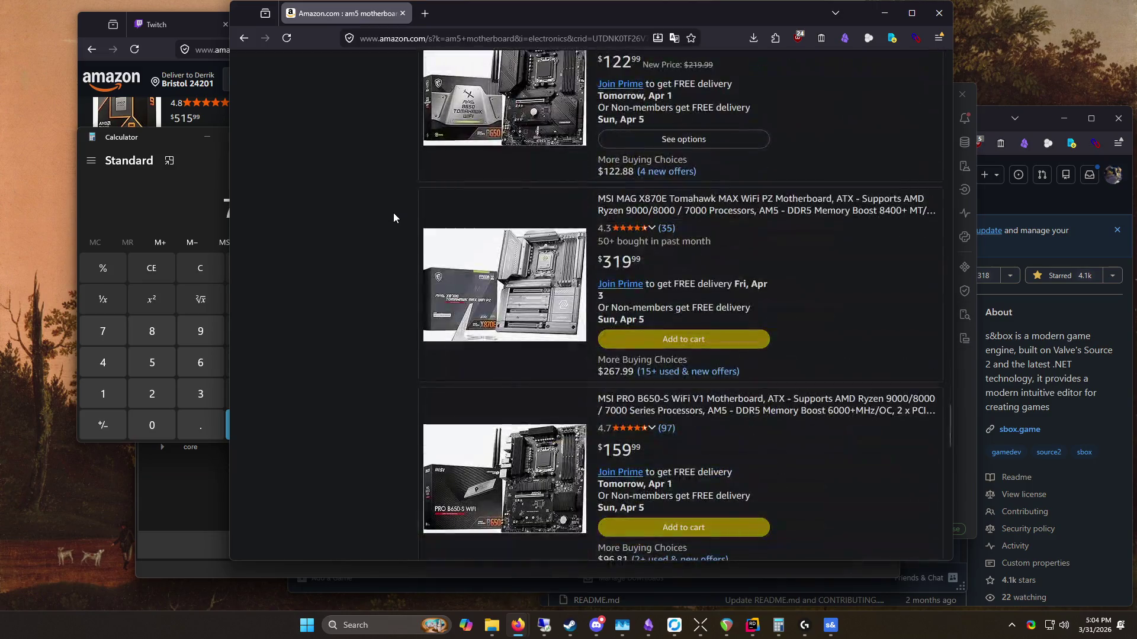
scroll(392, 211, "down", 8)
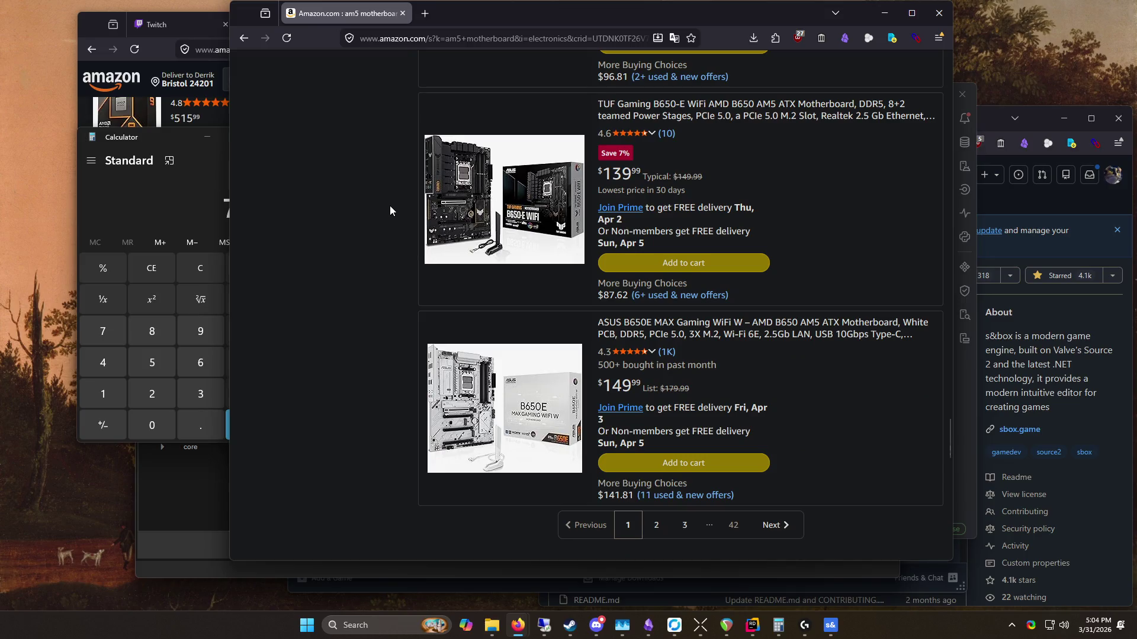
middle_click(383, 205)
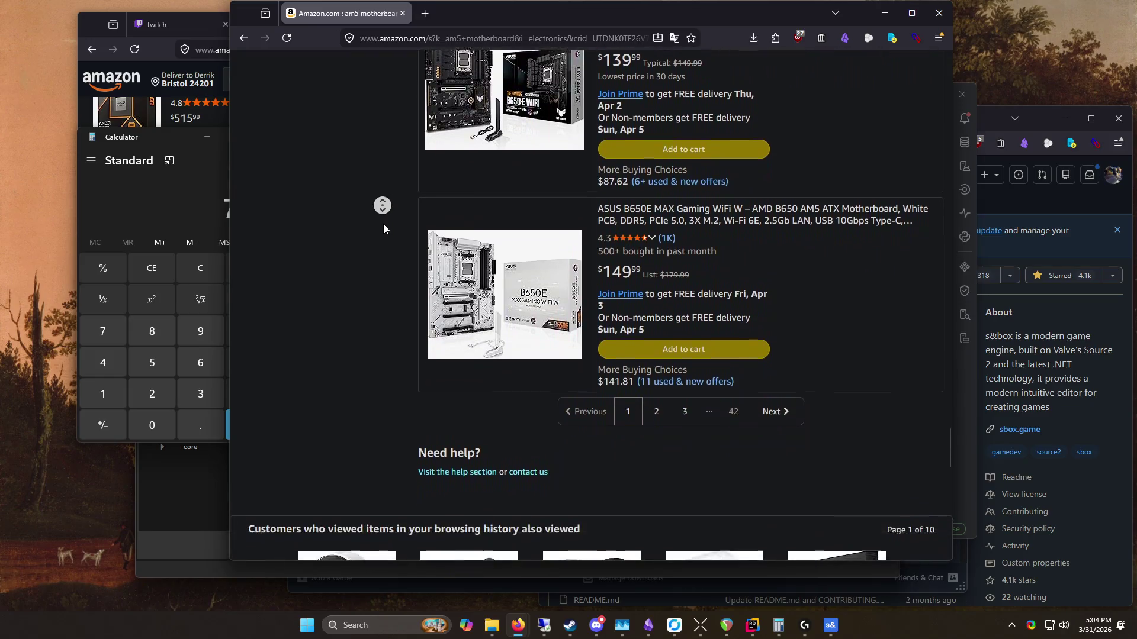
scroll(355, 236, "up", 15)
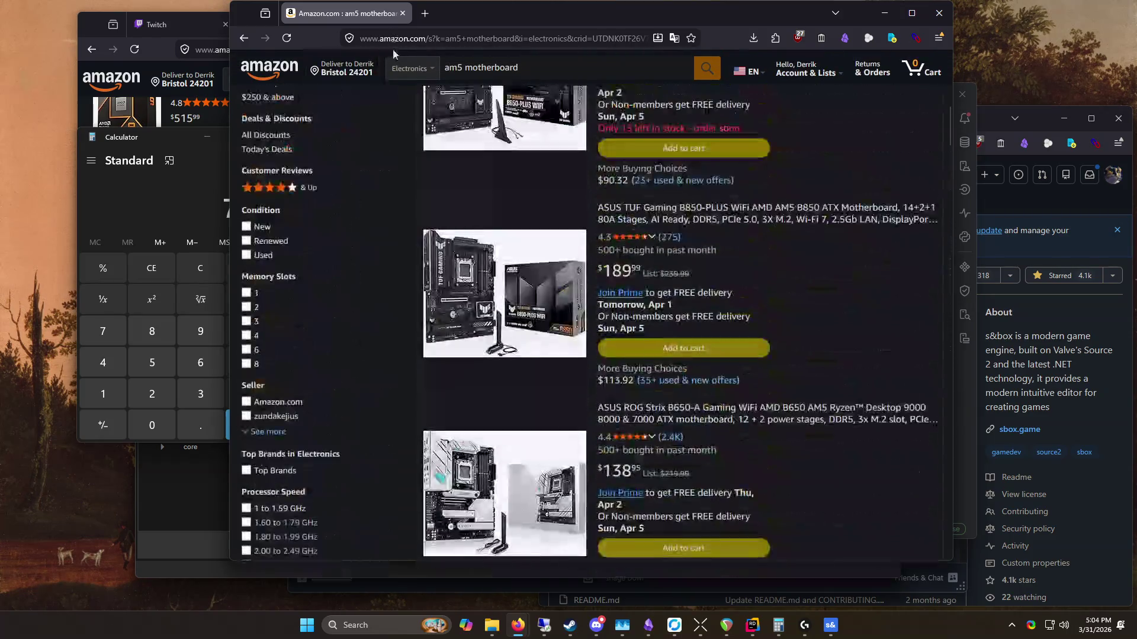
scroll(818, 146, "up", 10)
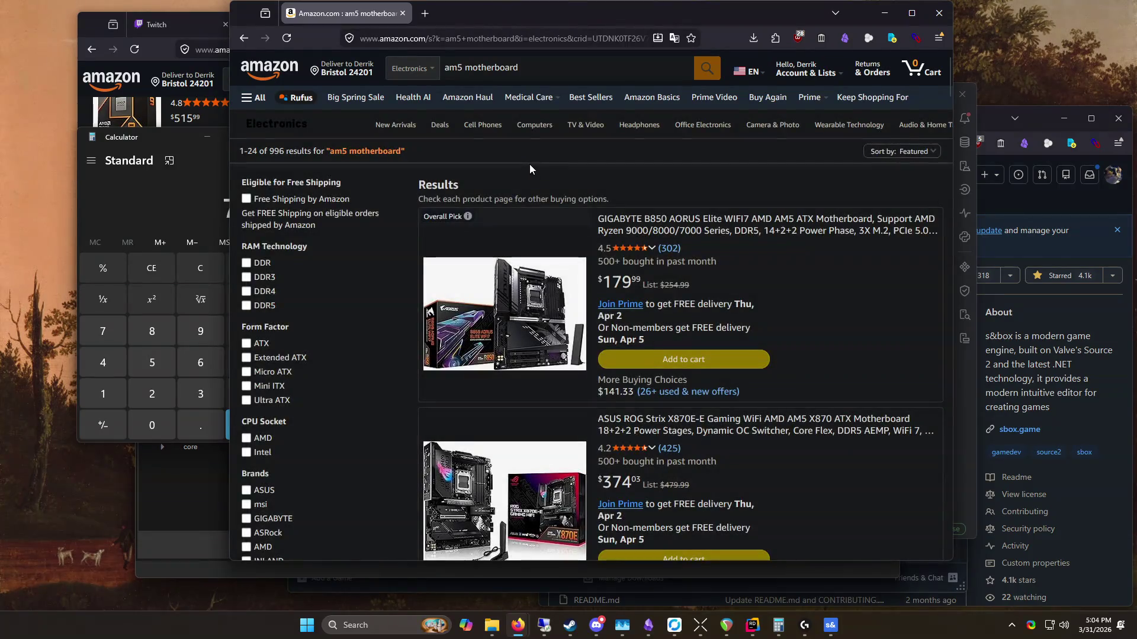
left_click(538, 67)
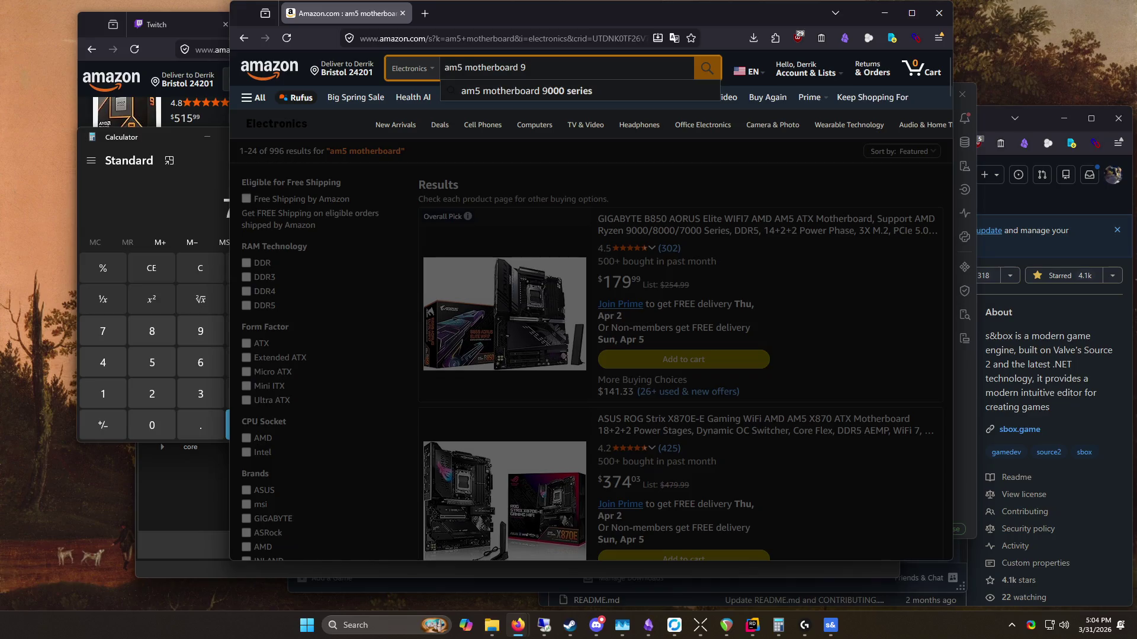
Step: Search for 'am5 motherboard b950', view the 144 results, then delete 'b950' from the query
type("b950")
key("Return")
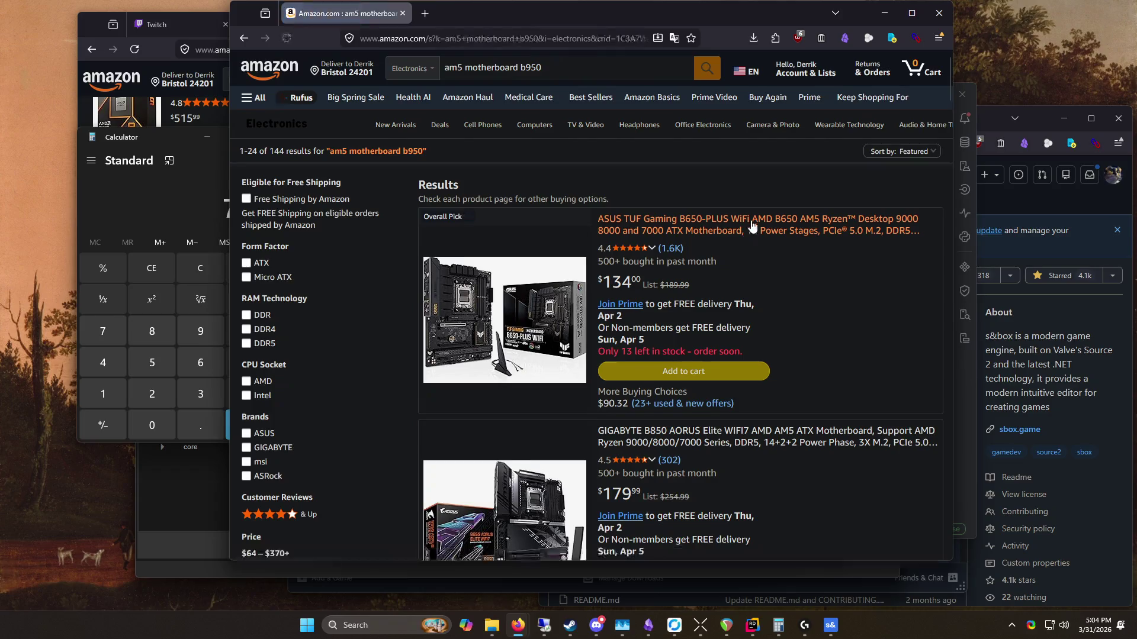
scroll(795, 263, "down", 2)
double_click(561, 64)
key("BackSpace")
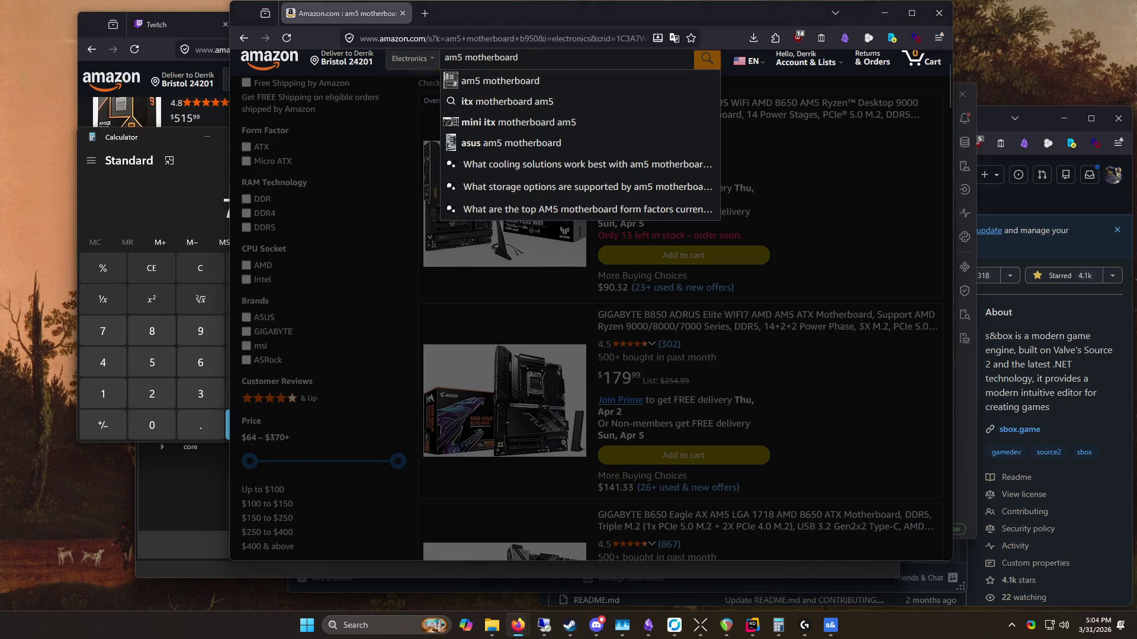
Step: Search Amazon for 'am5 motherboard X970' and autoscroll through the first results
left_click(645, 59)
type("X870")
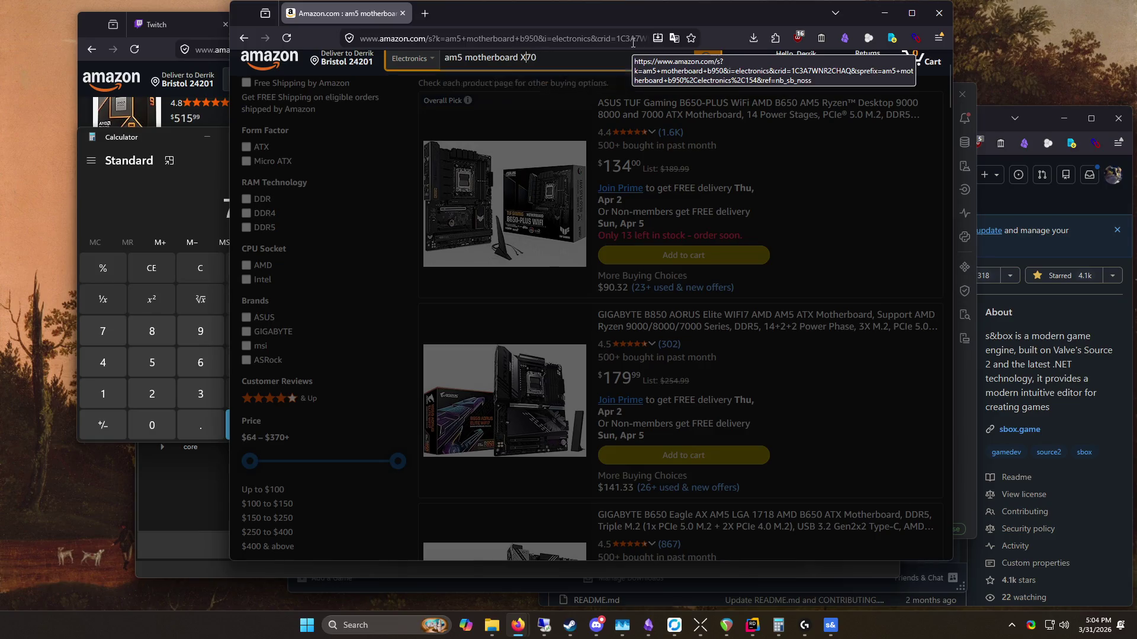
type("9")
key("Return")
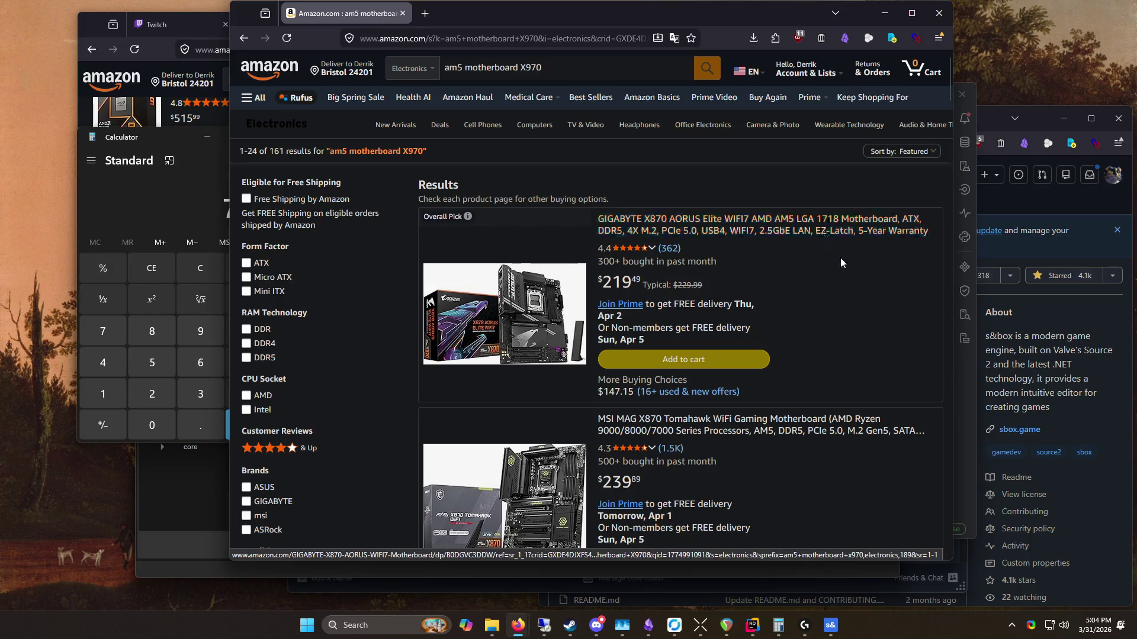
scroll(727, 193, "down", 3)
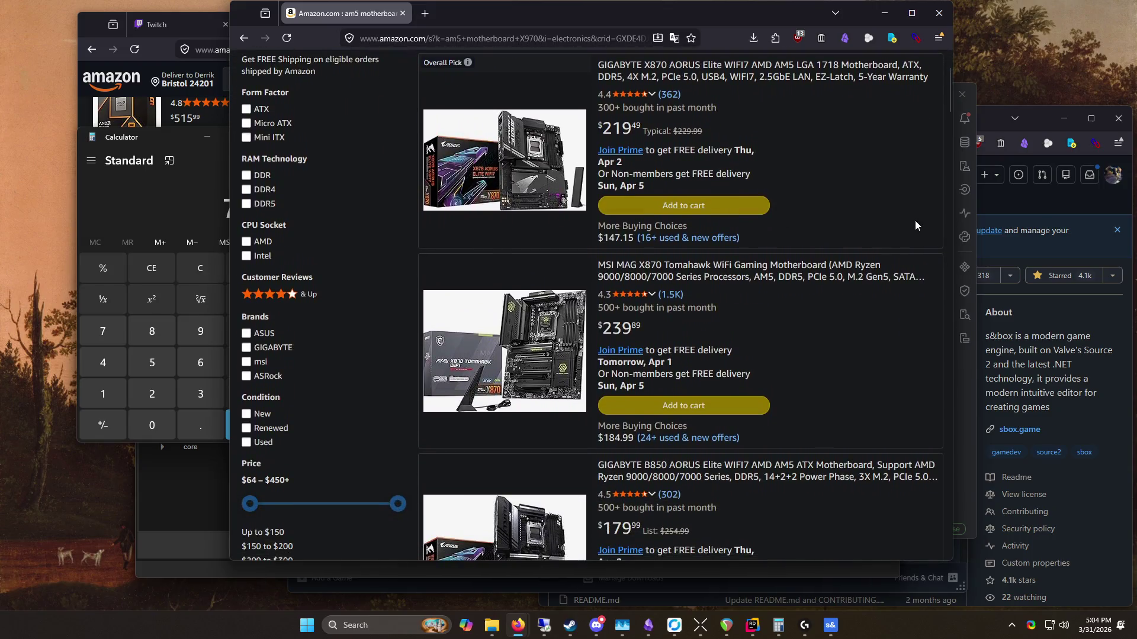
scroll(919, 229, "down", 8)
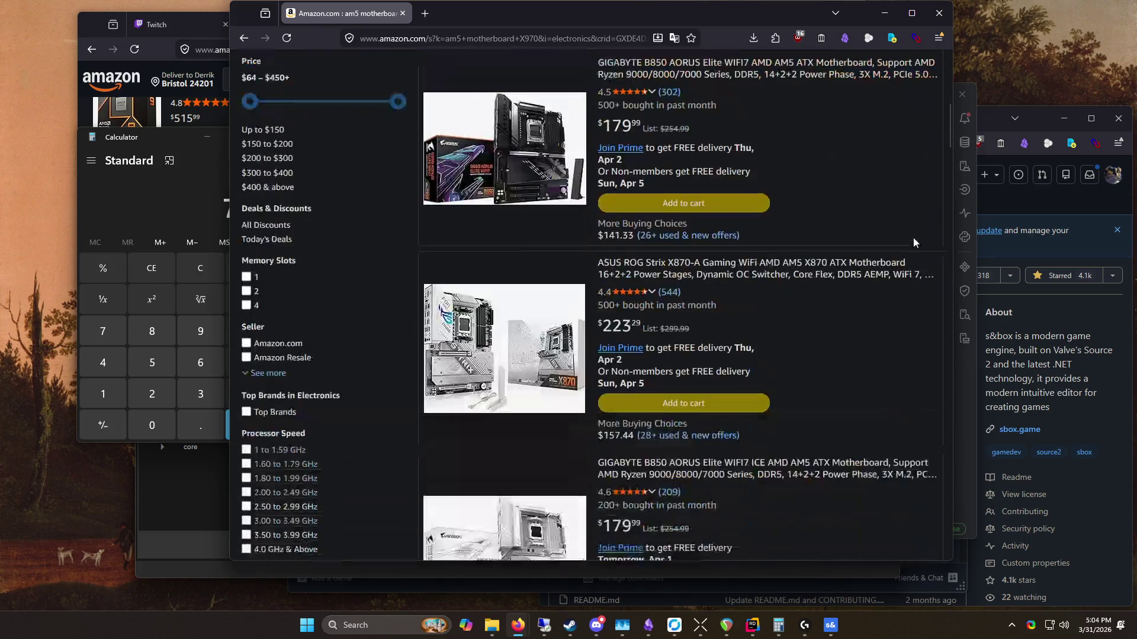
middle_click(854, 187)
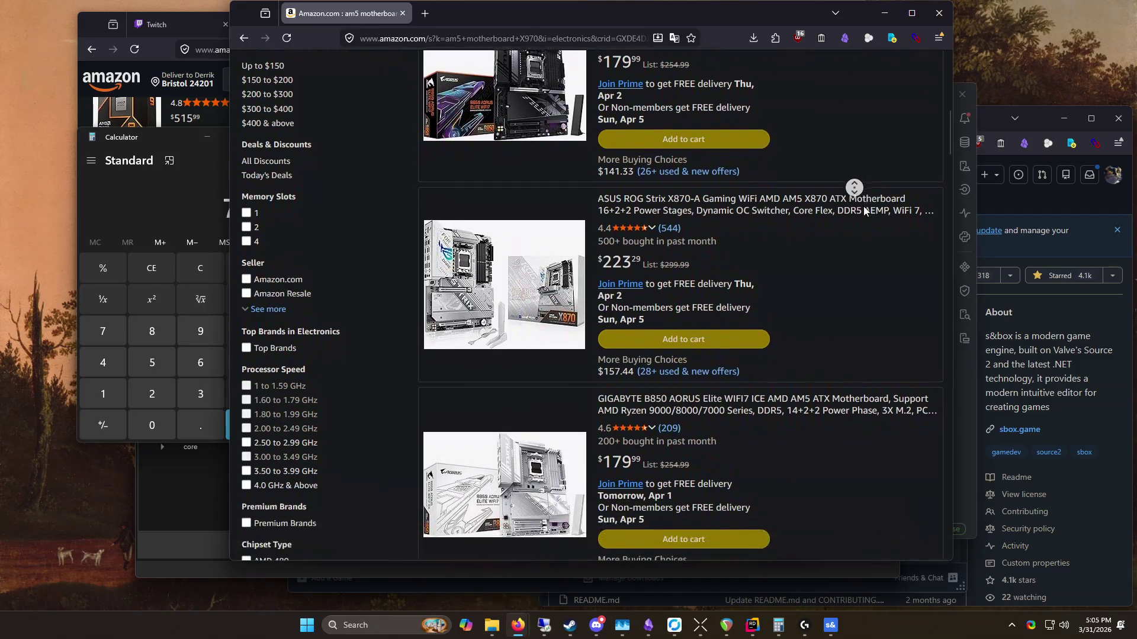
middle_click(868, 202)
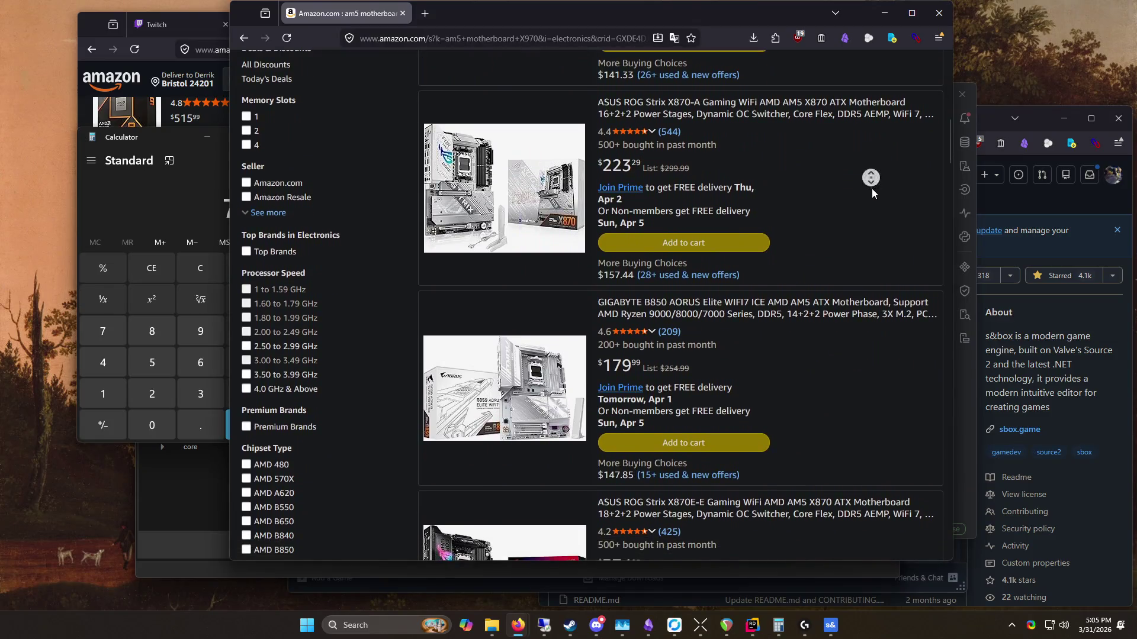
middle_click(858, 219)
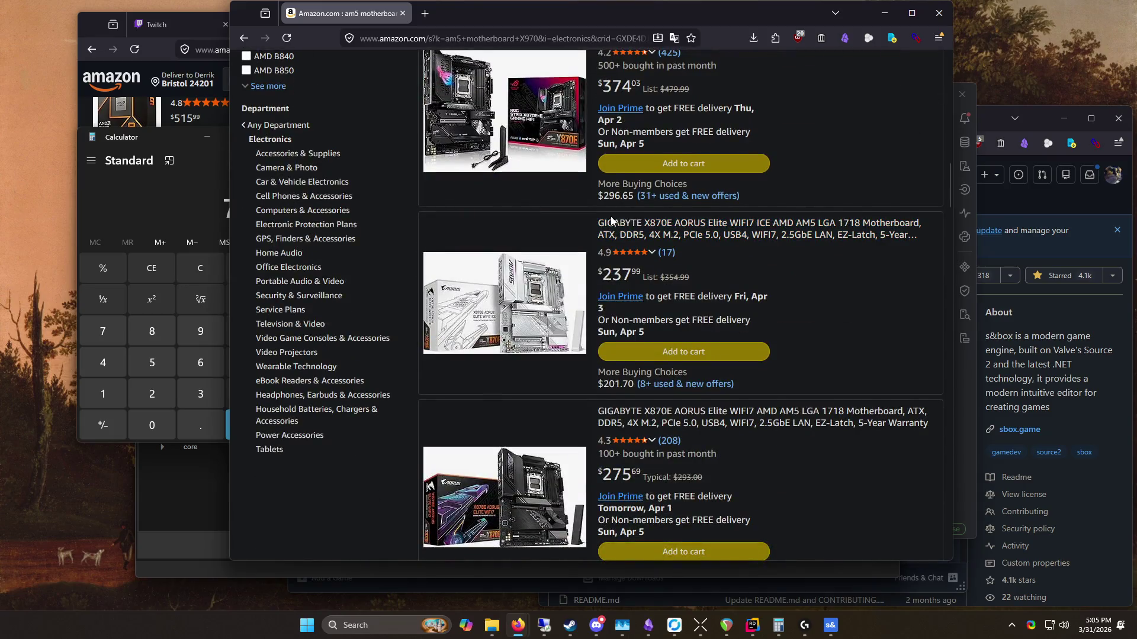
Step: Browse the X970 motherboard listings down to the B850-A and X870 Eagle boards
scroll(595, 209, "down", 4)
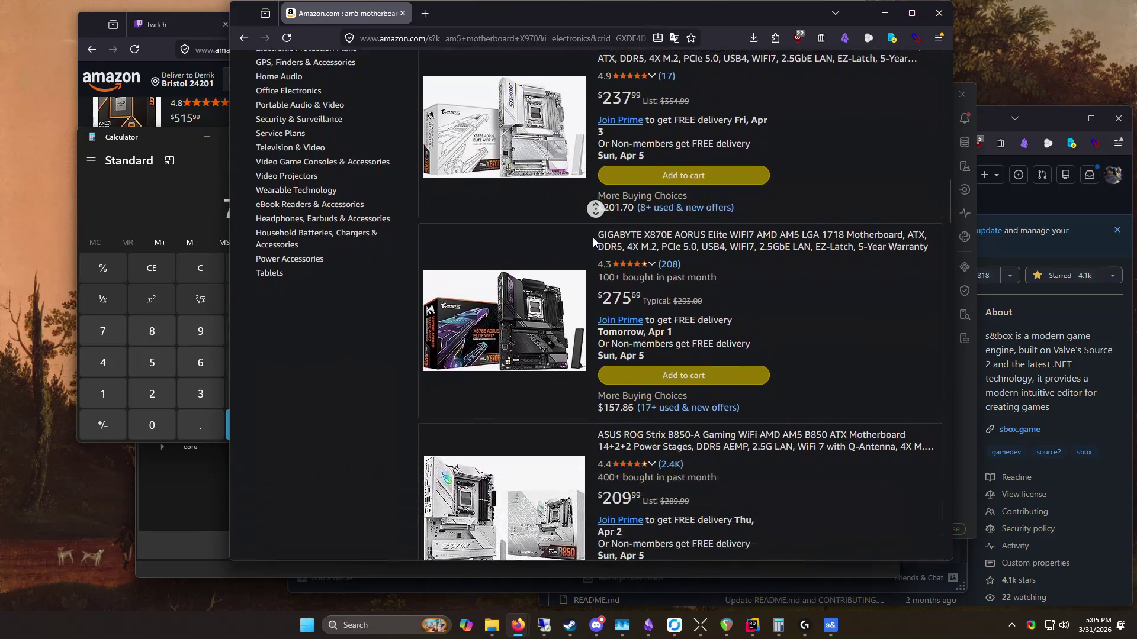
scroll(595, 206, "down", 2)
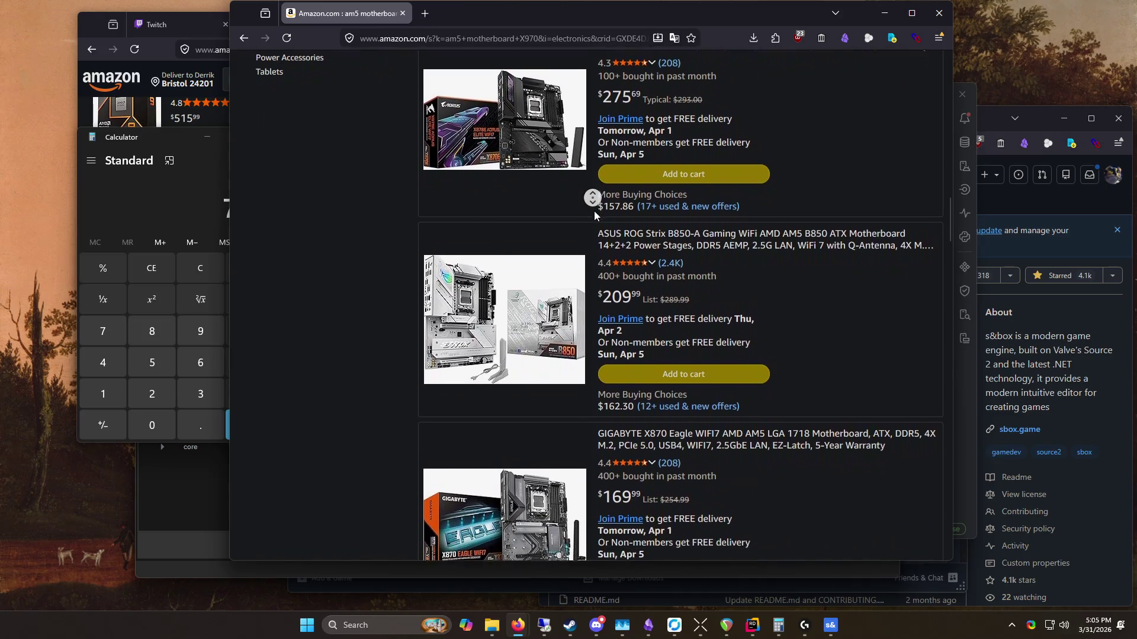
scroll(842, 238, "up", 10)
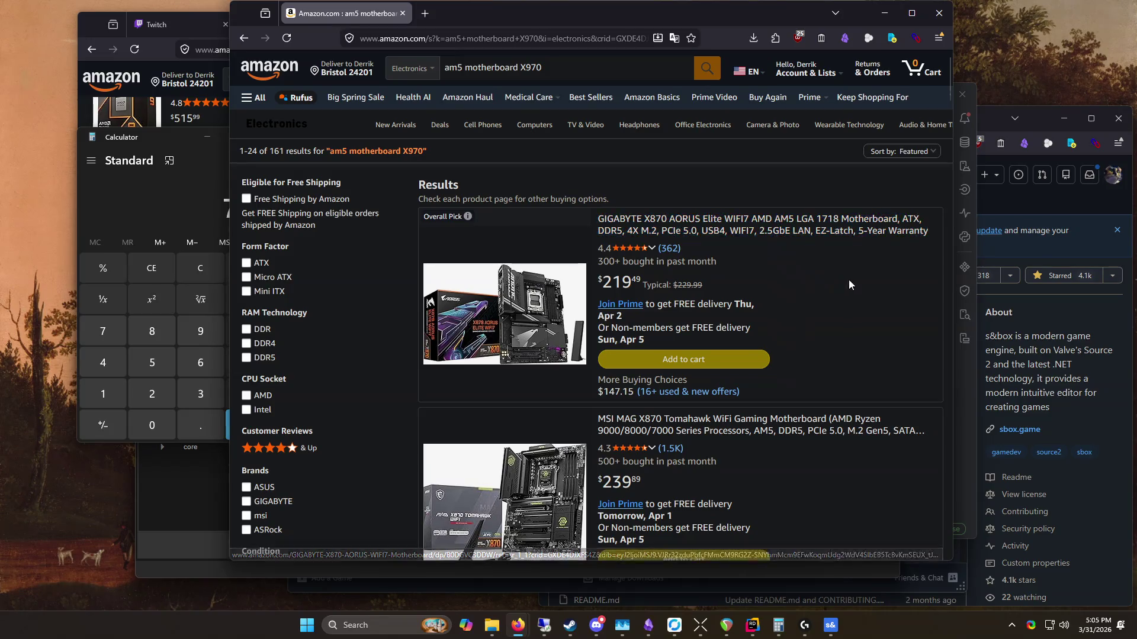
scroll(884, 300, "down", 2)
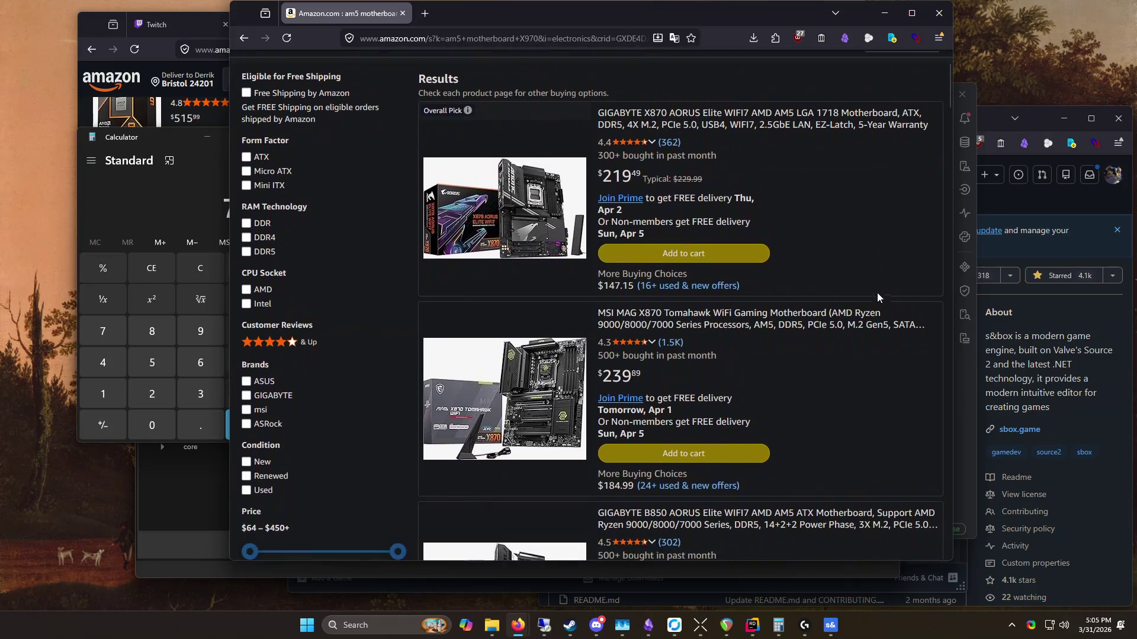
scroll(877, 293, "up", 2)
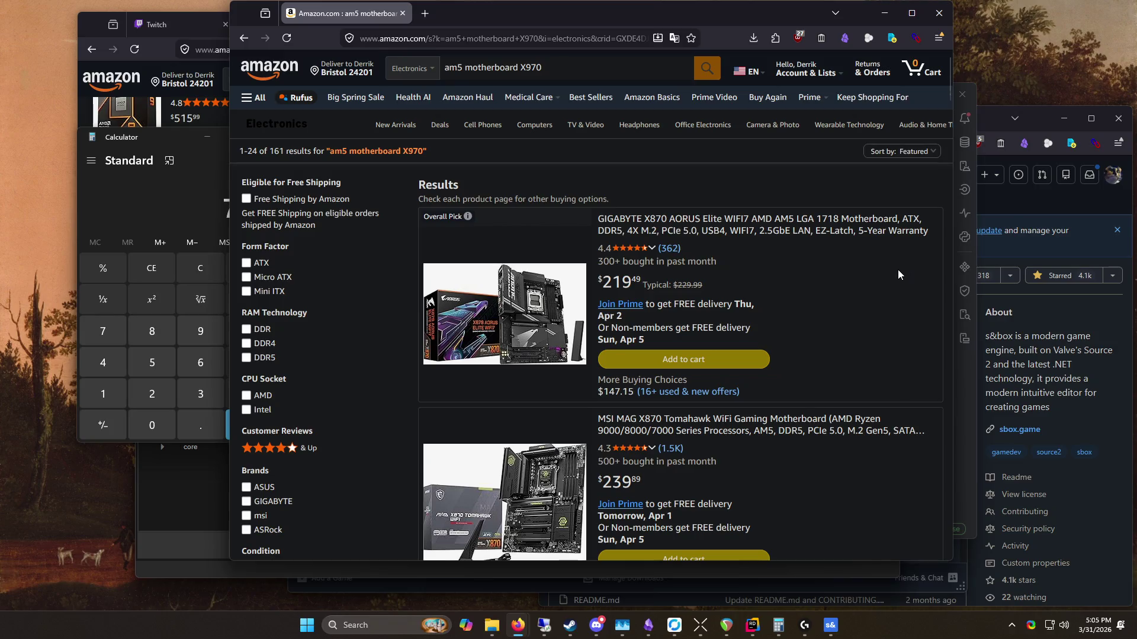
scroll(897, 278, "down", 5)
middle_click(884, 261)
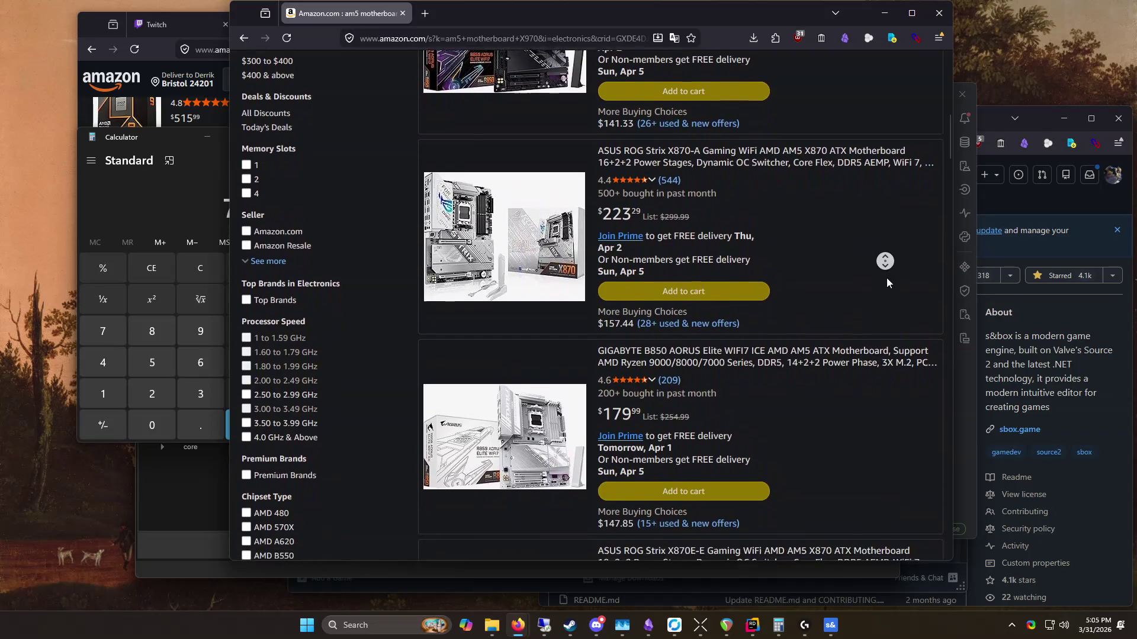
middle_click(826, 487)
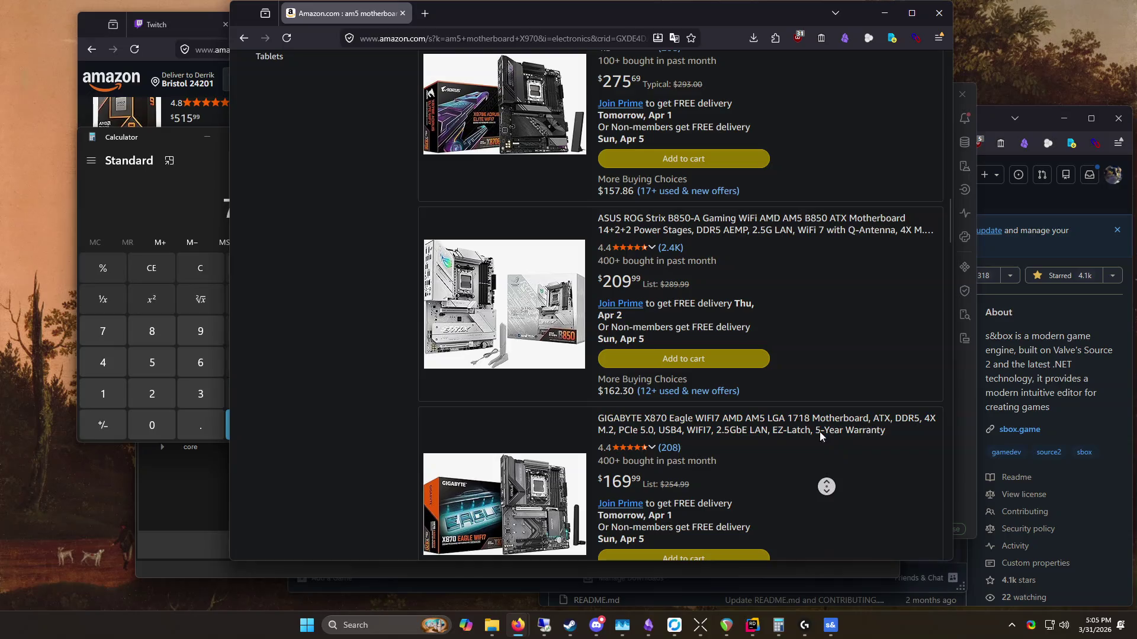
left_click(790, 202)
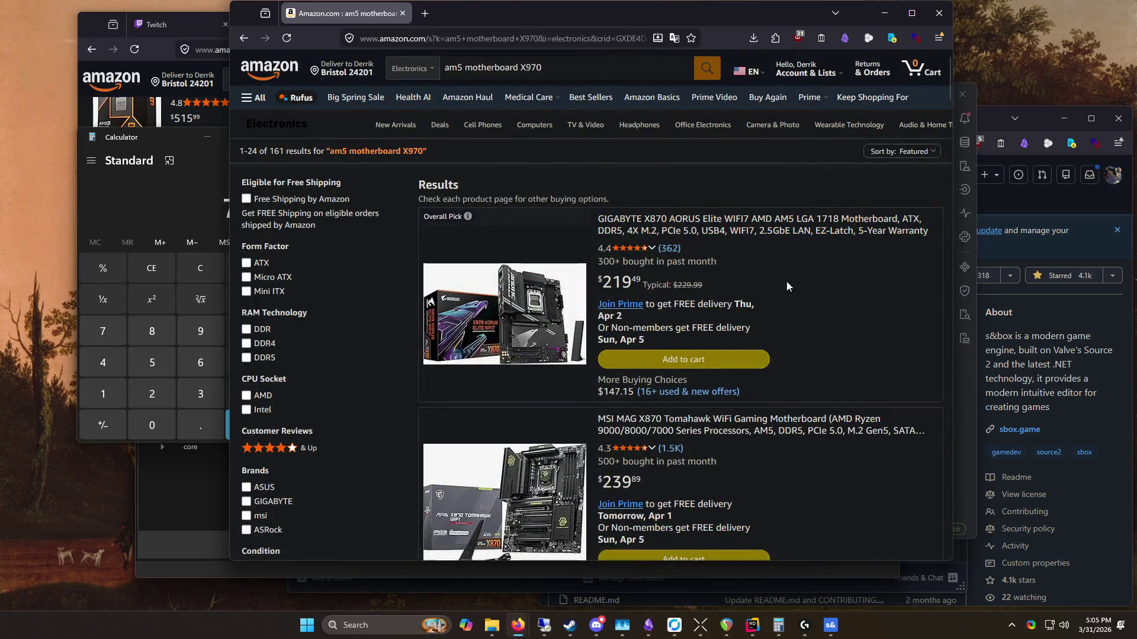
scroll(857, 307, "down", 5)
Step: Add 700 + 250 in Calculator to get a total of 950
left_click(193, 208)
left_click(264, 389)
left_click(173, 394)
left_click(152, 362)
left_click(158, 432)
left_click(259, 429)
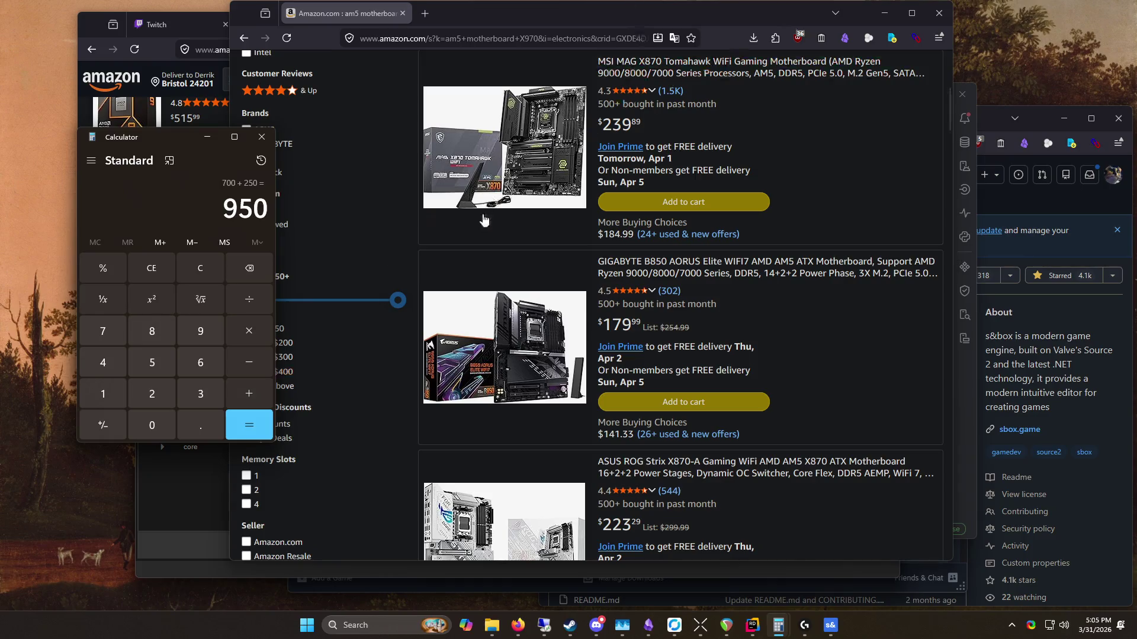
Step: Return to the top of the Amazon results and nudge the browser window right
left_click(441, 246)
scroll(446, 243, "up", 1)
scroll(446, 243, "up", 5)
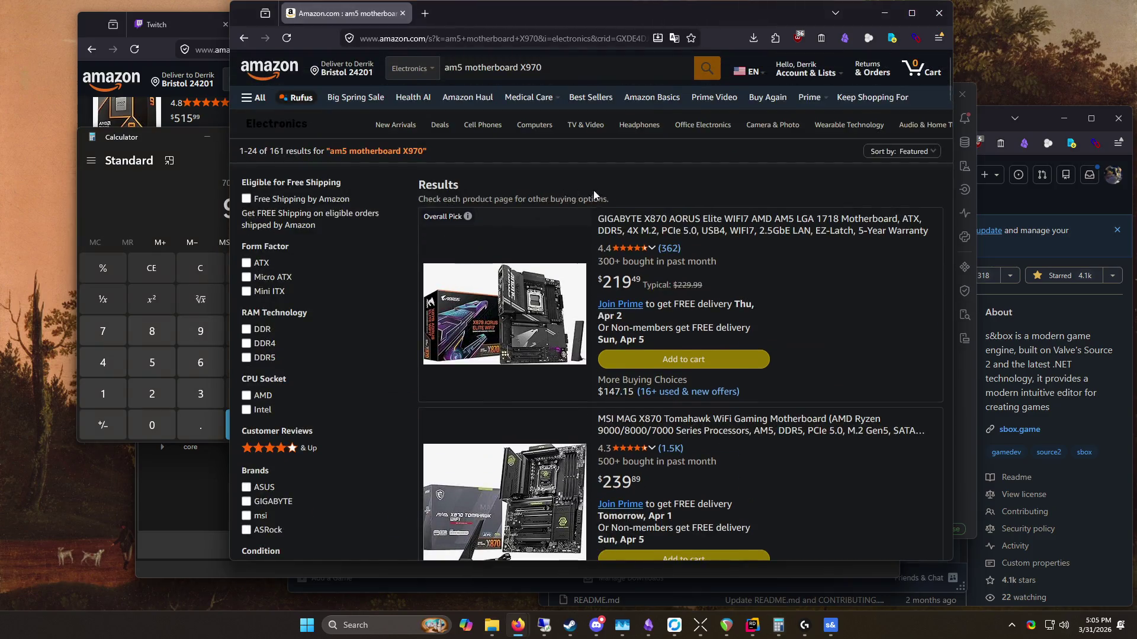
mouse_move(610, 25)
left_mouse_down()
mouse_move(649, 24)
mouse_move(605, 8)
mouse_move(626, 62)
left_mouse_up()
left_click(496, 118)
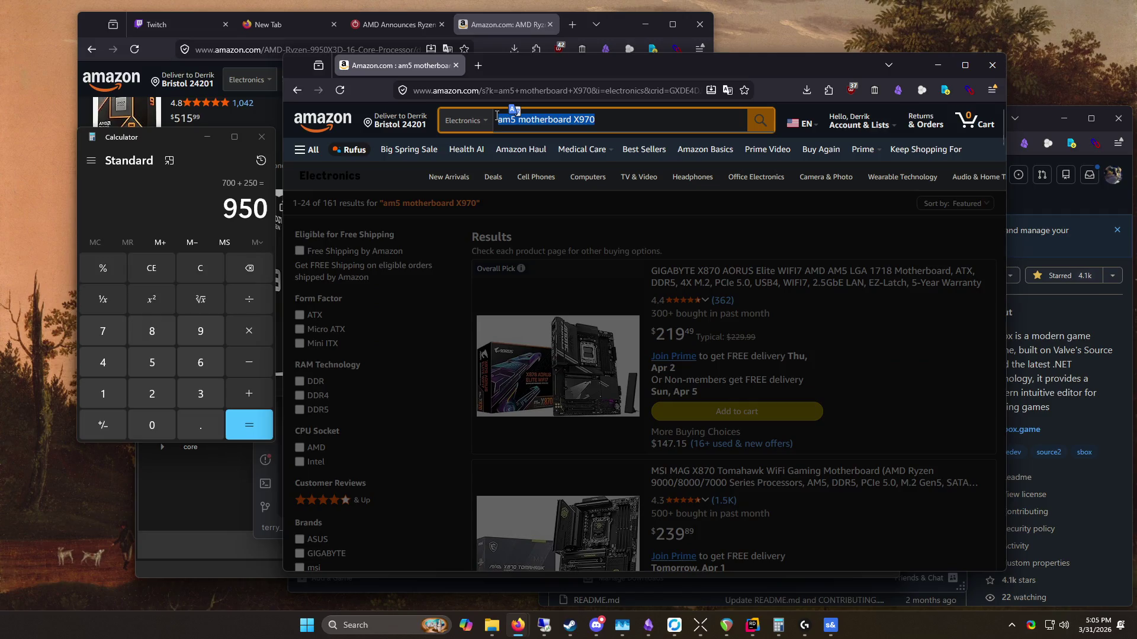
Step: Search Amazon for 'ddr5', then refine the search to 'ddr5 64gb'
type("ddr5")
key("Return")
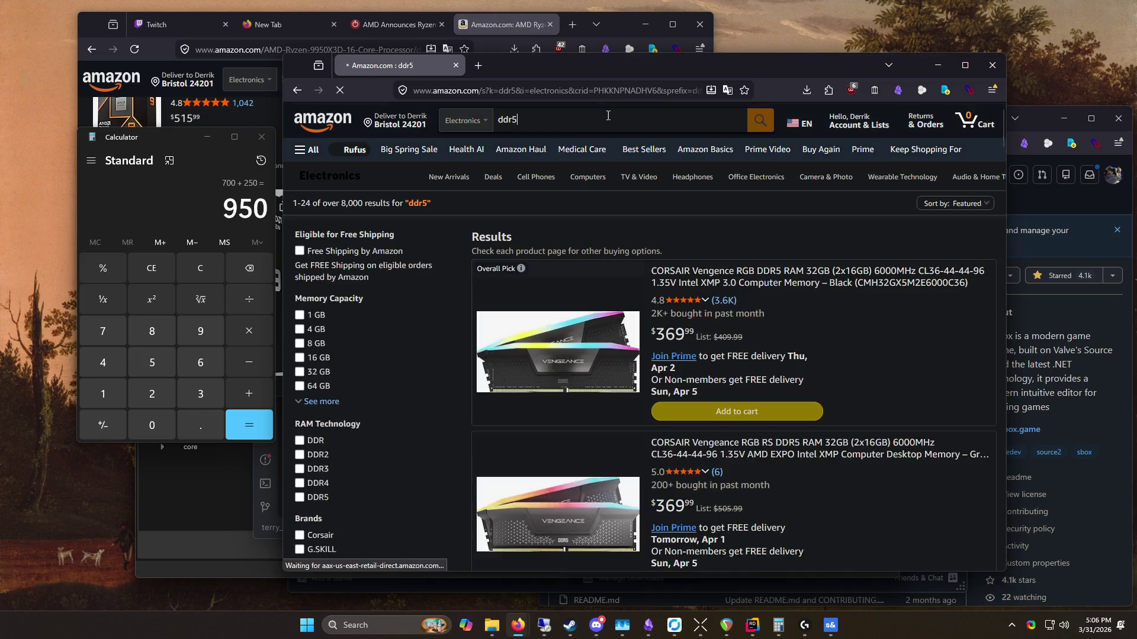
key("BackSpace")
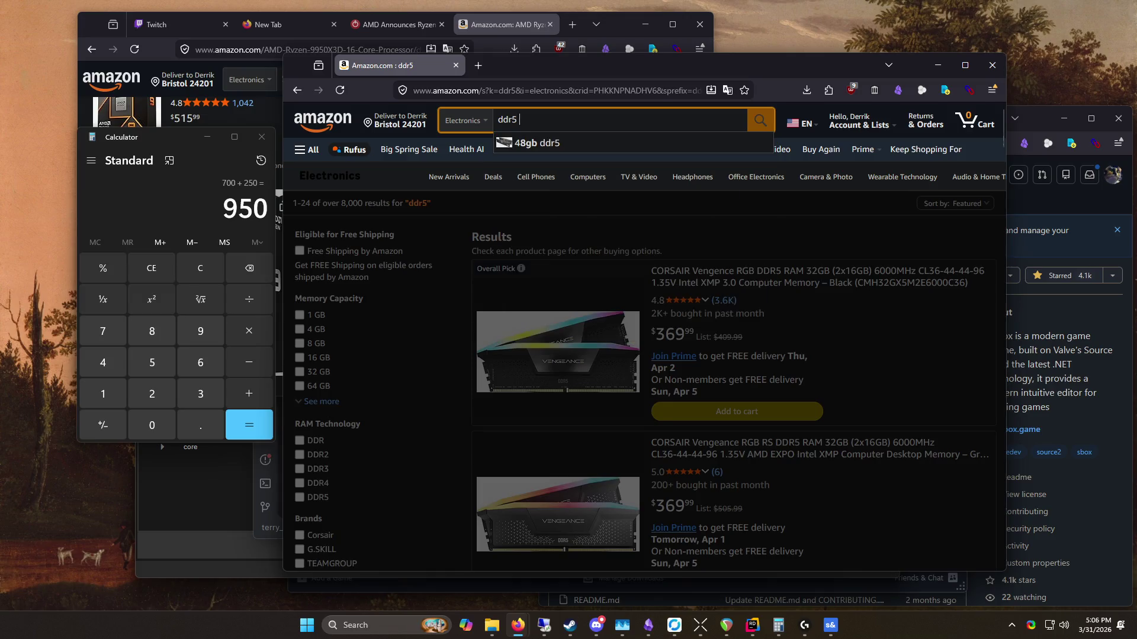
type("64gb")
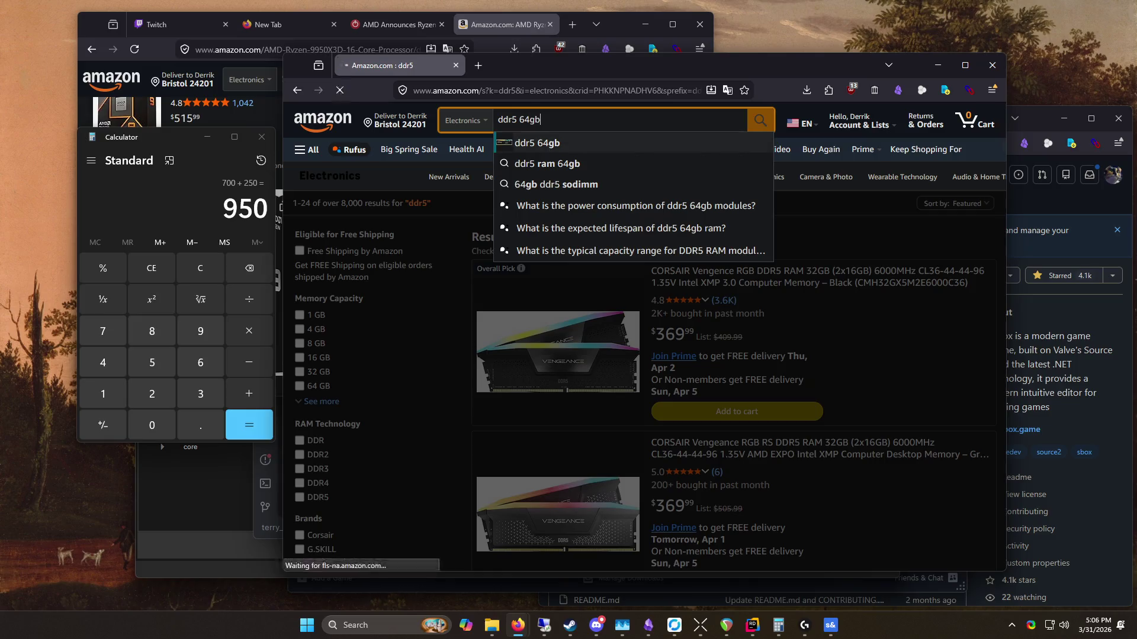
key("Return")
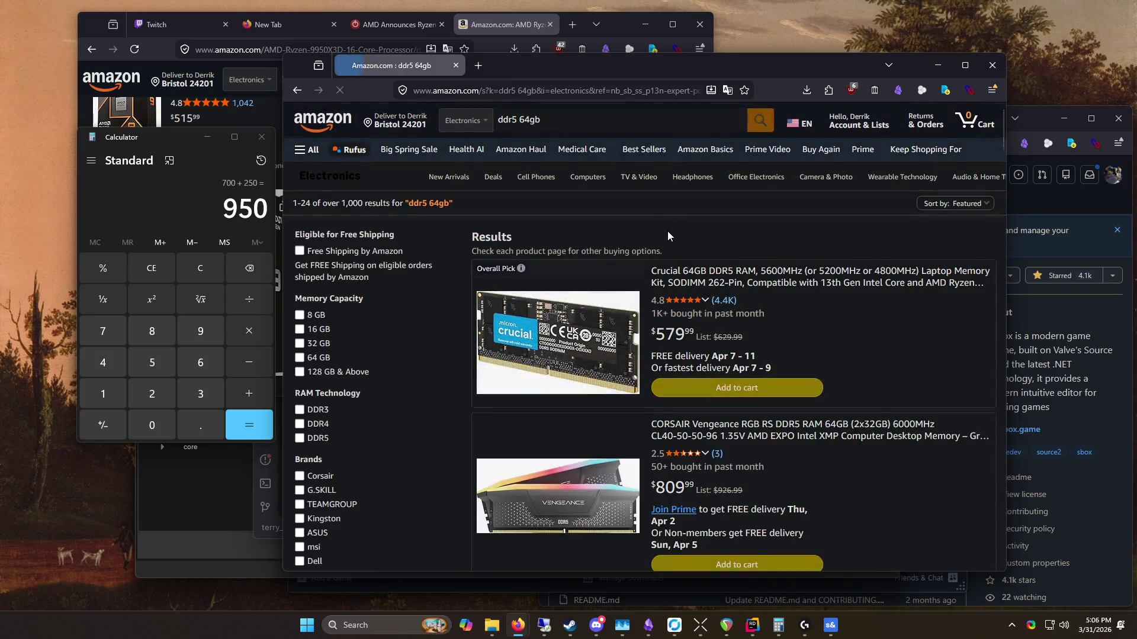
Step: Scroll and autoscroll through the ddr5 64gb RAM listings, then return to the top
scroll(940, 359, "down", 5)
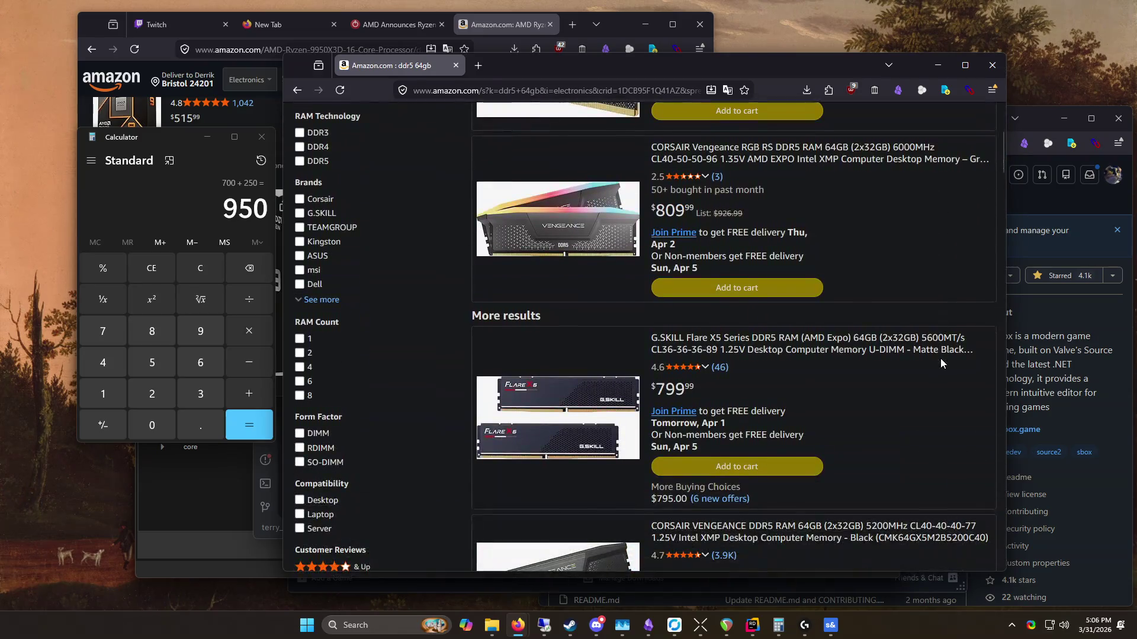
scroll(924, 351, "down", 5)
scroll(901, 344, "down", 7)
scroll(903, 342, "down", 17)
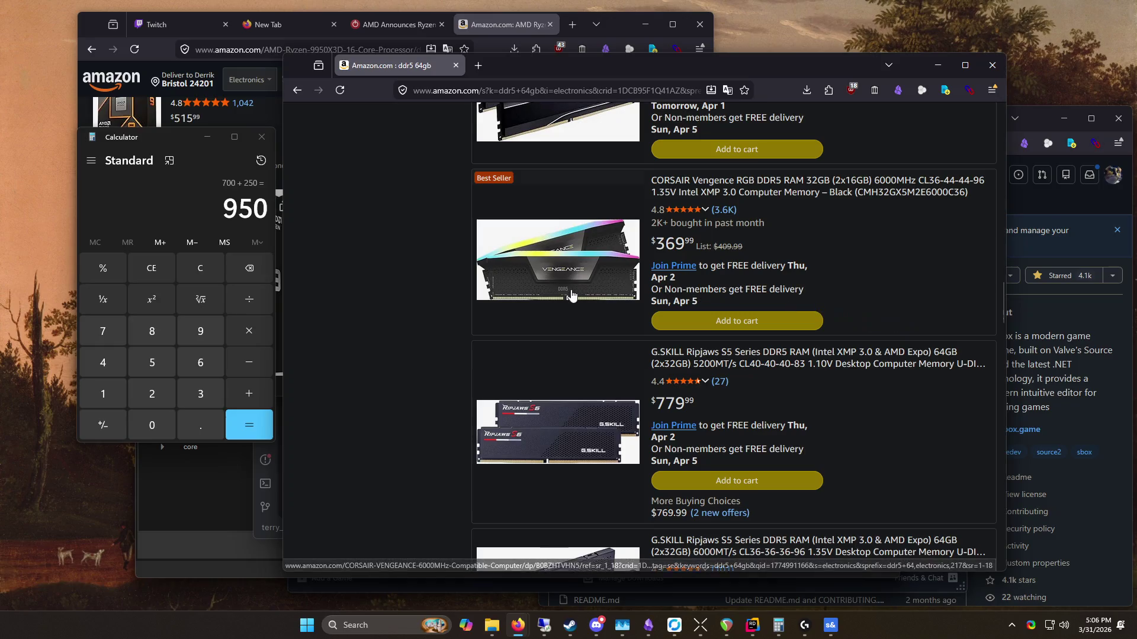
scroll(464, 228, "down", 3)
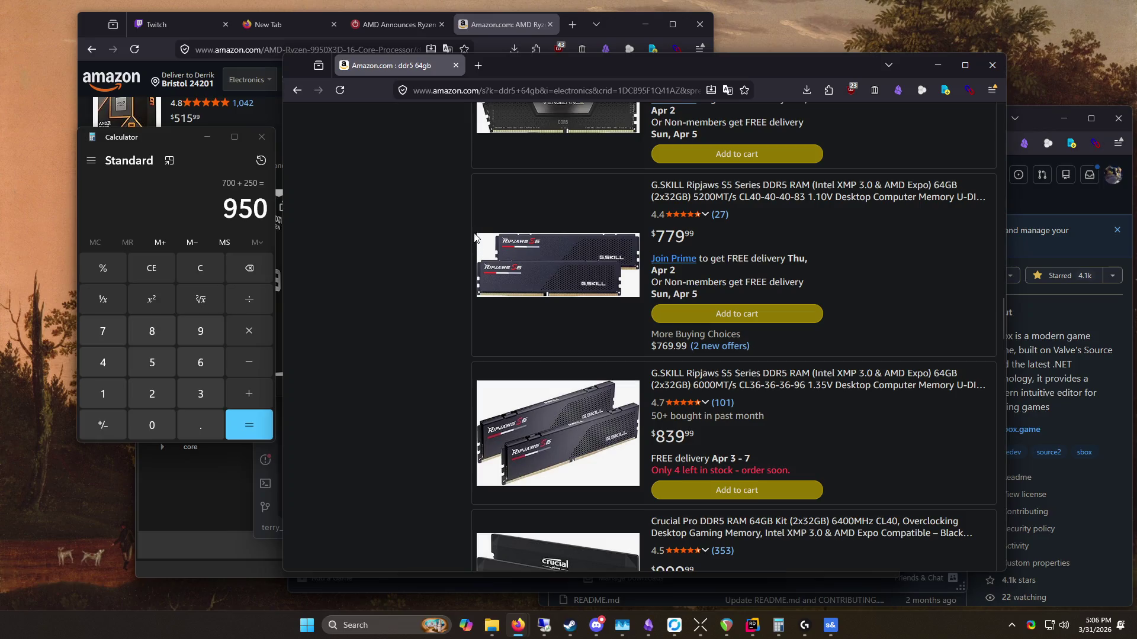
middle_click(474, 222)
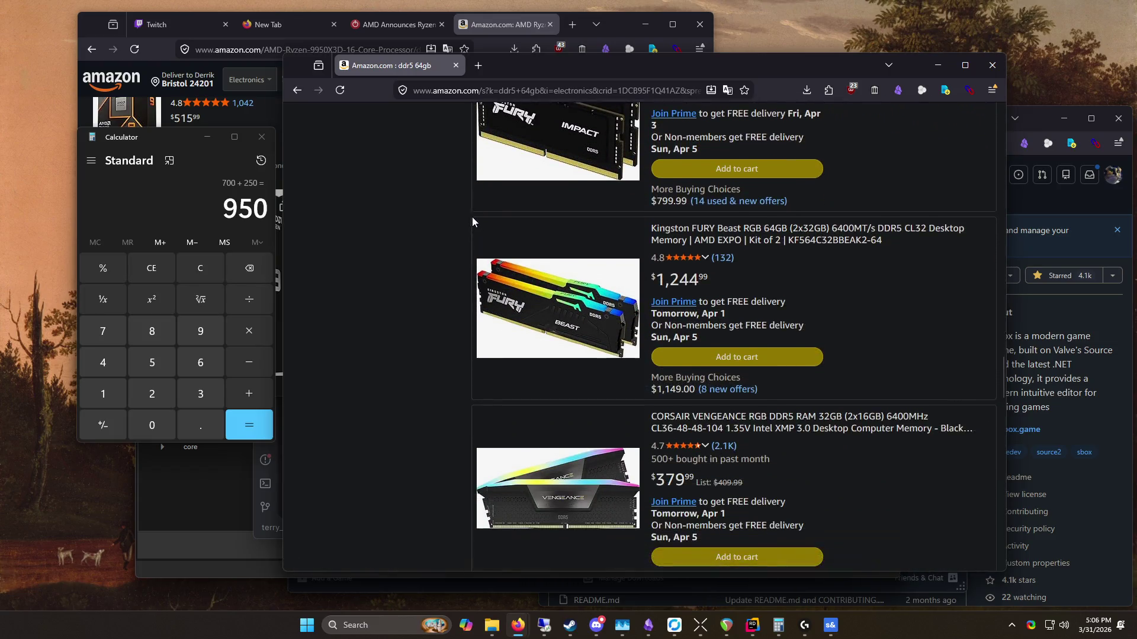
left_click(469, 255)
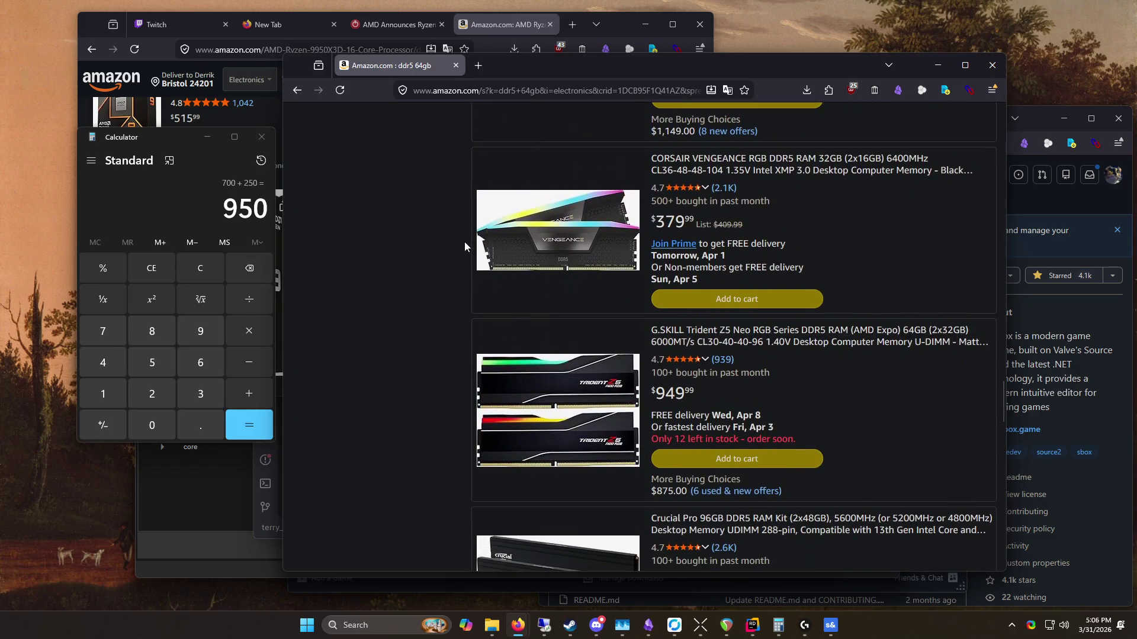
scroll(466, 343, "down", 5)
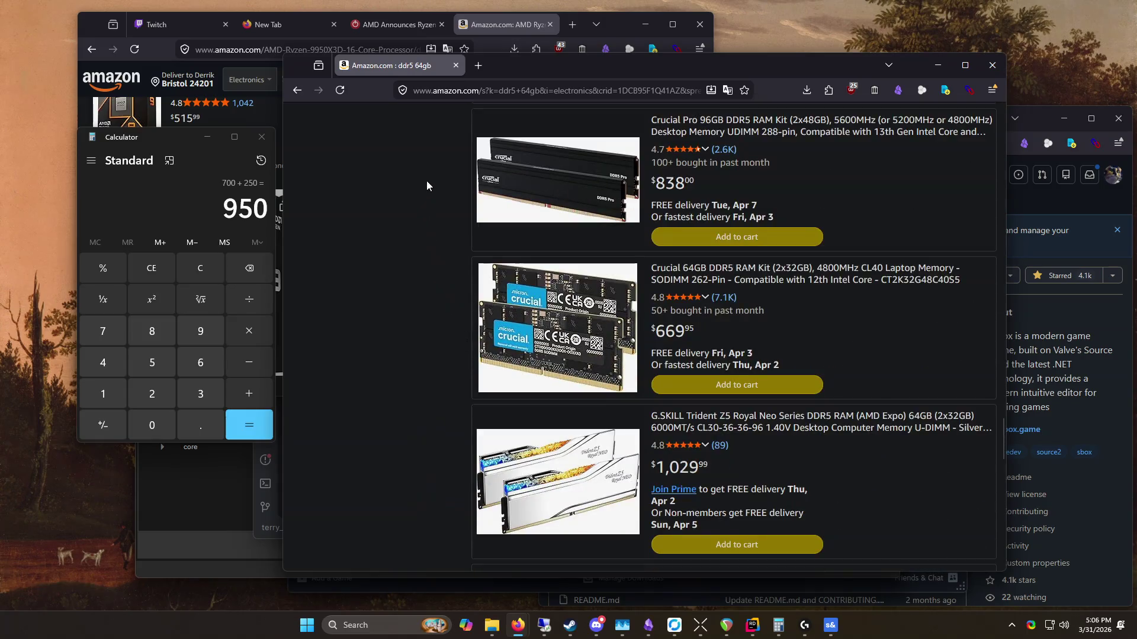
middle_click(426, 185)
middle_click(416, 382)
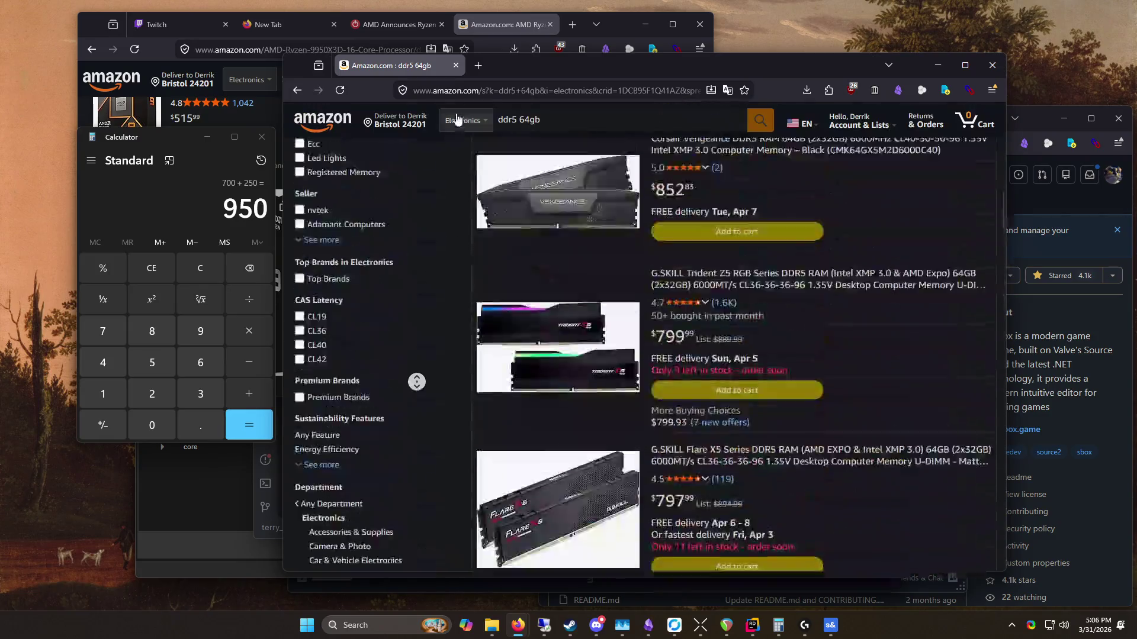
left_click(456, 120)
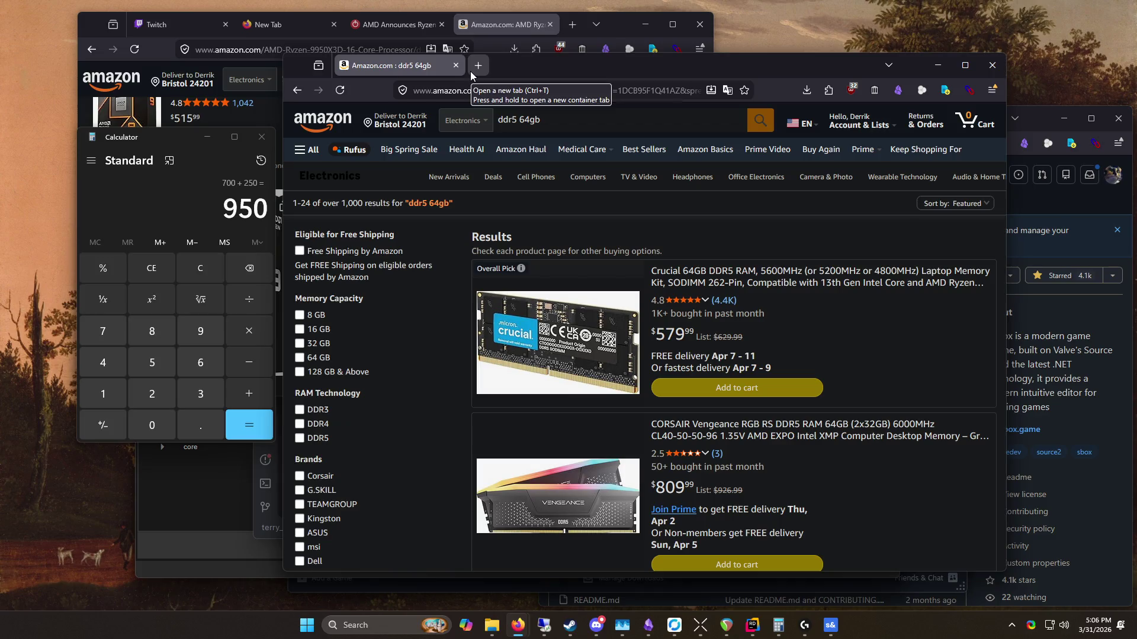
Step: Scroll down the RAM results past the CORSAIR listing to the pagination bar
scroll(726, 254, "down", 3)
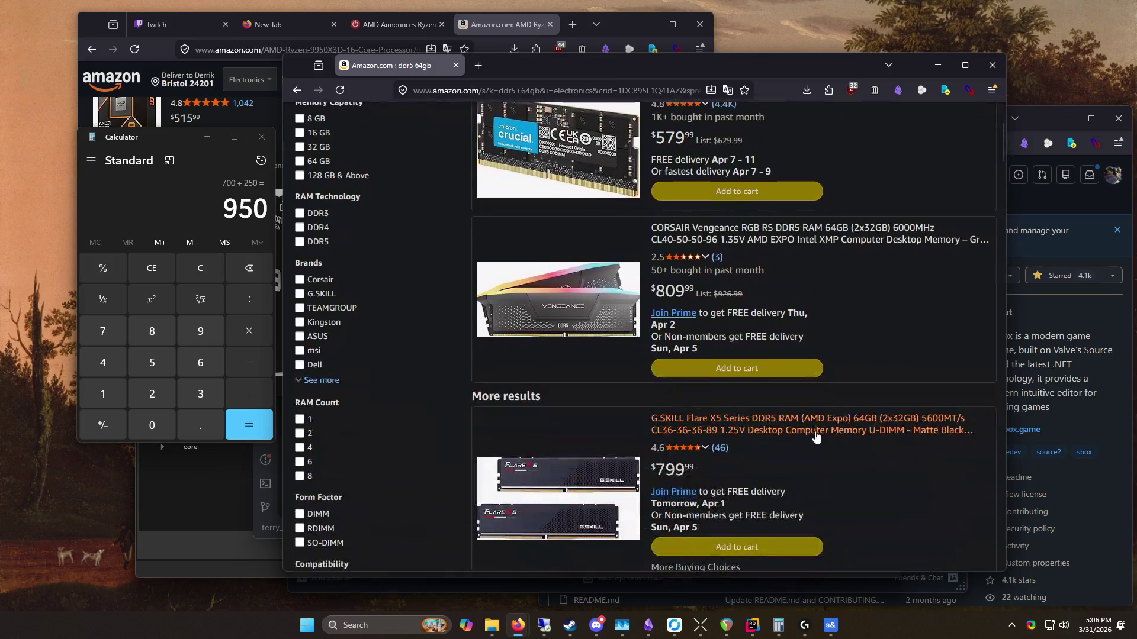
left_click_drag(651, 228, 790, 270)
left_click(947, 293)
scroll(946, 289, "down", 2)
scroll(941, 296, "up", 5)
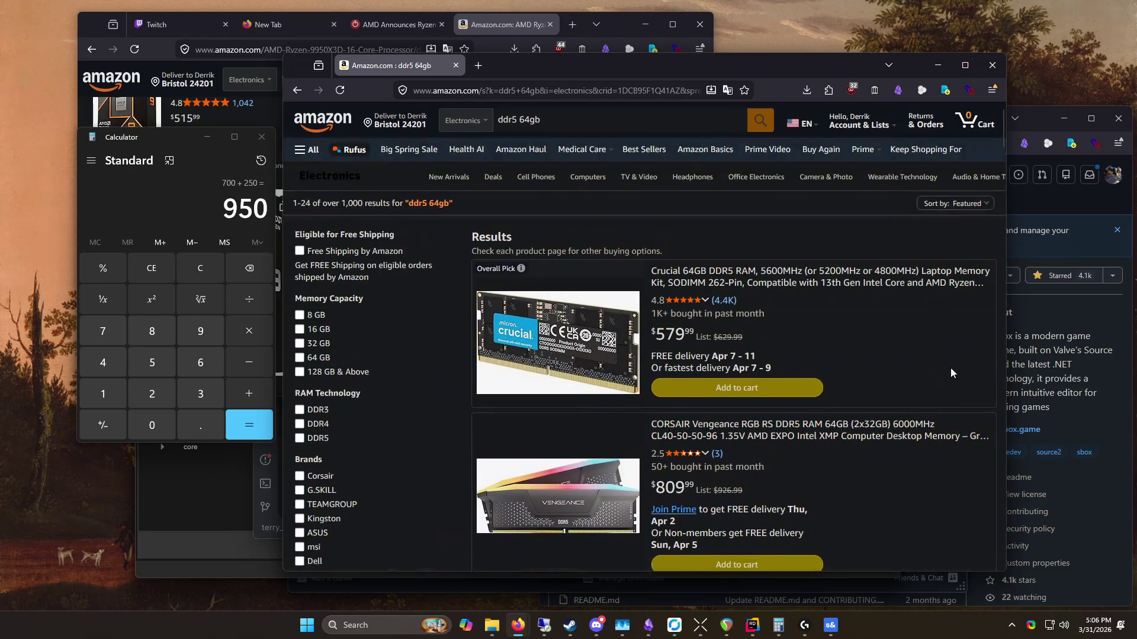
scroll(950, 367, "down", 10)
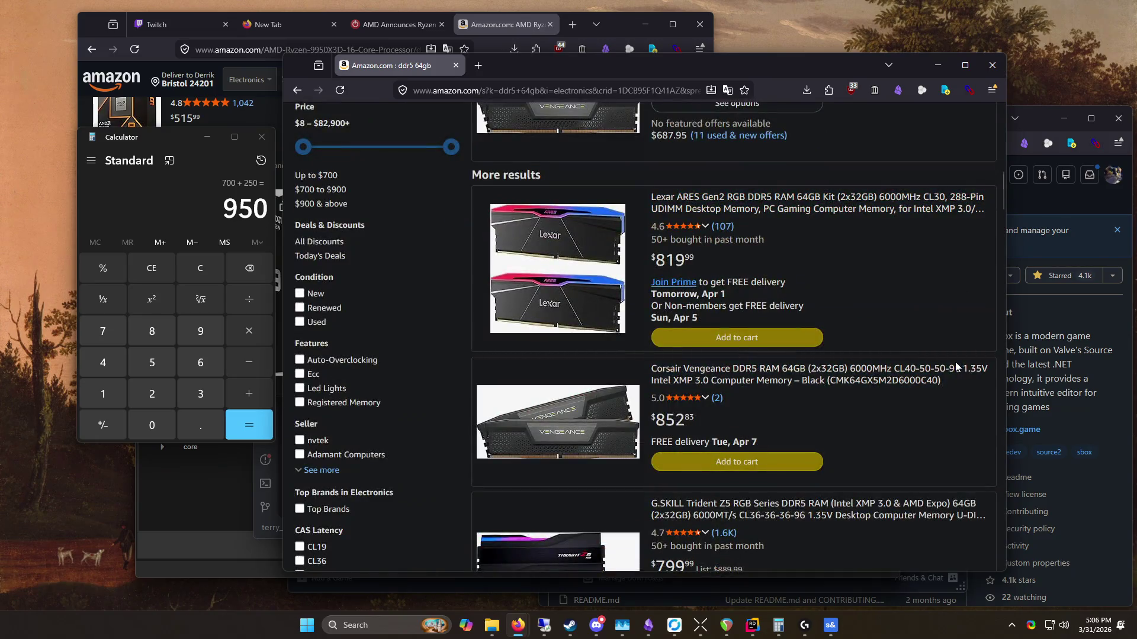
scroll(928, 323, "down", 3)
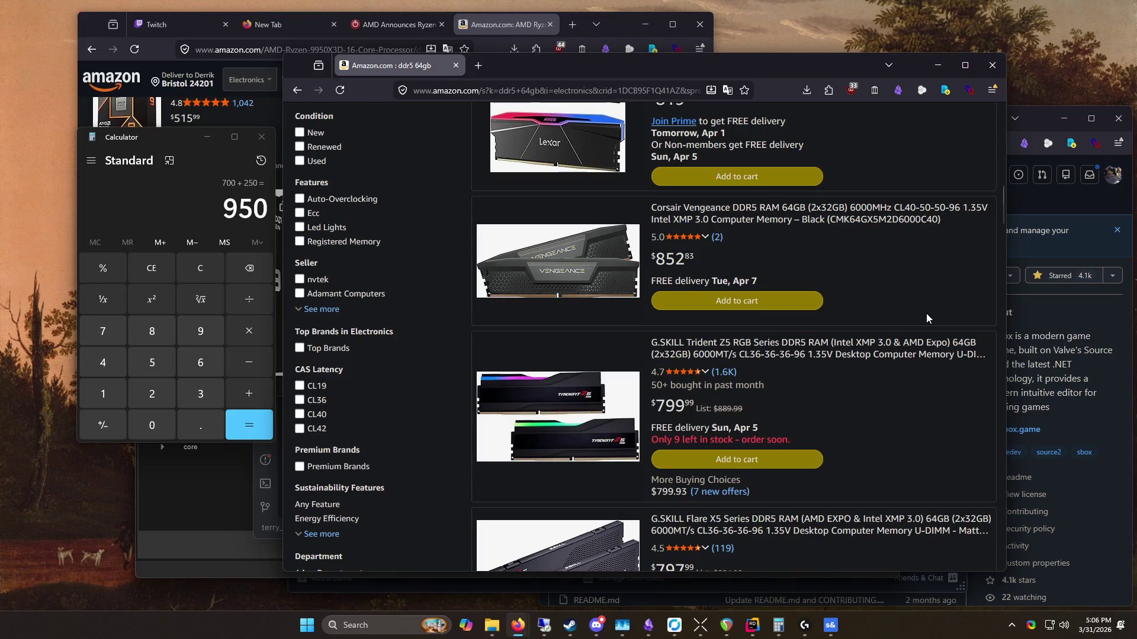
scroll(923, 318, "down", 8)
scroll(921, 317, "down", 5)
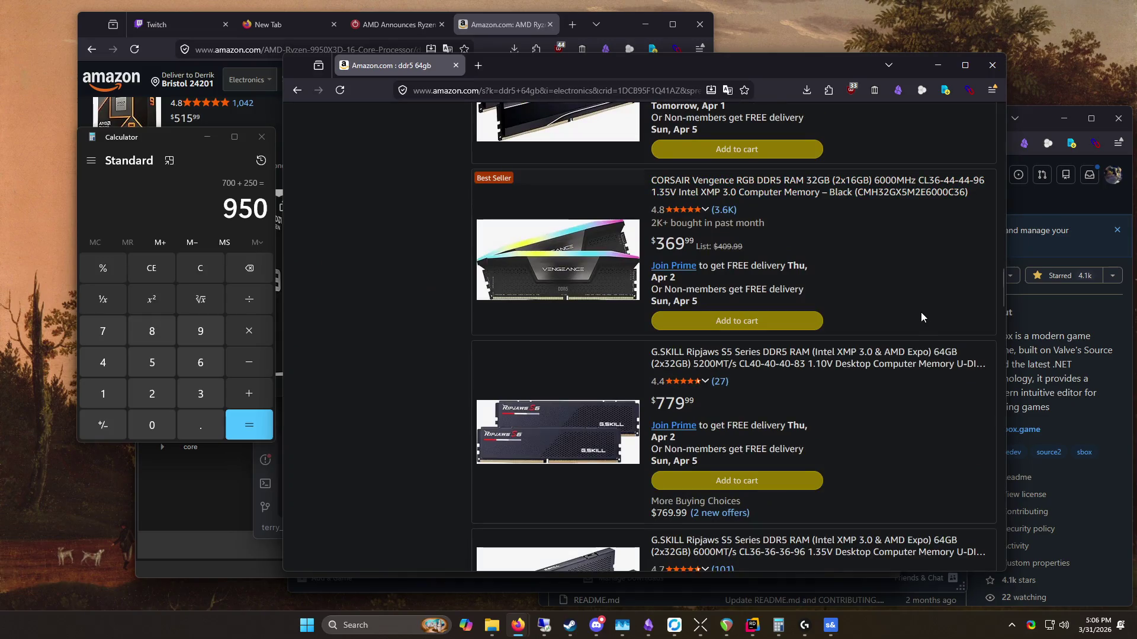
scroll(918, 311, "down", 3)
scroll(915, 309, "down", 5)
scroll(911, 306, "down", 5)
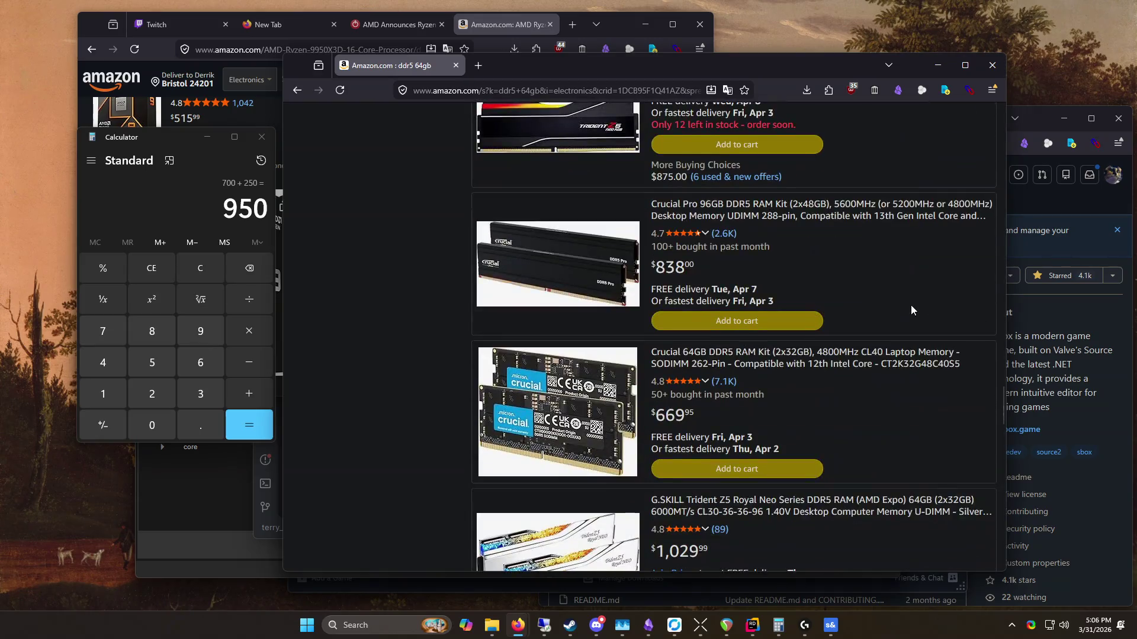
scroll(912, 306, "down", 5)
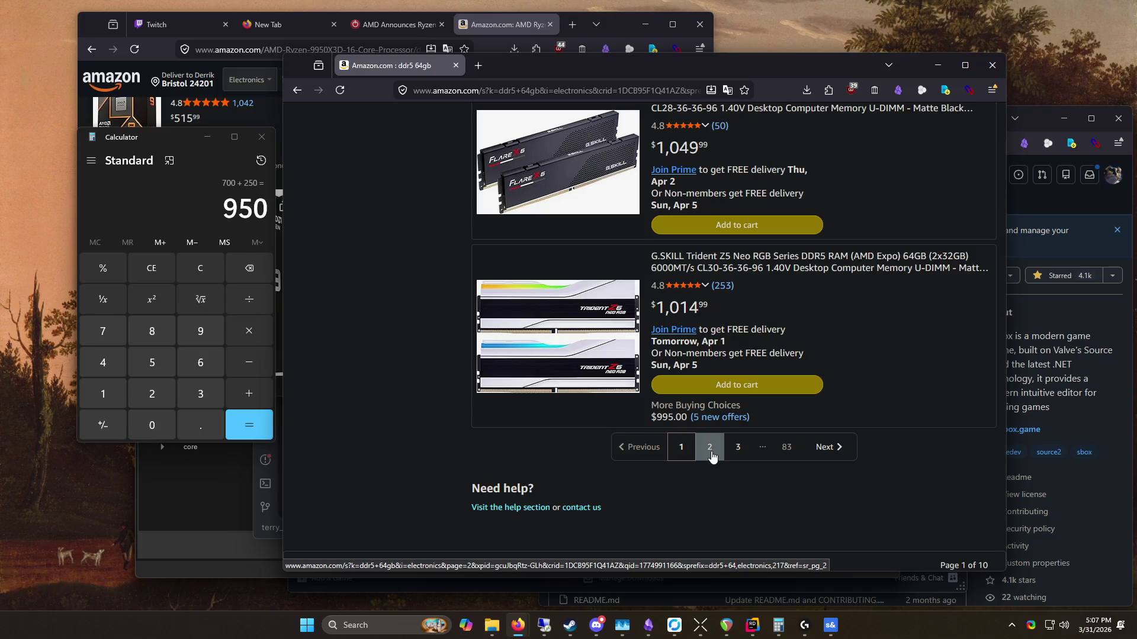
Step: Go to page 2 of the ddr5 64gb results and dismiss the notifications panel
left_click(711, 455)
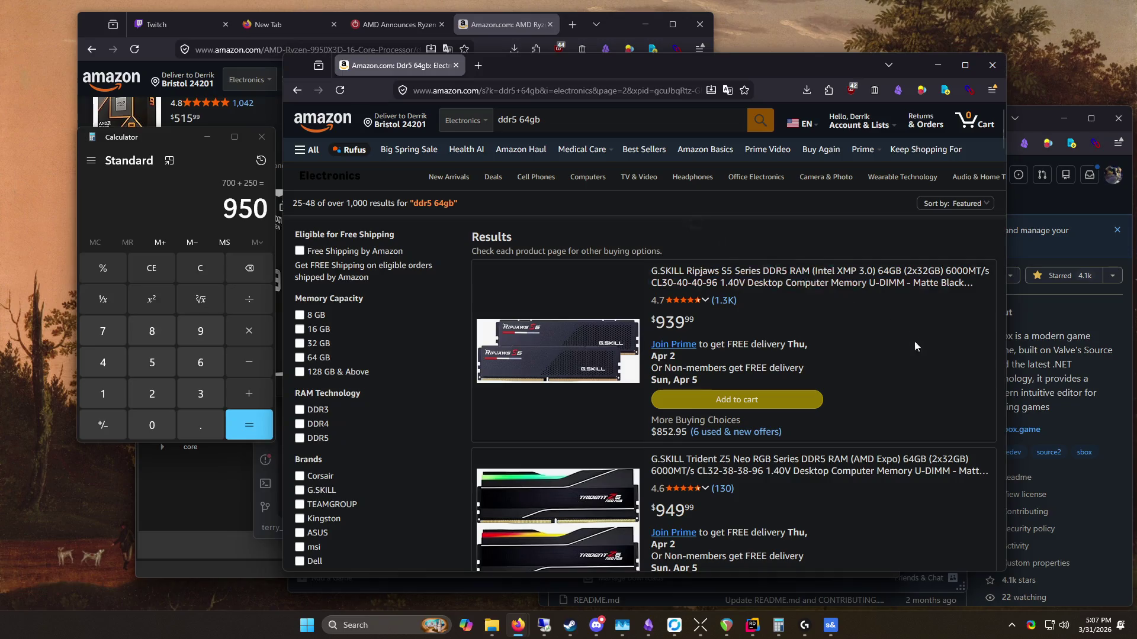
left_click(1042, 468)
left_click(1092, 631)
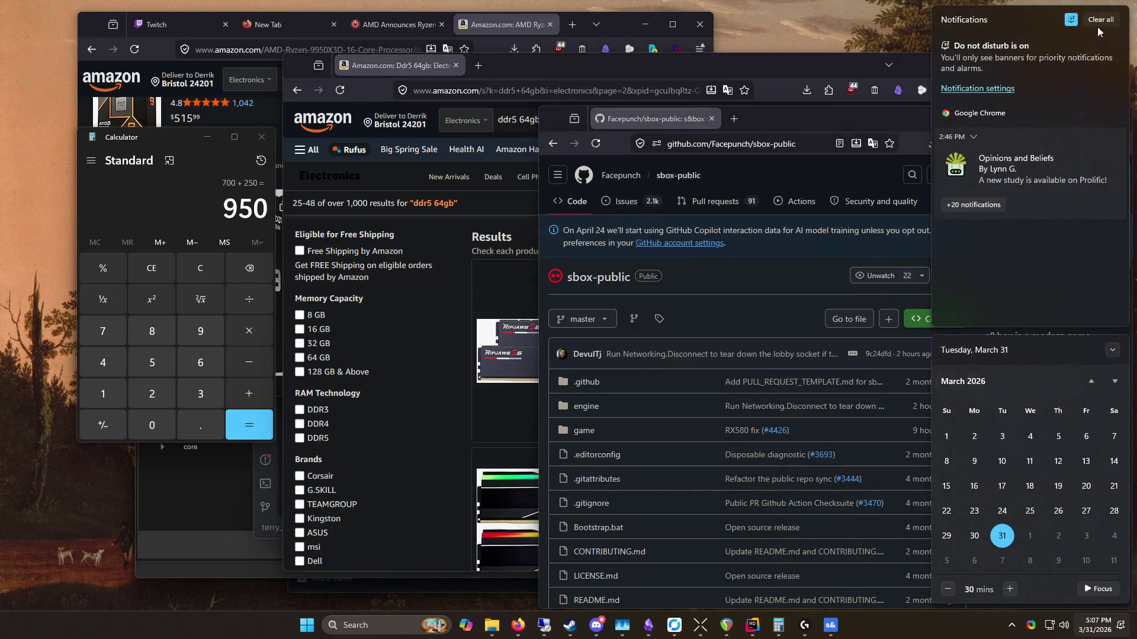
left_click(871, 100)
Step: Browse the page 2 results, opening two listings in background tabs
scroll(571, 236, "down", 5)
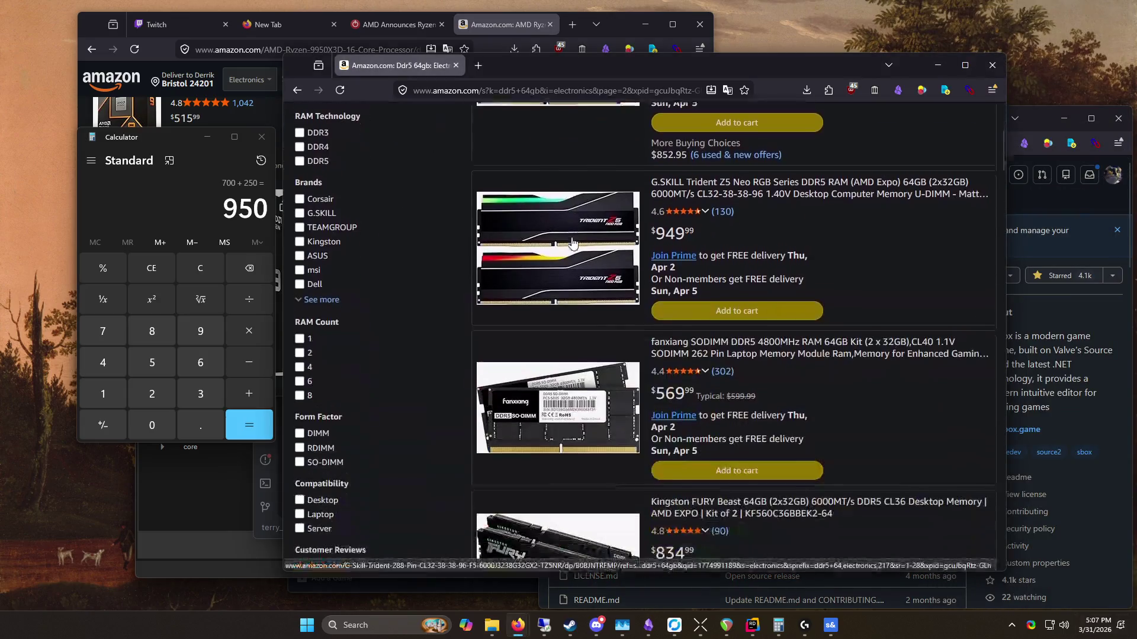
scroll(567, 233, "down", 5)
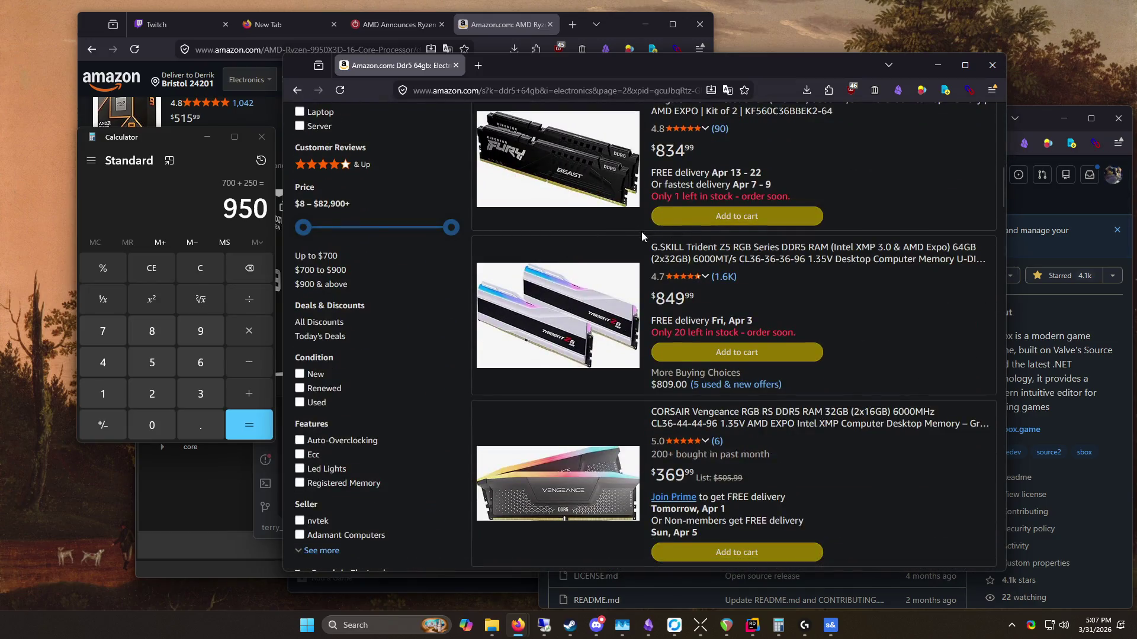
middle_click(642, 232)
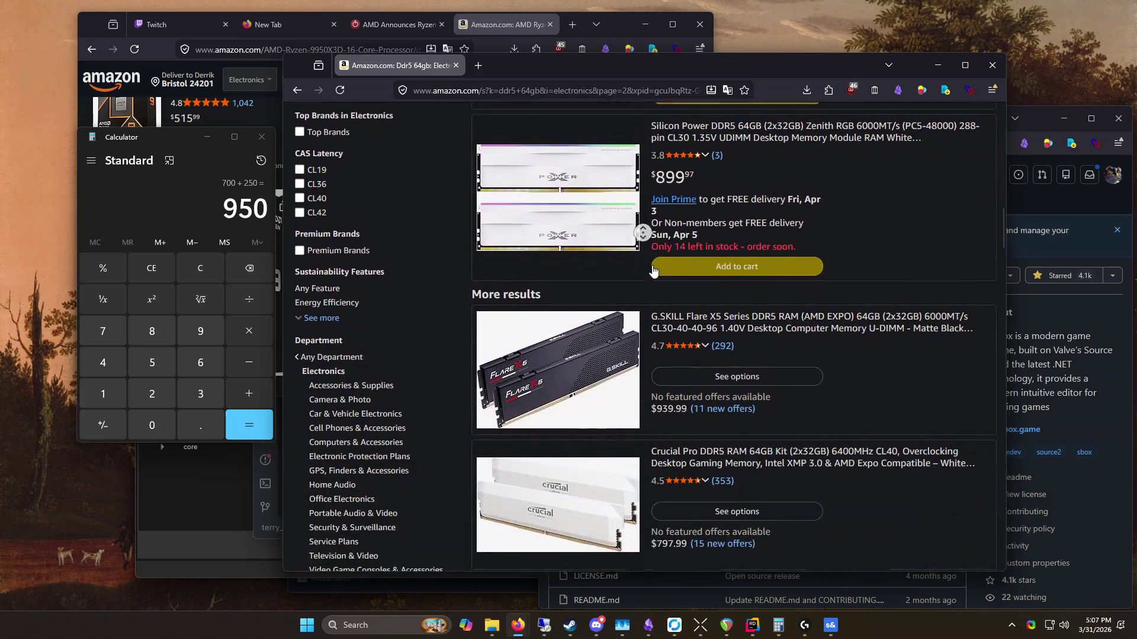
scroll(653, 270, "up", 15)
scroll(689, 204, "down", 10)
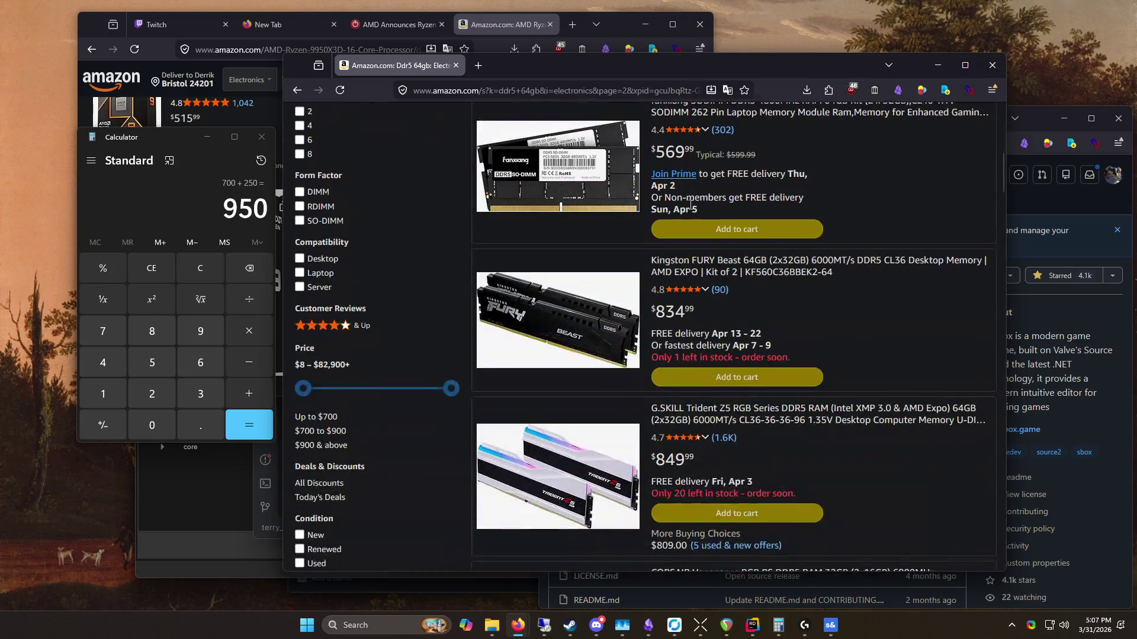
scroll(770, 248, "up", 6)
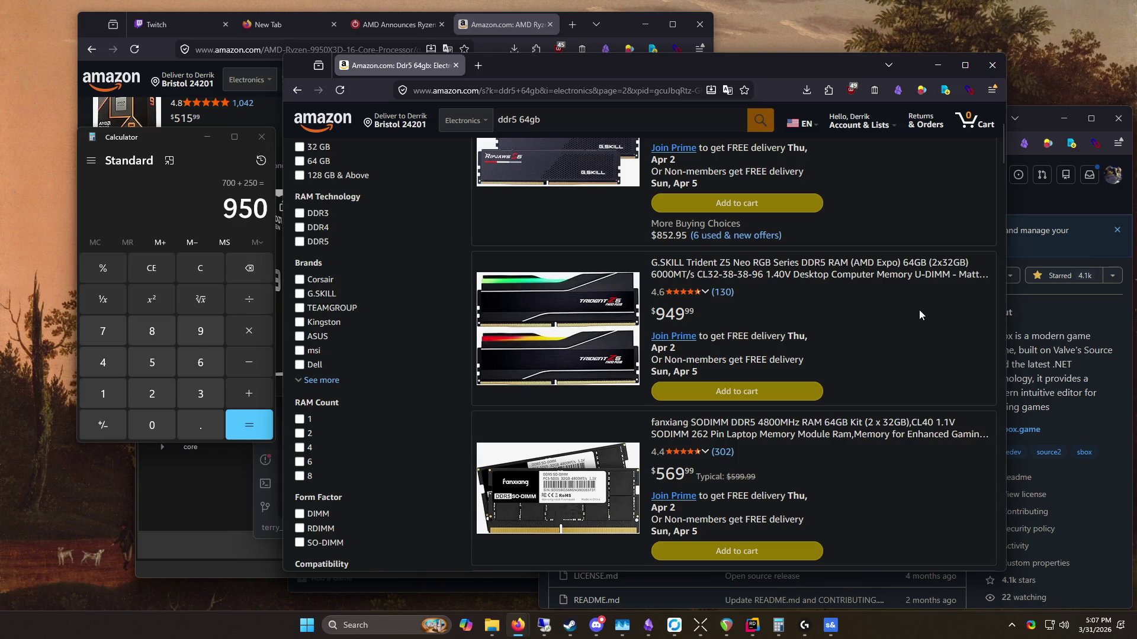
middle_click(893, 291)
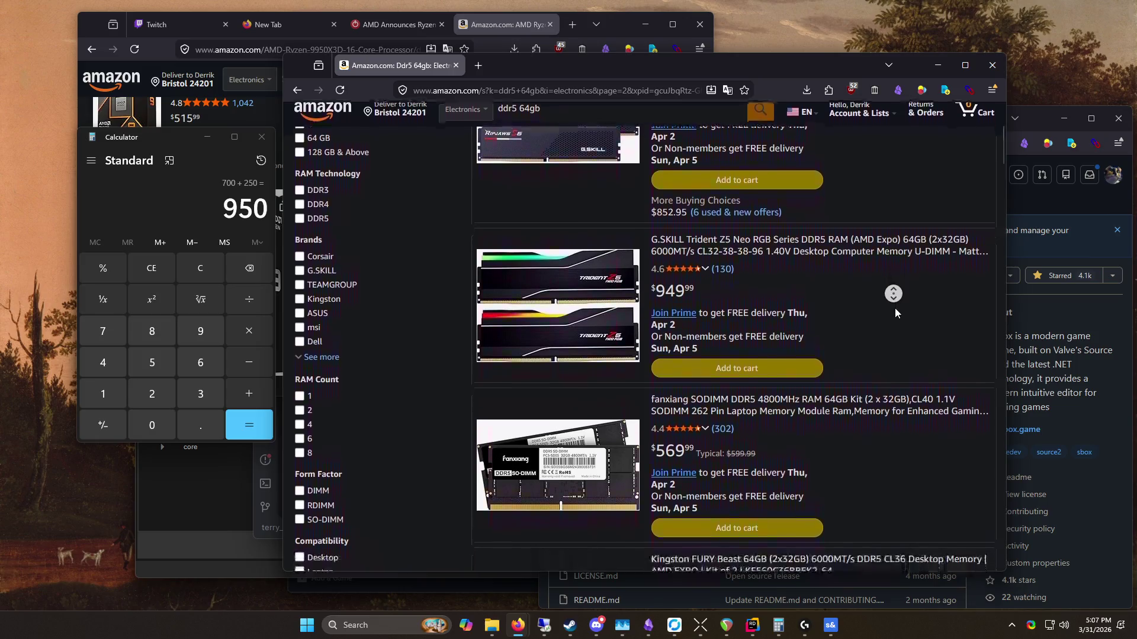
scroll(912, 302, "down", 7)
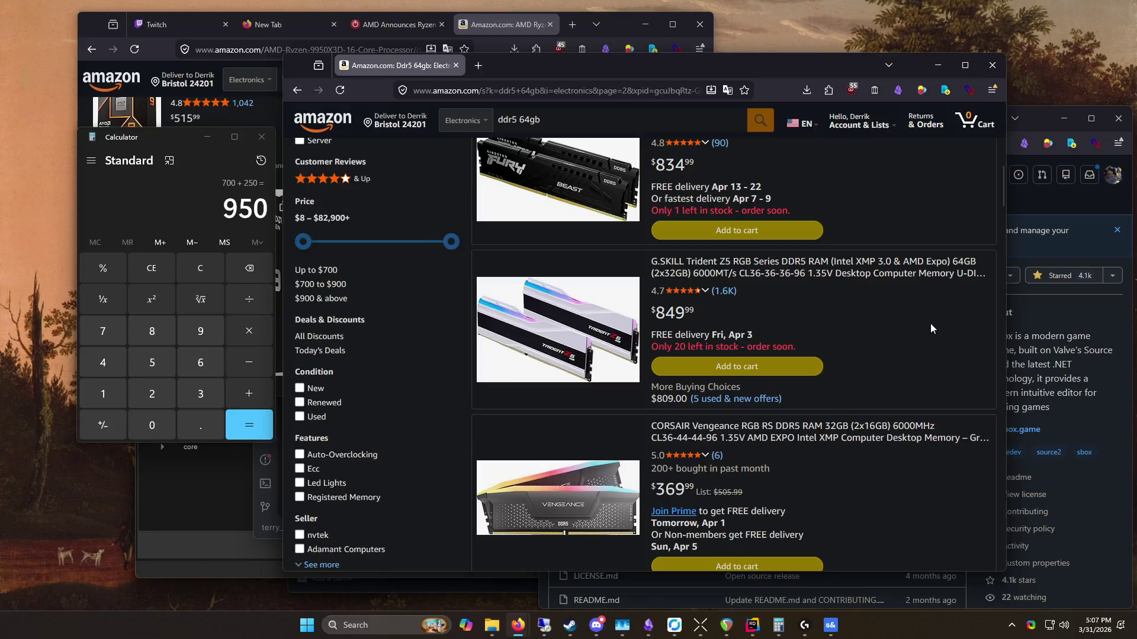
scroll(927, 322, "up", 4)
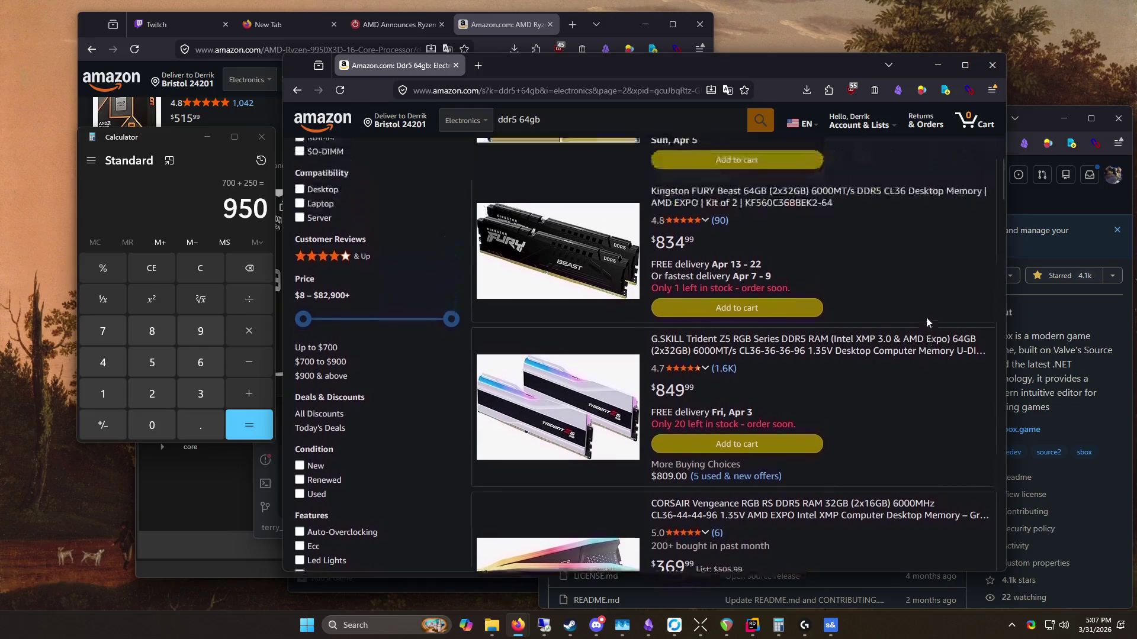
scroll(926, 321, "up", 5)
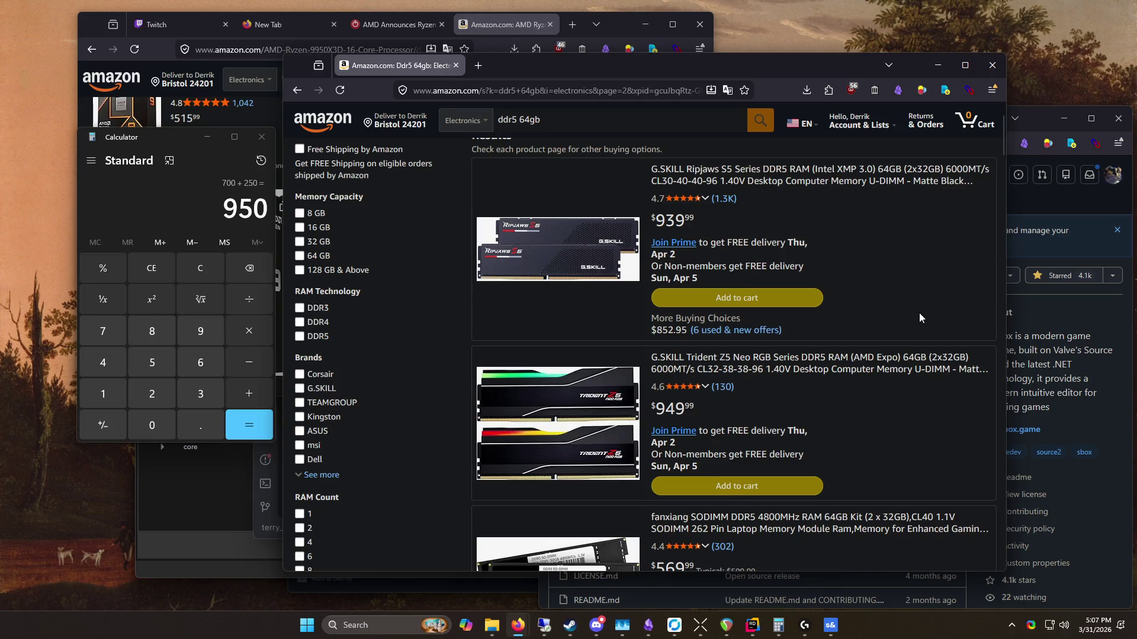
scroll(917, 312, "down", 7)
scroll(915, 311, "down", 5)
scroll(914, 311, "up", 15)
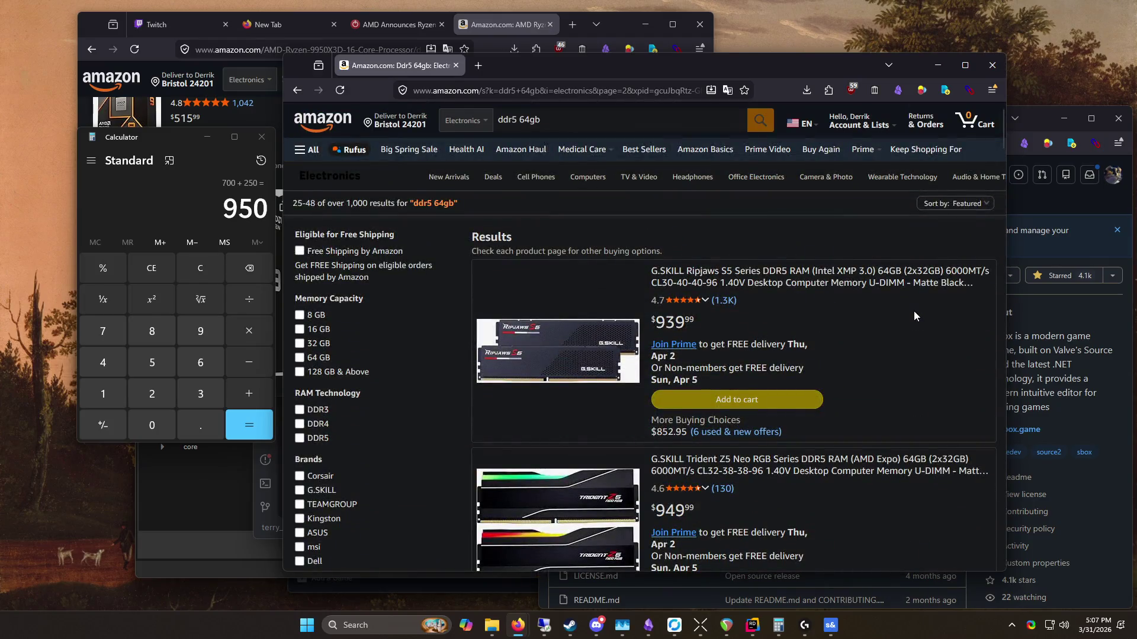
scroll(914, 311, "down", 4)
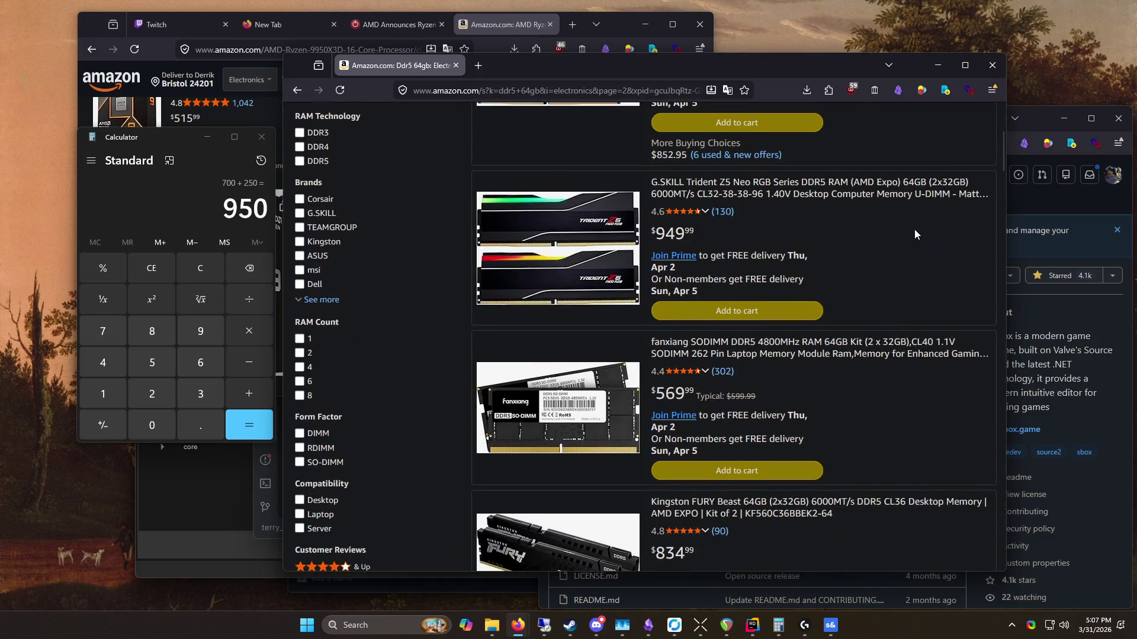
scroll(923, 266, "down", 8)
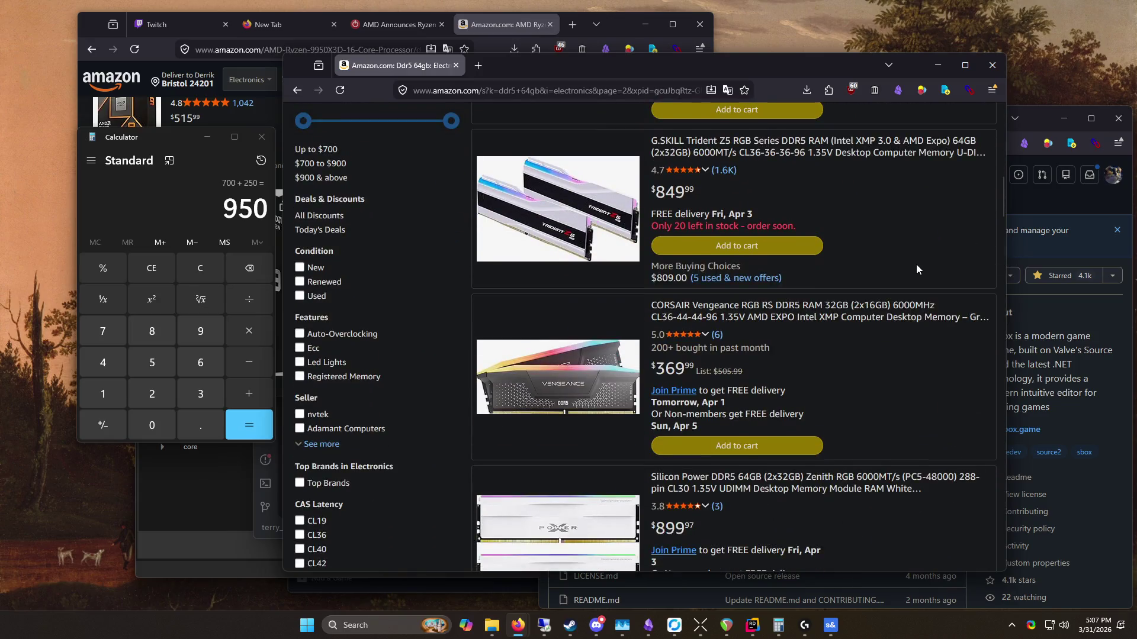
scroll(912, 267, "up", 10)
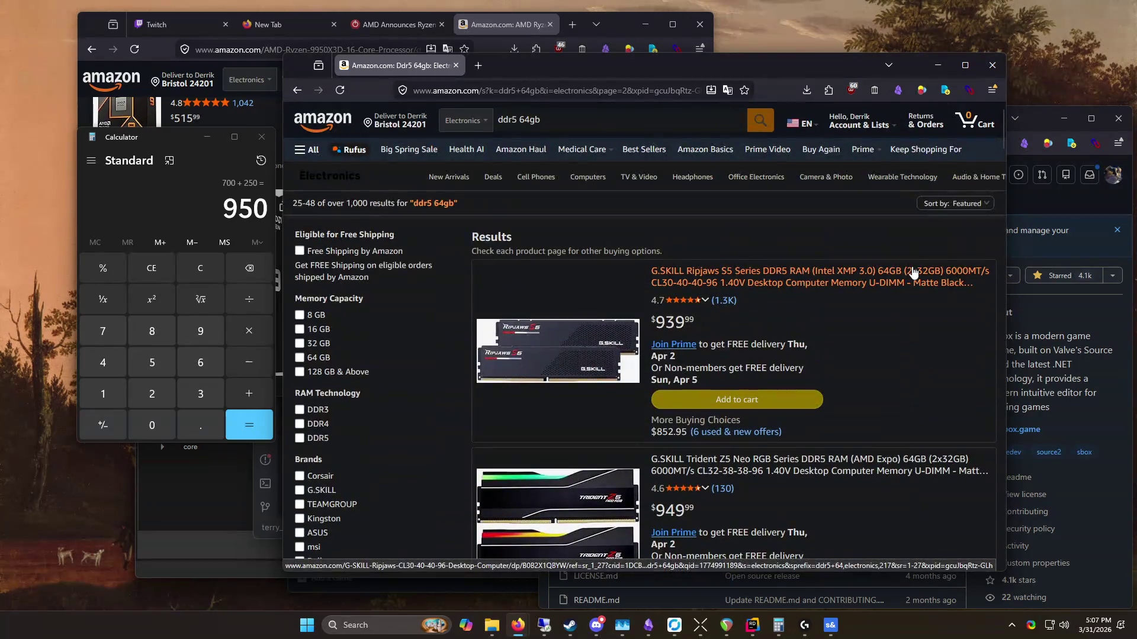
scroll(962, 367, "down", 6)
scroll(957, 359, "up", 6)
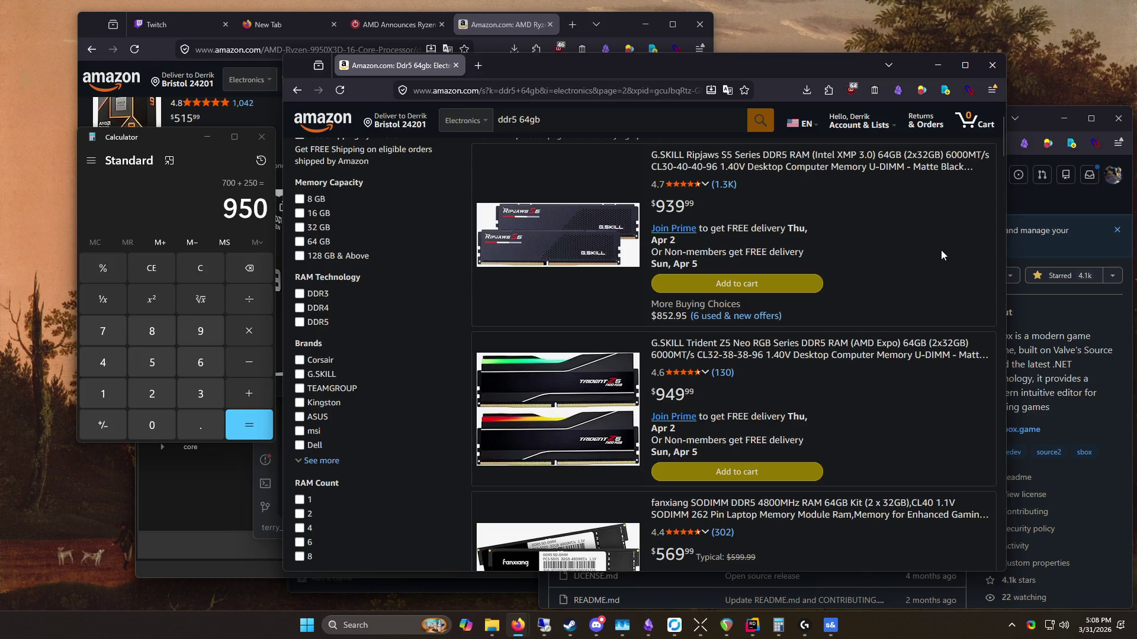
Step: In Calculator, copy the 950 result back in and multiply it by 2
mouse_move(862, 123)
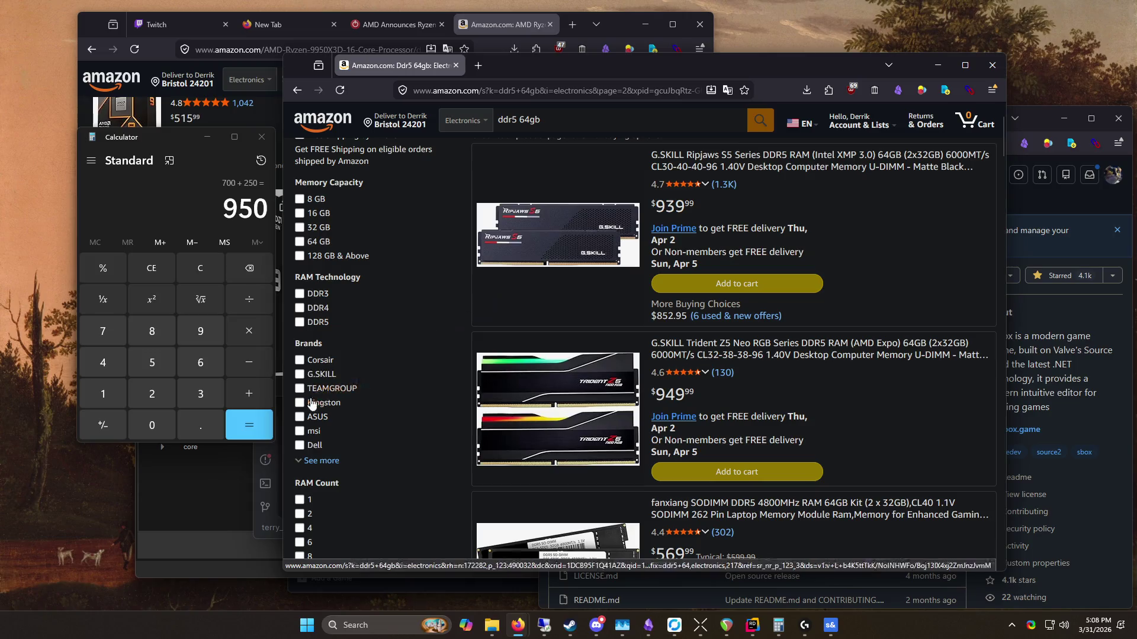
left_click(225, 204)
right_click(256, 210)
left_click(285, 222)
left_click(200, 268)
right_click(240, 210)
left_click(281, 223)
left_click(256, 339)
left_click(169, 389)
left_click(249, 428)
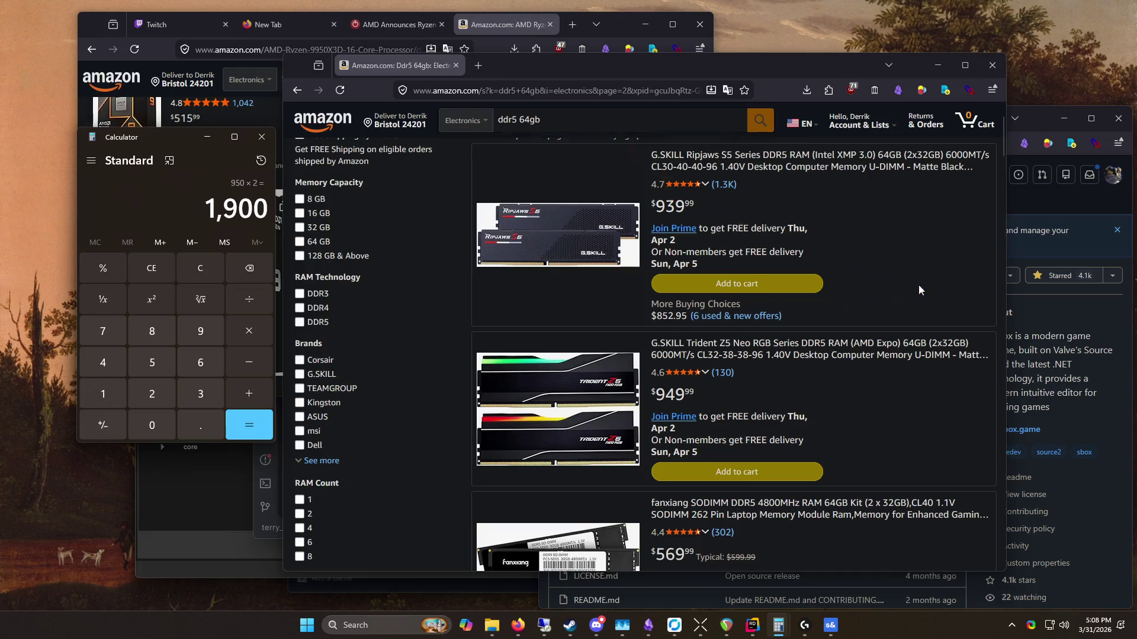
Step: Move the Amazon window left and scroll down to page 3 of the results
left_click(464, 331)
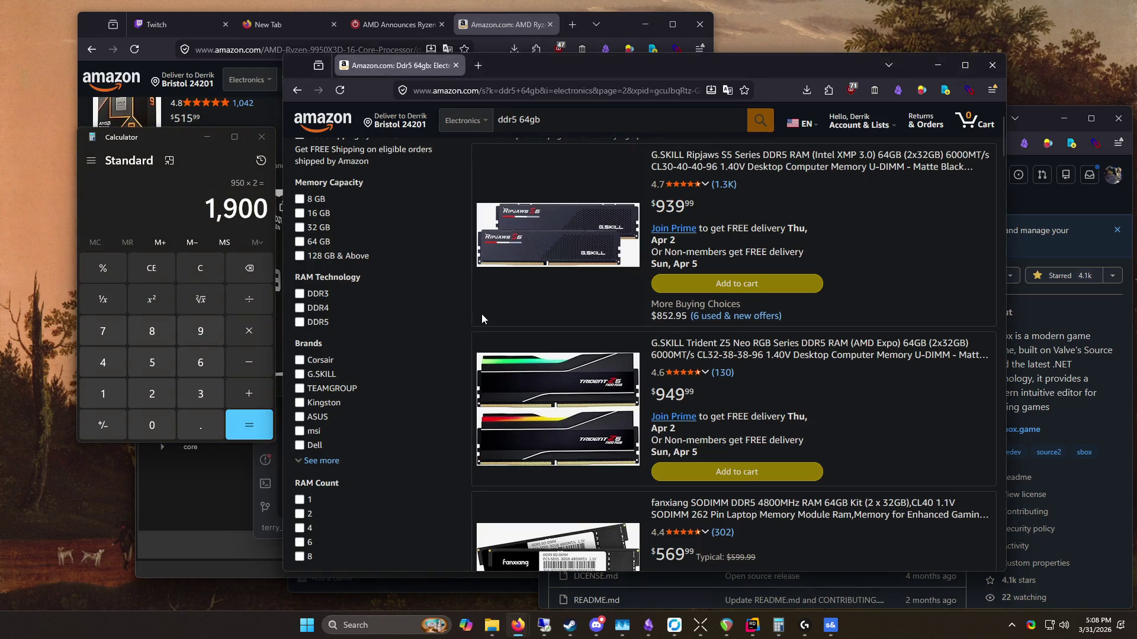
scroll(545, 369, "down", 3)
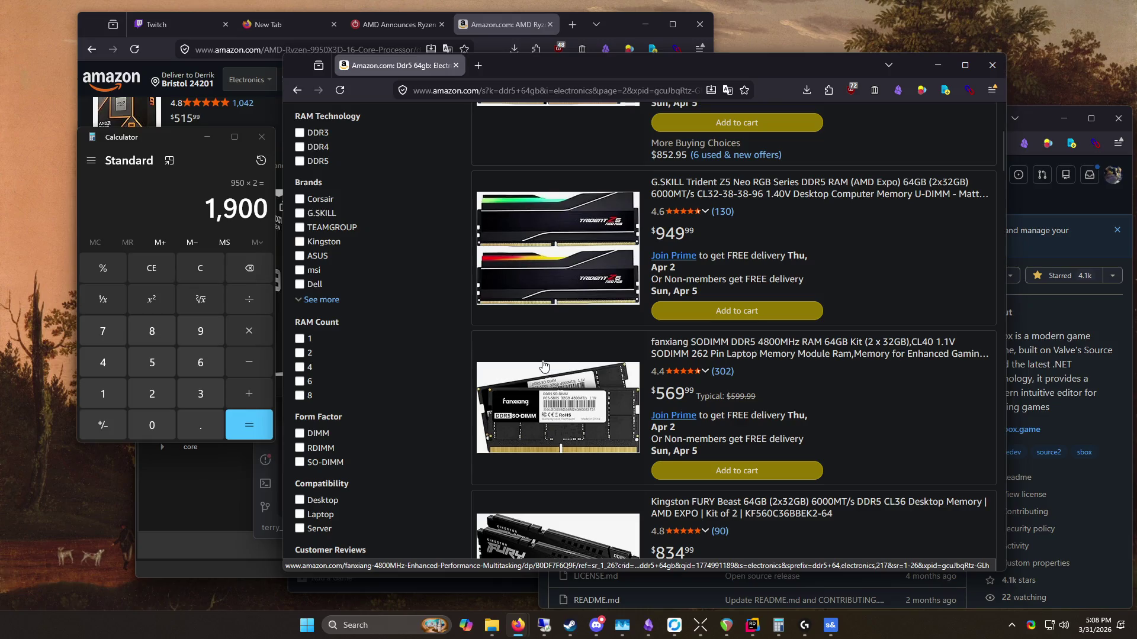
scroll(544, 365, "up", 5)
scroll(545, 365, "down", 3)
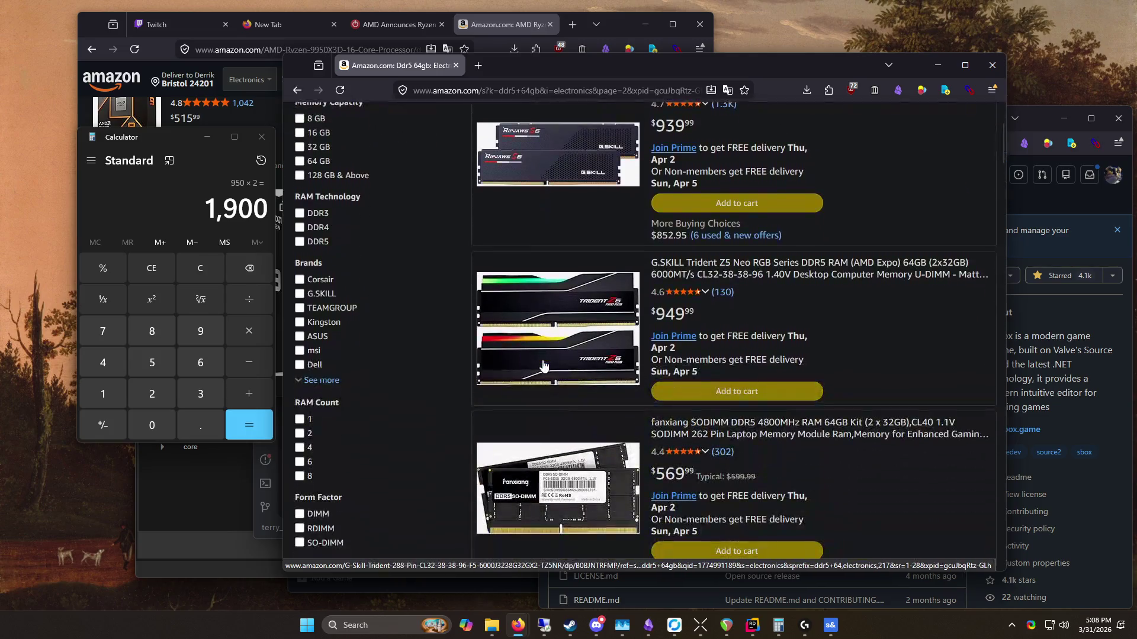
scroll(541, 350, "up", 3)
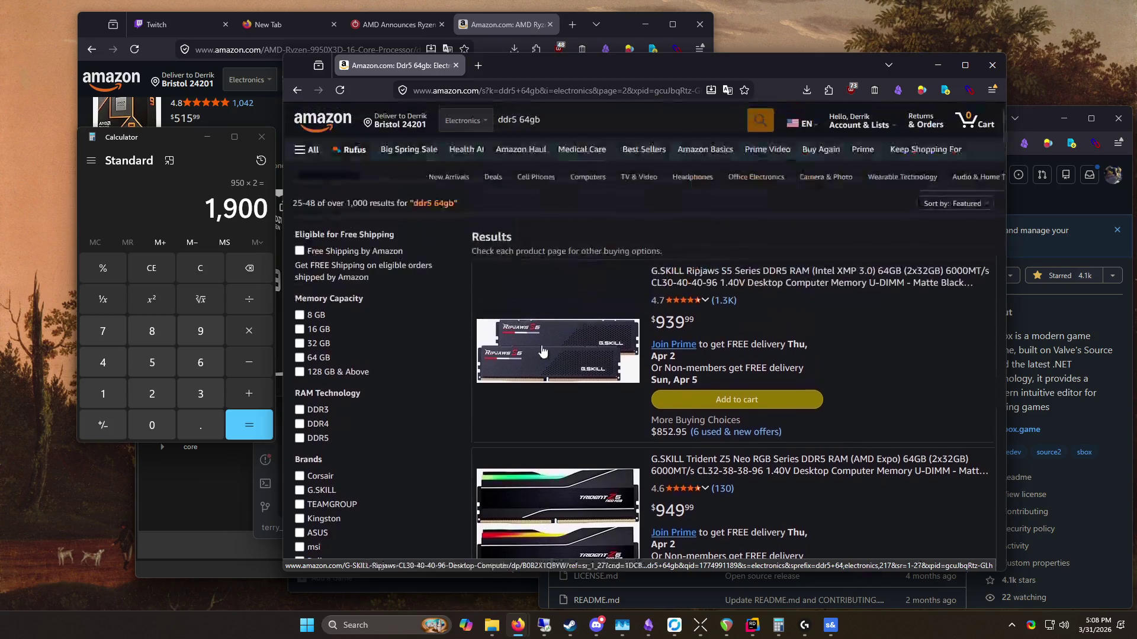
scroll(541, 350, "down", 3)
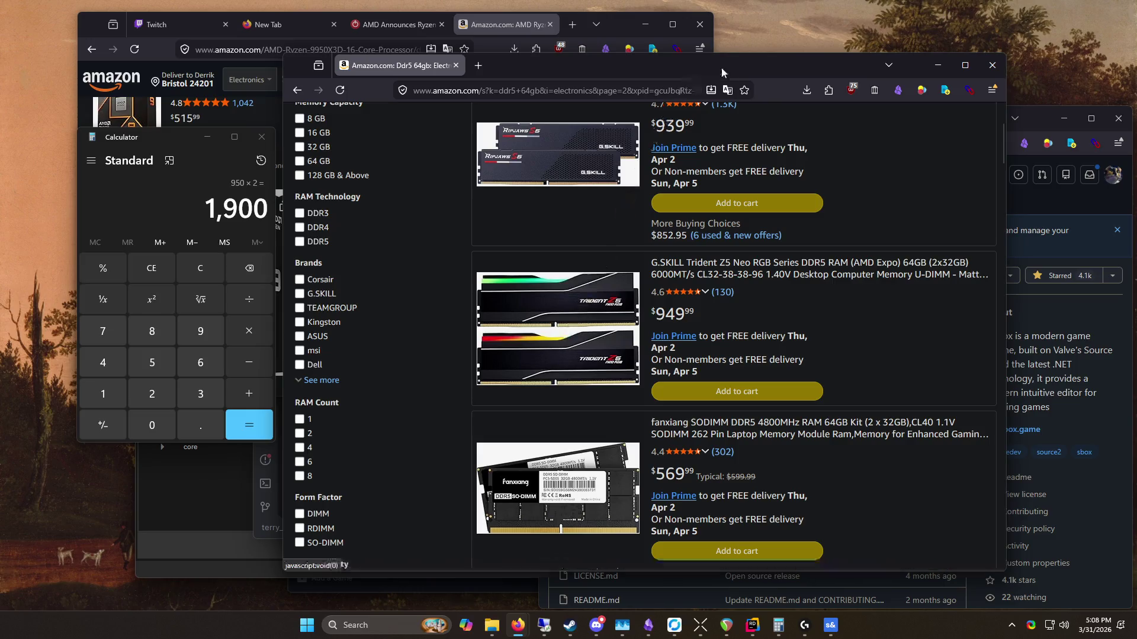
left_click_drag(767, 66, 631, 50)
scroll(681, 355, "up", 2)
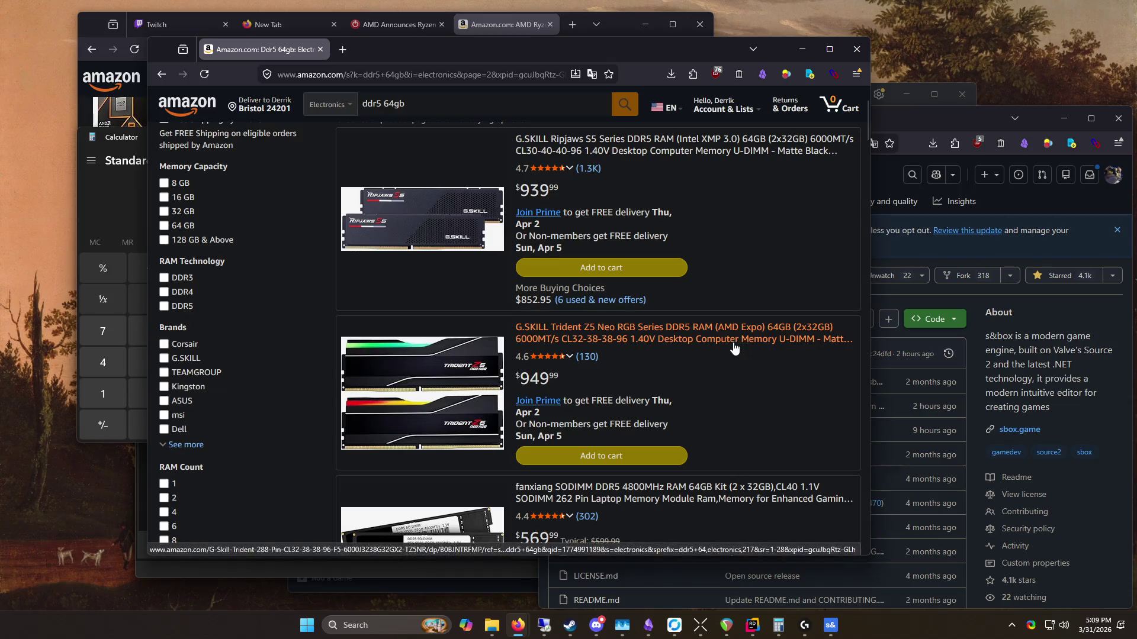
scroll(720, 338, "down", 15)
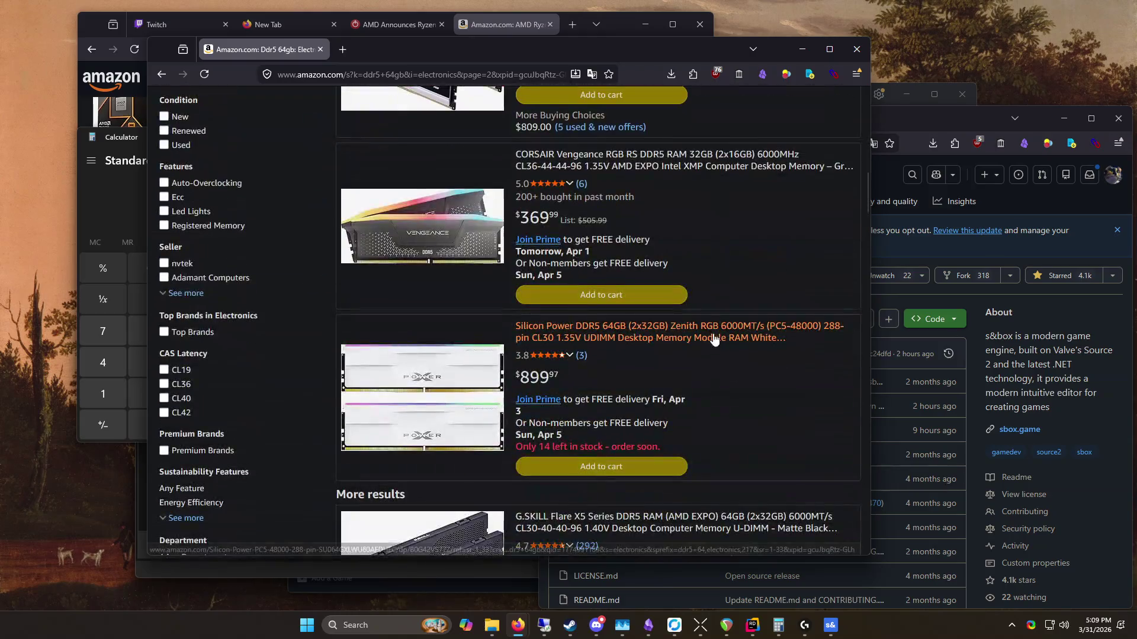
scroll(714, 338, "down", 15)
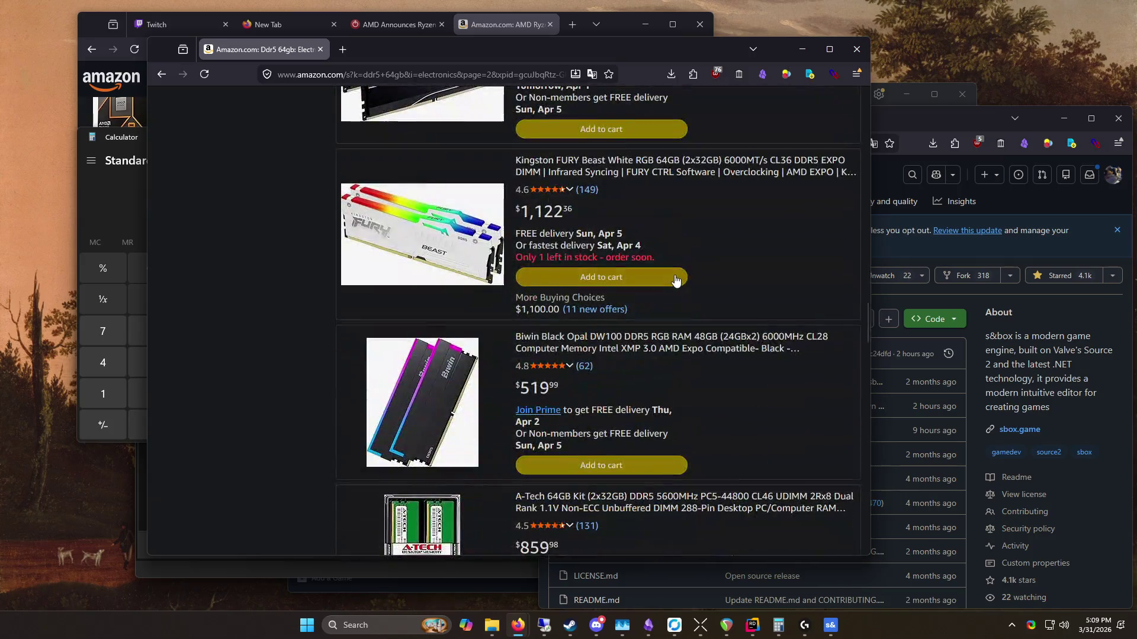
scroll(675, 278, "down", 7)
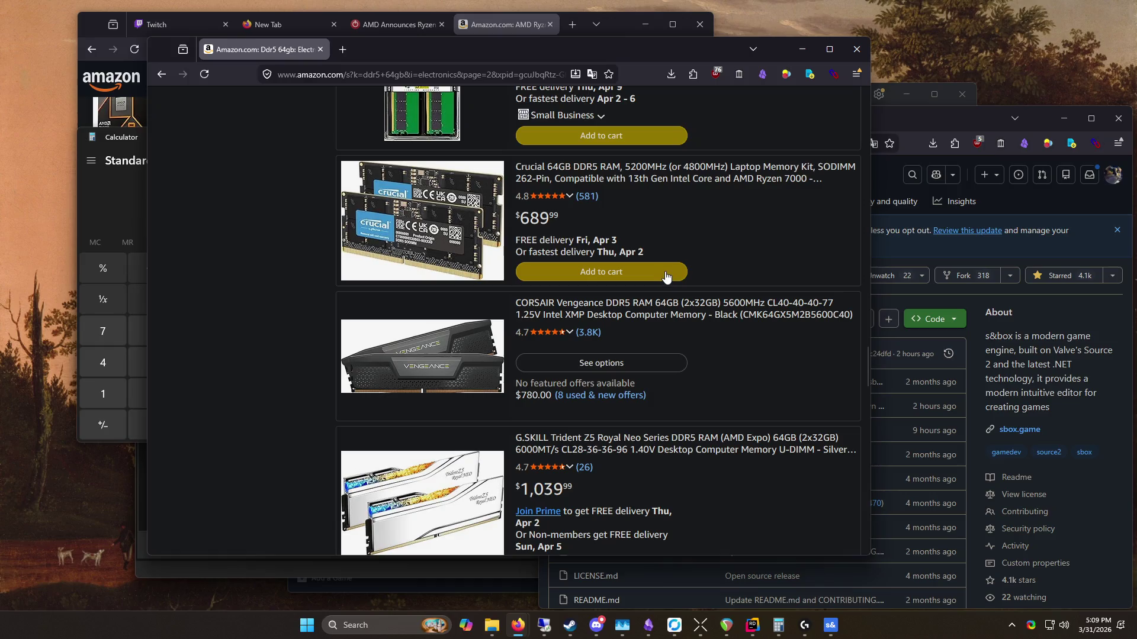
scroll(669, 277, "down", 5)
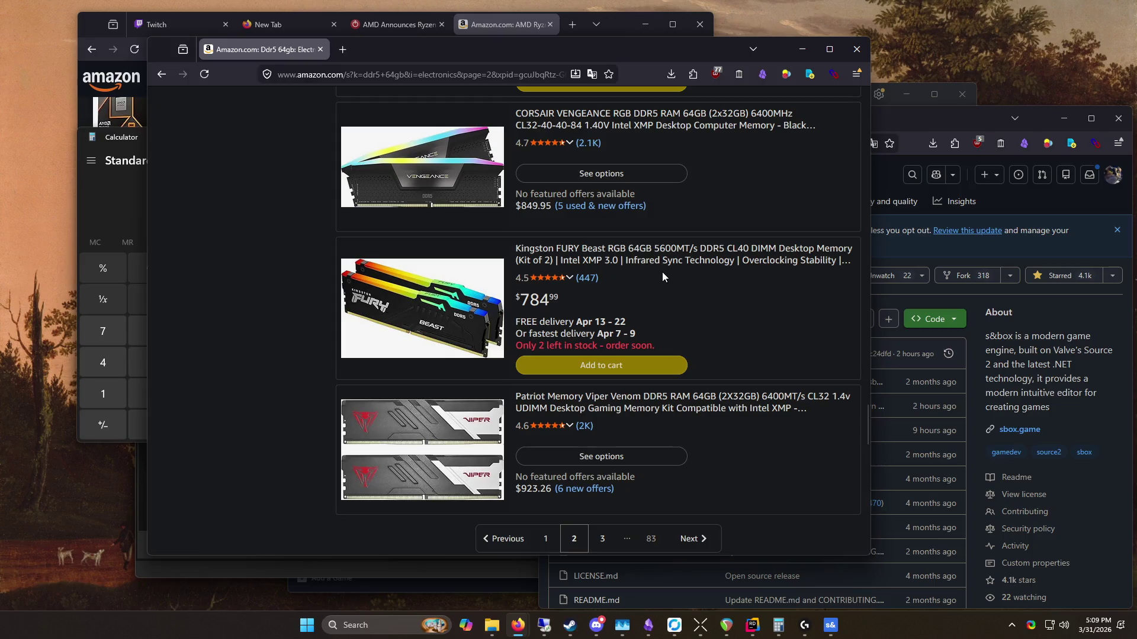
scroll(662, 277, "down", 4)
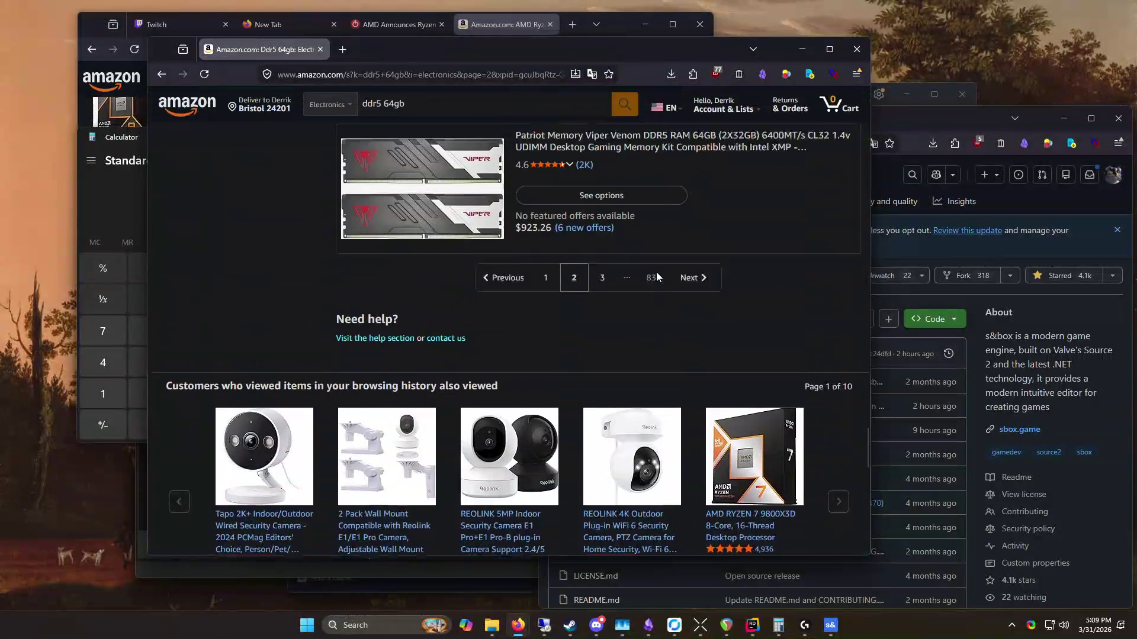
left_click(612, 305)
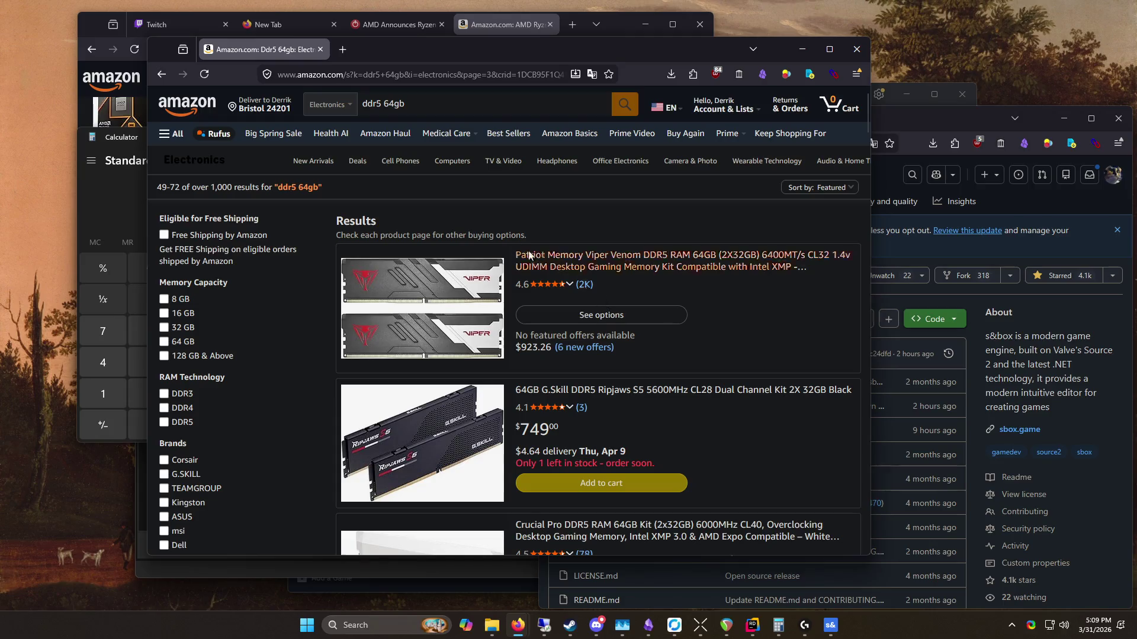
left_click(415, 104)
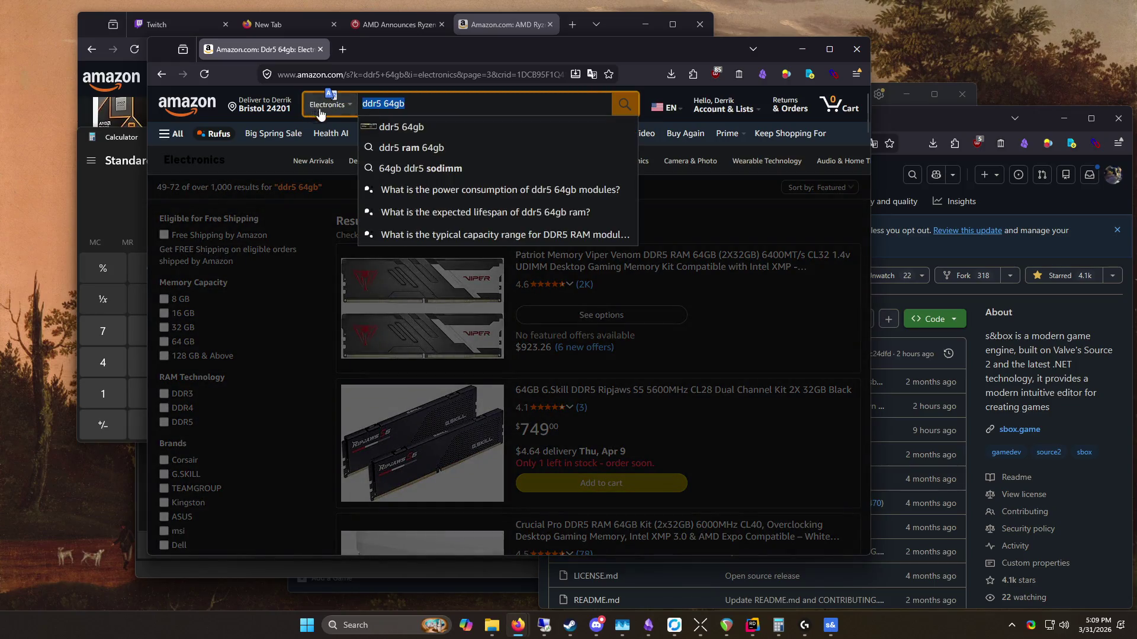
Step: Search Amazon for 'nvme' and scroll through the NVMe SSD listings
type("nvme")
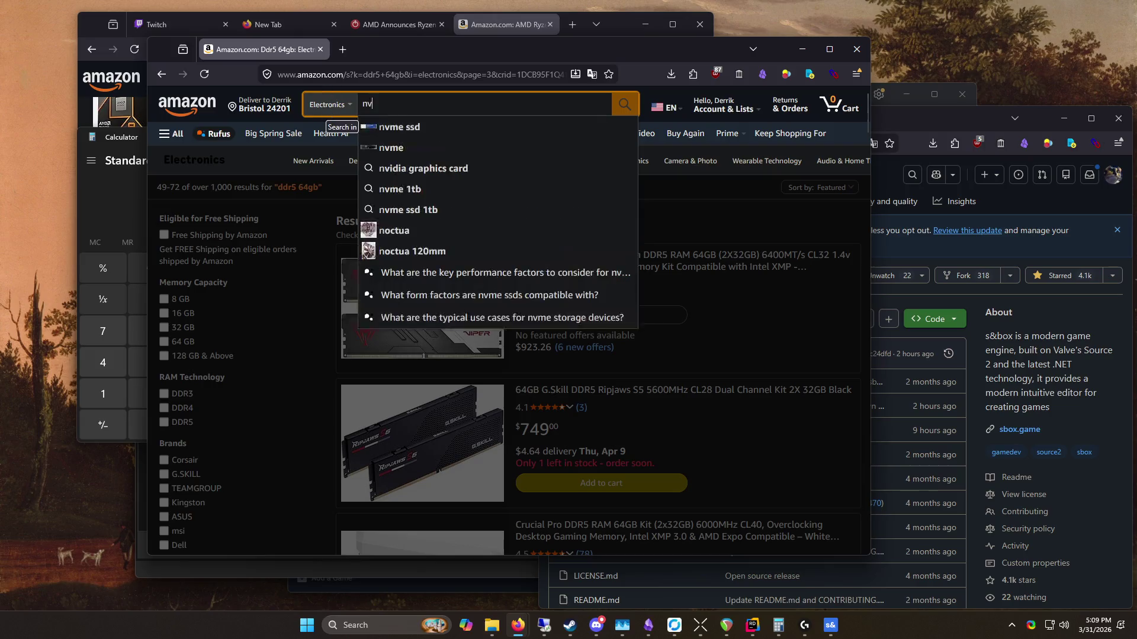
key("Return")
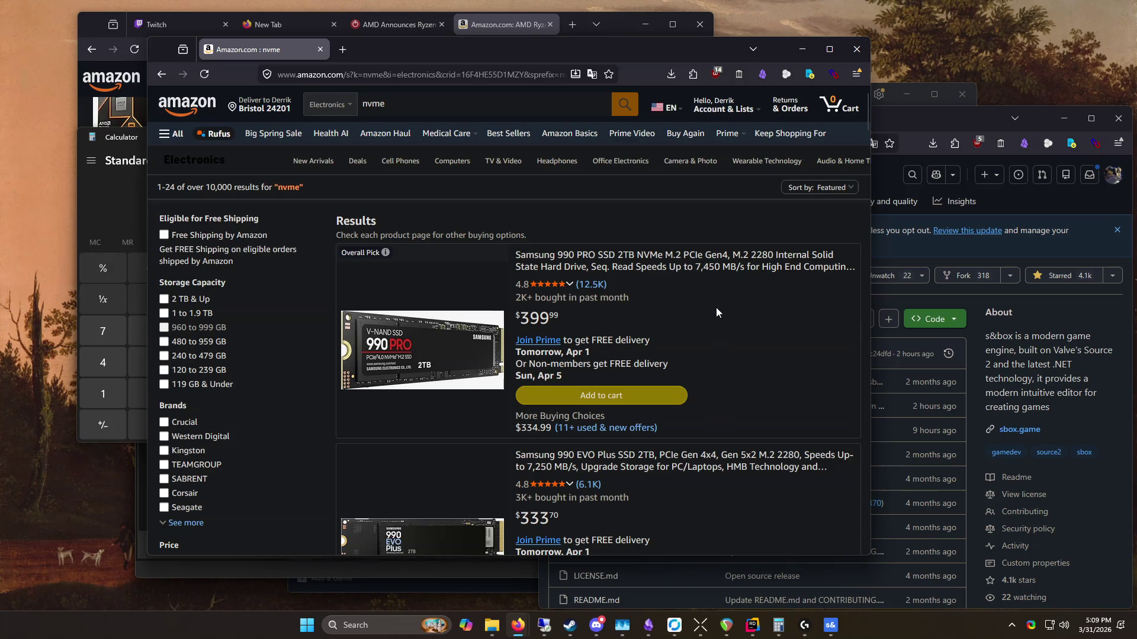
scroll(715, 303, "down", 3)
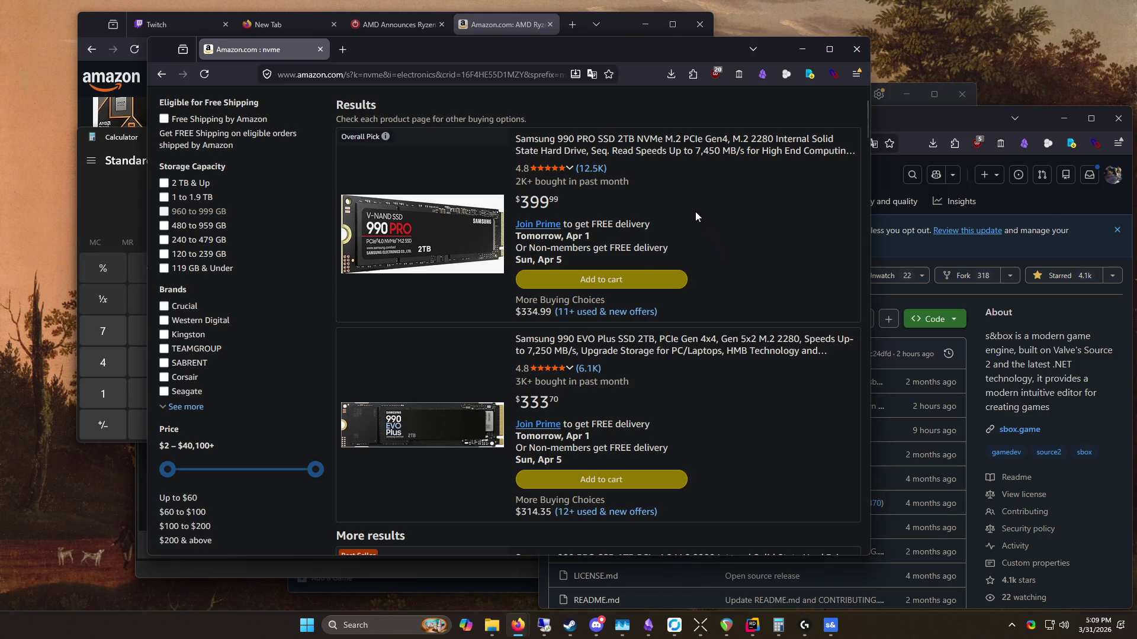
scroll(688, 235, "down", 10)
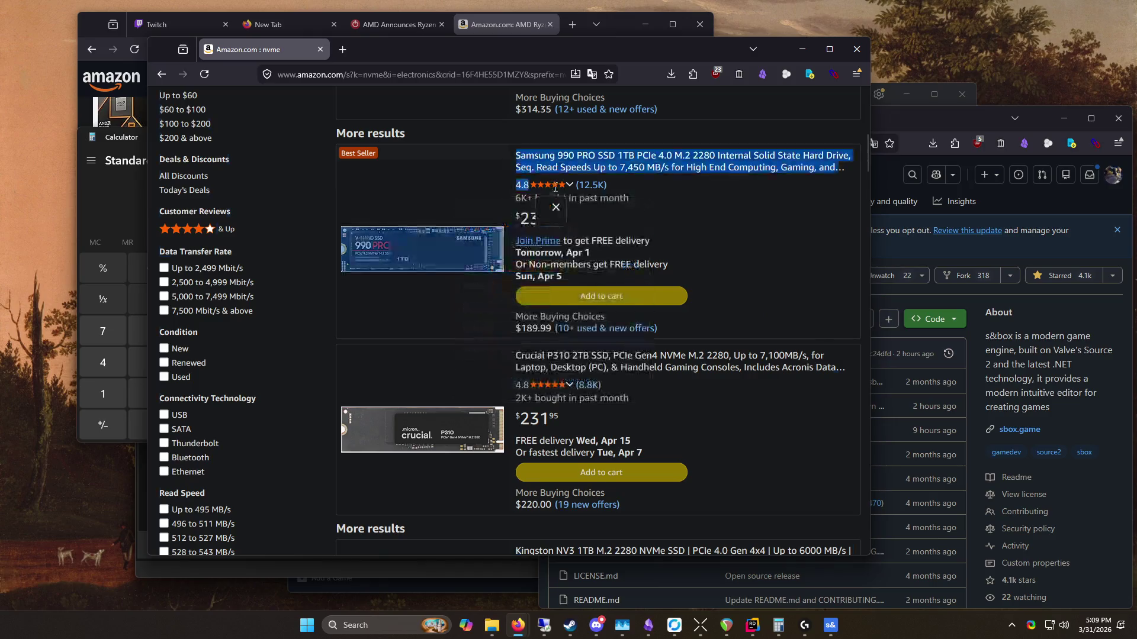
scroll(671, 278, "up", 10)
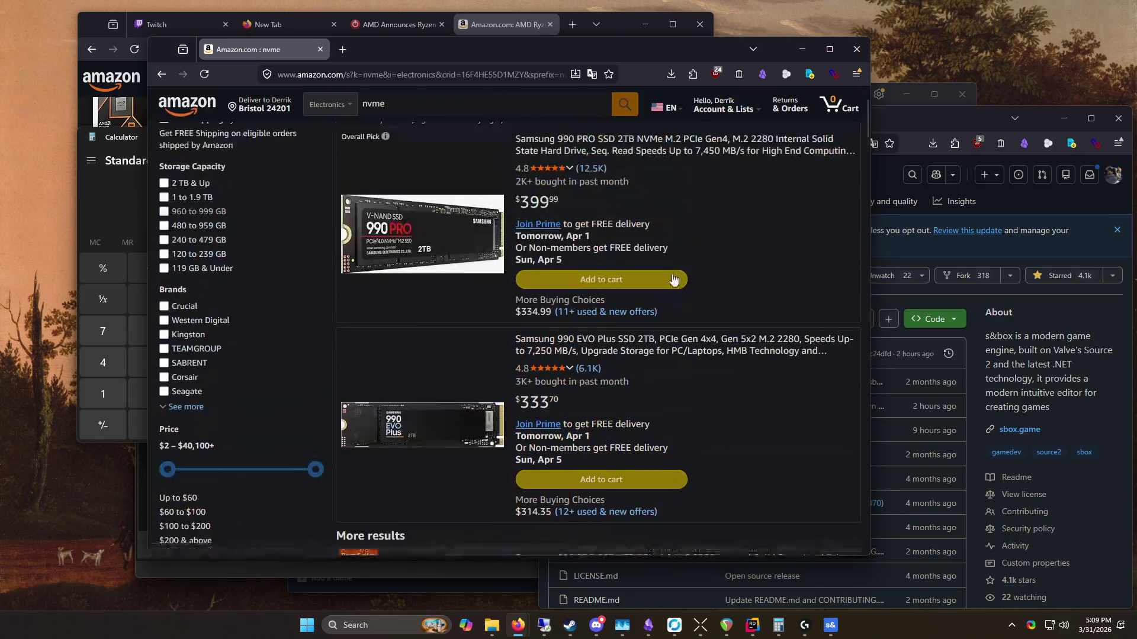
scroll(670, 276, "down", 5)
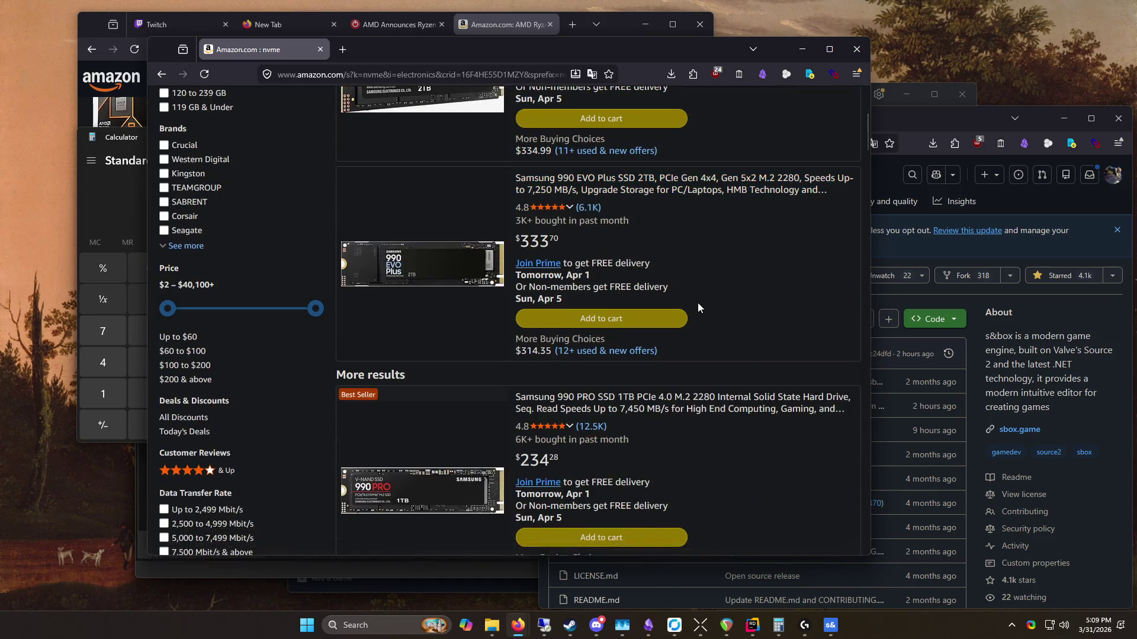
scroll(697, 304, "up", 5)
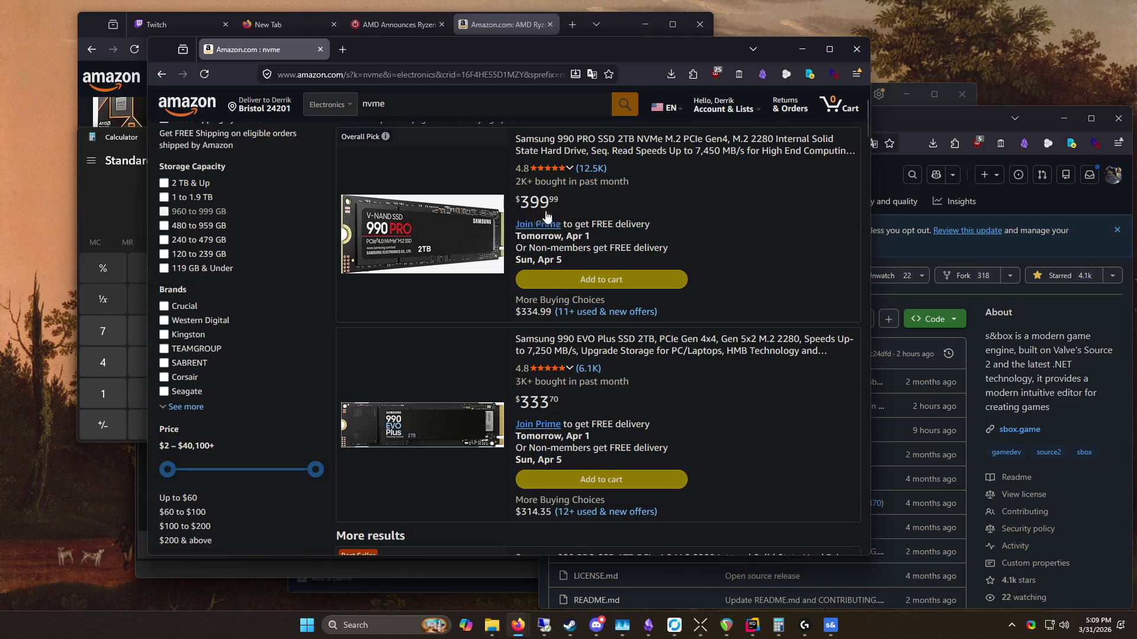
Step: Open the Samsung 990 PRO 2TB product page and check its 1TB capacity price
left_click(570, 154)
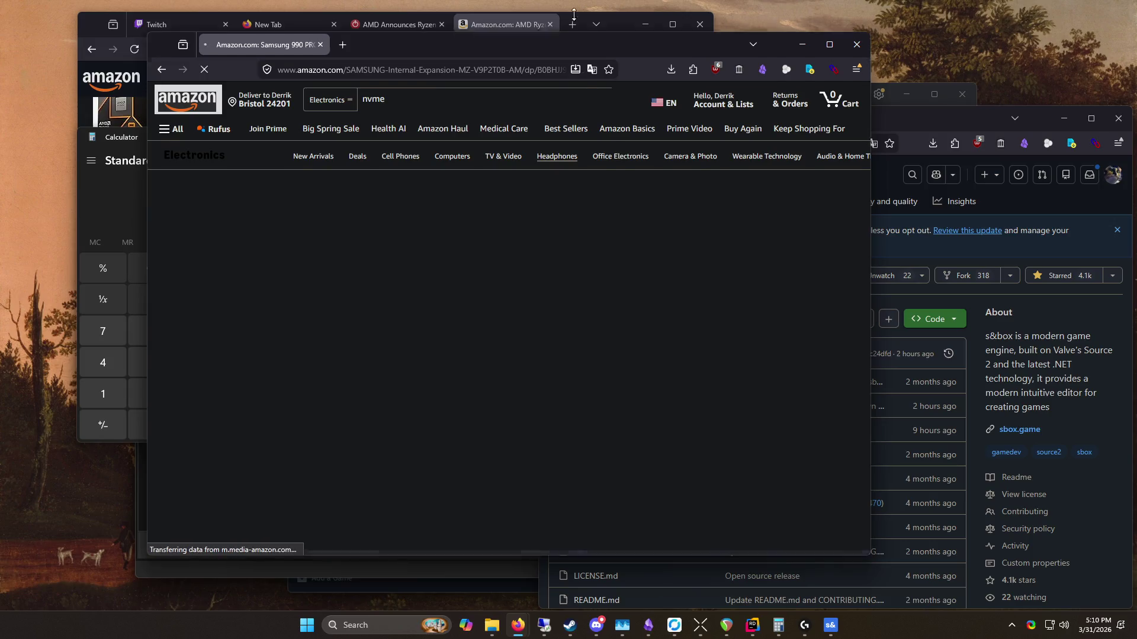
left_click_drag(568, 46, 568, 10)
scroll(591, 481, "down", 3)
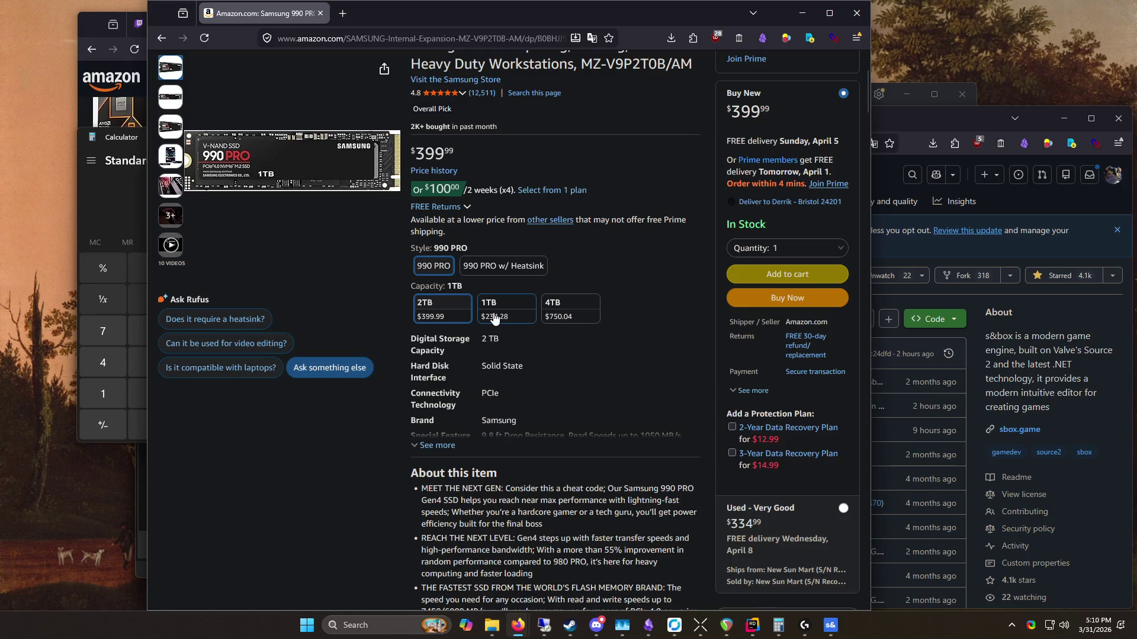
scroll(556, 366, "up", 3)
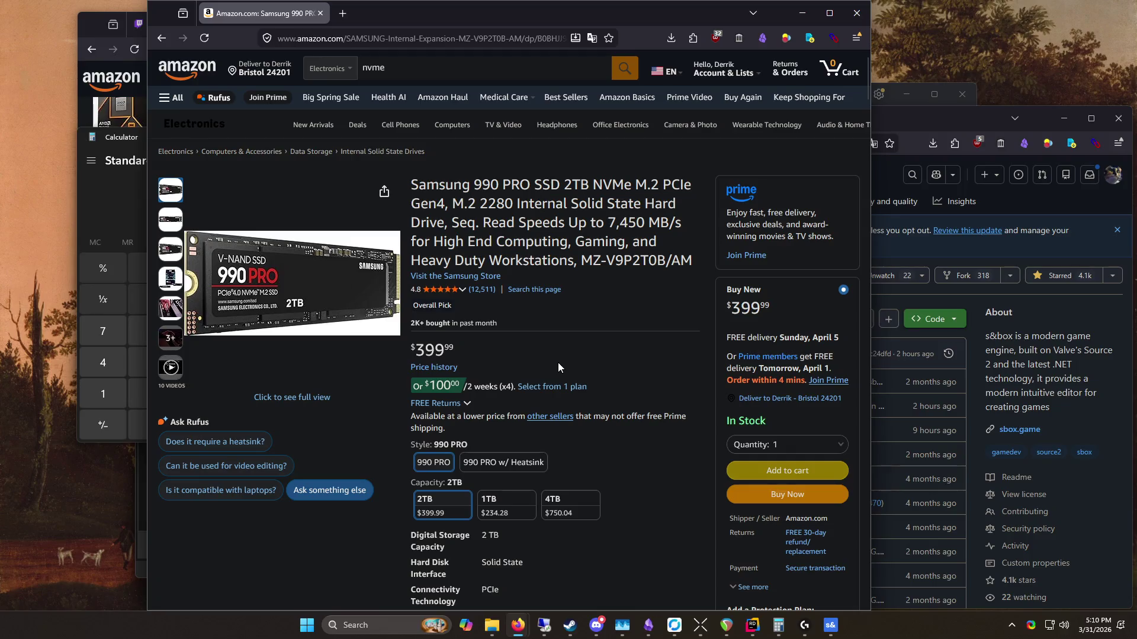
left_click(506, 504)
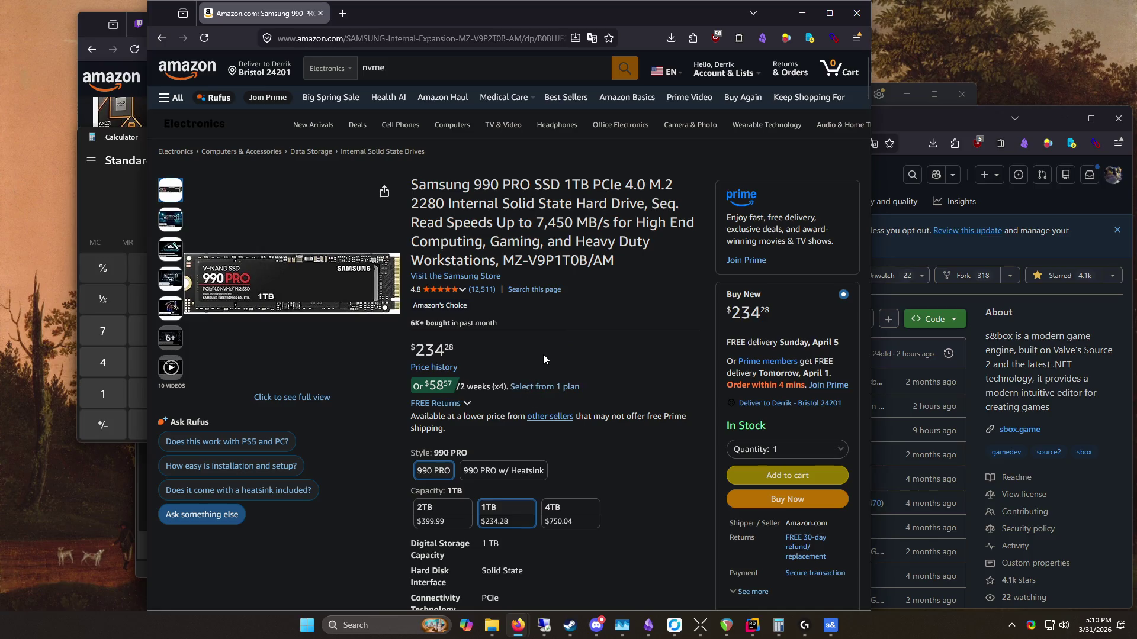
Step: Switch back to the 2TB option at $399.99, then close the product window and calculator
scroll(541, 359, "down", 5)
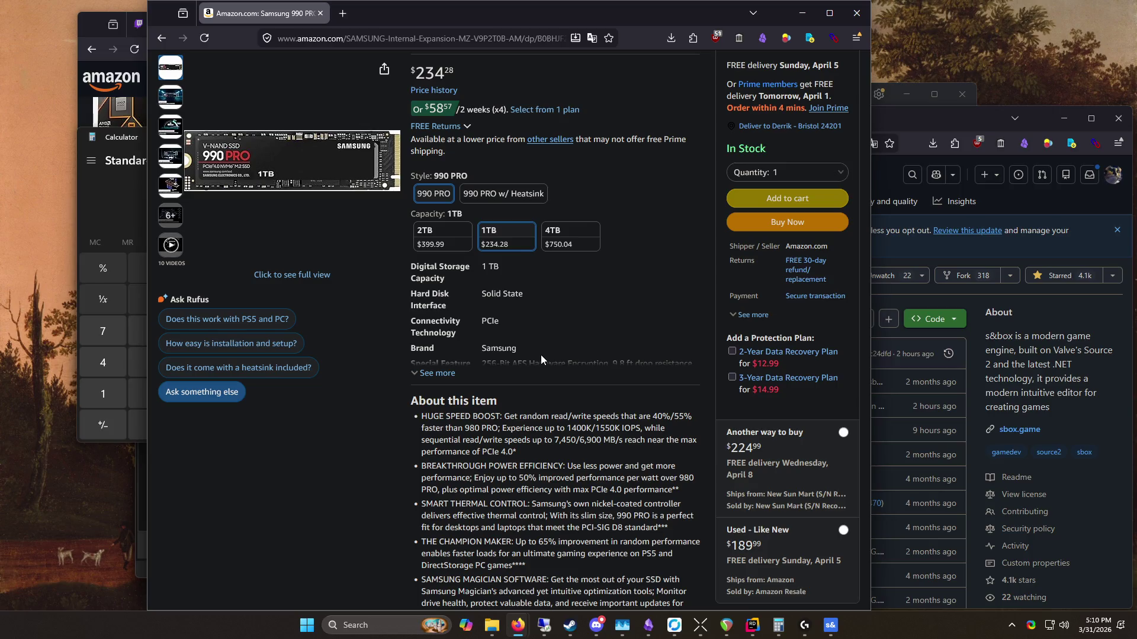
scroll(566, 368, "down", 3)
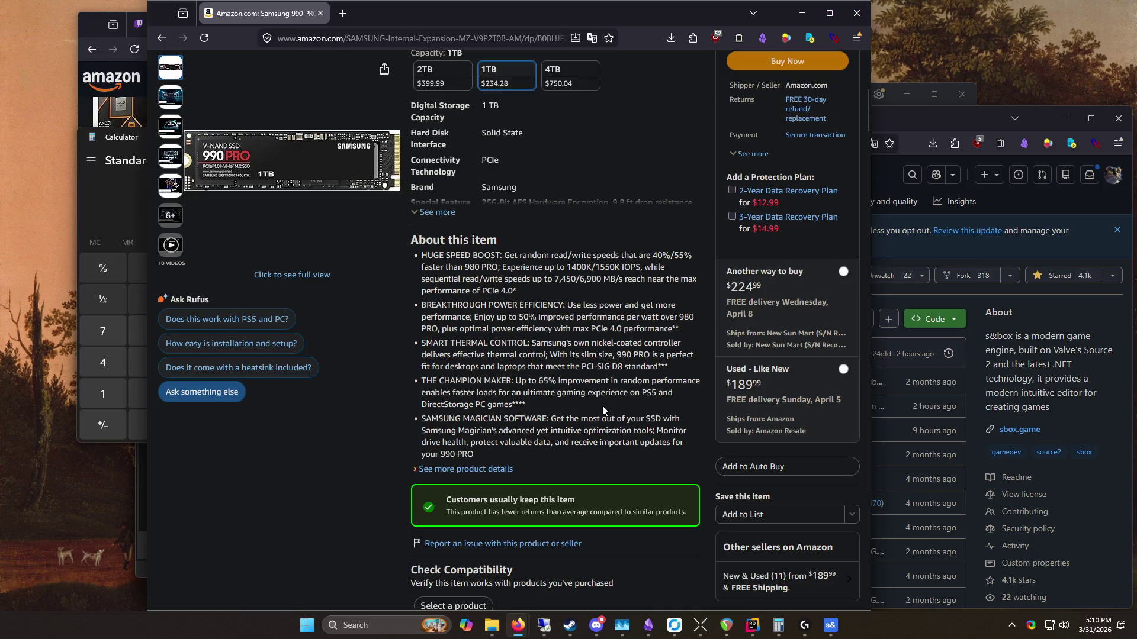
scroll(602, 407, "up", 7)
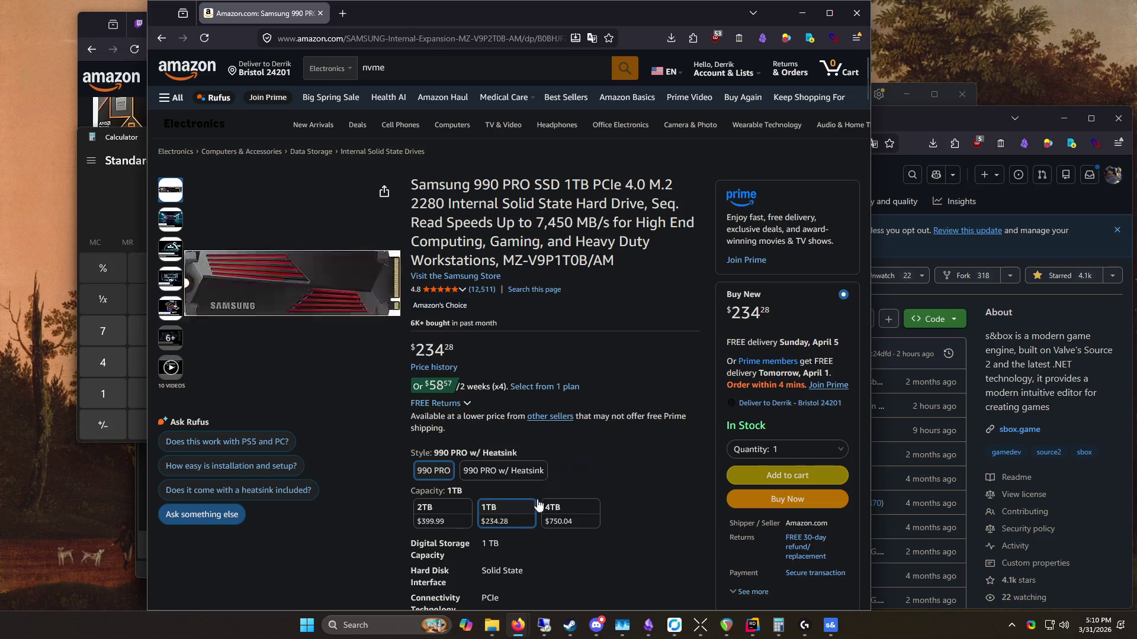
left_click(448, 515)
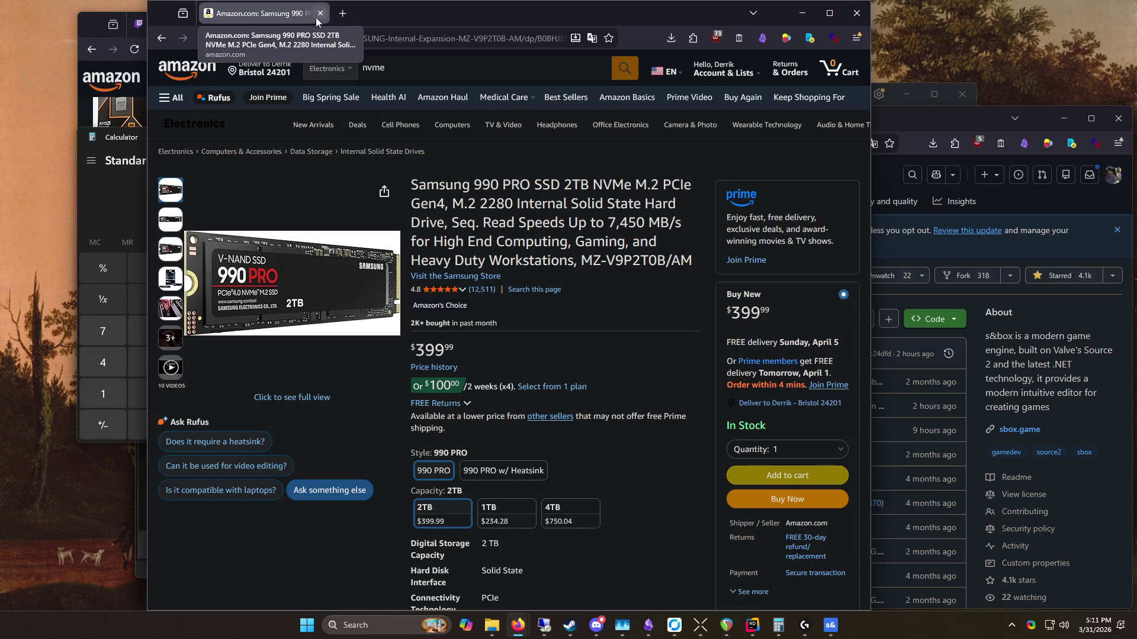
left_click(315, 16)
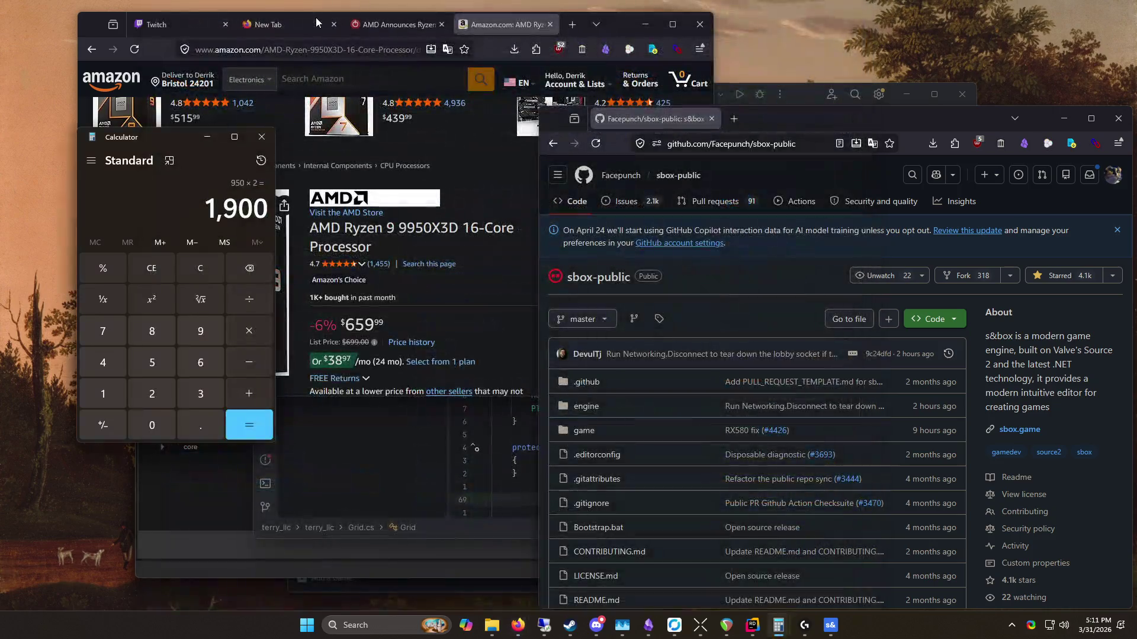
left_click(262, 137)
Step: Close the AMD Ryzen, empty and Twitch browser tabs, and close the calculator
scroll(286, 143, "up", 3)
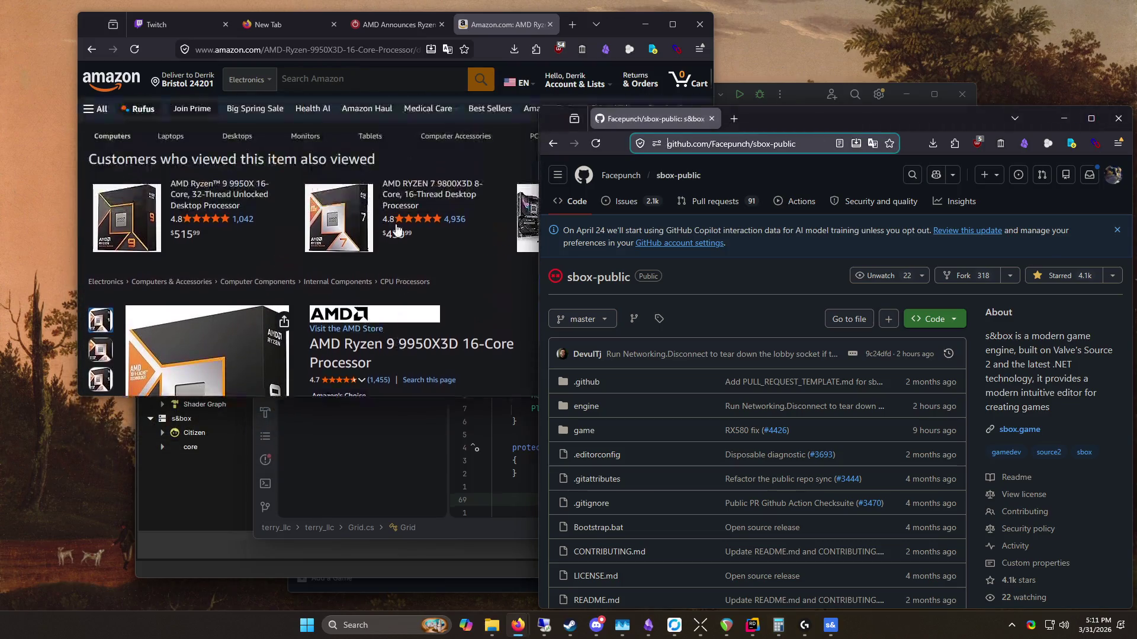
left_click(566, 46)
left_click(550, 24)
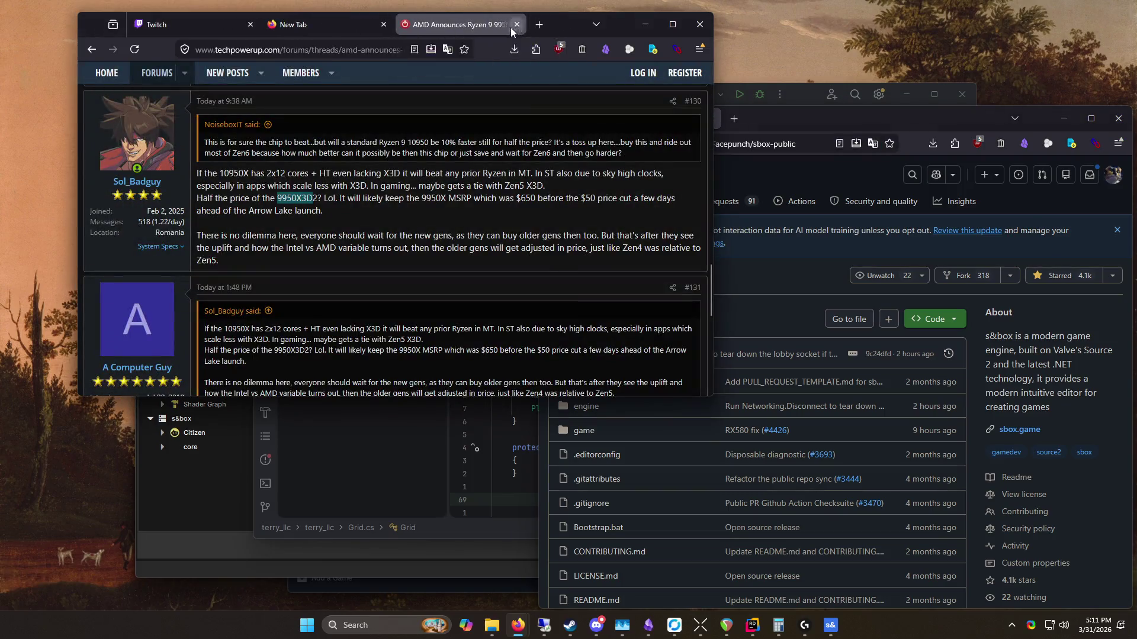
left_click(519, 24)
left_click(384, 24)
left_click(645, 24)
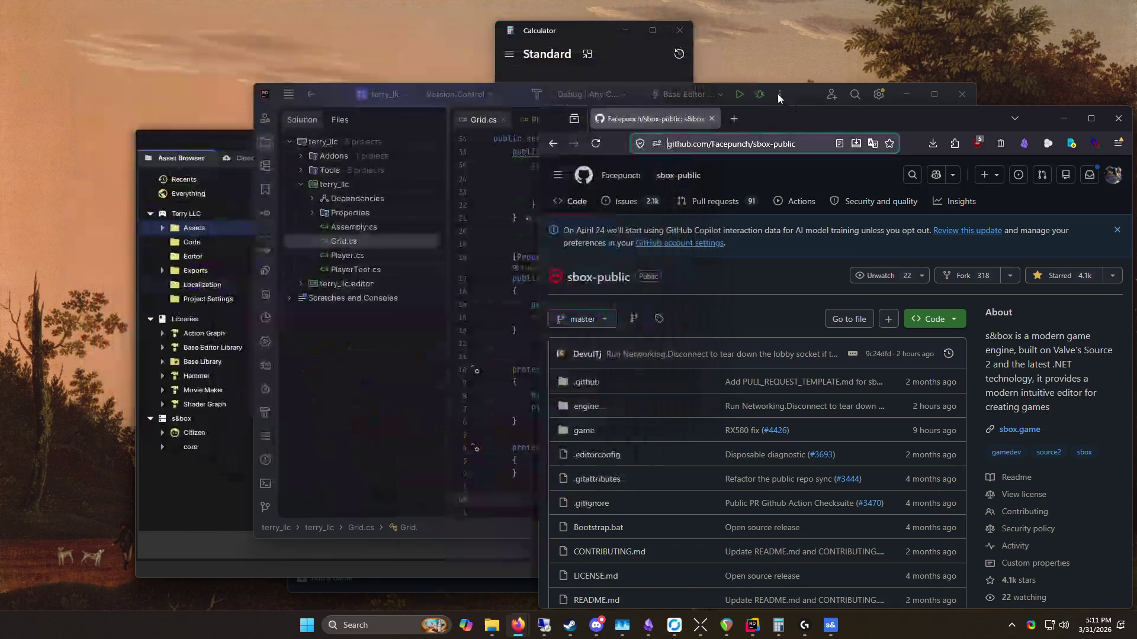
left_click_drag(630, 89, 528, 51)
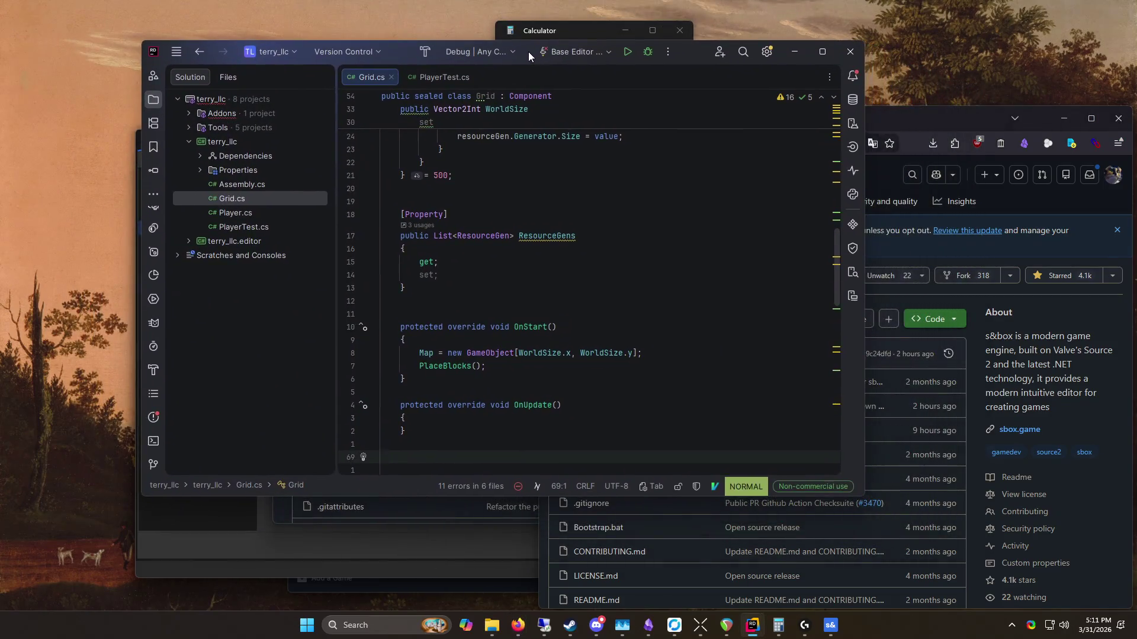
left_click(587, 27)
left_click(675, 26)
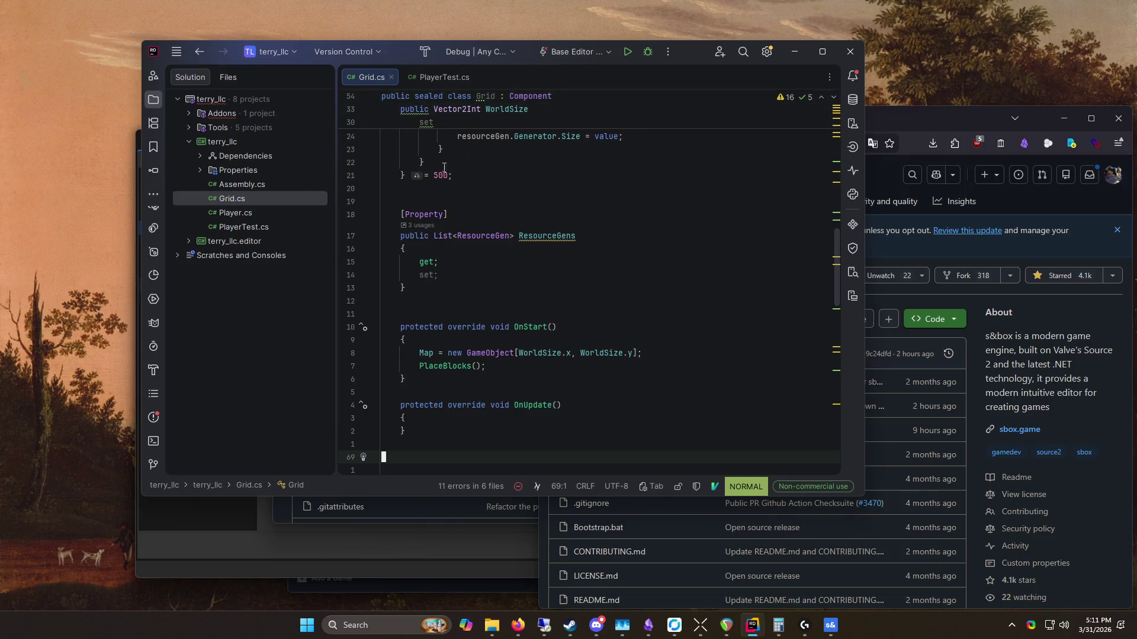
Step: Dismiss the s&box model file dialog and position the GitHub window over Rider
left_click(254, 518)
left_click(875, 142)
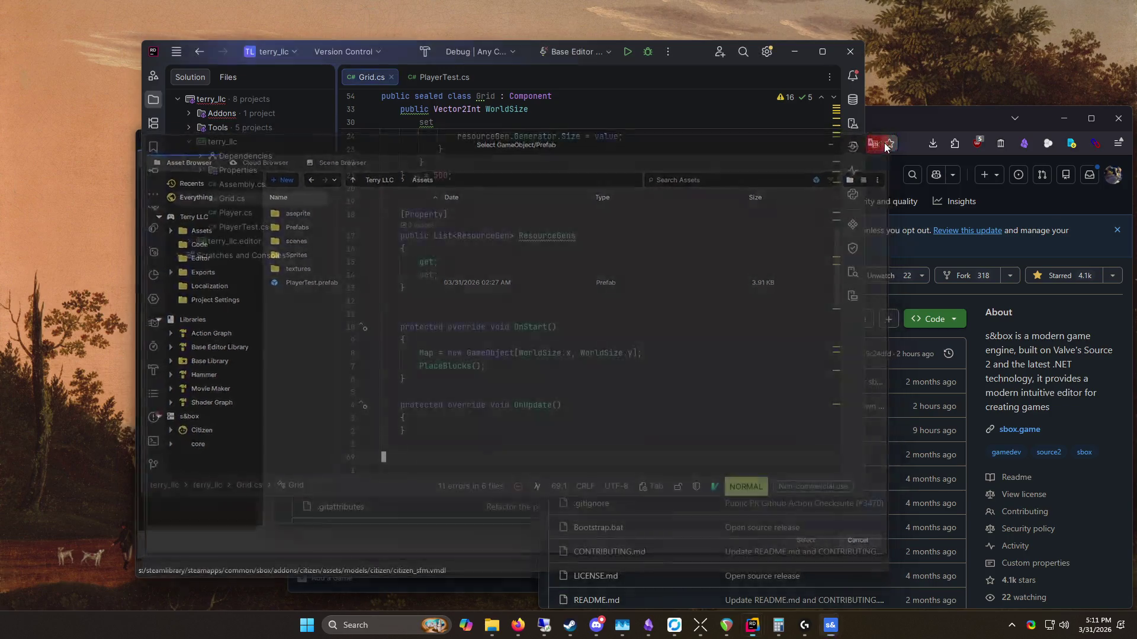
left_click_drag(946, 123, 775, 74)
left_click(901, 65)
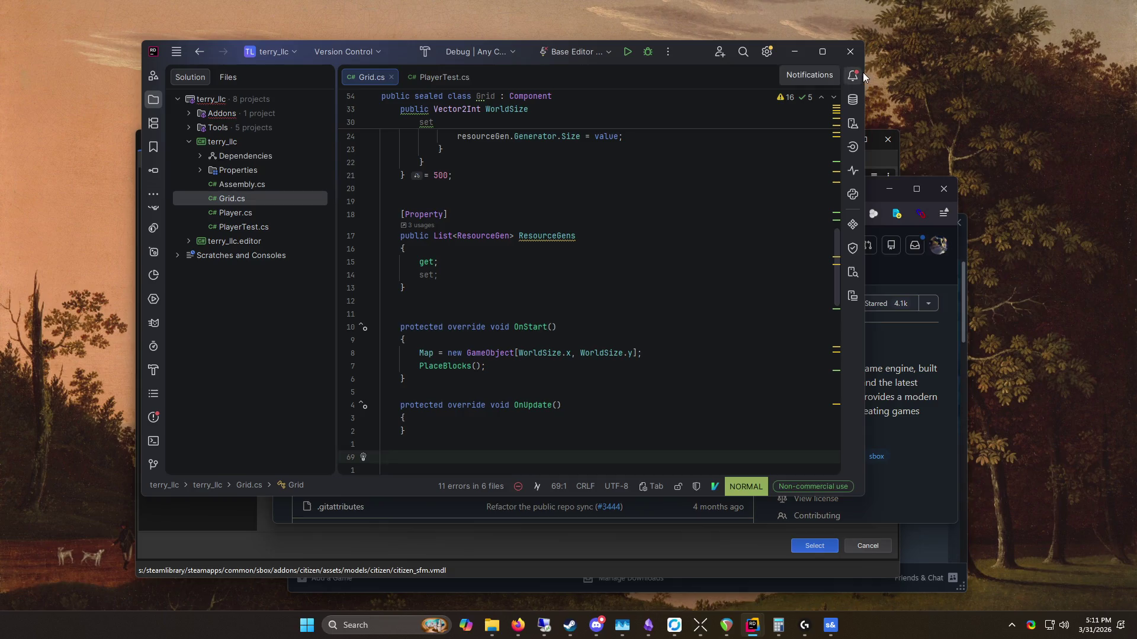
left_click(915, 500)
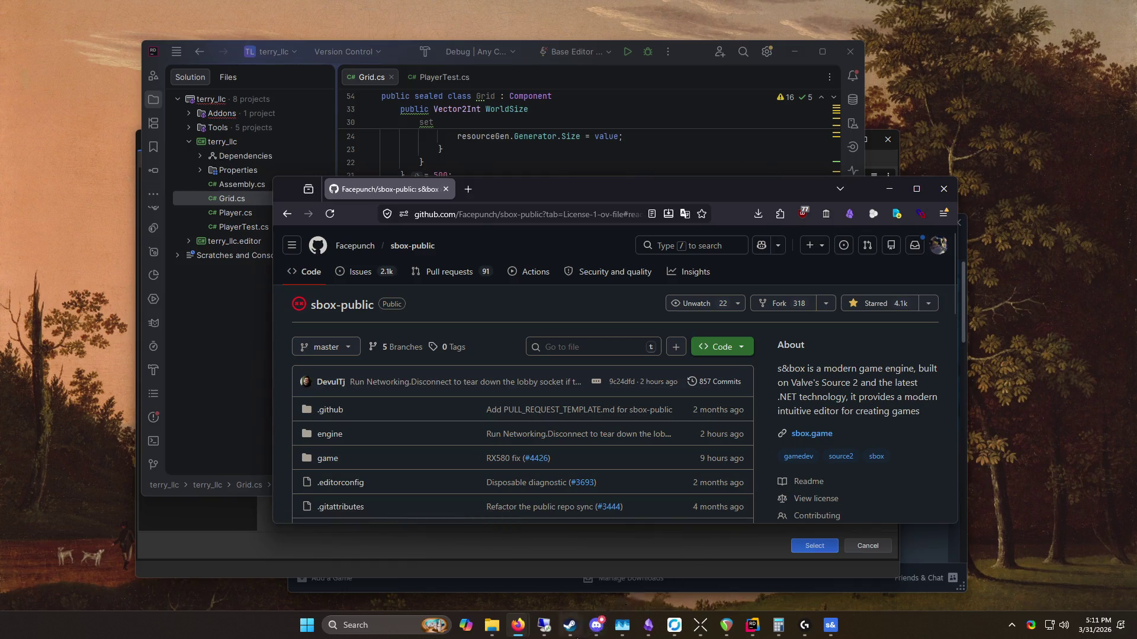
mouse_move(579, 634)
left_click_drag(573, 194, 452, 79)
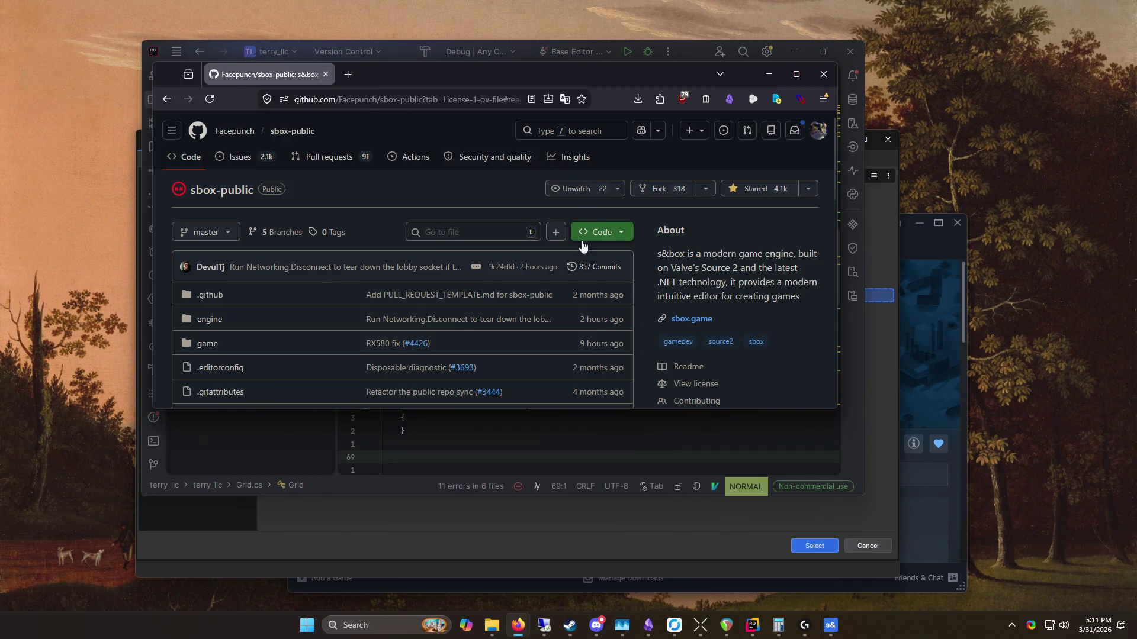
left_click(598, 267)
Step: Maximize Firefox and scroll the master commit list, opening three commits in background tabs
key("super+Up")
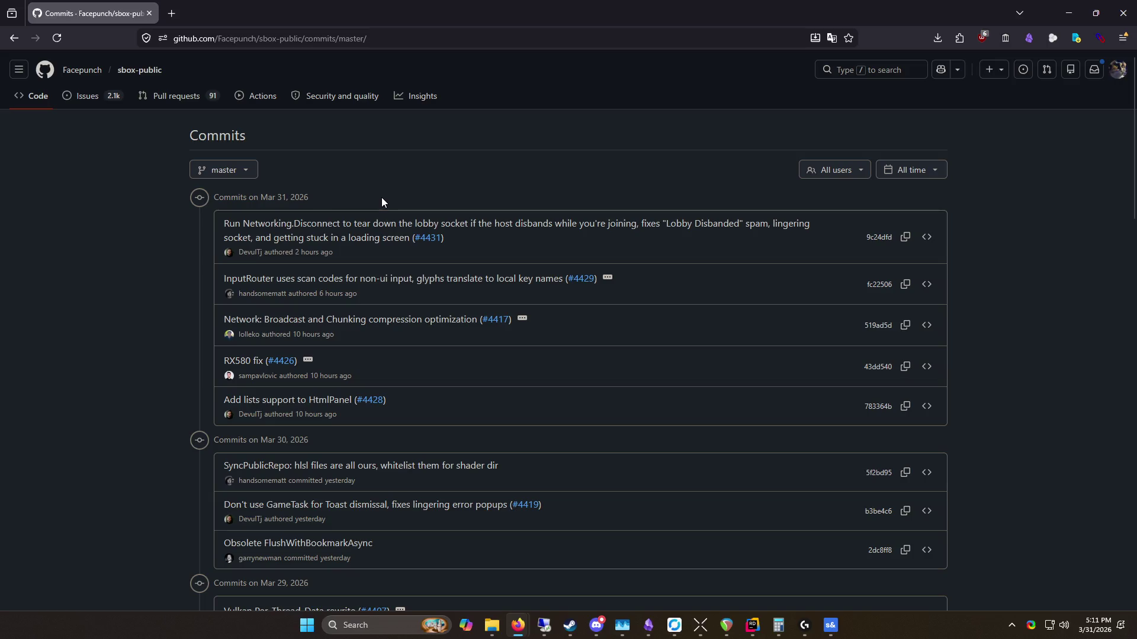
scroll(112, 234, "down", 7)
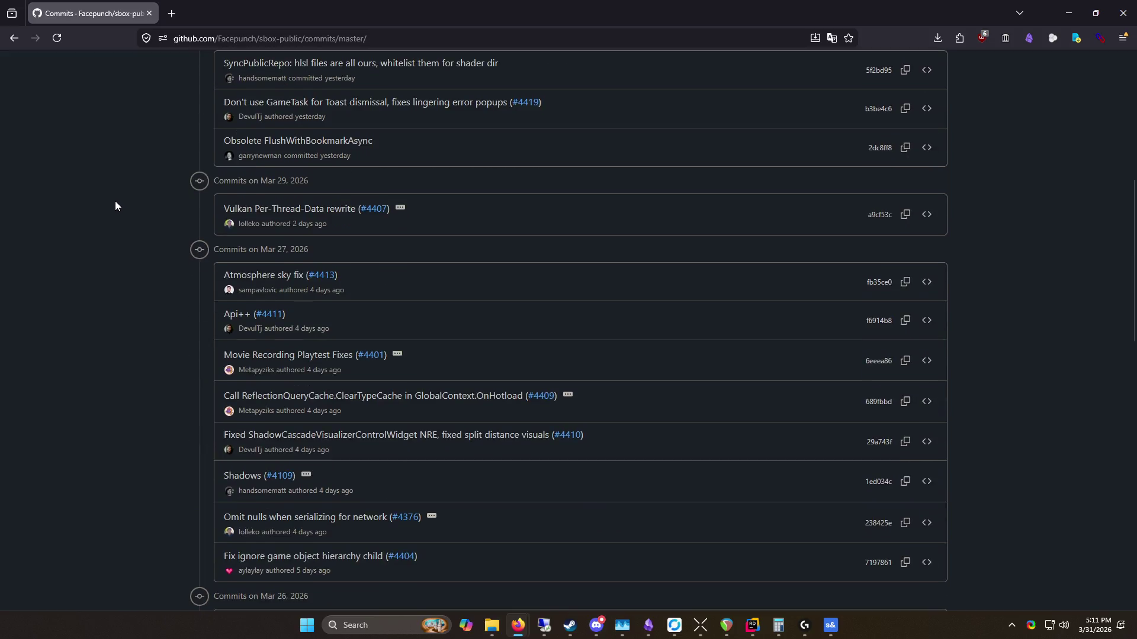
middle_click(109, 193)
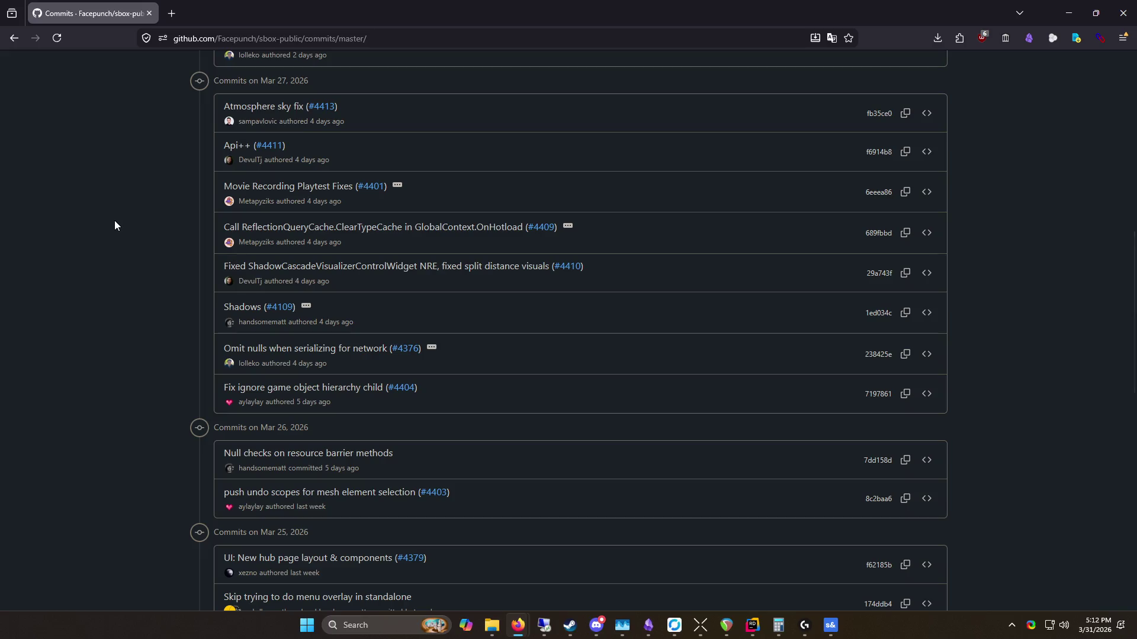
scroll(114, 225, "down", 4)
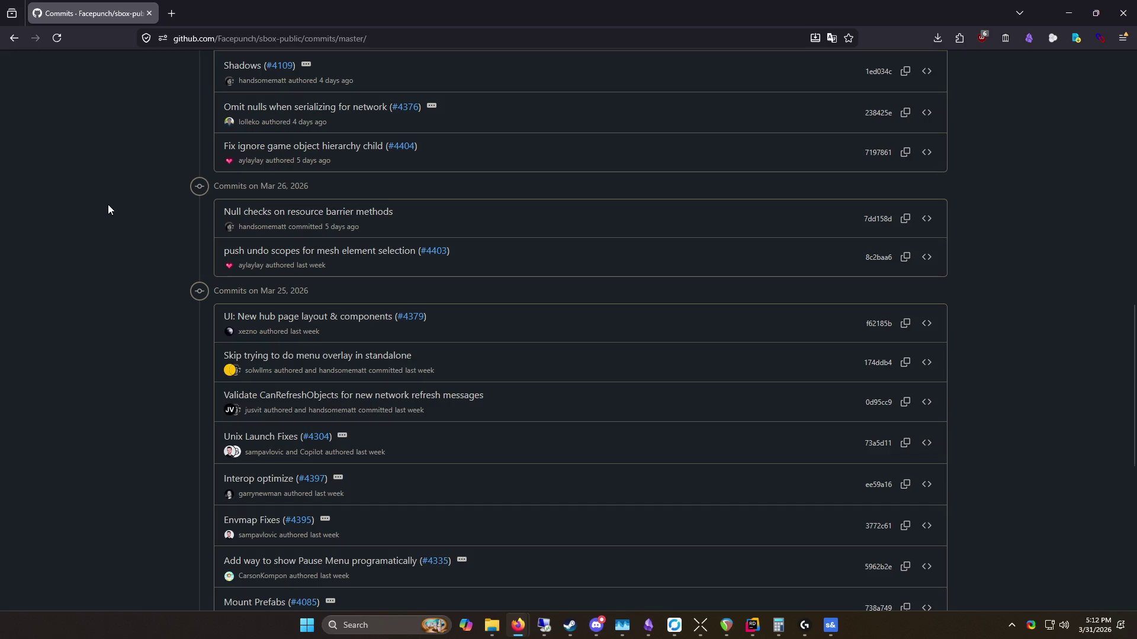
scroll(103, 211, "down", 3)
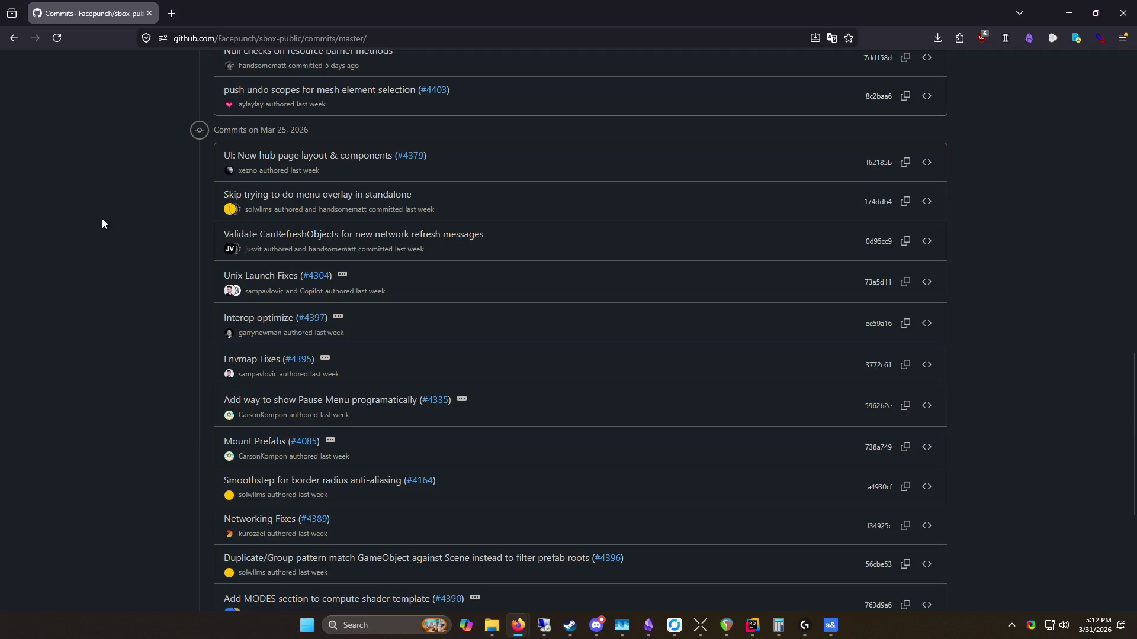
middle_click(128, 198)
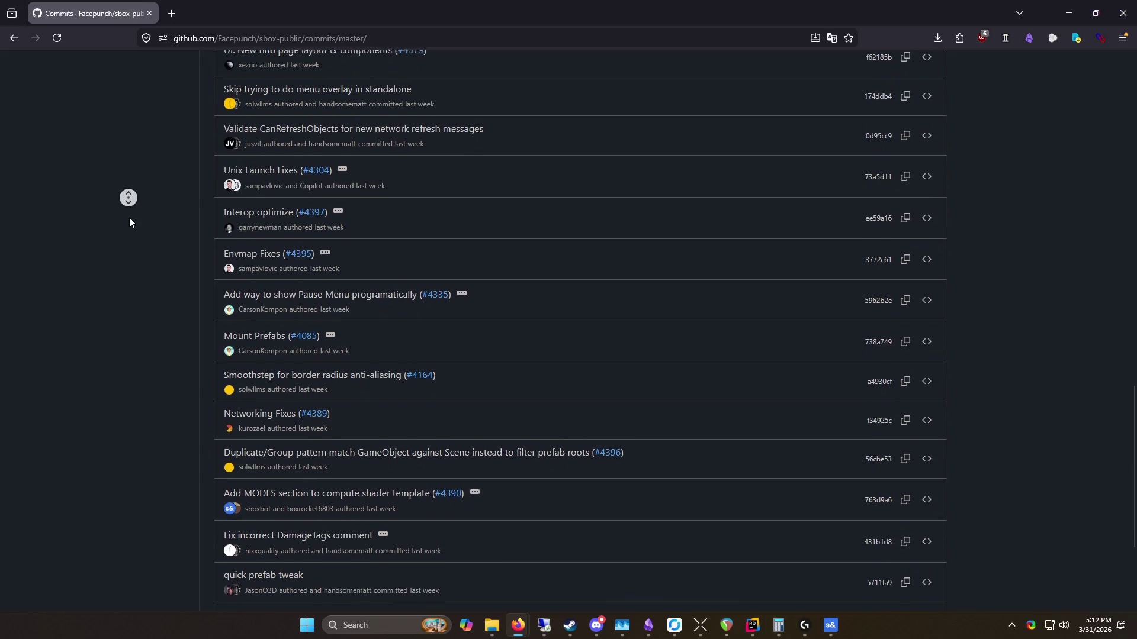
middle_click(123, 218)
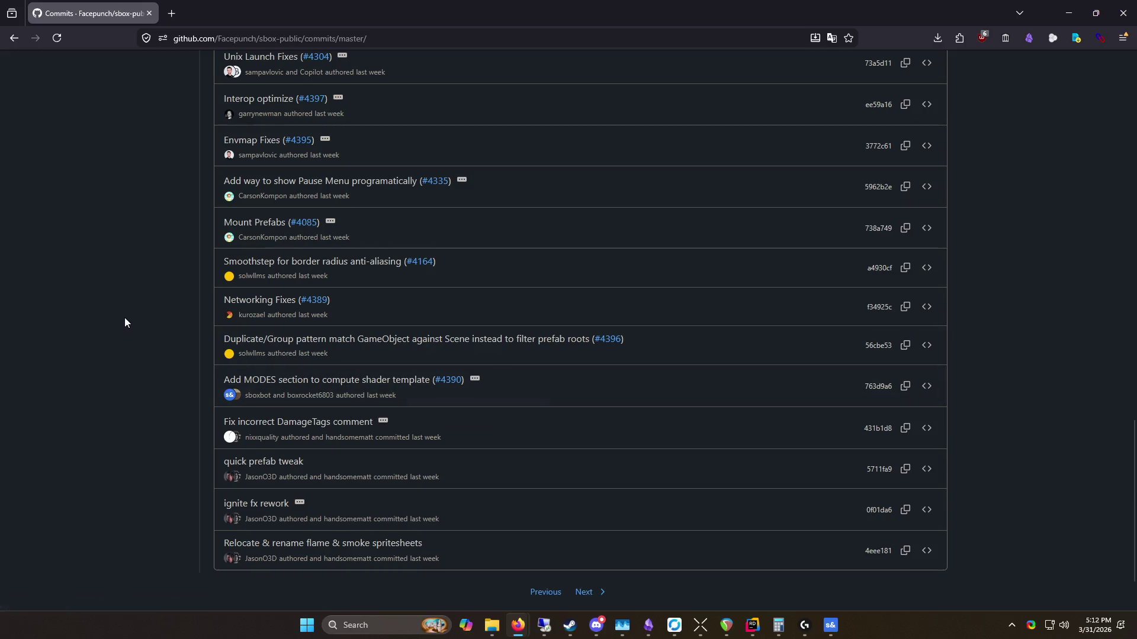
scroll(161, 353, "down", 2)
scroll(161, 353, "up", 6)
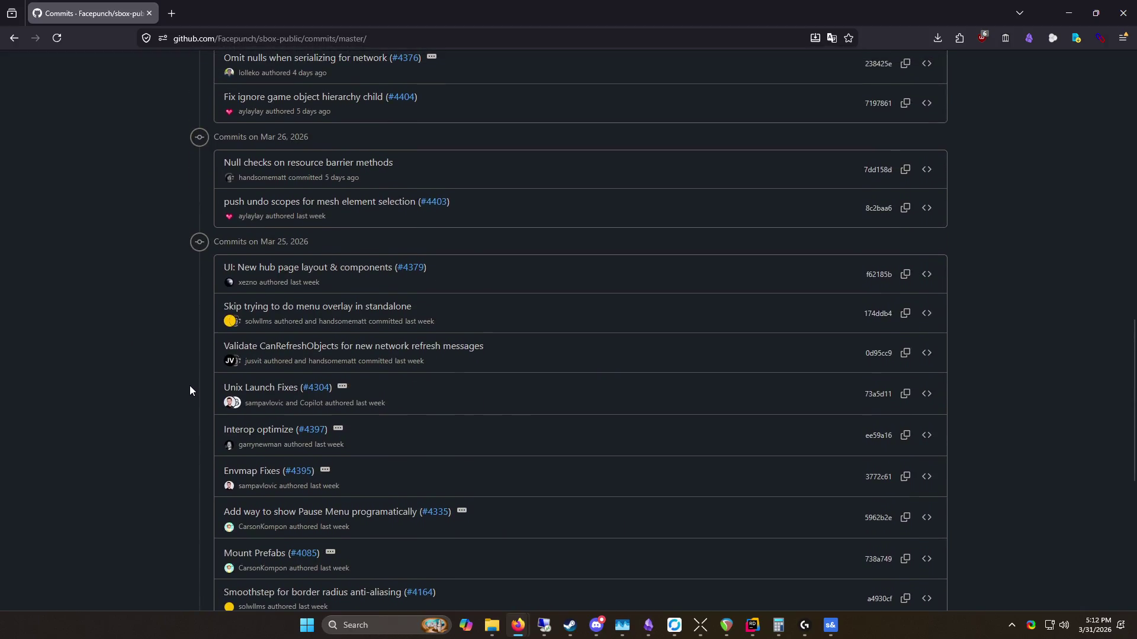
scroll(192, 385, "up", 15)
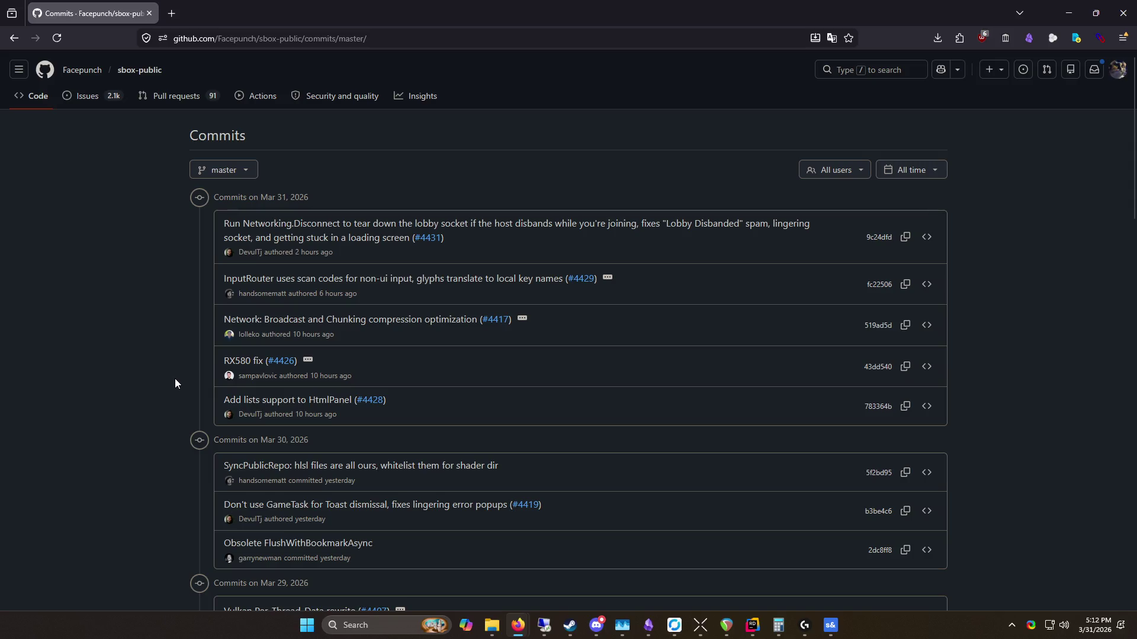
scroll(276, 404, "down", 5)
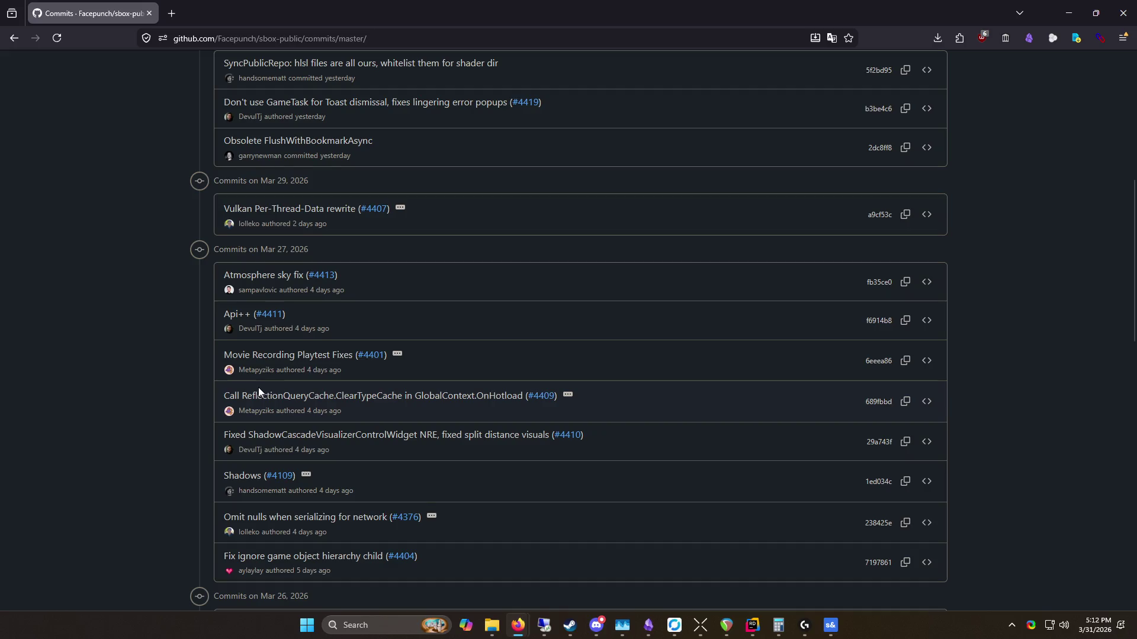
scroll(258, 387, "down", 5)
scroll(159, 407, "up", 10)
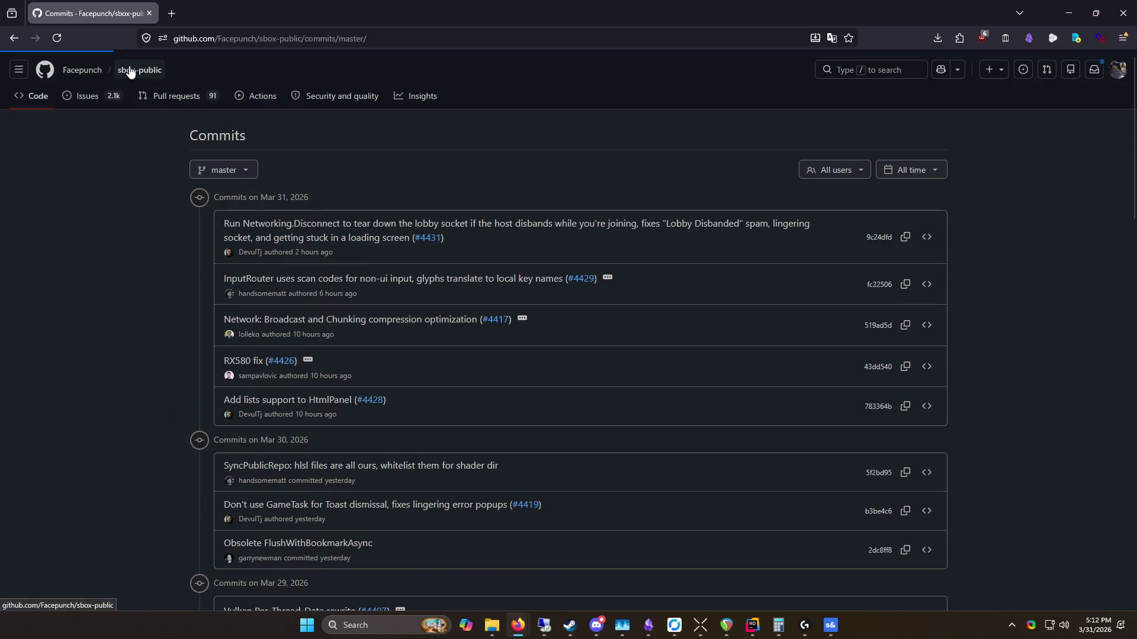
Step: Return to the sbox-public home page, scroll down the README, then minimize Firefox
left_click(155, 71)
scroll(228, 355, "down", 8)
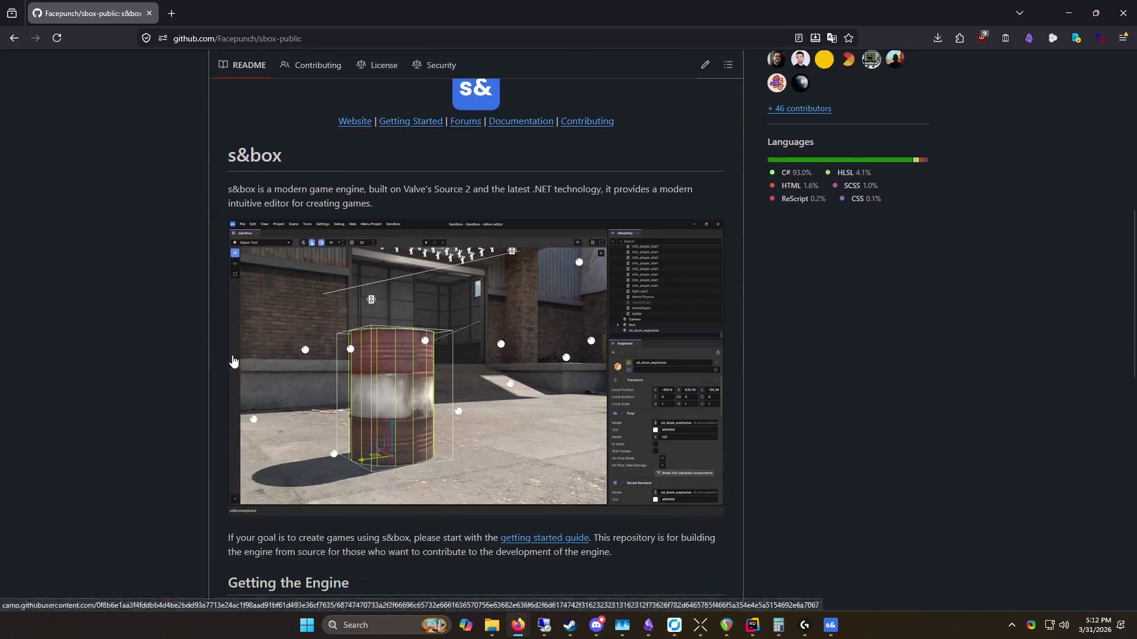
scroll(223, 353, "down", 8)
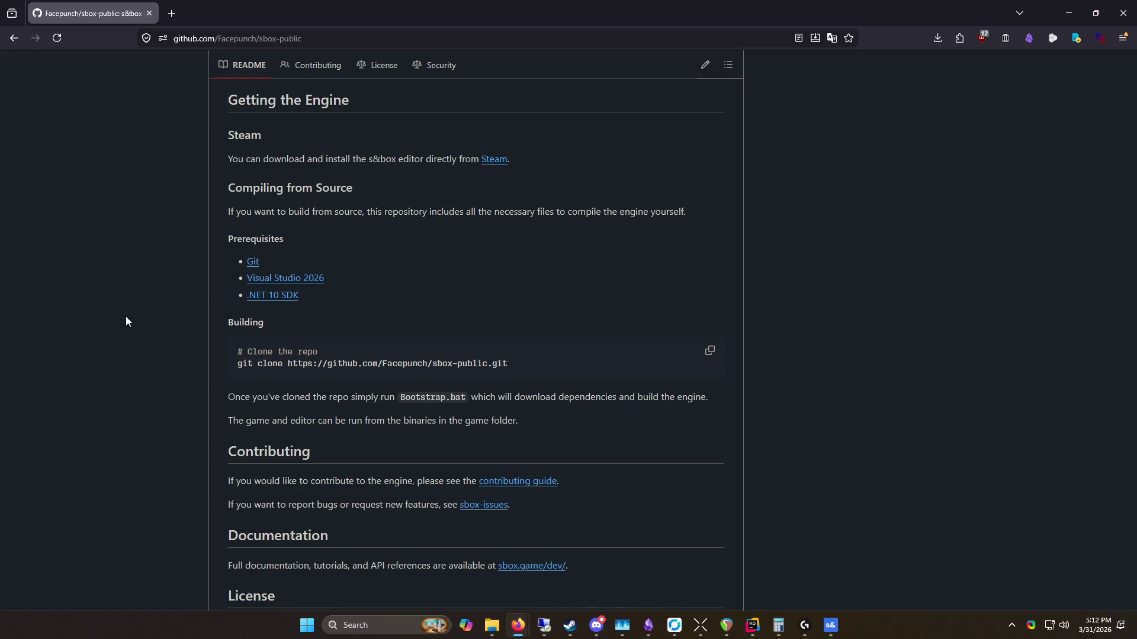
scroll(126, 316, "down", 5)
key("super+Down")
key("super+Down")
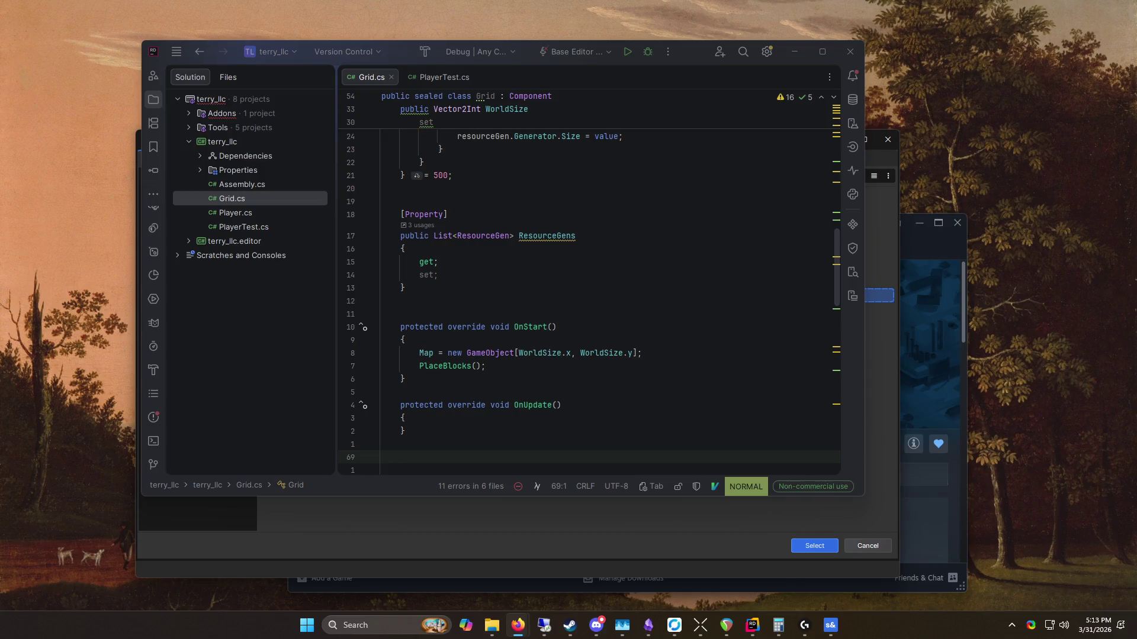
Step: Bring Steam forward, then switch to the PersonalSite Rider window
left_click(906, 388)
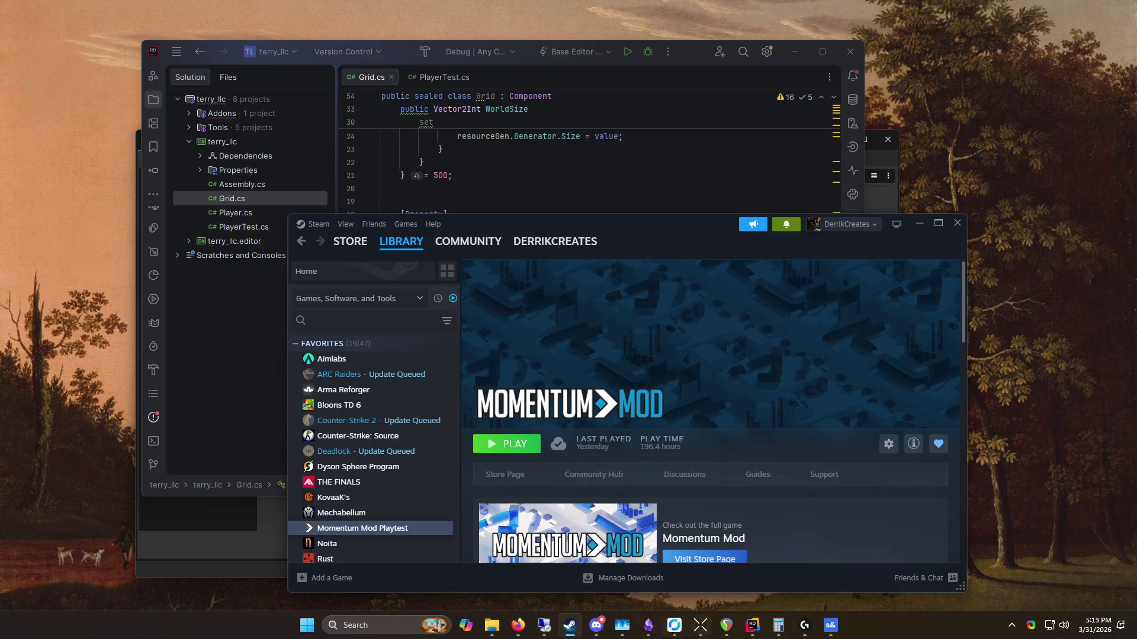
mouse_move(752, 625)
left_click(804, 550)
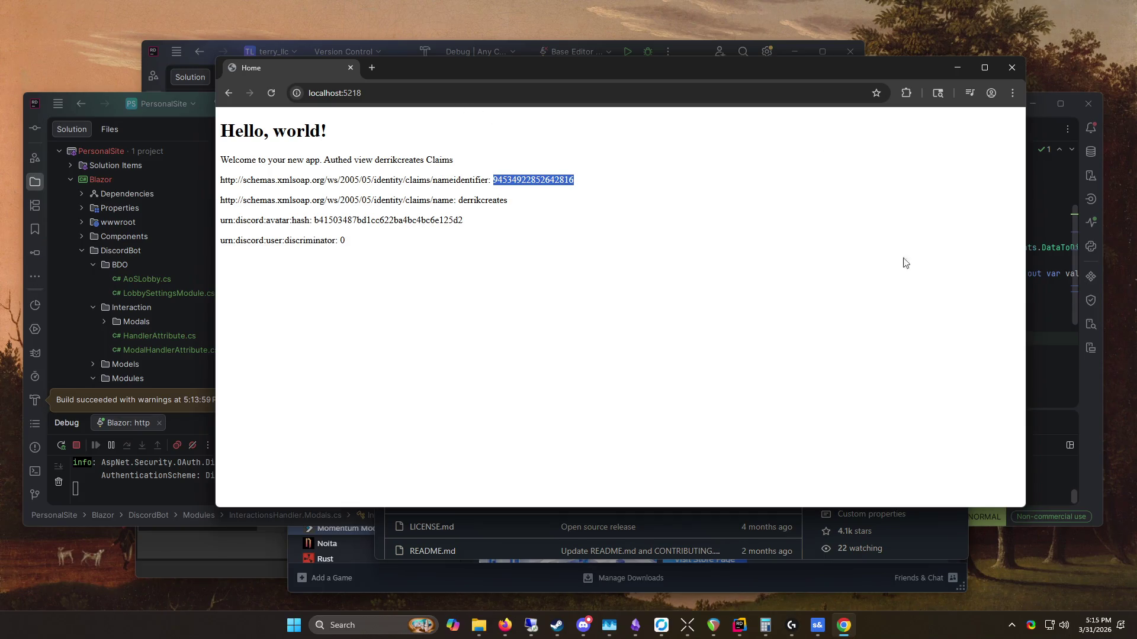
Step: Narrow the Chrome claims window from the left and select the name claim text
mouse_move(214, 89)
left_mouse_down()
mouse_move(406, 89)
mouse_move(337, 89)
left_mouse_up()
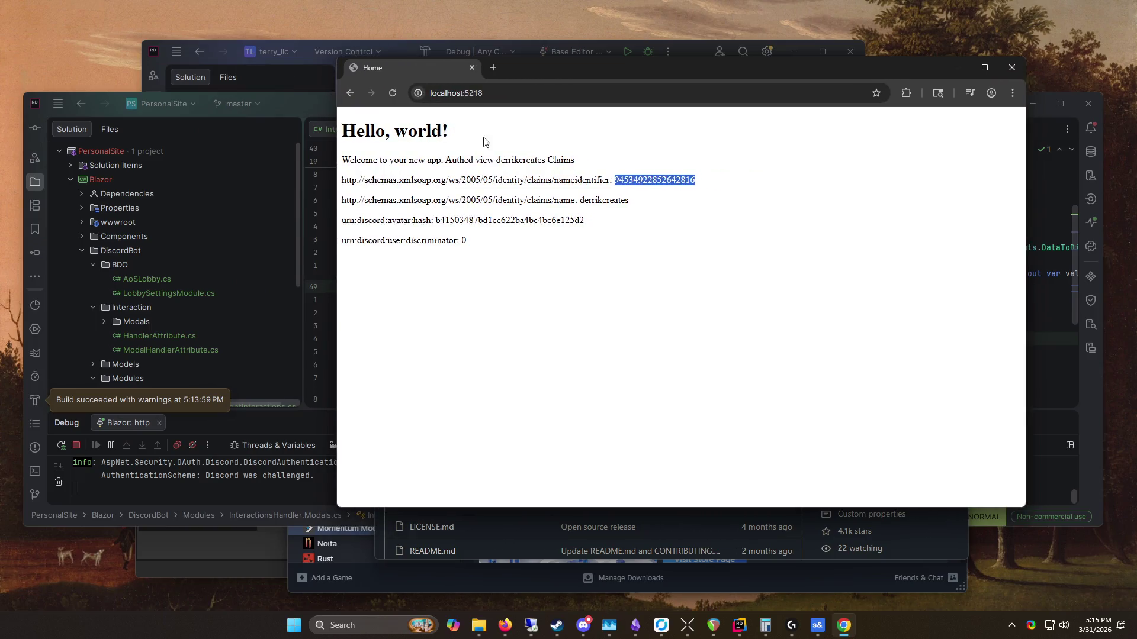
left_click_drag(625, 200, 571, 199)
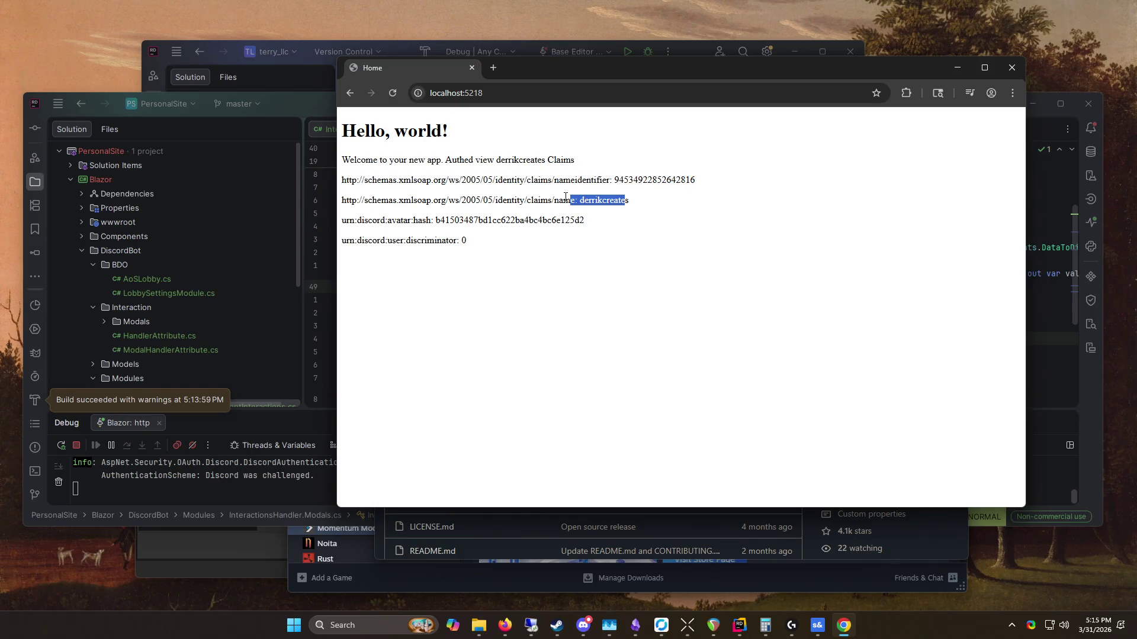
left_click(638, 276)
left_click_drag(582, 200, 632, 204)
left_click(671, 138)
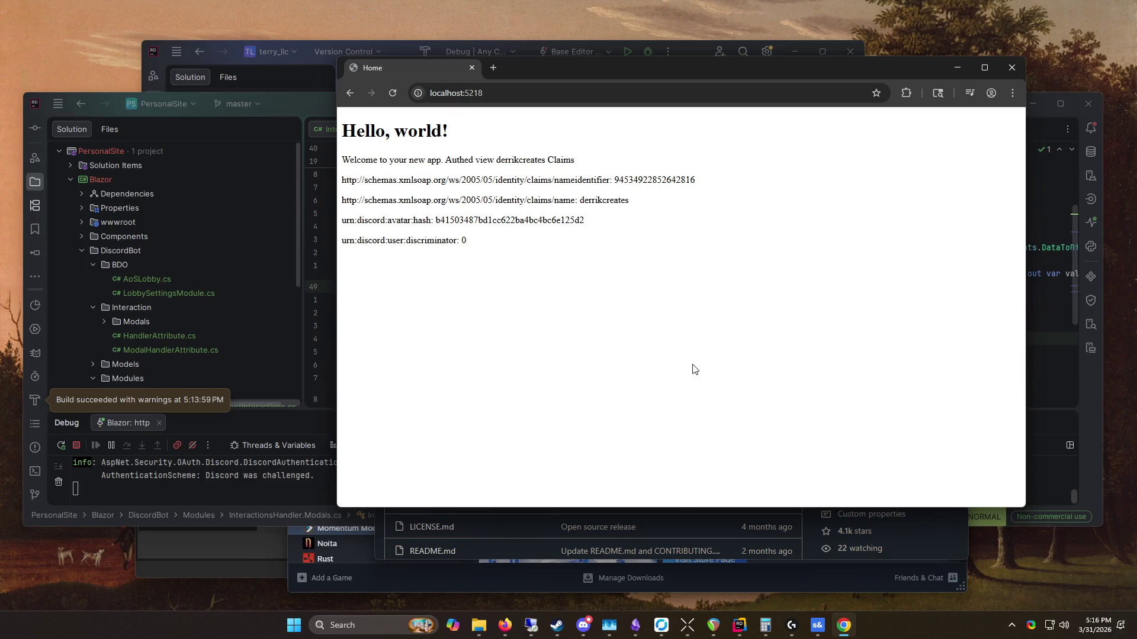
Step: Narrow the window further, reselect the name claim value, and move the window up-left
mouse_move(337, 209)
left_mouse_down()
mouse_move(525, 209)
mouse_move(431, 208)
left_mouse_up()
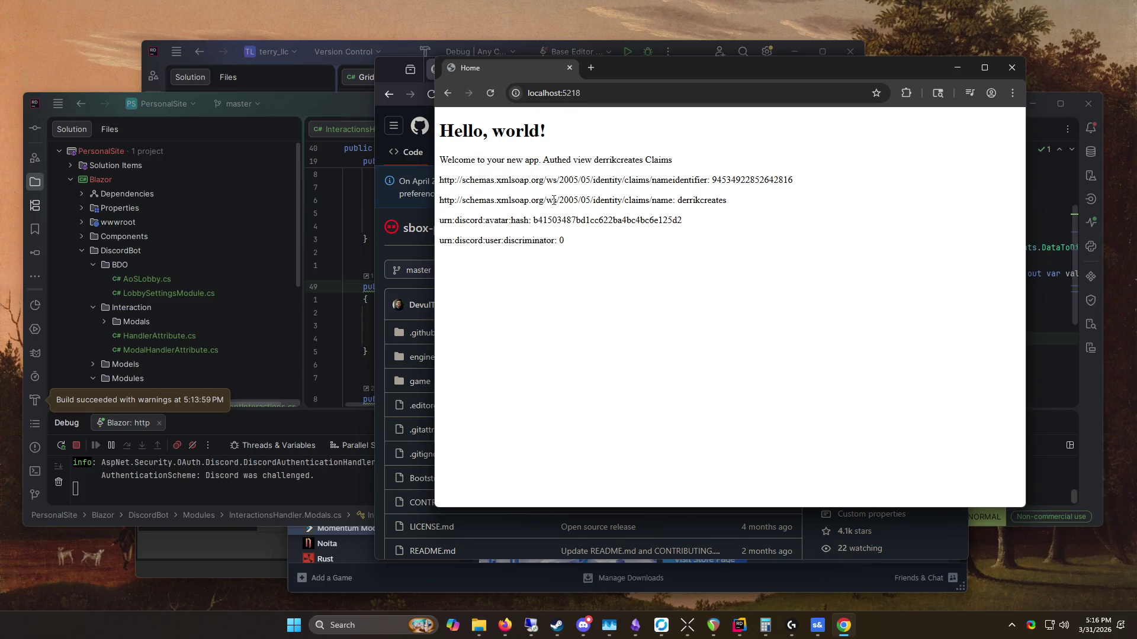
double_click(686, 199)
left_click(733, 202)
mouse_move(729, 202)
left_mouse_down()
mouse_move(521, 202)
mouse_move(409, 138)
left_mouse_up()
left_click(655, 161)
left_click_drag(747, 202, 441, 177)
left_click(575, 219)
mouse_move(647, 71)
left_mouse_down()
mouse_move(649, 94)
mouse_move(630, 58)
mouse_move(603, 41)
left_mouse_up()
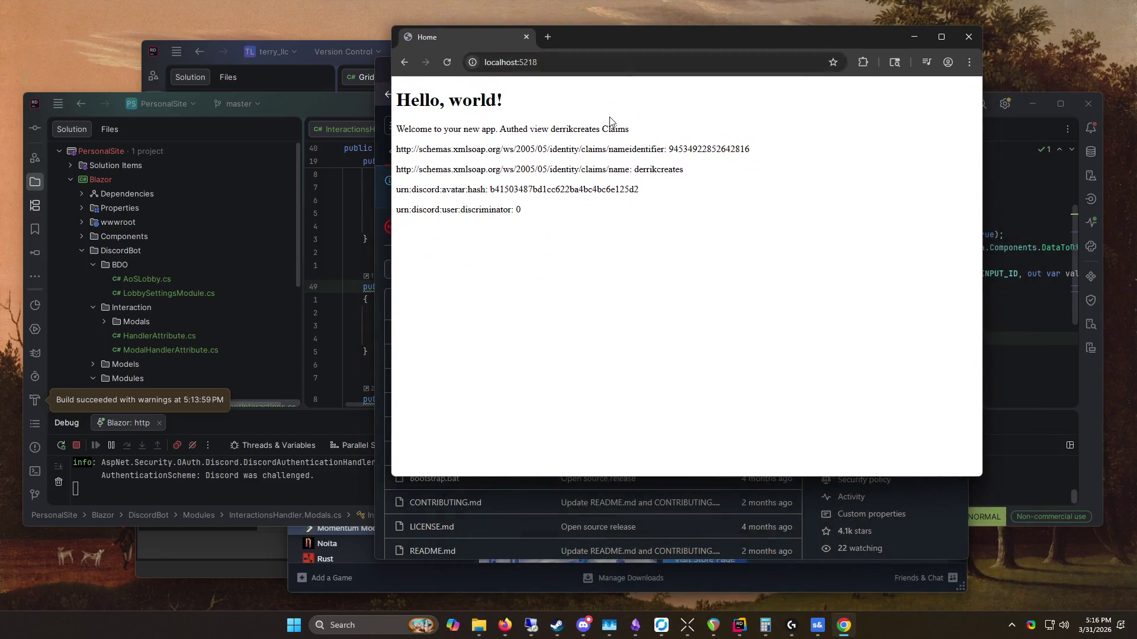
left_click(584, 625)
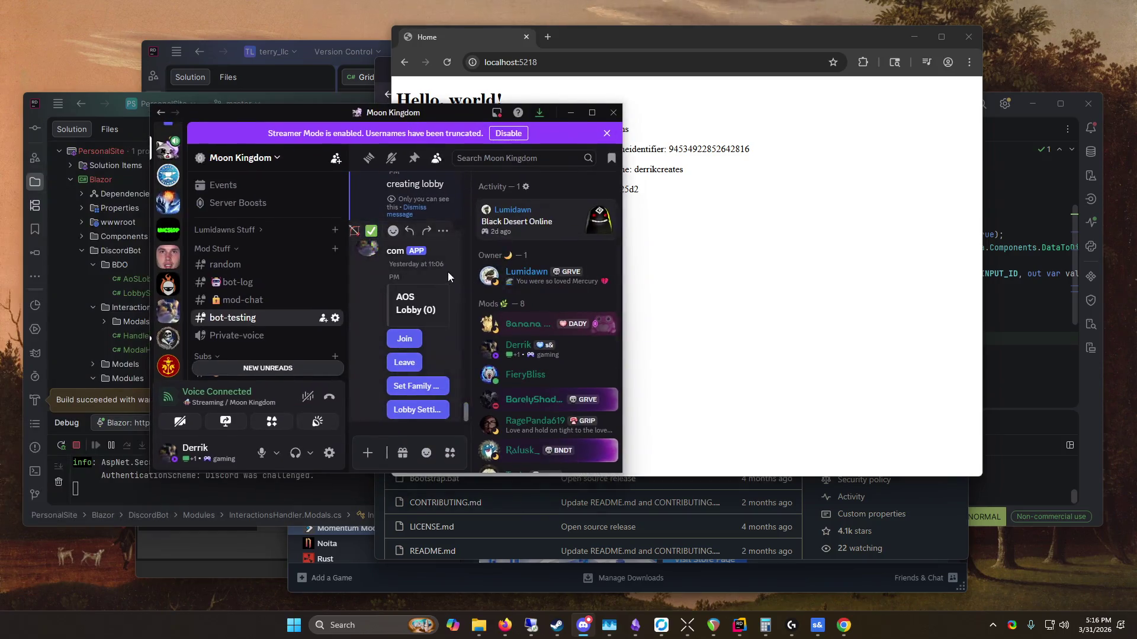
Step: Delete the old AOS Lobby message and widen the Discord window
left_click(442, 230)
left_click(356, 404)
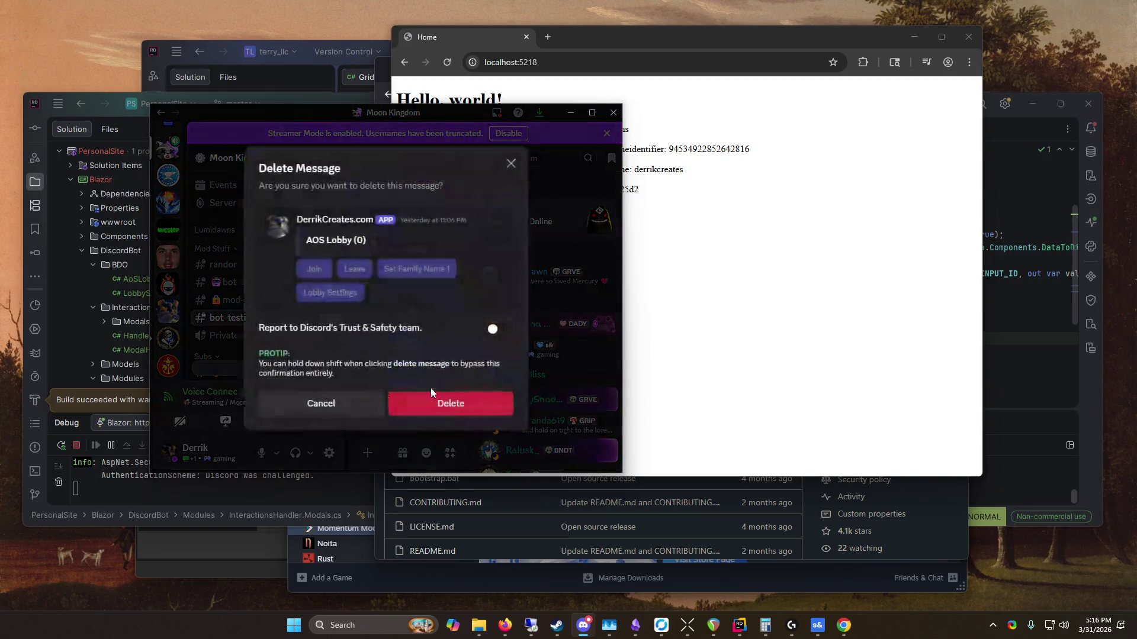
left_click(435, 399)
left_click_drag(622, 251, 780, 250)
Step: Minimize the browser and Rider, post a new lobby with /create-aos-lobby, and widen Discord
left_click(911, 28)
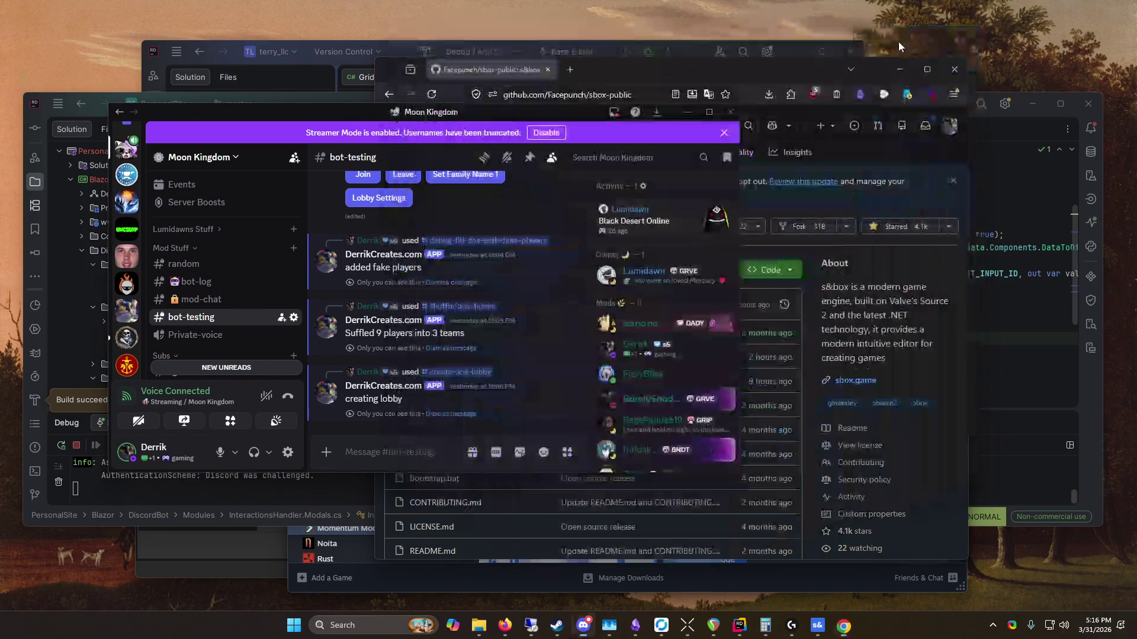
left_click(1007, 137)
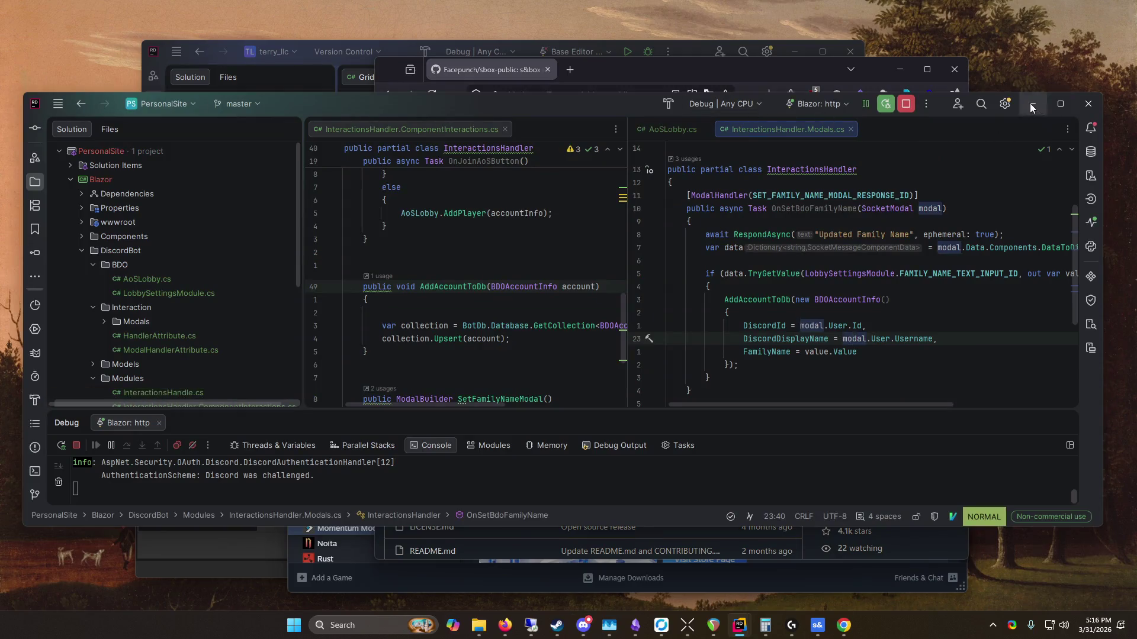
left_click(1031, 104)
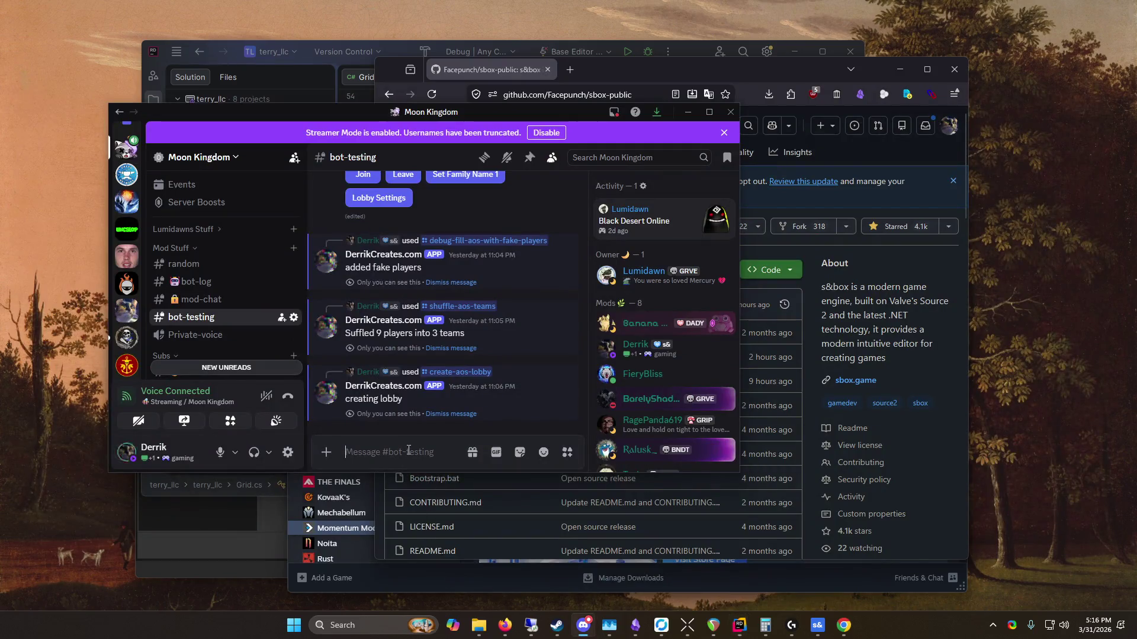
type("/")
key("Return")
key("Return")
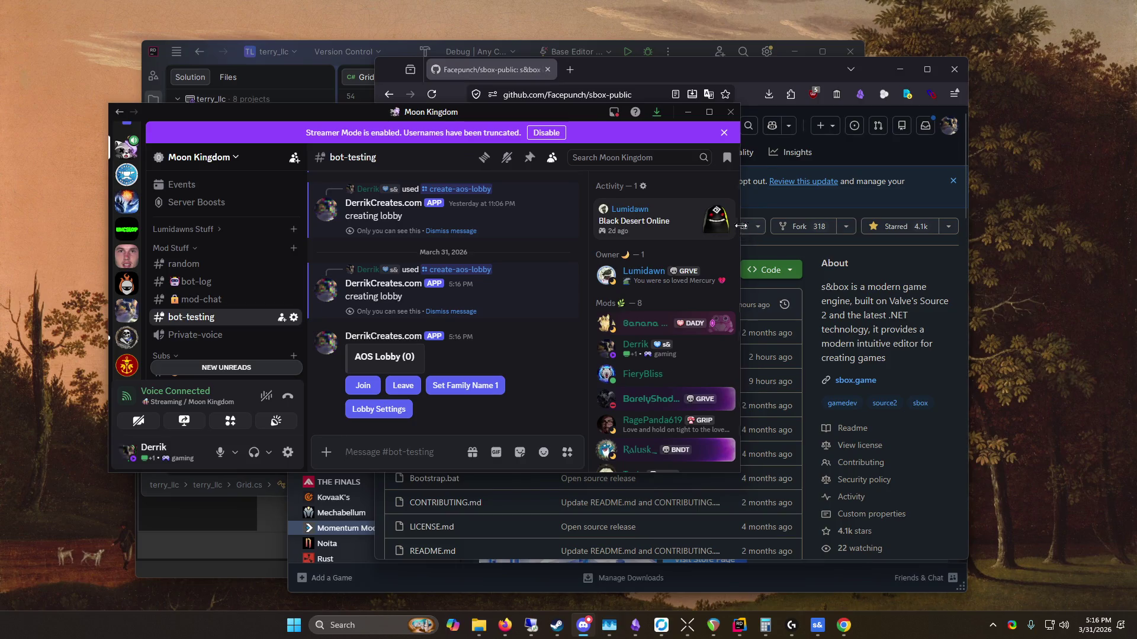
left_click_drag(739, 230, 960, 231)
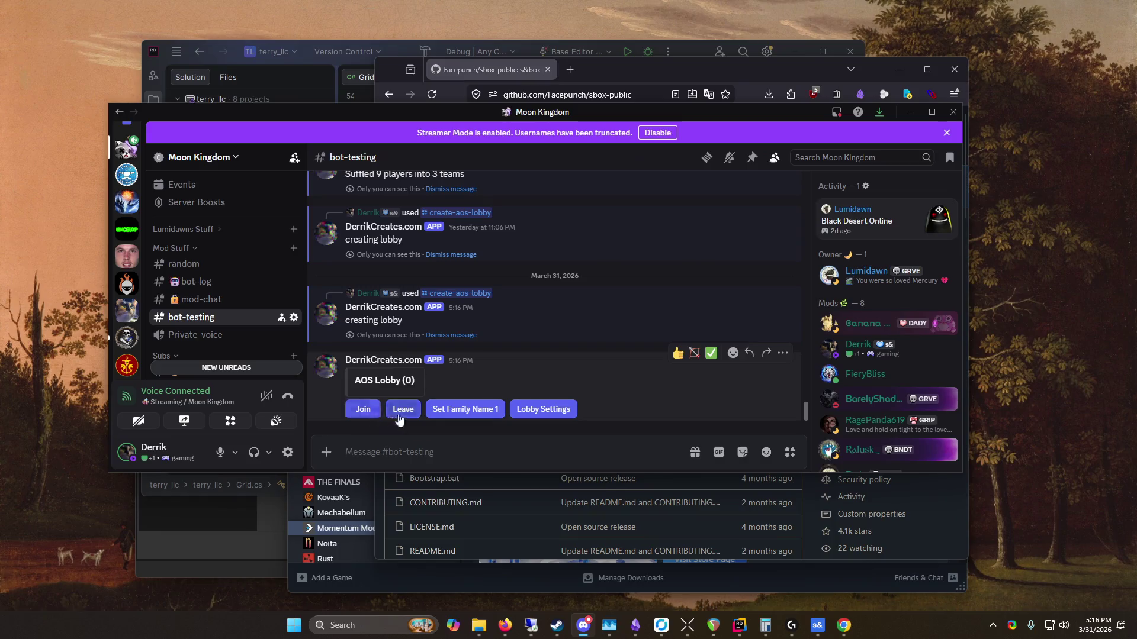
Step: Try joining the AOS lobby twice, resuming the paused bot in Rider's debugger in between
left_click(364, 409)
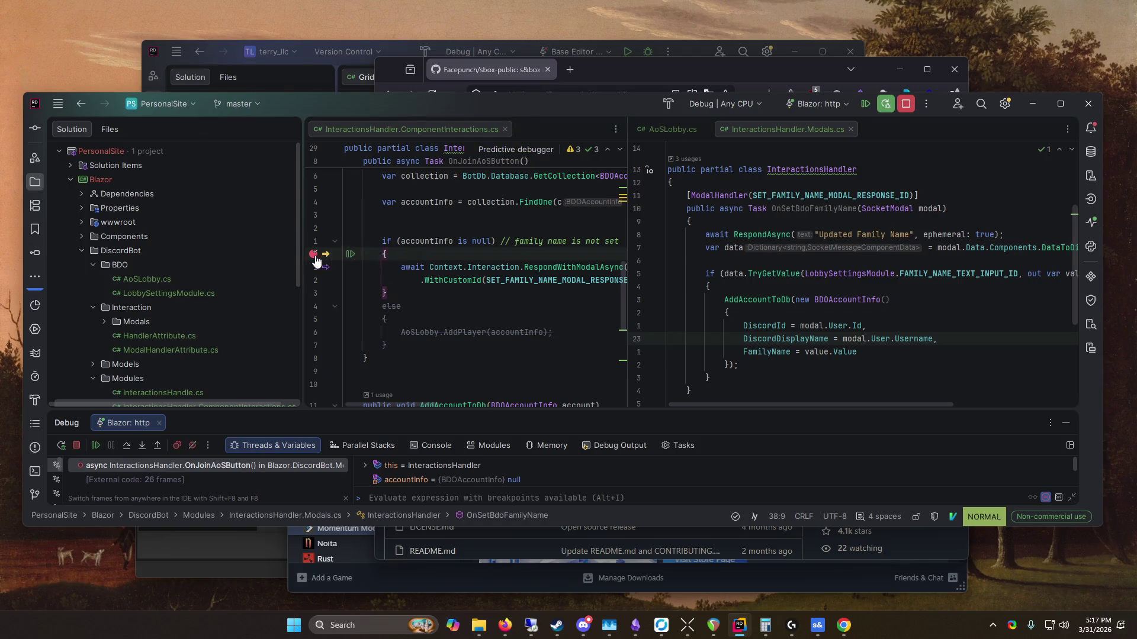
left_click(101, 446)
left_click(1025, 109)
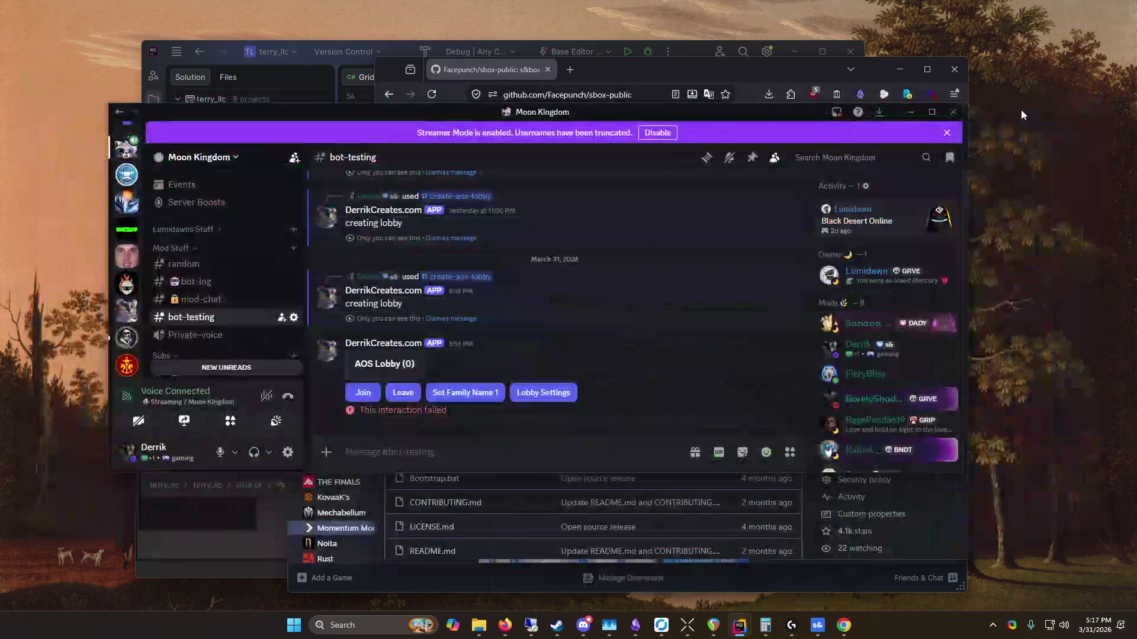
left_click(361, 393)
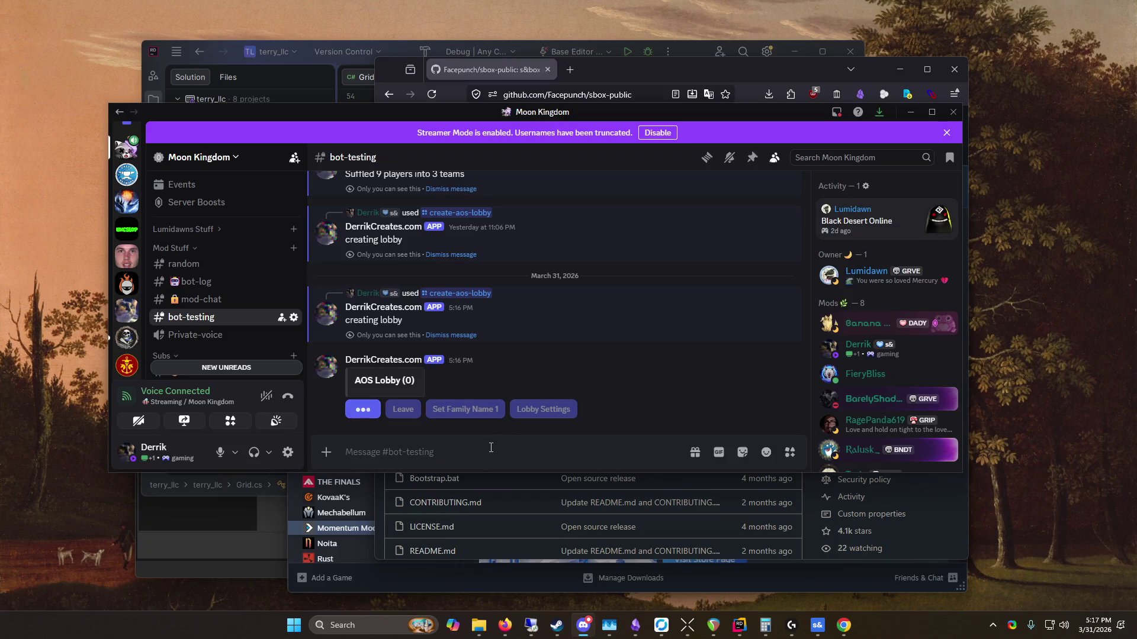
Step: Run /update-aos-lobby-view, then /shuffle-aos-teams, which reports 0 players shuffled into 0 teams
type("/refr")
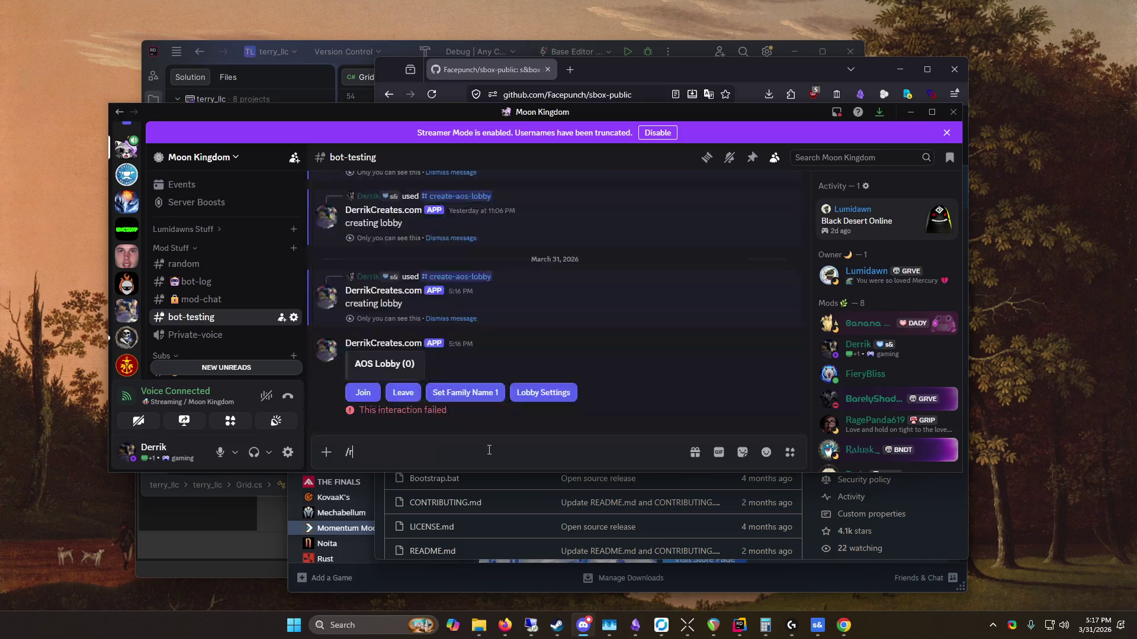
key("BackSpace")
key("BackSpace")
key("BackSpace")
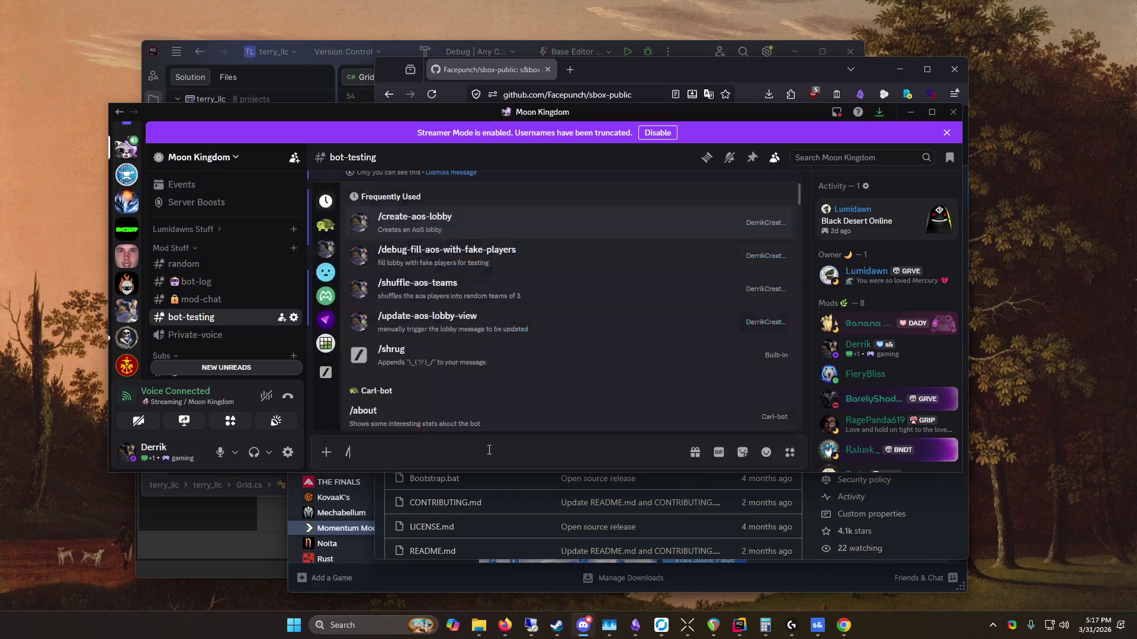
left_click(507, 325)
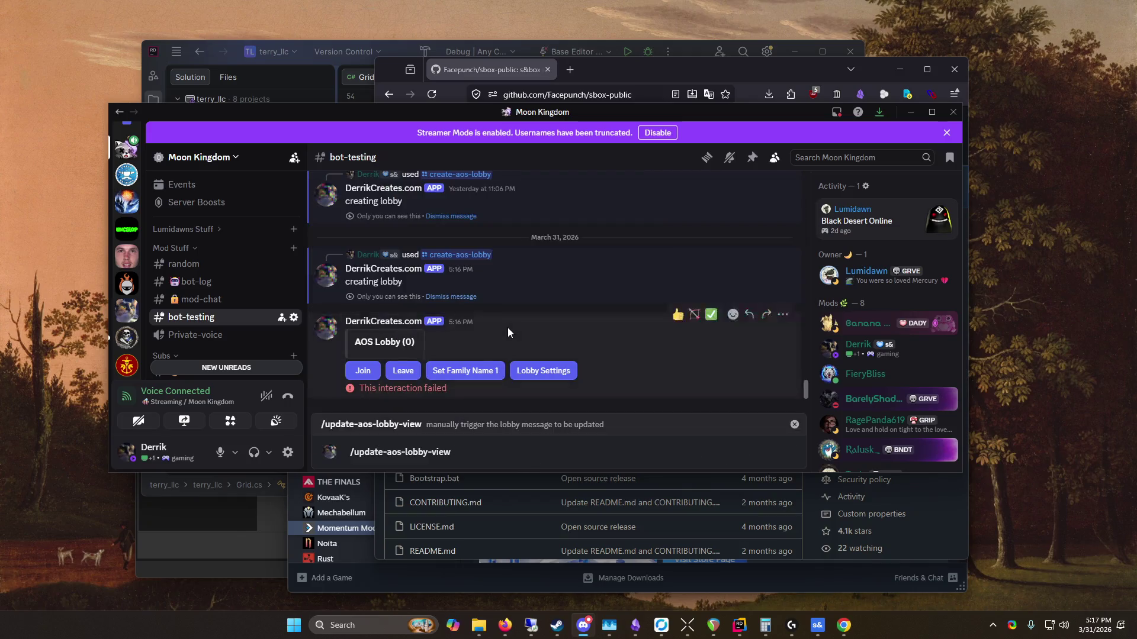
key("Return")
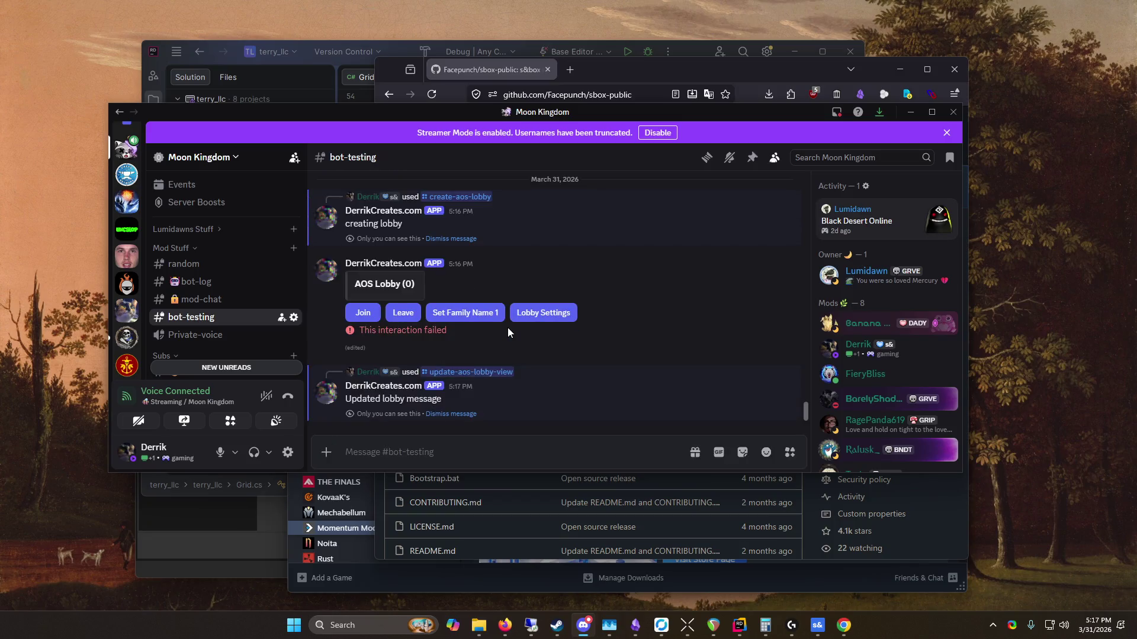
type("/")
key("Up")
key("Return")
key("Return")
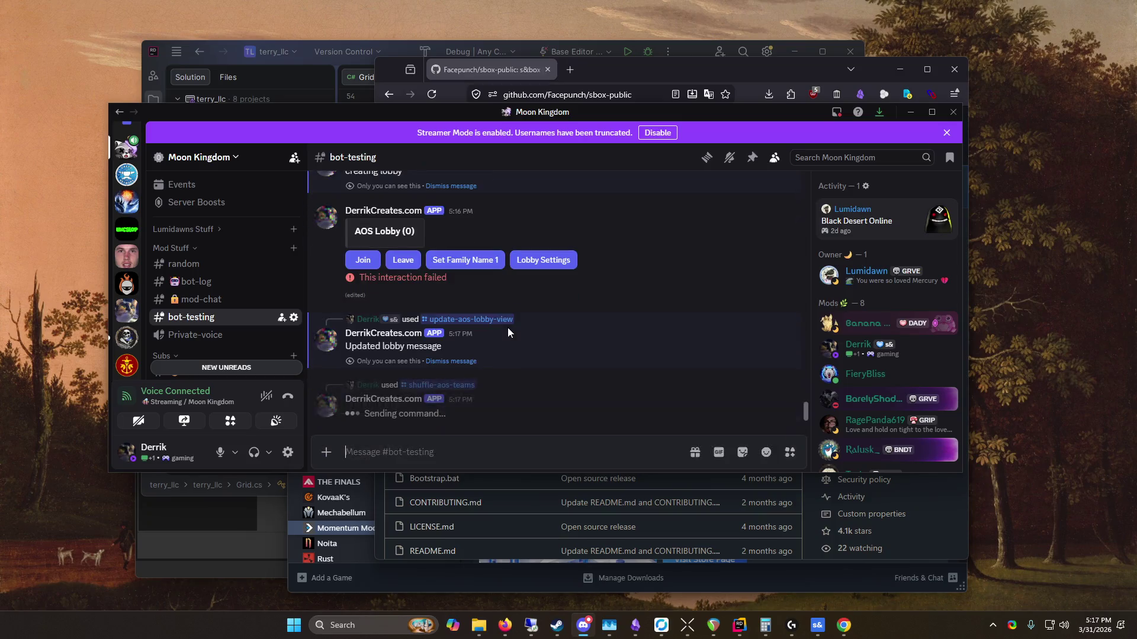
Step: Run /update-aos-lobby-view again to refresh the empty lobby message
type("/")
key("Down")
key("Down")
key("Down")
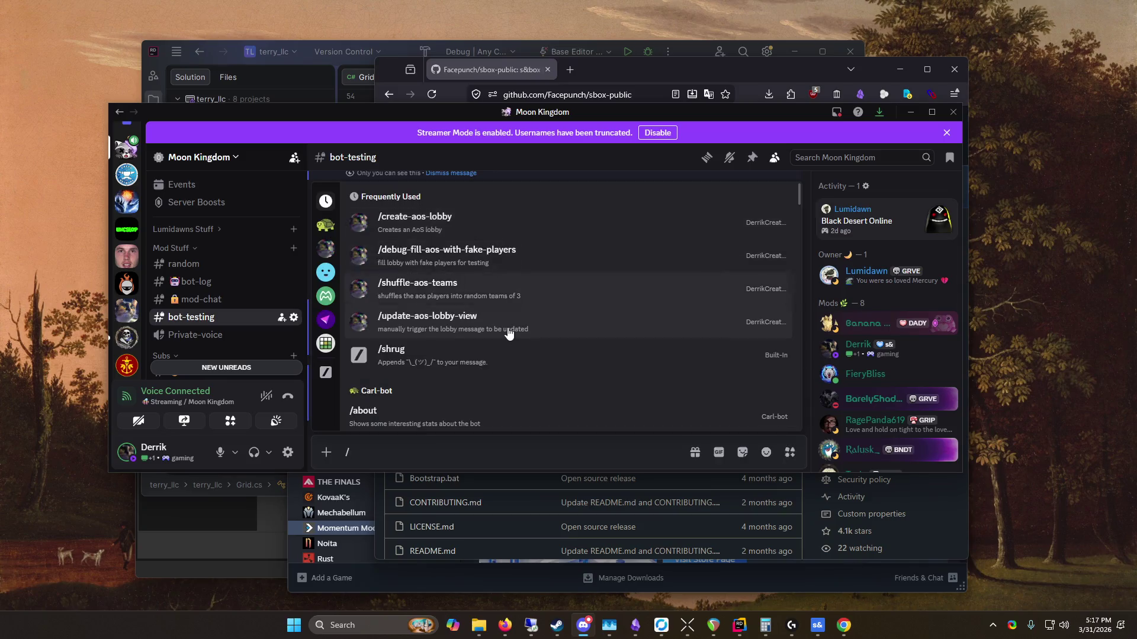
key("Return")
key("Return")
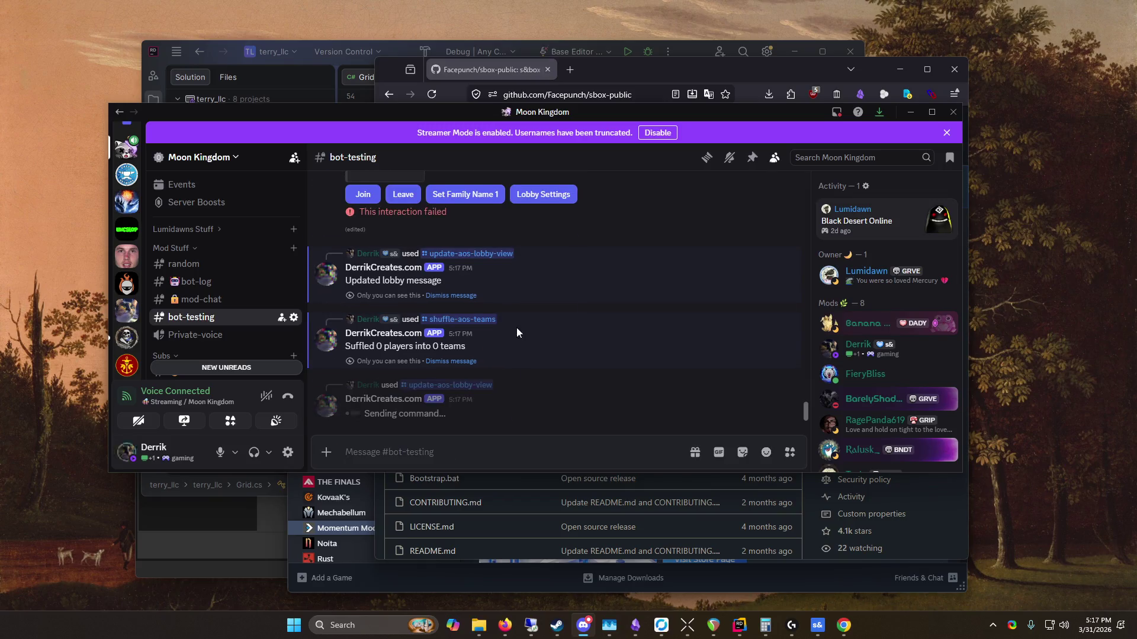
scroll(516, 328, "up", 5)
scroll(453, 335, "down", 2)
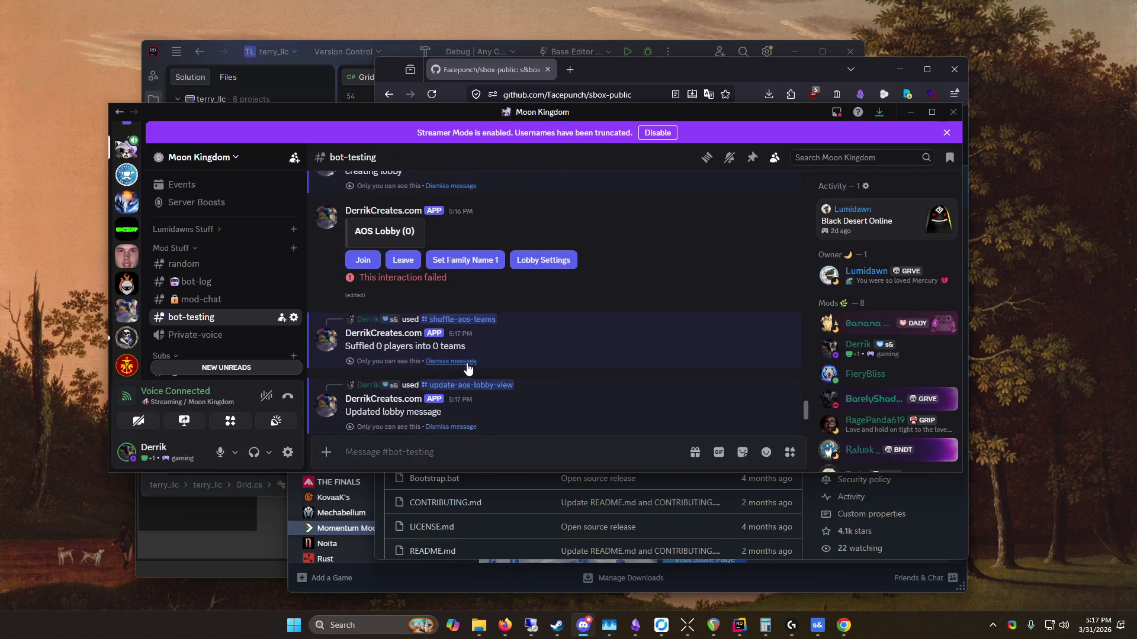
scroll(503, 385, "up", 3)
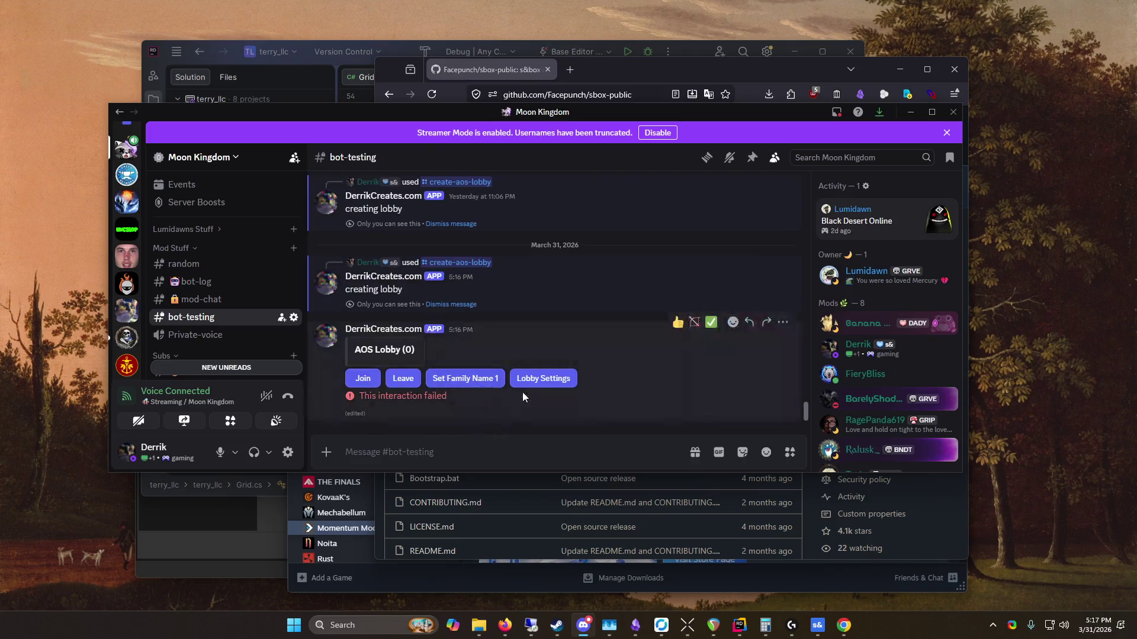
type("/")
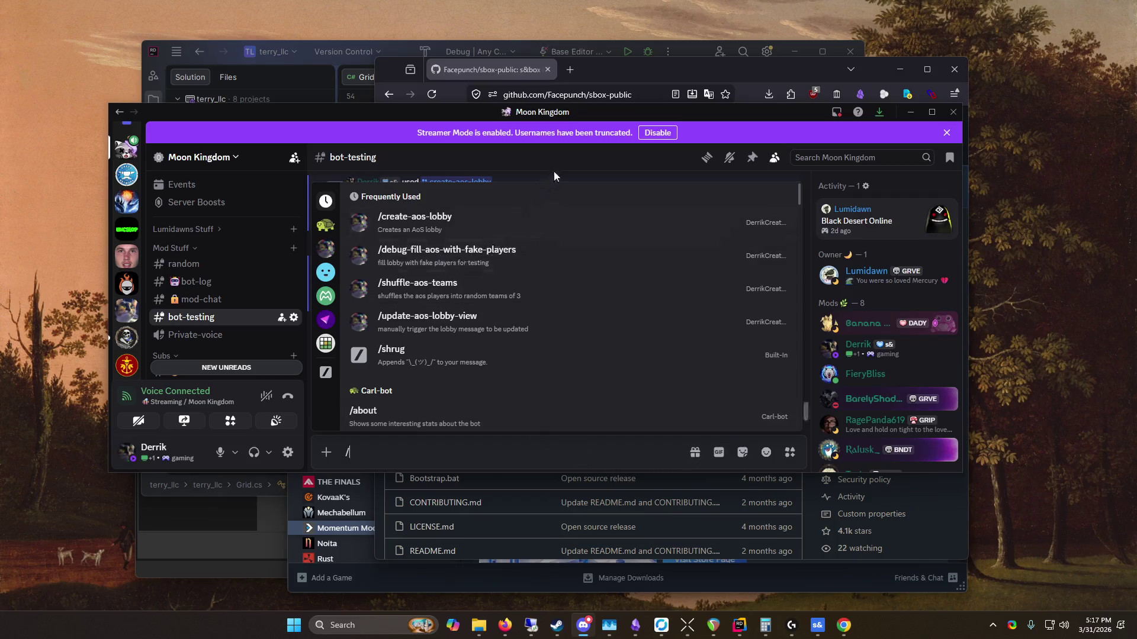
Step: Fill the AOS lobby with nine fake players using /debug-fill-aos-with-fake-players
mouse_move(496, 106)
left_mouse_down()
mouse_move(493, 45)
mouse_move(490, 107)
left_mouse_up()
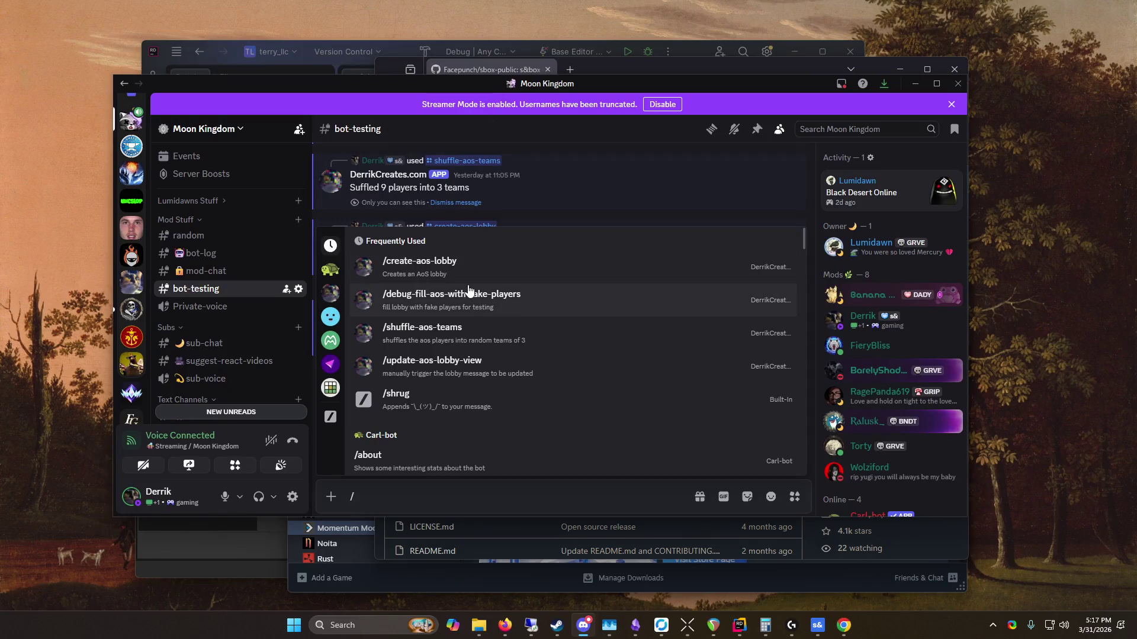
left_click(514, 299)
key("Return")
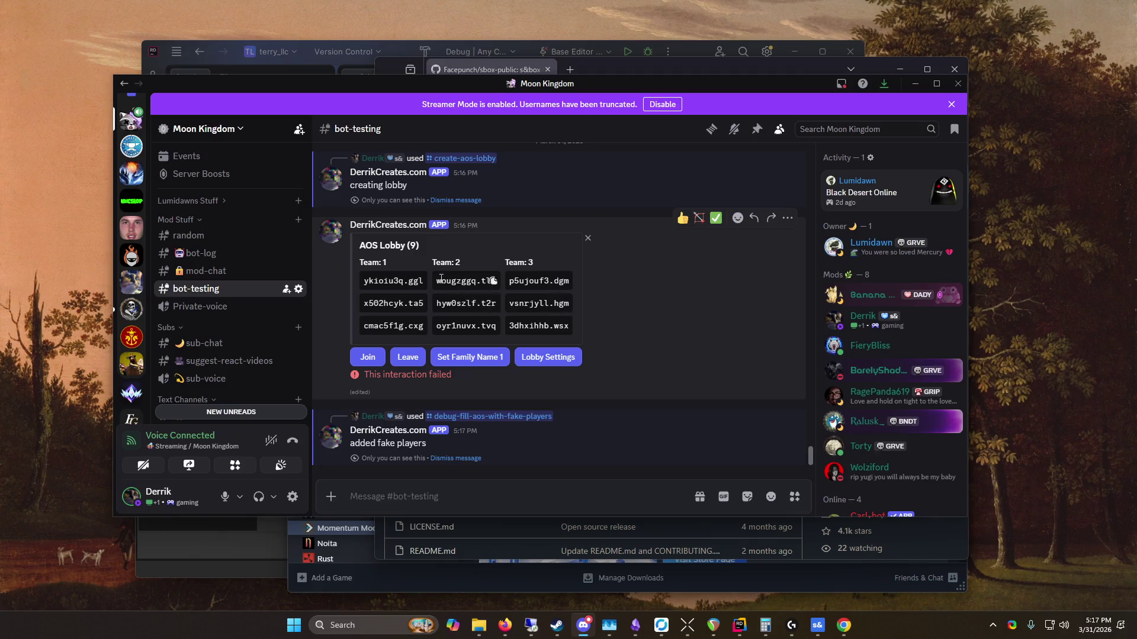
mouse_move(370, 279)
left_mouse_down()
mouse_move(409, 304)
mouse_move(596, 335)
left_mouse_up()
left_click(597, 333)
Step: Set Family Name 1 on the lobby, then switch to the ARC alliance server
left_click(477, 358)
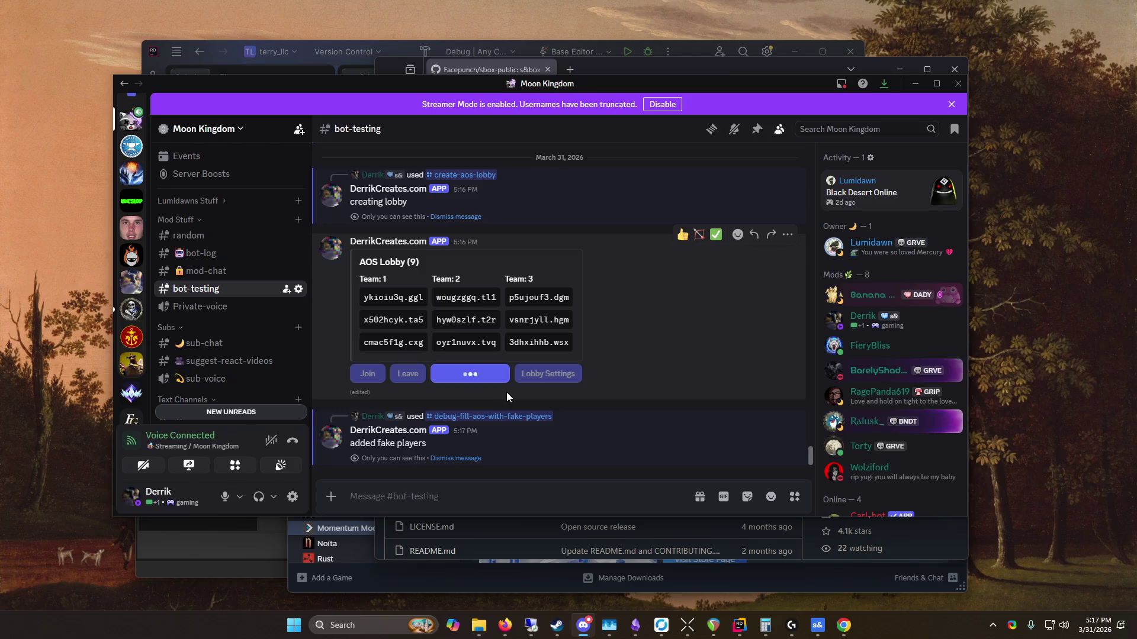
left_click_drag(531, 90, 498, 74)
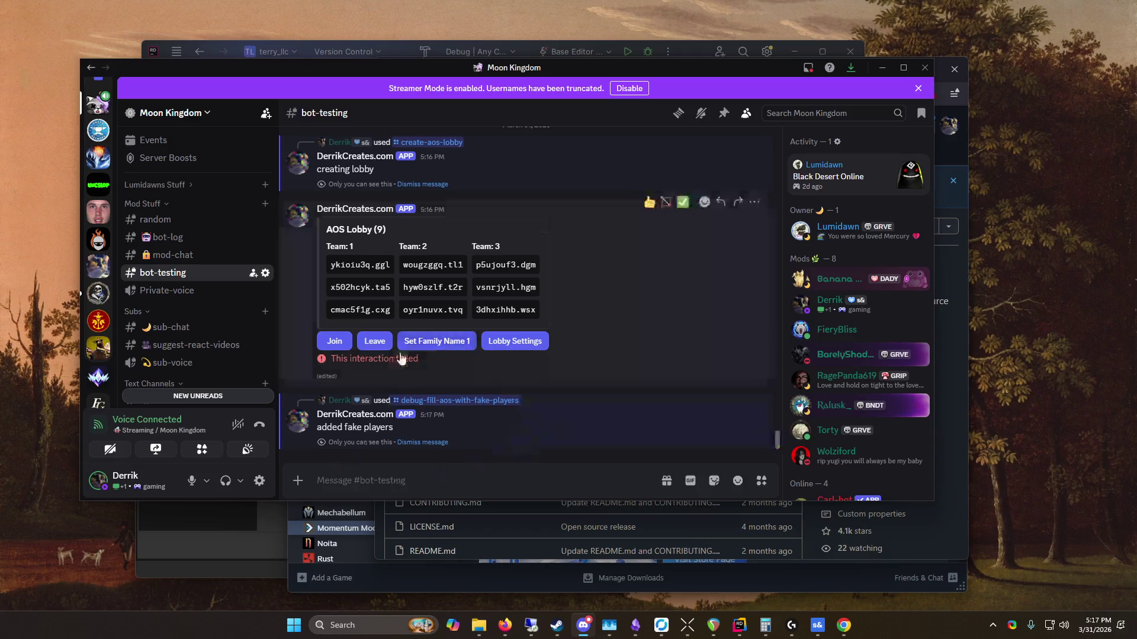
left_click(98, 322)
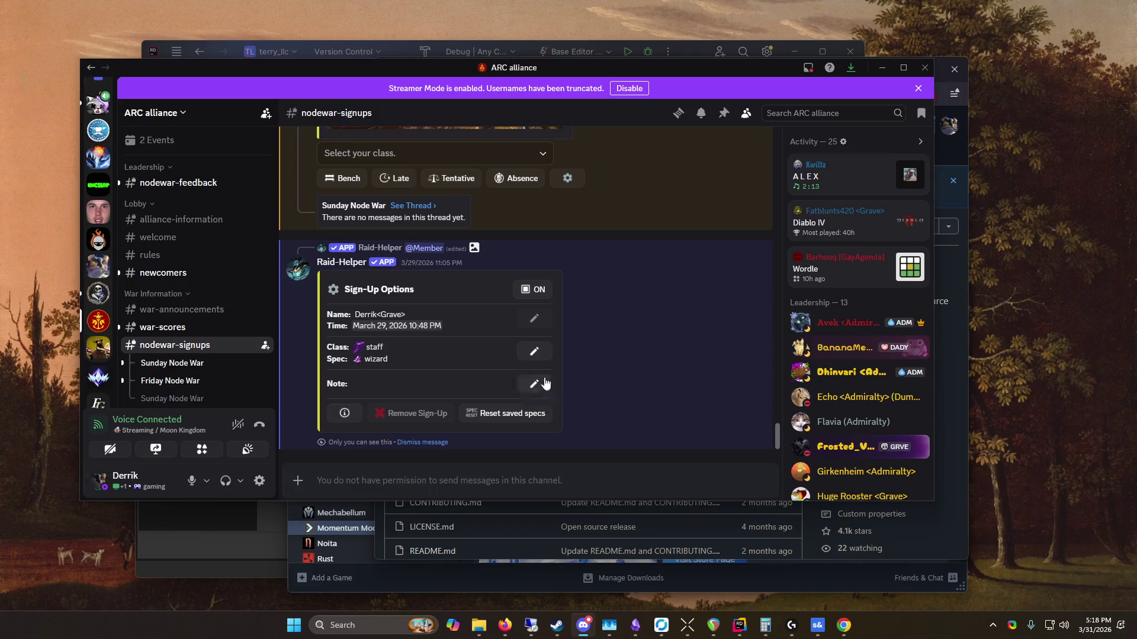
left_click(534, 385)
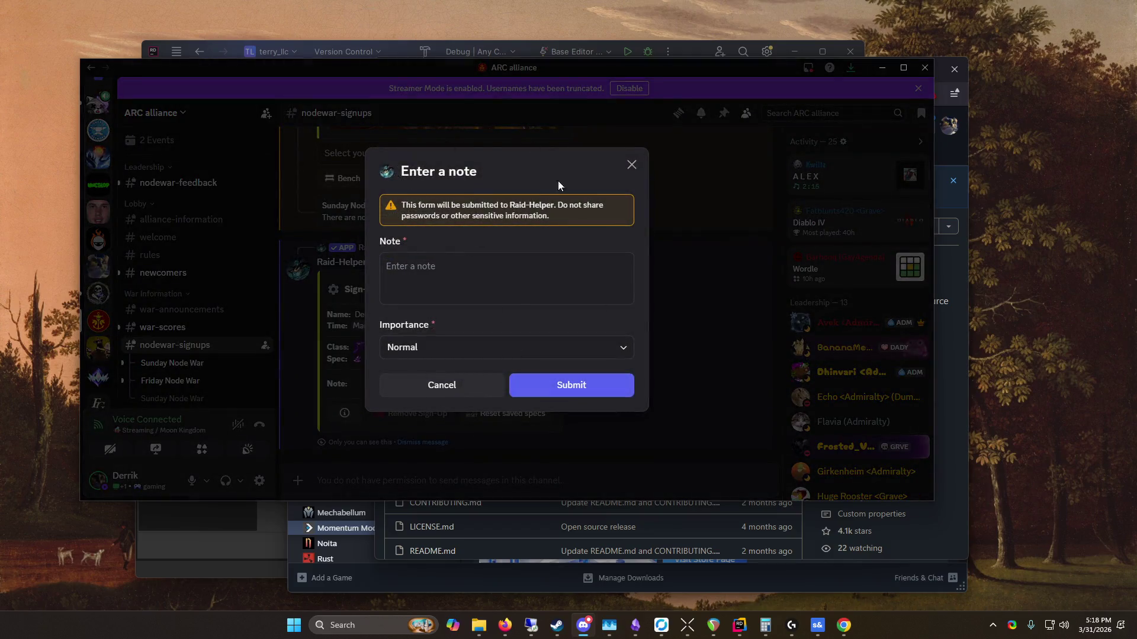
left_click(475, 359)
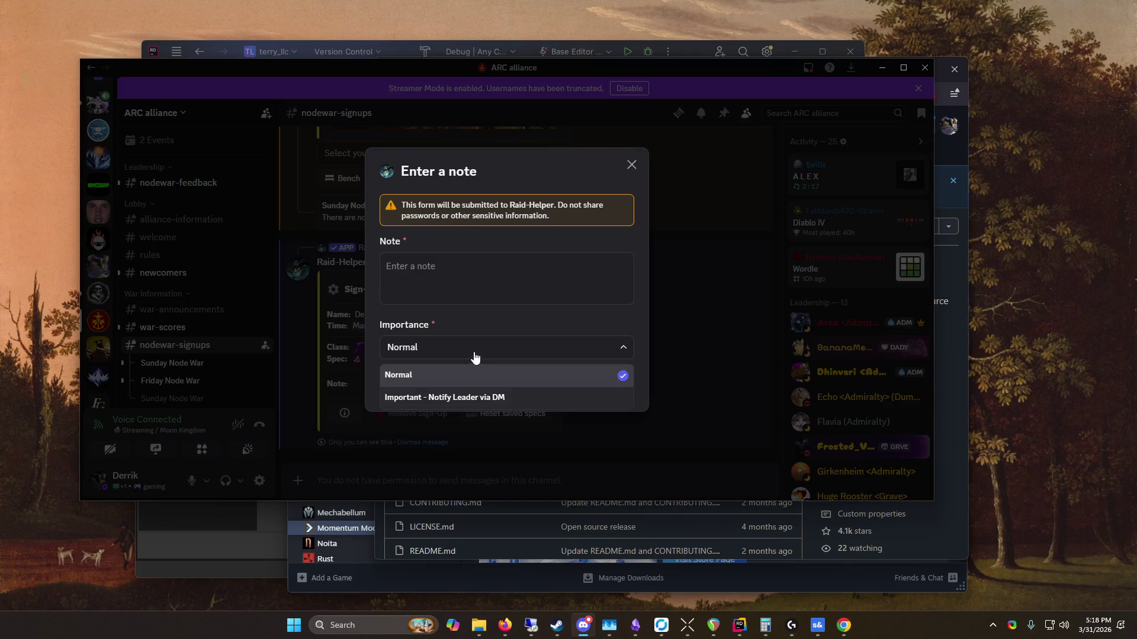
left_click(504, 320)
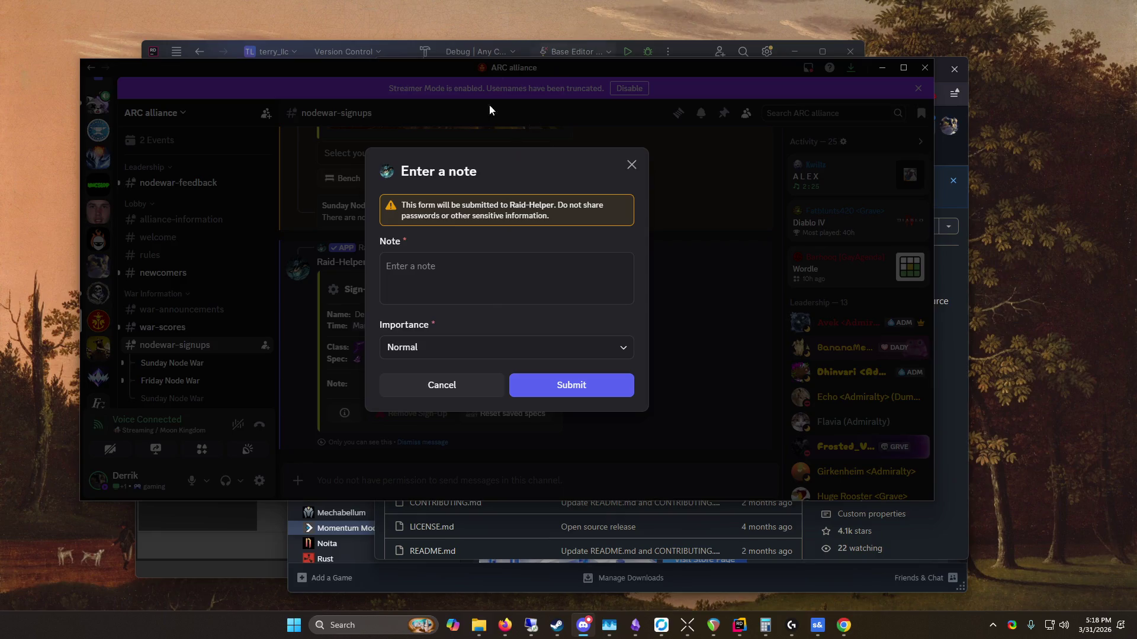
left_click(547, 292)
left_click(447, 388)
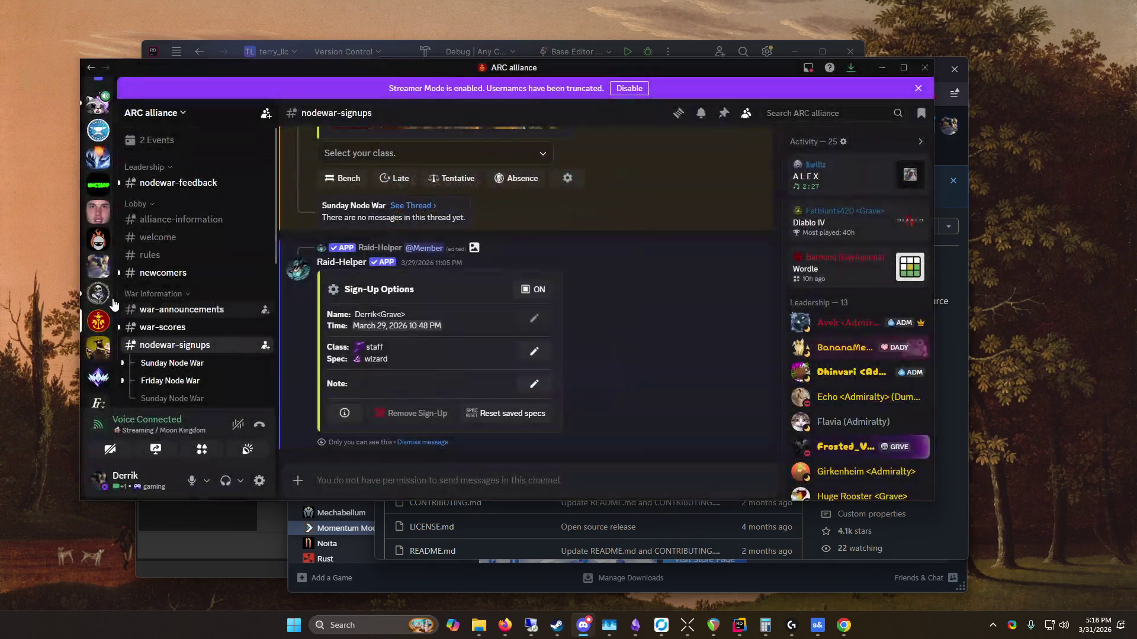
Step: Go back to Moon Kingdom's bot-testing channel
left_click(173, 416)
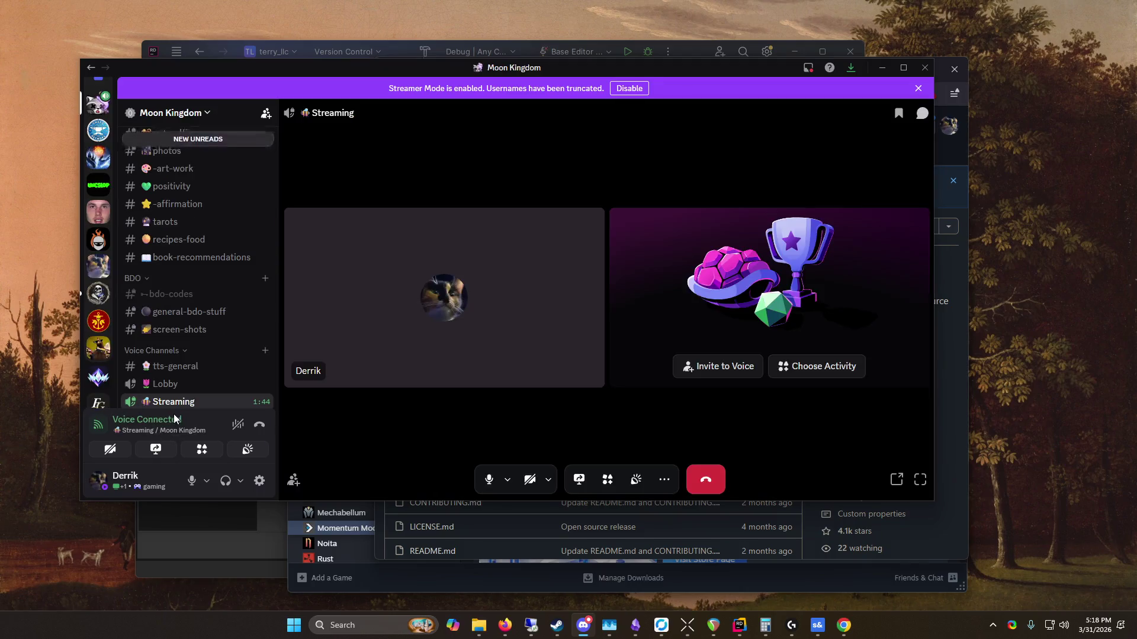
scroll(231, 279, "up", 5)
scroll(236, 263, "up", 5)
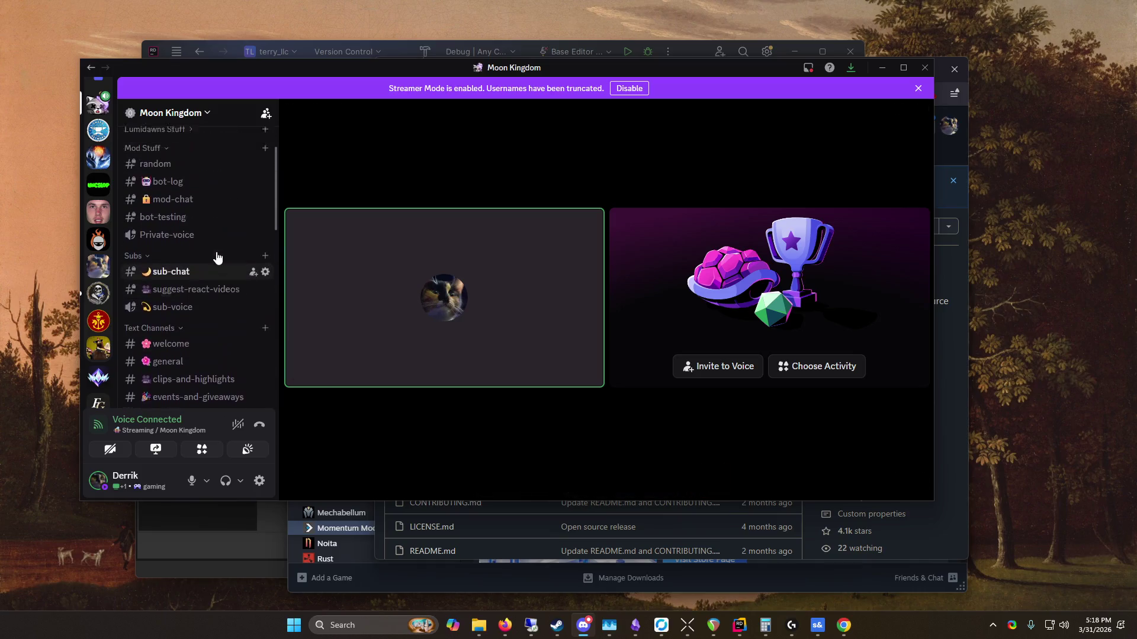
left_click(195, 273)
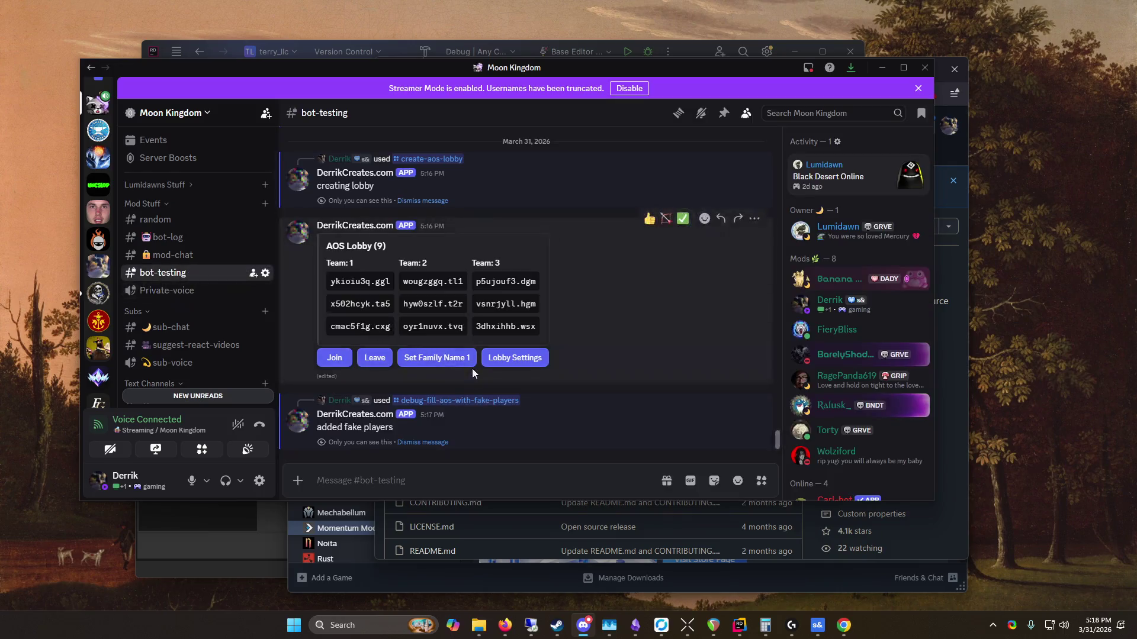
Step: Open Lobby Settings on the 9-player AOS Lobby message and choose Remove Player
left_click(515, 357)
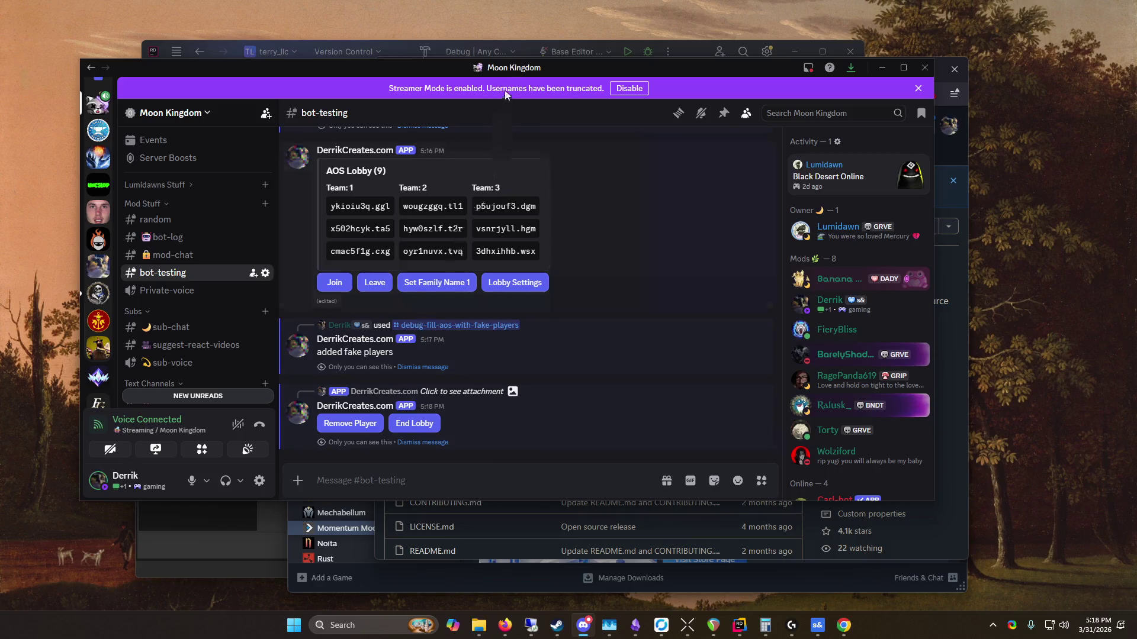
left_click_drag(500, 70, 543, 71)
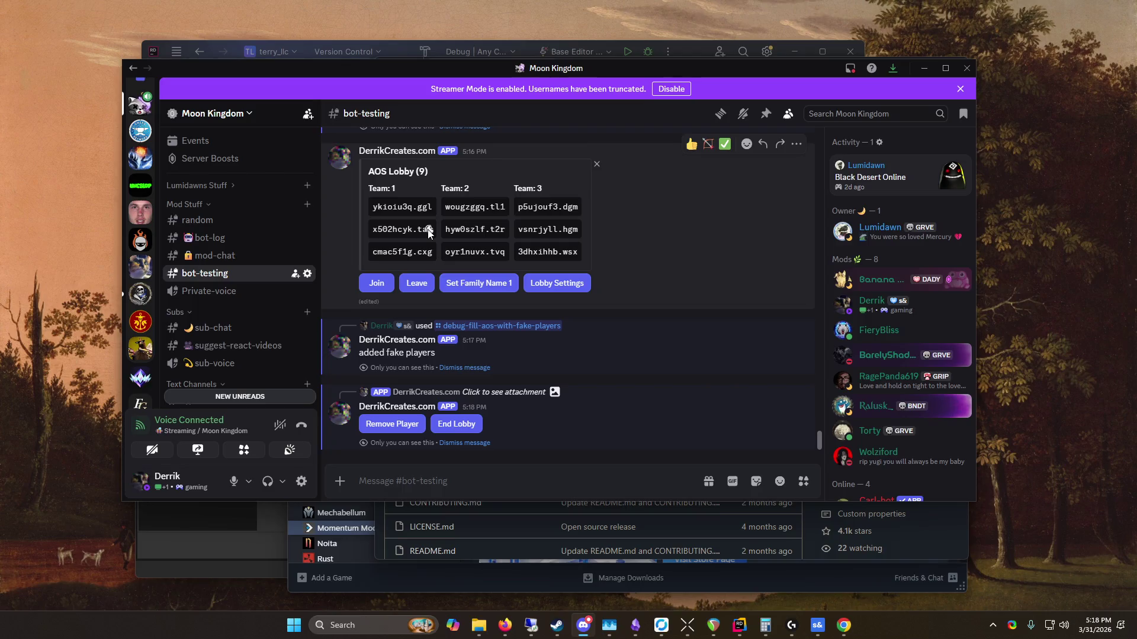
left_click(403, 425)
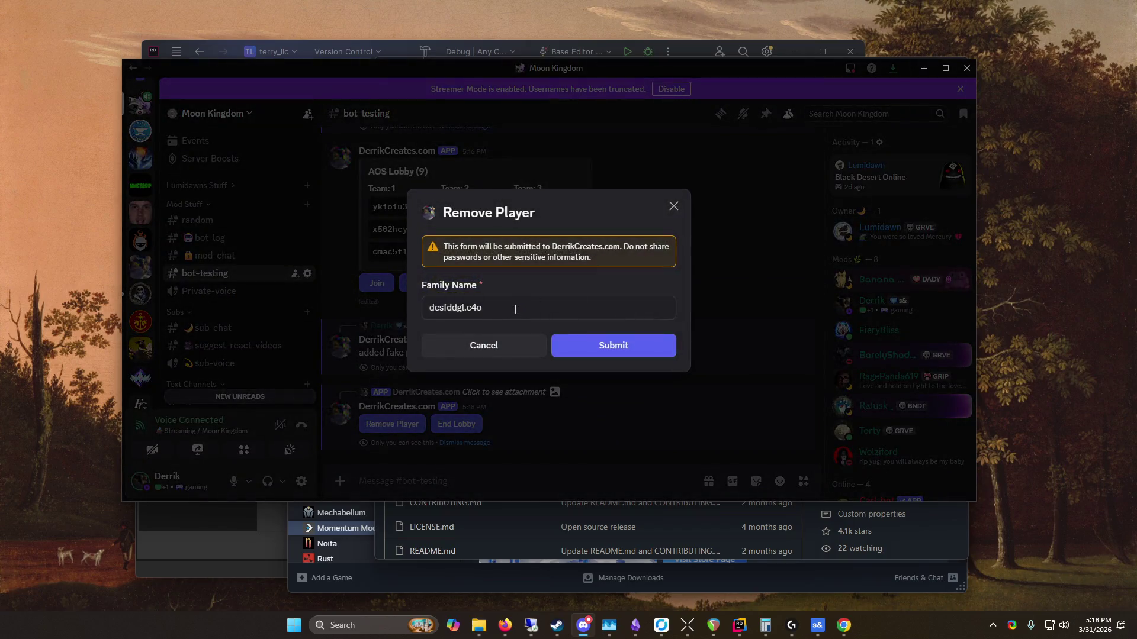
Step: Paste x502hcyk.ta5 into the Family Name field and submit, leaving AOS Lobby (8)
left_click(516, 307)
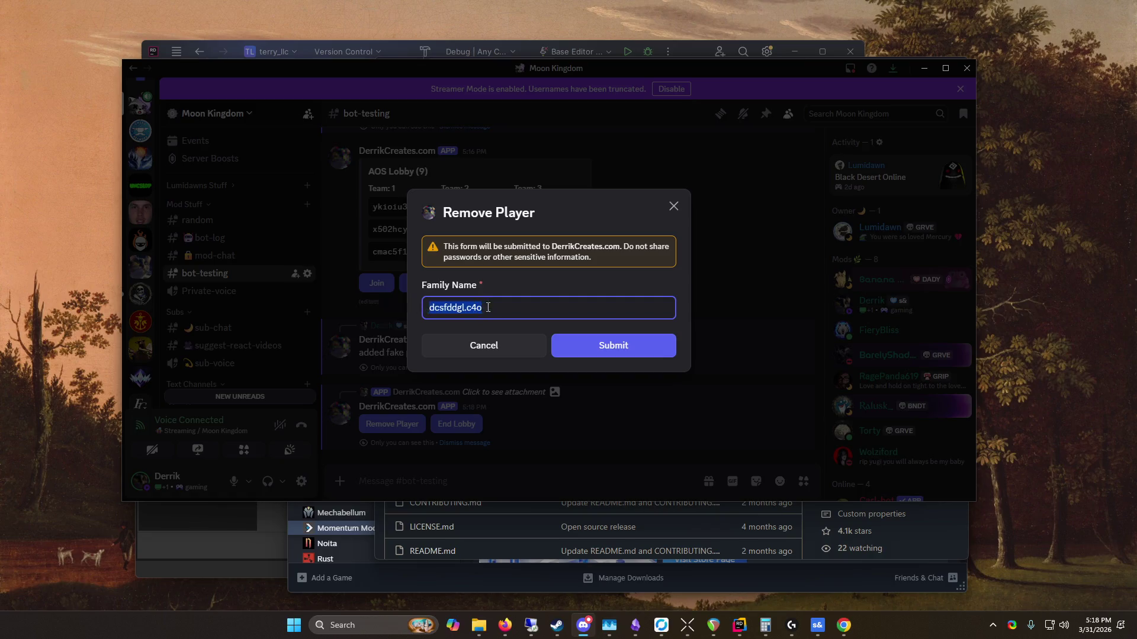
right_click(487, 308)
left_click(528, 407)
left_click(620, 350)
left_click(674, 206)
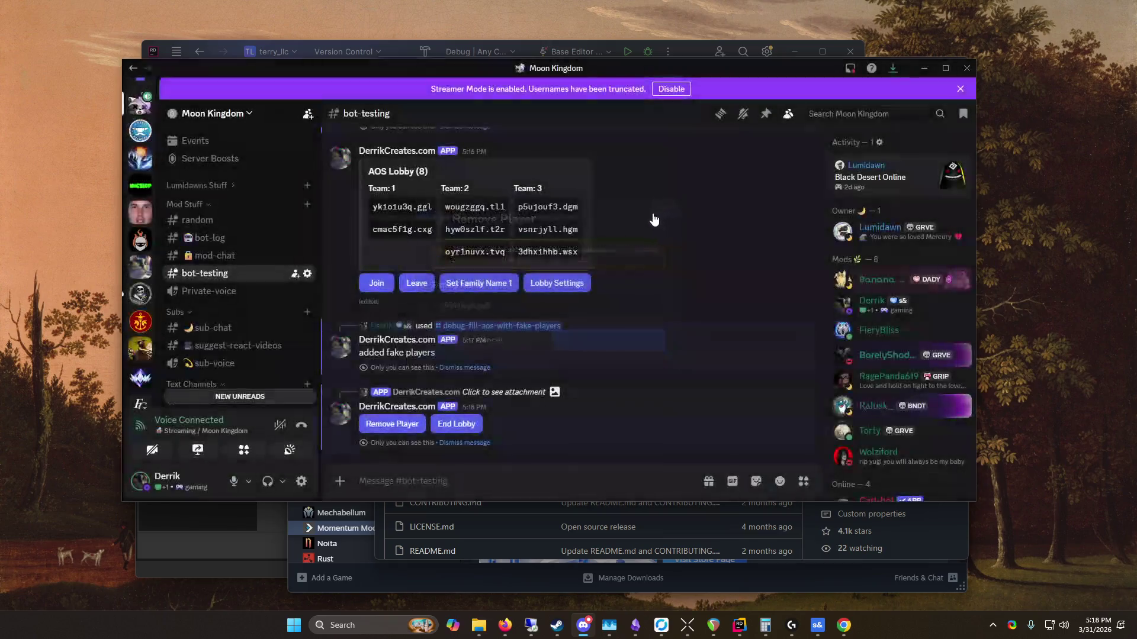
mouse_move(385, 208)
left_mouse_down()
mouse_move(693, 268)
mouse_move(377, 204)
mouse_move(418, 241)
left_mouse_up()
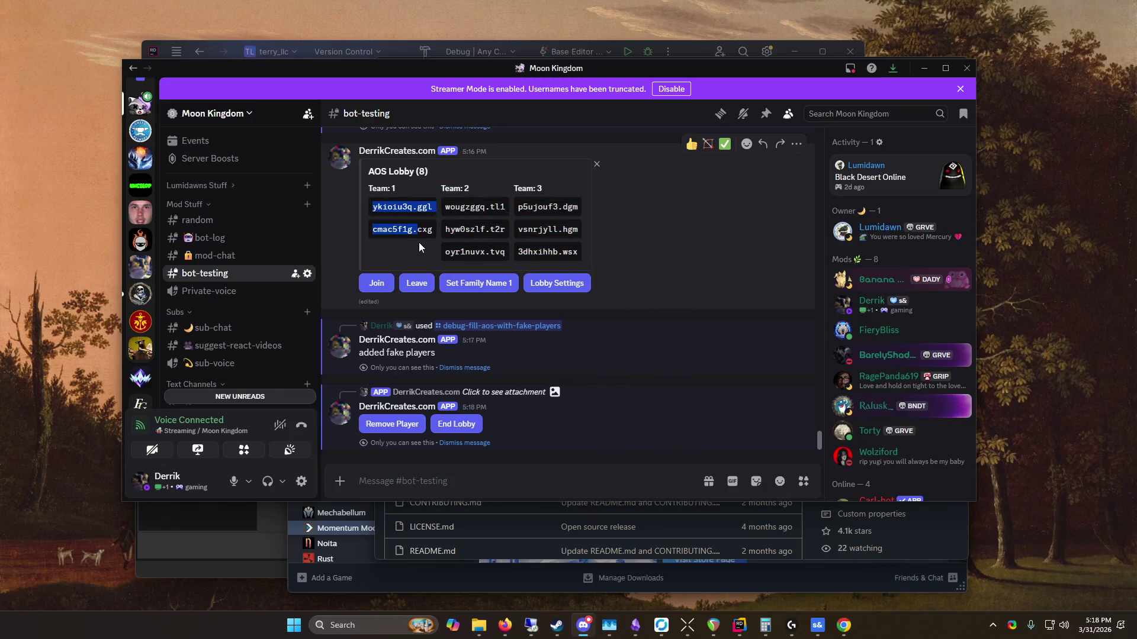
left_click(418, 243)
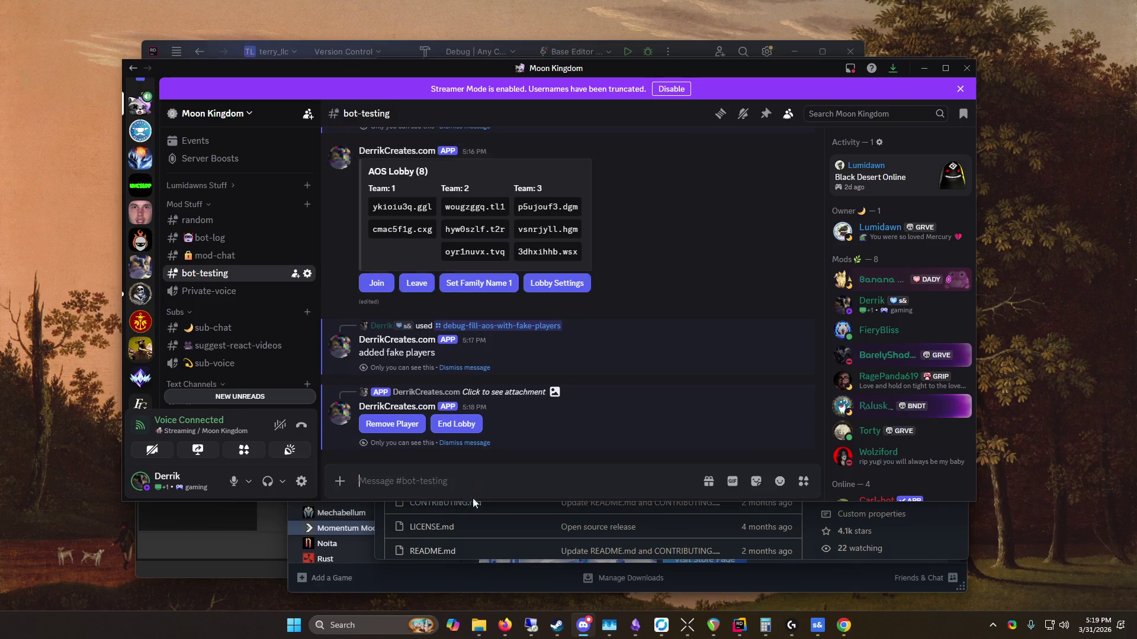
Step: Shuffle the 8 lobby players into 3 teams with /shuffle-aos-teams
type("/shuffle")
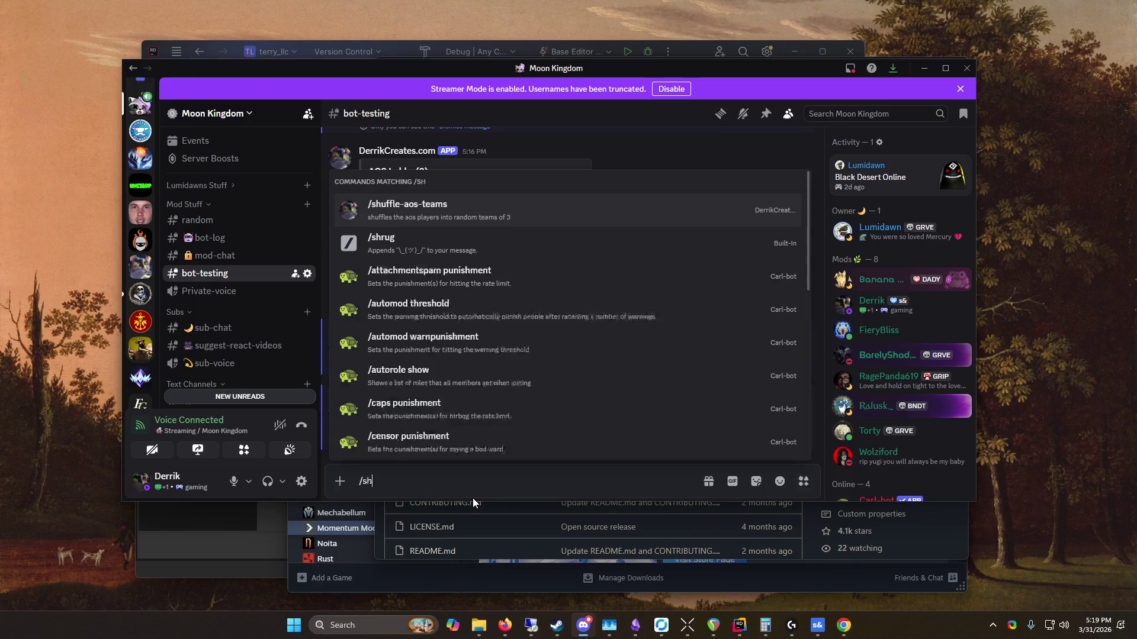
key("Tab")
key("Return")
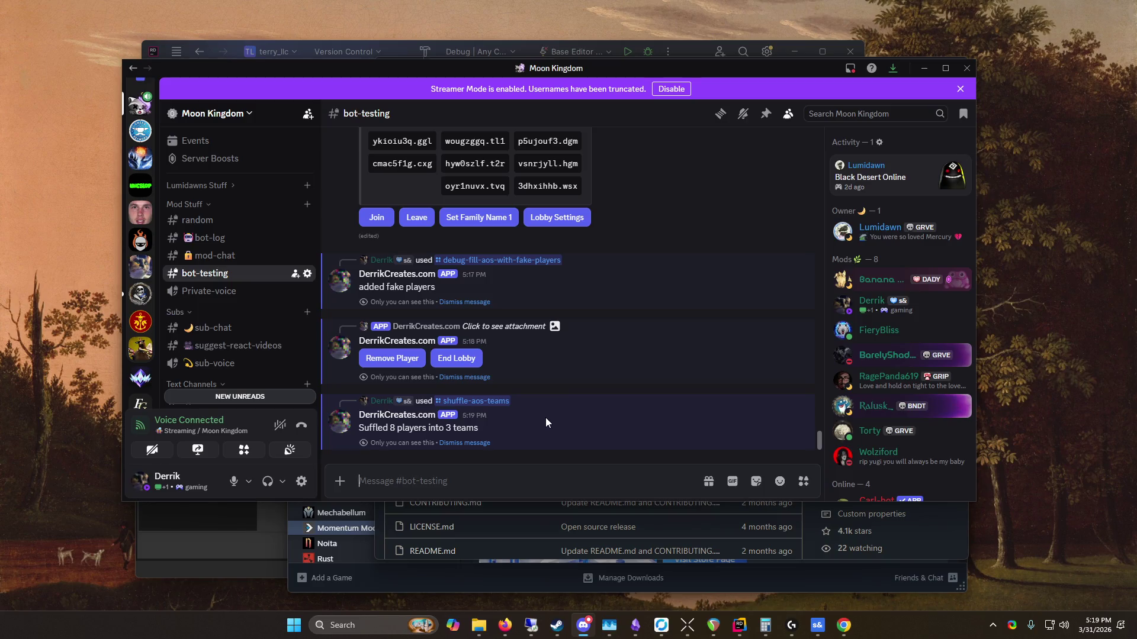
scroll(545, 417, "up", 3)
scroll(548, 420, "down", 3)
Step: Refresh the lobby with /update-aos-lobby-view, showing teams of 3, 3 and 2
type("/")
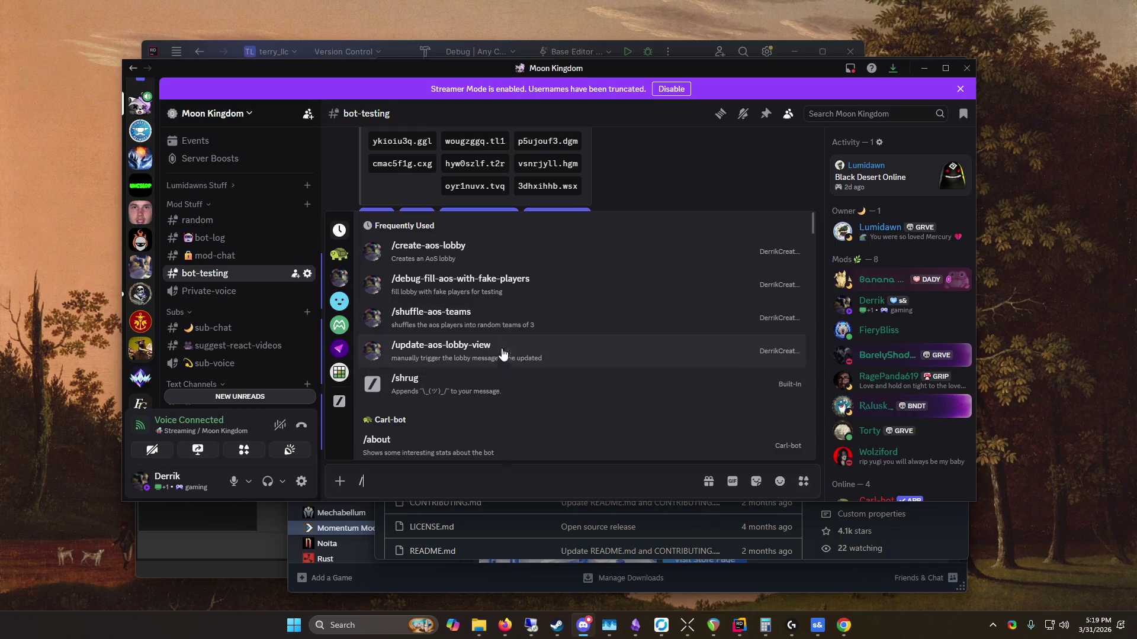
key("BackSpace")
scroll(602, 371, "up", 3)
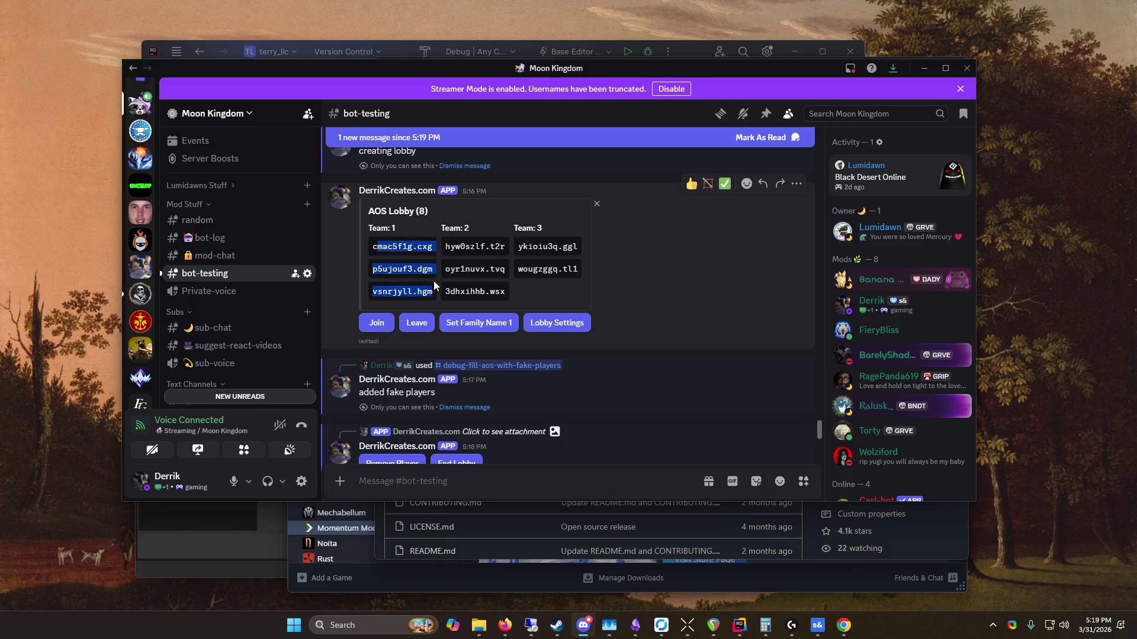
scroll(557, 293, "down", 3)
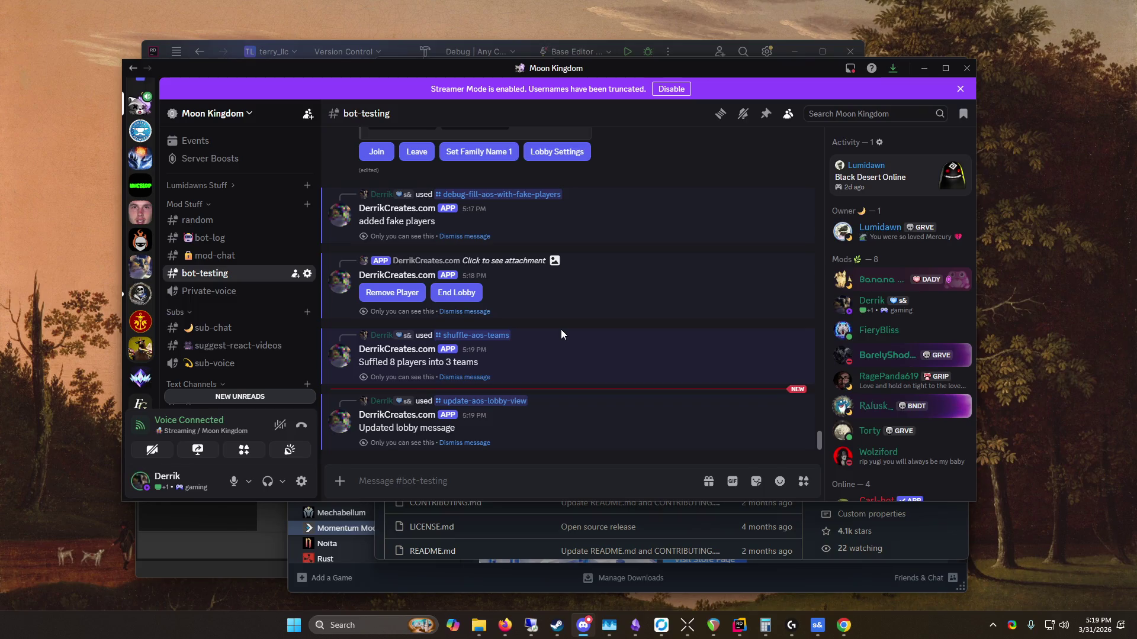
scroll(607, 375, "up", 3)
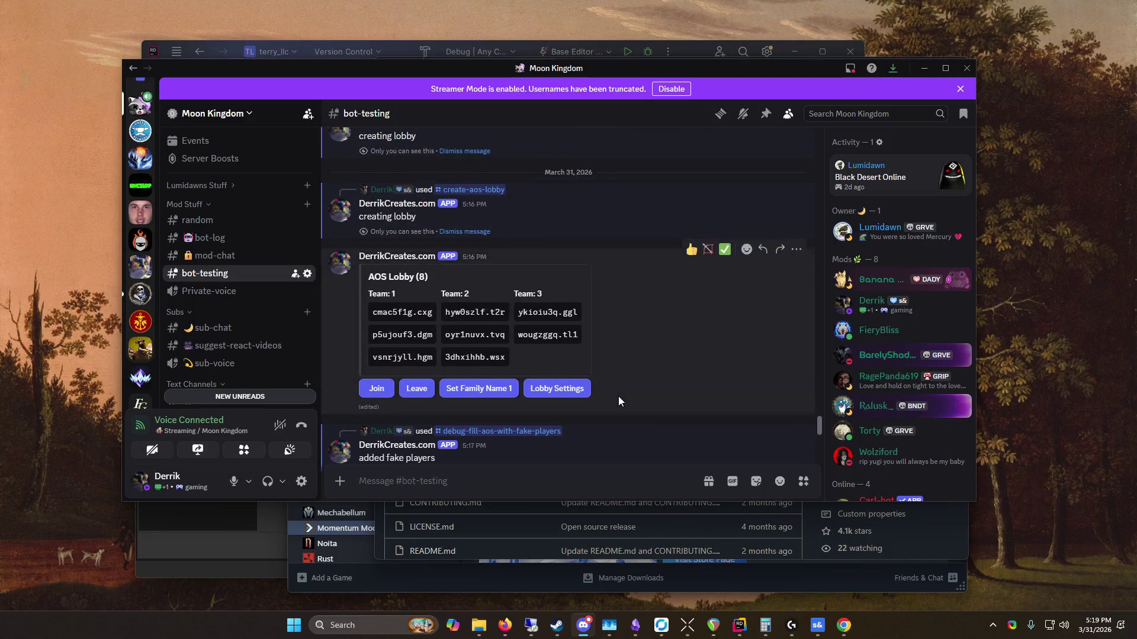
scroll(531, 264, "down", 3)
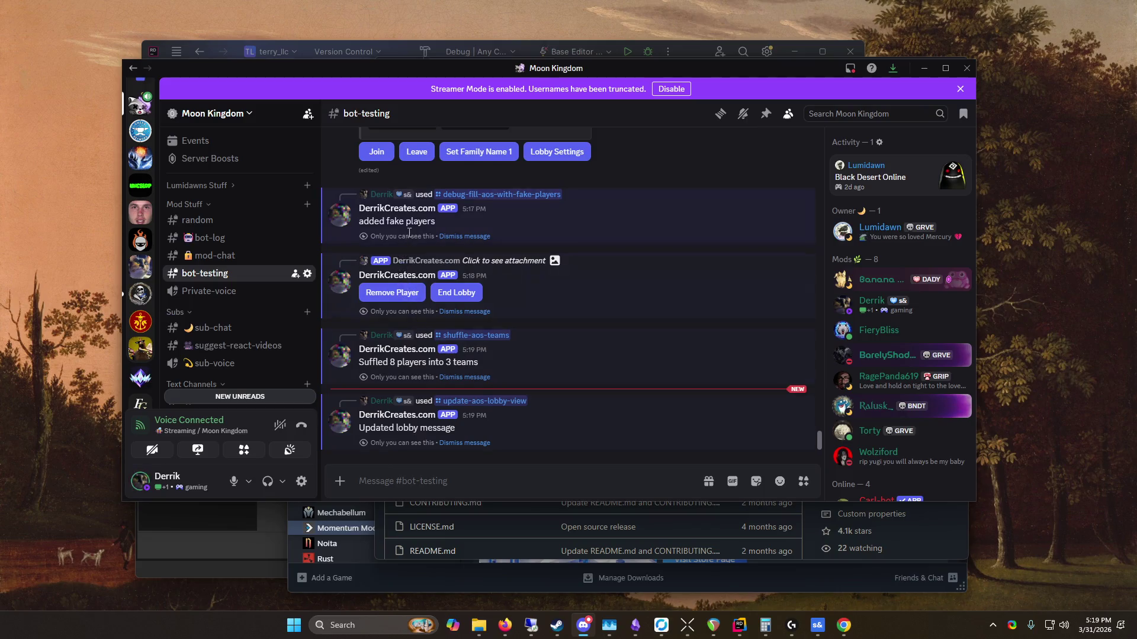
scroll(477, 326, "up", 3)
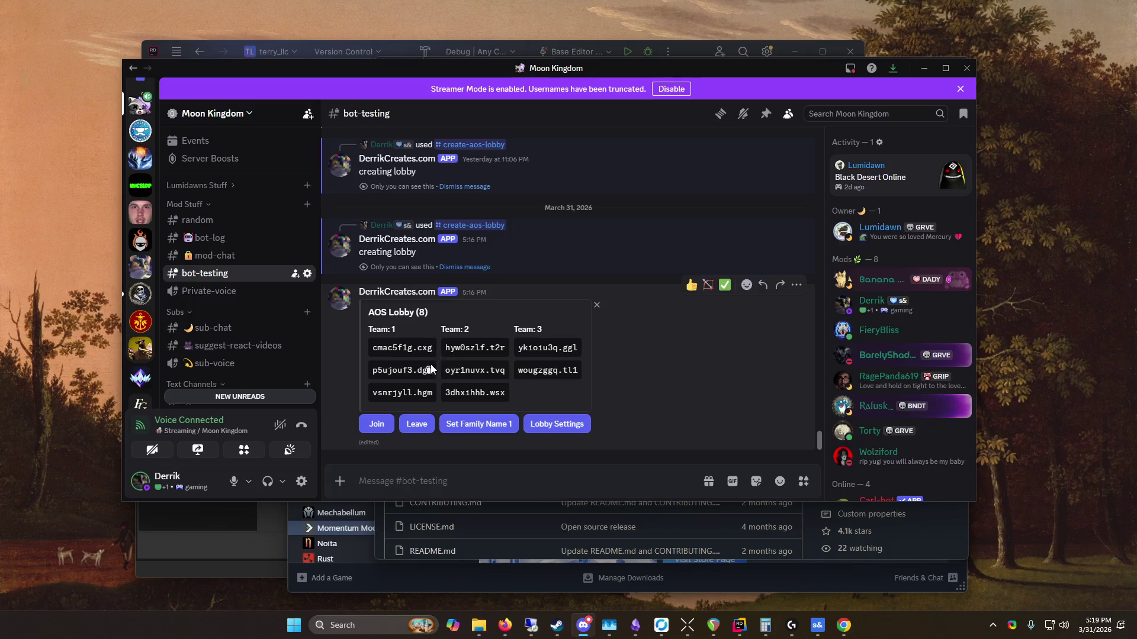
left_click_drag(555, 69, 838, 64)
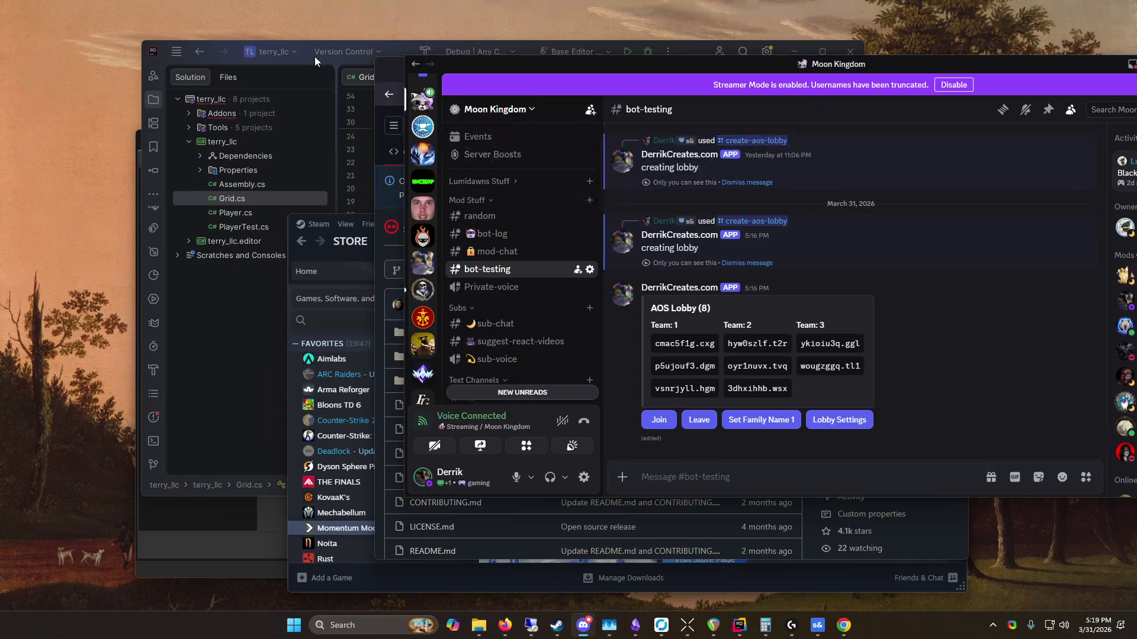
Step: Open a new Firefox tab and place Firefox beside Discord
left_click_drag(387, 72, 179, 75)
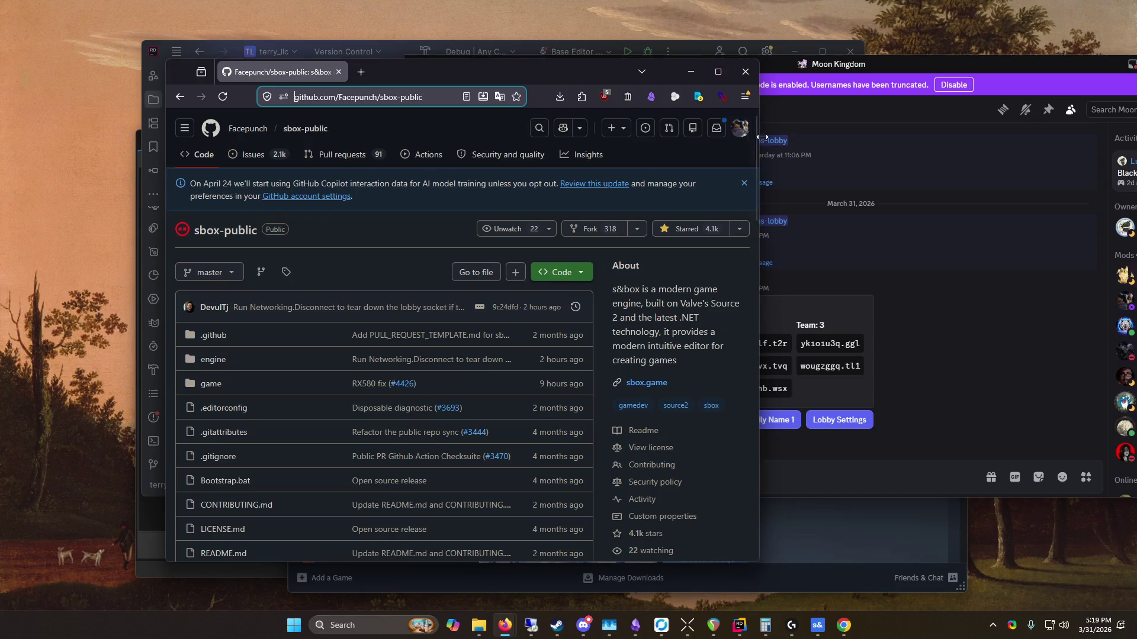
left_click(354, 72)
left_click_drag(534, 73, 443, 71)
left_click_drag(649, 67, 728, 53)
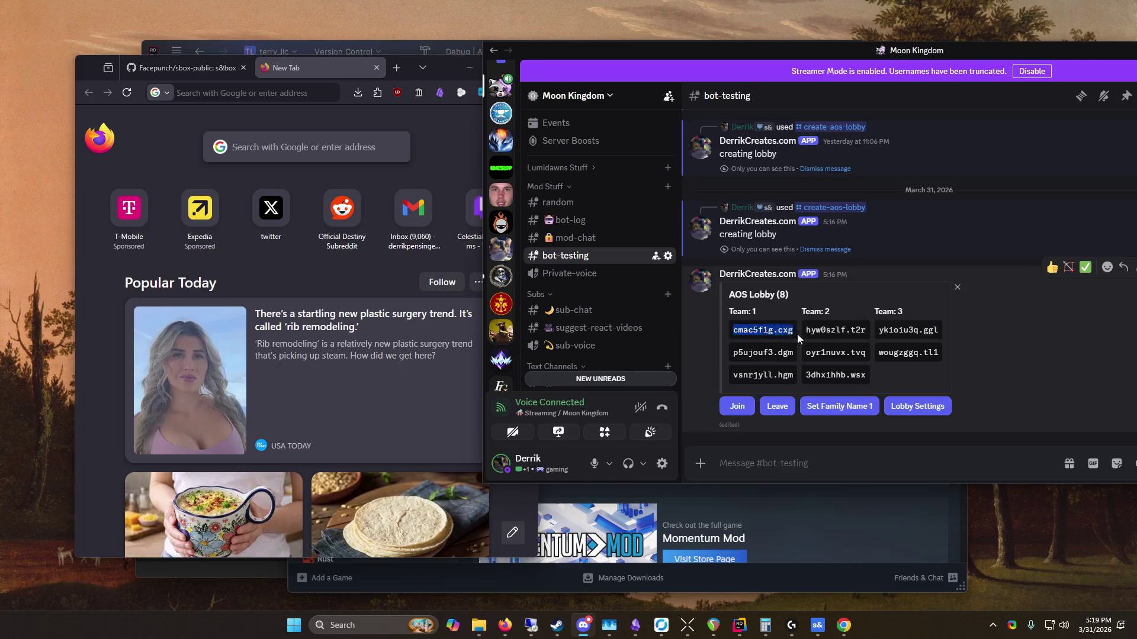
Step: Google the Team 1 names cmac5f1g.cxg, p5ujouf3.dgm and vsnrjyll.hgm
left_click(438, 226)
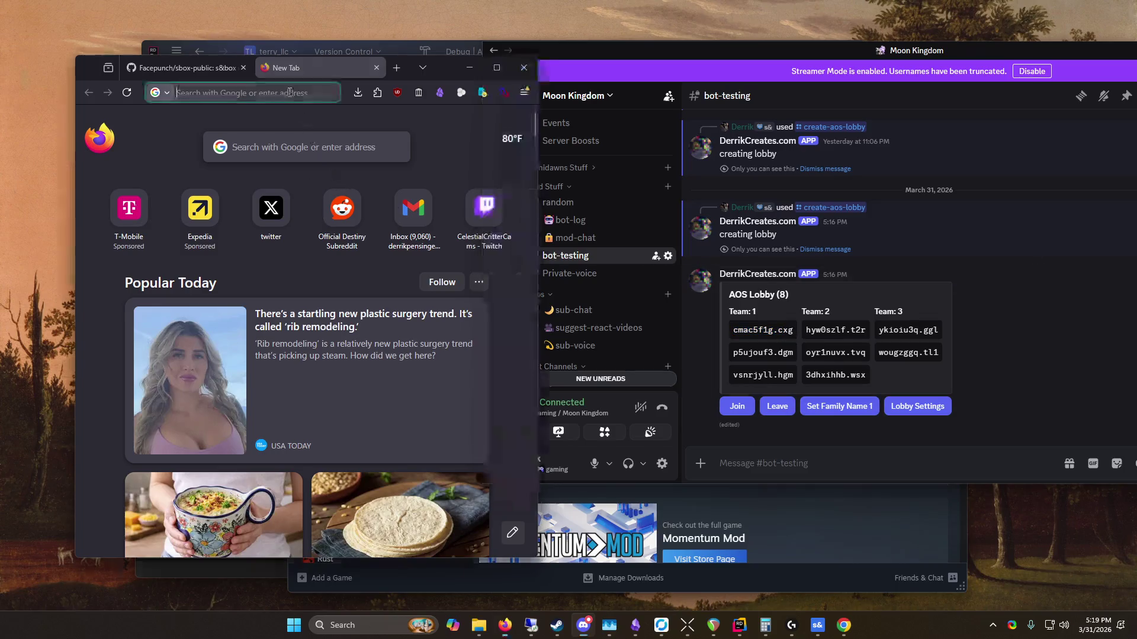
type("cmac5f1g.cxg")
key("alt+Tab")
left_click(261, 91)
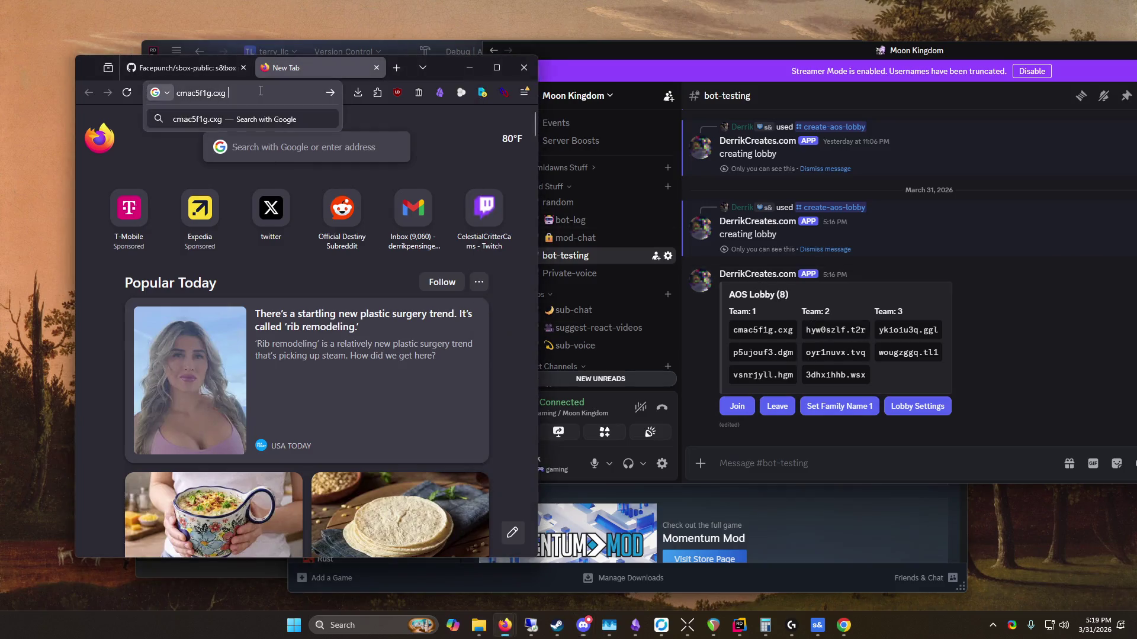
type("p5ujouf3.dgm")
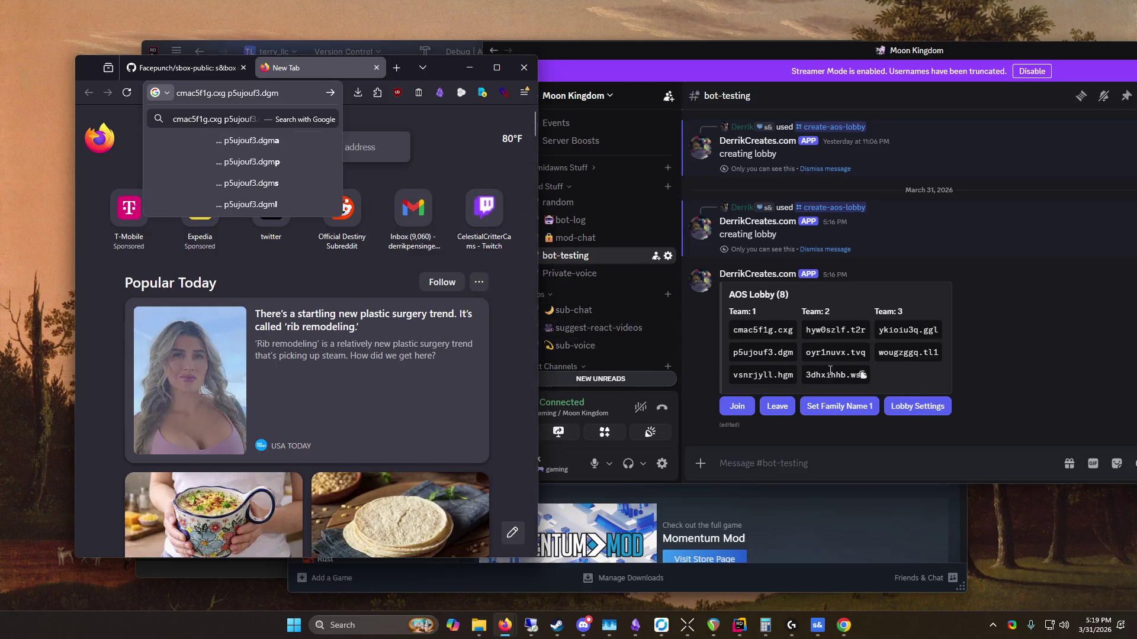
left_click(732, 358)
left_click(789, 375)
key("alt+Tab")
type("vsnrjyll.hgm")
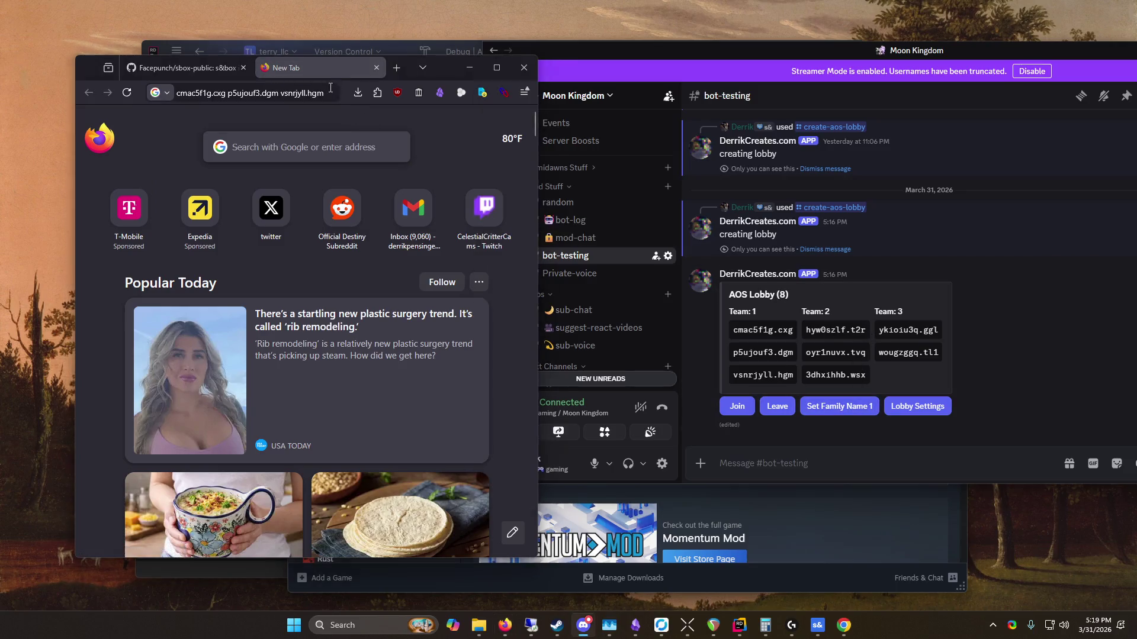
left_click(331, 93)
Step: Build a query of Team 2 names hyw0szlf.t2r, oyr1nuvx.tvq and 3dhxihhb.wsx
left_click(335, 98)
type("hyw0szlf.t2r")
left_click(864, 356)
left_click(289, 93)
type("oyr1nuvx.tvq")
left_click(835, 375)
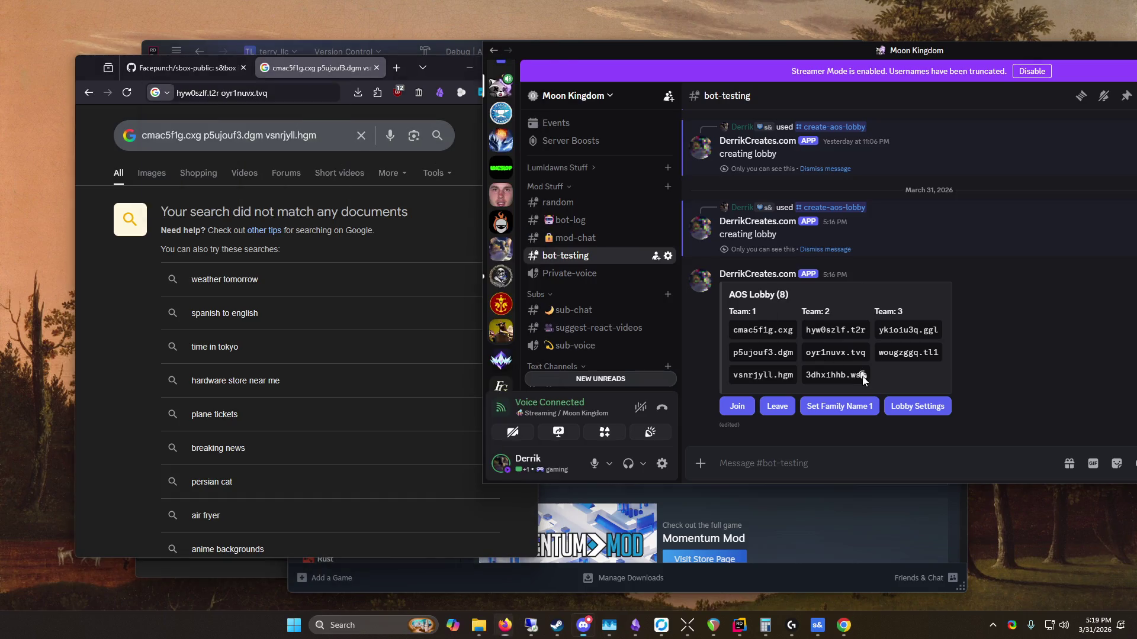
left_click(289, 93)
type("3dhxihhb.wsx")
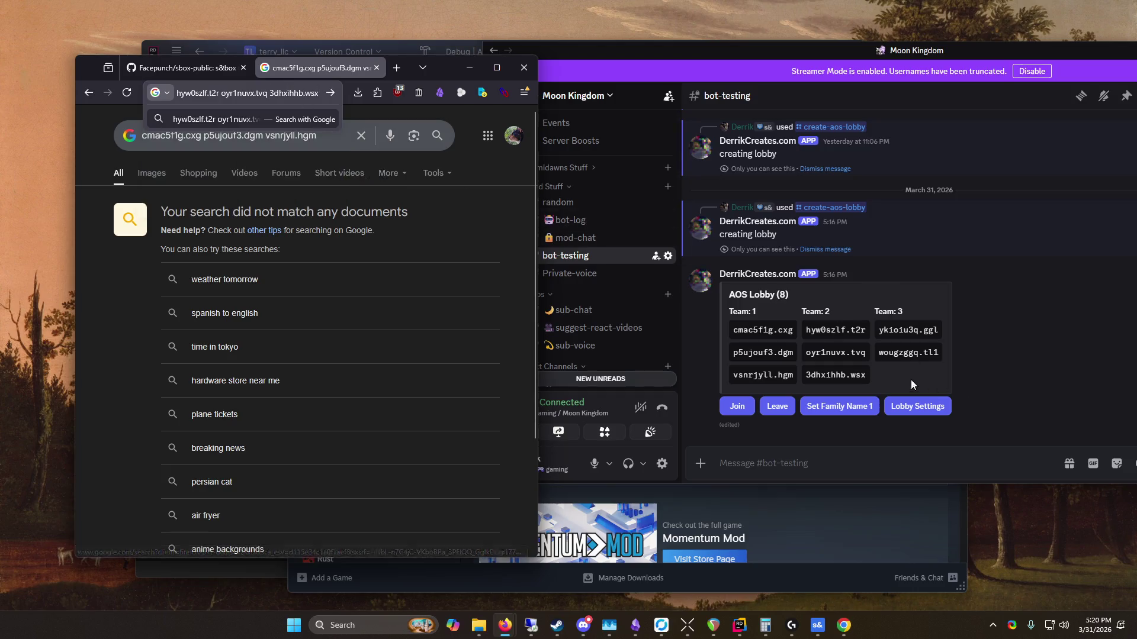
Step: Replace the address bar query with cmac5f1g.cxg without searching, and move Discord left
left_click(792, 333)
left_click(237, 93)
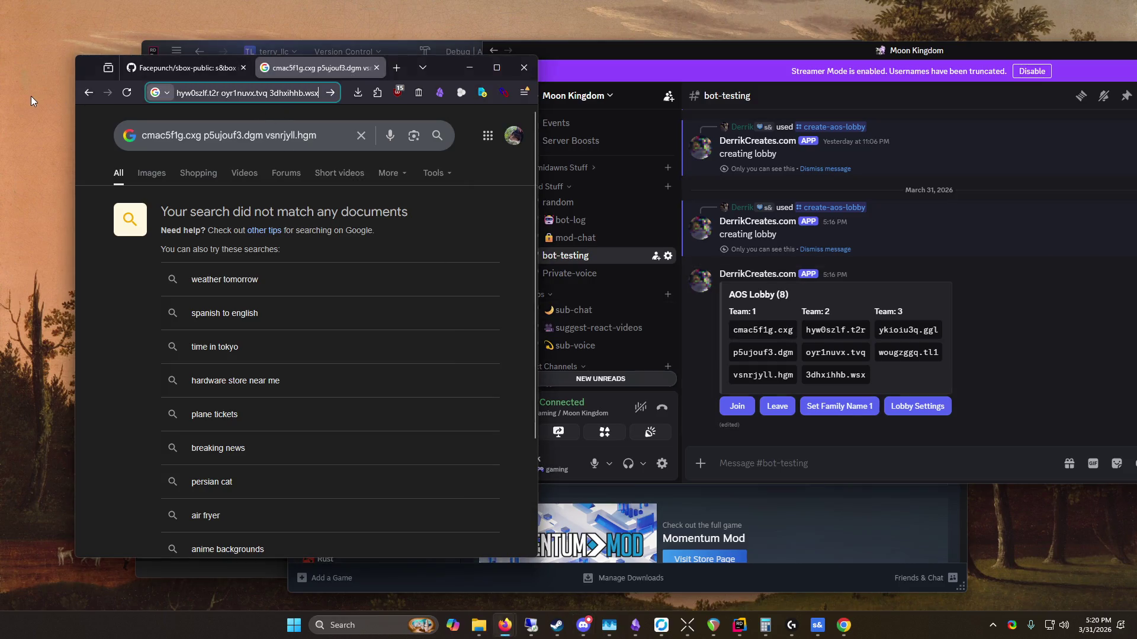
type("cmac5f1g.cxg")
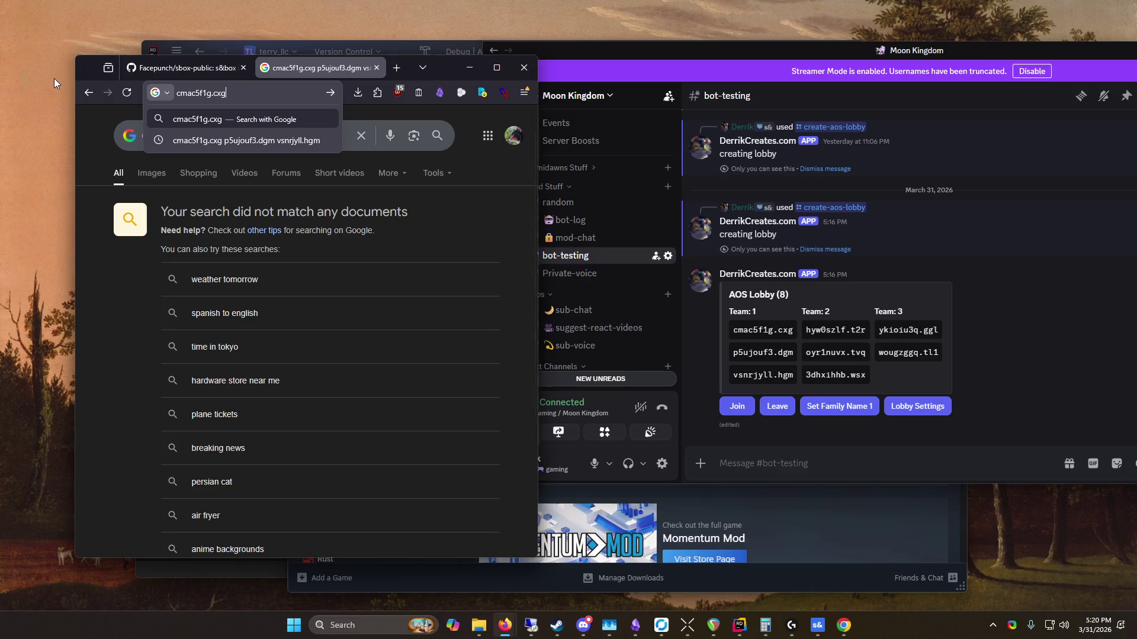
left_click(482, 292)
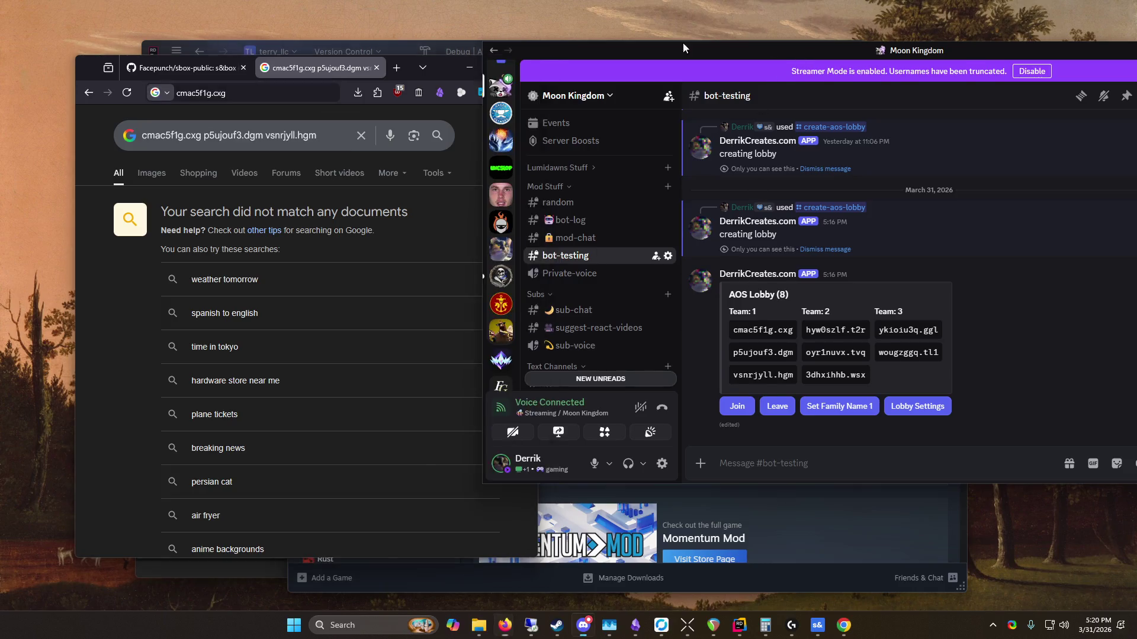
left_click_drag(683, 43, 498, 34)
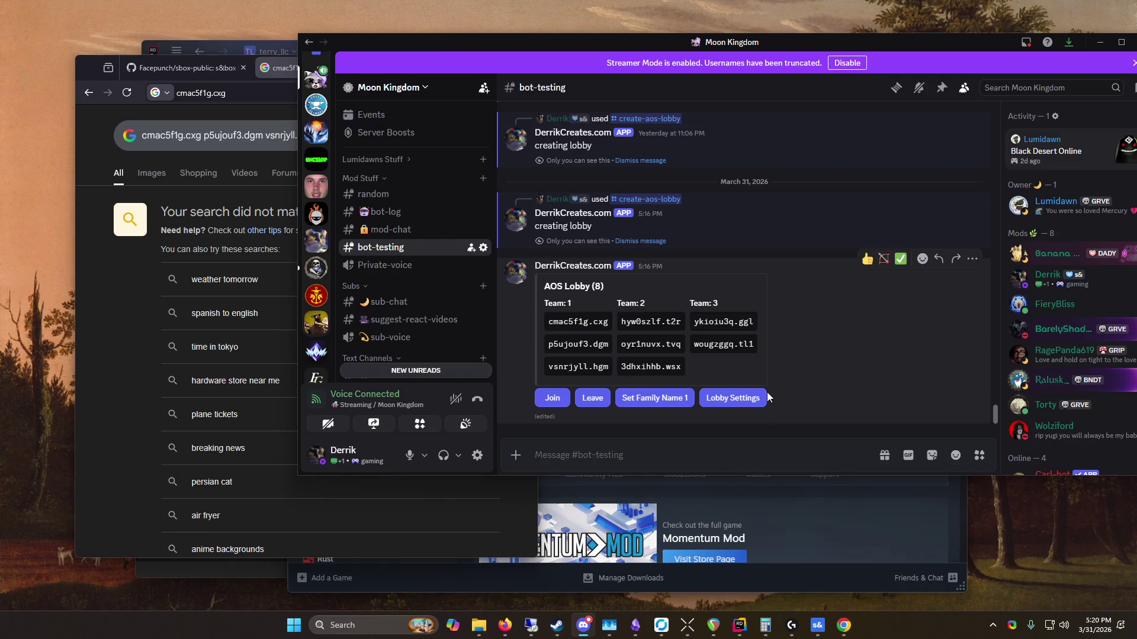
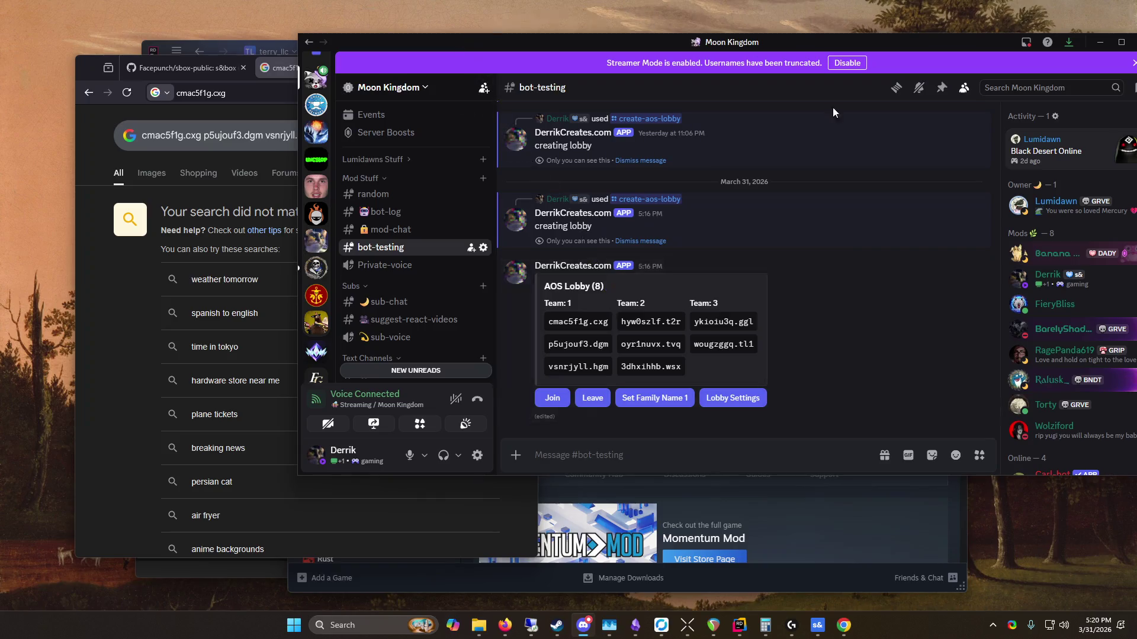
Step: Bring the PersonalSite Rider window in front of Discord's AOS Lobby
mouse_move(739, 625)
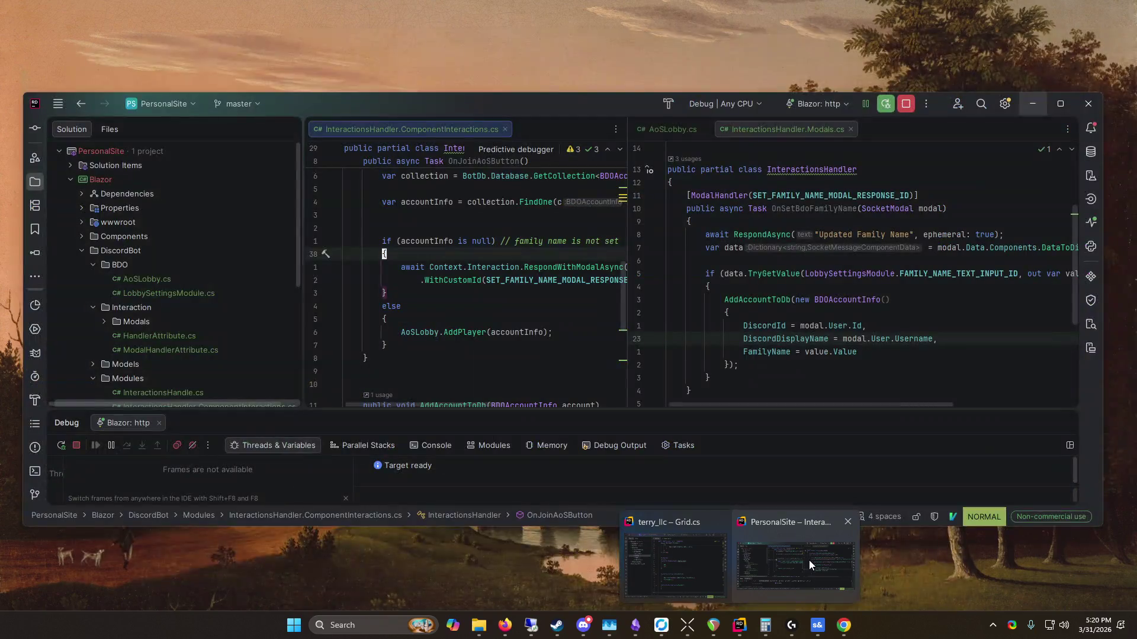
left_click(809, 560)
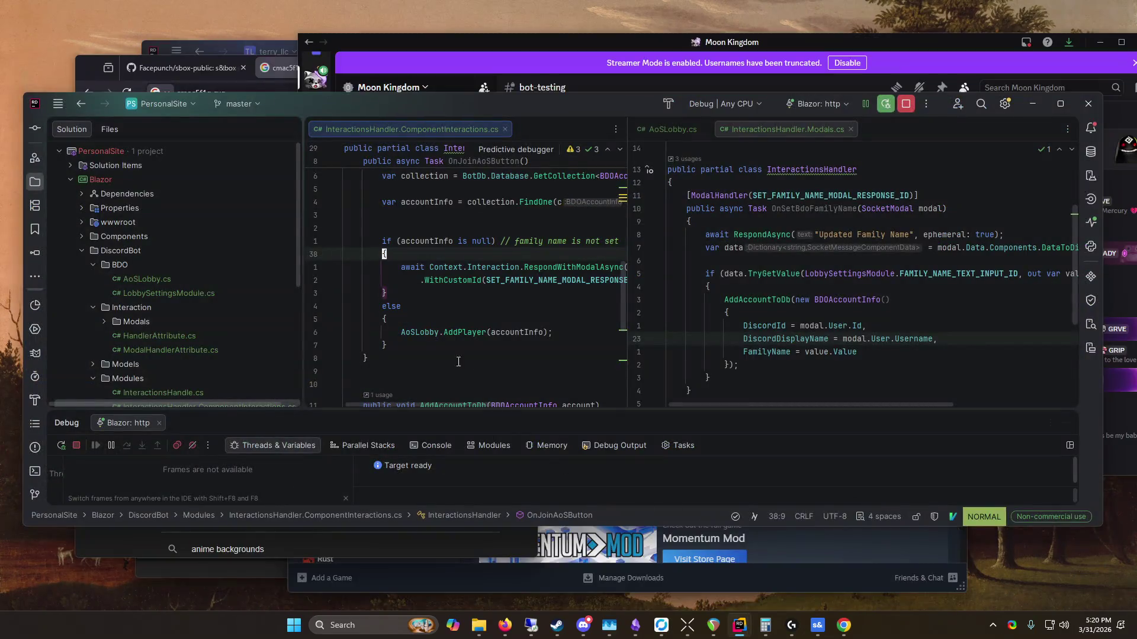
Step: Widen the left code pane to show the OnJoinAoSButton handler
scroll(478, 342, "up", 1)
scroll(479, 342, "down", 2)
mouse_move(302, 249)
left_mouse_down()
mouse_move(151, 245)
mouse_move(161, 245)
left_mouse_up()
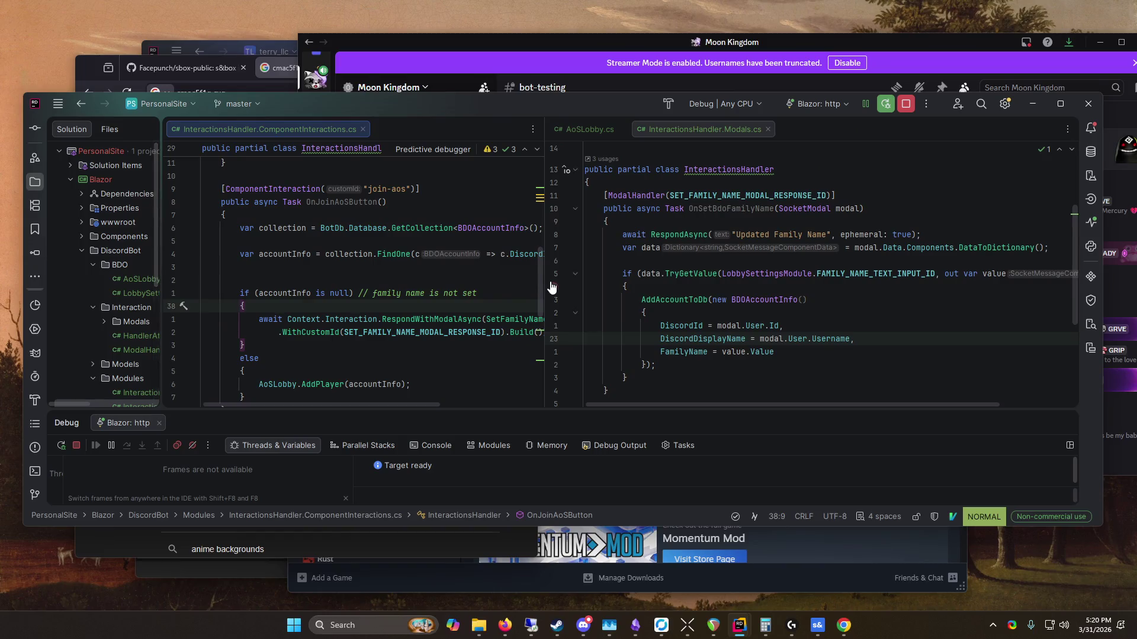
mouse_move(537, 279)
left_mouse_down()
mouse_move(671, 284)
mouse_move(640, 284)
left_mouse_up()
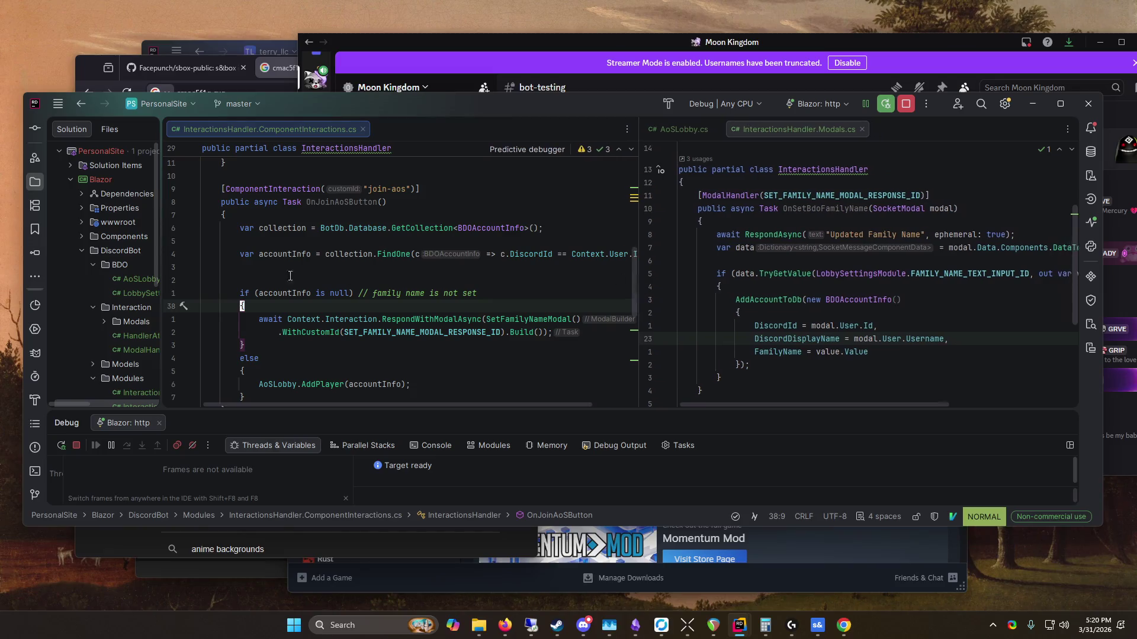
scroll(220, 286, "down", 2)
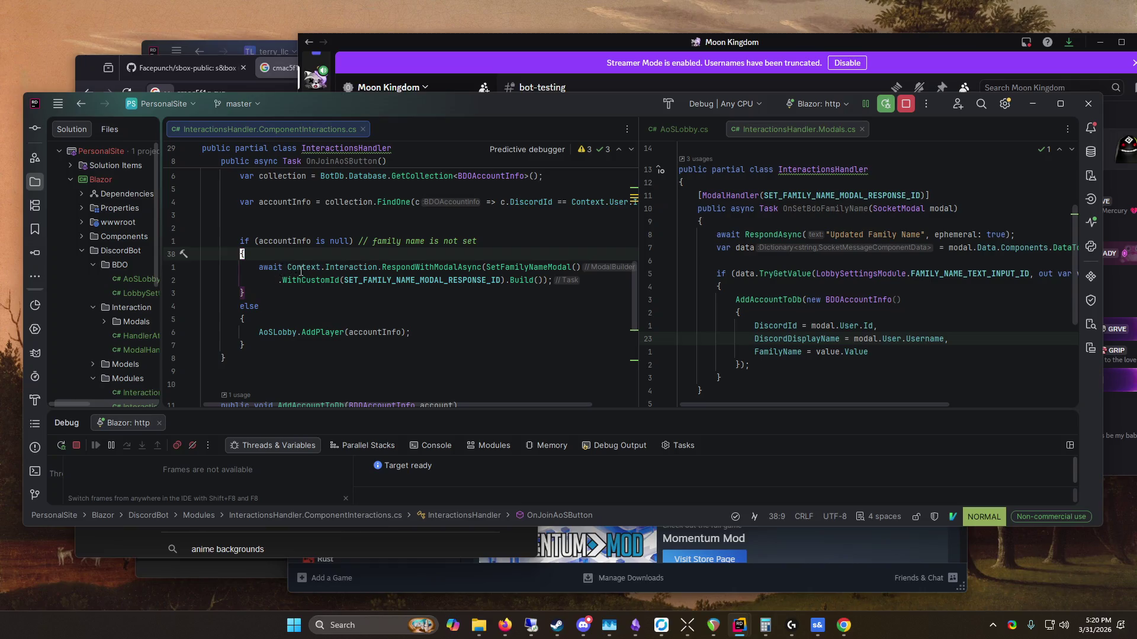
scroll(335, 271, "up", 2)
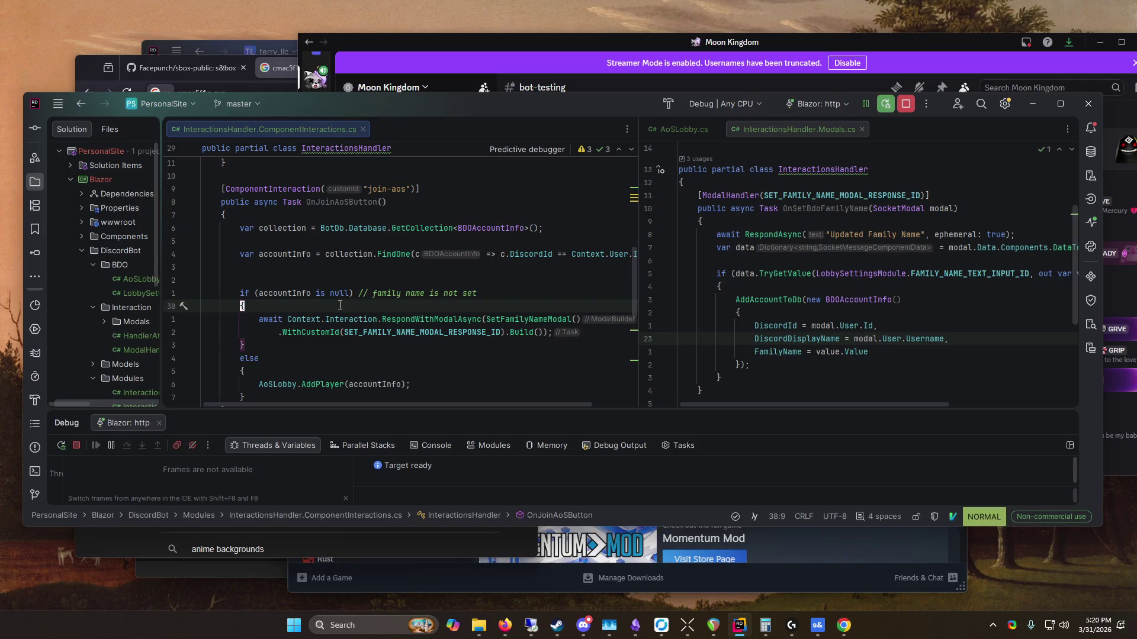
Step: Insert a new RespondWithModalAsync call at the top of the if block
key("a")
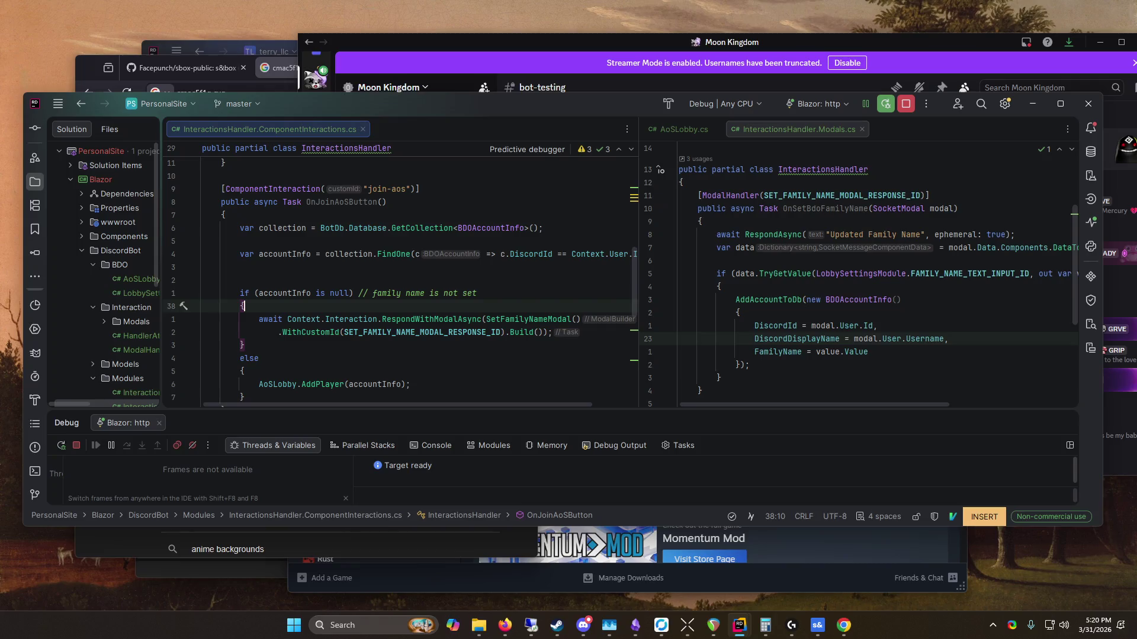
key("Return")
type("Res")
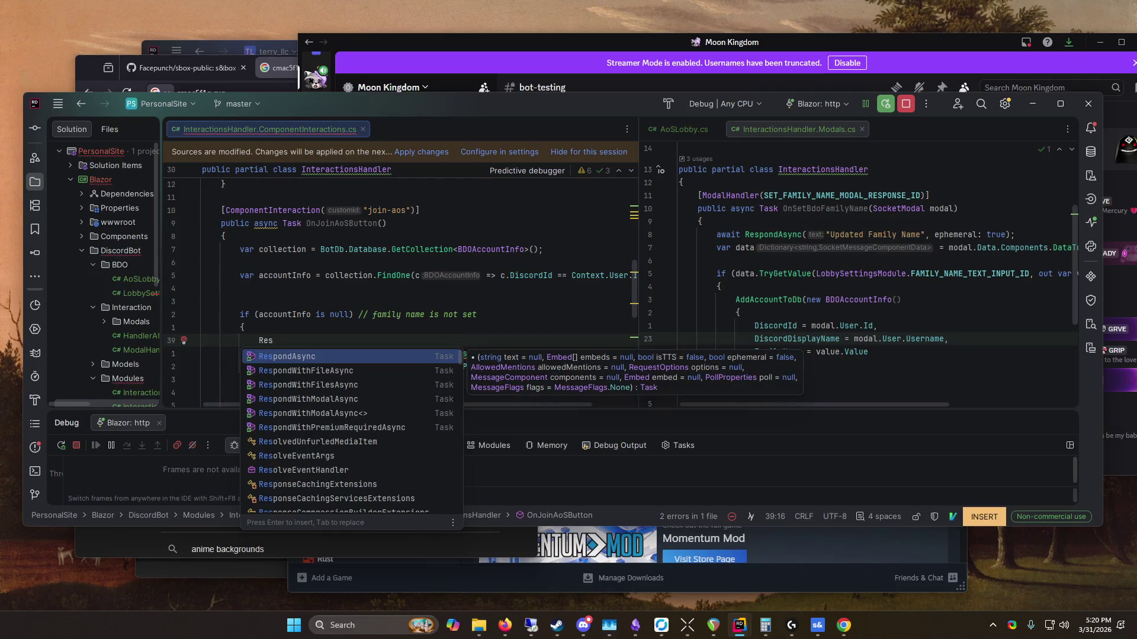
type("p")
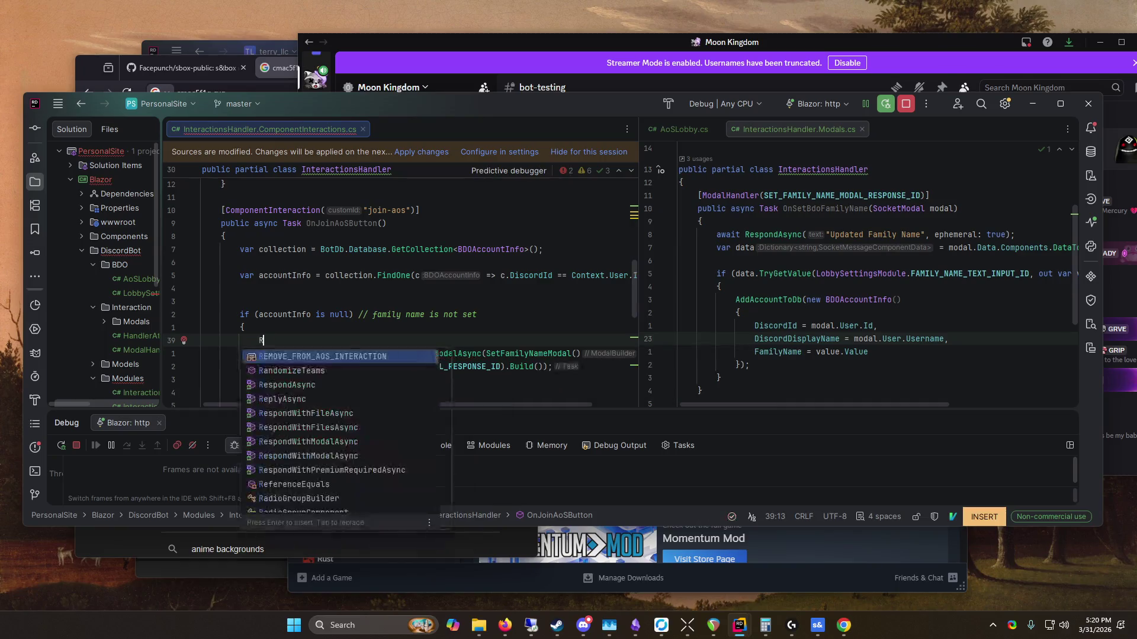
type("ondwith")
left_click(305, 354)
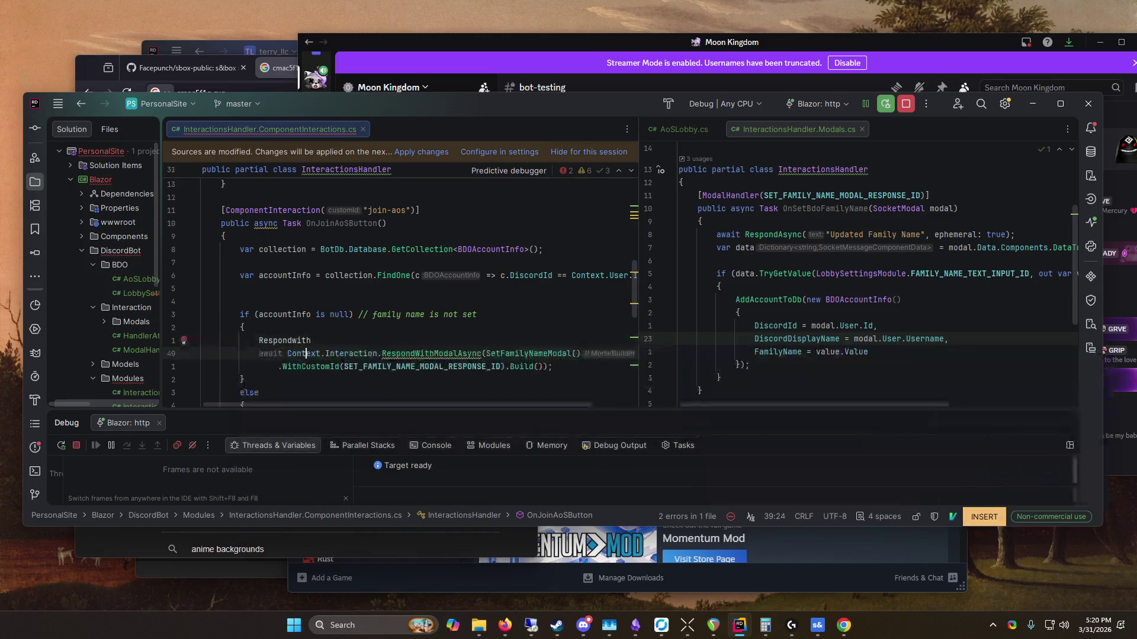
key("Up")
key("End")
key("ctrl+BackSpace")
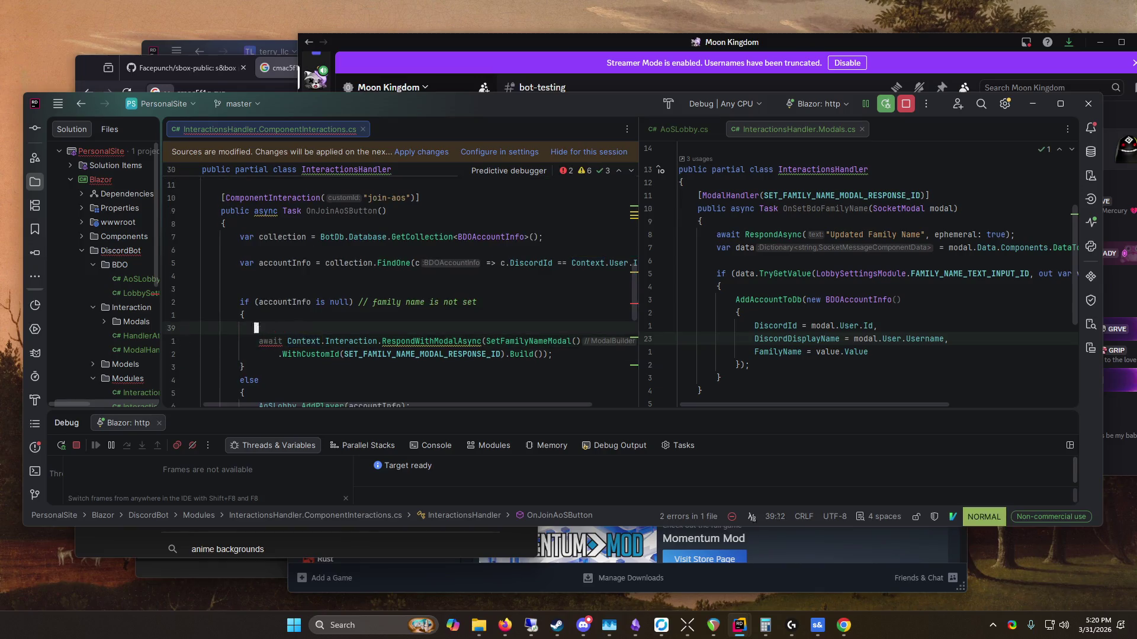
type("REspondwith")
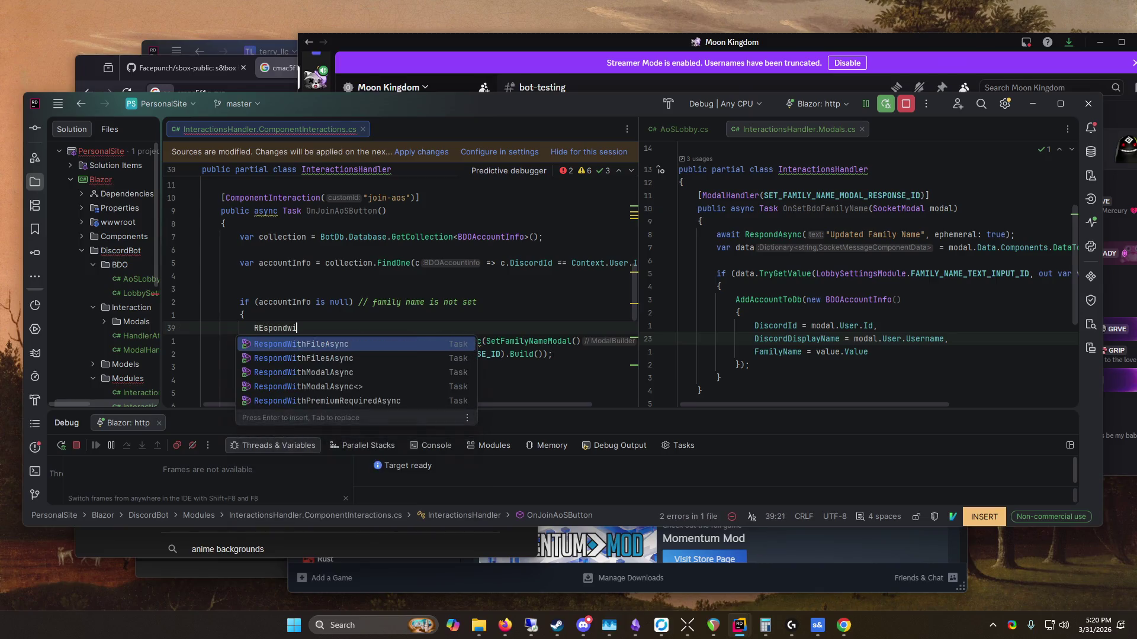
key("Down")
key("Down")
key("Return")
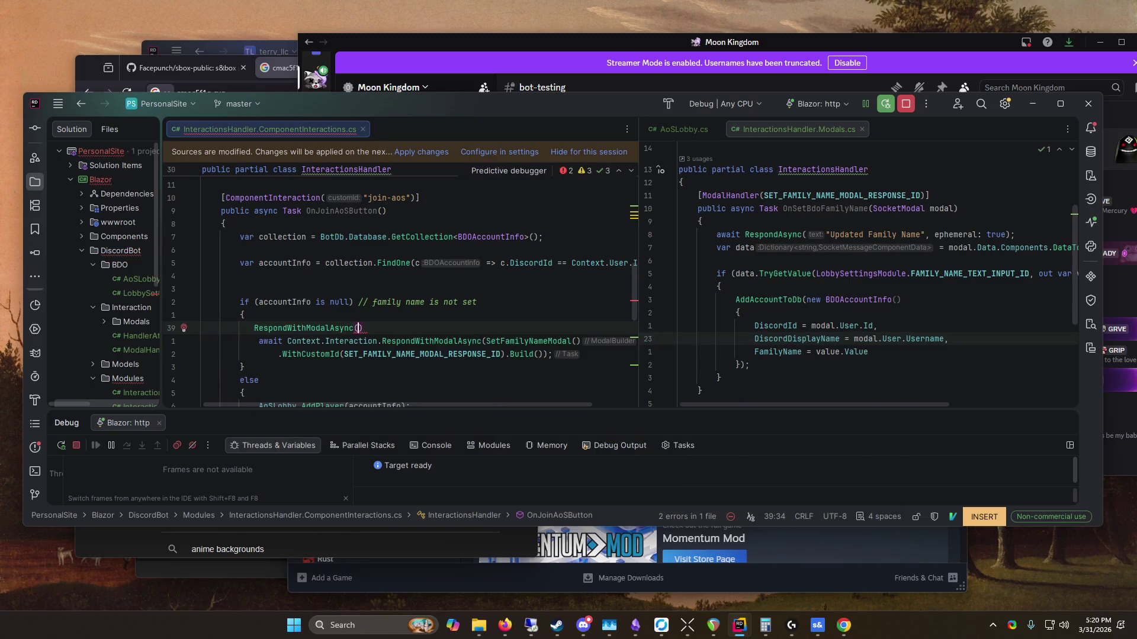
key("Escape")
Step: Copy the SetFamilyNameModal argument into the new RespondWithModalAsync call
key("j")
key("w")
key("w")
key("w")
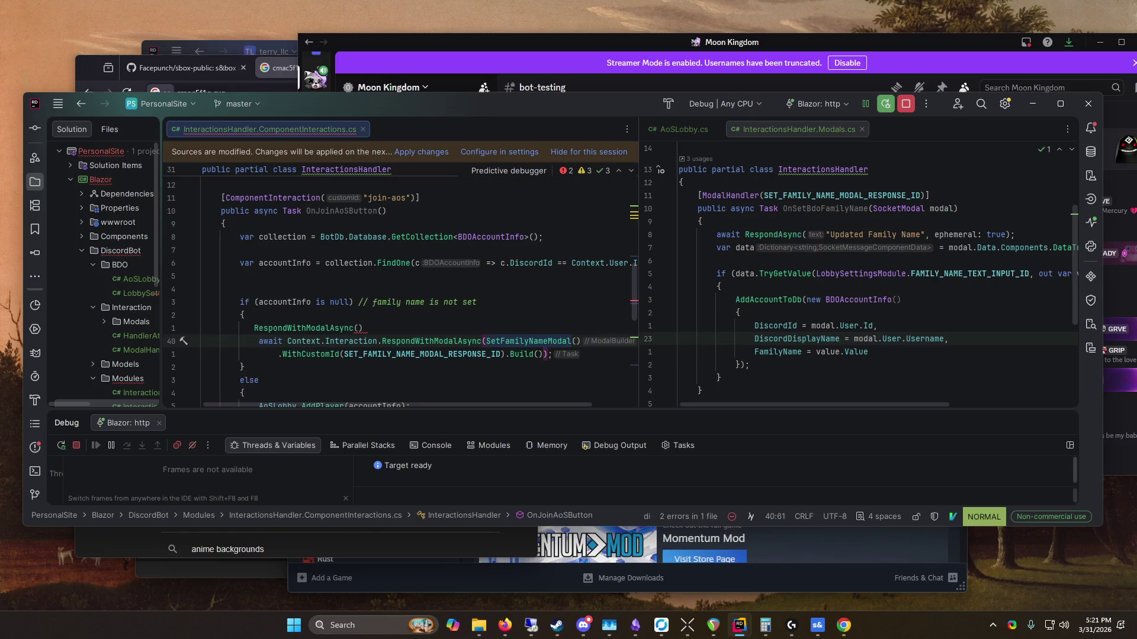
key("d")
key("i")
key("parenleft")
key("k")
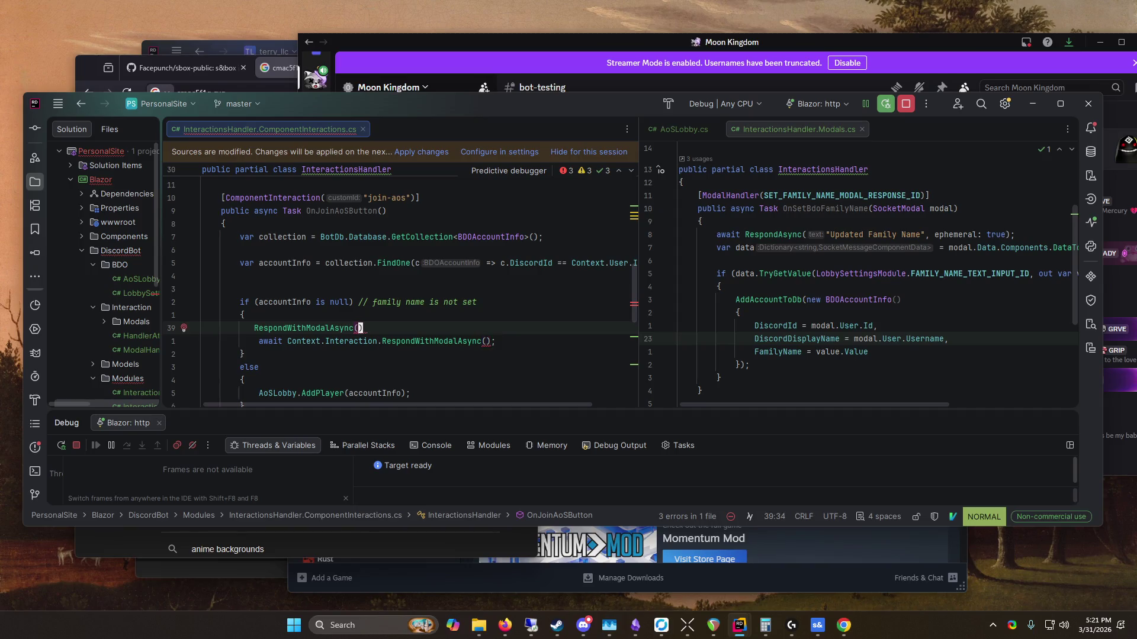
key("P")
key("u")
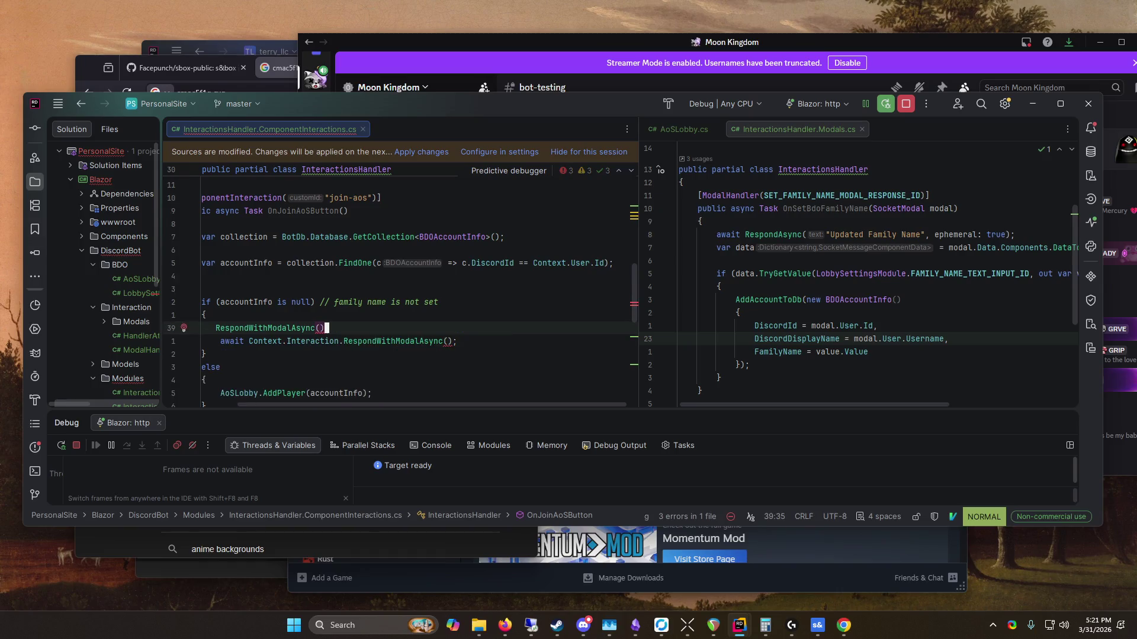
key("u")
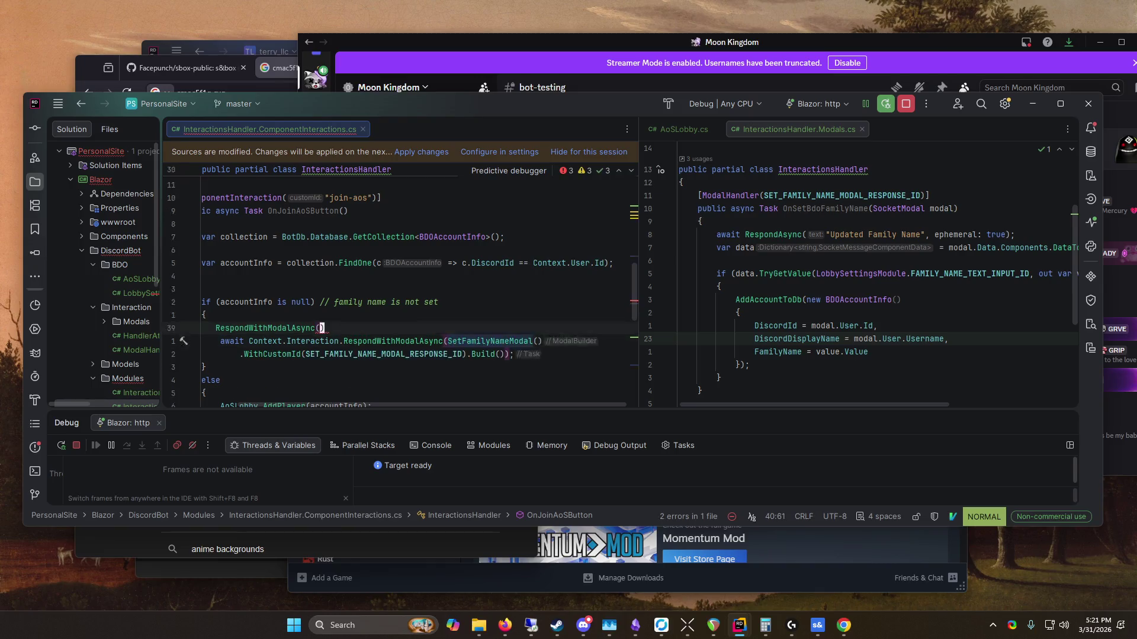
key("k")
key("y")
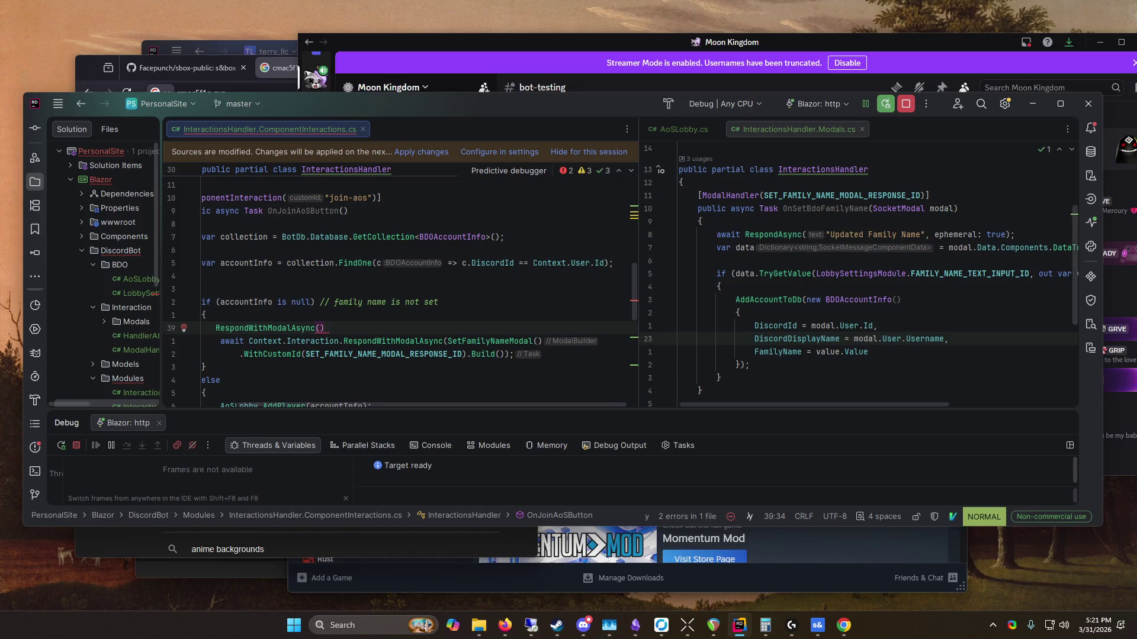
key("u")
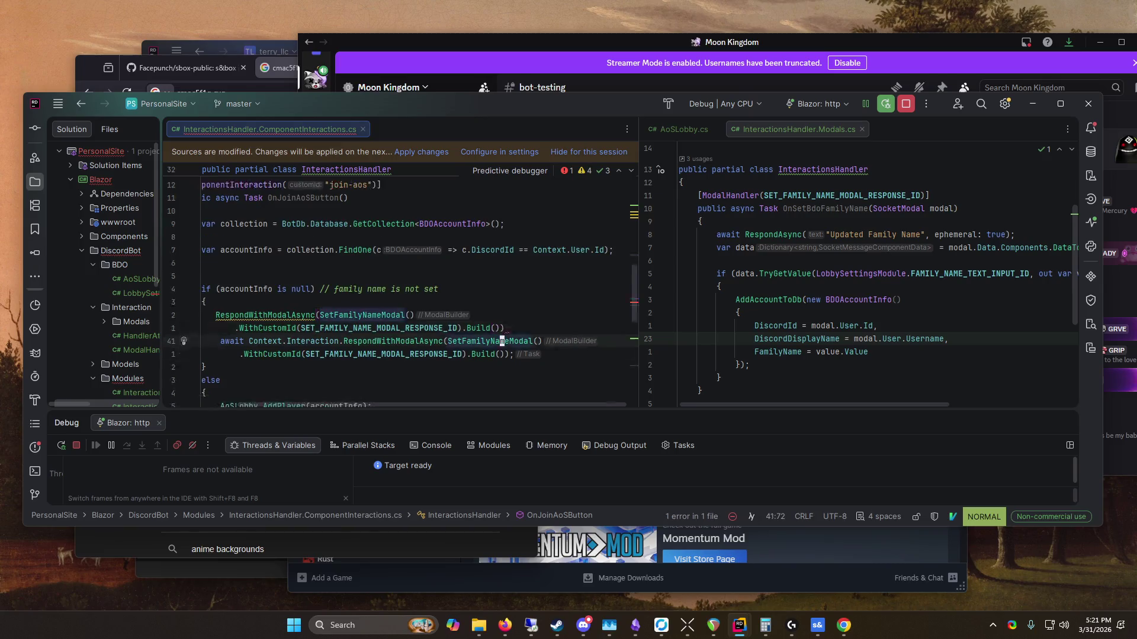
Step: Delete the old Context.Interaction modal call and add await and a closing semicolon to the new one
key("d")
key("d")
key("d")
key("k")
key("k")
type("Iwa")
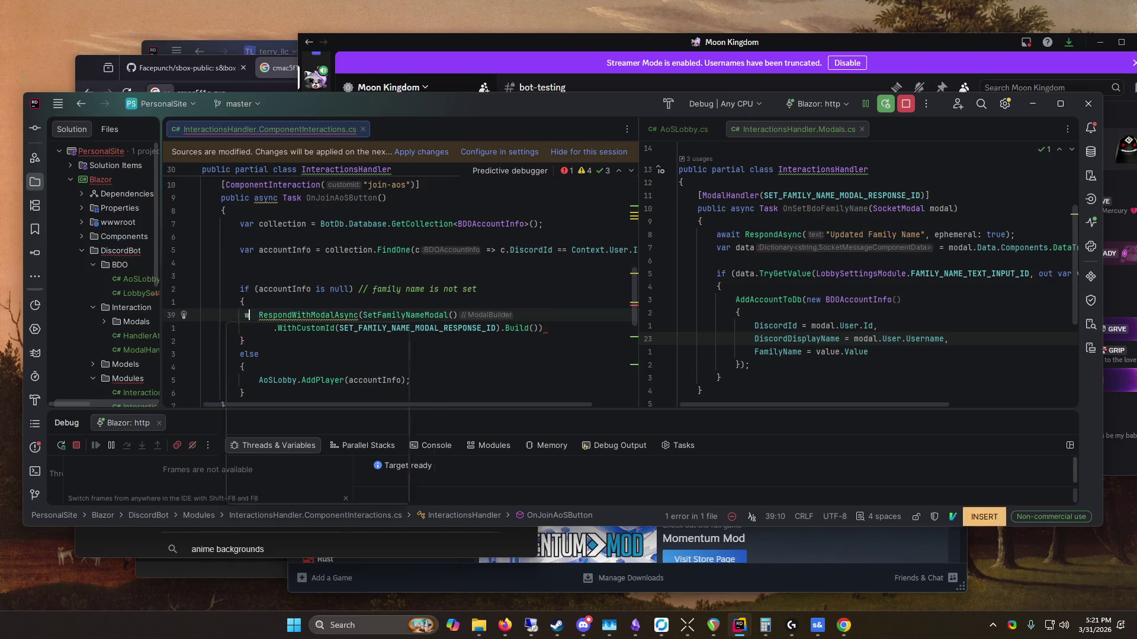
type("ait")
key("Escape")
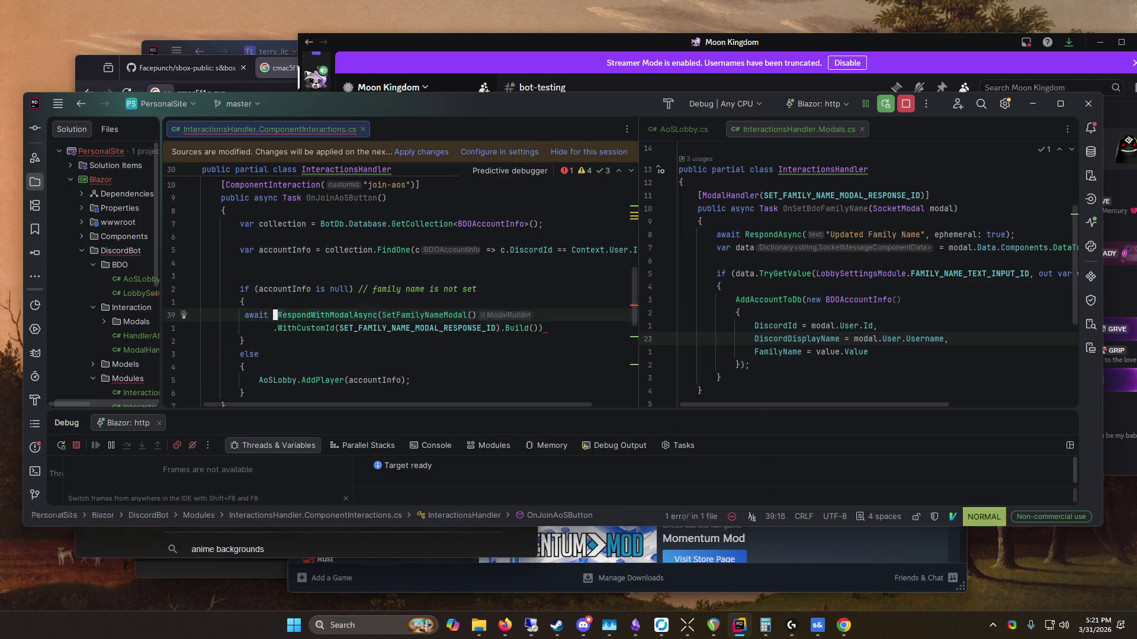
key("shift+semicolon")
key("Escape")
type("jA;")
key("Escape")
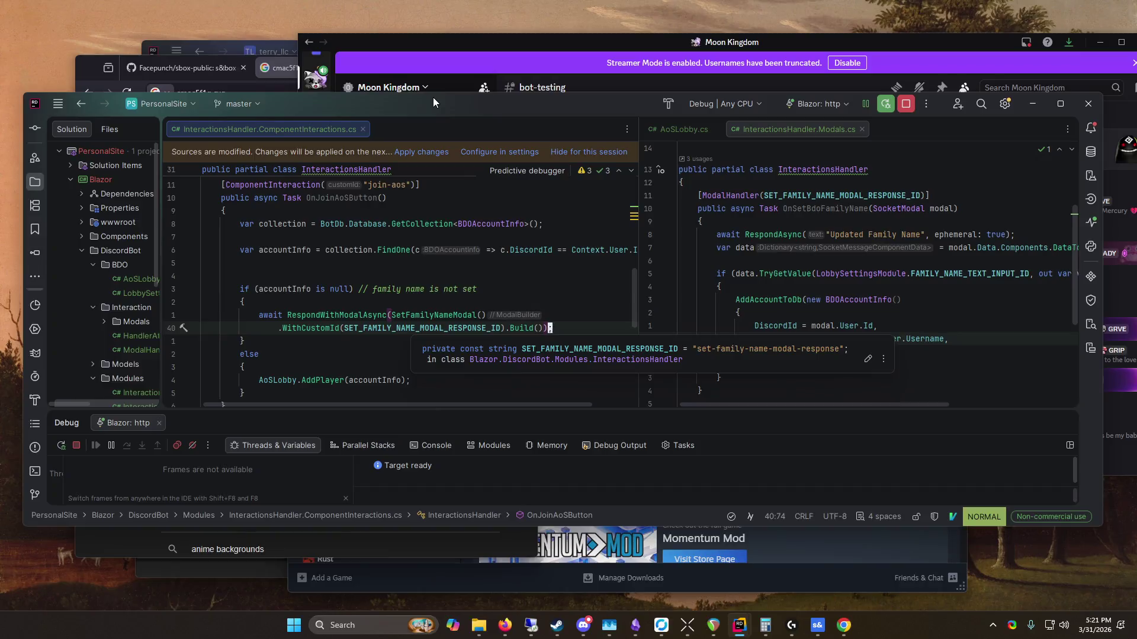
Step: Enlarge the IDE window and hot-apply the changed sources to the running bot
left_click_drag(440, 92, 448, 27)
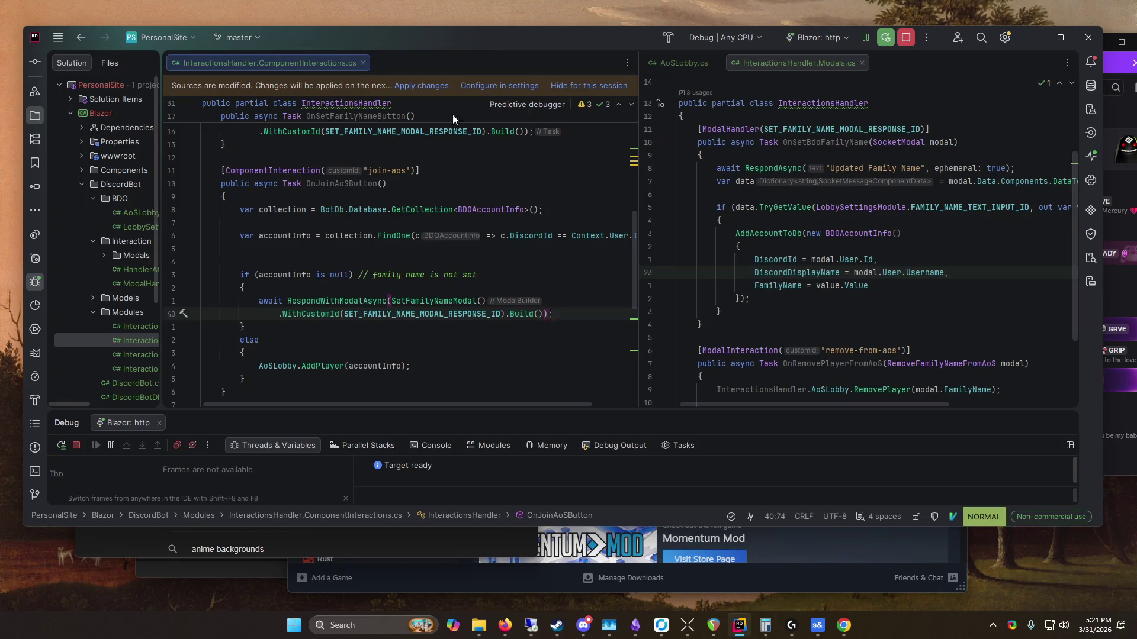
left_click_drag(467, 49, 461, 72)
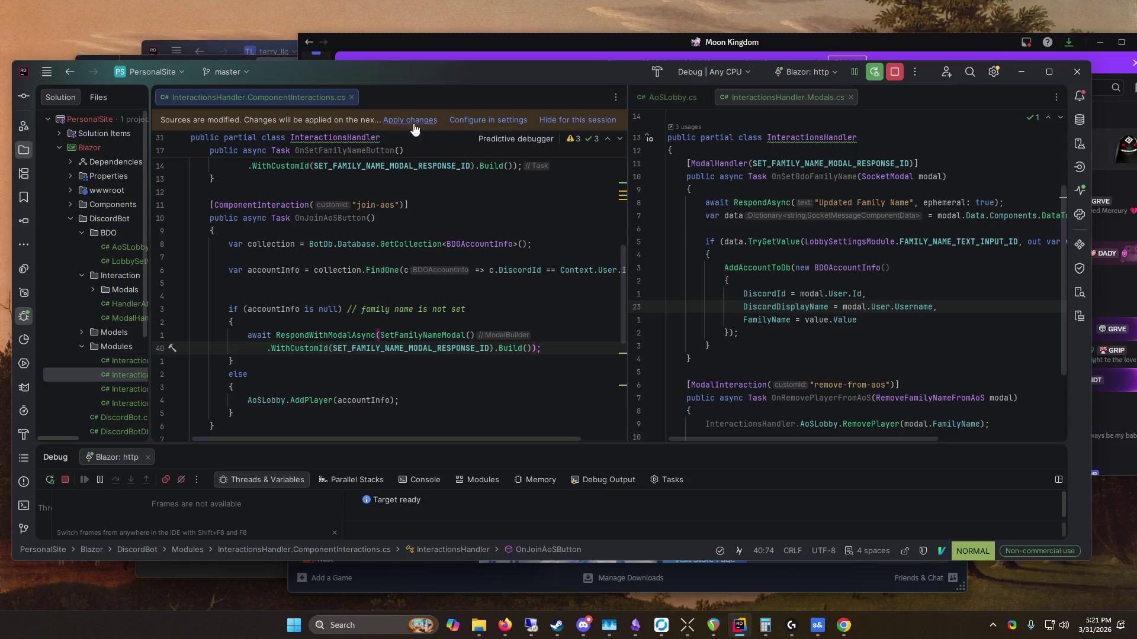
left_click(412, 120)
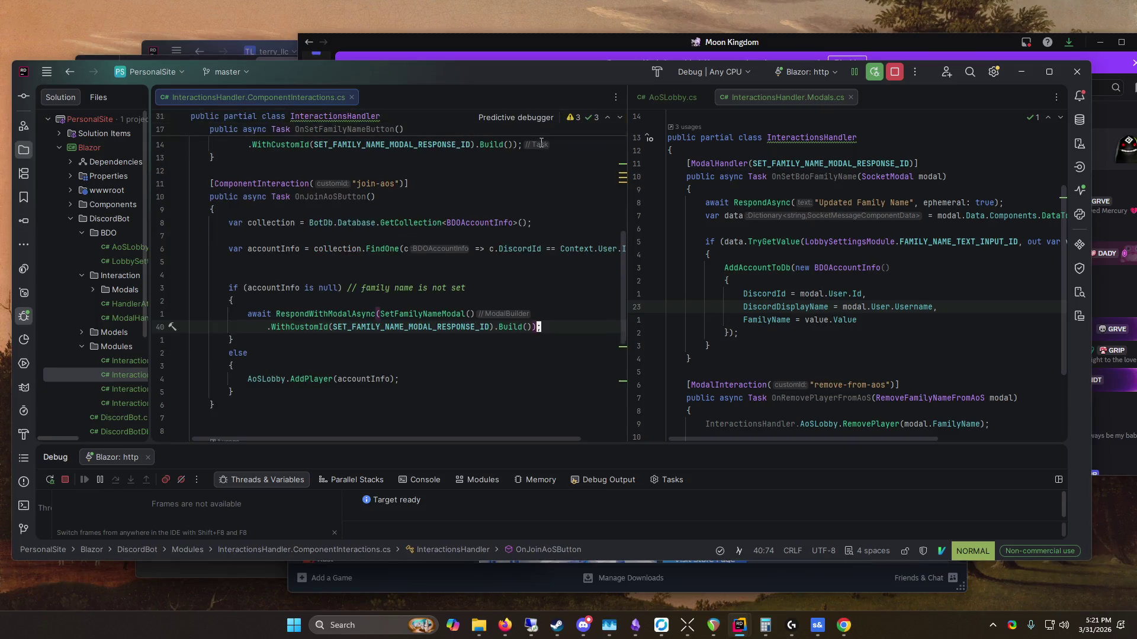
left_click_drag(486, 34, 408, 43)
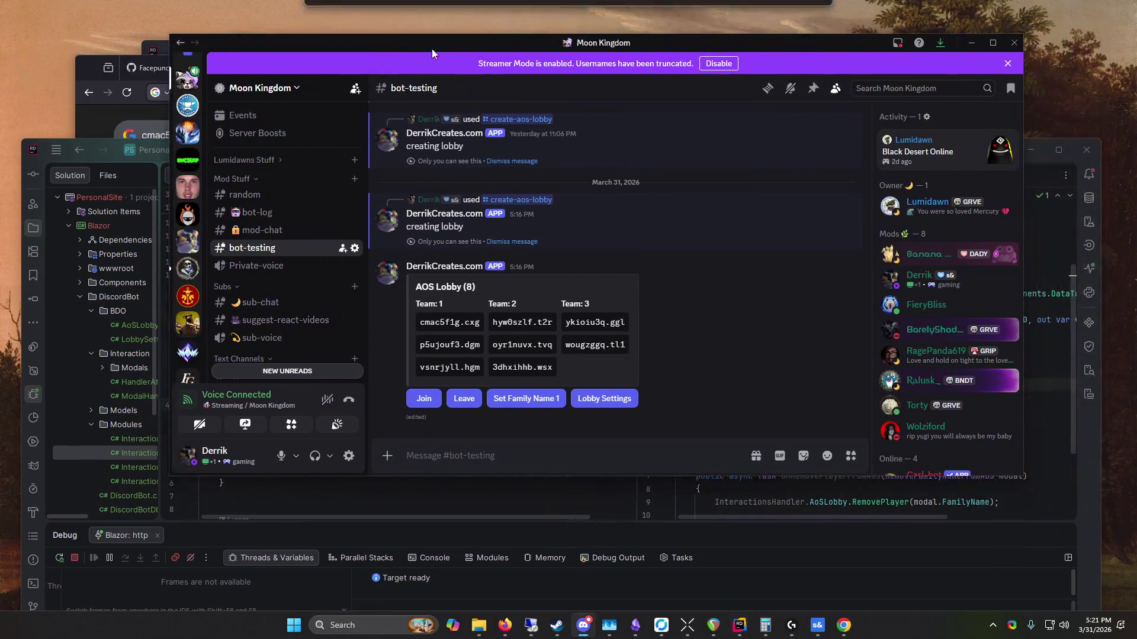
Step: Try Join in Discord, then breakpoint the accountInfo lookup and join the lobby again
left_click(423, 398)
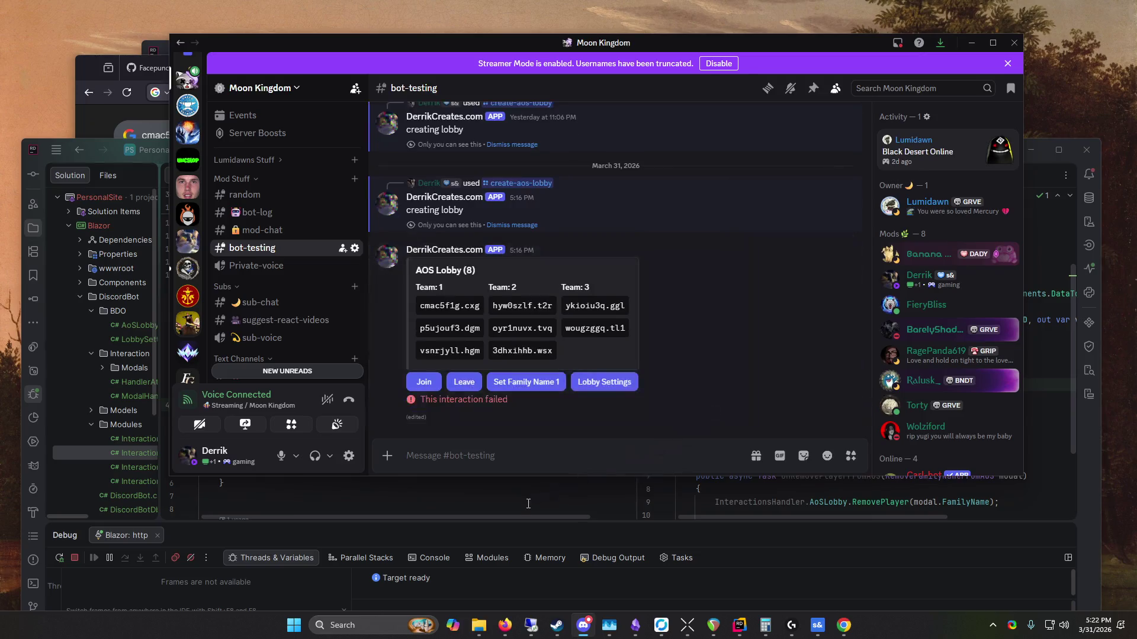
left_click(237, 496)
left_click(169, 327)
left_click(492, 67)
left_click(423, 384)
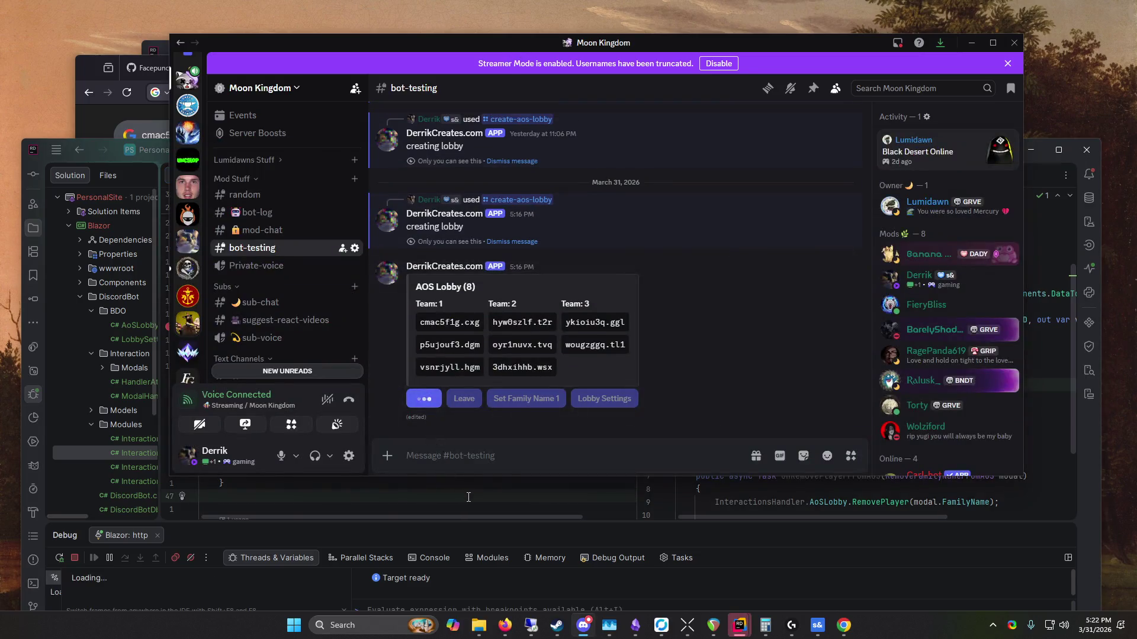
Step: Step over the join handler until the modal call throws the missing-title ArgumentException
left_click(123, 558)
left_click(123, 559)
left_click(123, 559)
left_click(123, 559)
left_click(123, 559)
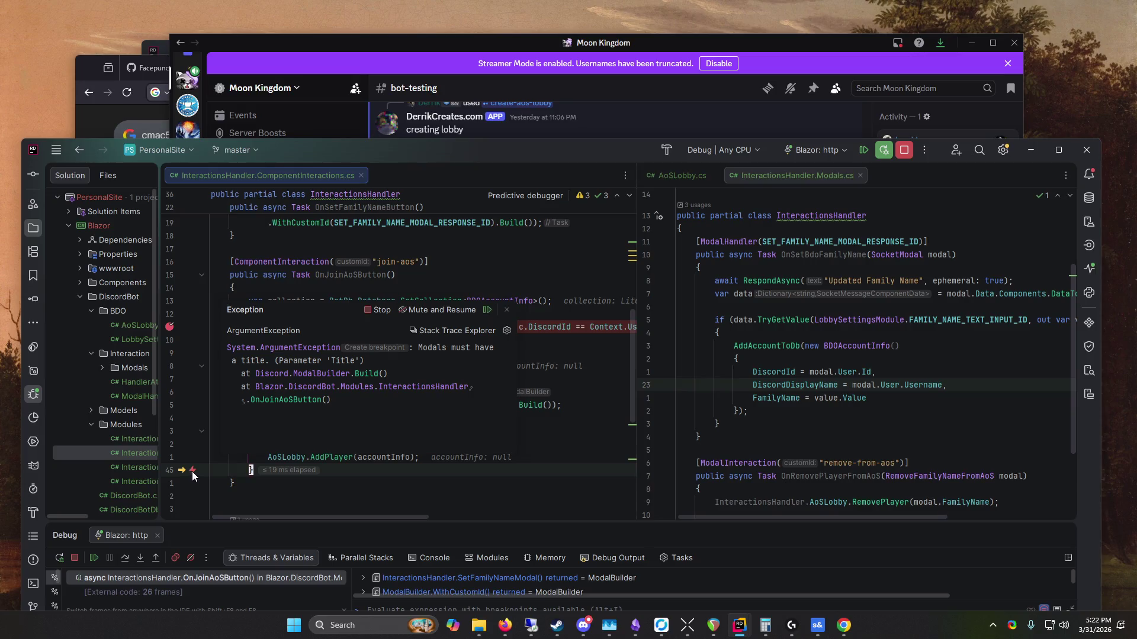
Step: Inspect the null accountInfo value and the exception, then stop debugging
left_click(557, 353)
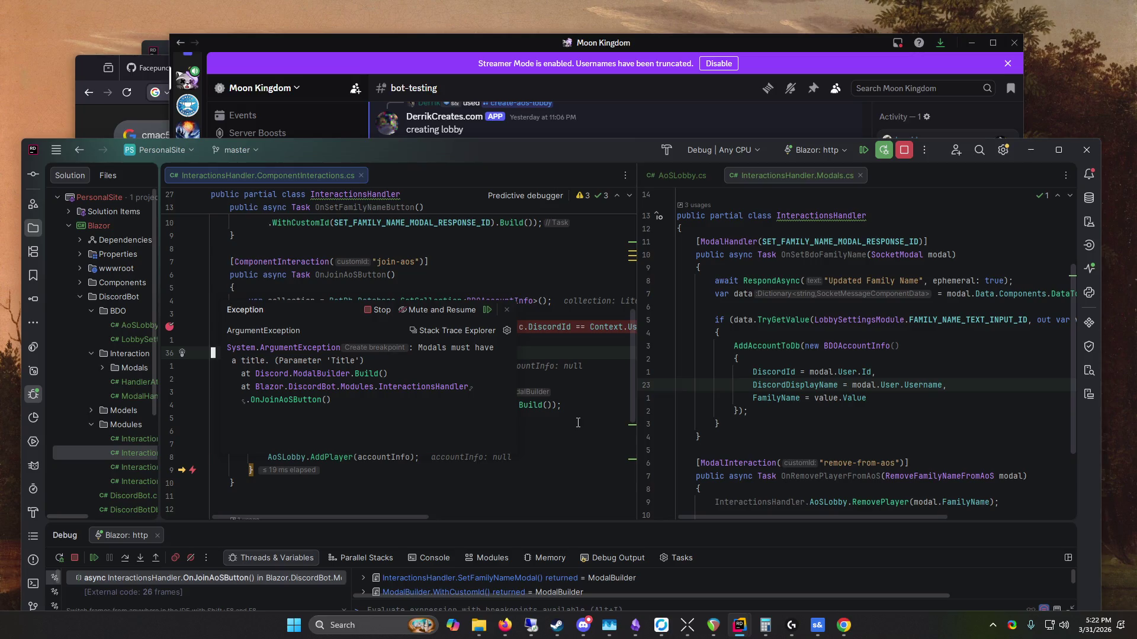
left_click(551, 366)
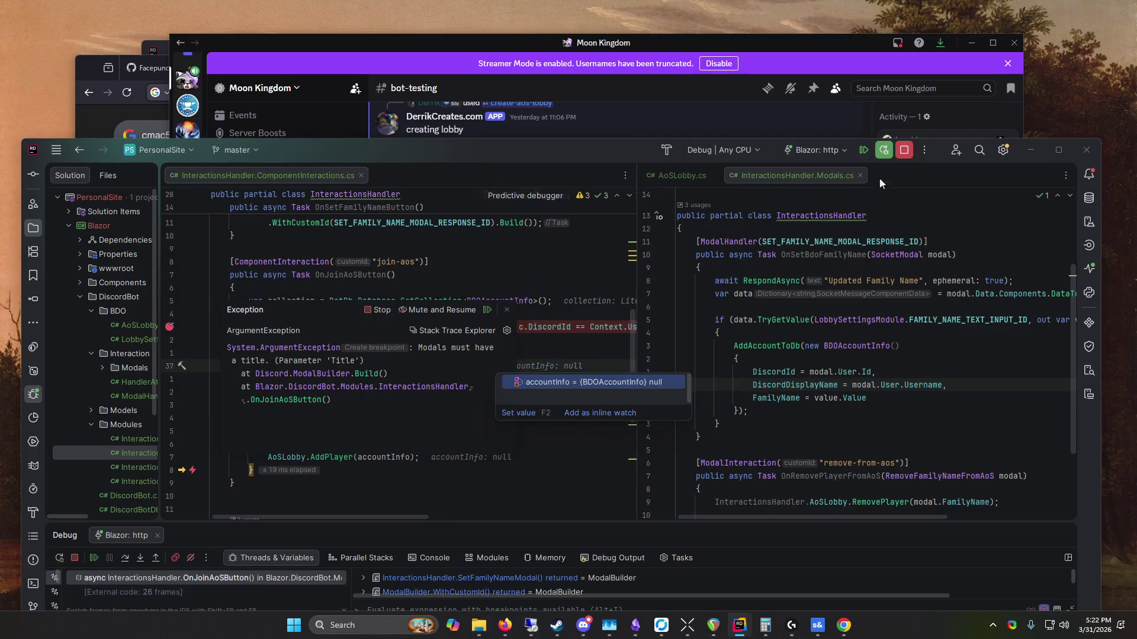
key("Escape")
key("Escape")
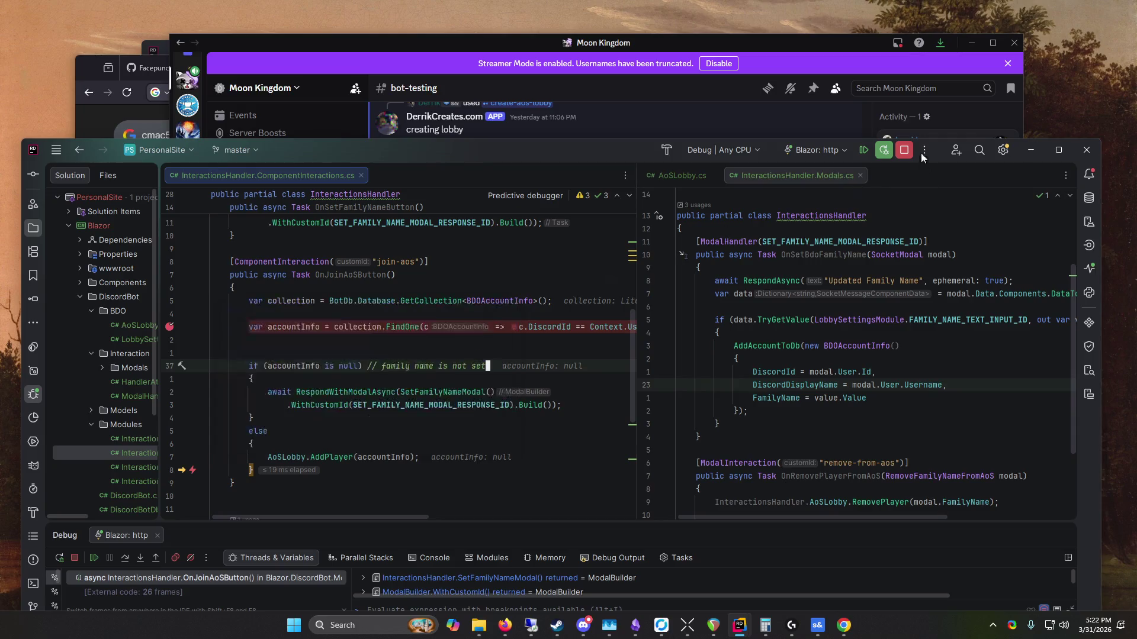
key("shift+F5")
Step: In SetFamilyNameModal, add .WithTitle("Set Family Name") after new ModalBuilder()
left_click(491, 391)
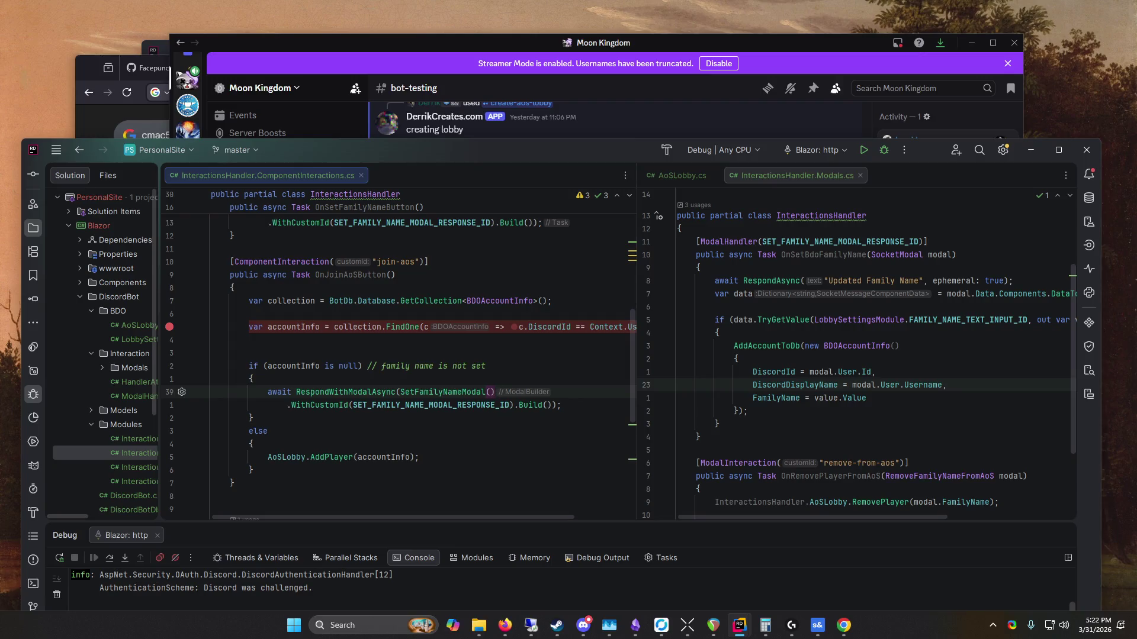
key("ctrl")
left_click(454, 392, "ctrl")
left_click(434, 381)
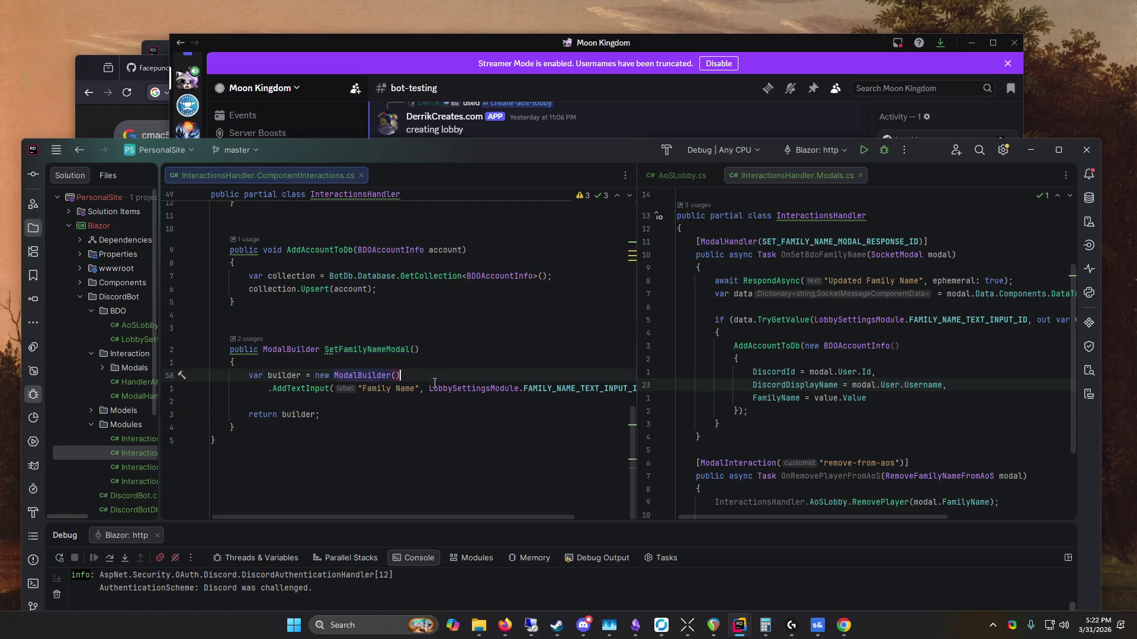
key("Return")
type(".Title")
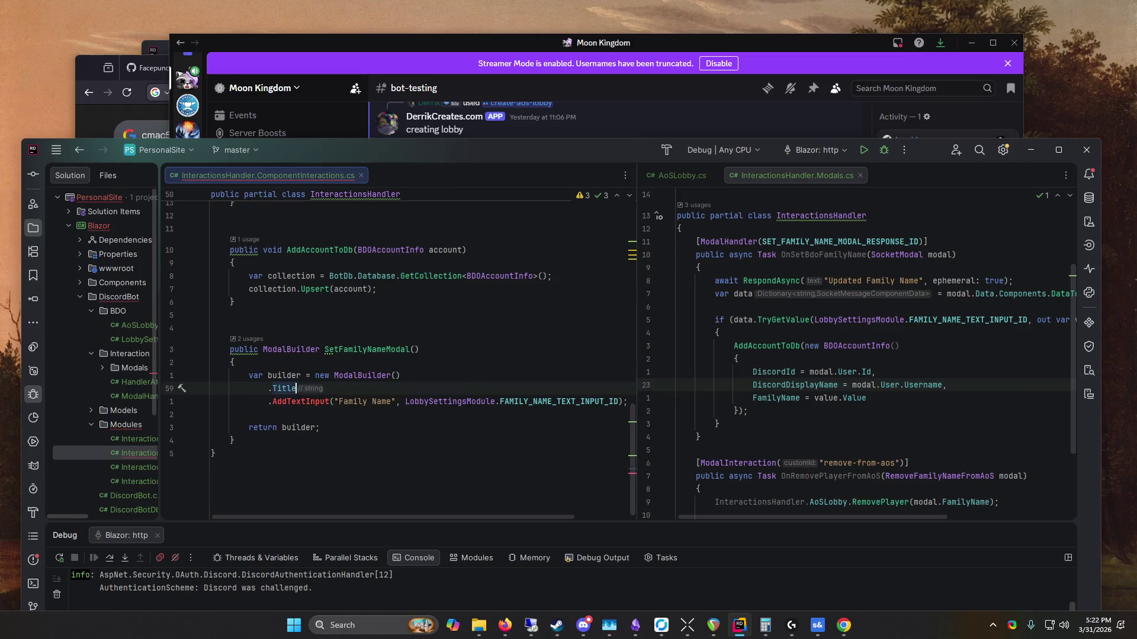
key("BackSpace")
type("WI")
key("Down")
key("Return")
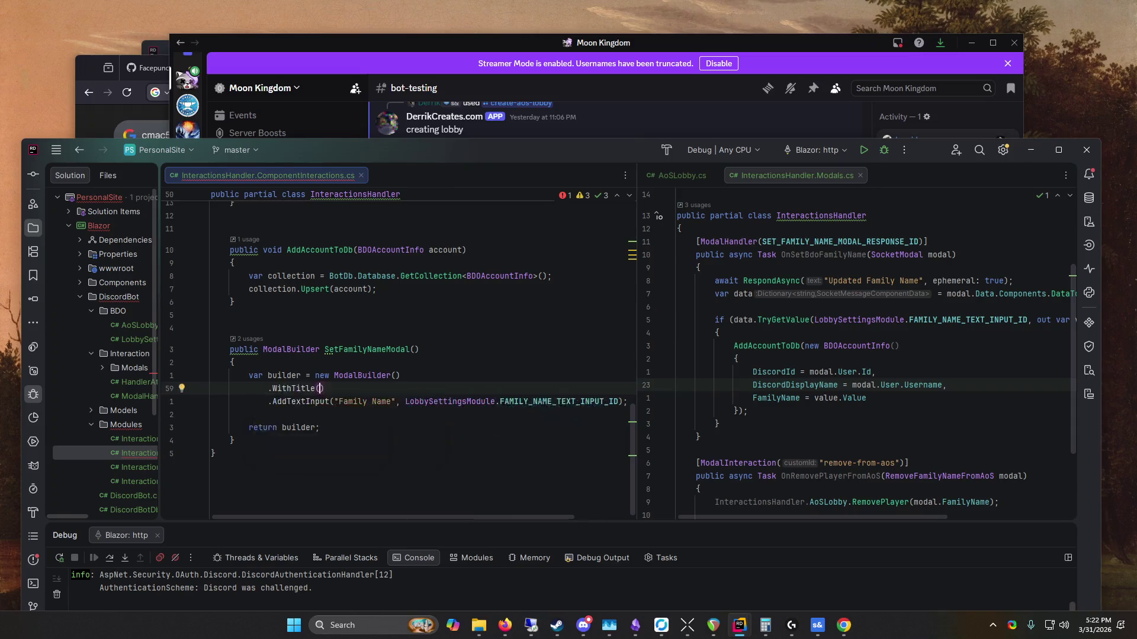
type("\"S")
type("et Family N")
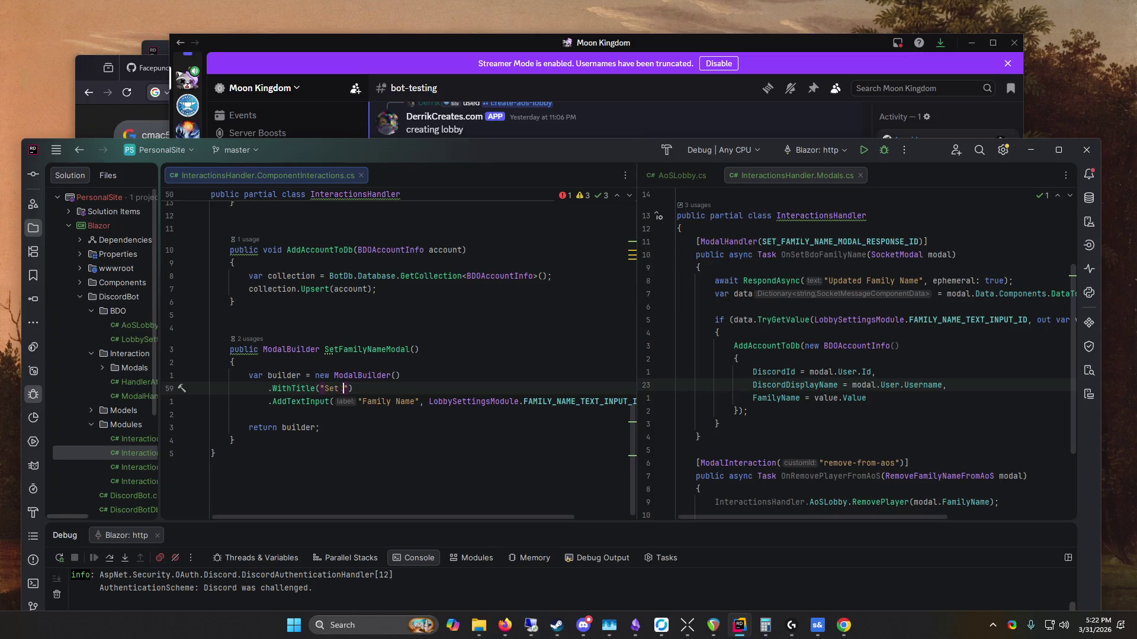
type("ame")
Step: Navigate back to the Join handler's modal call and maximize Rider
left_click(77, 153)
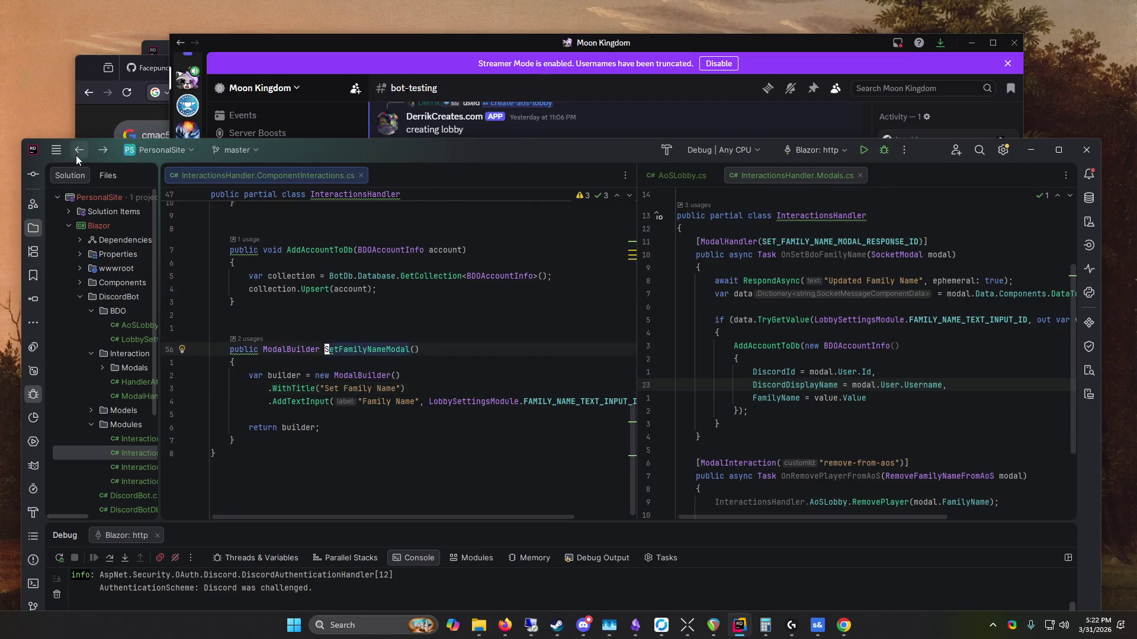
left_click(86, 153)
double_click(94, 154)
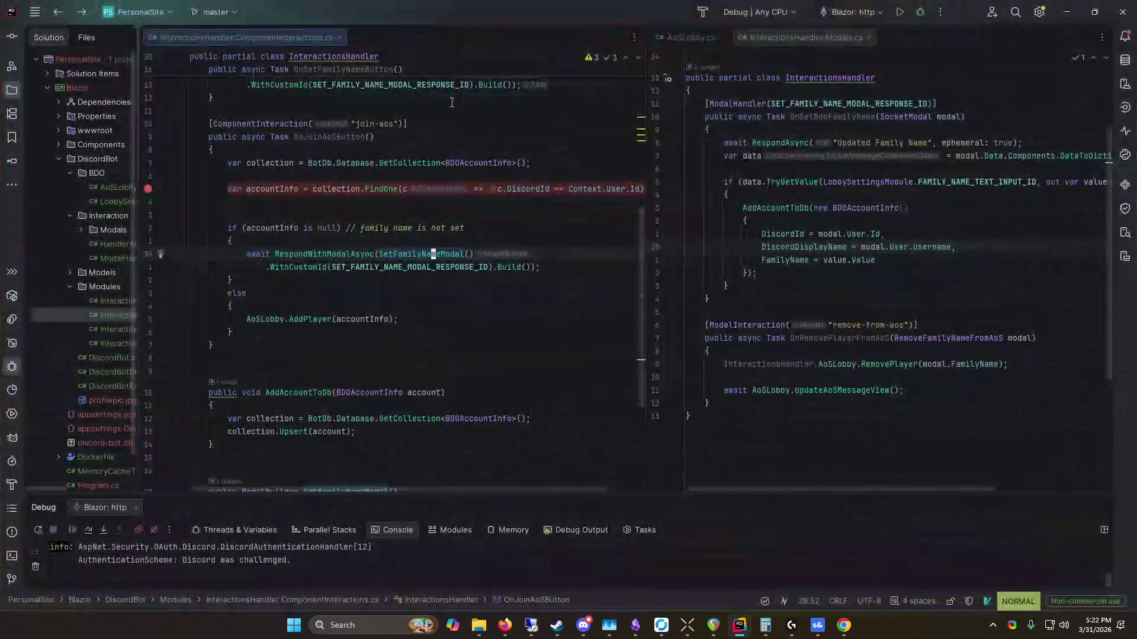
Step: Widen the editor and select the two-line RespondWithModalAsync statement for replacement
left_click_drag(647, 307, 745, 307)
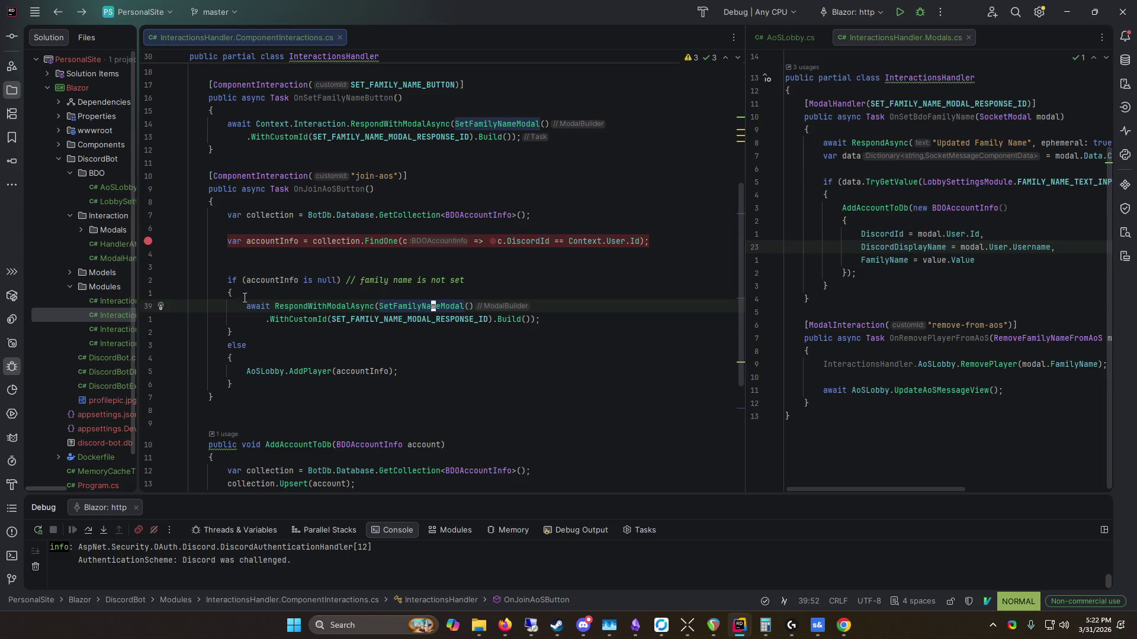
left_click(249, 306)
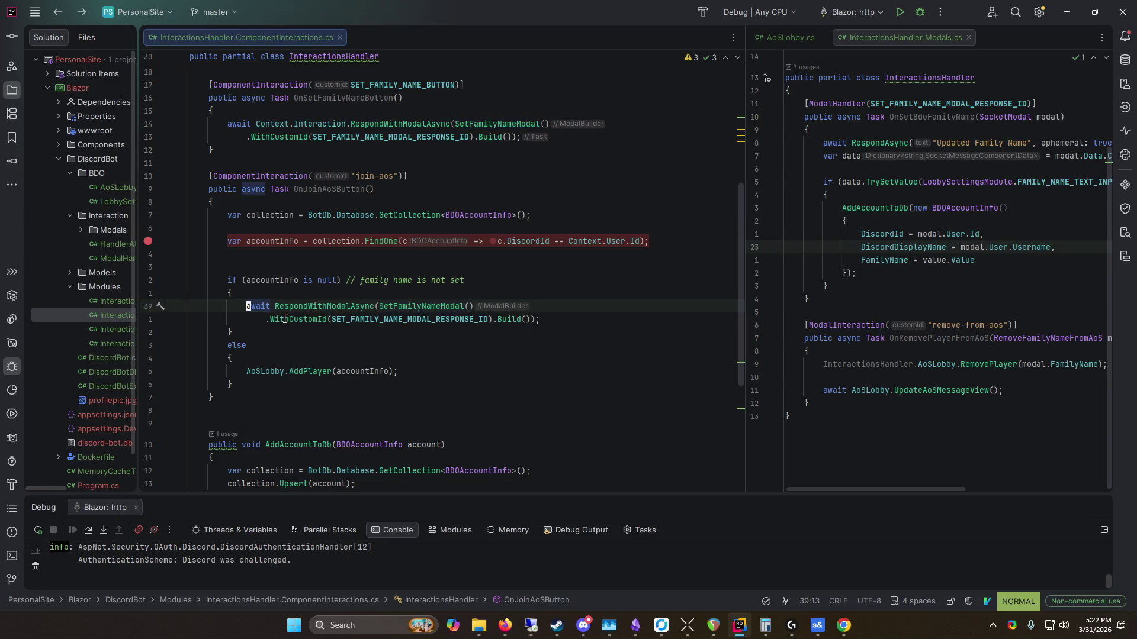
scroll(532, 422, "down", 4)
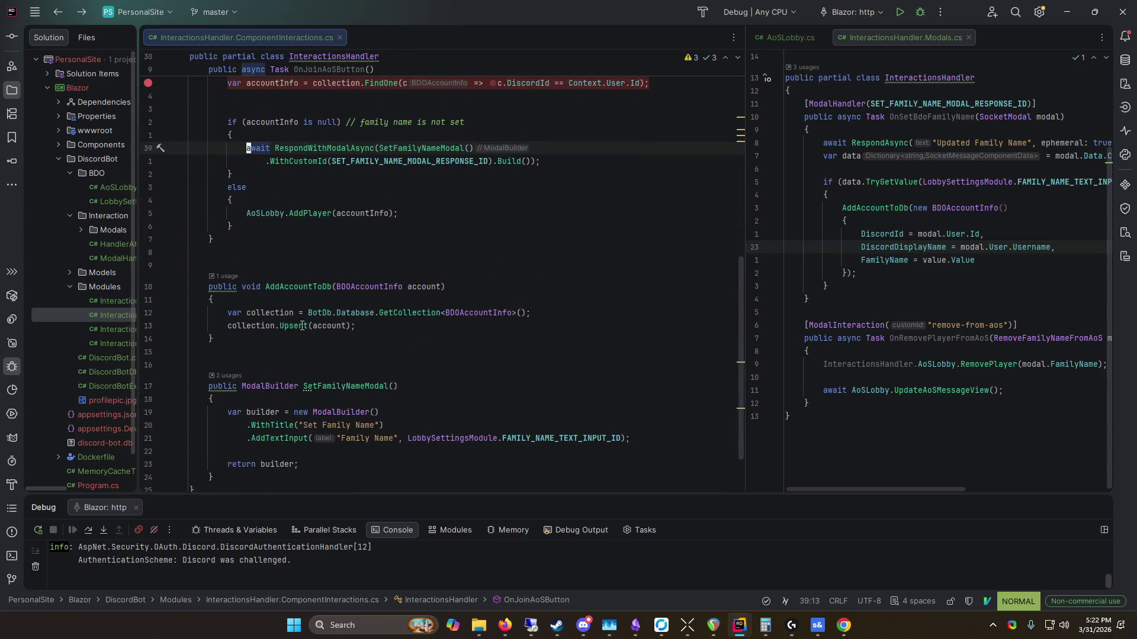
left_click_drag(246, 148, 601, 167)
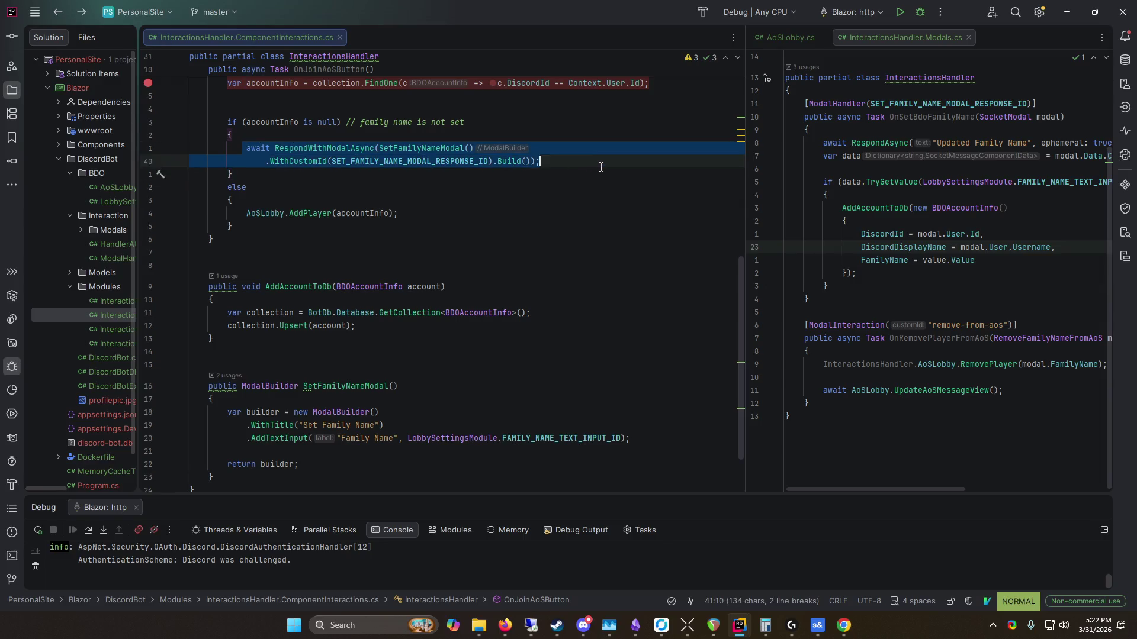
key("BackSpace")
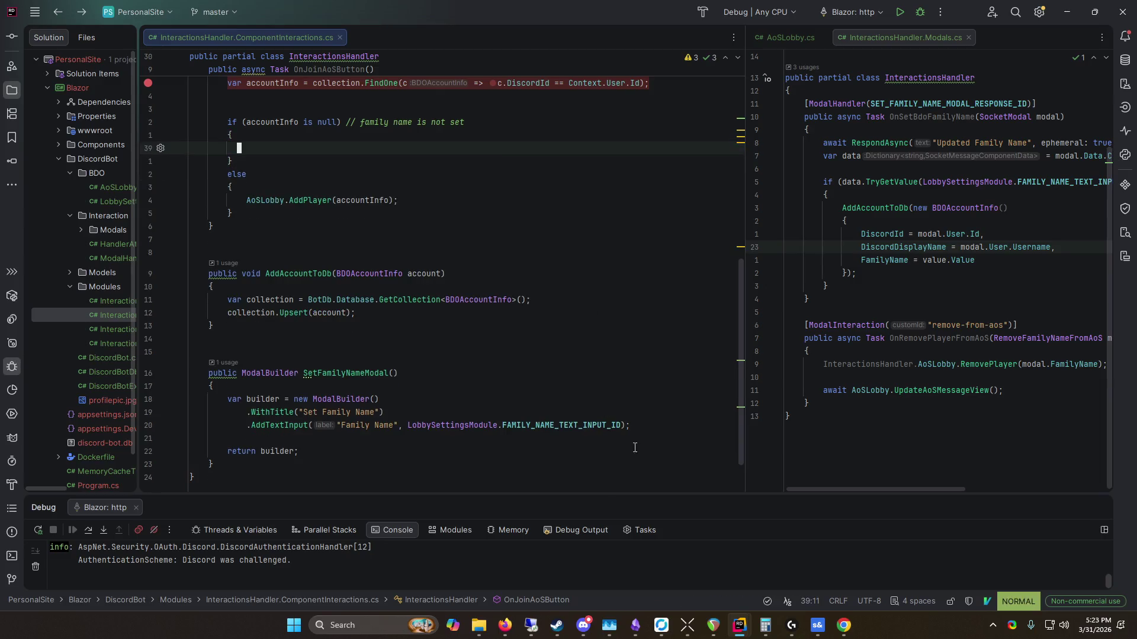
key("ctrl+z")
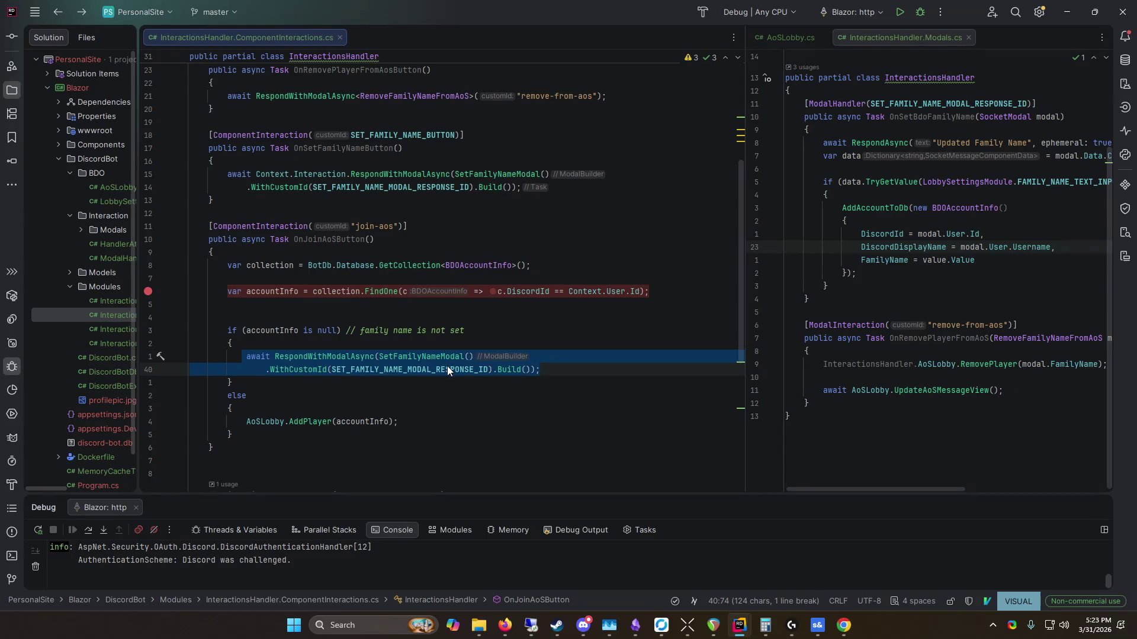
Step: Replace it with await RespondAsync("Please set your family name first", ephemeral: true)
type("c")
type("await REspo")
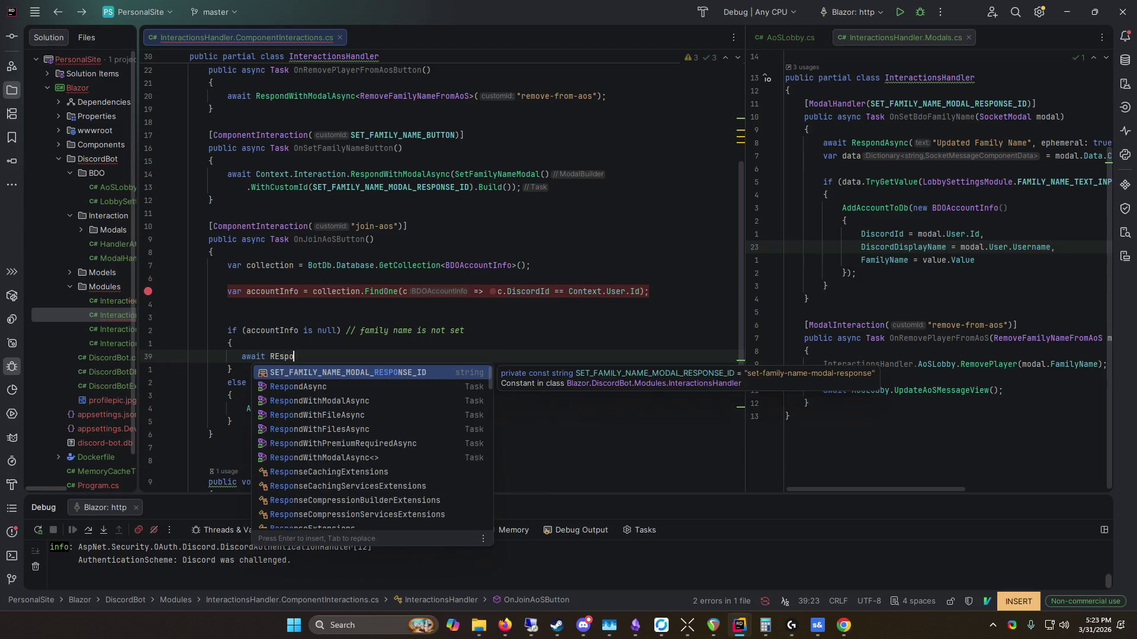
key("Down")
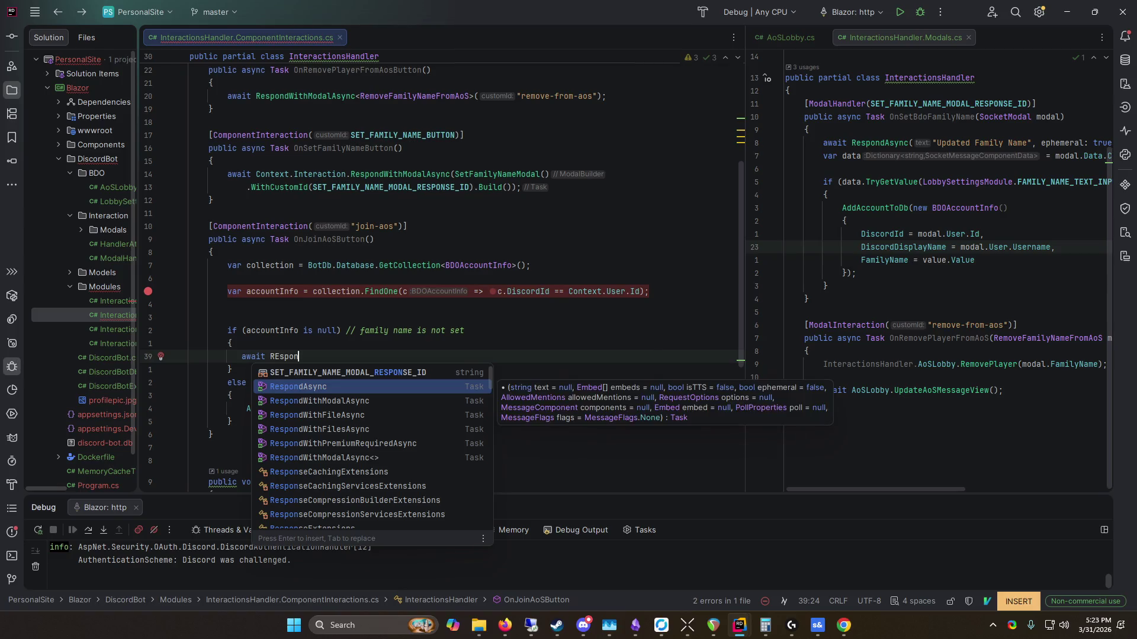
key("Return")
type("\"Fir")
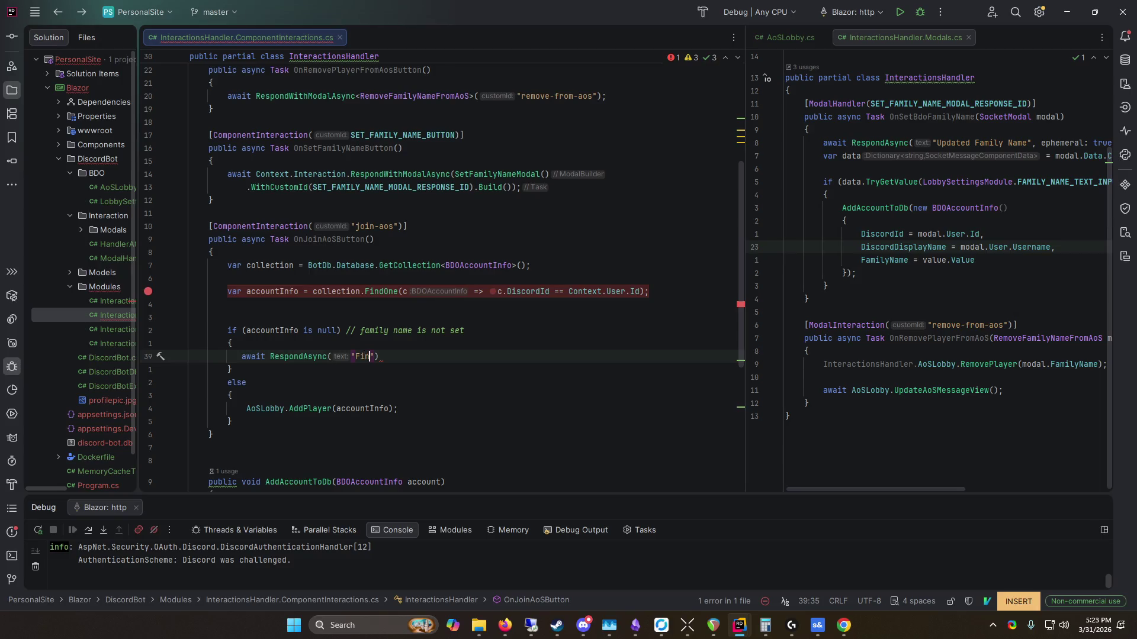
type("lease set y")
type("our famuly")
key("BackSpace")
key("BackSpace")
key("BackSpace")
type("family an")
key("BackSpace")
key("BackSpace")
type("name first")
type(");")
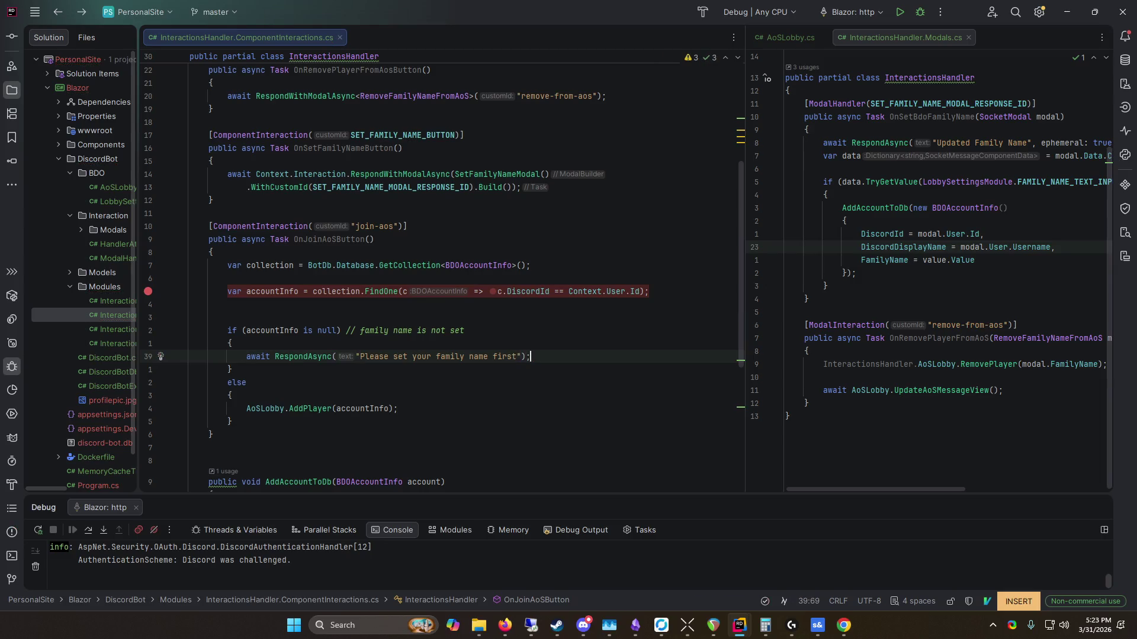
type(",e")
key("Return")
type("true")
key("Return")
key("Escape")
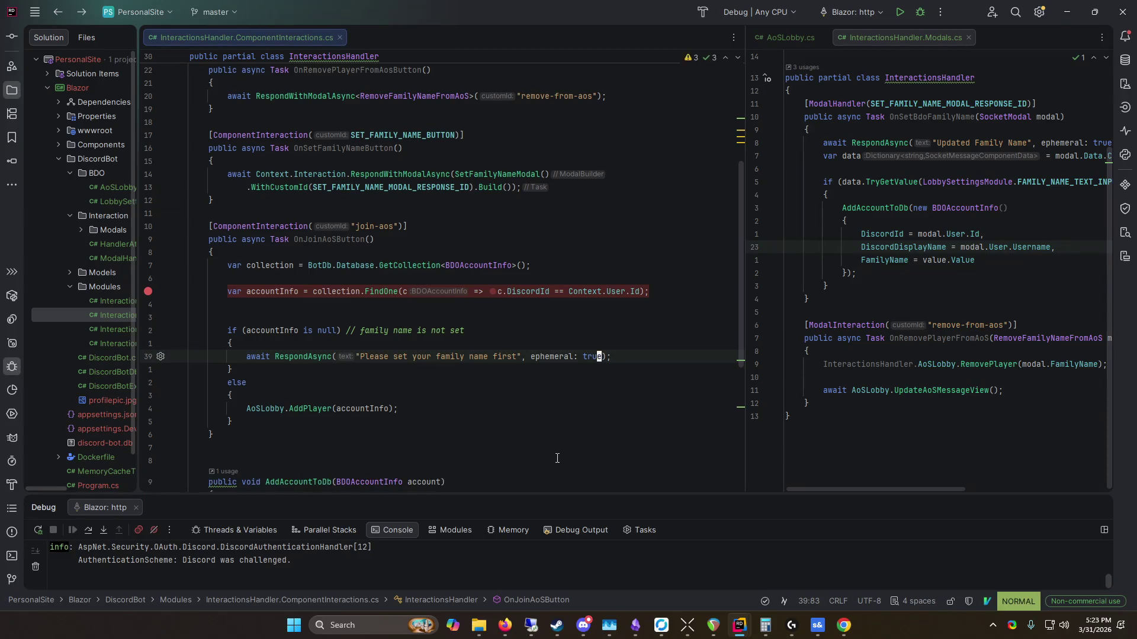
Step: After AddPlayer, reply with RespondAsync($"Joined as FamilyName: {accountInfo.FamilyName}")
scroll(490, 417, "down", 2)
left_click(484, 356)
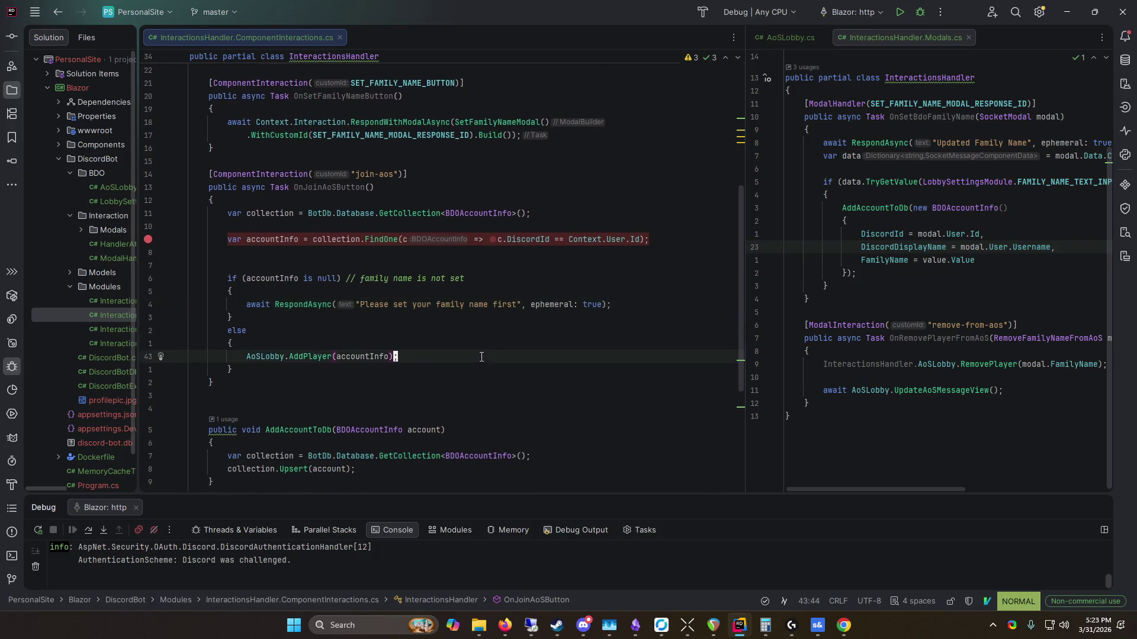
type("A")
type("\\")
key("BackSpace")
key("Return")
type("await Resp")
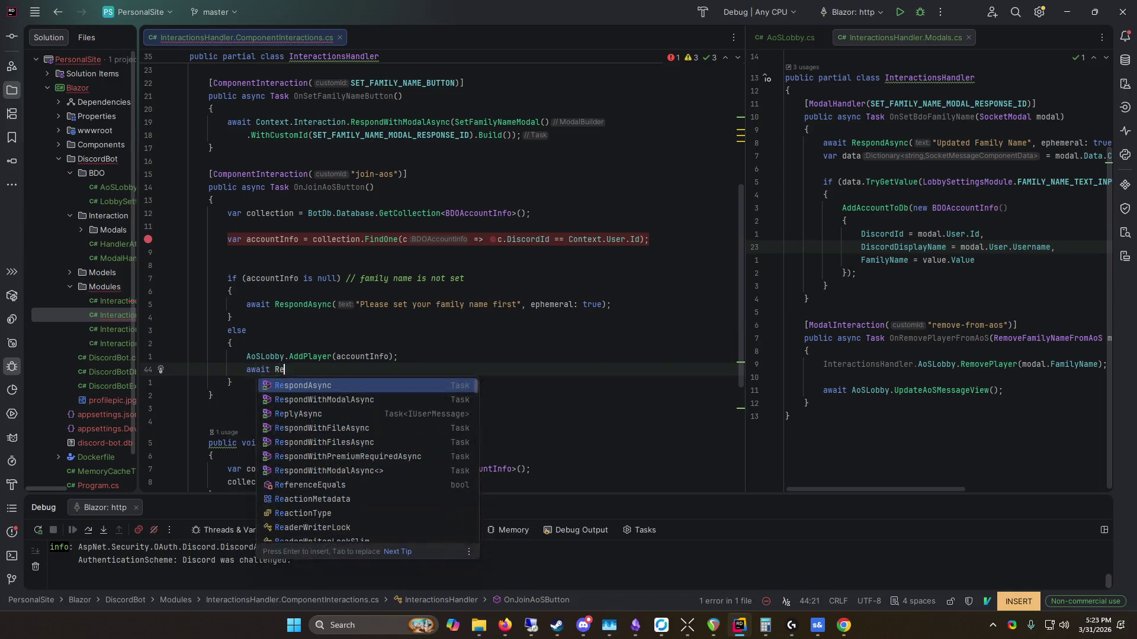
key("Return")
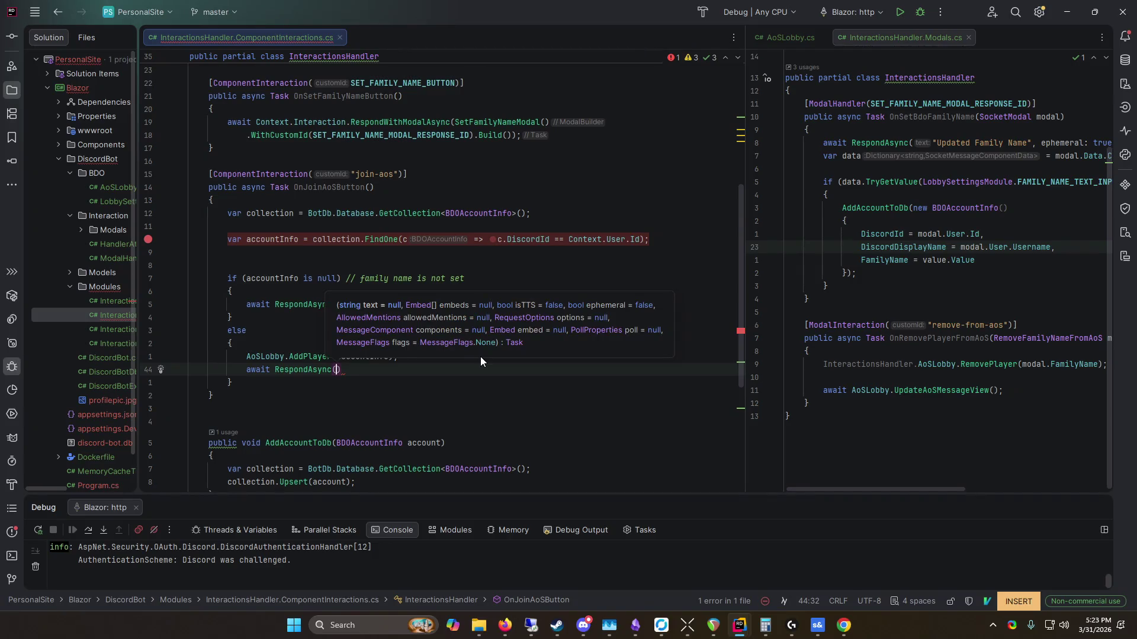
type("$")
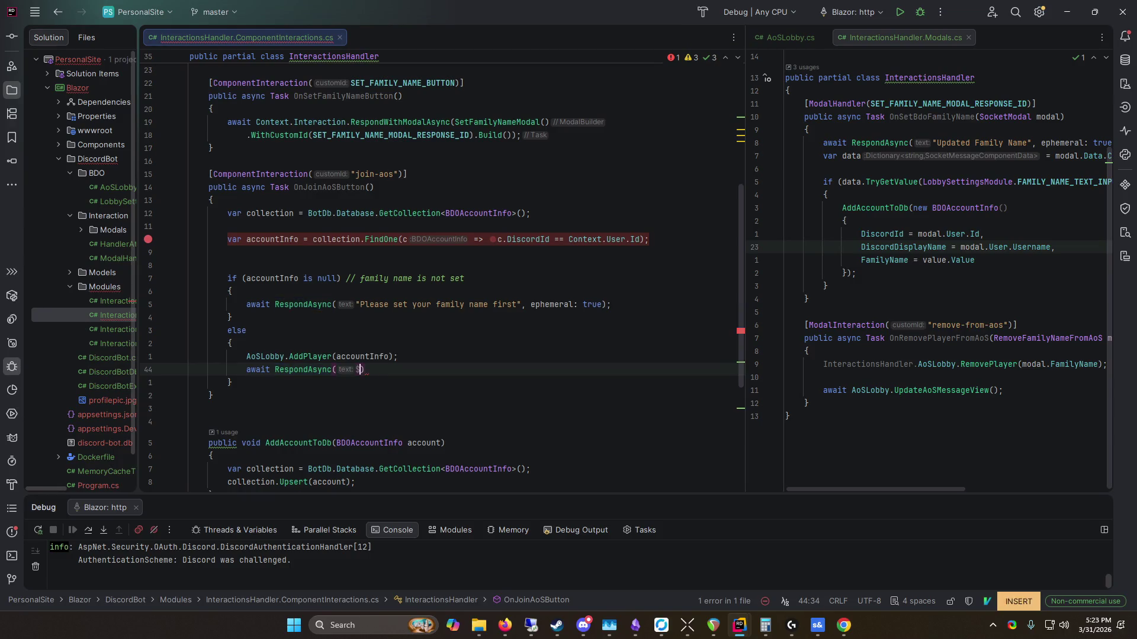
type("\"Jo")
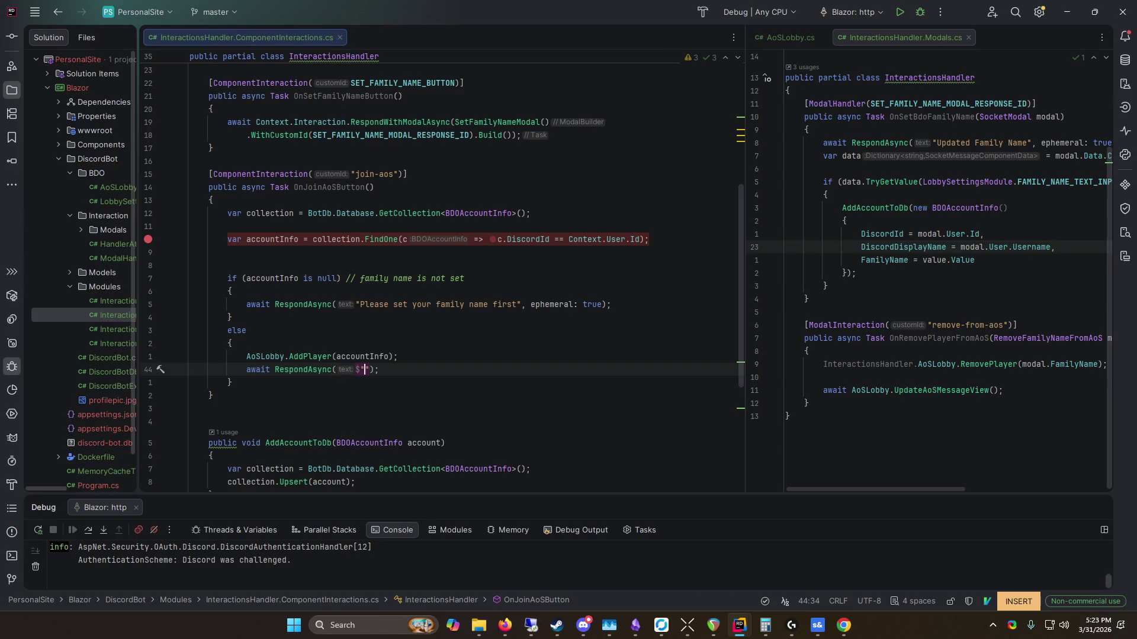
type("ined as f")
key("BackSpace")
type("mily")
type("Name:")
type(" {accountInfo.")
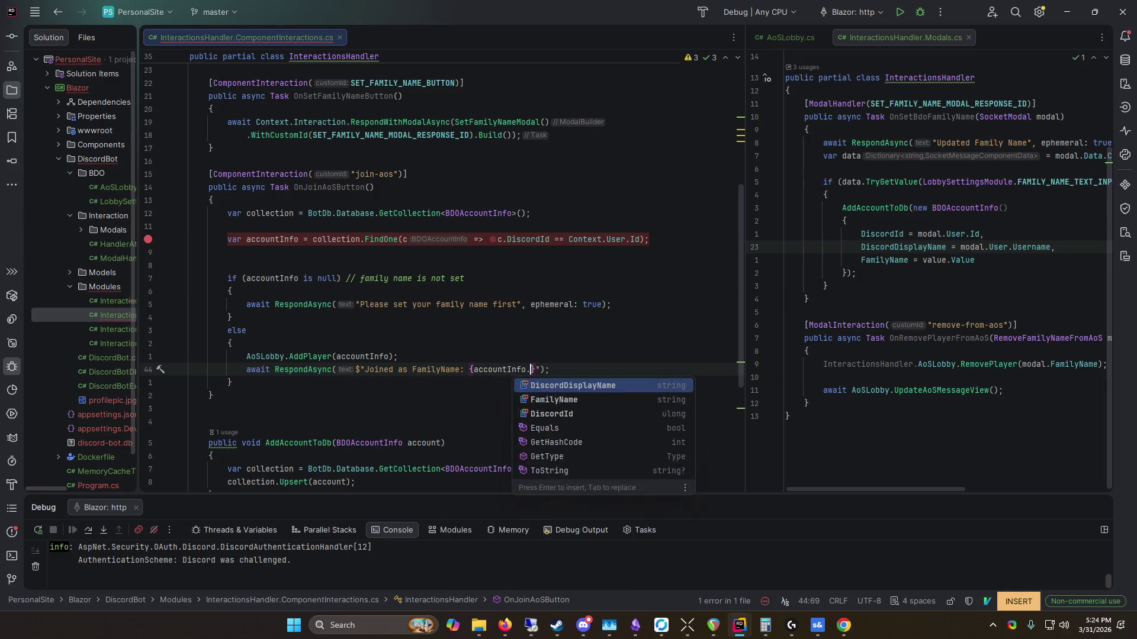
key("Return")
key("Escape")
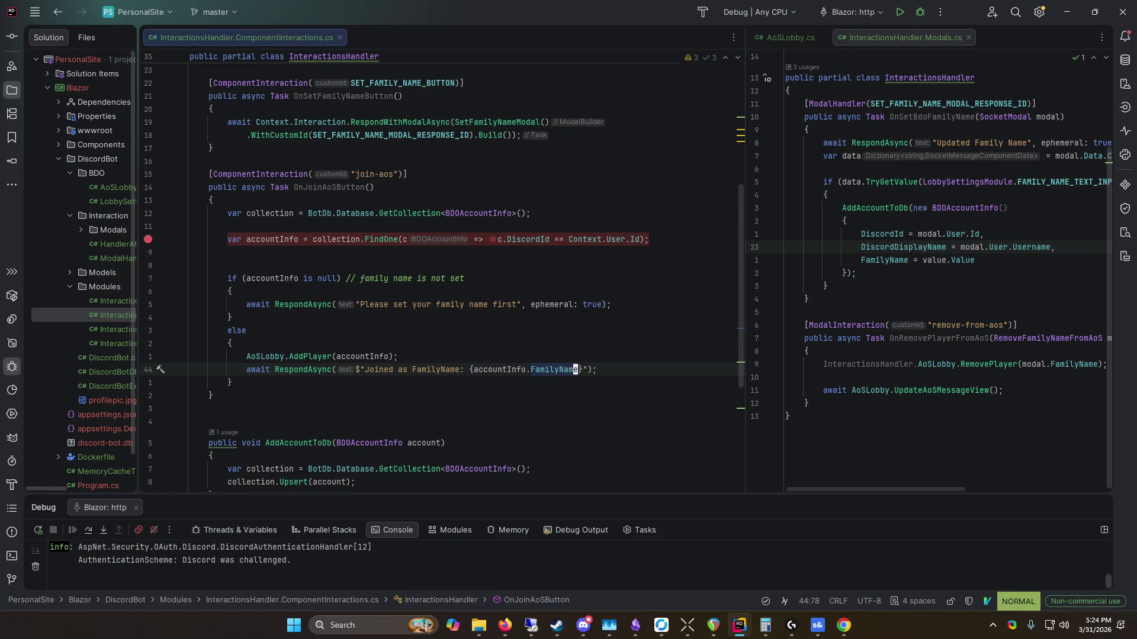
left_click_drag(603, 6, 588, 44)
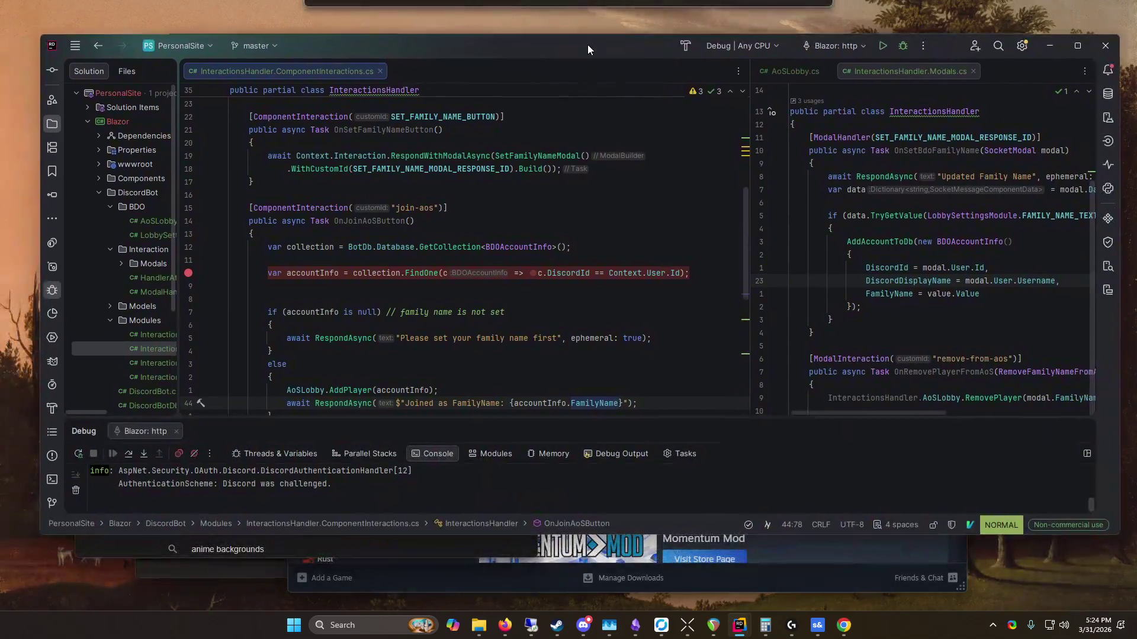
Step: Relaunch debugging and move the breakpoint to the if (accountInfo is null) line
left_click(675, 286)
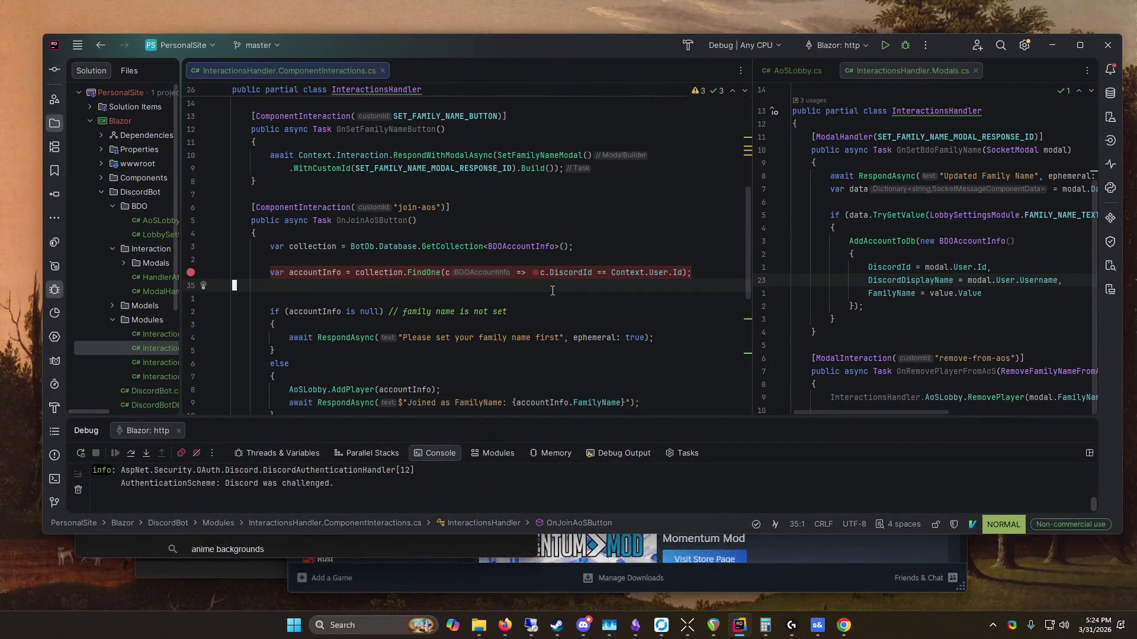
left_click(904, 46)
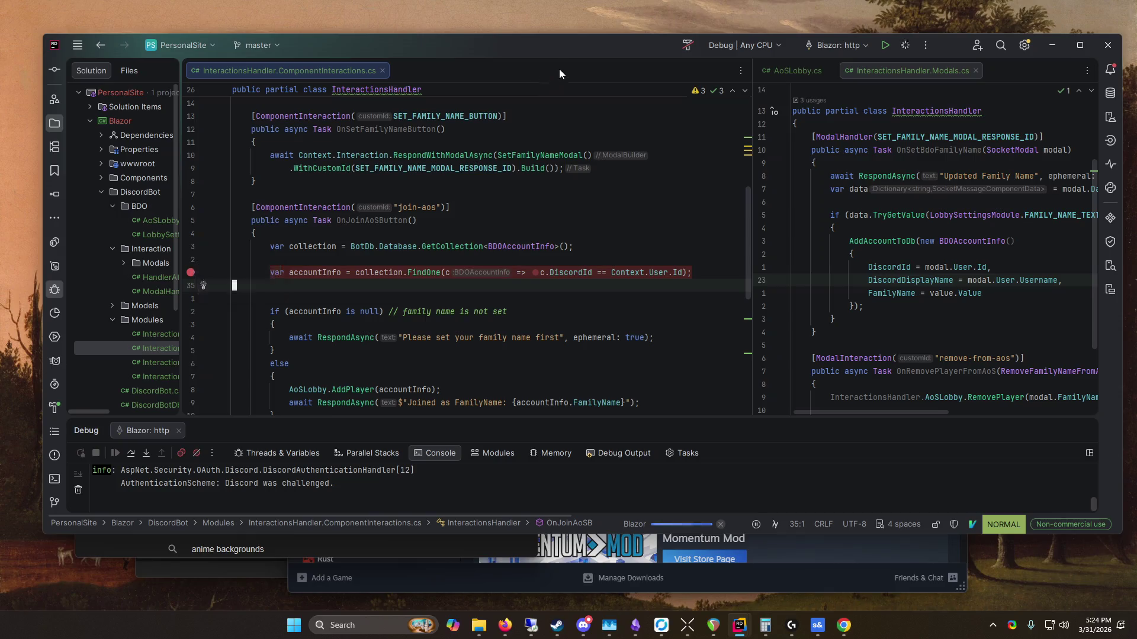
left_click_drag(560, 48, 538, 52)
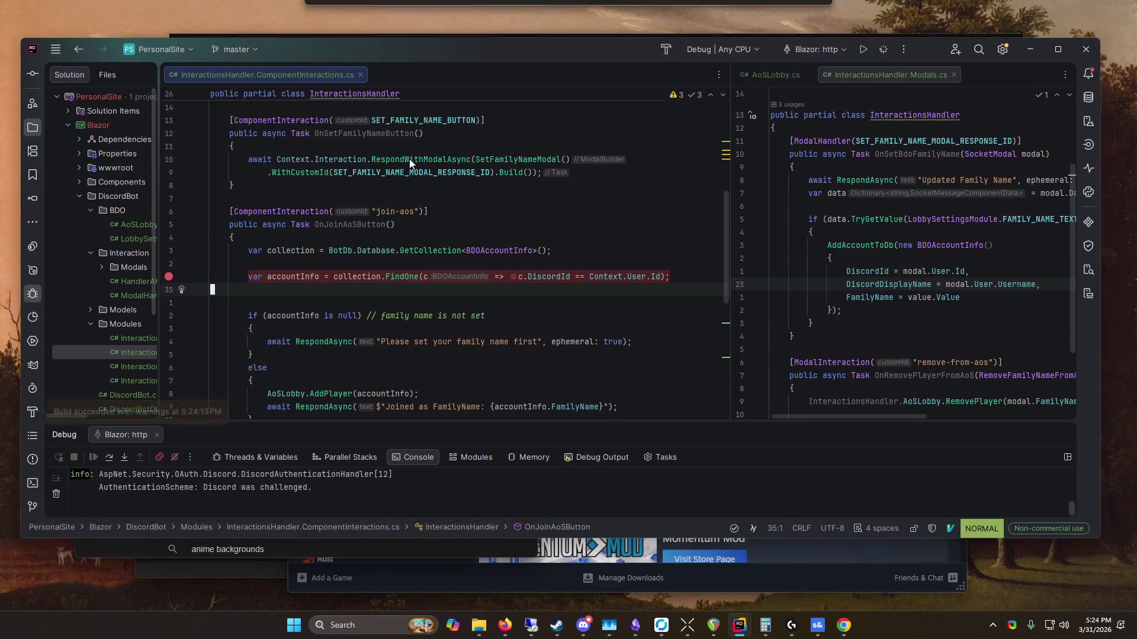
left_click(169, 276)
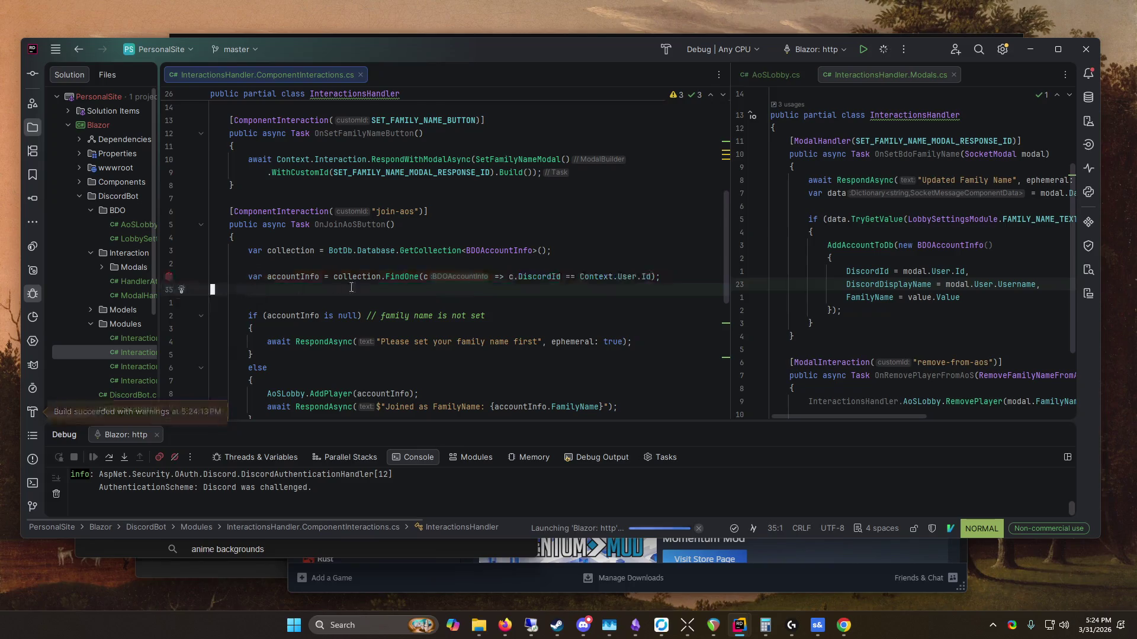
scroll(420, 287, "down", 2)
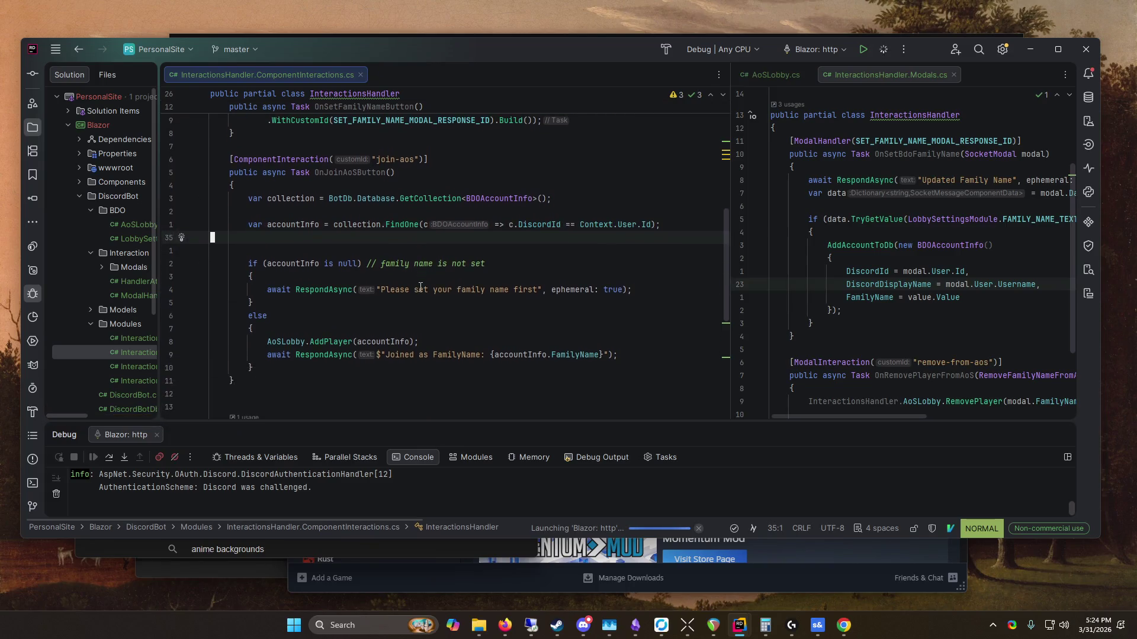
left_click(169, 264)
Step: Join the AOS lobby from Discord and step past the null check into the not-set branch
key("alt+Tab")
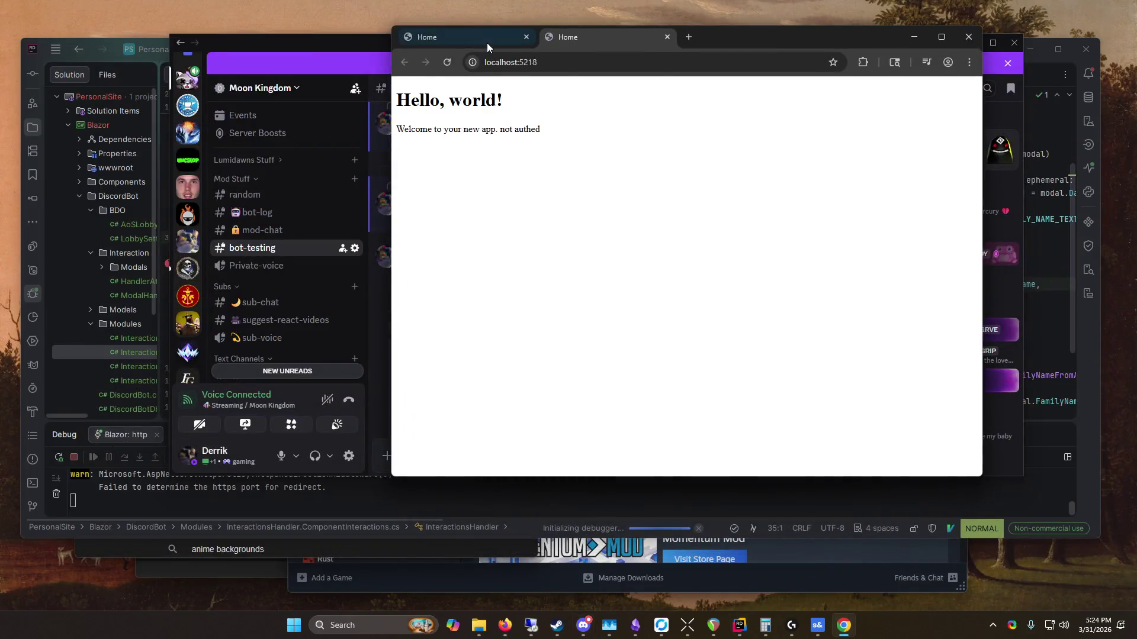
left_click(971, 35)
left_click(424, 382)
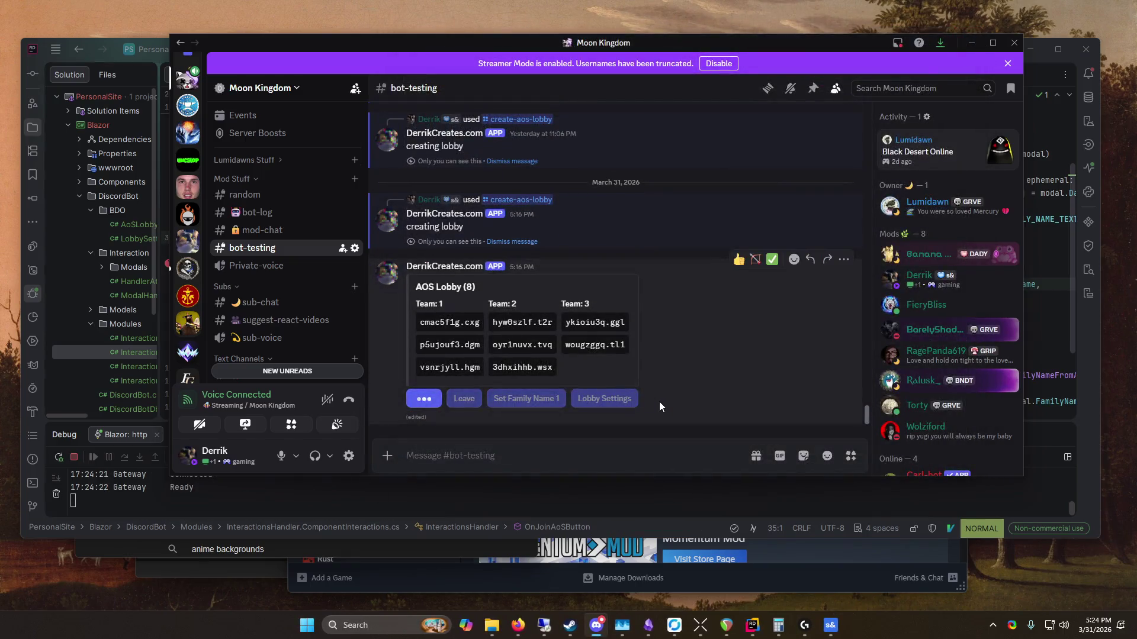
left_click(129, 457)
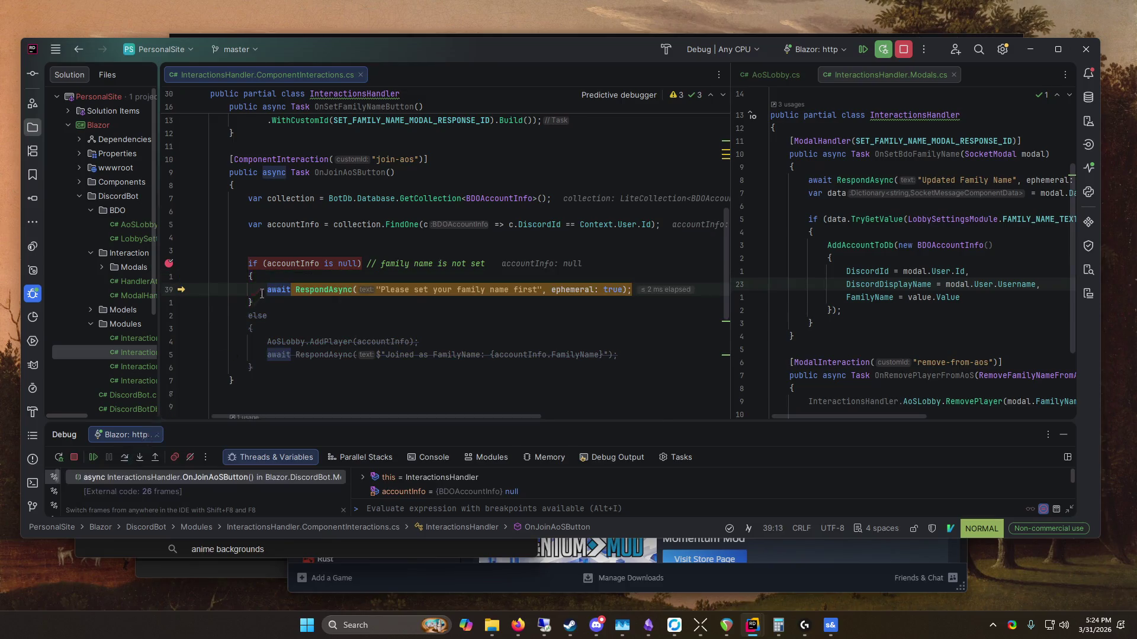
Step: Evaluate collection.FindAll() and expand $result > Results to see it has no records
mouse_move(284, 264)
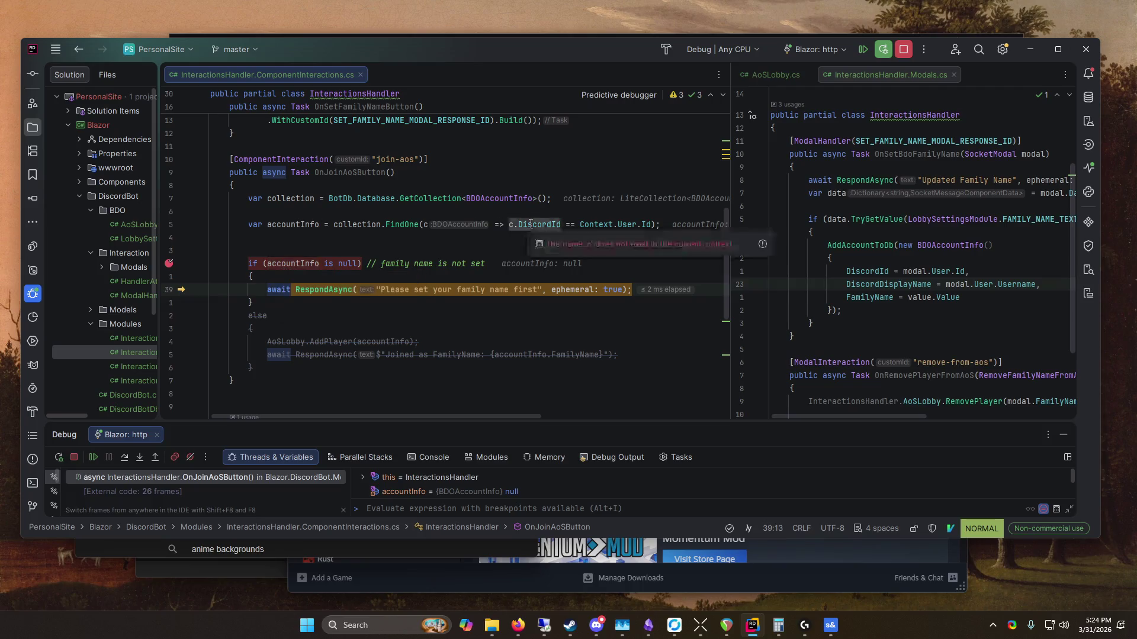
mouse_move(624, 222)
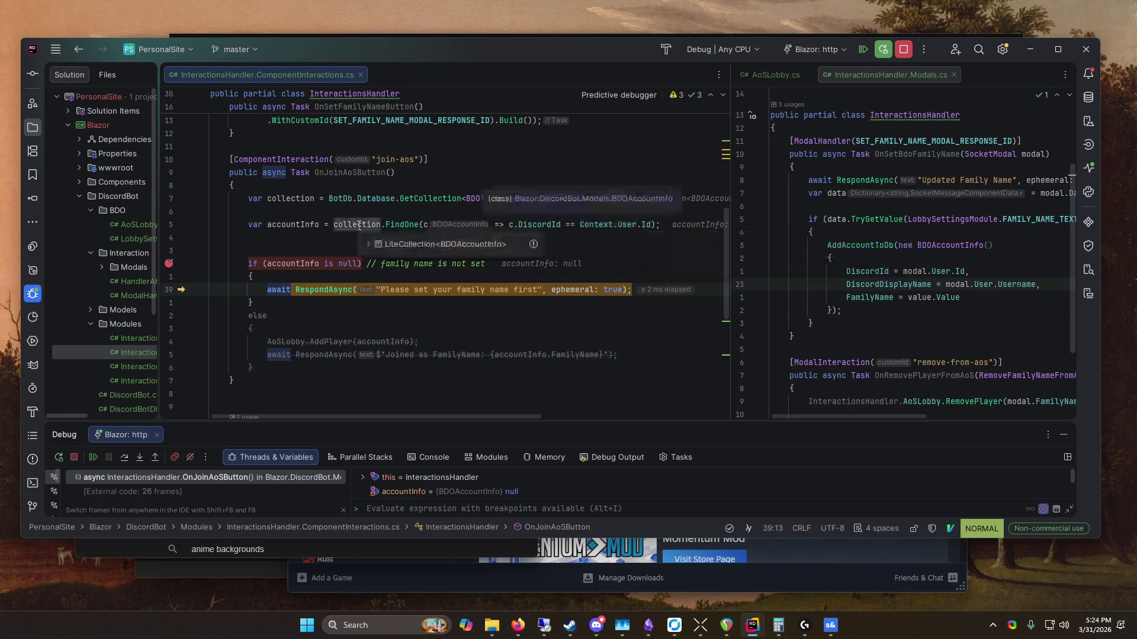
left_click(373, 239)
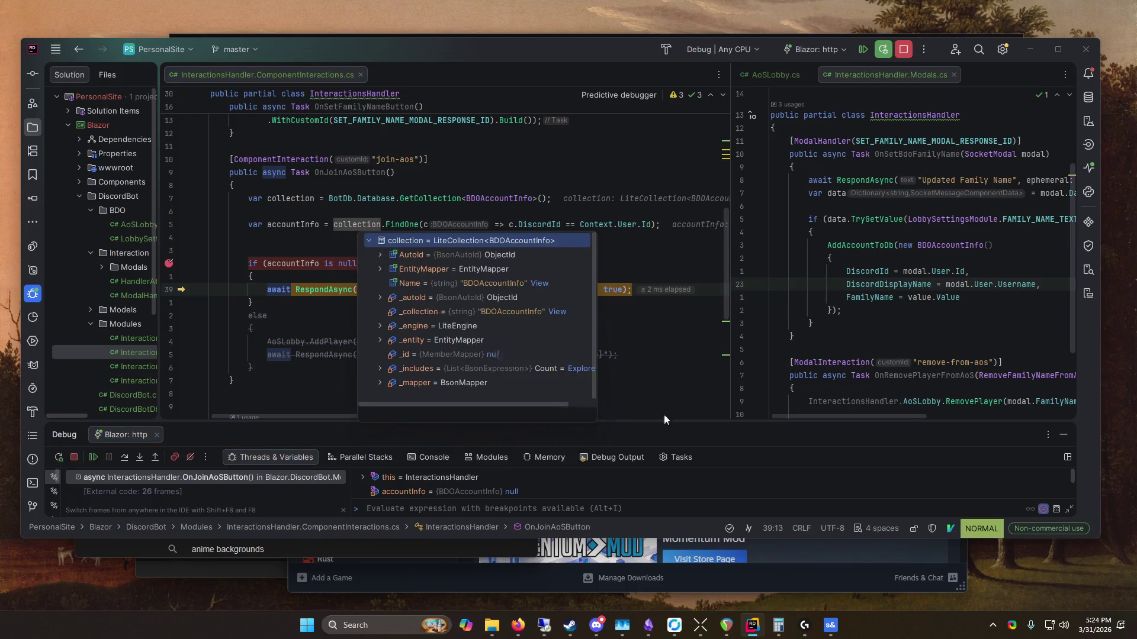
left_click_drag(664, 423, 665, 327)
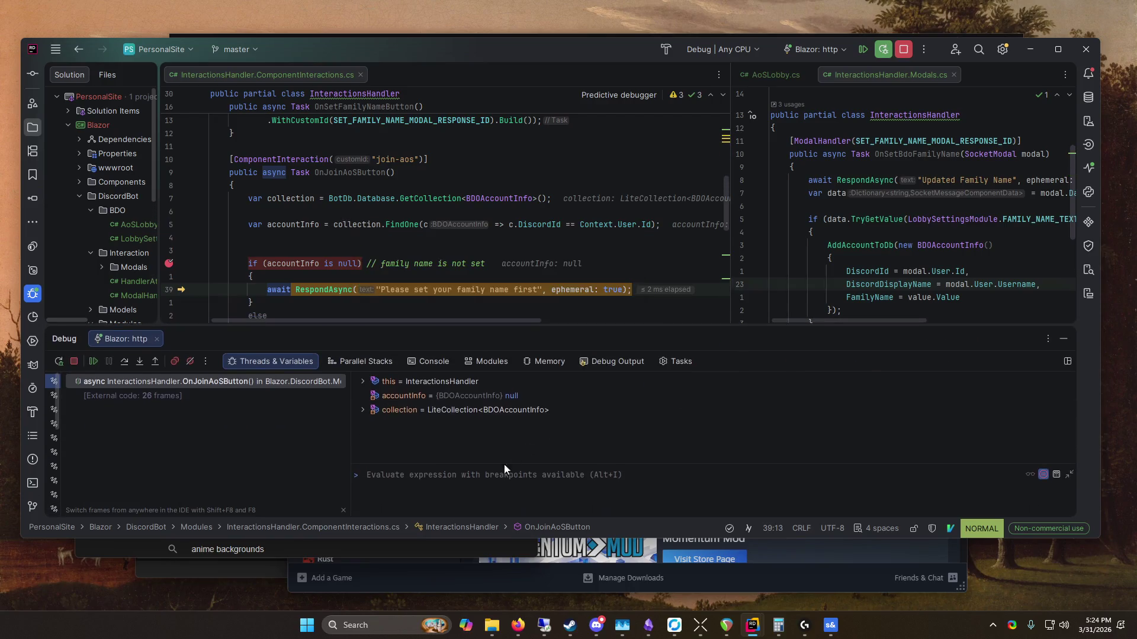
left_click(471, 495)
type("collection.FindAll()")
key("Return")
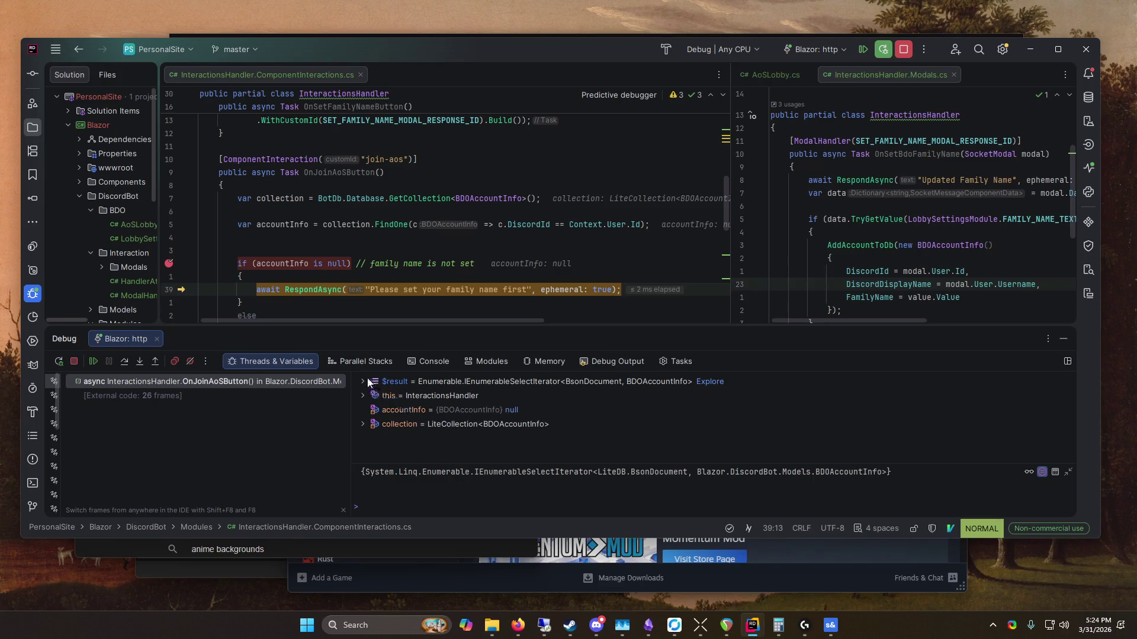
left_click(363, 382)
left_click(374, 410)
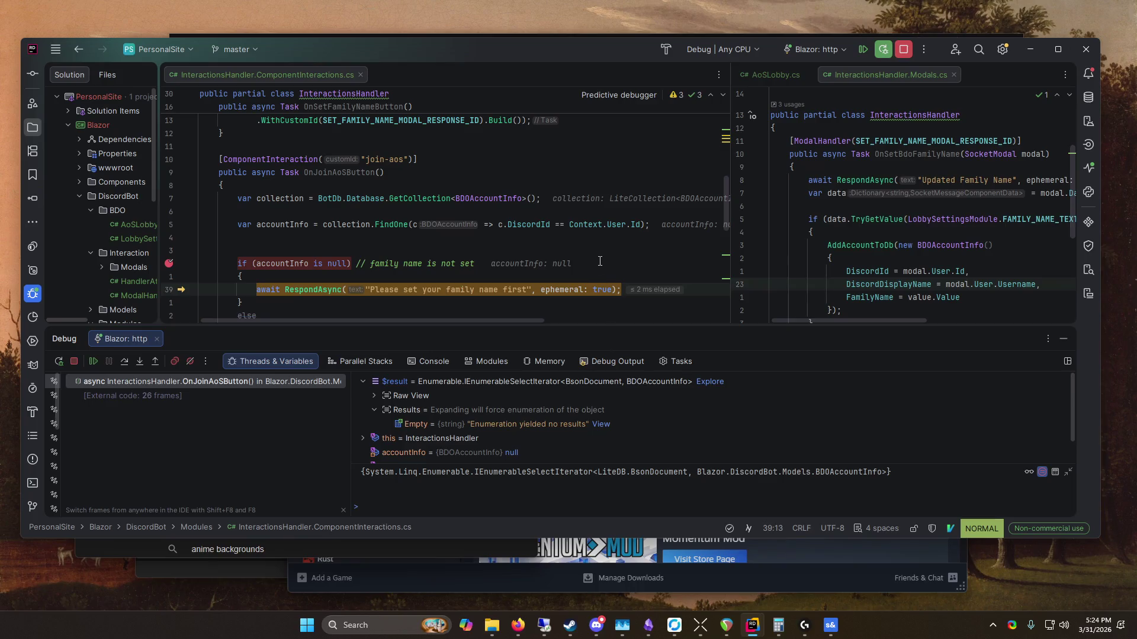
Step: Resume the paused bot and maximize the IDE window
scroll(527, 268, "up", 2)
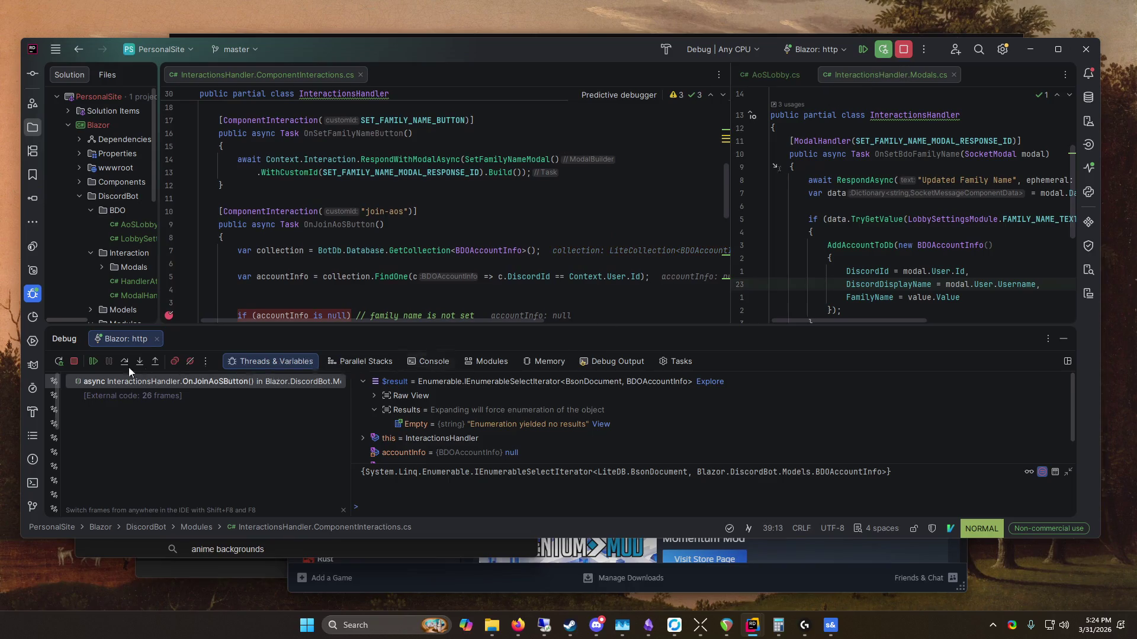
left_click(93, 362)
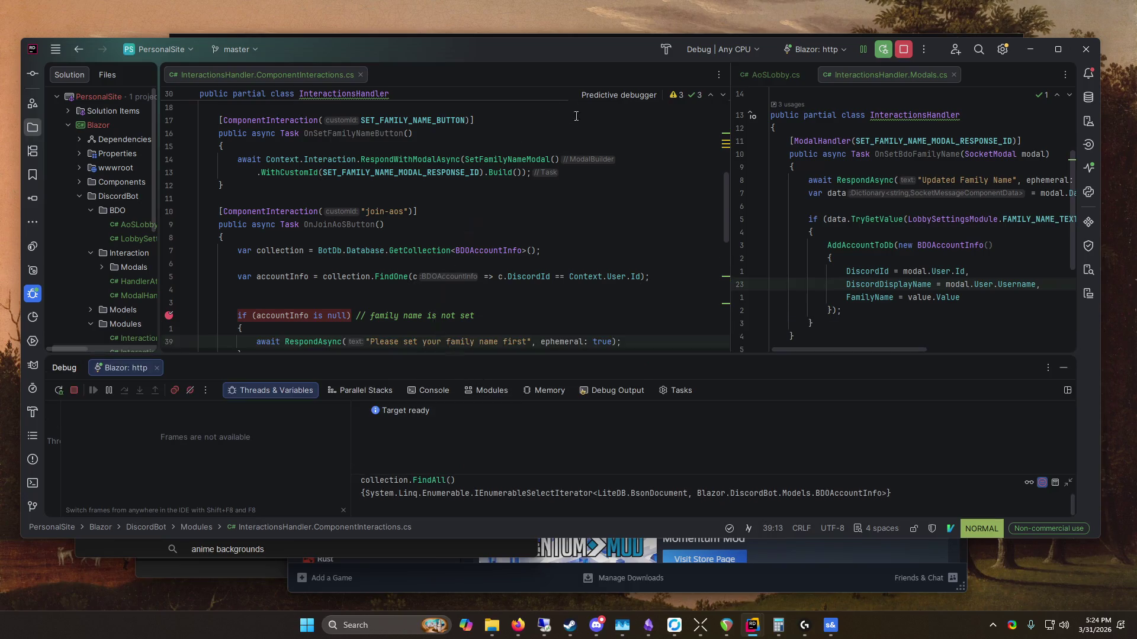
scroll(503, 315, "up", 2)
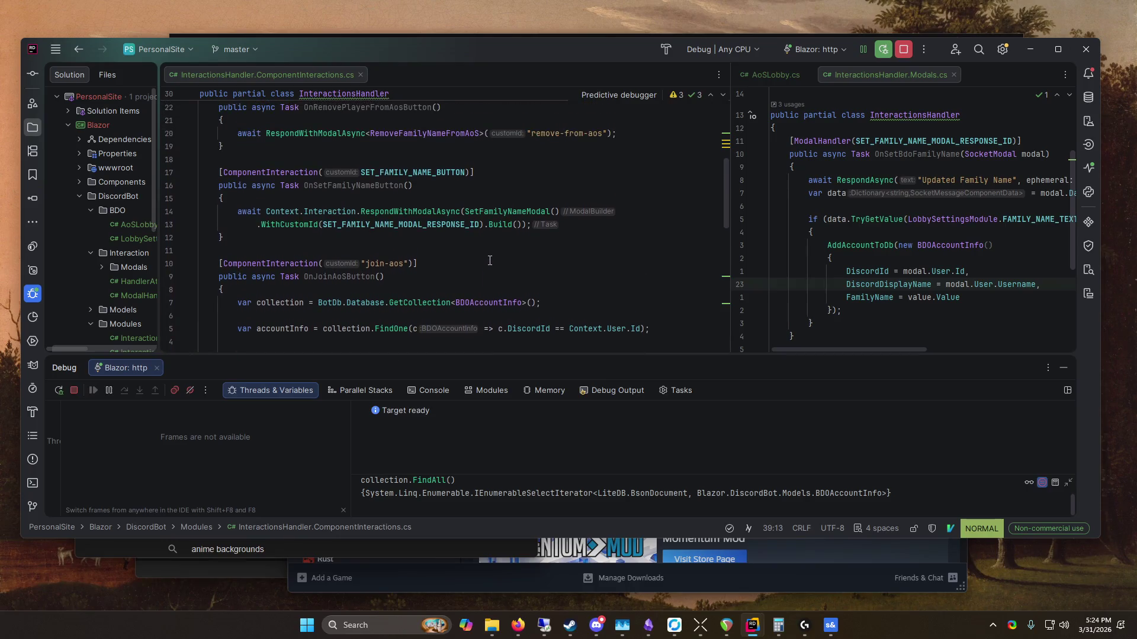
double_click(510, 53)
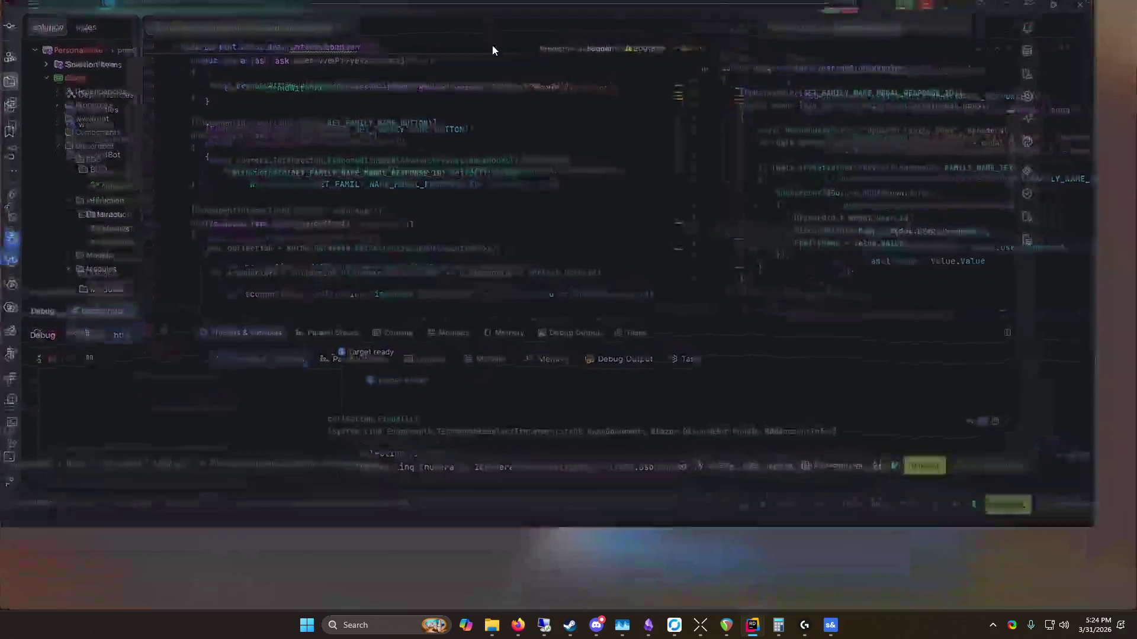
Step: Find usages of SET_FAMILY_NAME_MODAL_RESPONSE_ID and preview its declaration and the line 26 WithCustomId usage
left_click(417, 187)
right_click(421, 188)
left_click(492, 264)
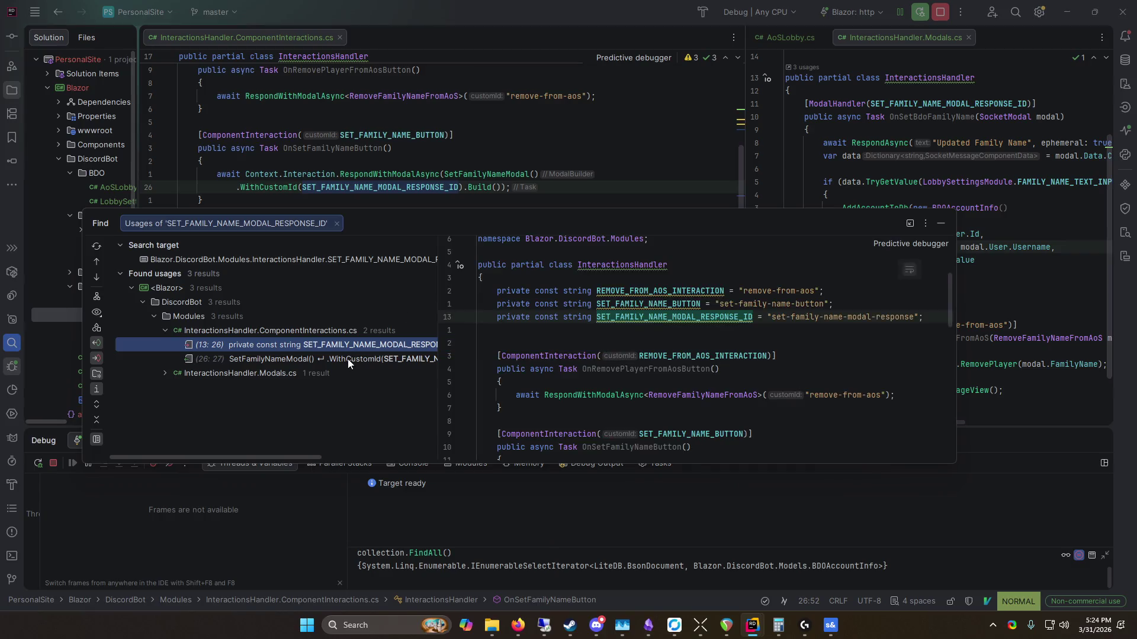
left_click(347, 359)
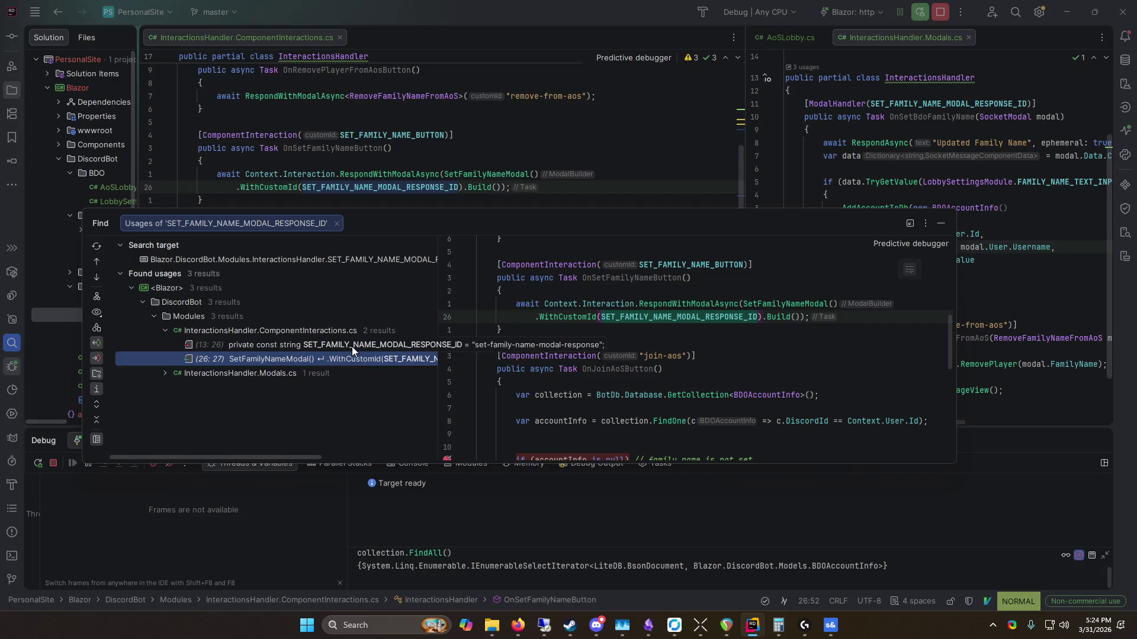
left_click(351, 347)
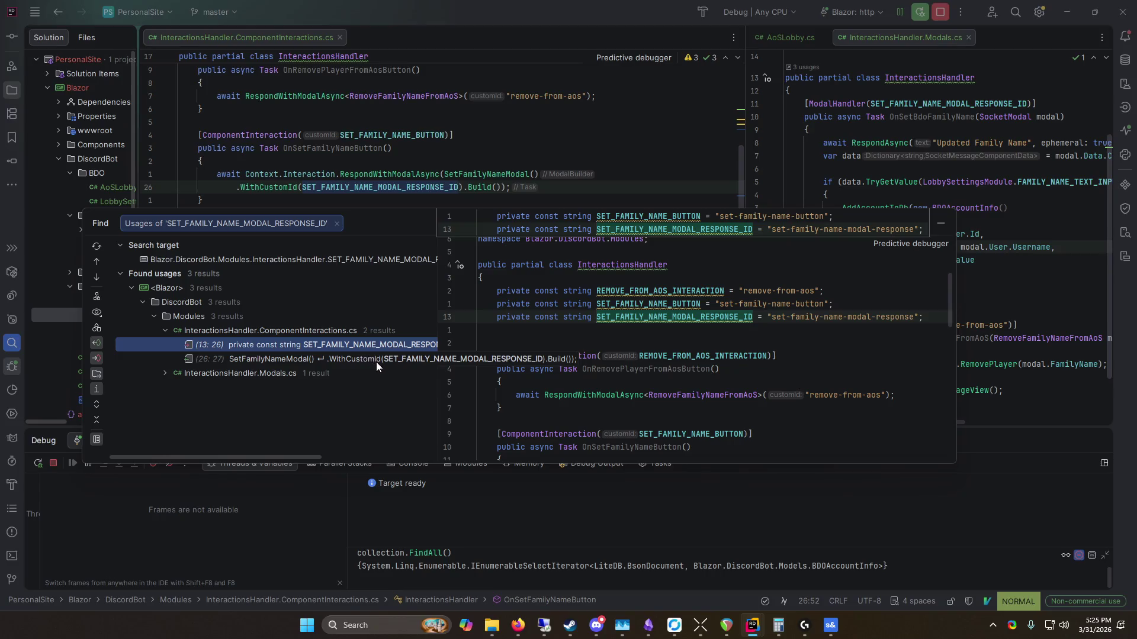
left_click(376, 361)
left_click(364, 343)
left_click(377, 355)
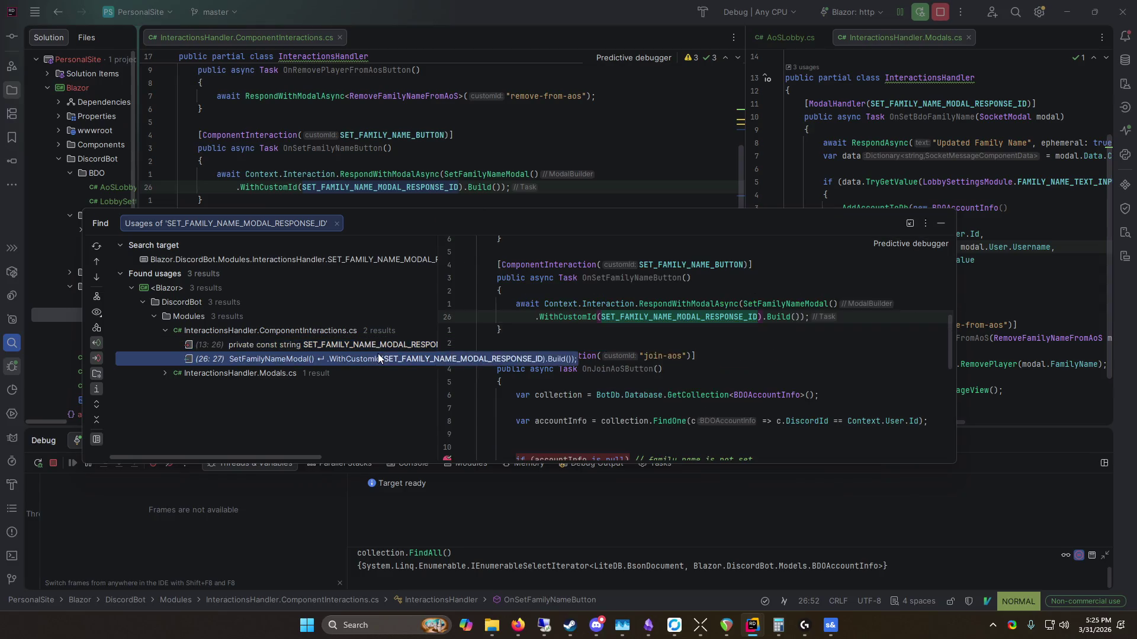
scroll(811, 365, "down", 2)
scroll(811, 364, "down", 5)
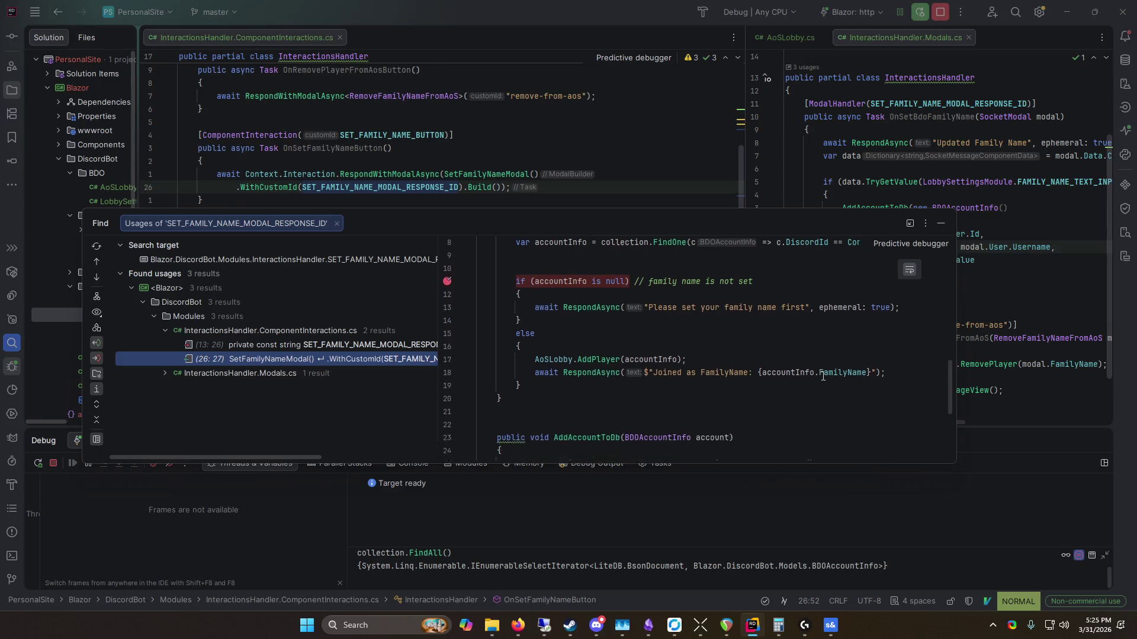
mouse_move(955, 315)
left_mouse_down()
mouse_move(846, 315)
mouse_move(942, 325)
left_mouse_up()
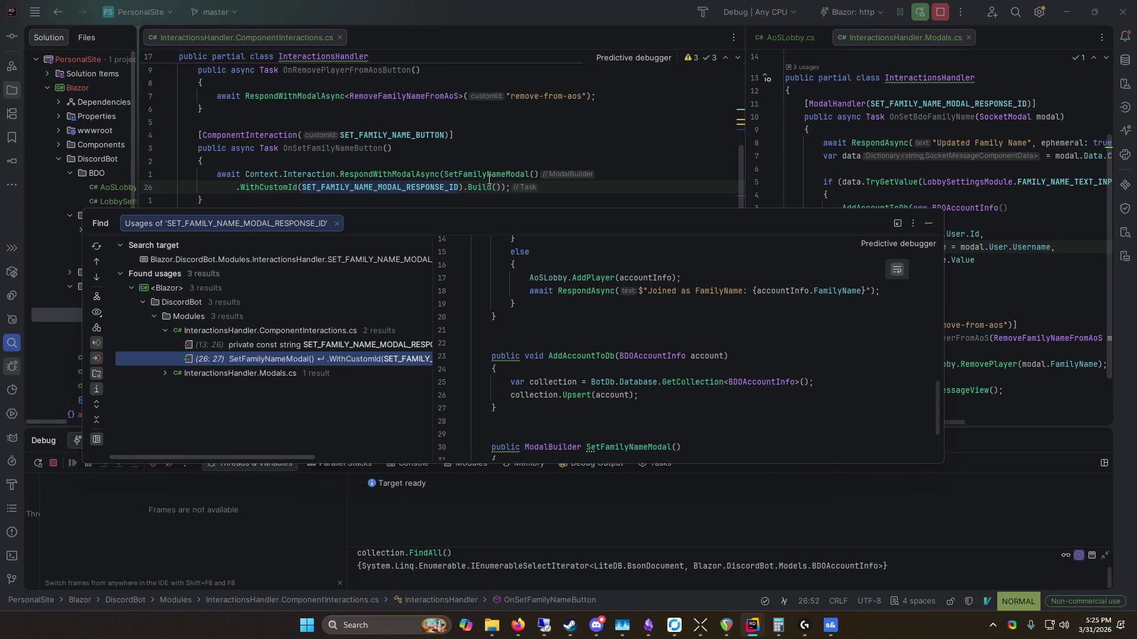
Step: Run an advanced usage search on the SET_FAMILY_NAME_MODAL_RESPONSE_ID declaration
left_click(418, 189)
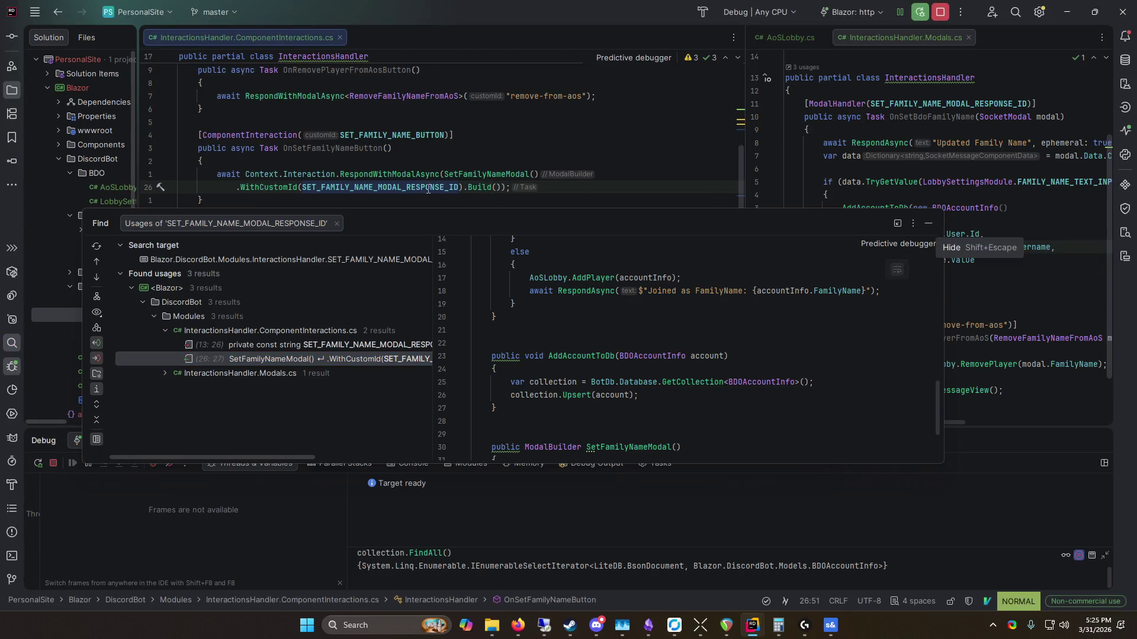
left_click(367, 187, "ctrl")
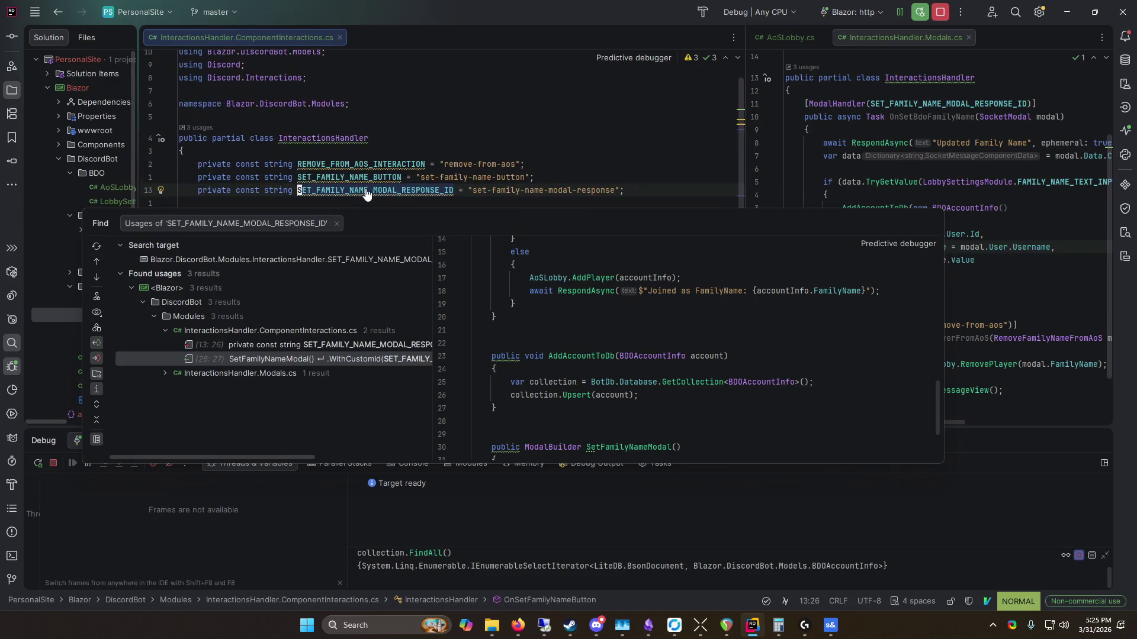
scroll(397, 172, "down", 1)
right_click(408, 140)
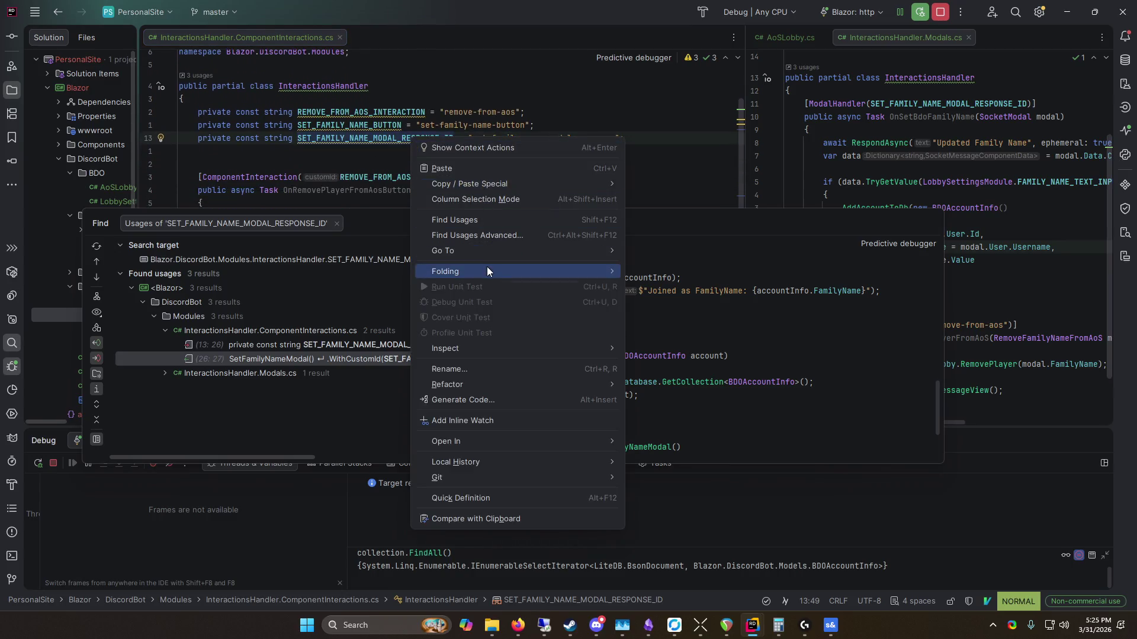
left_click(492, 235)
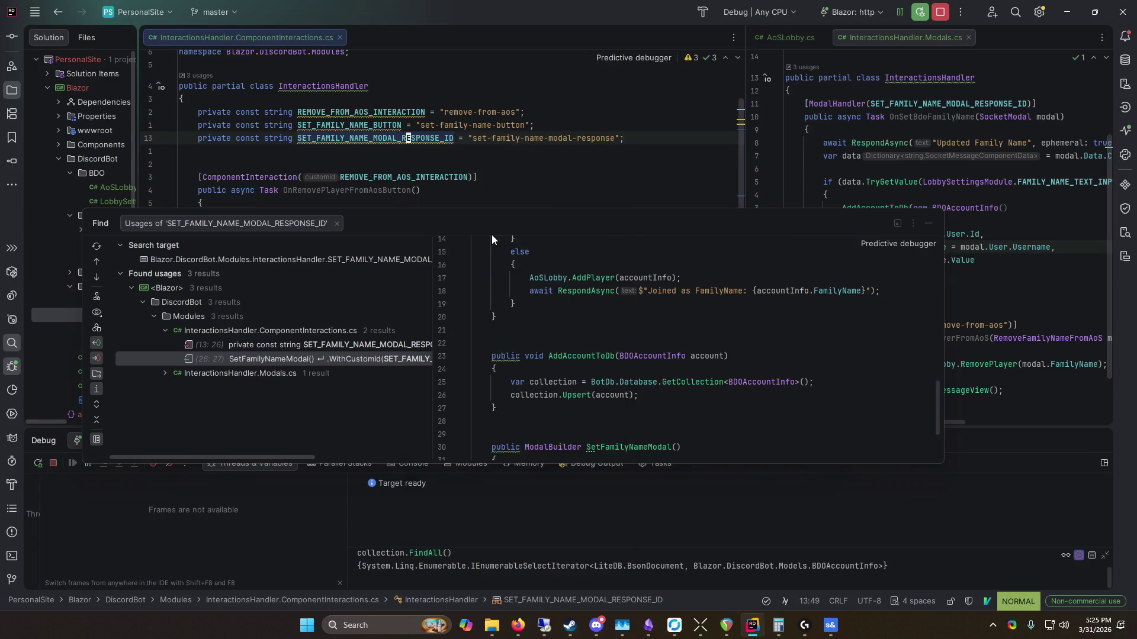
left_click(647, 450)
Step: Set a breakpoint on the 'Updated Family Name' response in InteractionsHandler.Modals.cs and close the usages results
left_click(165, 375)
left_click(289, 389)
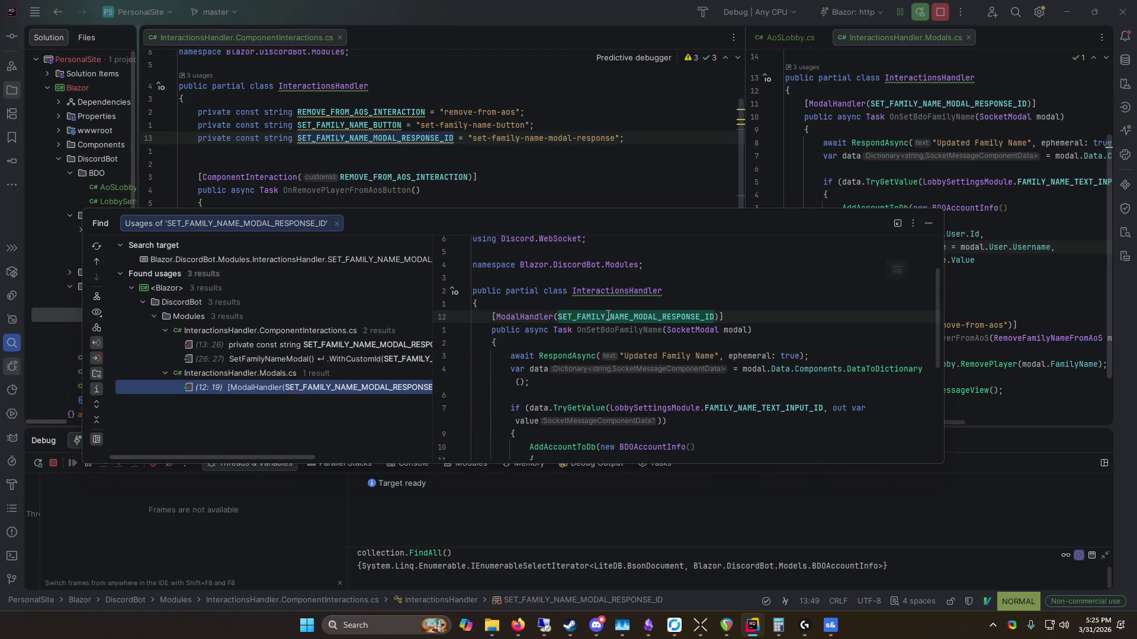
left_click_drag(431, 325, 344, 322)
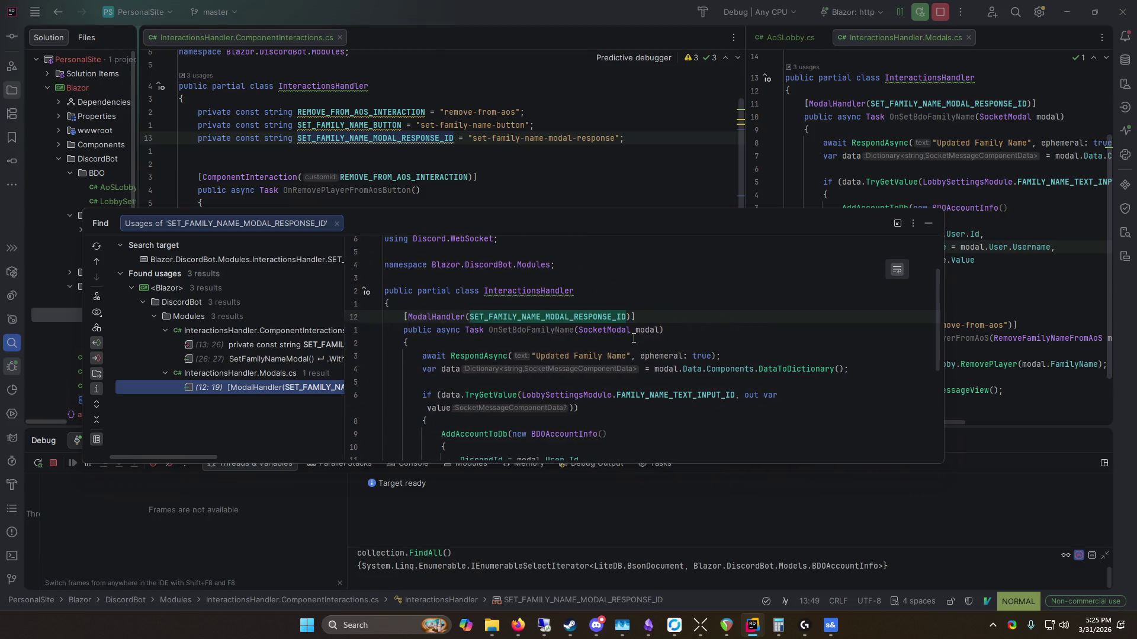
scroll(728, 356, "down", 2)
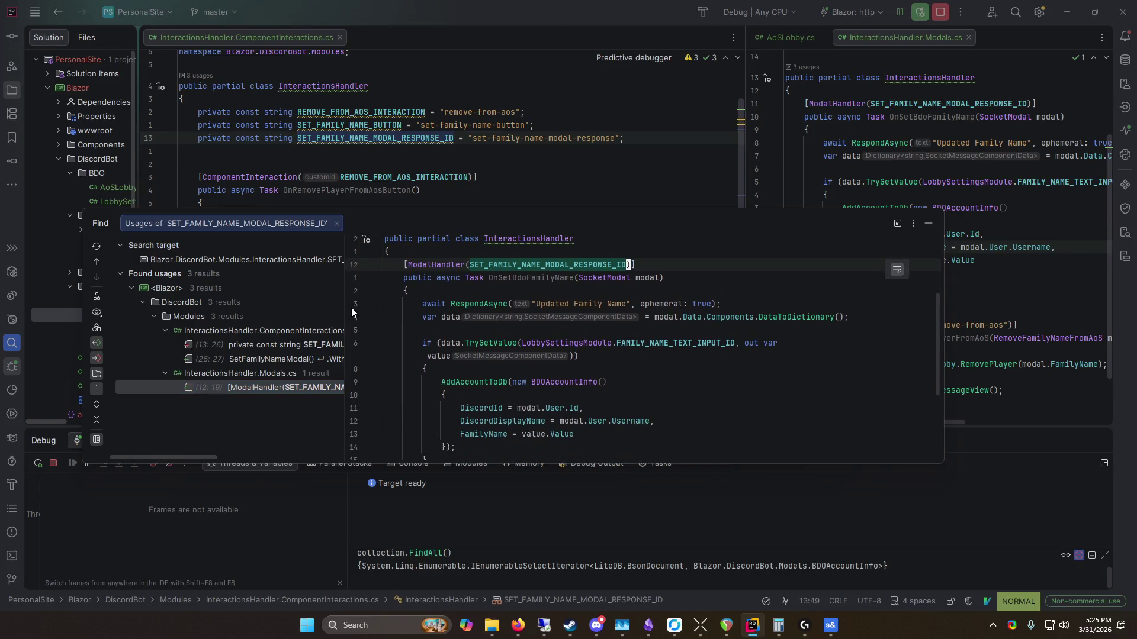
left_click(352, 304)
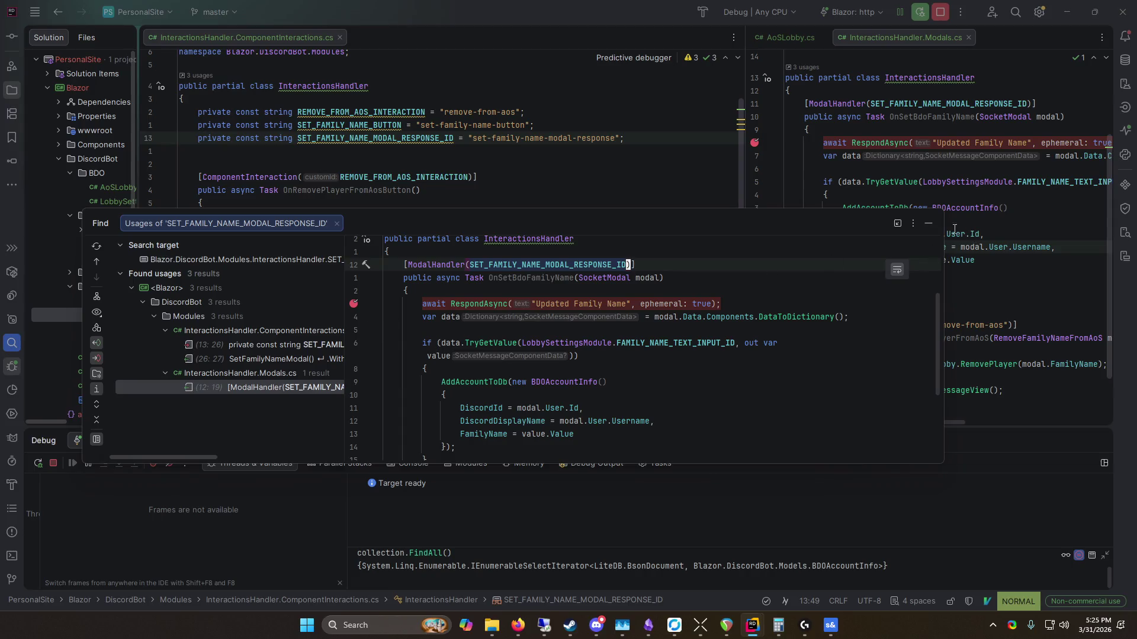
left_click(928, 223)
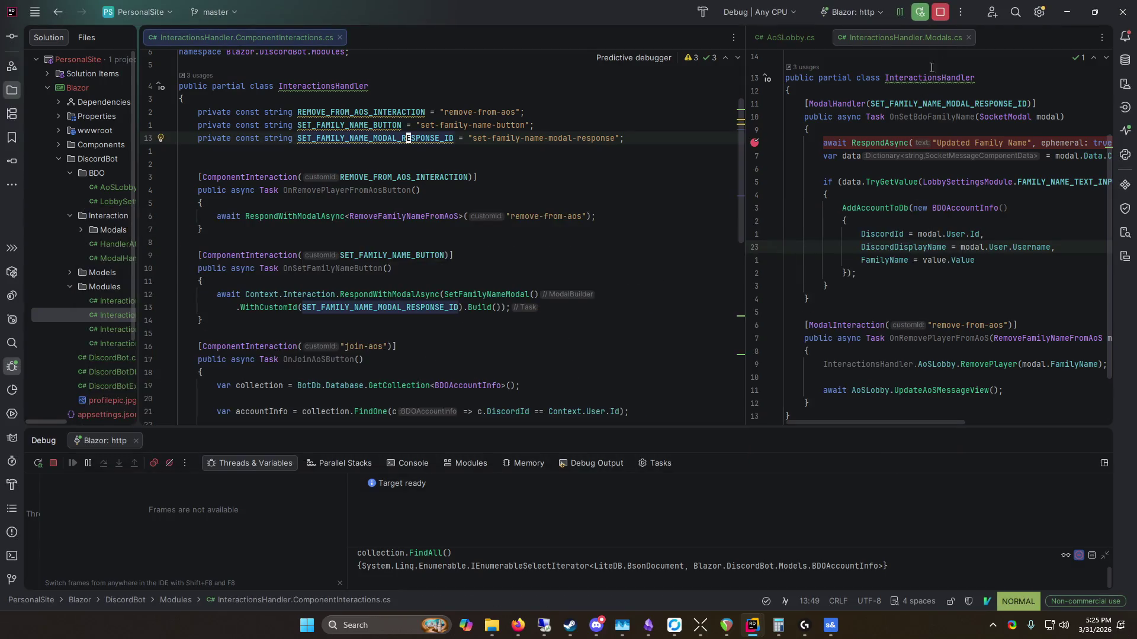
key("alt+Tab")
Step: Open the lobby's Set Family Name 1 form and submit a family name
left_click(522, 398)
left_click(582, 281)
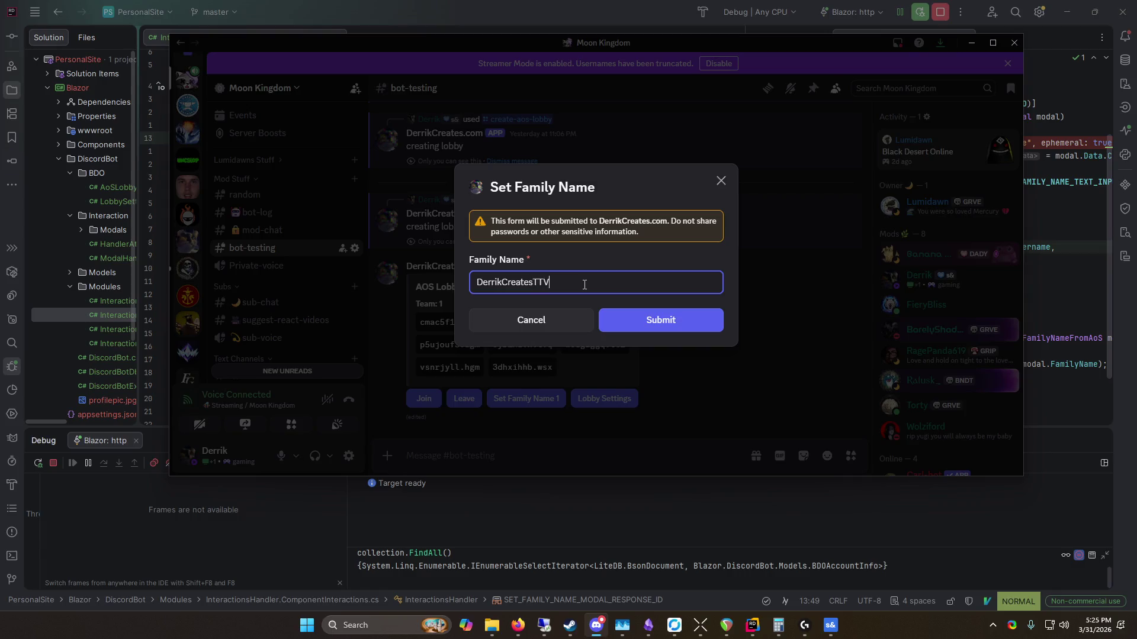
left_click(678, 320)
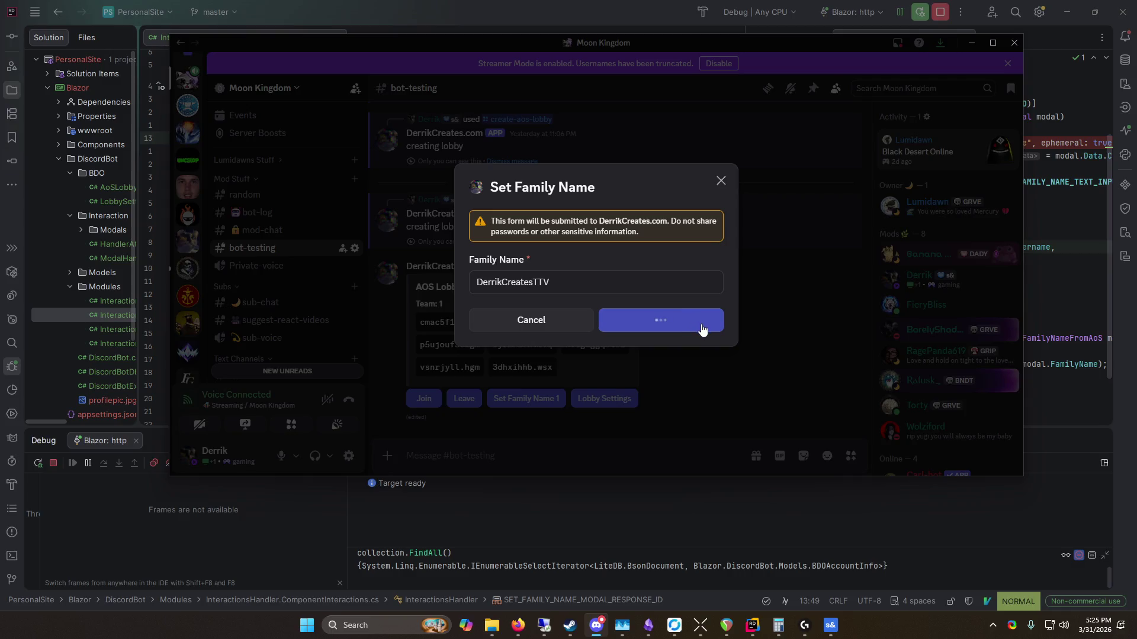
mouse_move(642, 44)
left_mouse_down()
mouse_move(645, 115)
mouse_move(607, 467)
mouse_move(591, 404)
mouse_move(616, 499)
mouse_move(566, 77)
mouse_move(569, 236)
left_mouse_up()
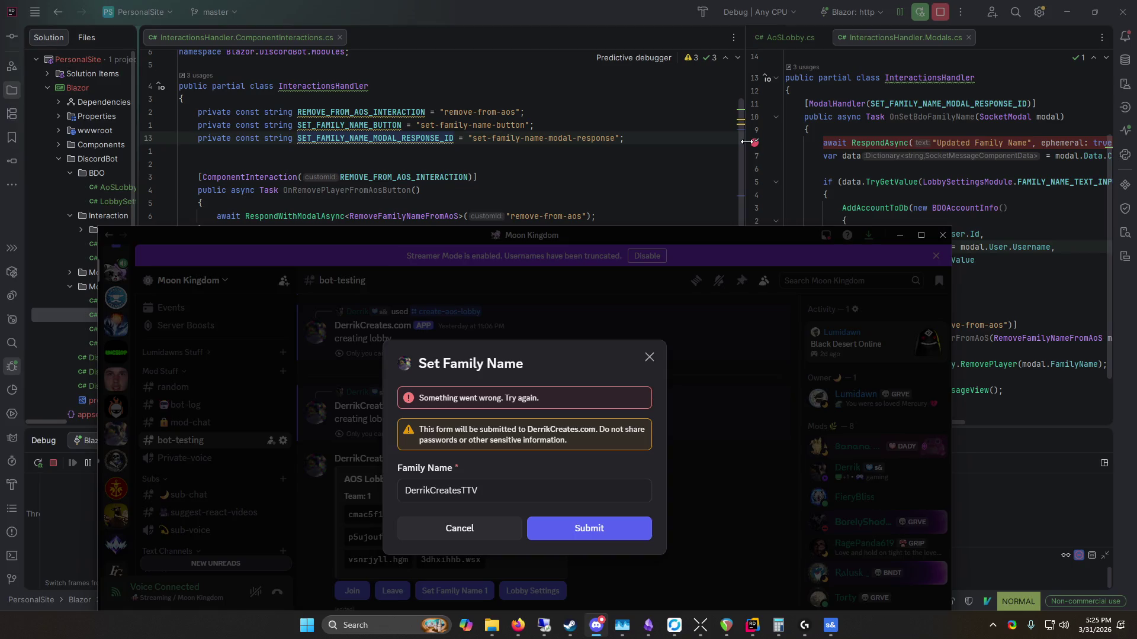
Step: Return to Rider and widen the right code editor around the modal handler attribute
left_click(751, 149)
left_click_drag(745, 136, 552, 136)
left_click(745, 104)
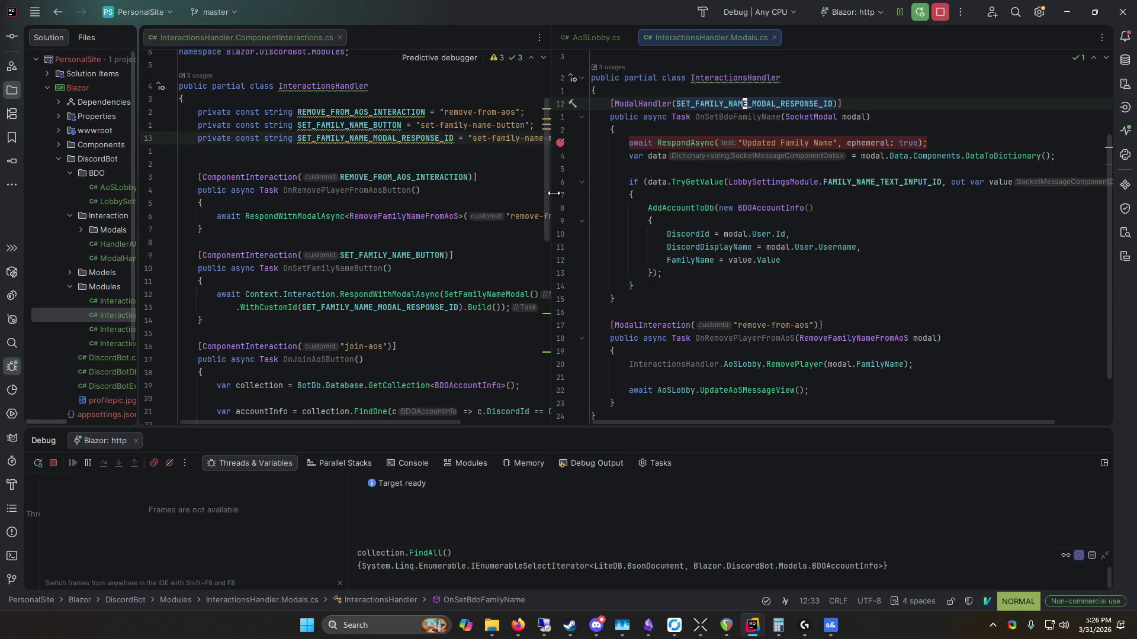
left_click_drag(551, 191, 524, 194)
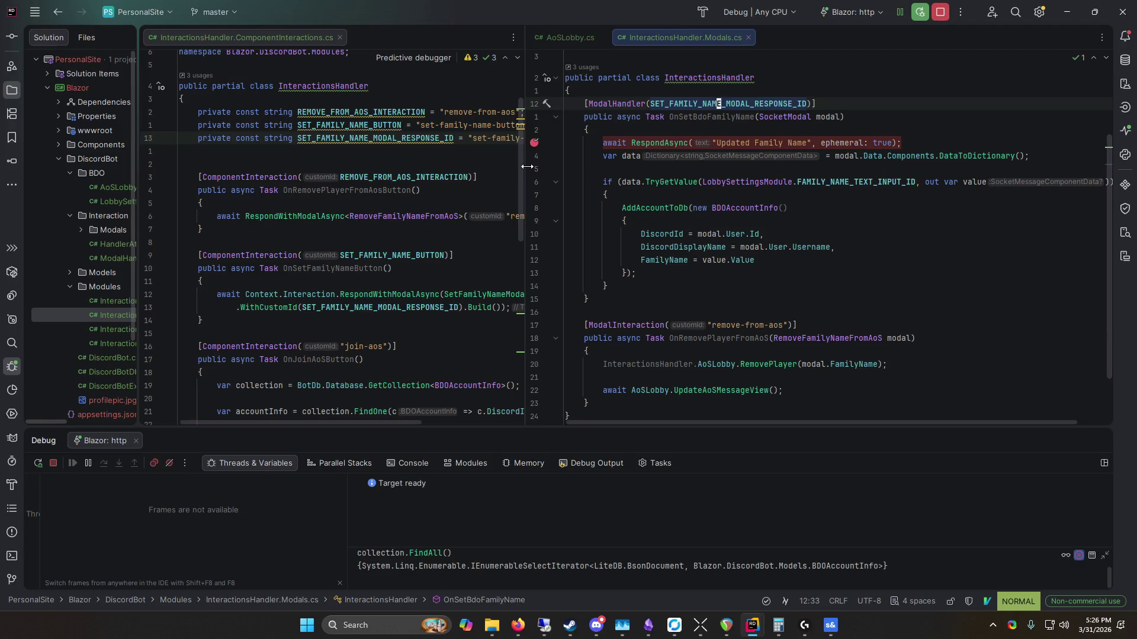
Step: Stop the debug session and review the set-family-name-modal-response KeyNotFoundException in the console
left_click_drag(528, 166, 479, 167)
left_click(665, 172)
key("ctrl+F2")
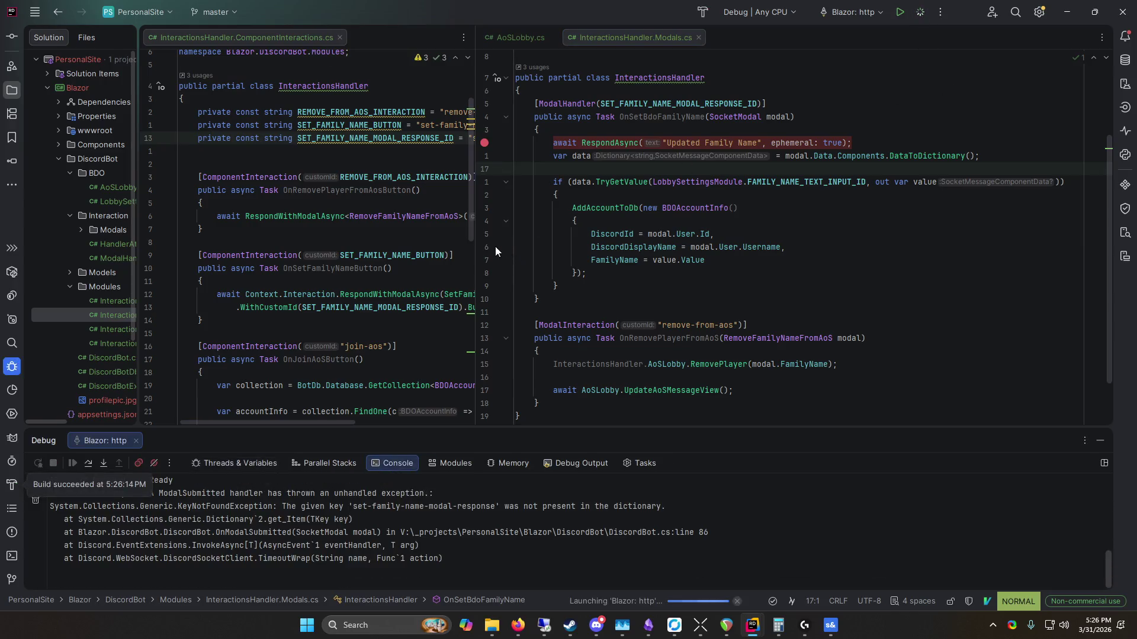
left_click_drag(474, 235, 543, 239)
scroll(533, 237, "down", 5)
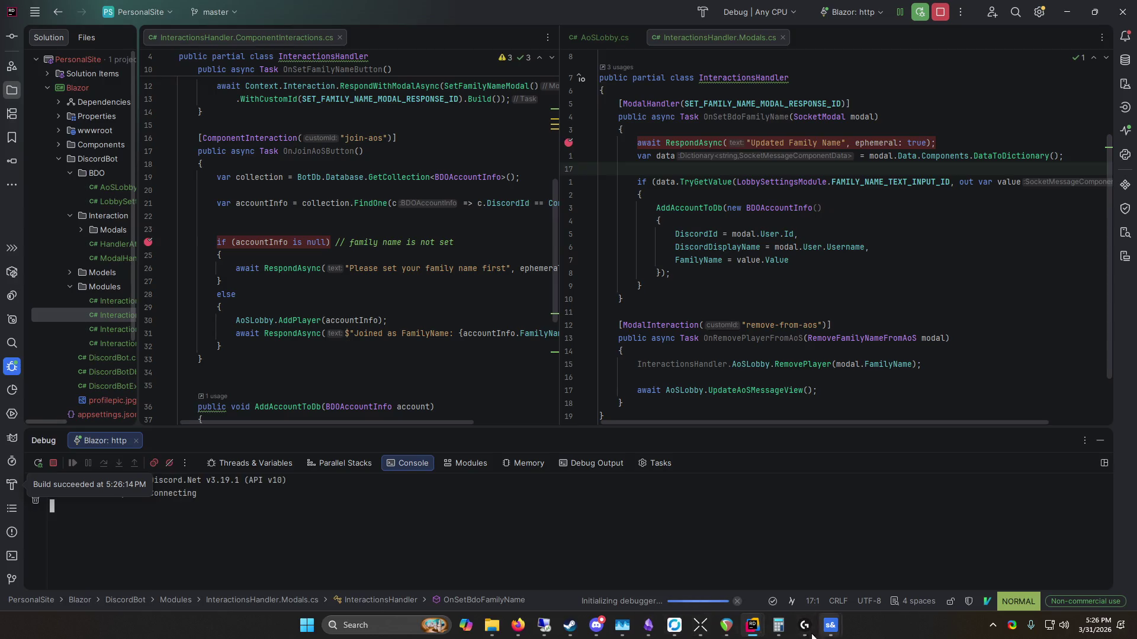
left_click(596, 626)
Step: Cancel the old form and run /create-aos-lobby to post a fresh empty lobby
left_click(477, 534)
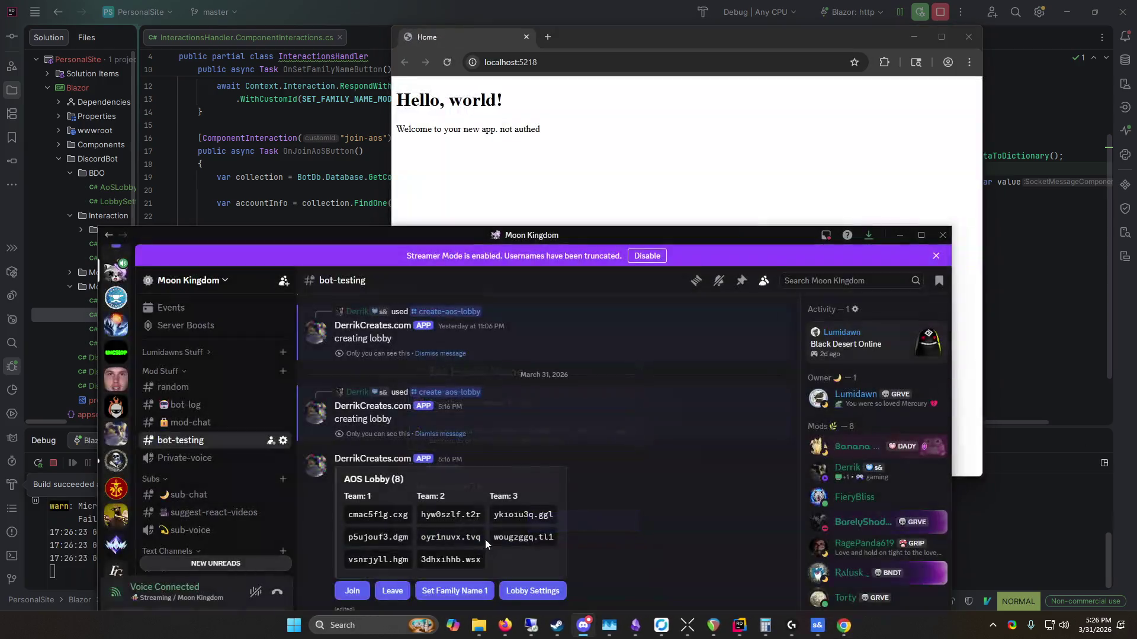
left_click_drag(561, 238, 541, 80)
type("/")
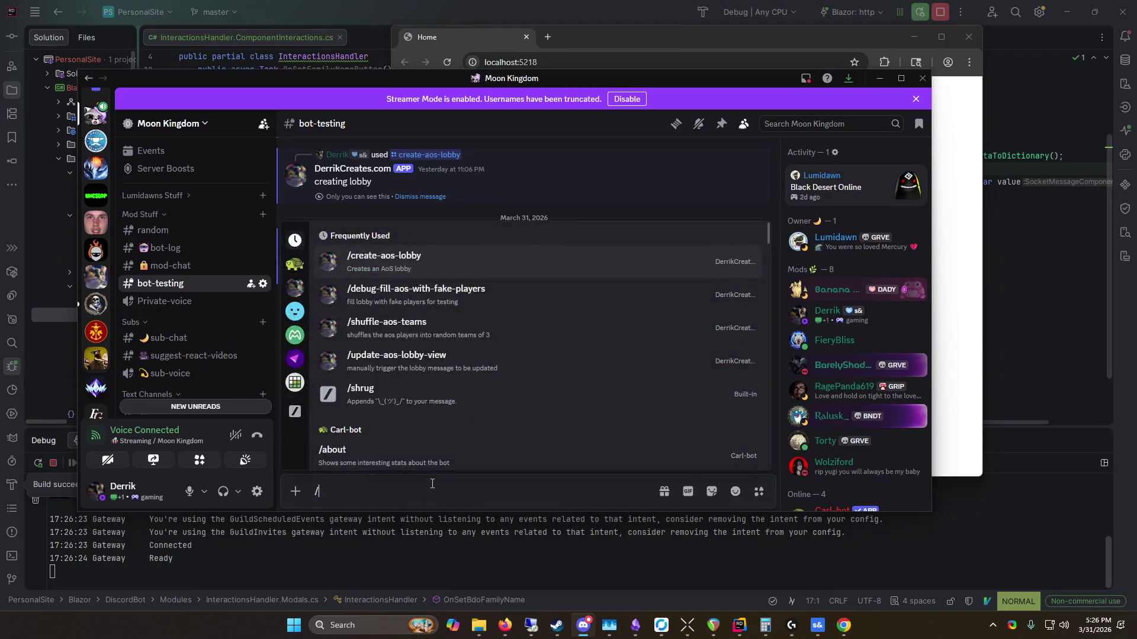
left_click(414, 271)
key("Return")
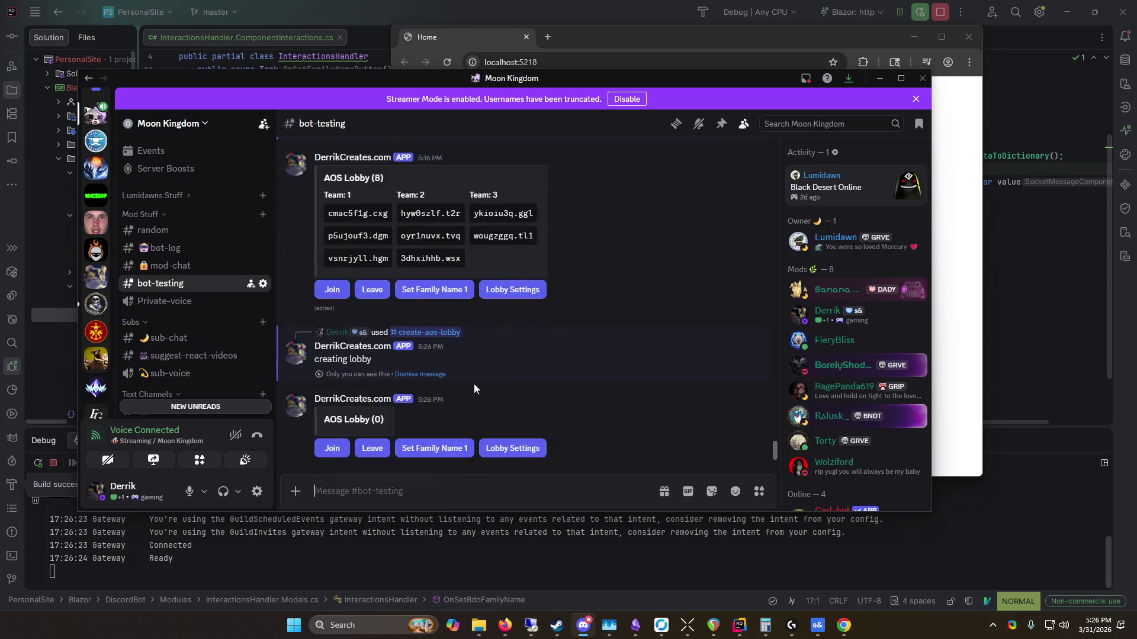
Step: Submit the family name from the new lobby's Set Family Name 1 form
left_click(438, 448)
left_click(557, 360)
left_click(471, 521)
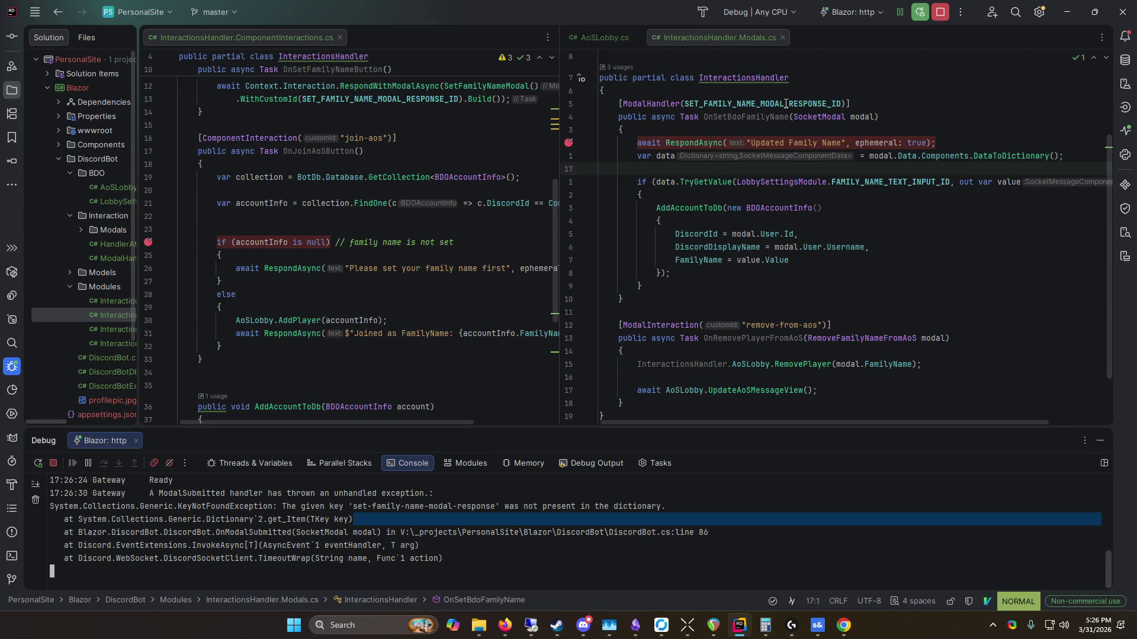
mouse_move(786, 104)
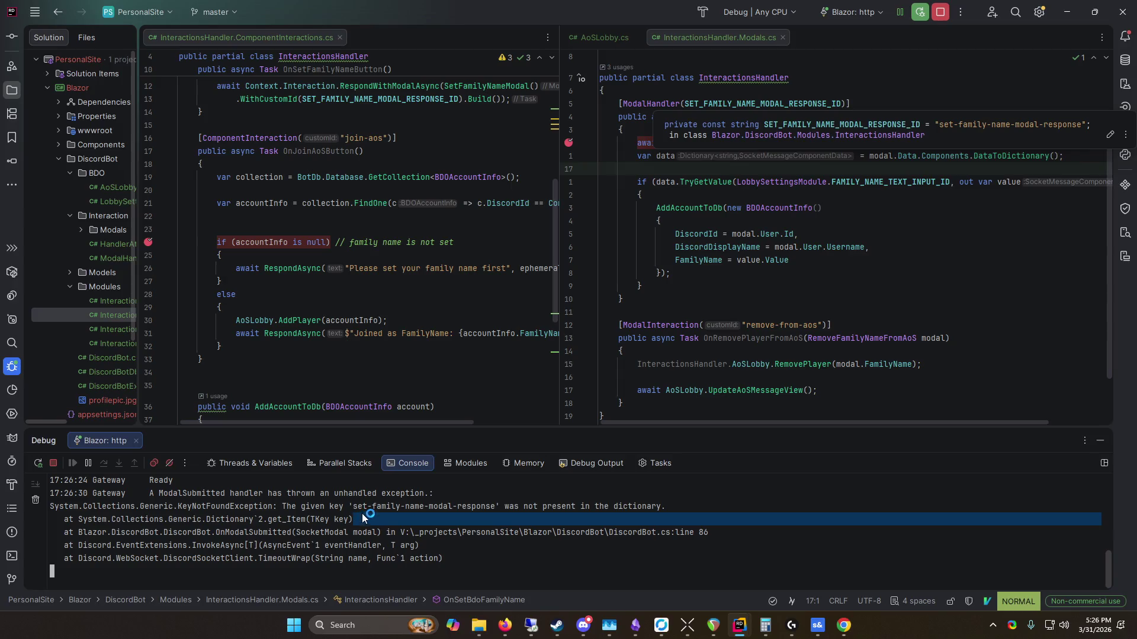
left_click(481, 508)
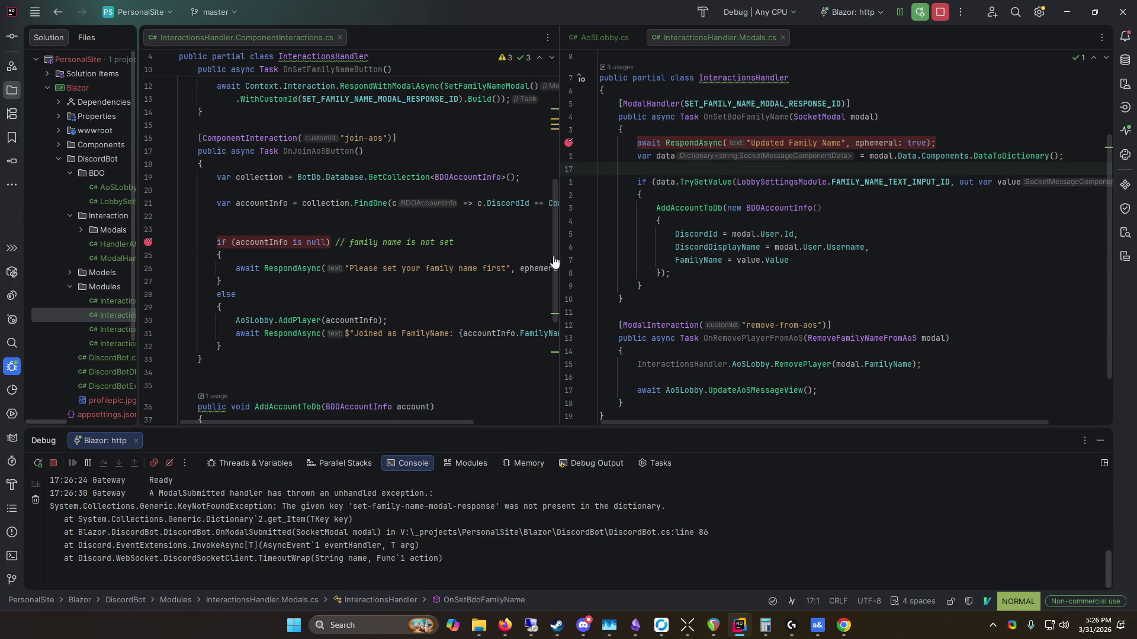
scroll(569, 254, "up", 3)
scroll(553, 257, "up", 7)
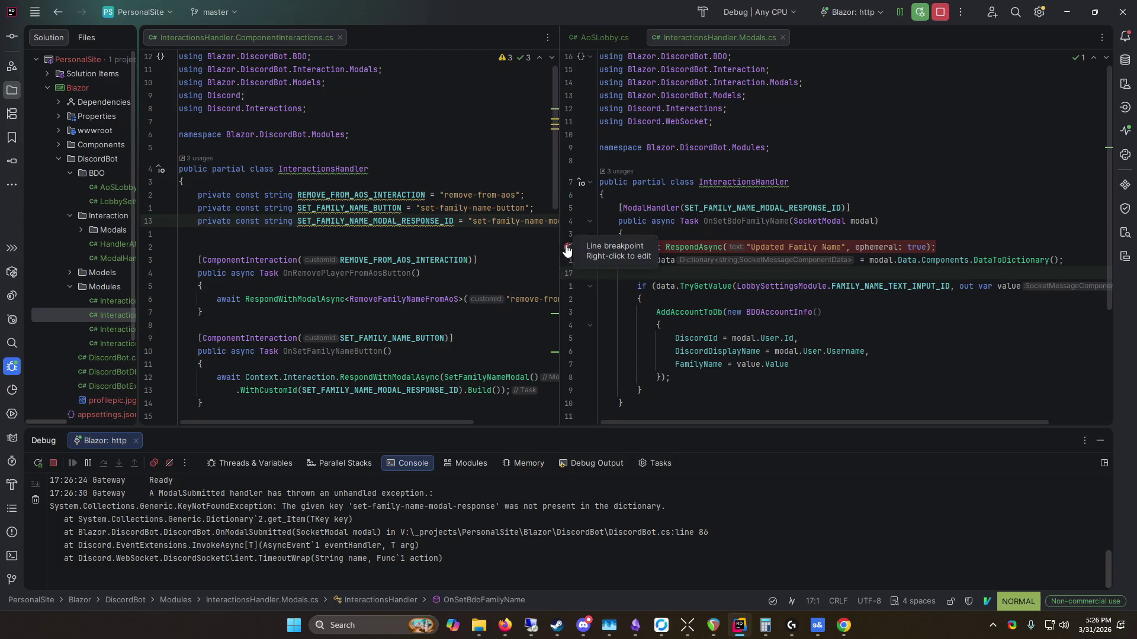
mouse_move(562, 248)
left_mouse_down()
mouse_move(681, 248)
mouse_move(669, 259)
left_mouse_up()
left_click_drag(649, 260, 641, 259)
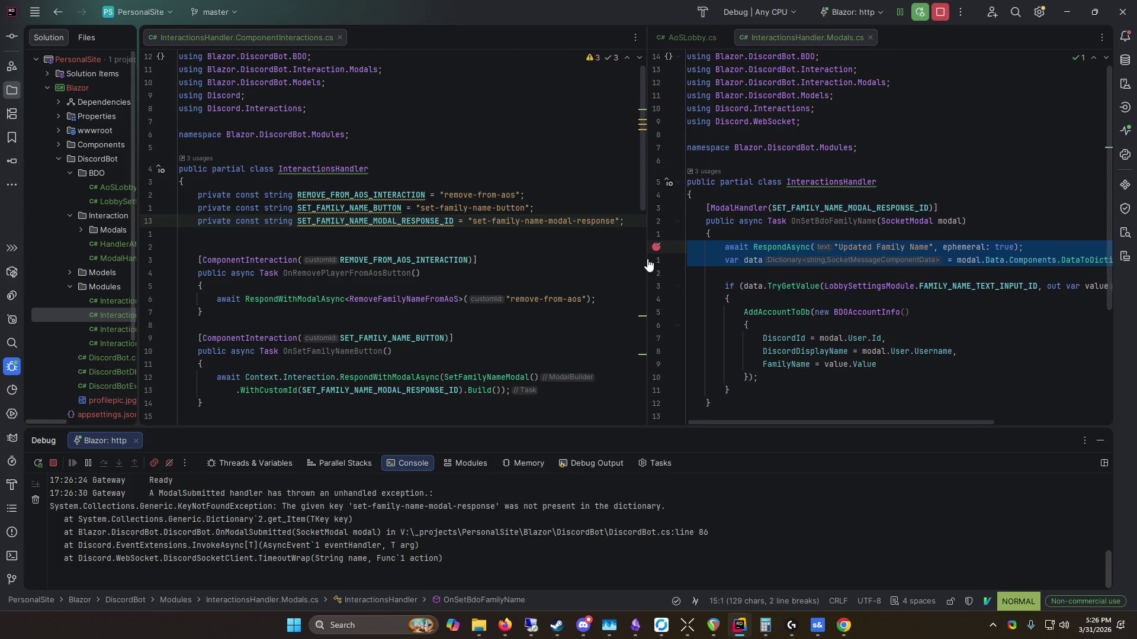
left_click(804, 195, "ctrl")
Step: Insert an InteractionsHandler constructor below the AoSLobby field using the ctor snippet
left_click(588, 226)
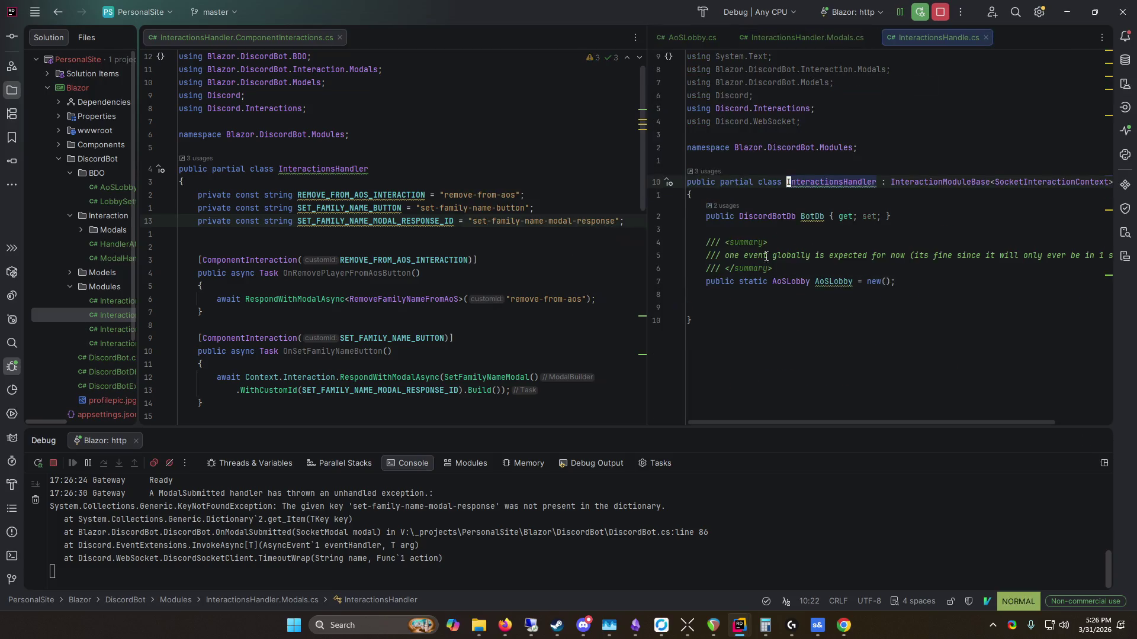
left_click(819, 196)
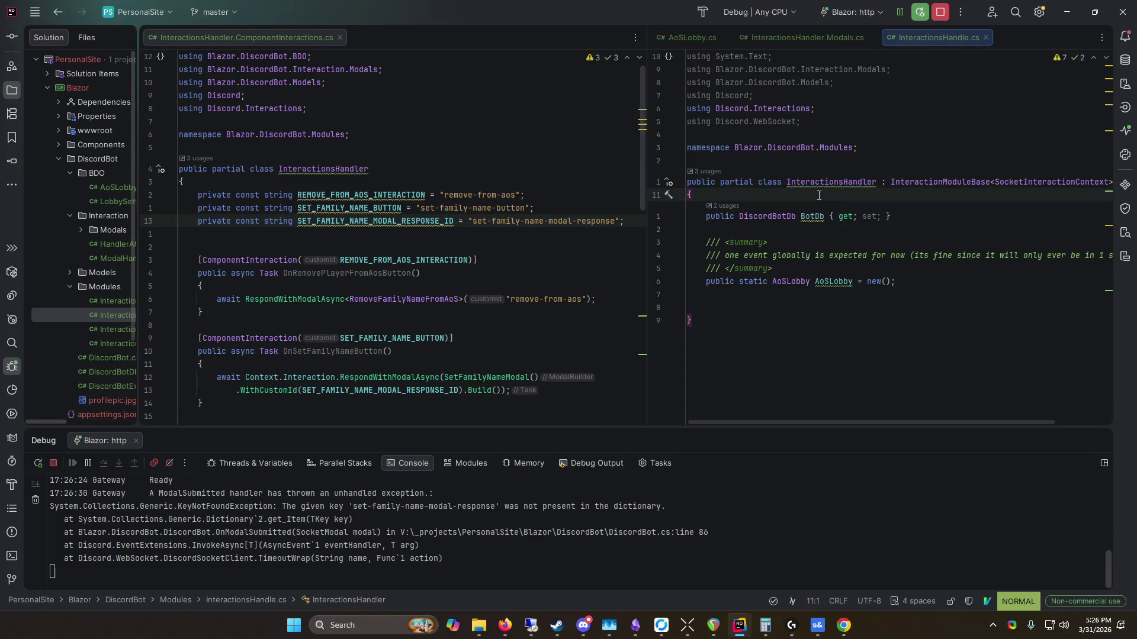
key("j")
key("j")
key("j")
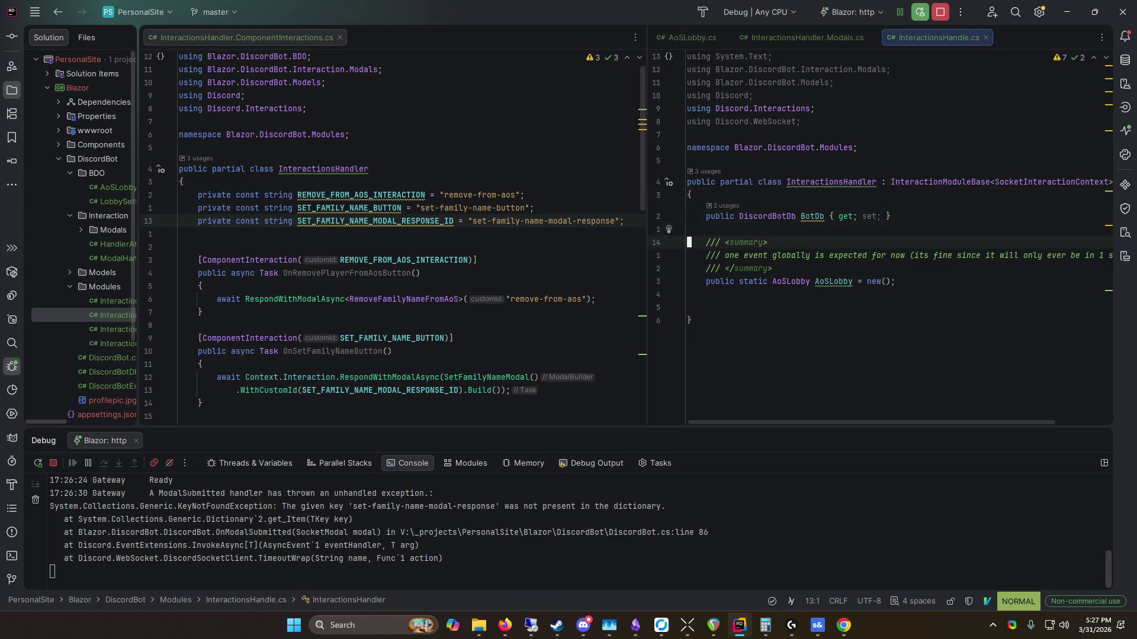
key("j")
key("j")
key("j")
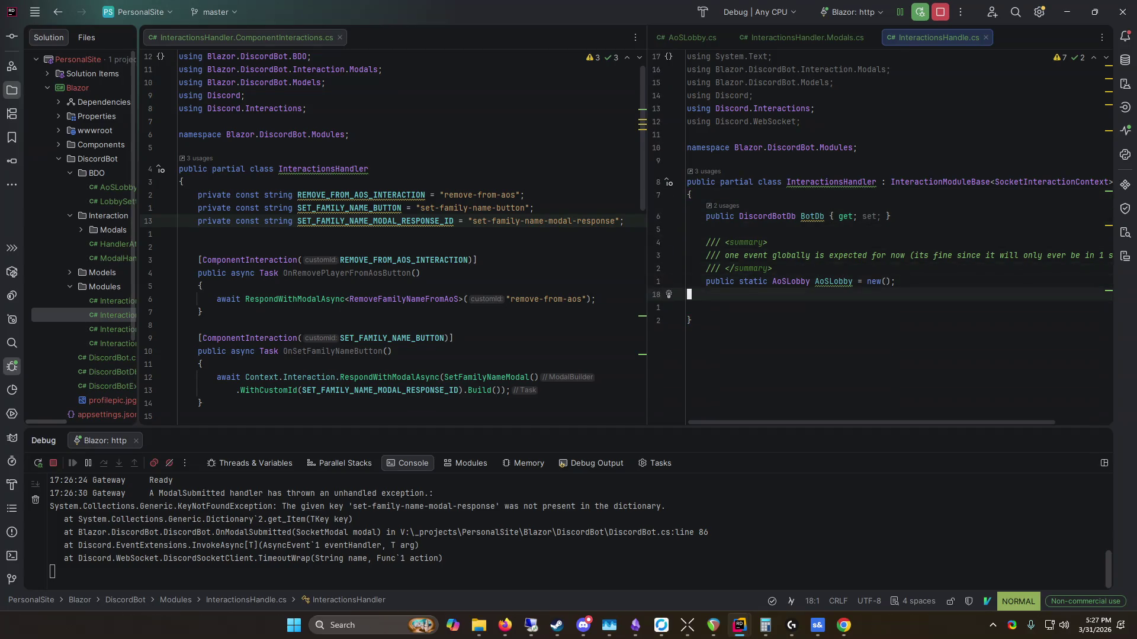
type("ictor")
key("Tab")
Step: Fill the constructor with DiscordBot.ModalHandlers.Add(this); and restart the bot
type("d")
key("BackSpace")
type("DIscord")
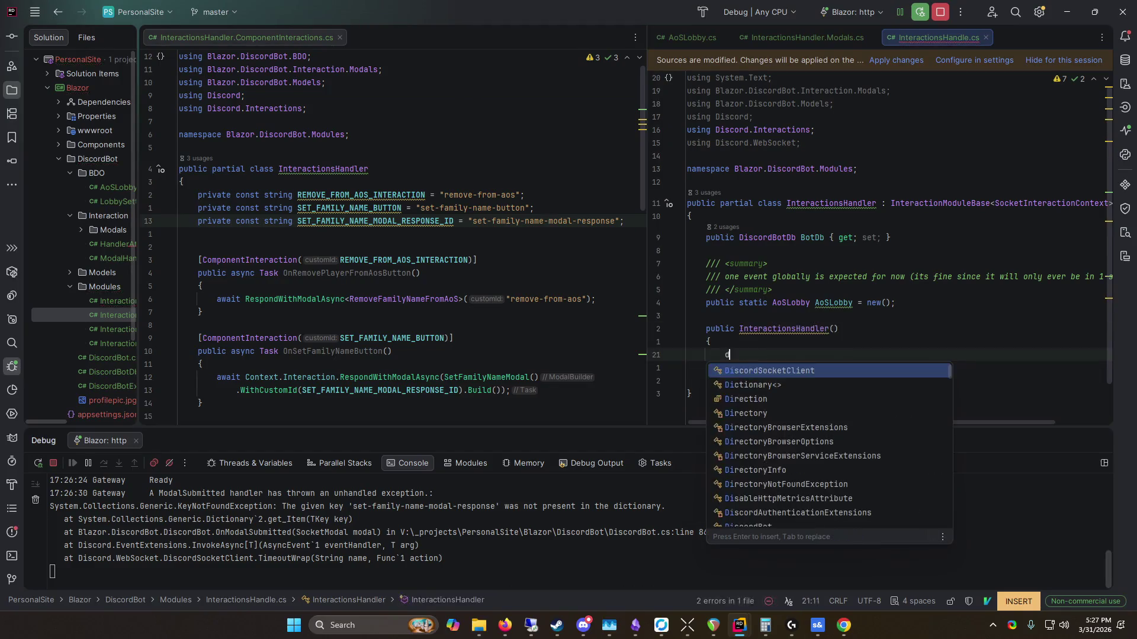
type("B")
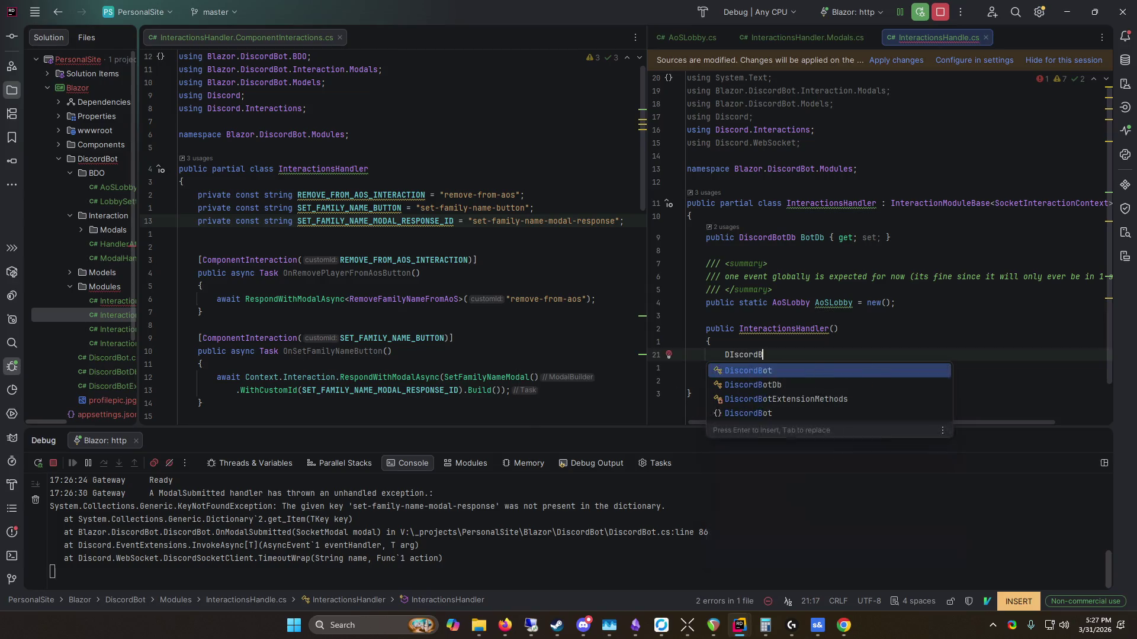
key("Return")
type(".")
key("Return")
type(".Add(this")
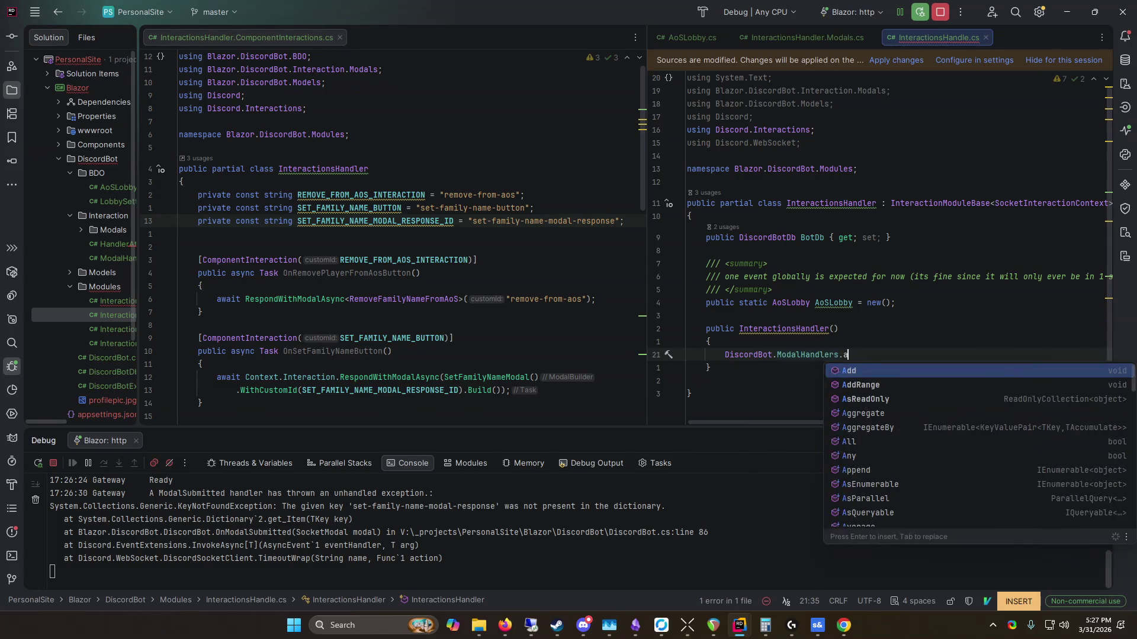
type(");")
key("Escape")
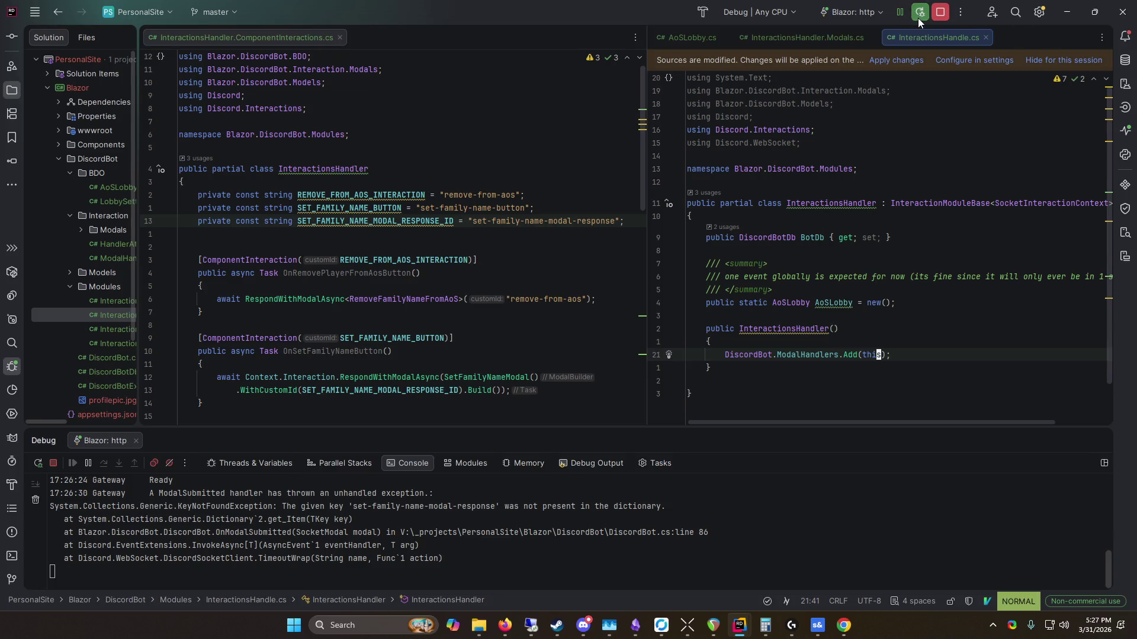
left_click(918, 17)
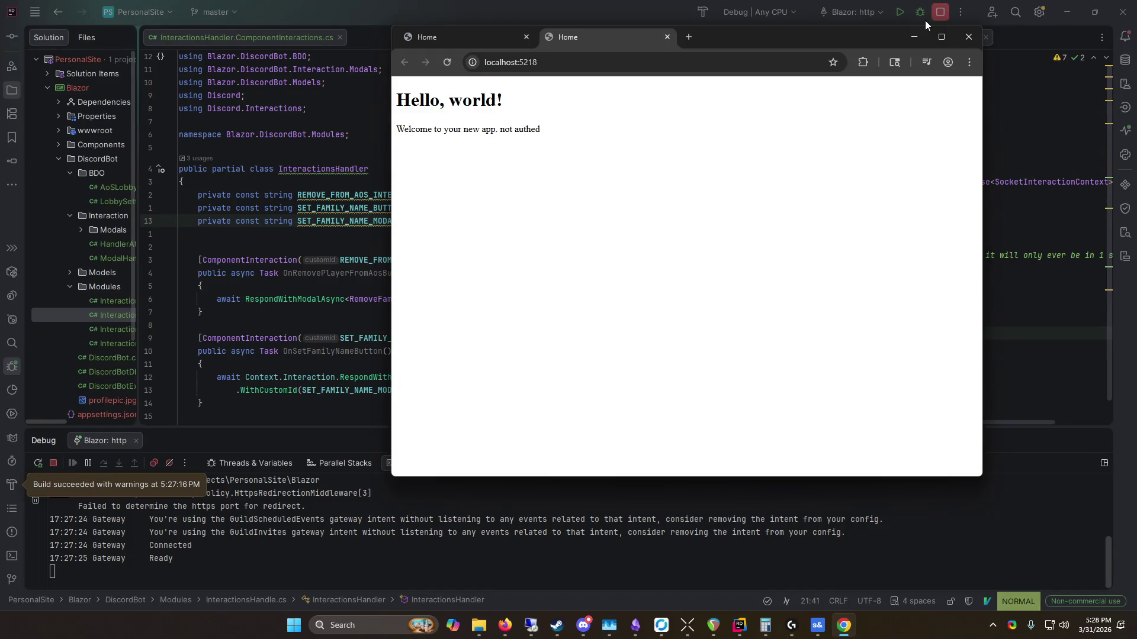
left_click_drag(922, 39, 928, 69)
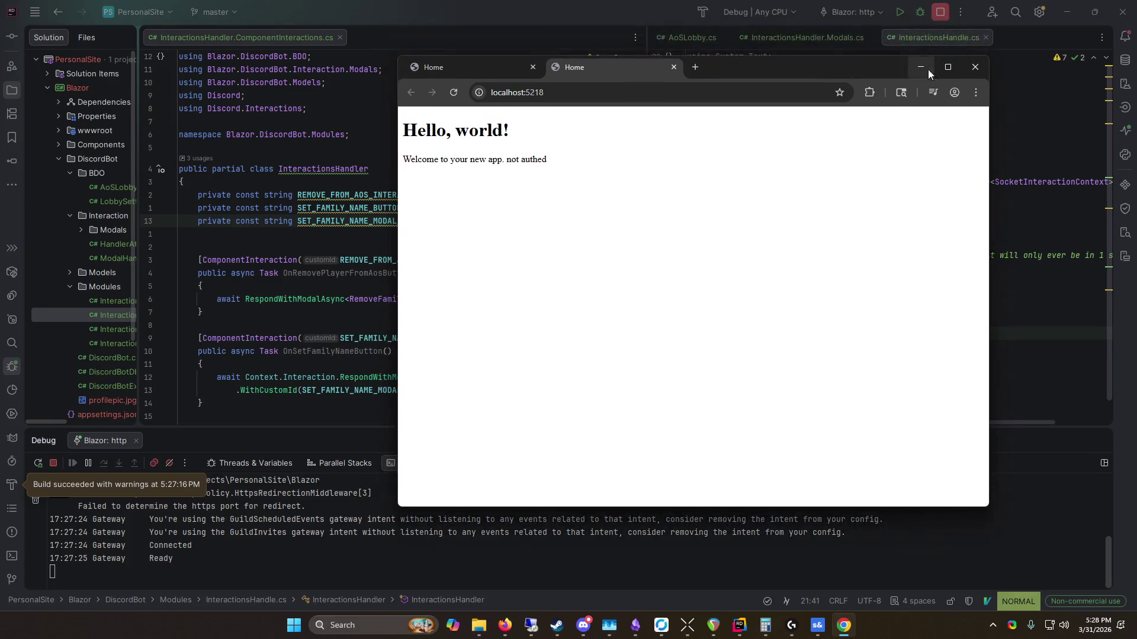
Step: Submit the pending form, then reopen Set Family Name 1 on the new lobby and submit again
left_click(921, 68)
left_click_drag(585, 67, 585, 137)
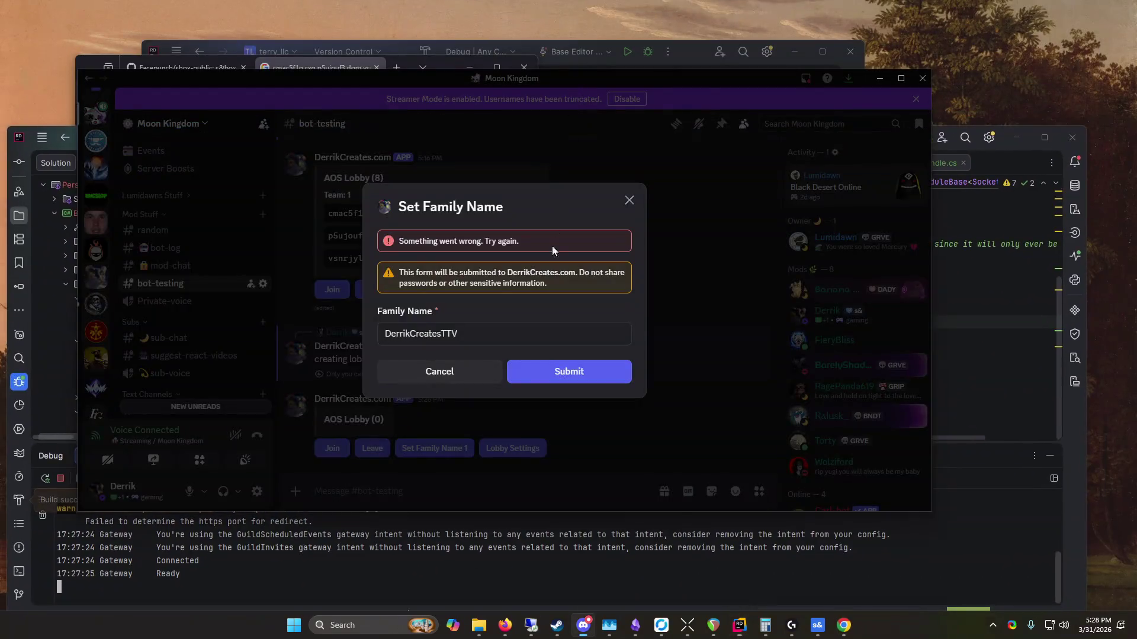
left_click(558, 372)
left_click(441, 448)
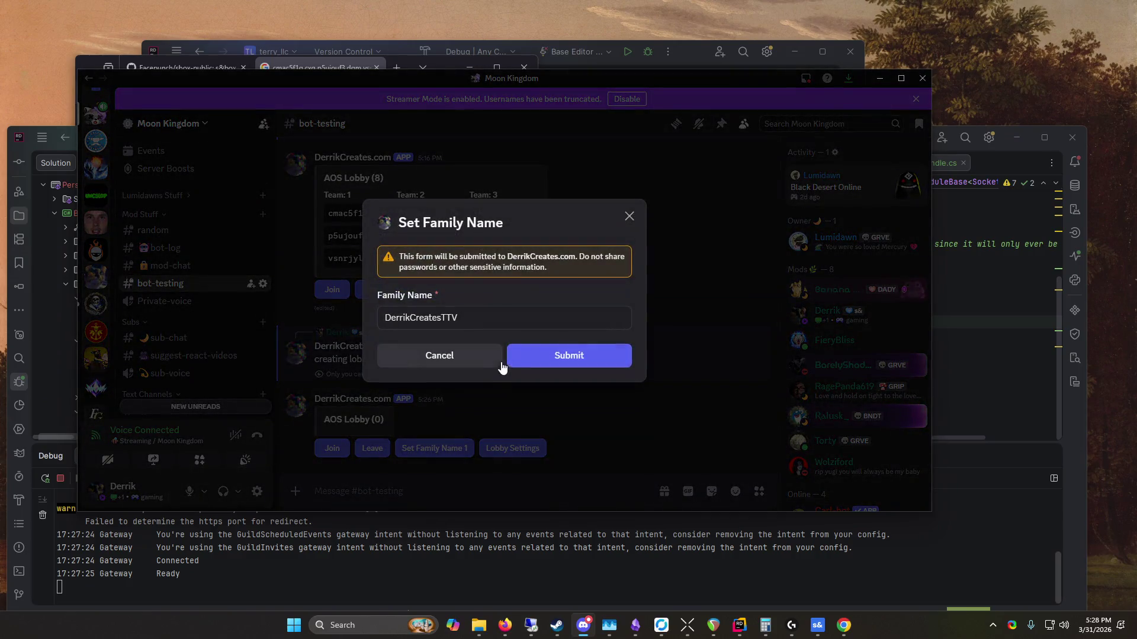
left_click(568, 355)
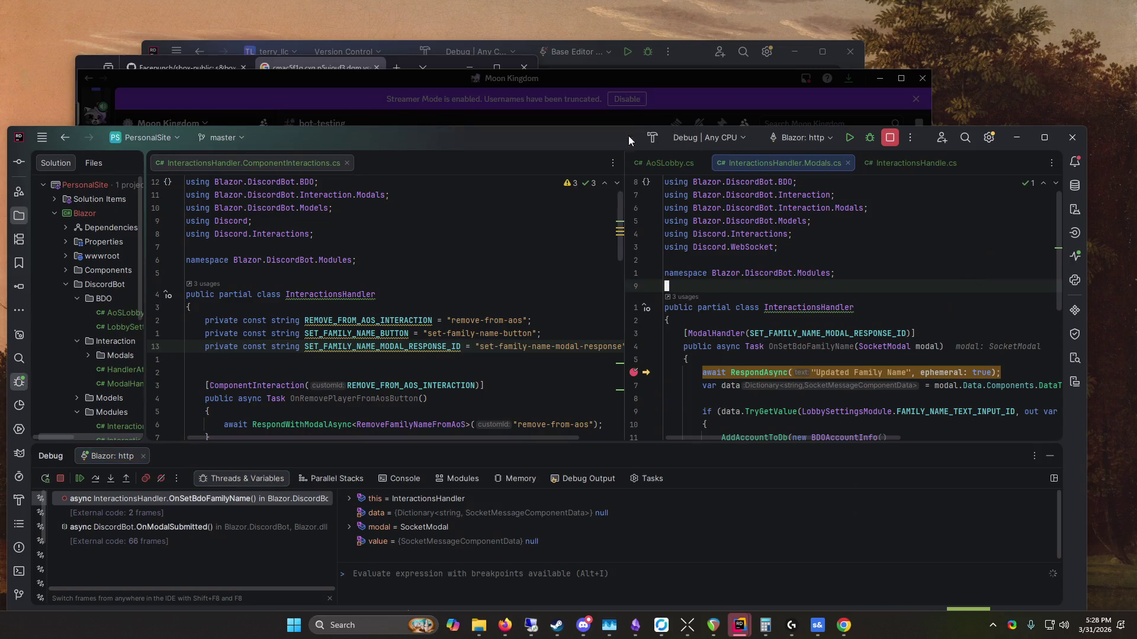
double_click(627, 137)
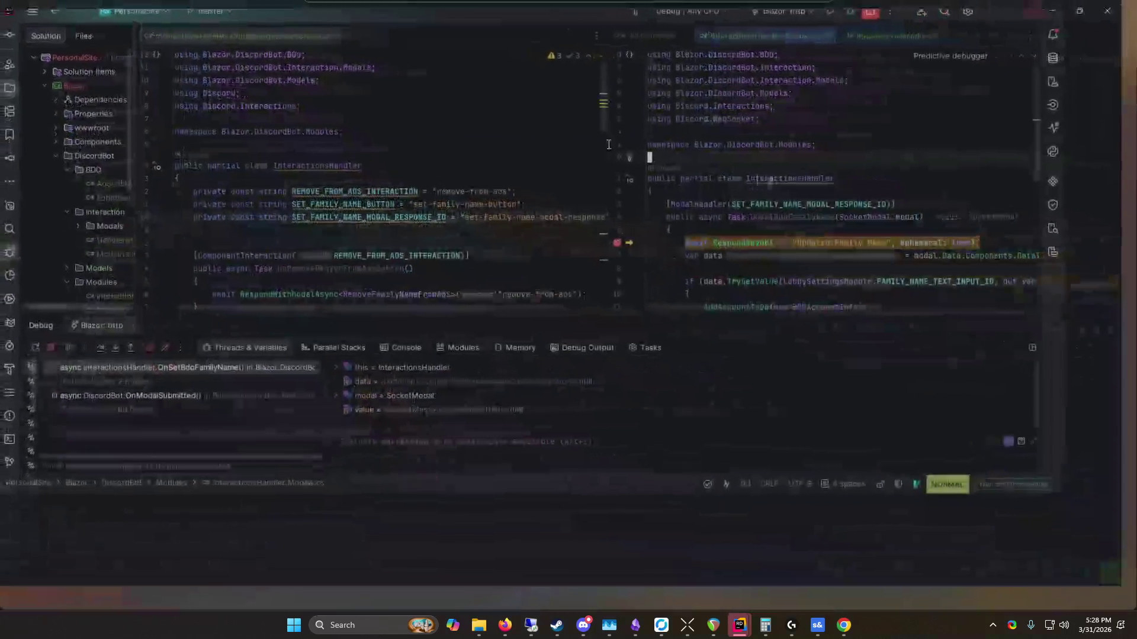
Step: Step over the RespondAsync line and inspect the thrown NullReferenceException details
left_click_drag(647, 185, 521, 184)
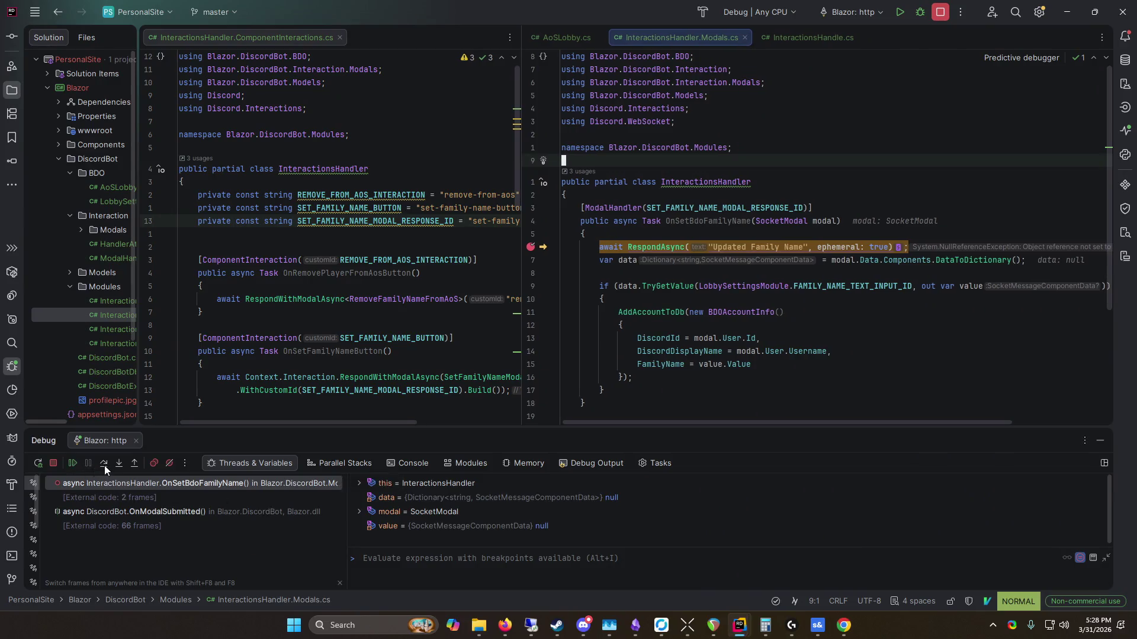
left_click(104, 466)
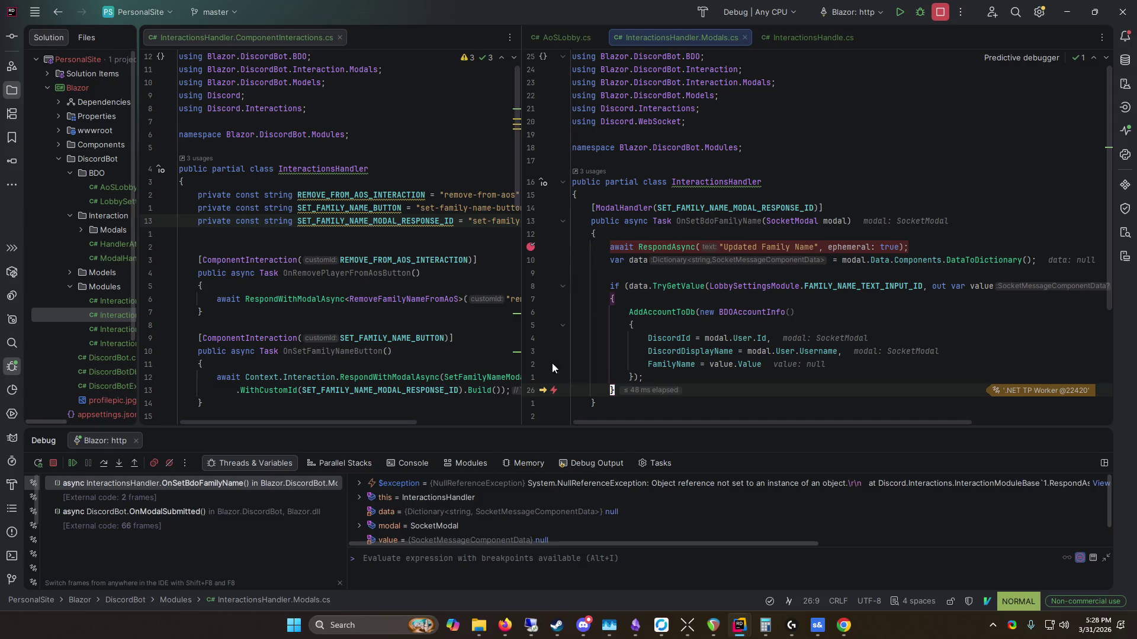
left_click(555, 391)
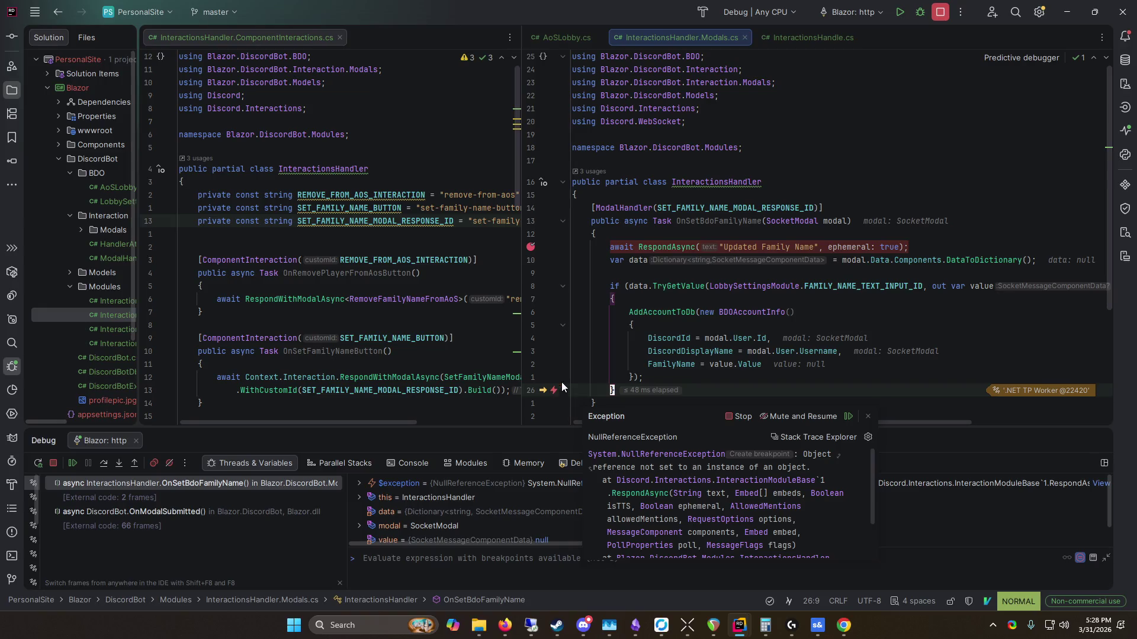
left_click(730, 286)
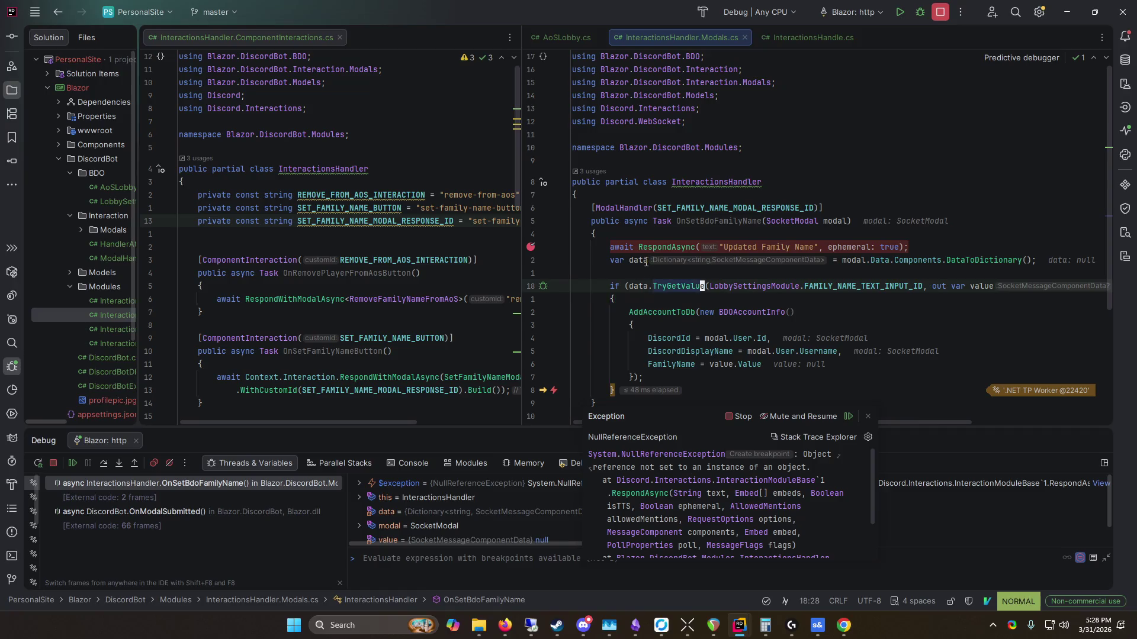
mouse_move(646, 262)
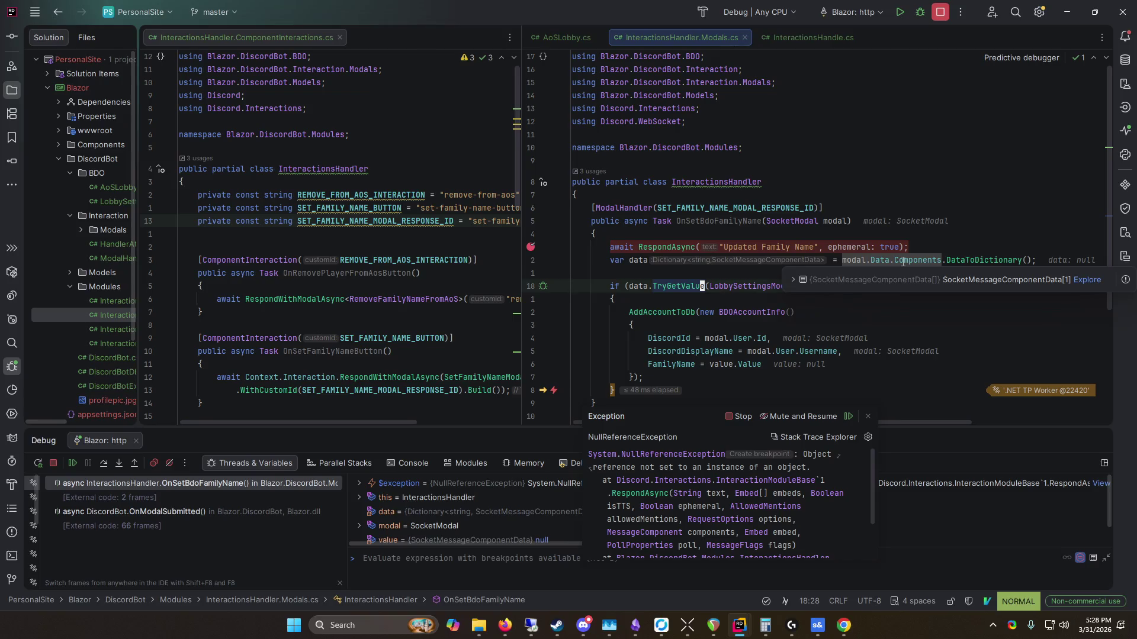
mouse_move(982, 254)
mouse_move(912, 259)
mouse_move(636, 284)
mouse_move(519, 235)
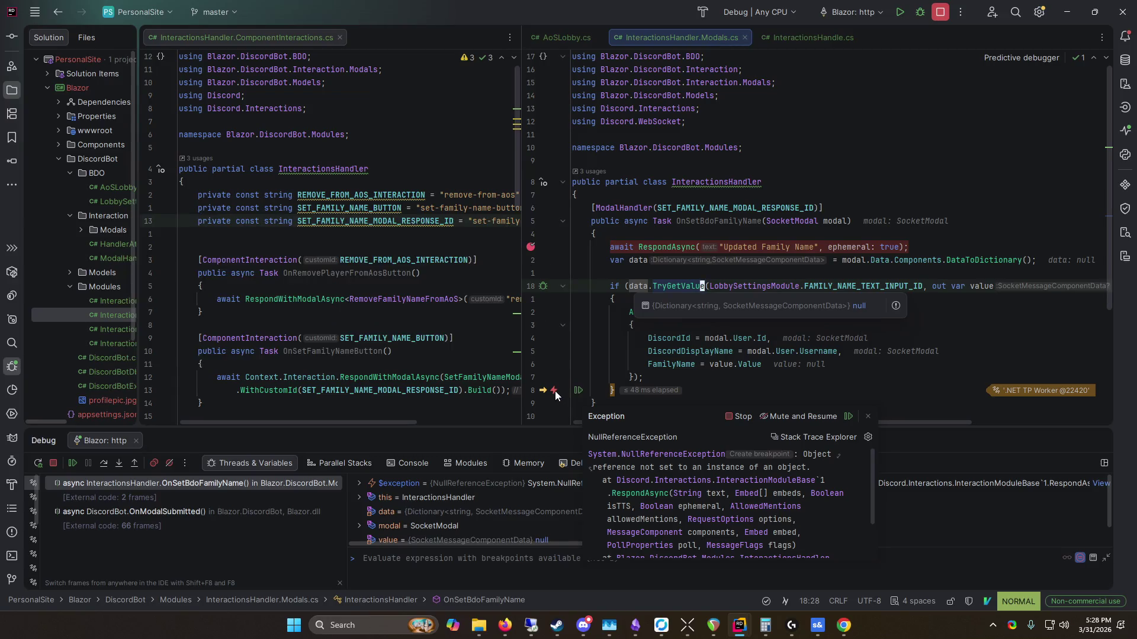
scroll(712, 475, "down", 2)
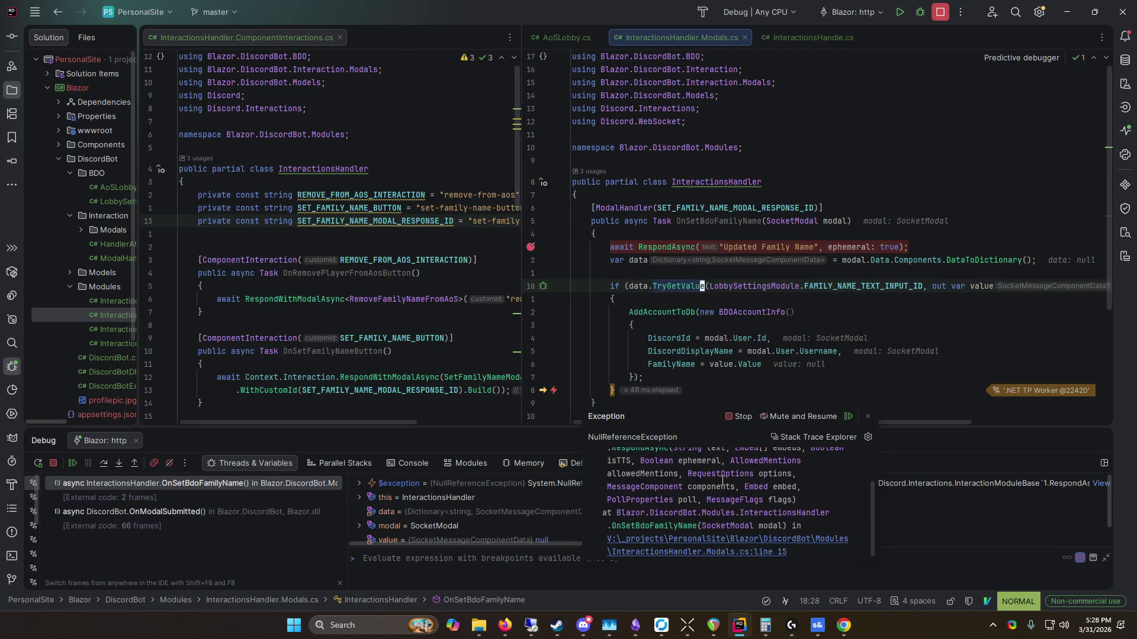
scroll(713, 485, "up", 3)
Step: Move the breakpoint from RespondAsync to the TryGetValue check, resume, and resubmit the form
left_click_drag(525, 255, 414, 256)
left_click(419, 247)
left_click(419, 286)
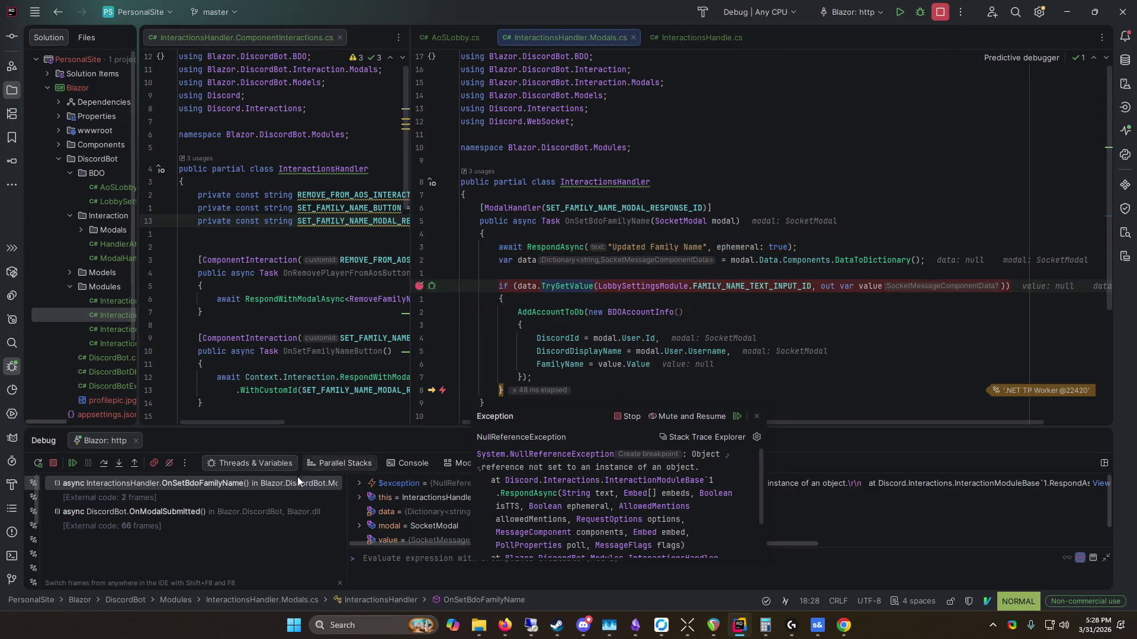
left_click(72, 463)
key("alt+Tab")
left_click(533, 379)
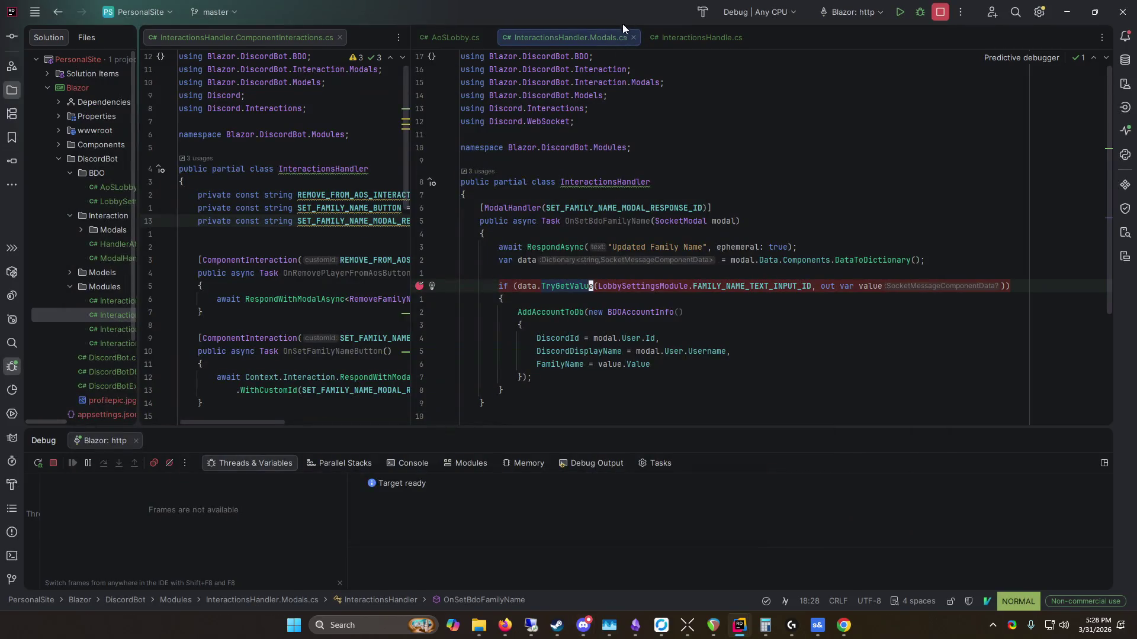
Step: Cancel the failed form, reopen Set Family Name 1 from AOS Lobby (0), and submit again
key("alt+Tab")
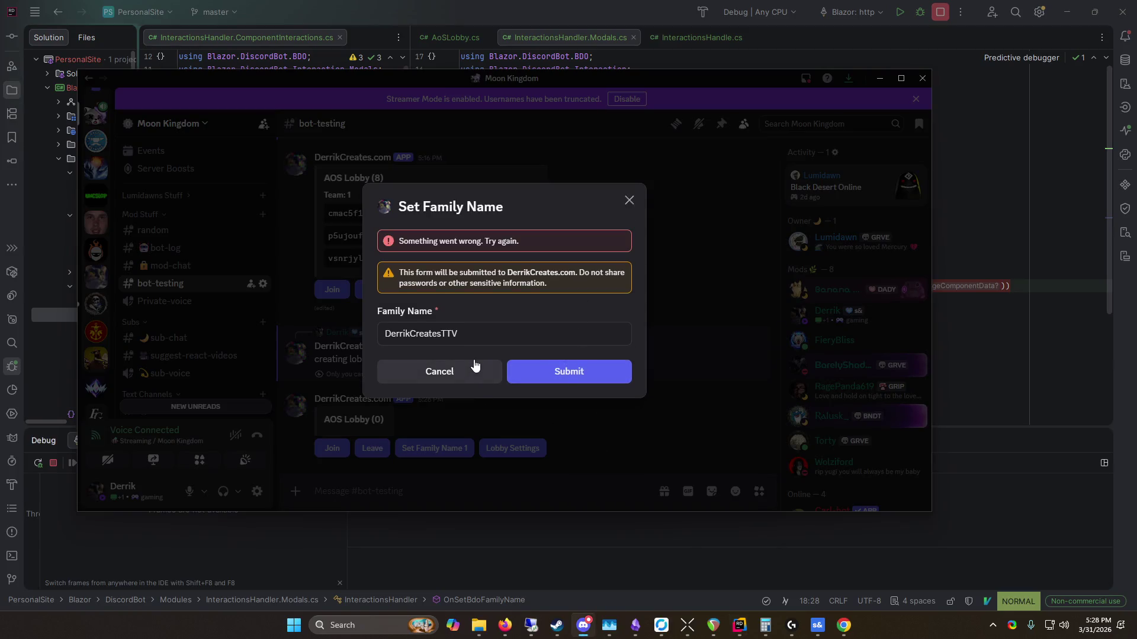
left_click(478, 371)
key("alt+Tab")
key("alt+Tab")
left_click(434, 449)
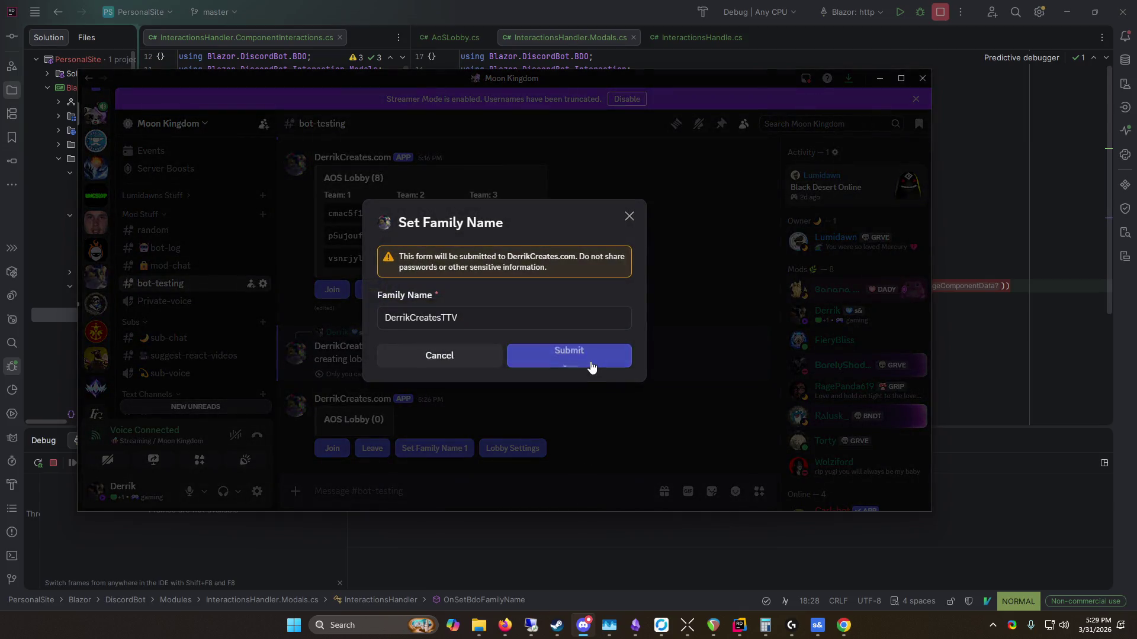
left_click(592, 362)
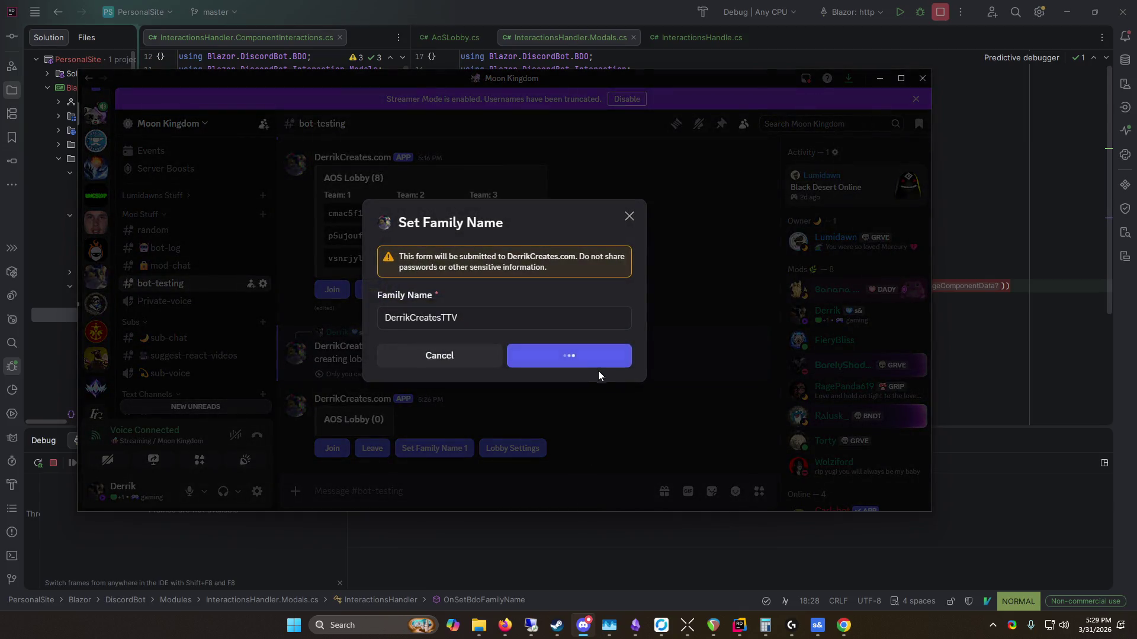
left_click(642, 35)
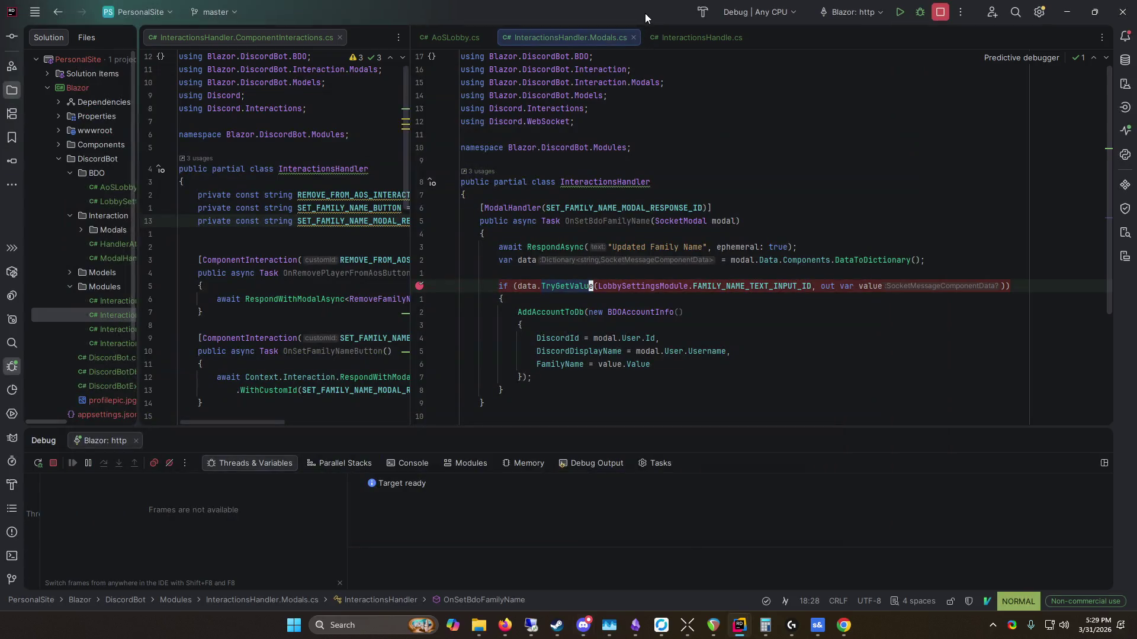
Step: Stop and relaunch the Blazor: http debug session, then bring Discord forward once Ready
left_click(933, 15)
left_click(920, 14)
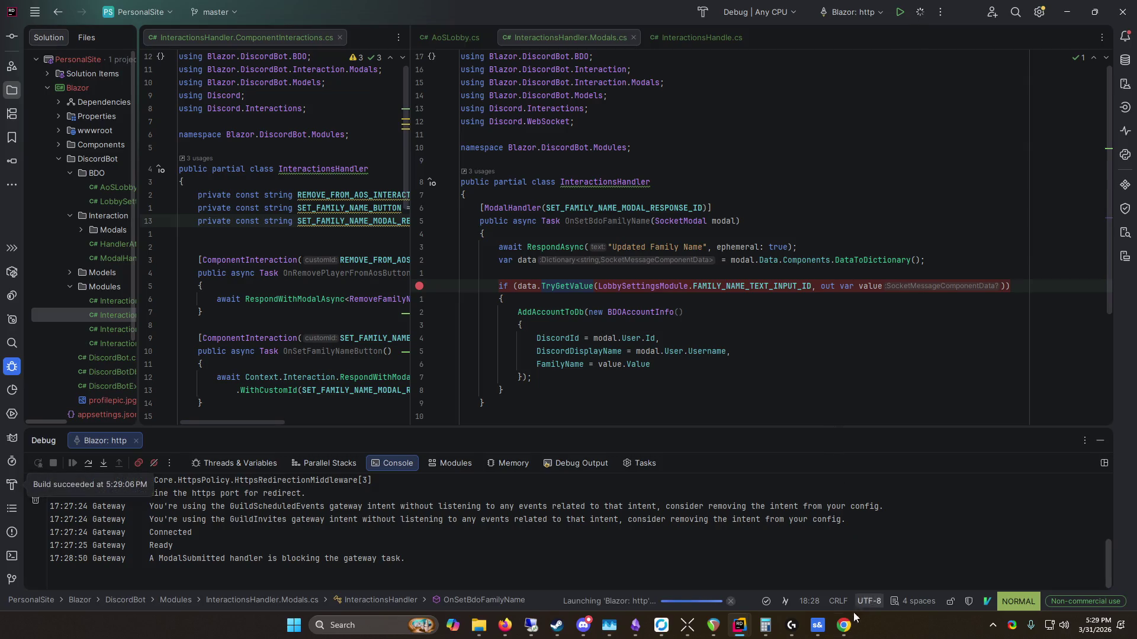
mouse_move(823, 617)
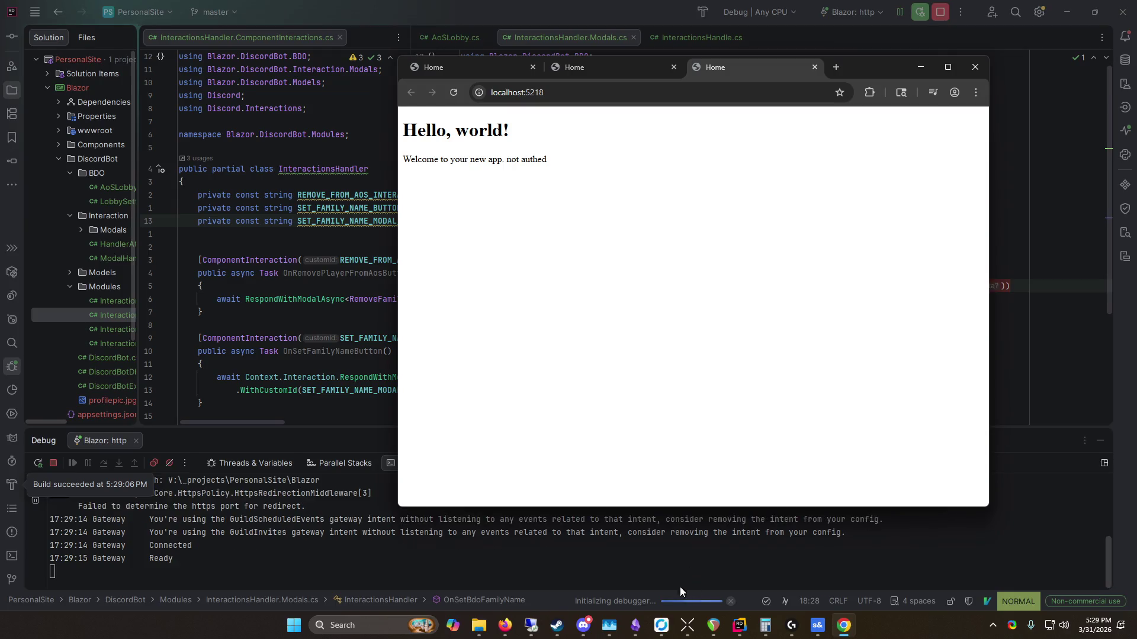
mouse_move(616, 631)
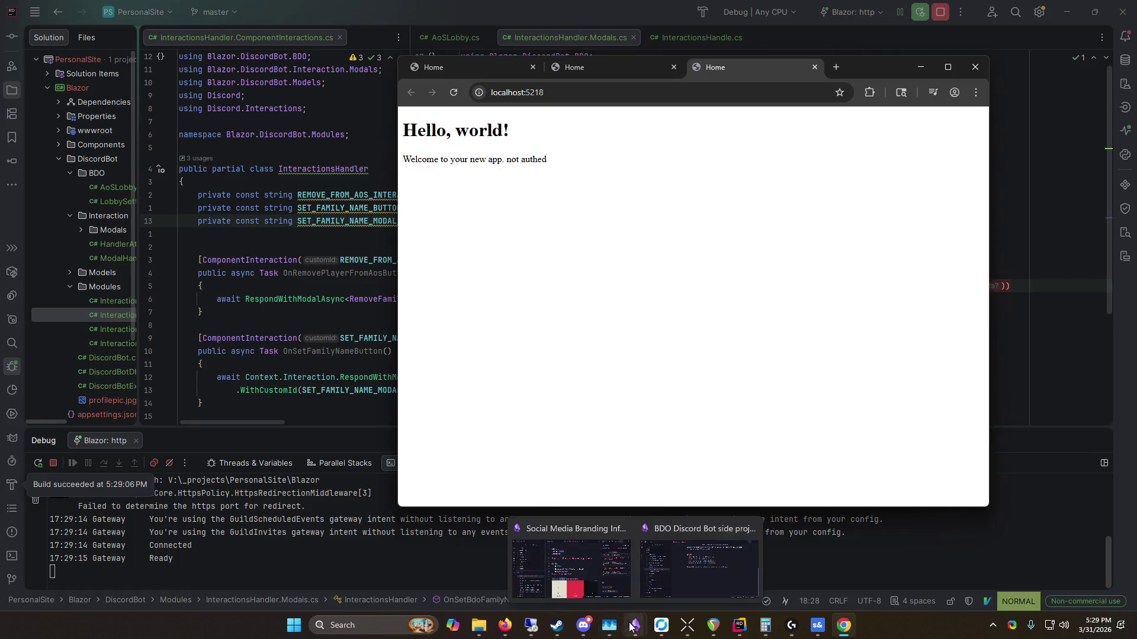
left_click(583, 625)
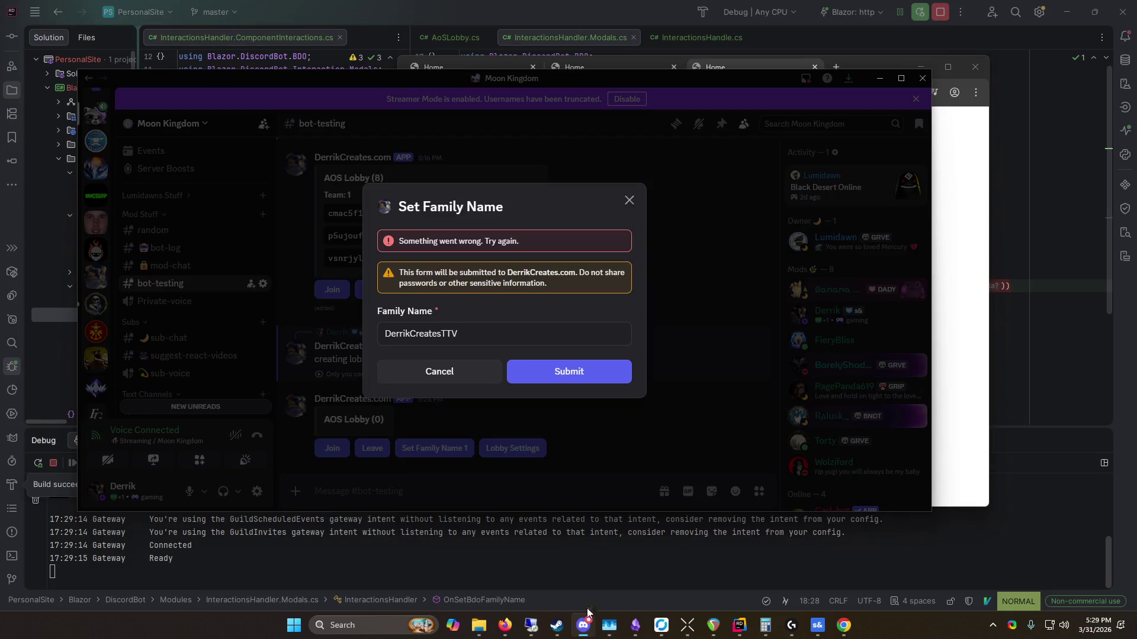
Step: Resubmit the family name, which ends in 'Something went wrong', and un-maximize Rider behind Discord
left_click(569, 362)
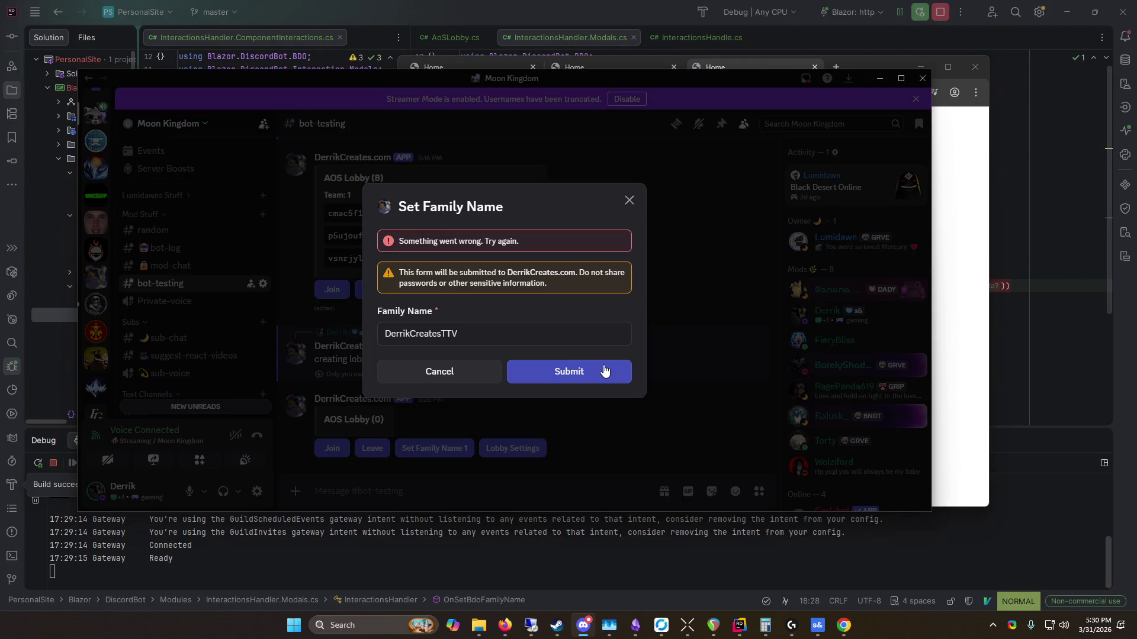
left_click(844, 36)
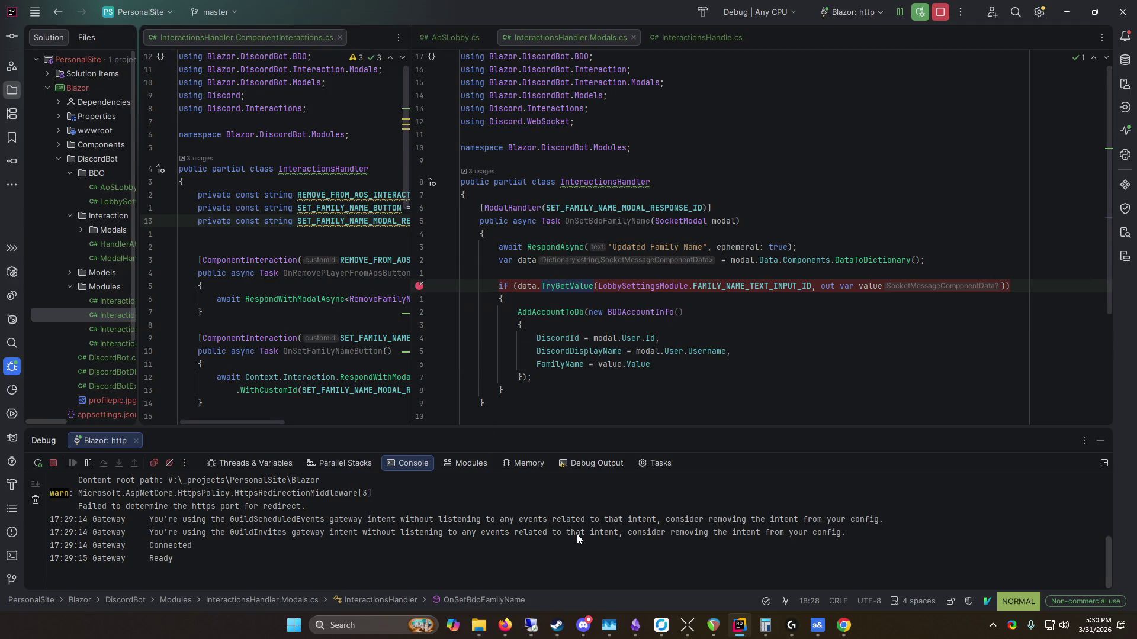
left_click_drag(555, 5, 613, 182)
left_click(614, 160)
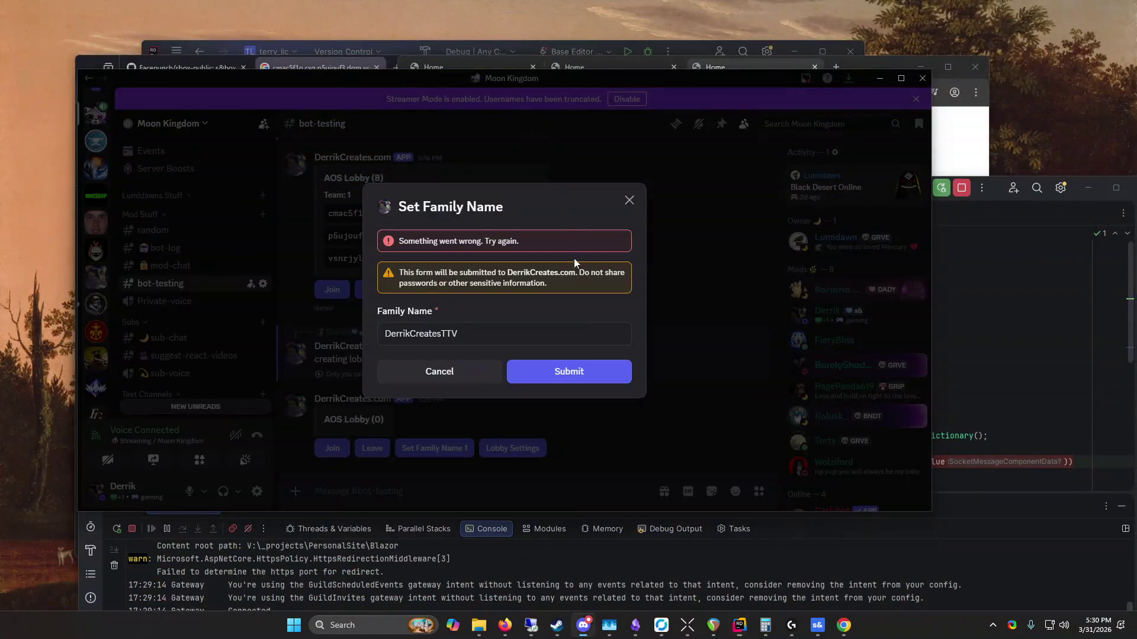
Step: Close the failed family-name form, resubmit it from the lobby, then dismiss it
left_click(436, 370)
left_click(449, 450)
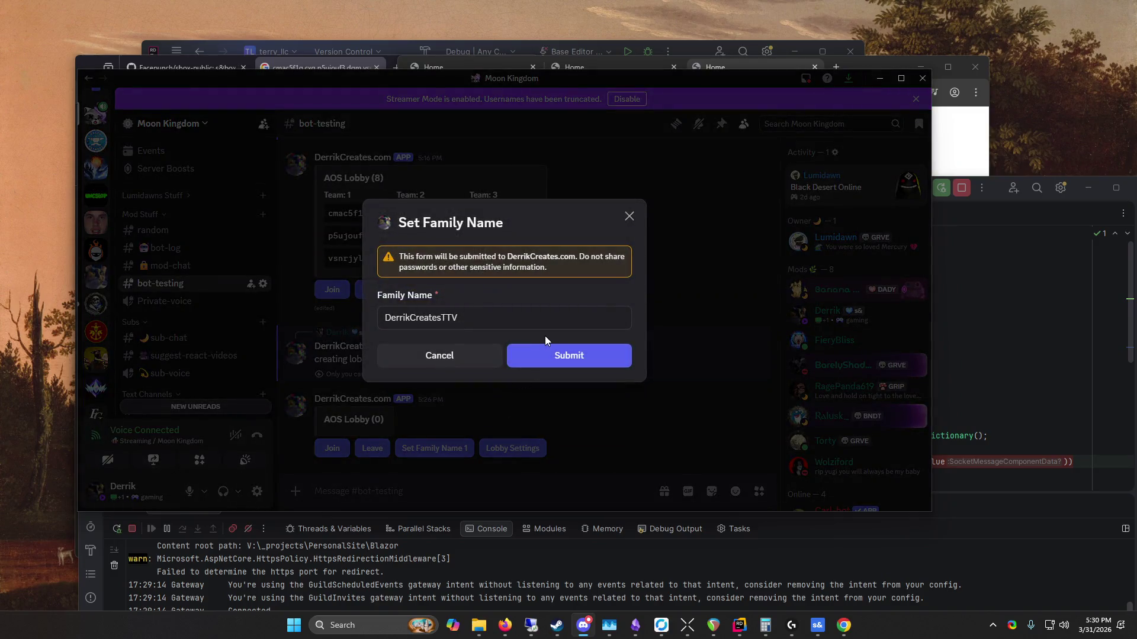
left_click(583, 355)
left_click(630, 217)
Step: Post a new AOS Lobby with /create-aos-lobby and submit its Set Family Name 1 form
type("/")
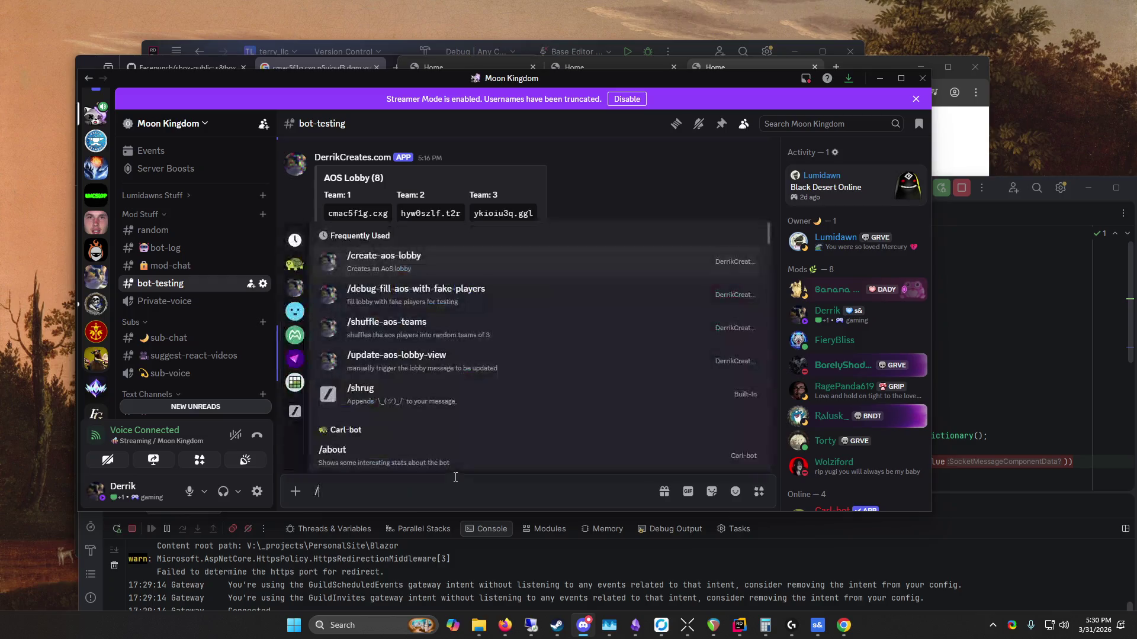
left_click(449, 261)
key("Return")
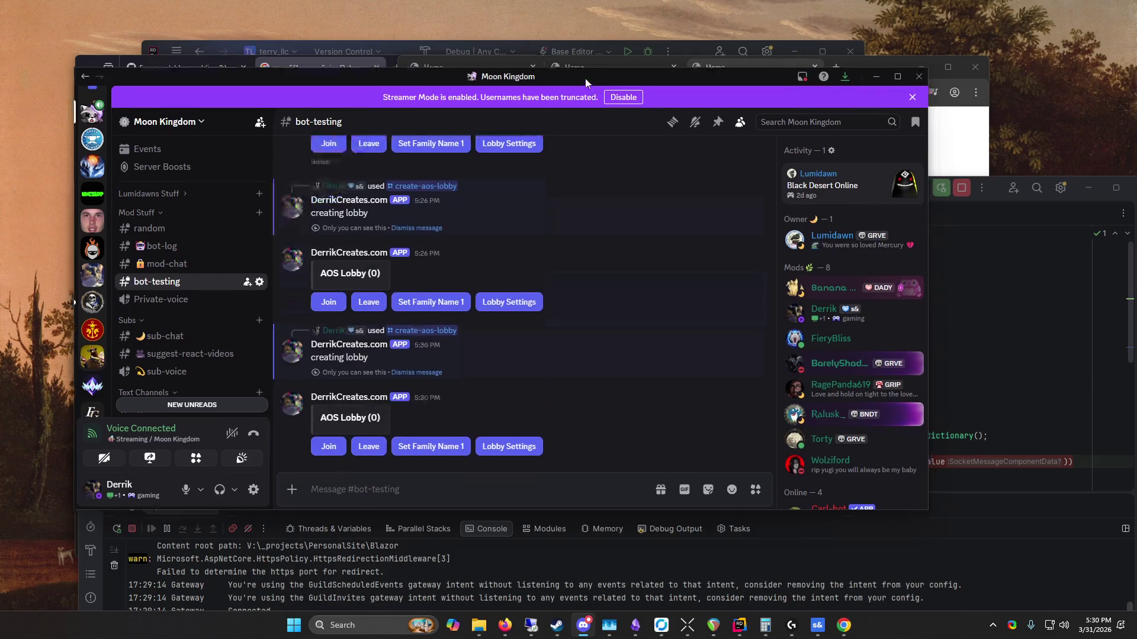
left_click_drag(533, 78, 475, 29)
left_click(376, 399)
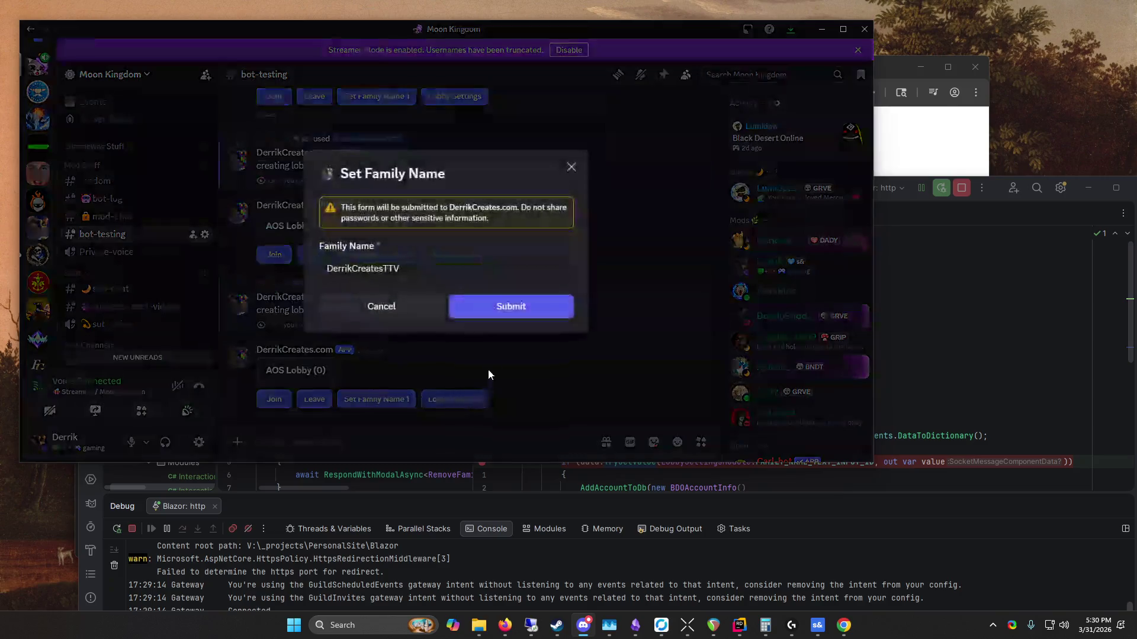
left_click(505, 307)
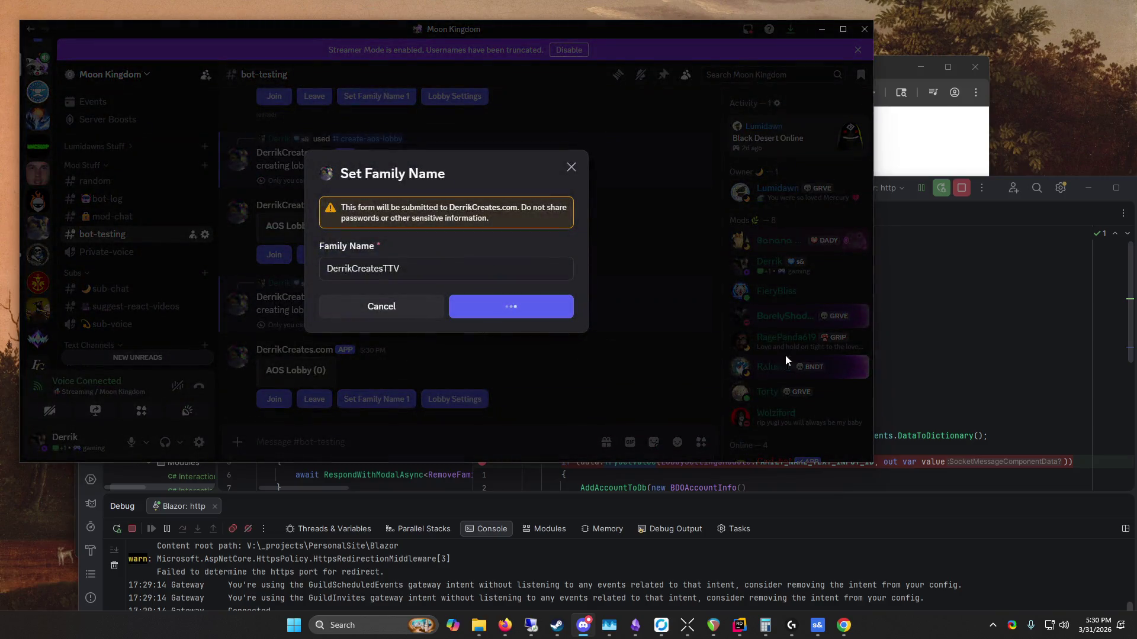
left_click(987, 270)
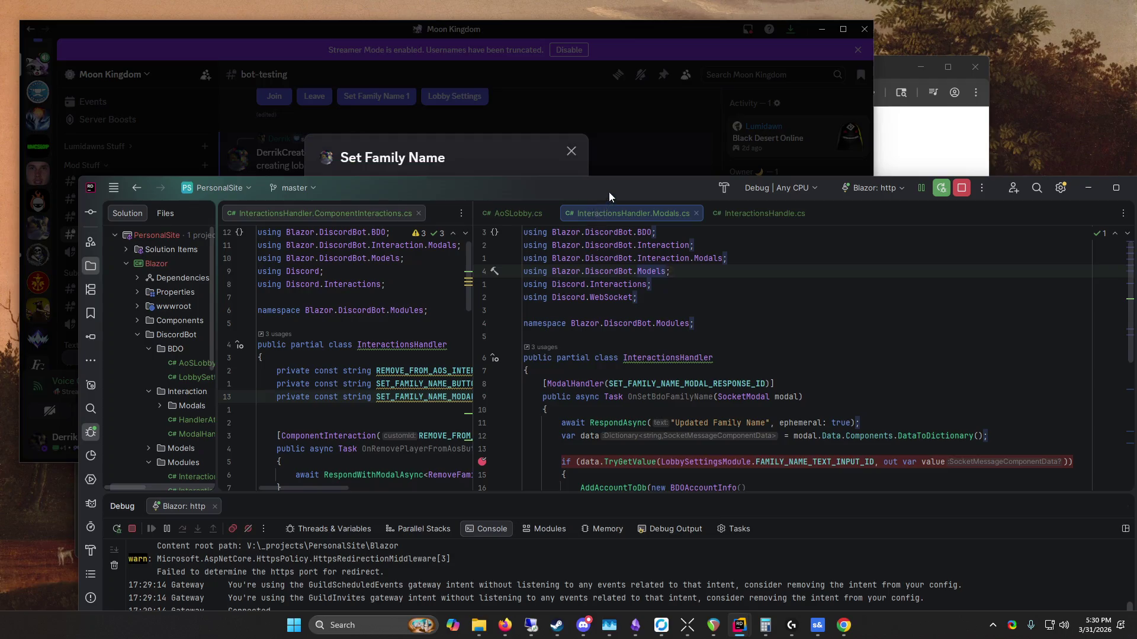
Step: Break on the RespondAsync line, resubmit the family name, and step past RespondAsync
left_click_drag(608, 192, 619, 475)
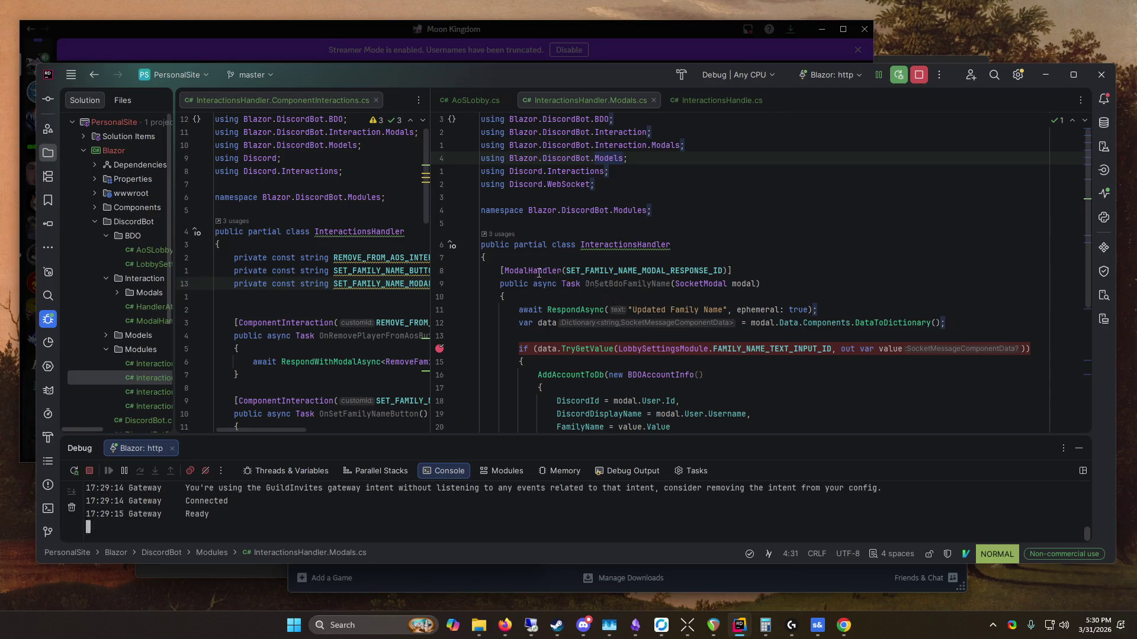
left_click(671, 271)
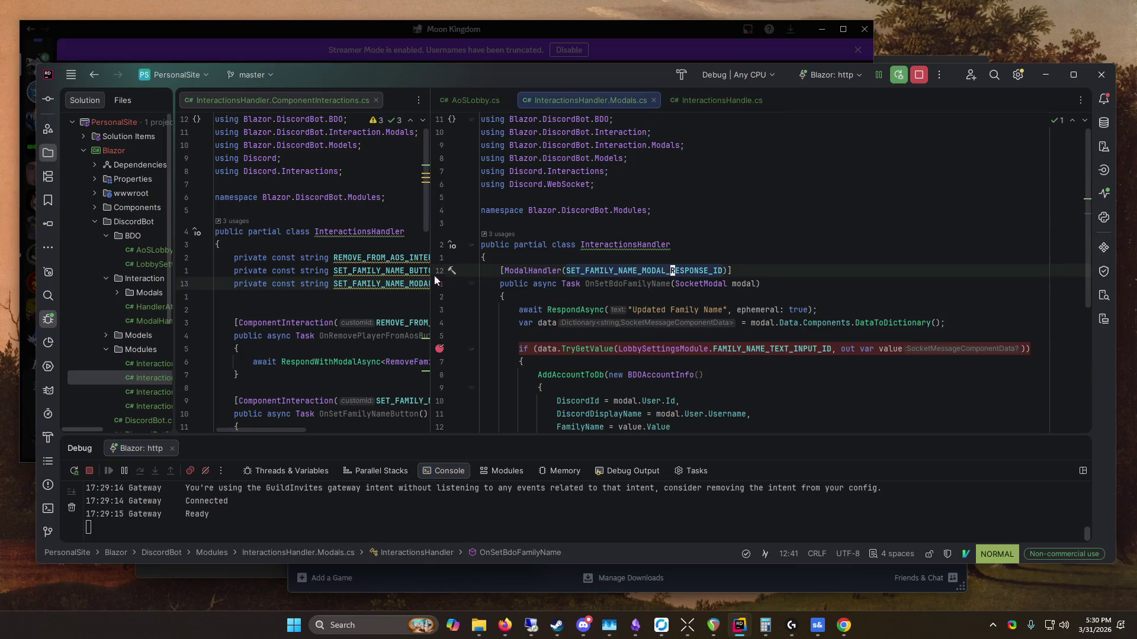
left_click(439, 310)
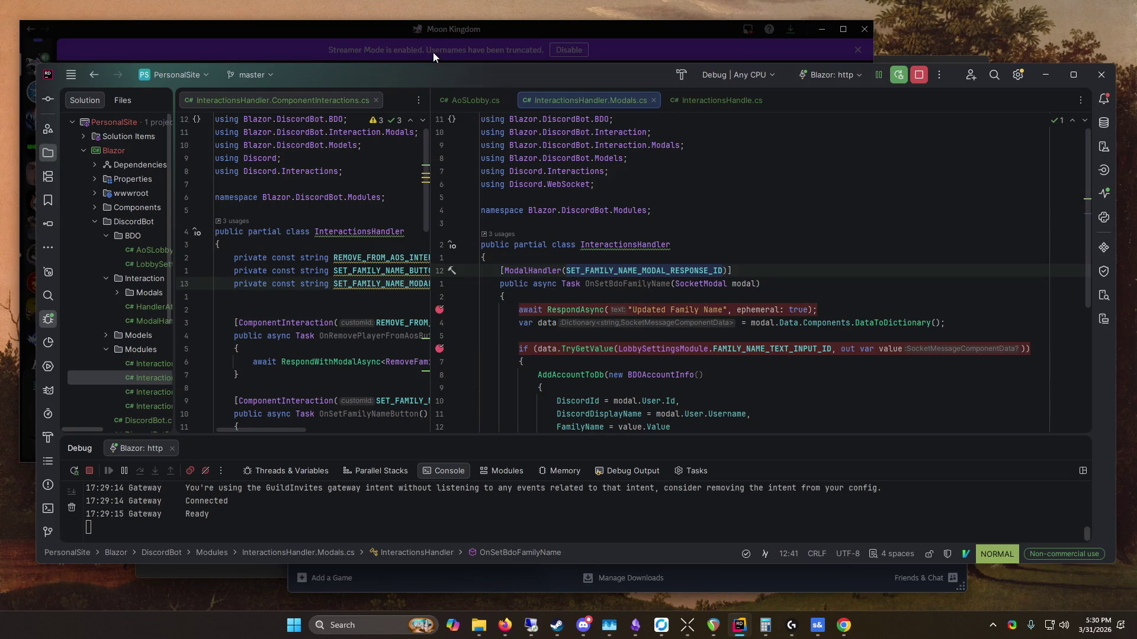
left_click(433, 53)
left_click(479, 322)
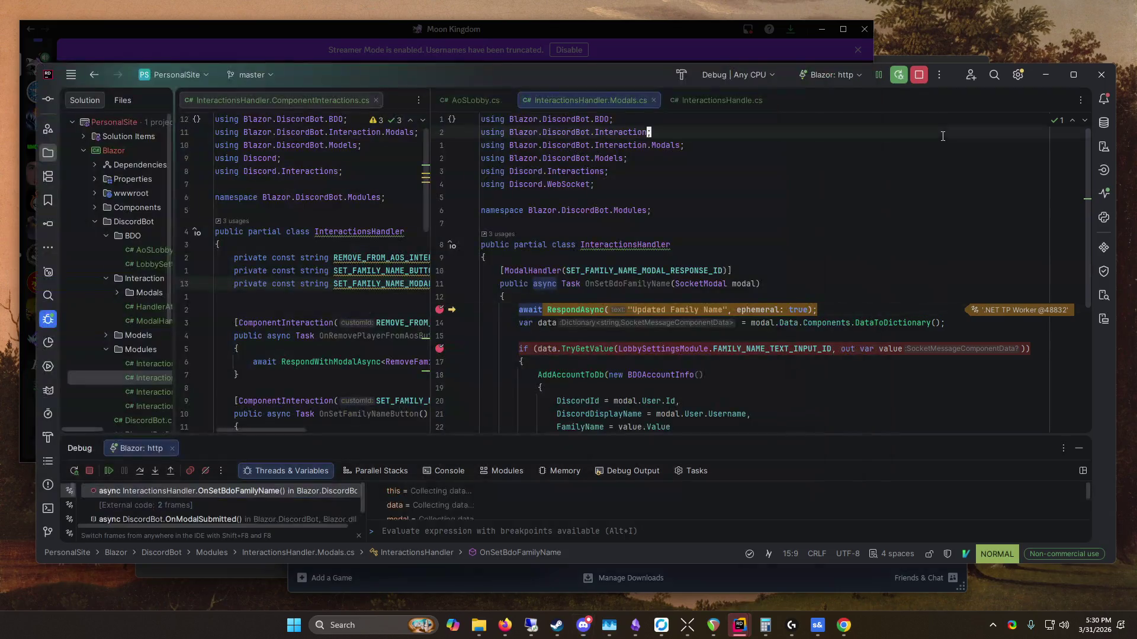
left_click(140, 471)
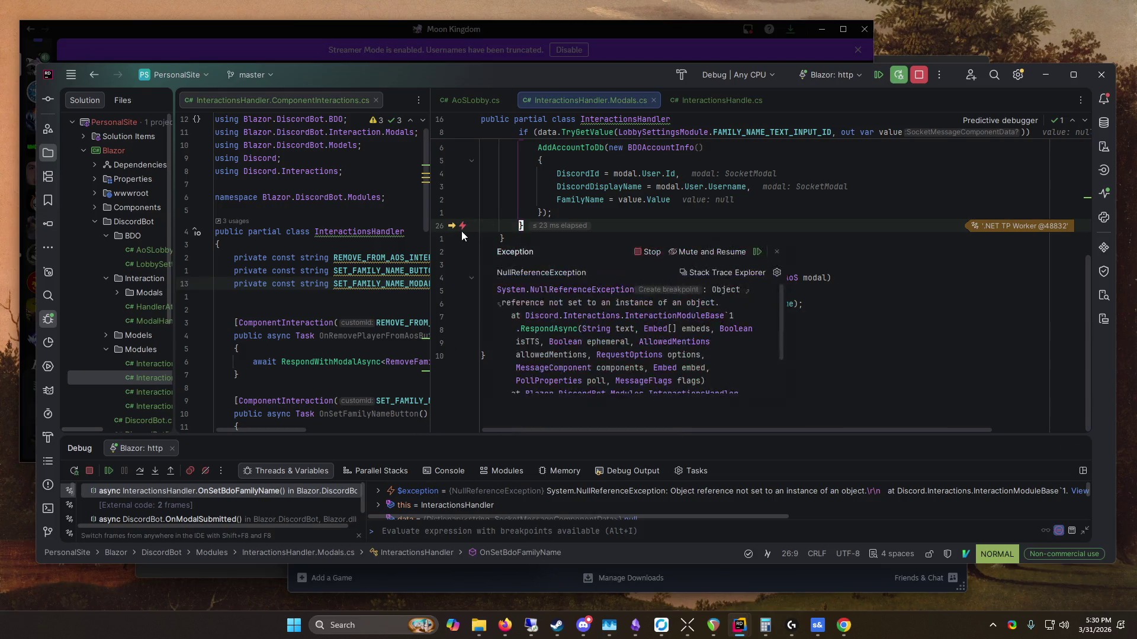
Step: Add a breakpoint on the var data line and inspect RespondAsync's declaration before returning
scroll(900, 343, "up", 5)
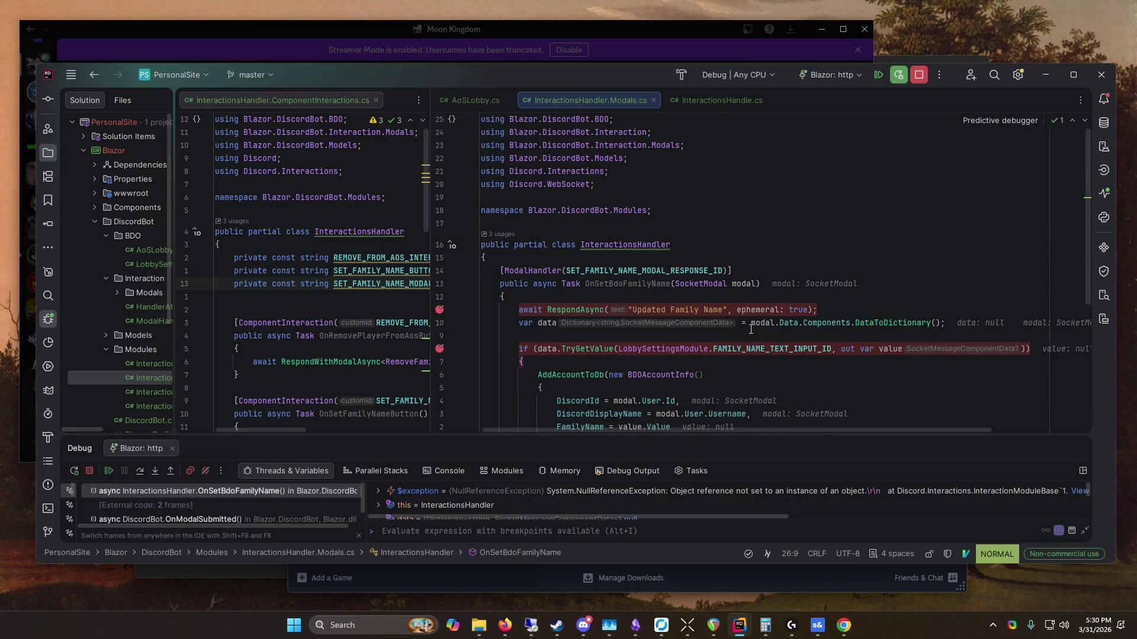
left_click(440, 323)
mouse_move(580, 306)
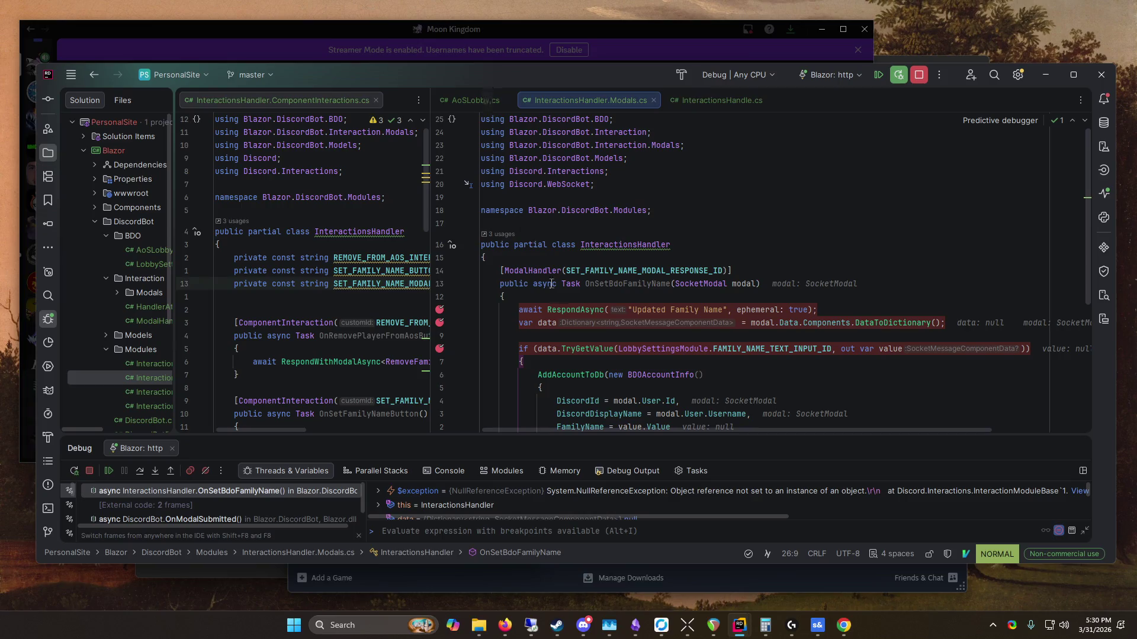
left_click(569, 310, "ctrl")
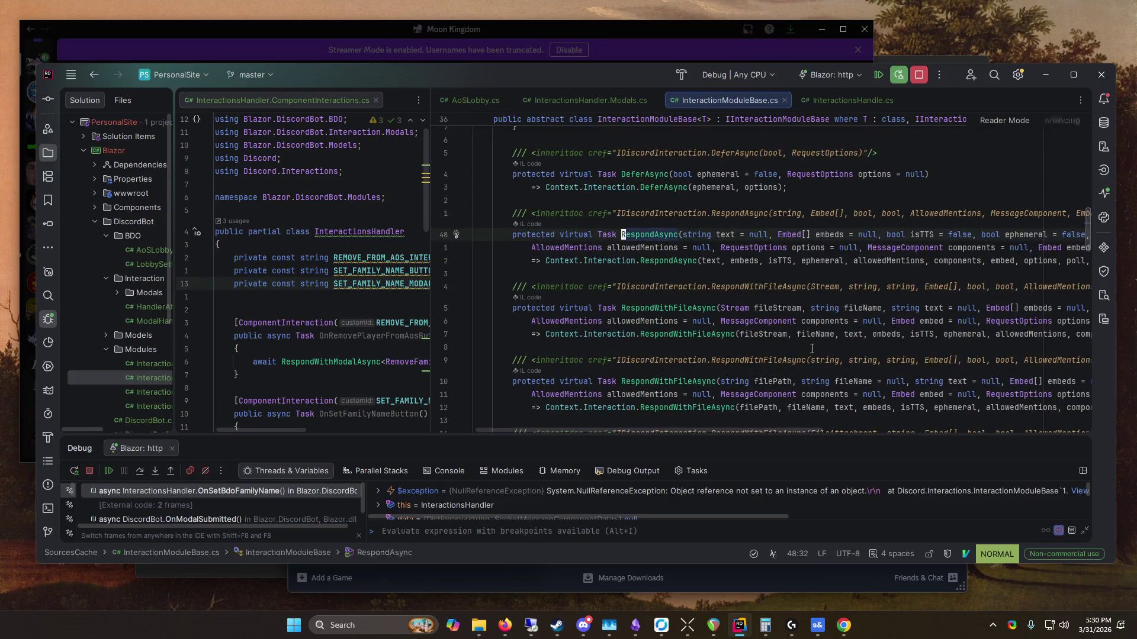
left_click(92, 80)
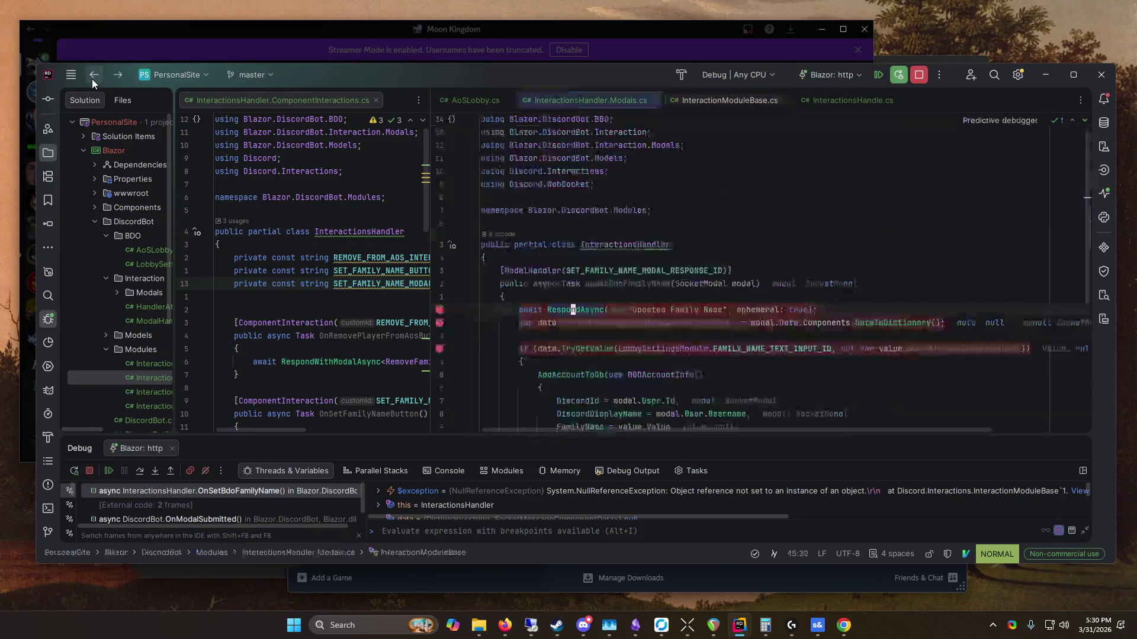
Step: Resubmit the Set Family Name form twice, resuming until the exception resurfaces, then stop debugging
left_click(447, 37)
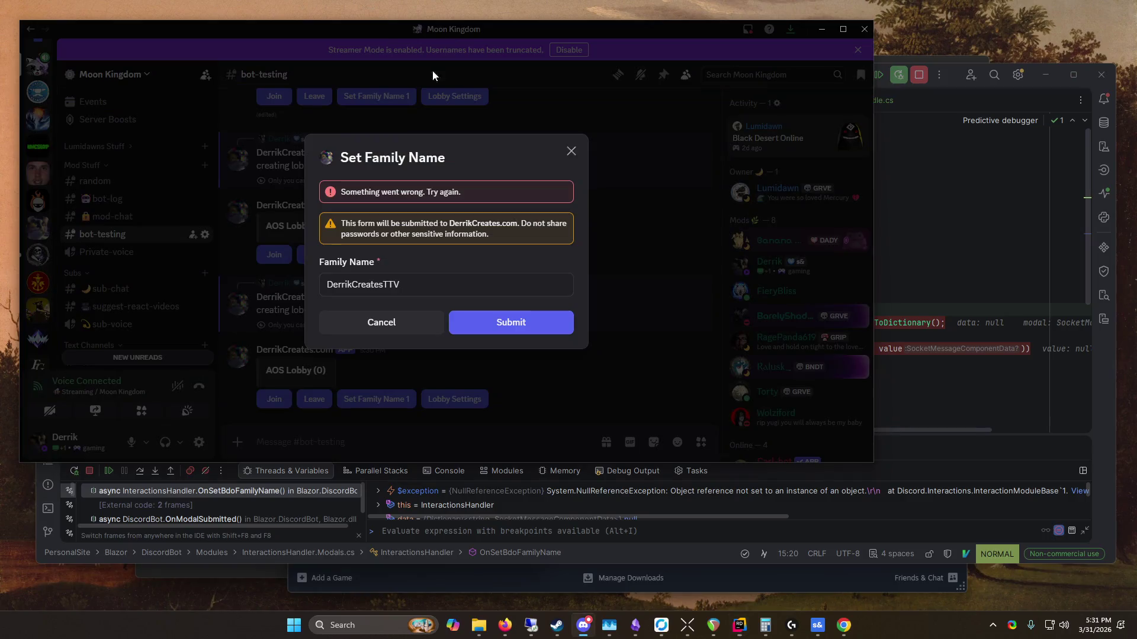
left_click(524, 321)
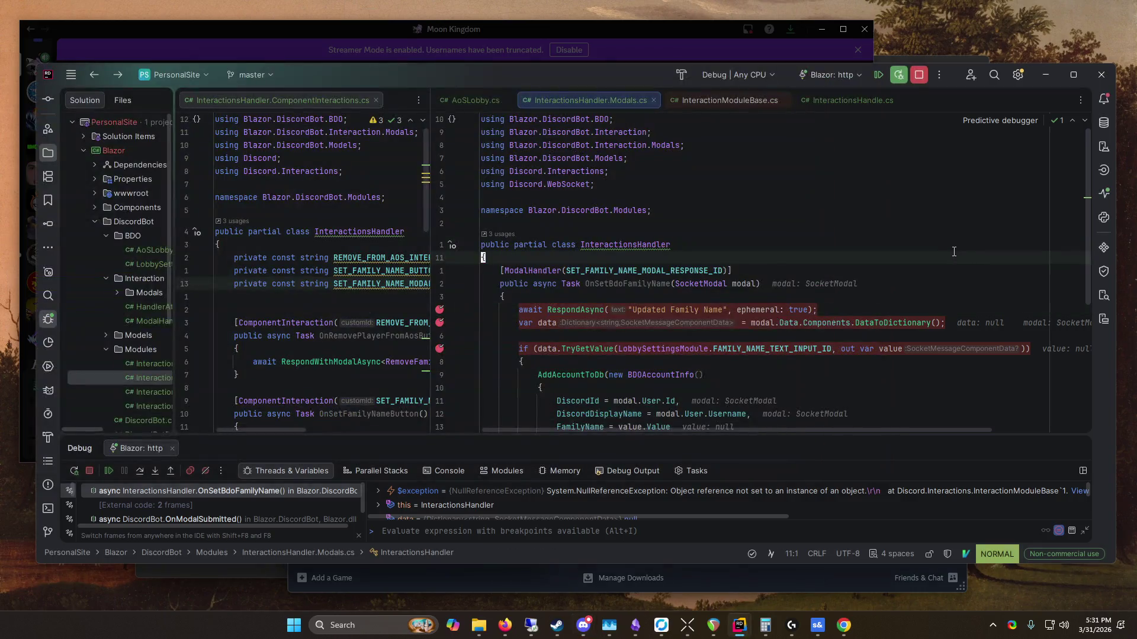
left_click(109, 470)
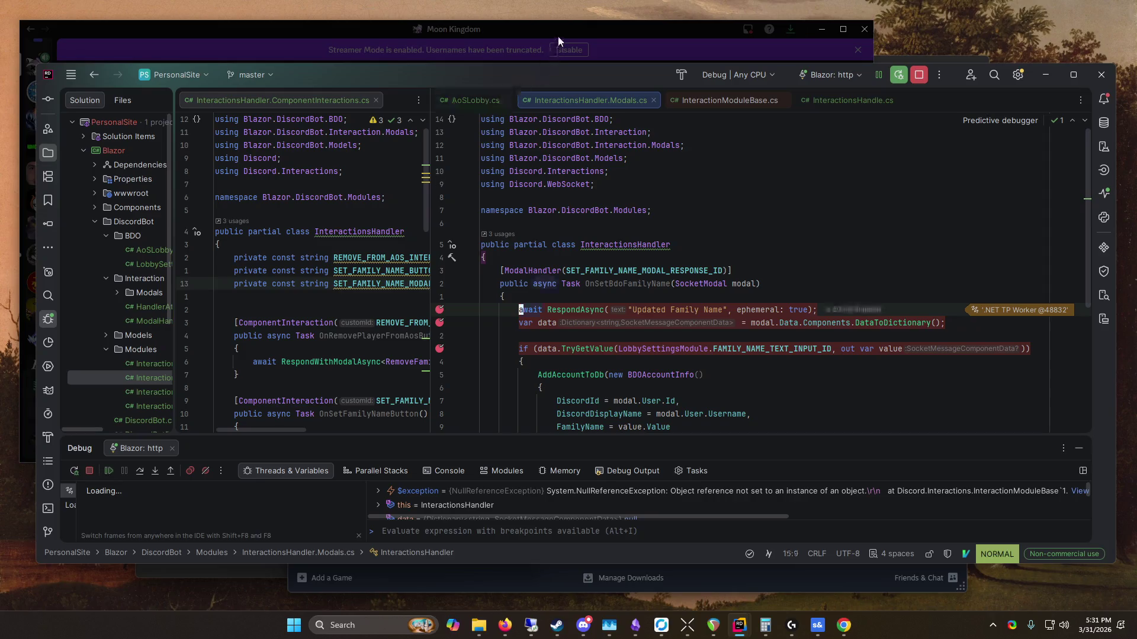
left_click(557, 37)
left_click(465, 329)
left_click(142, 472)
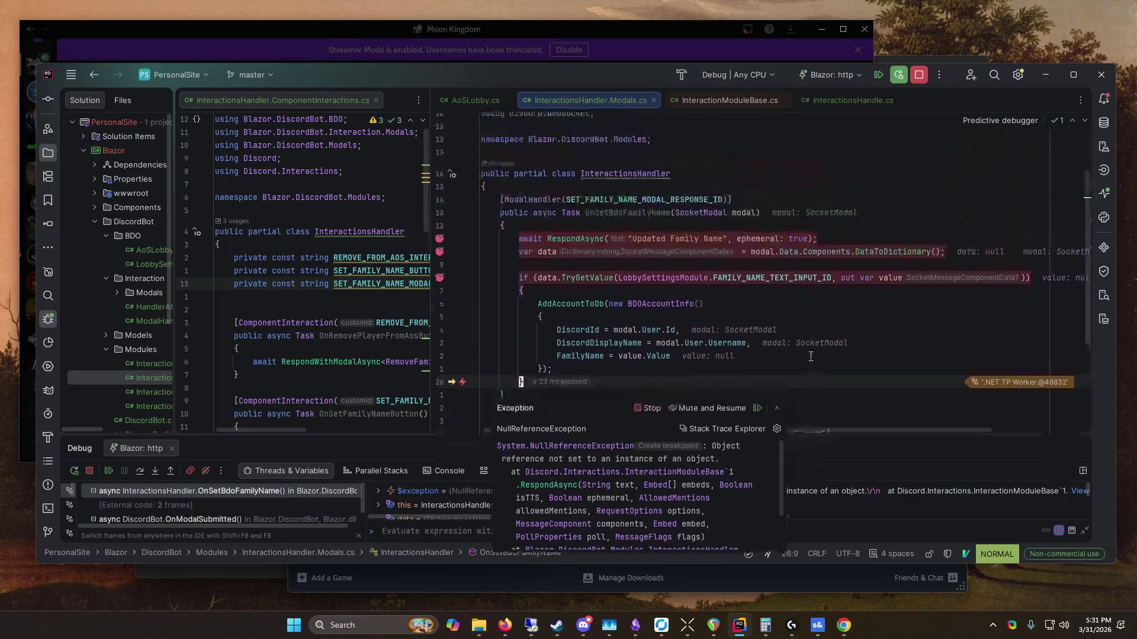
left_click(919, 75)
left_click_drag(430, 196, 418, 220)
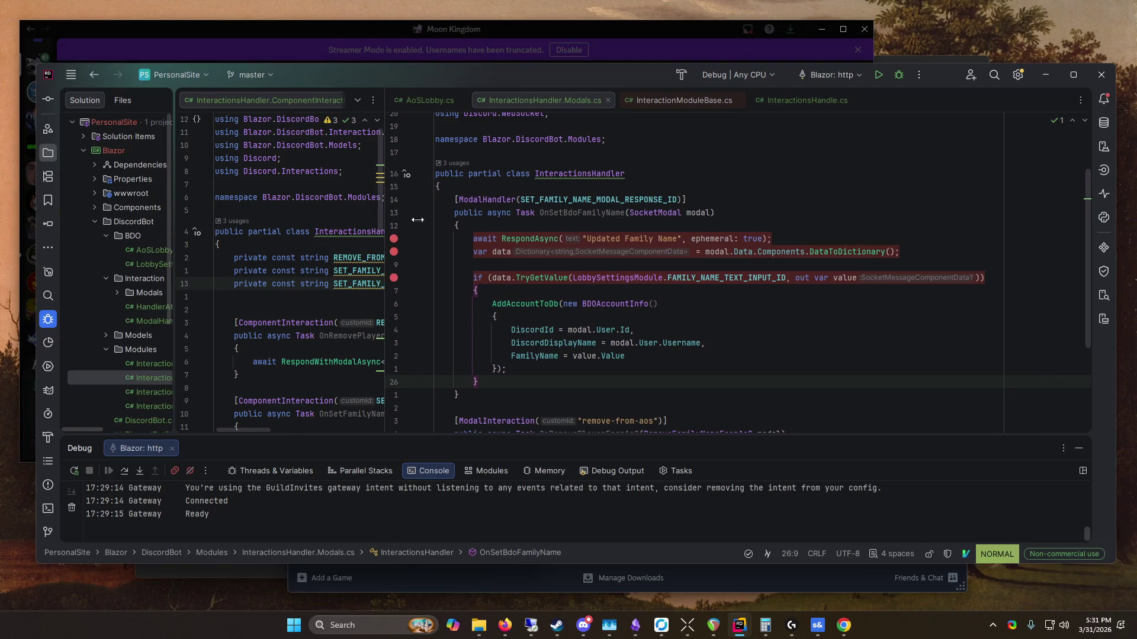
Step: Remove the var data breakpoint and insert a new line at the top of OnSetBdoFamilyName
left_click(394, 251)
left_click(406, 226)
key("shift+a")
key("Return")
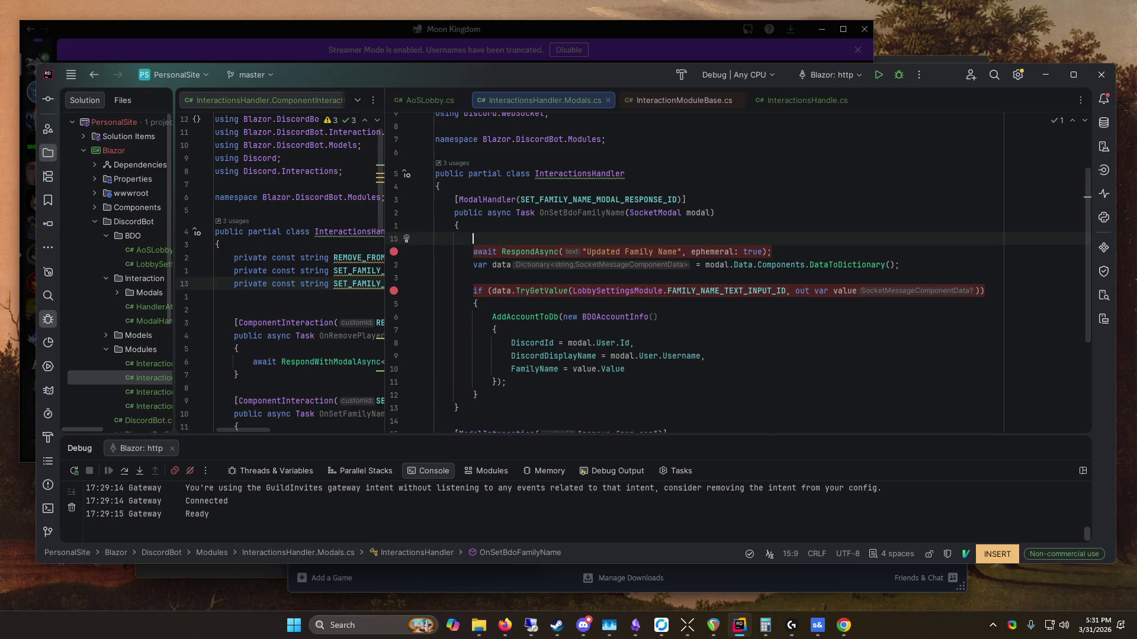
type("Context.")
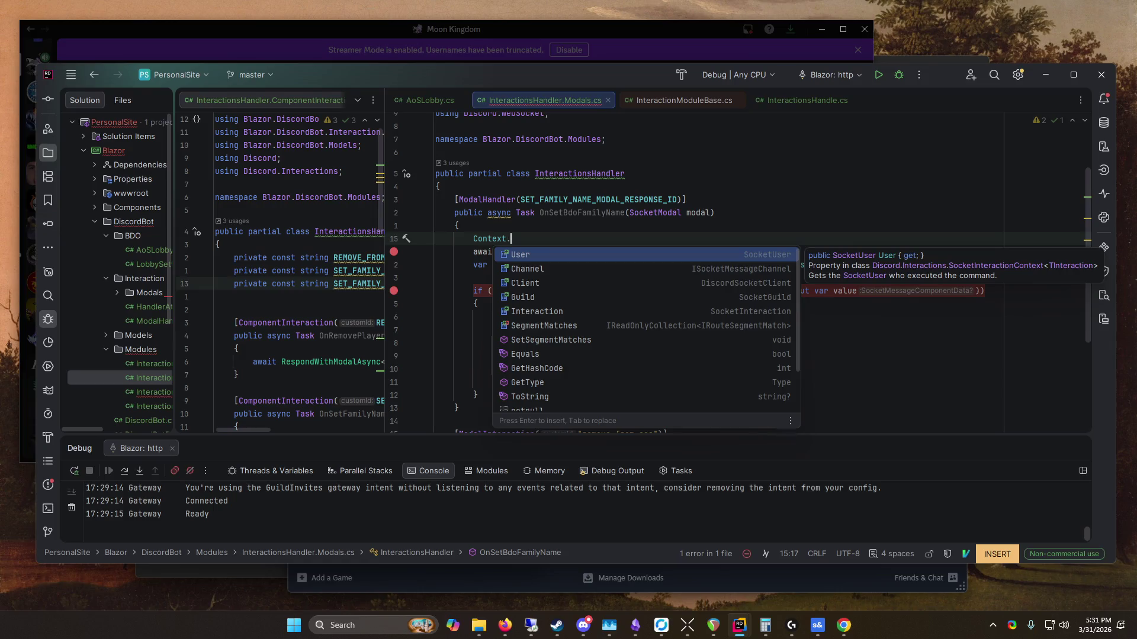
key("BackSpace")
key("BackSpace")
key("BackSpace")
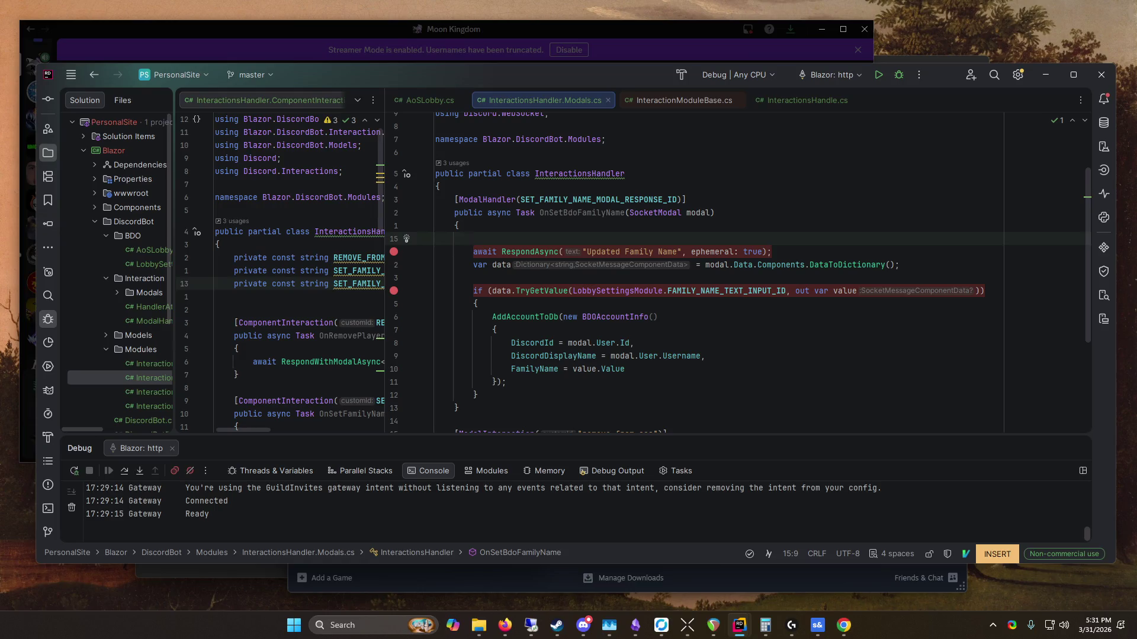
Step: Check UpdateAoSMessageView's definition, then return and leave line 15 of the handler empty
scroll(682, 325, "down", 5)
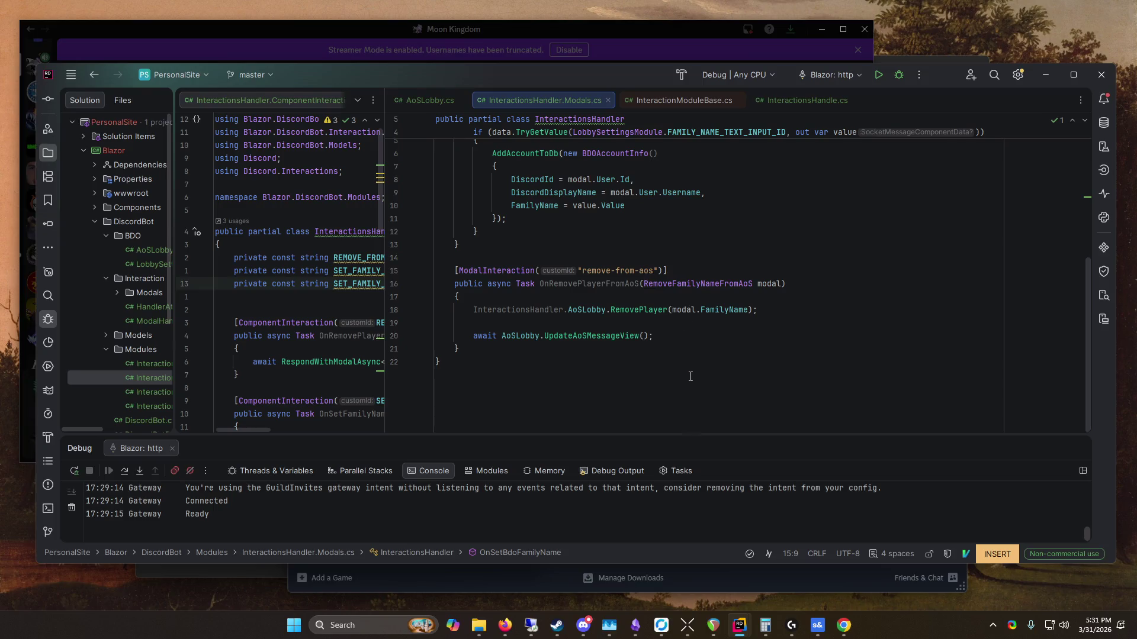
left_click(627, 336, "ctrl")
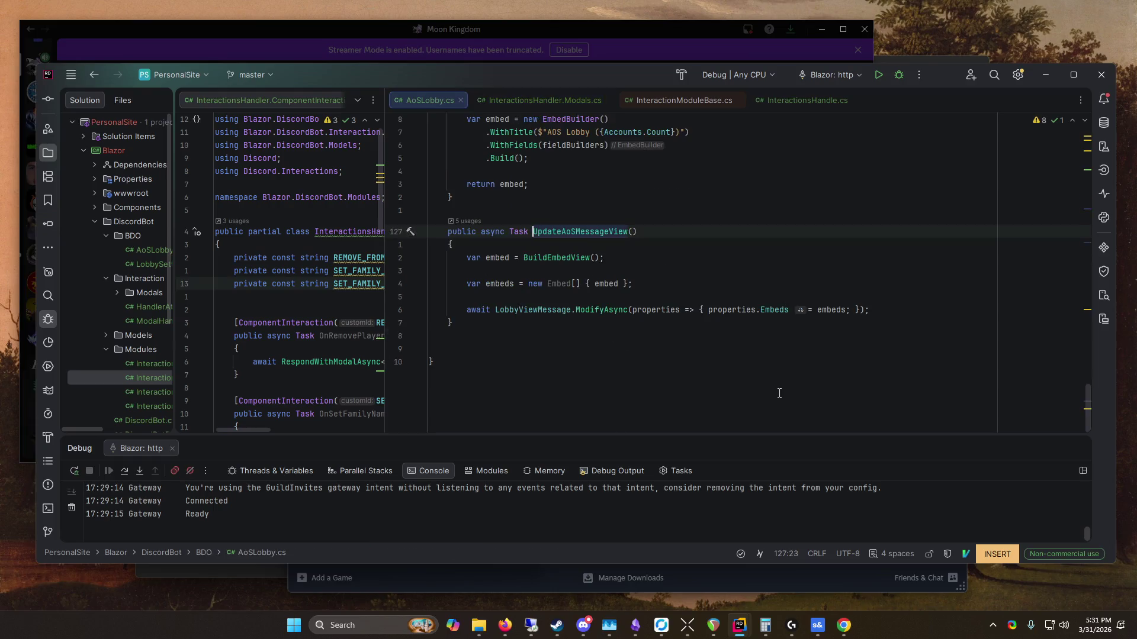
left_click(93, 75)
left_click(566, 231)
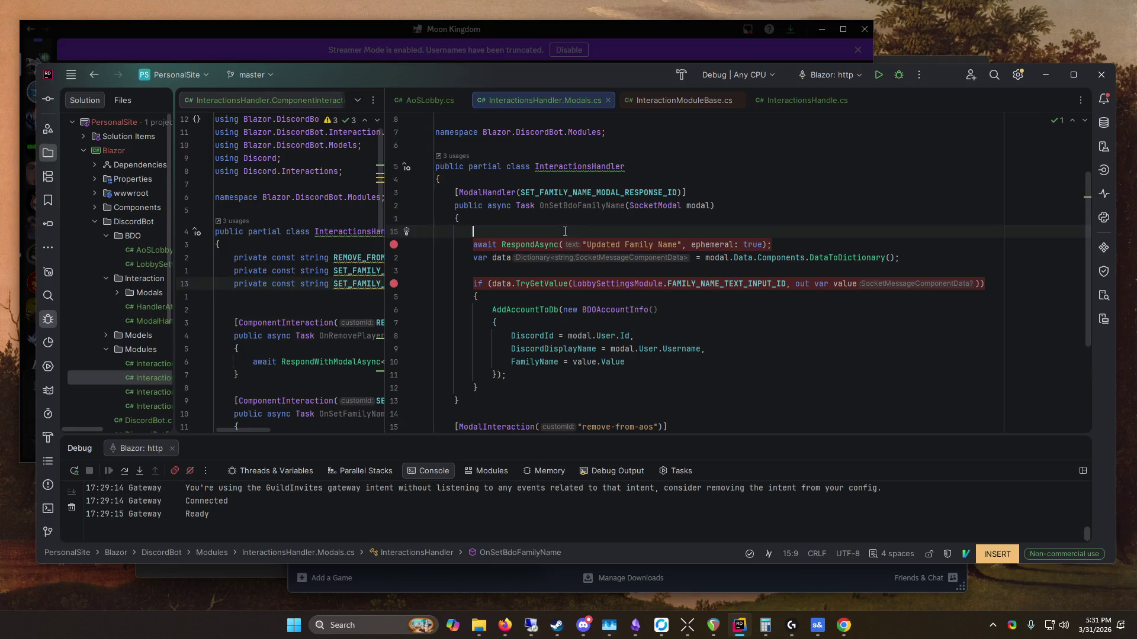
type("BD")
key("Escape")
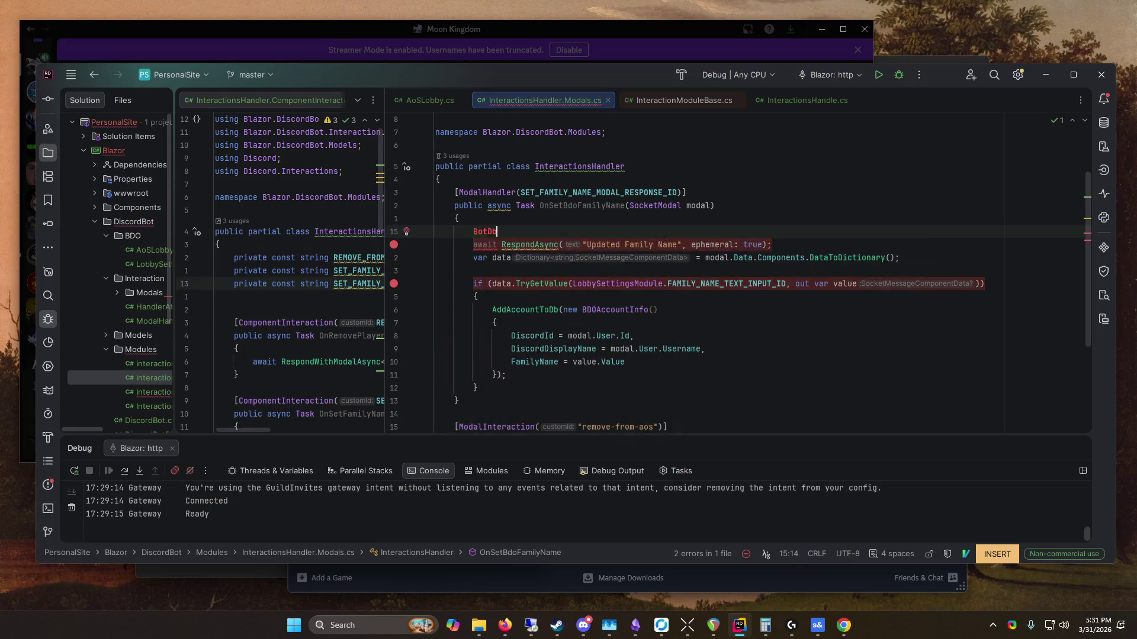
type("Is")
key("BackSpace")
key("BackSpace")
key("BackSpace")
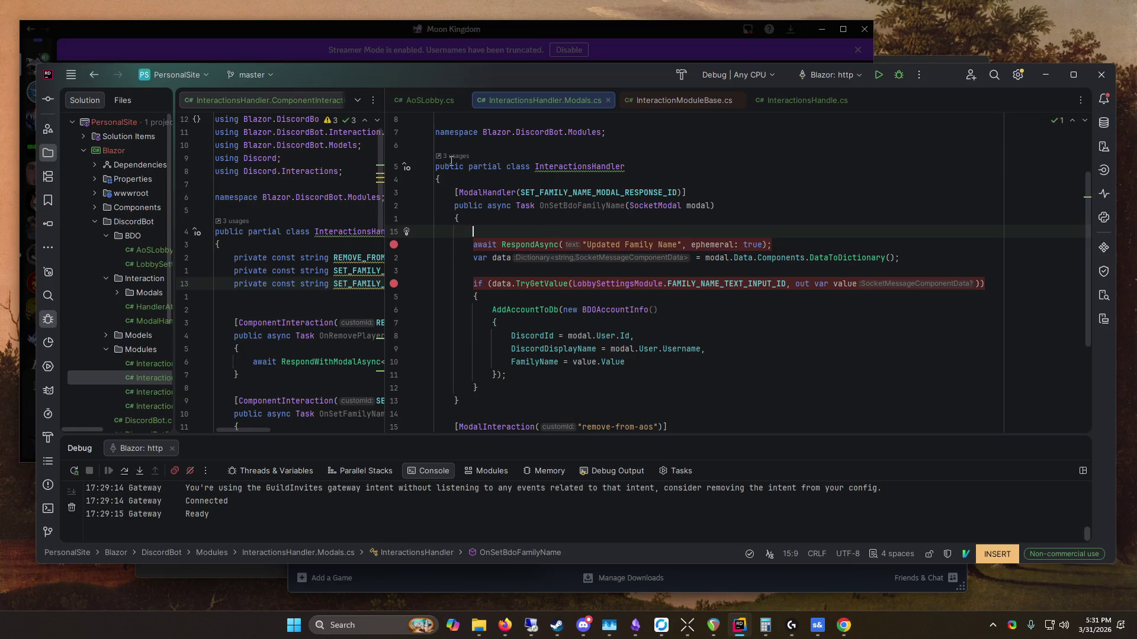
left_click_drag(385, 201, 629, 198)
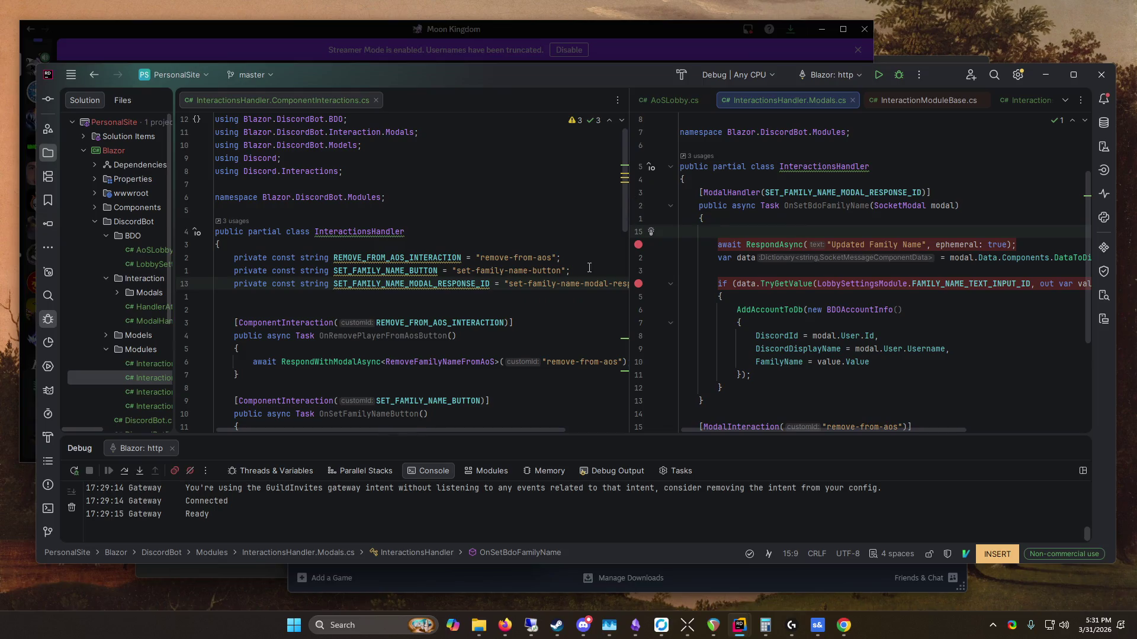
Step: Widen the solution tree and open InteractionsHandle.cs
scroll(589, 267, "down", 10)
scroll(478, 339, "up", 10)
left_click_drag(175, 356, 278, 360)
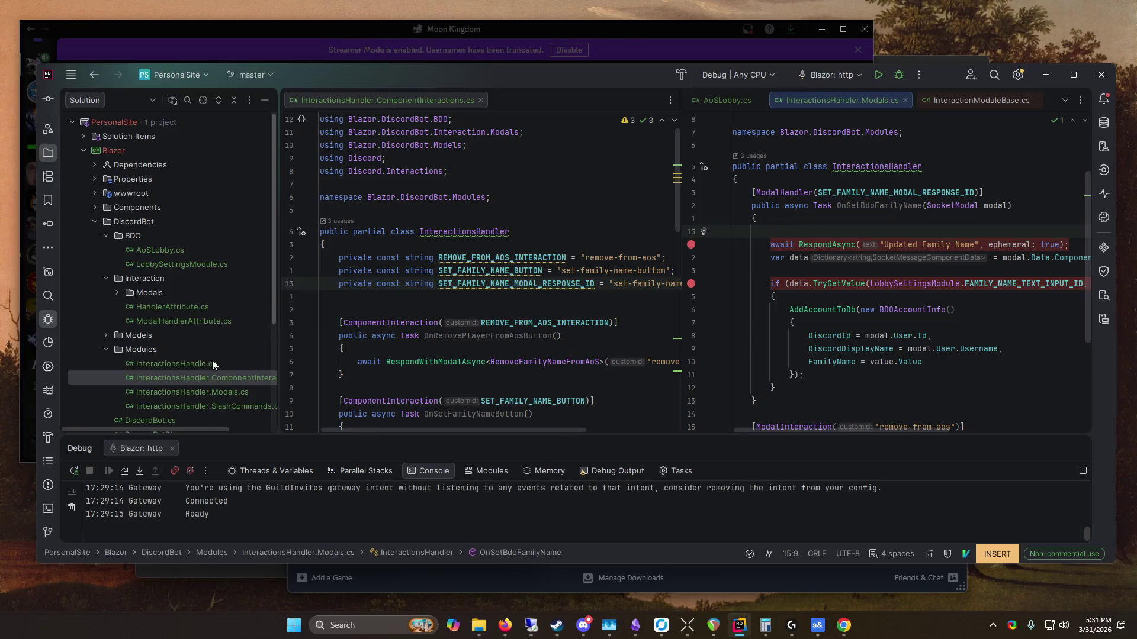
double_click(211, 364)
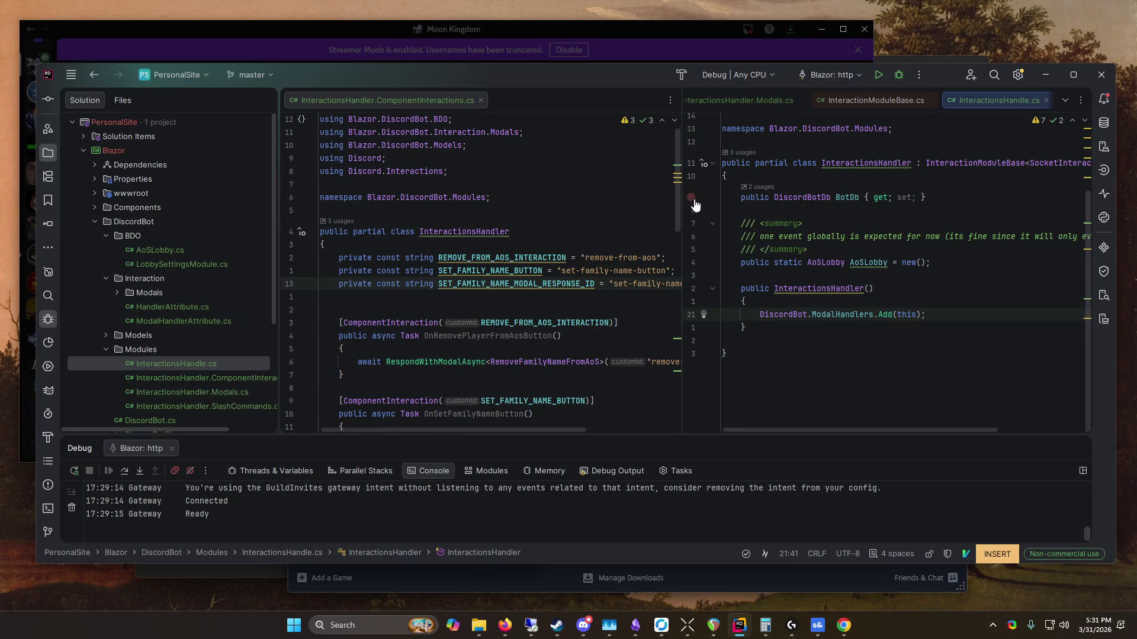
left_click_drag(682, 196, 500, 196)
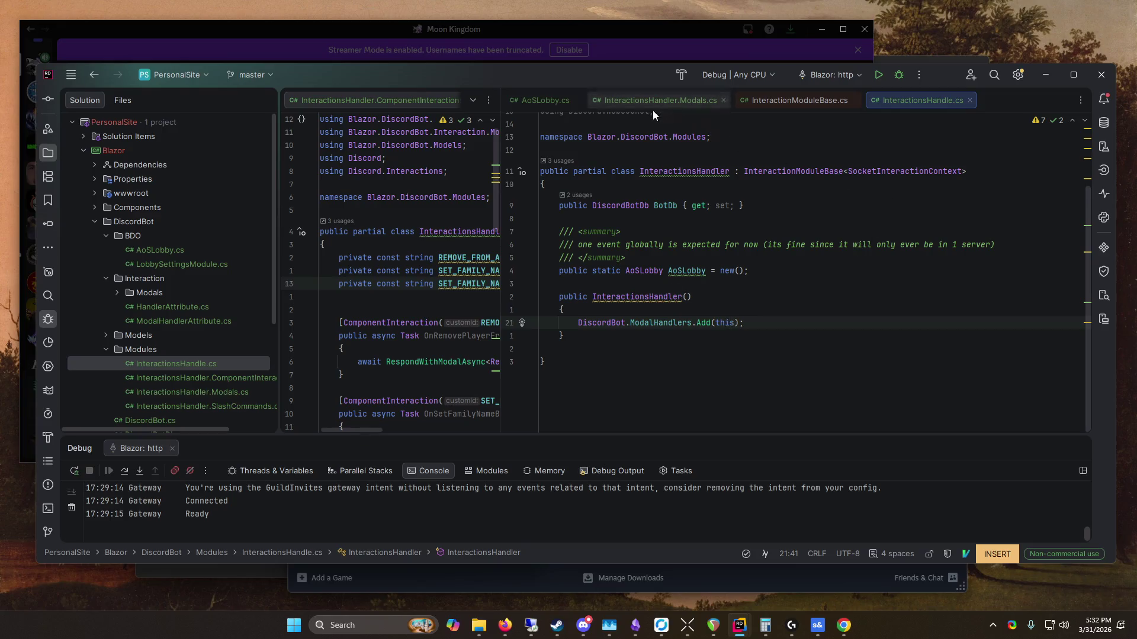
Step: Review the decompiled InteractionModuleBase source in a maximized window, then close its tab
left_click(788, 171, "ctrl")
key("super+Up")
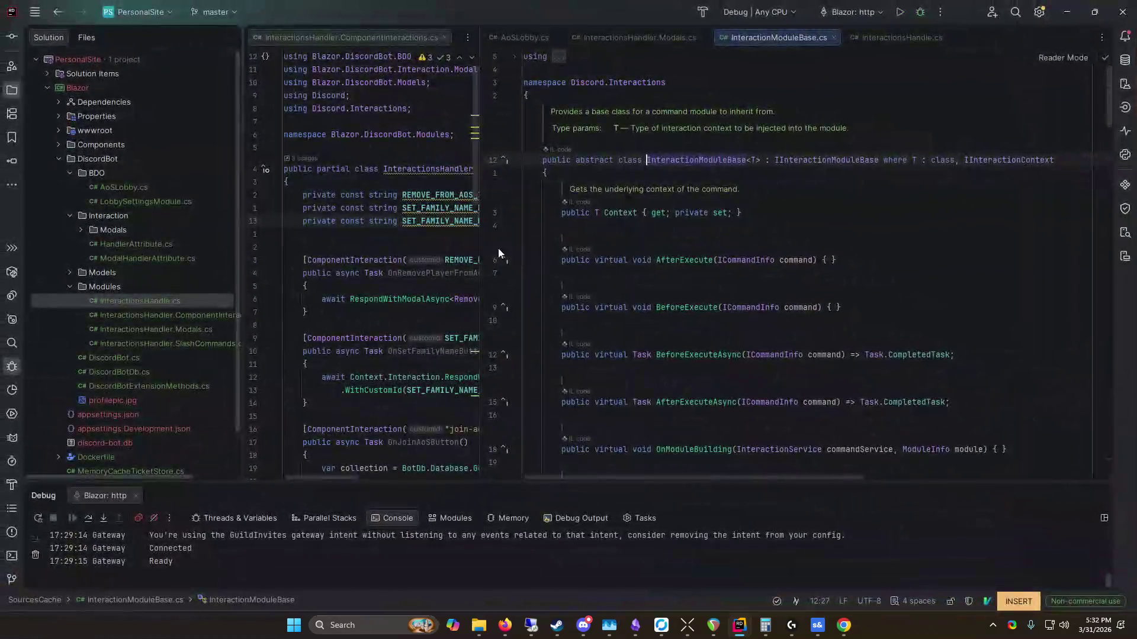
left_click_drag(480, 228, 454, 225)
scroll(724, 253, "down", 10)
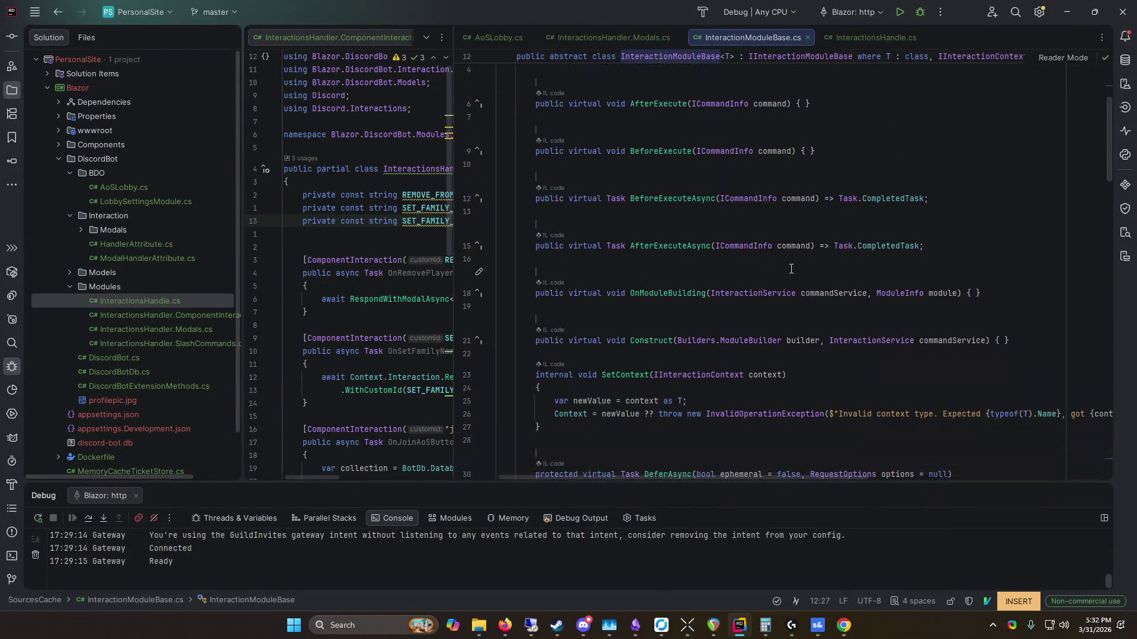
scroll(791, 268, "down", 2)
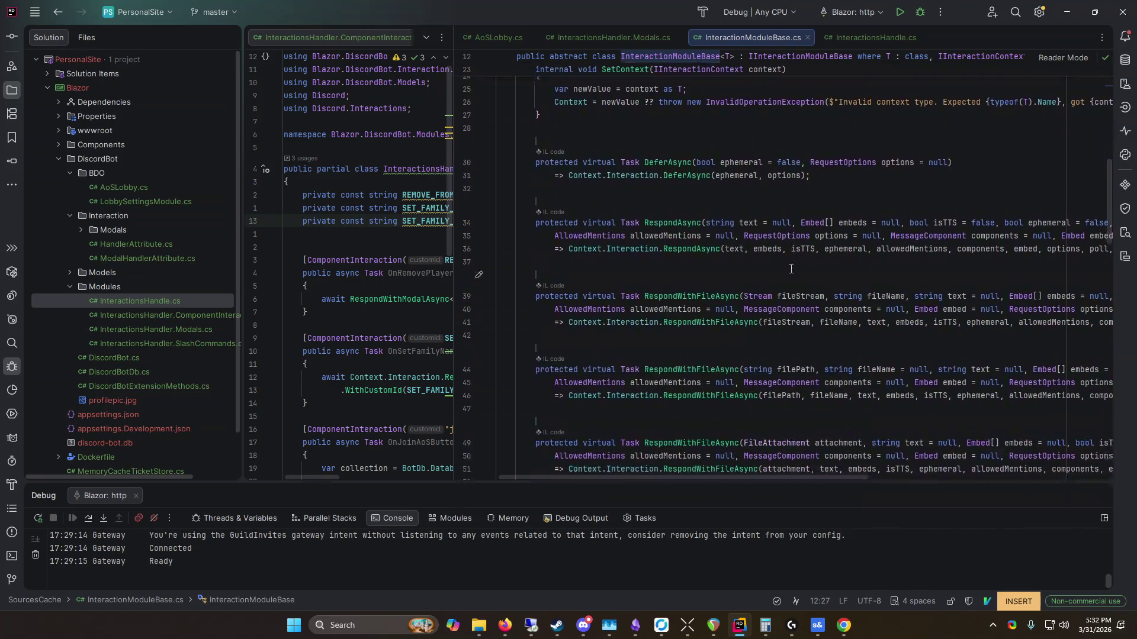
left_click(807, 38)
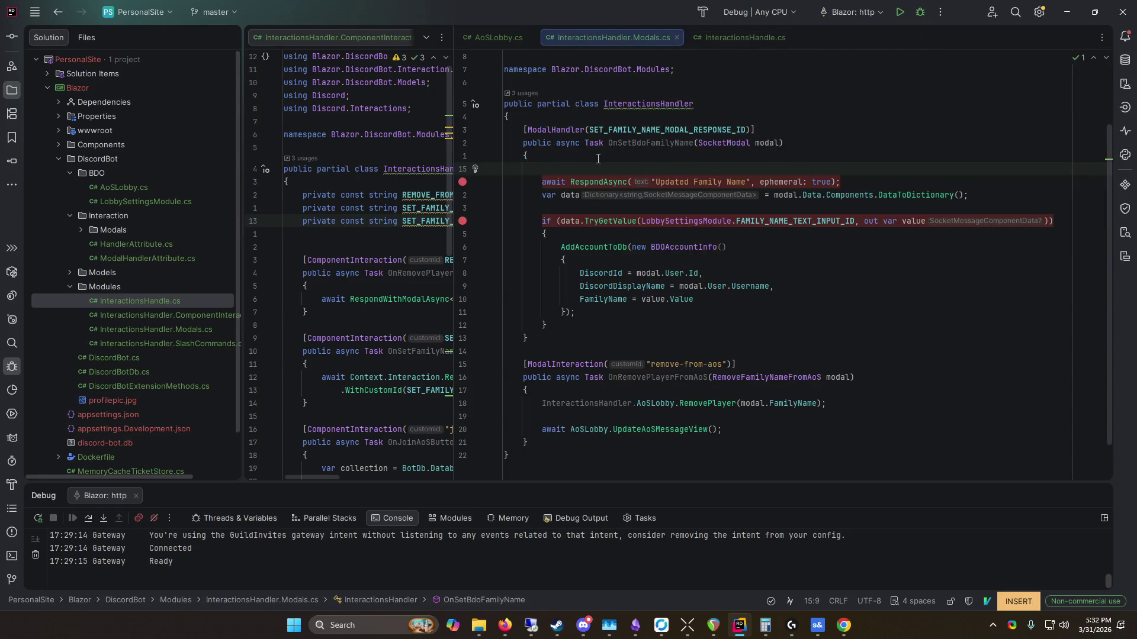
Step: Start a Context. expression on the handler's new blank line
type("Context,")
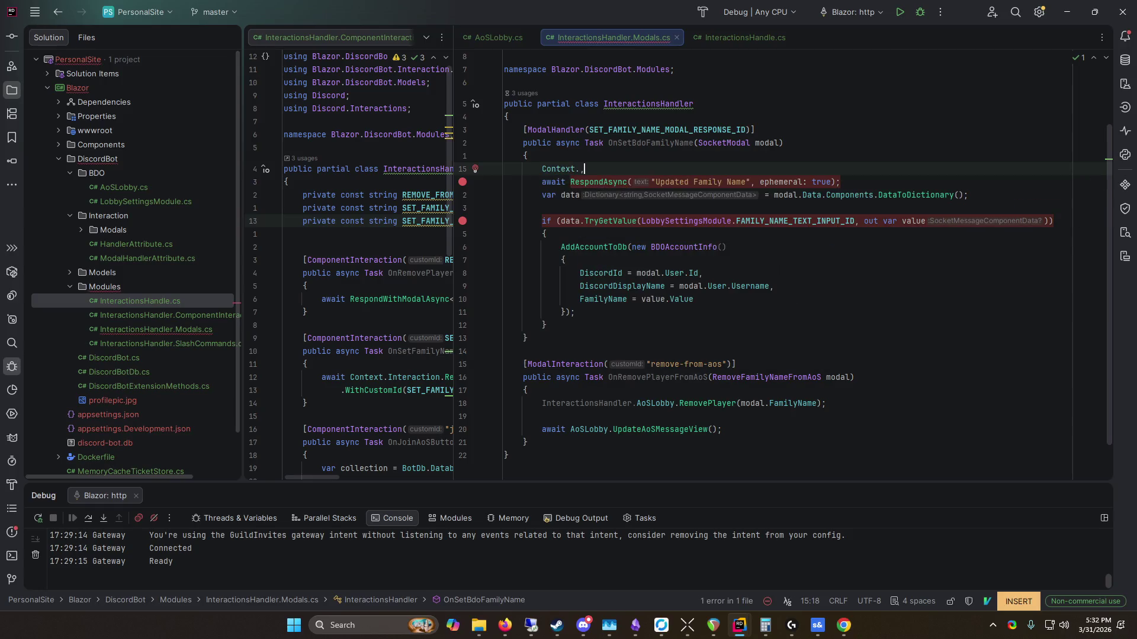
key("BackSpace")
type(".")
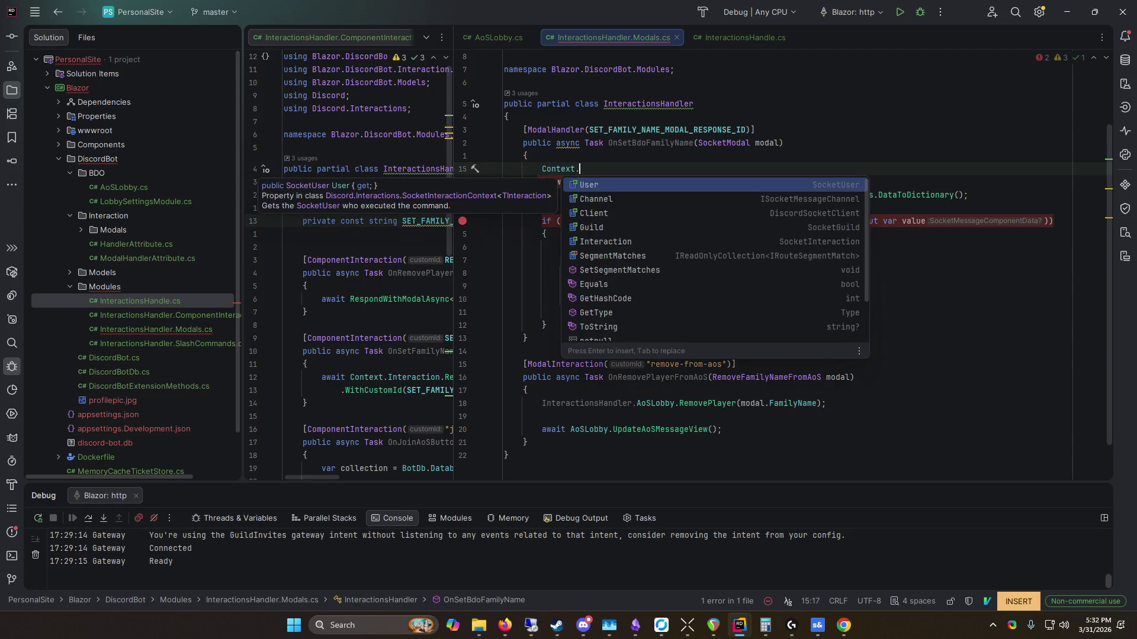
key("Escape")
key("Up")
key("Up")
mouse_move(561, 167)
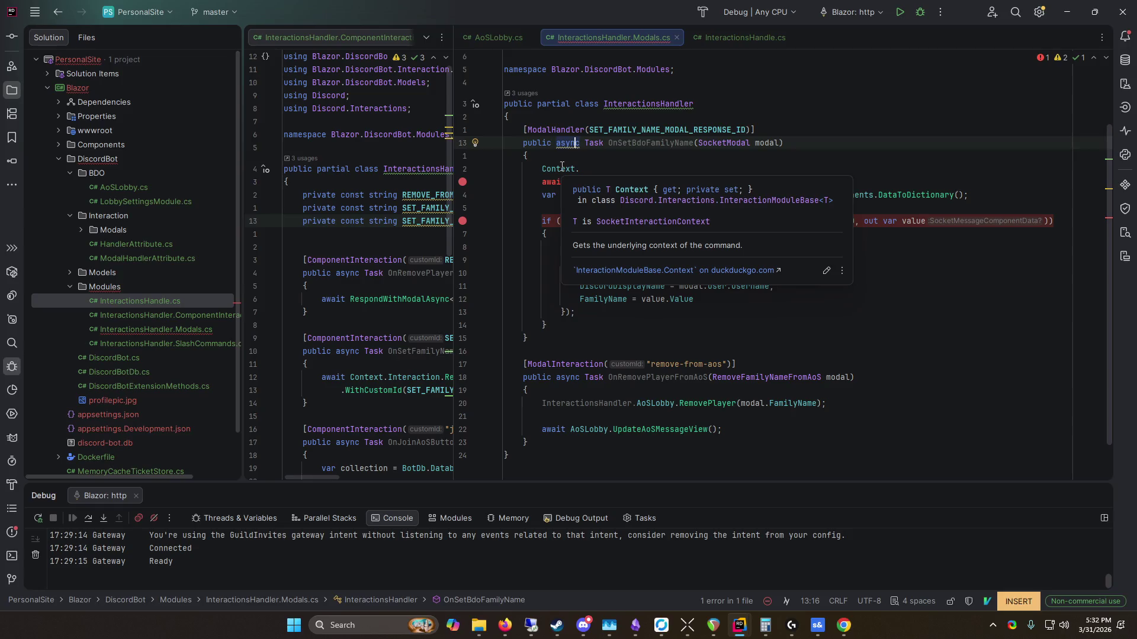
left_click(579, 169)
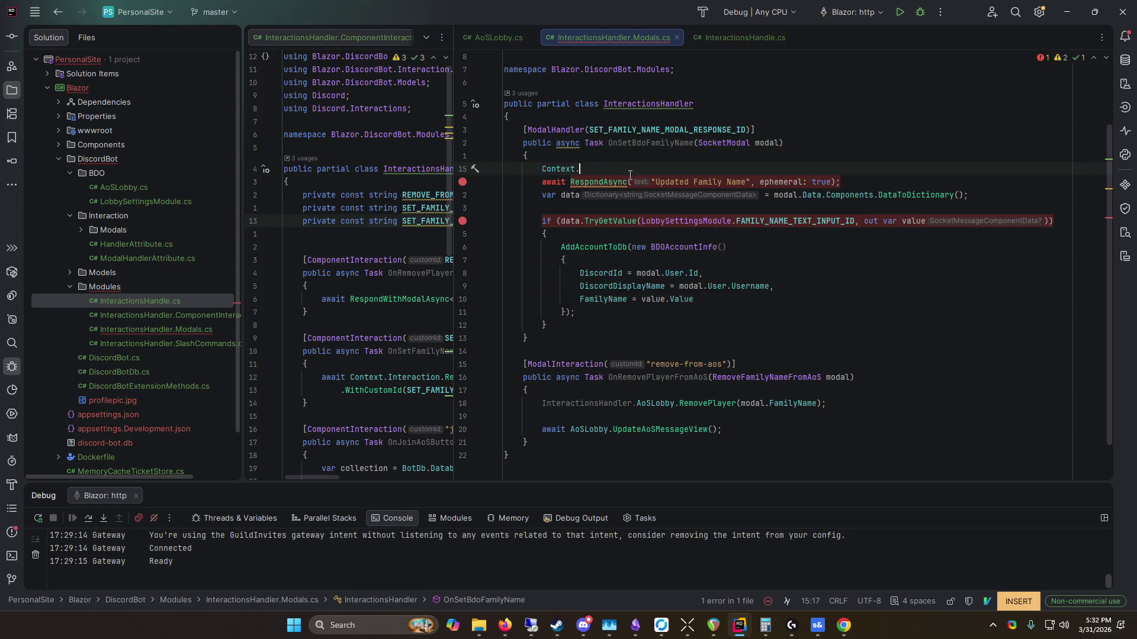
Step: Pick Client from Context's member suggestions, then erase the Context.Client expression
key("ctrl+space")
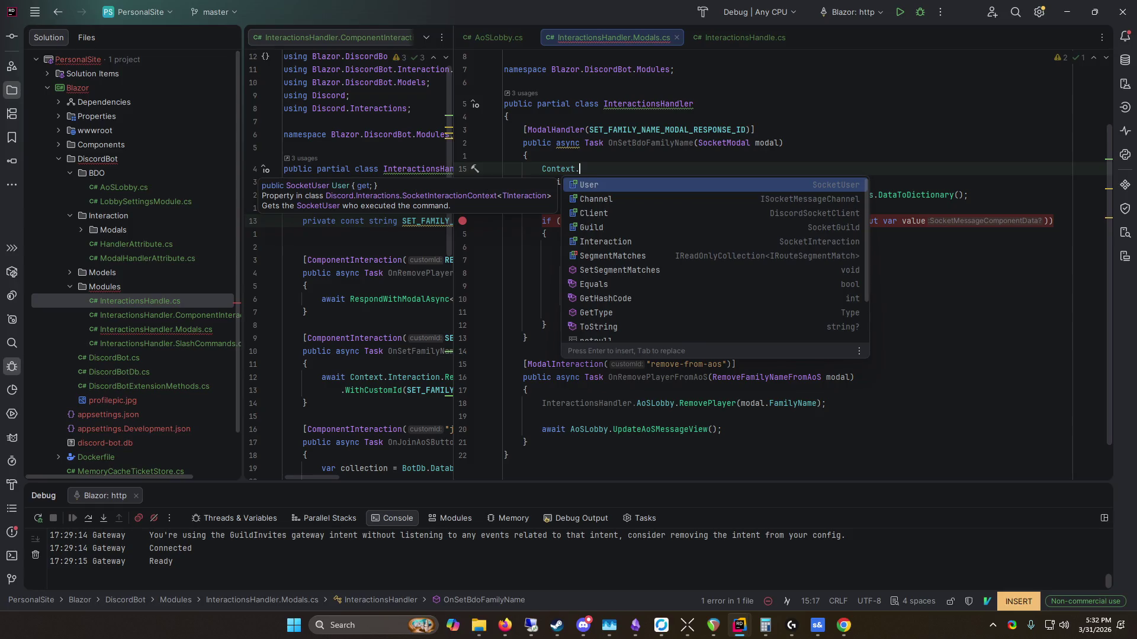
key("Down")
key("Down")
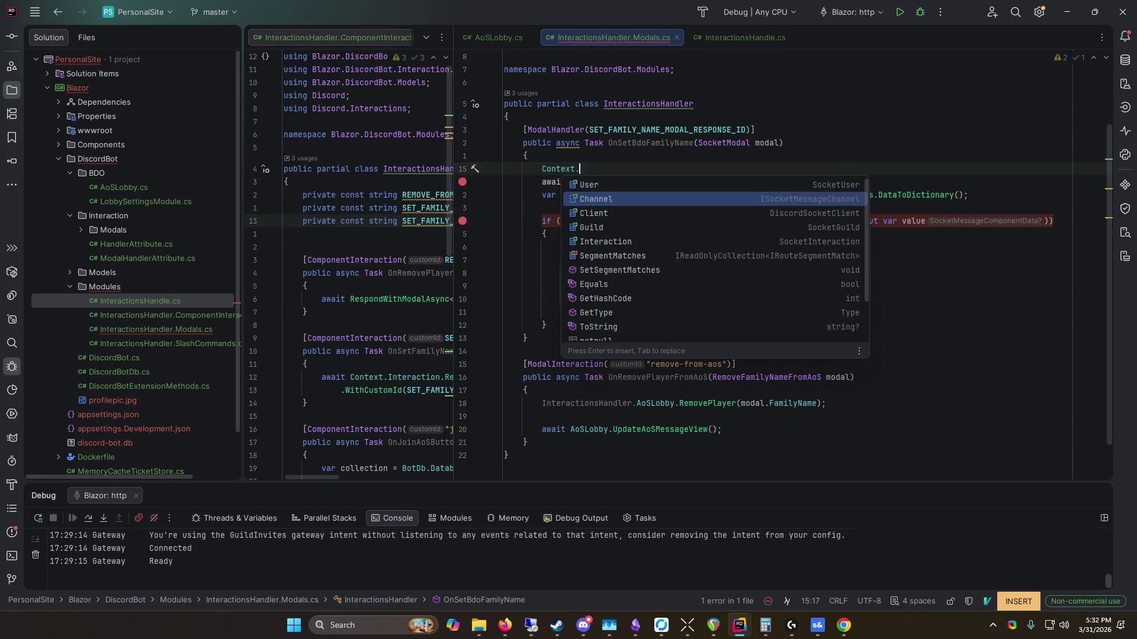
key("Return")
type(".")
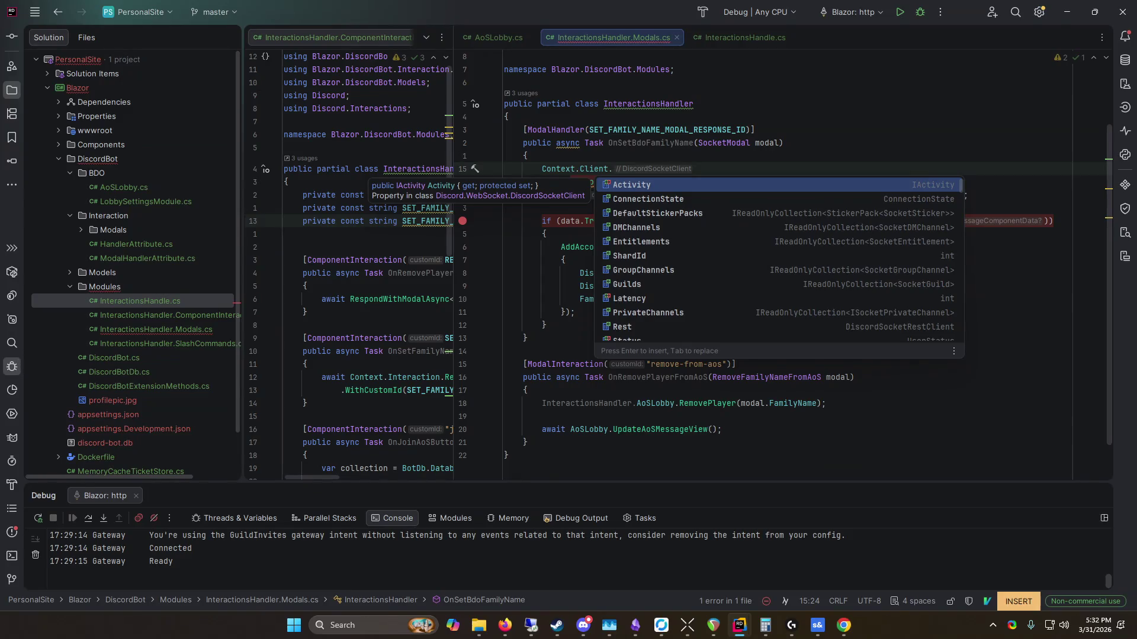
key("BackSpace")
key("BackSpace")
key("BackSpace")
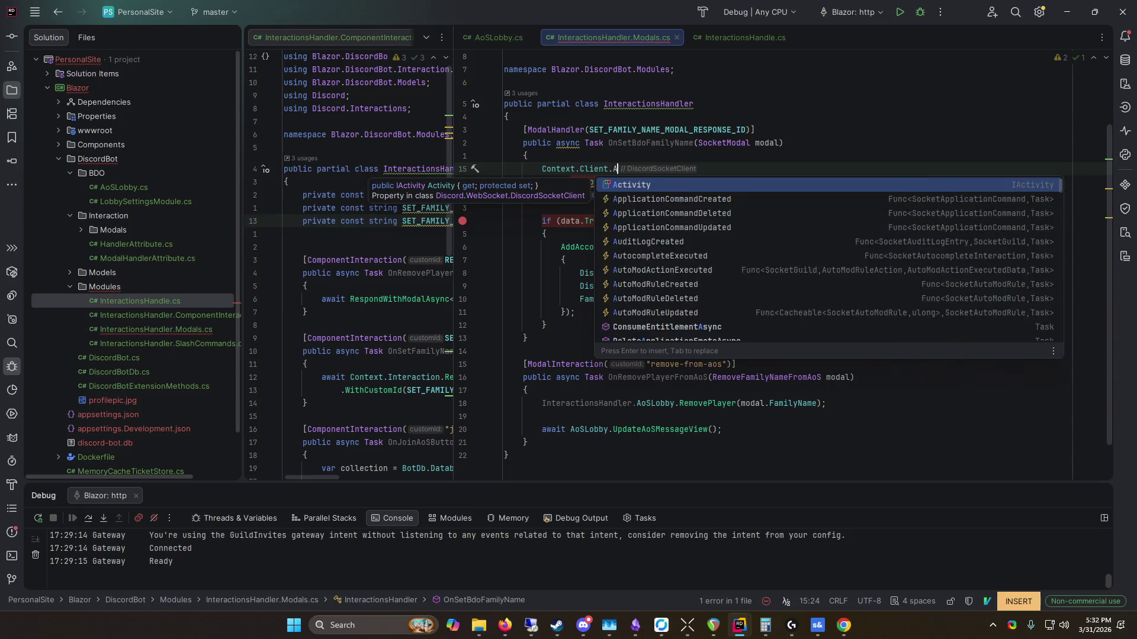
key("BackSpace")
key("BackSpace")
key("BackSpace")
Step: Try an AoSLobby.LobbyViewMessage.Channel expression on line 15, then erase it
type("AoSLobby.")
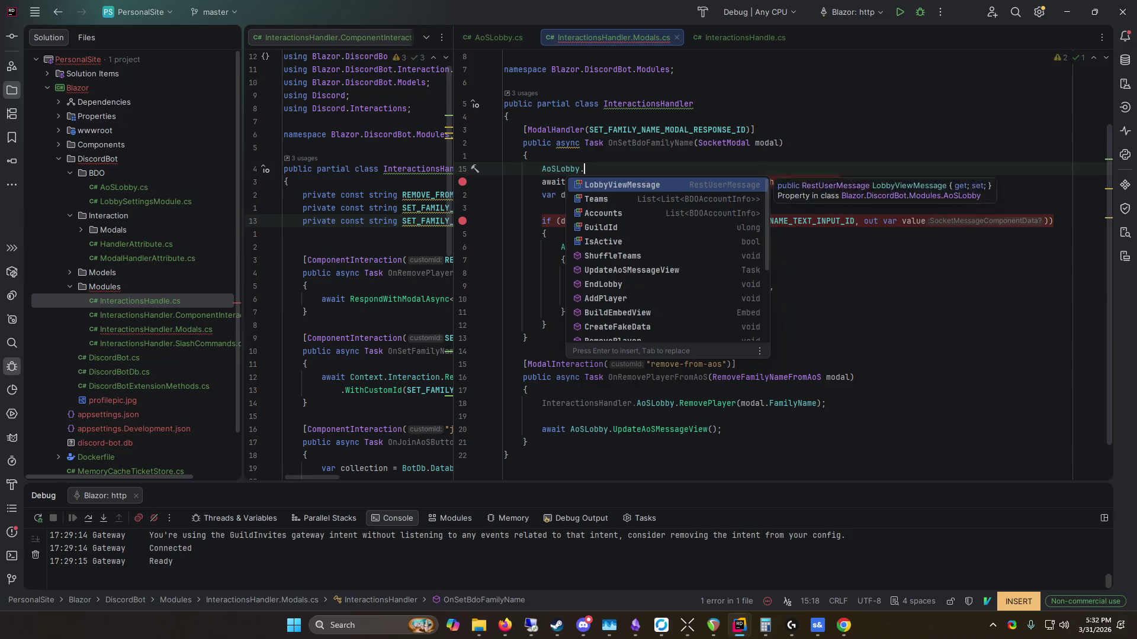
key("Return")
type(".ch")
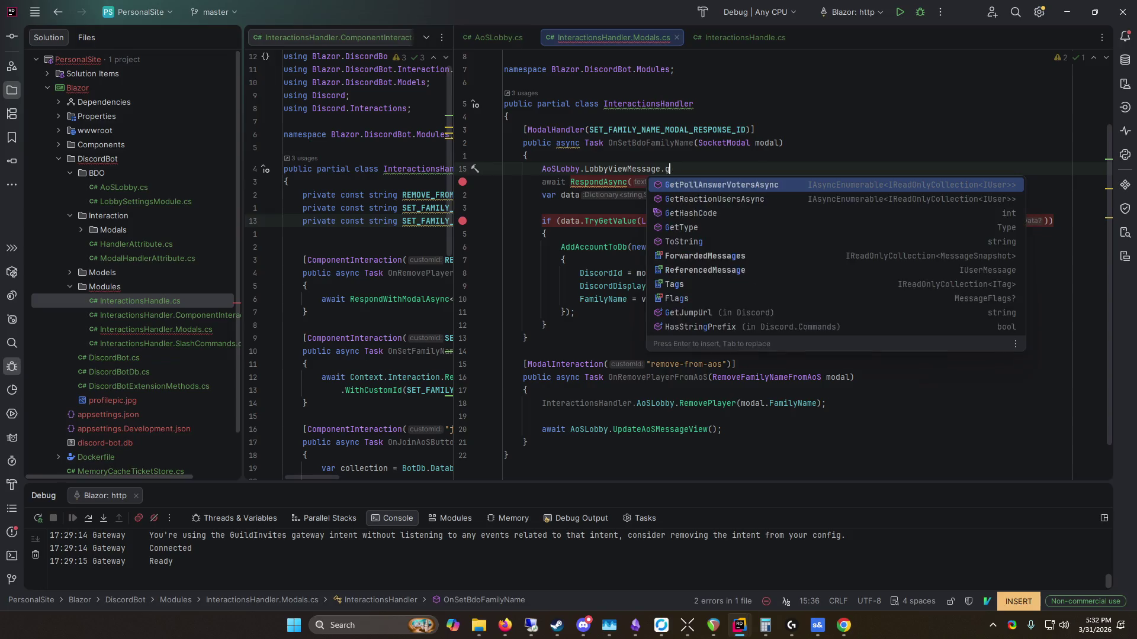
type("a")
key("Return")
type(".se")
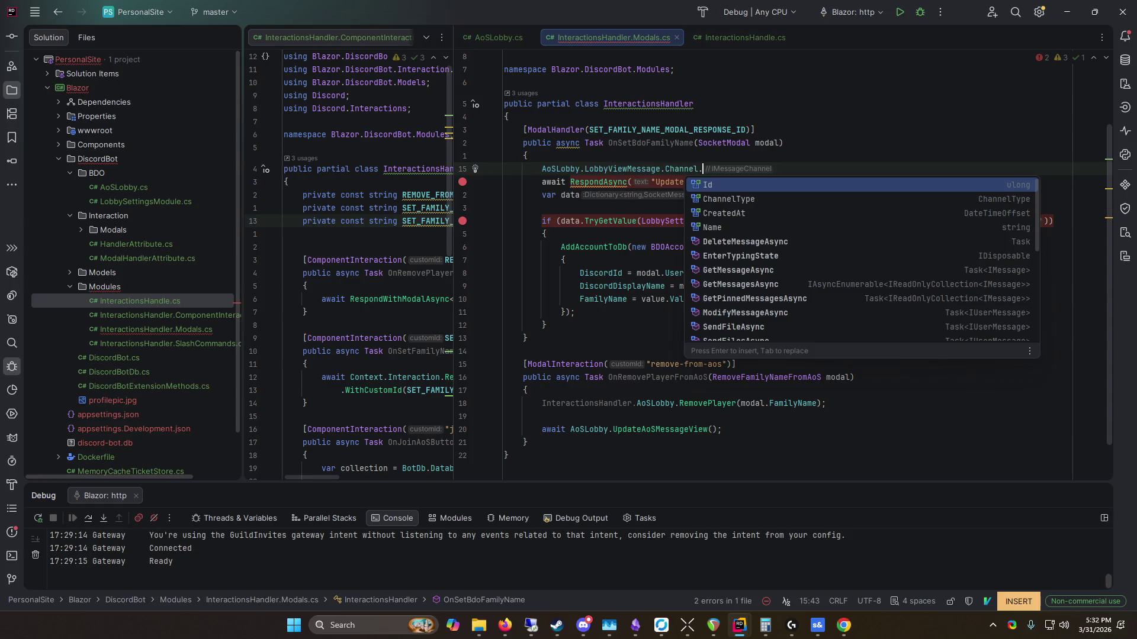
key("BackSpace")
key("BackSpace")
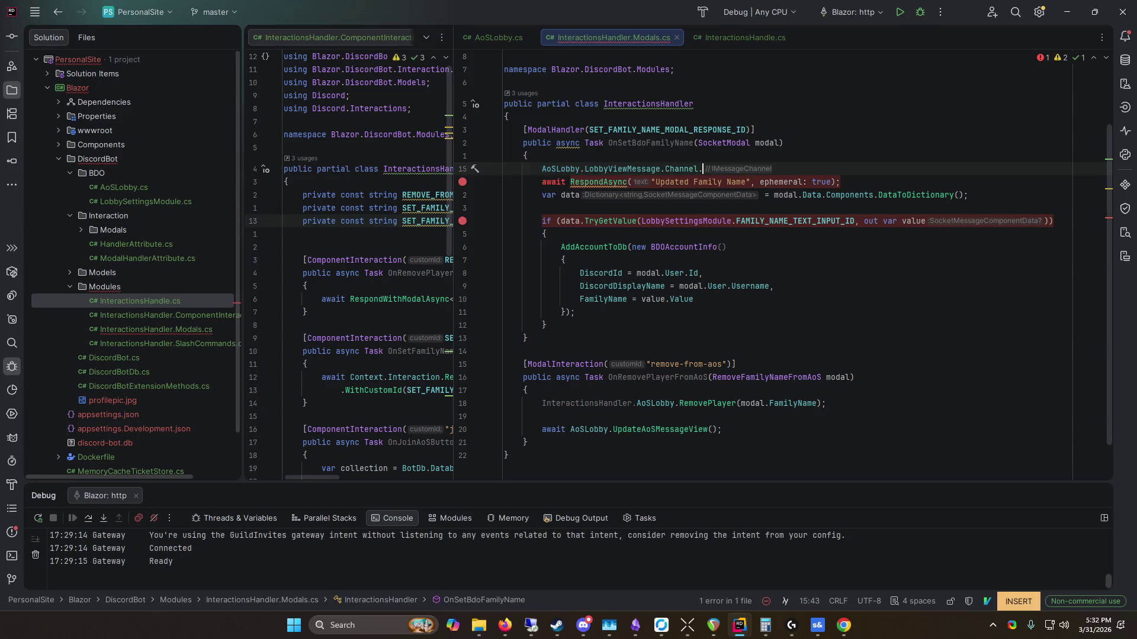
key("BackSpace")
key("BackSpace")
key("BackSpace")
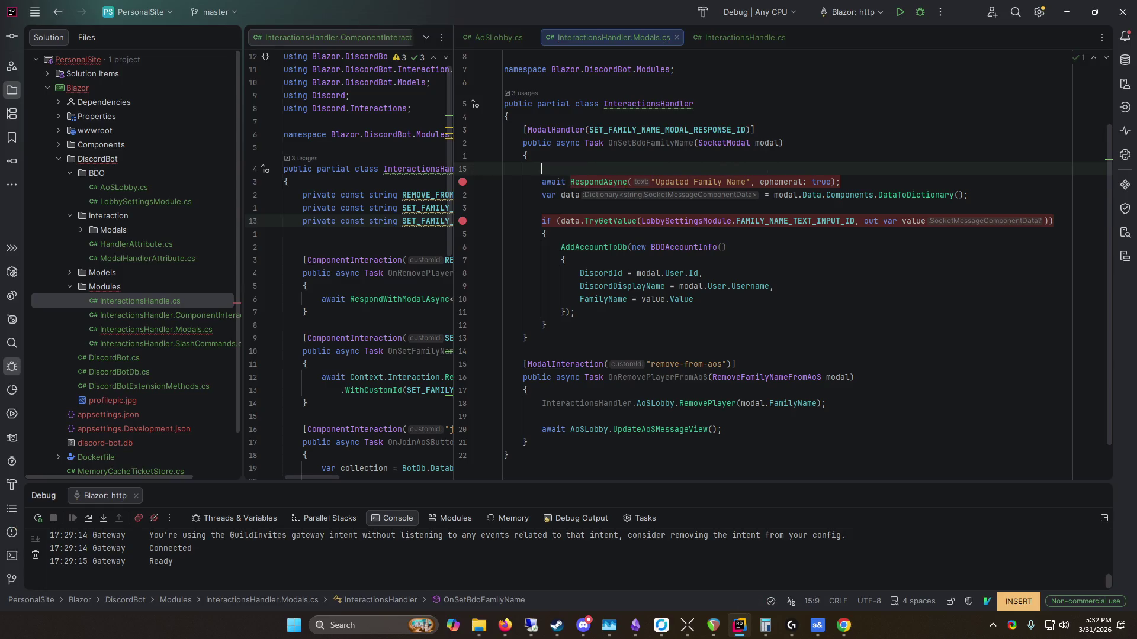
Step: Try a modal.Respond expression on the blank line, then delete it and leave insert mode
left_click_drag(241, 178, 177, 177)
mouse_move(455, 182)
left_mouse_down()
mouse_move(431, 182)
mouse_move(441, 184)
left_mouse_up()
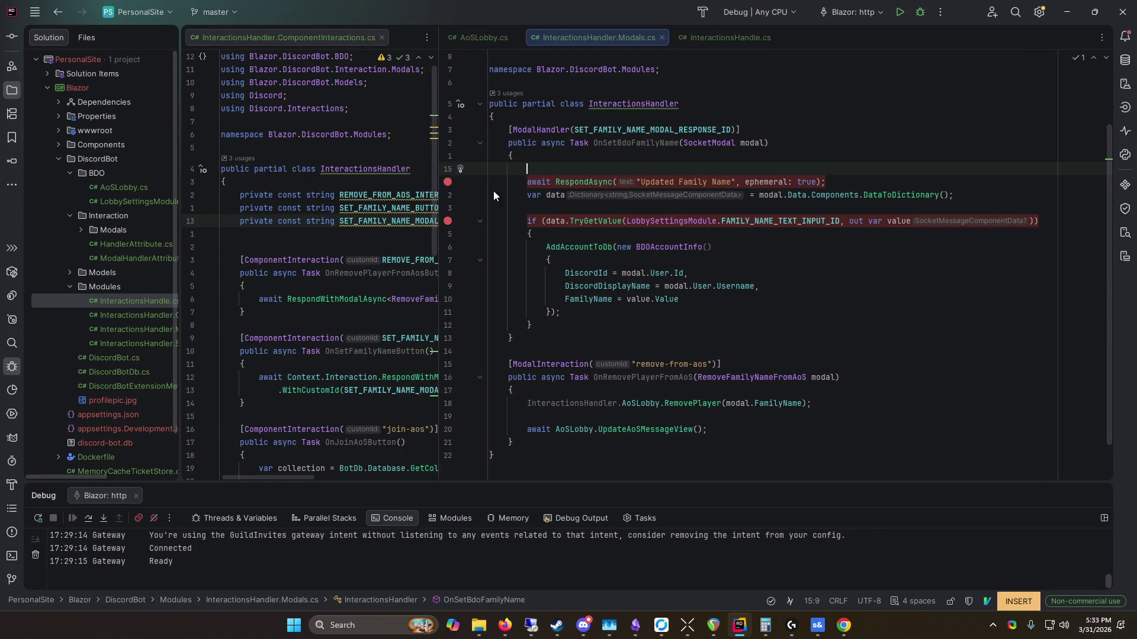
left_click(764, 145)
type("jj")
key("BackSpace")
key("BackSpace")
key("Down")
key("Down")
type("modal.")
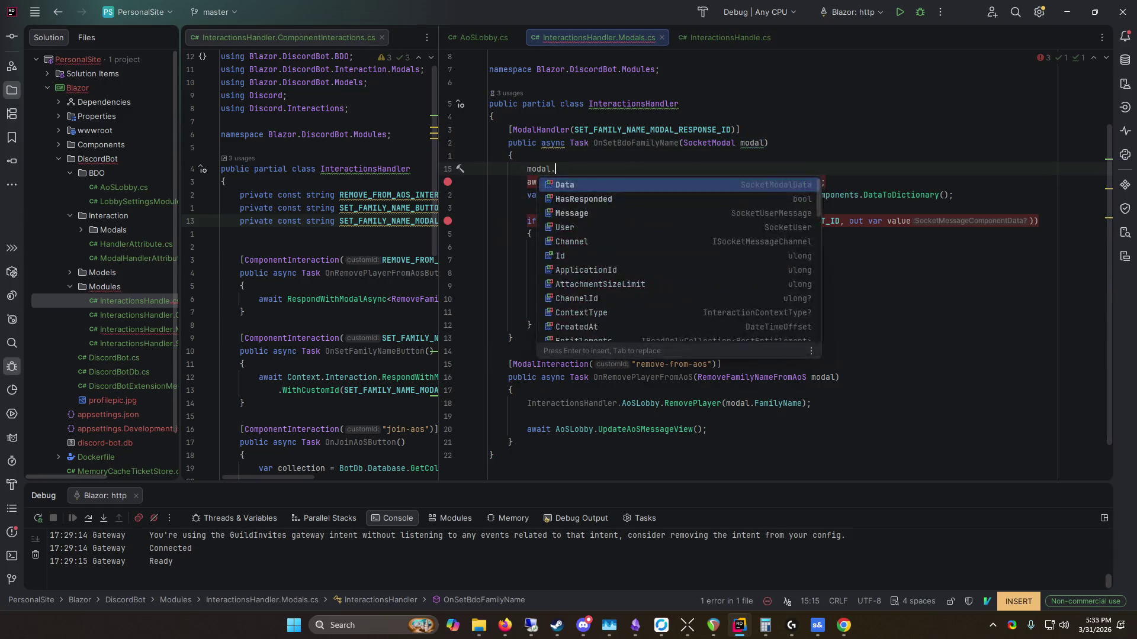
type("r")
key("BackSpace")
type("re")
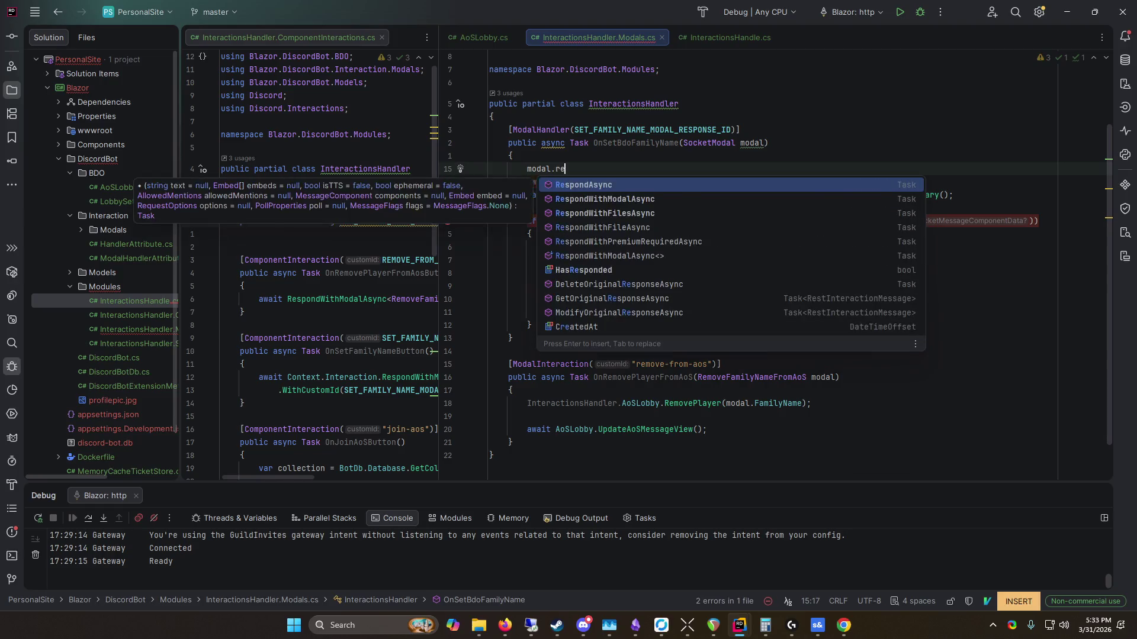
key("Escape")
key("BackSpace")
key("BackSpace")
key("BackSpace")
key("Escape")
Step: Change the reply line to await modal.RespondAsync for the "Updated Family Name" message
key("j")
key("dollar")
key("b")
key("b")
key("b")
type("ea mo")
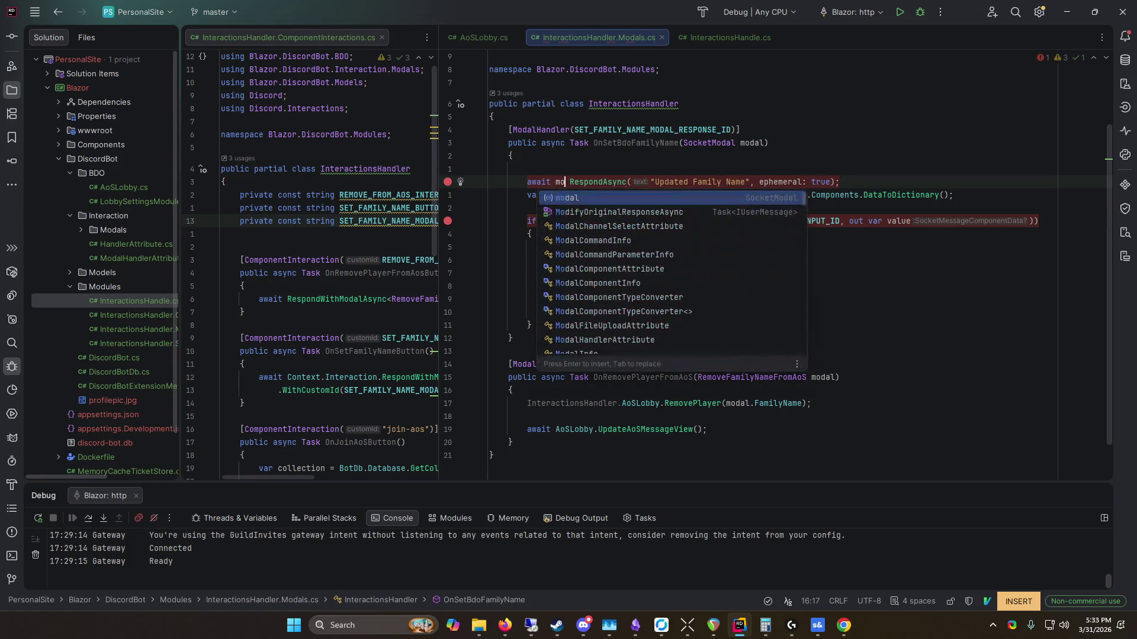
type(".")
key("Escape")
key("x")
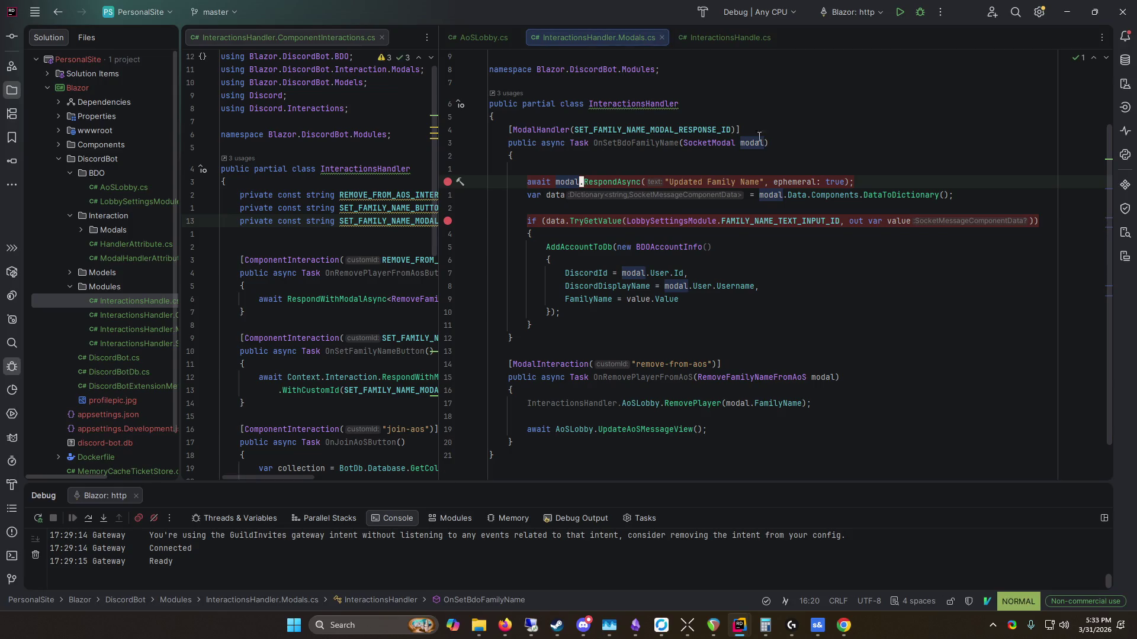
Step: Rebuild and relaunch the bot under the debugger, then bring up Discord's Set Family Name form
left_click(920, 12)
double_click(590, 6)
left_click(611, 61)
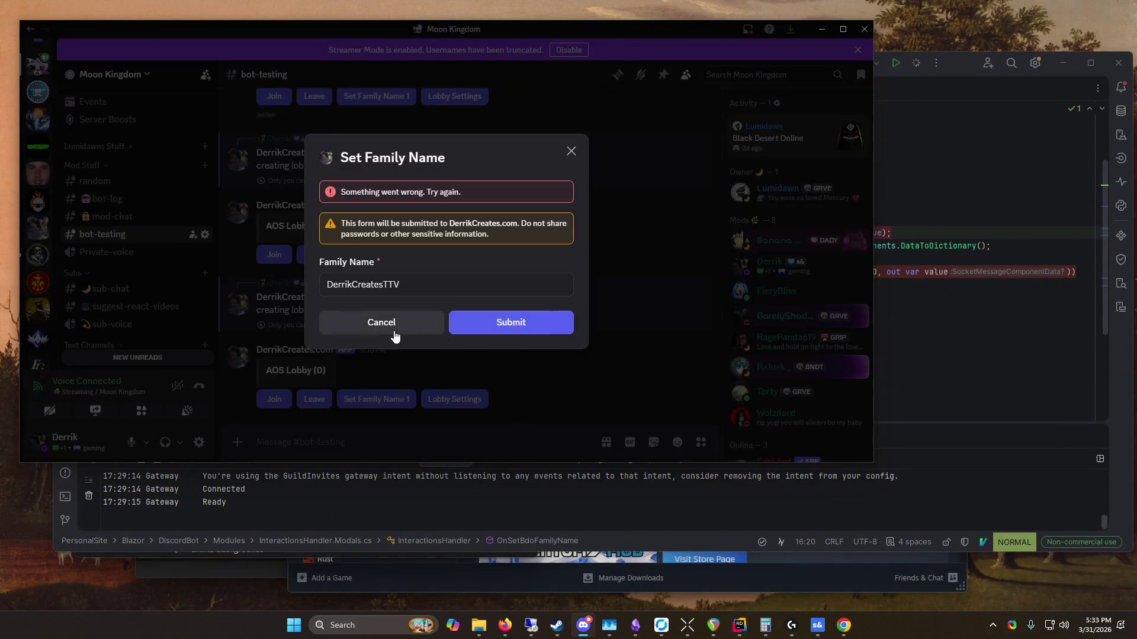
Step: Set a breakpoint on the var data line and switch to Discord's Set Family Name form and back
left_click(1090, 180)
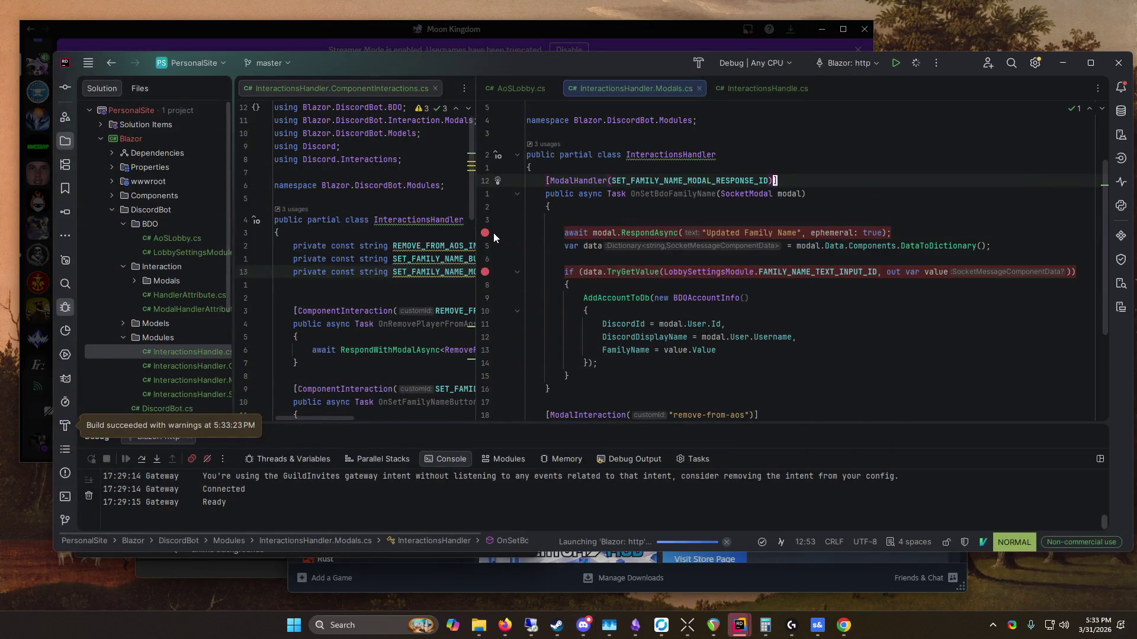
left_click(485, 245)
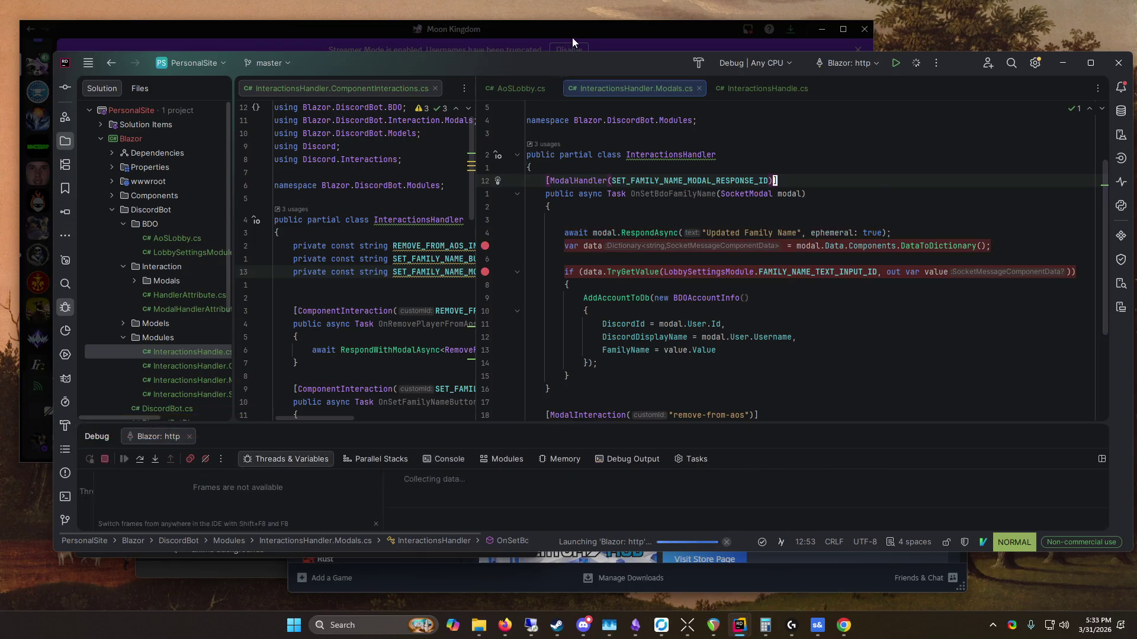
key("alt+Tab")
mouse_move(567, 31)
left_mouse_down()
mouse_move(567, 117)
mouse_move(566, 54)
left_mouse_up()
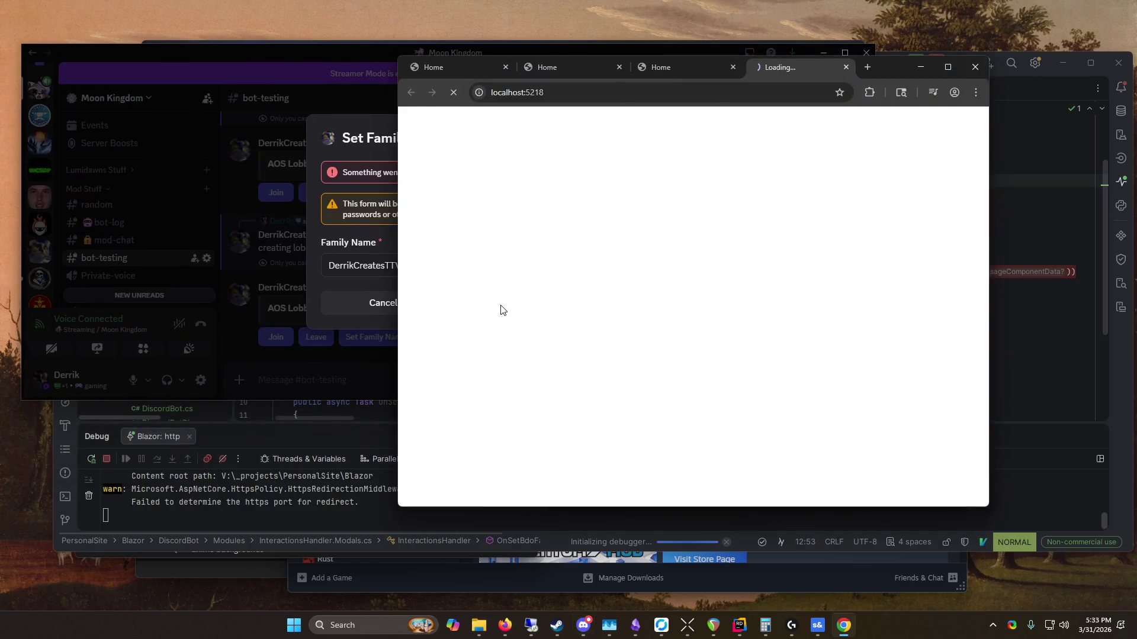
left_click(361, 126)
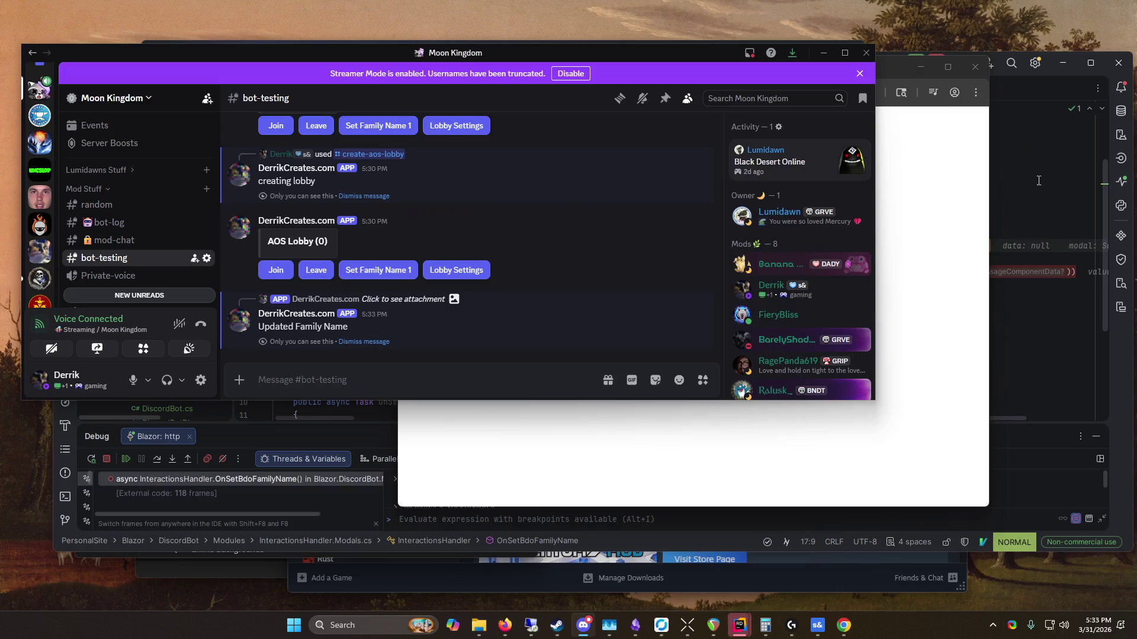
left_click(1038, 180)
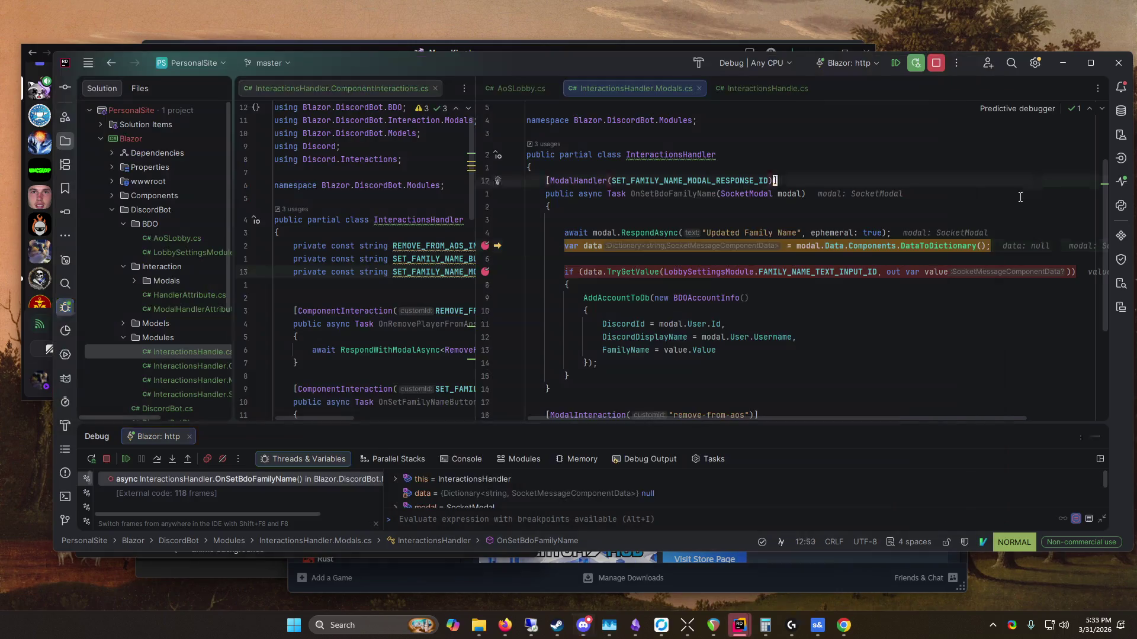
Step: Step to the if statement and expand the data dictionary's first entry to inspect its value
left_click(157, 459)
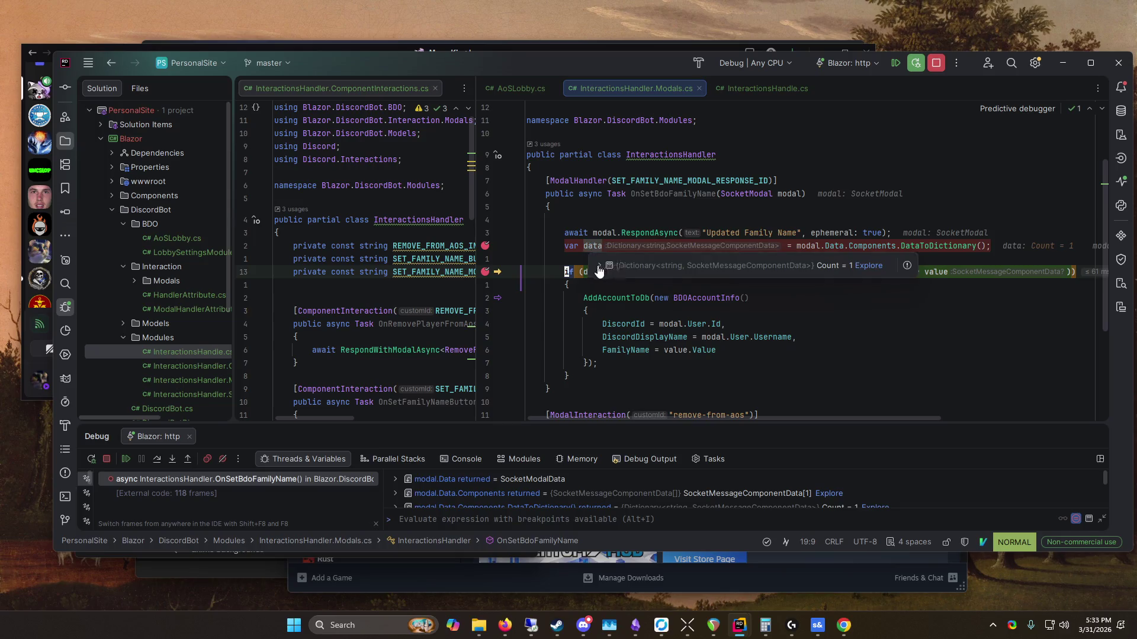
left_click(599, 266)
left_click(611, 276)
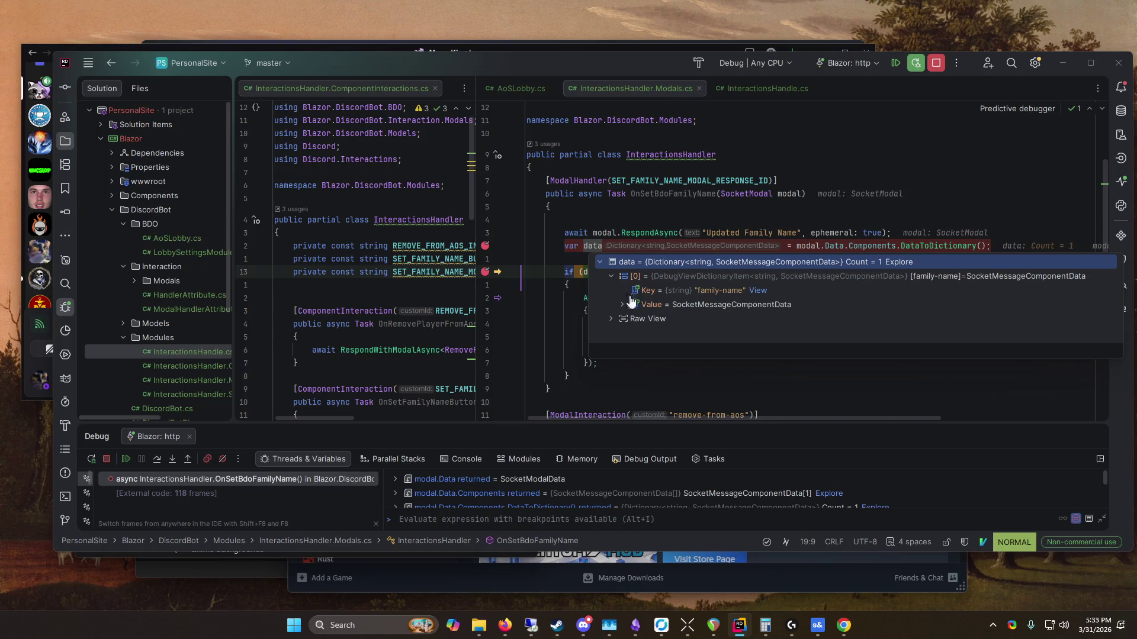
left_click(621, 304)
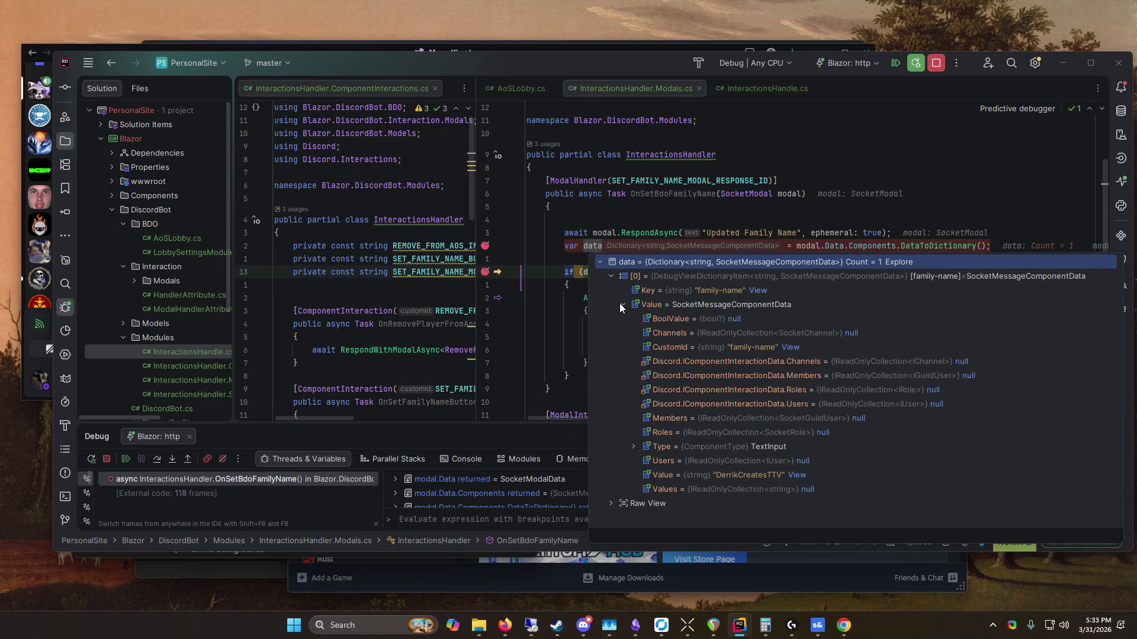
left_click(621, 222)
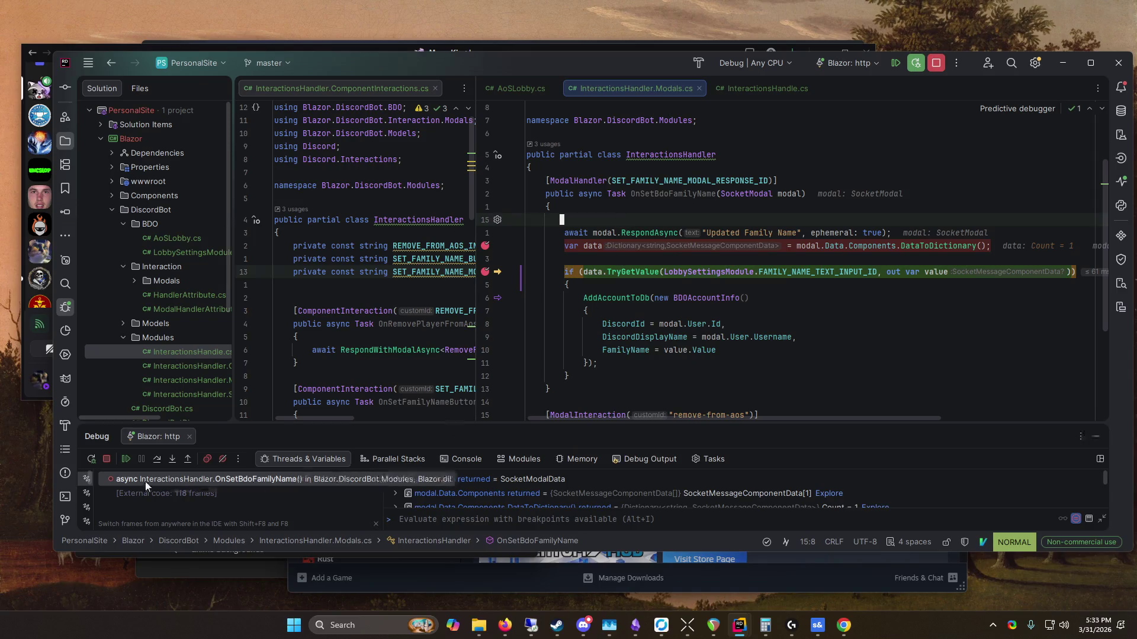
Step: Step through TryGetValue and AddAccountToDb to the handler's end, then resume the bot
left_click(165, 460)
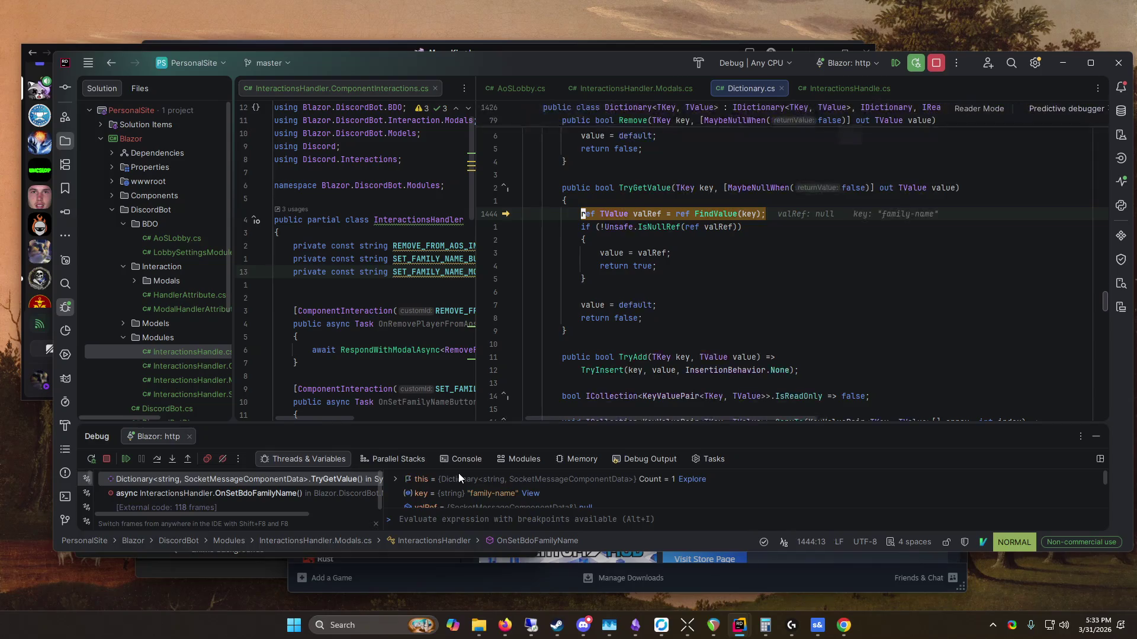
left_click(190, 460)
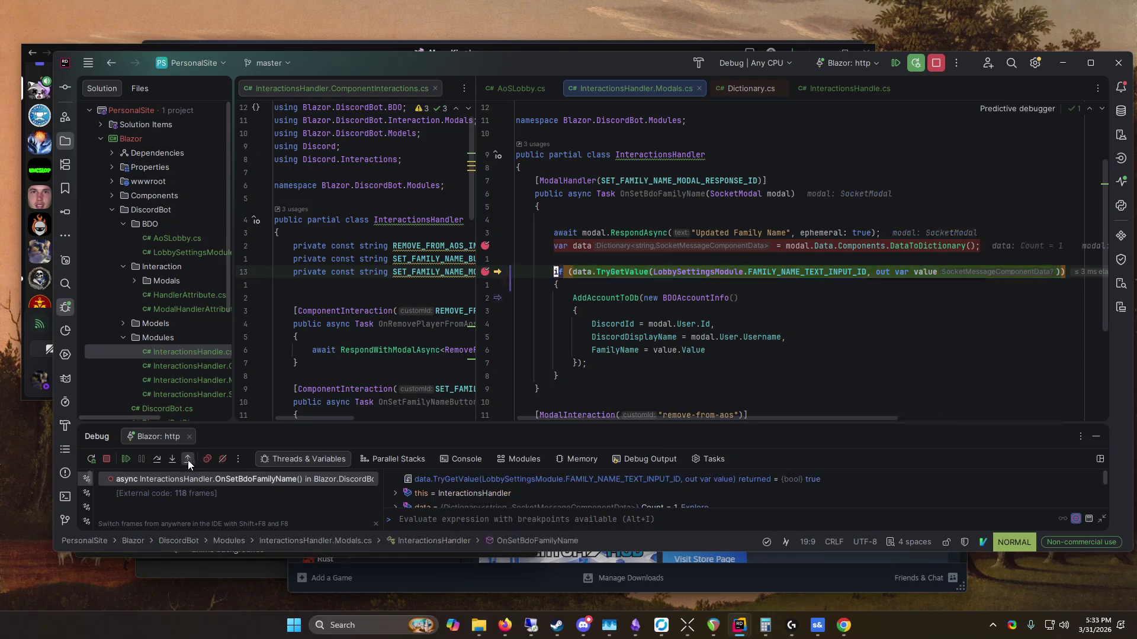
left_click(159, 460)
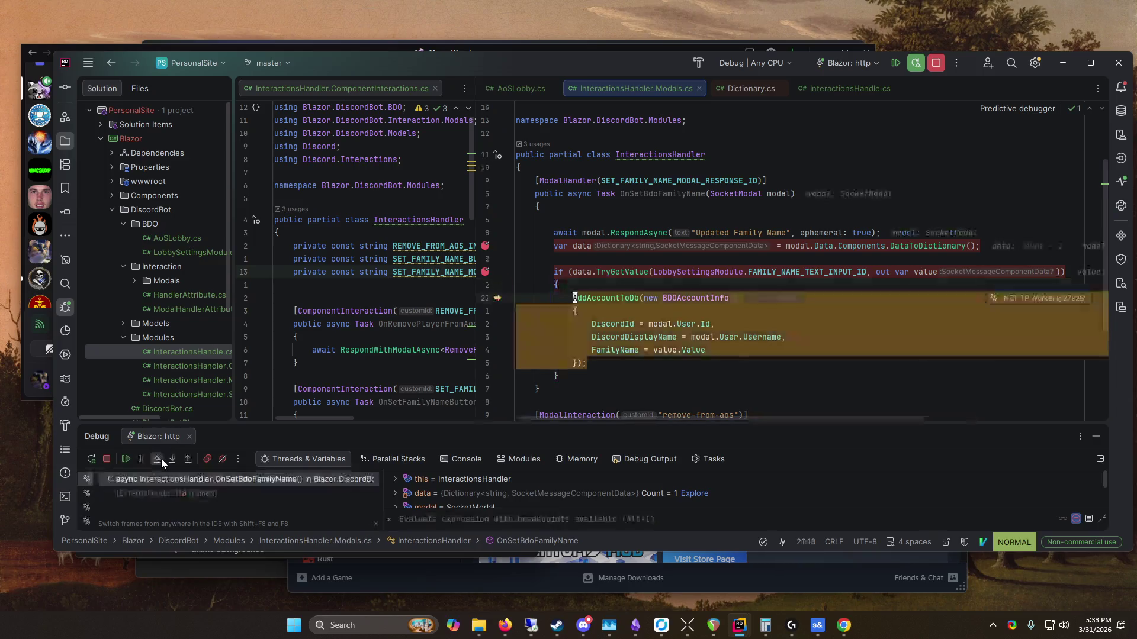
mouse_move(925, 272)
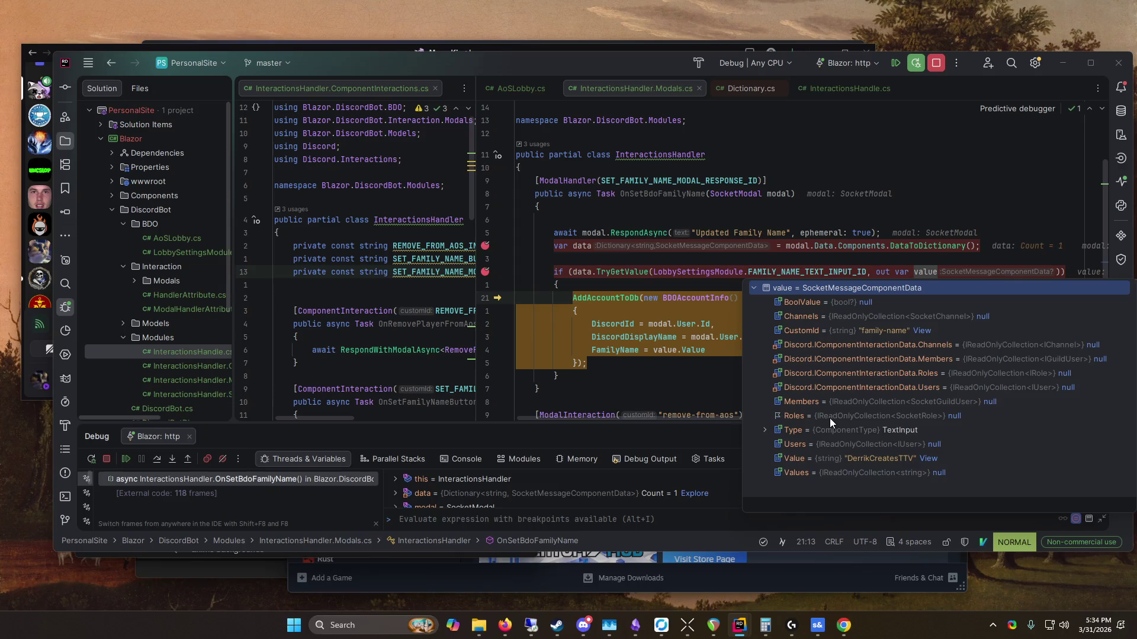
left_click(157, 460)
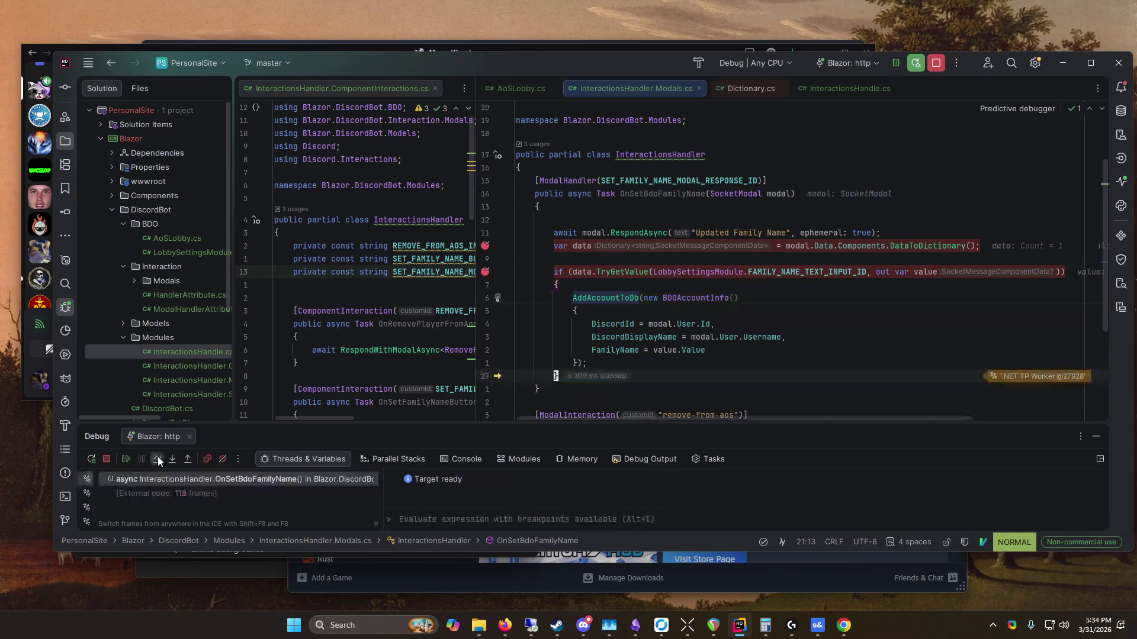
left_click(157, 459)
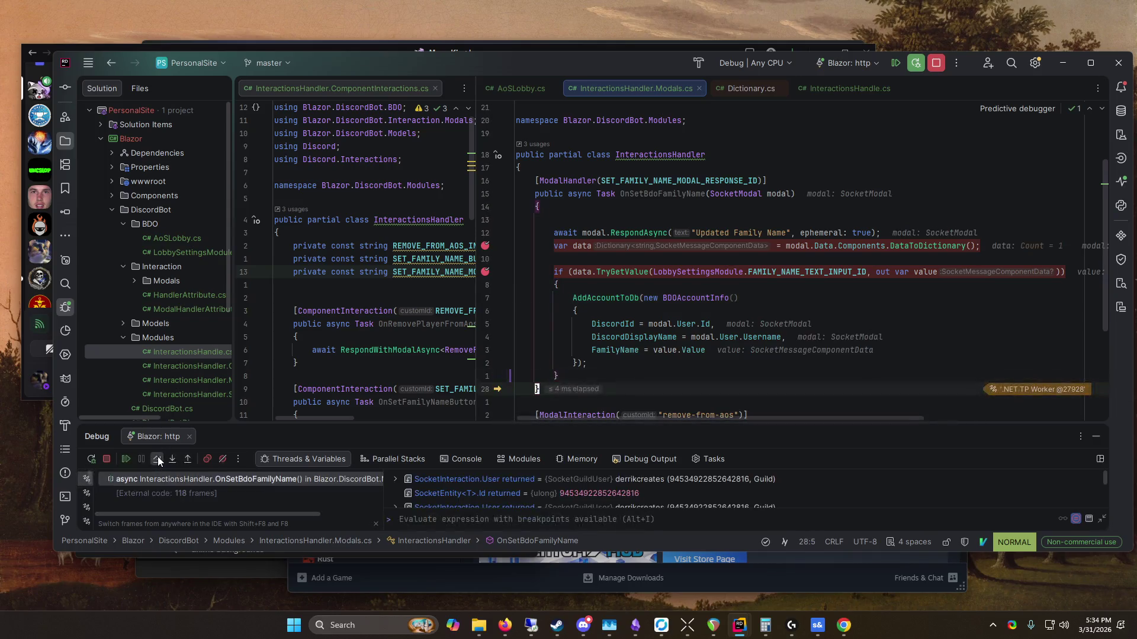
left_click(158, 459)
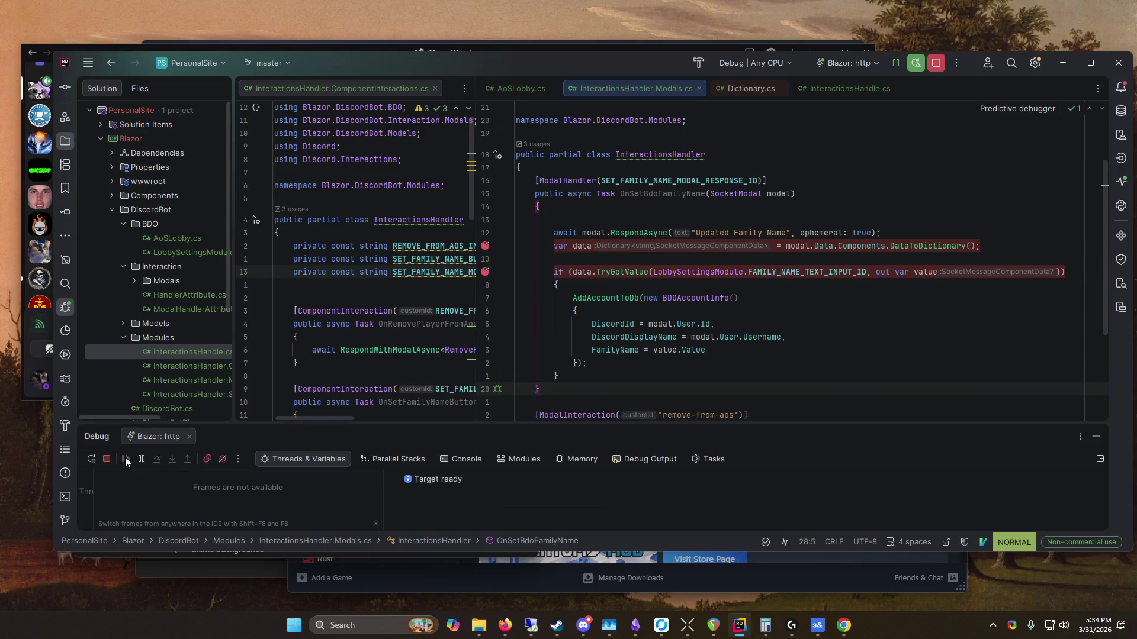
scroll(498, 327, "down", 3)
Step: Join the AOS lobby from Discord and inspect accountInfo's saved fields in the debugger
key("j")
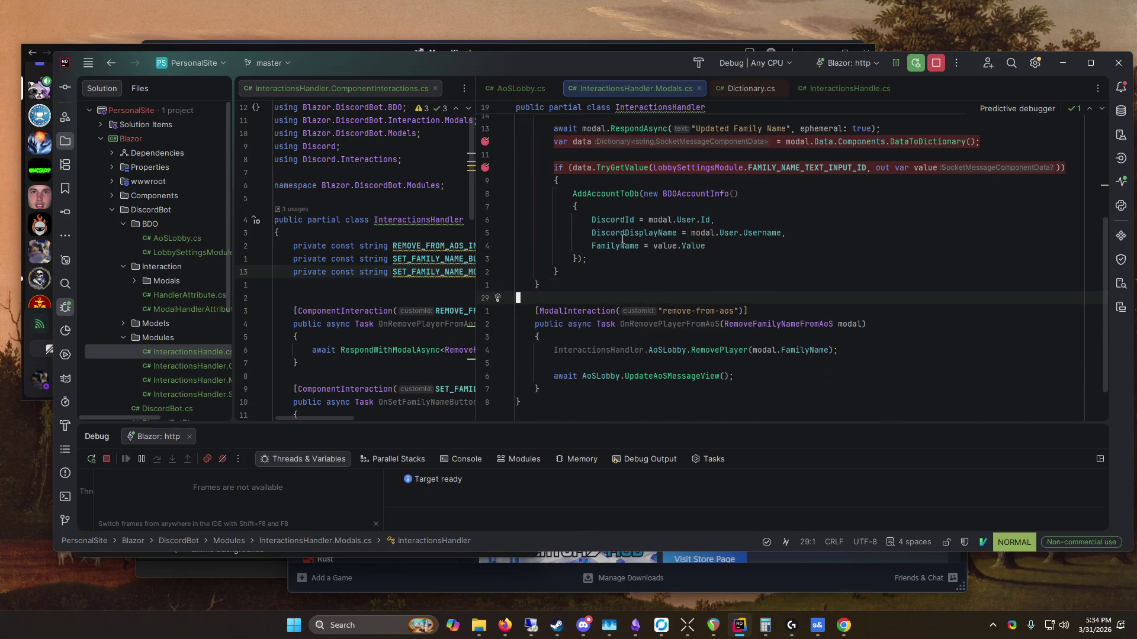
mouse_move(510, 64)
left_mouse_down()
mouse_move(547, 309)
mouse_move(547, 220)
left_mouse_up()
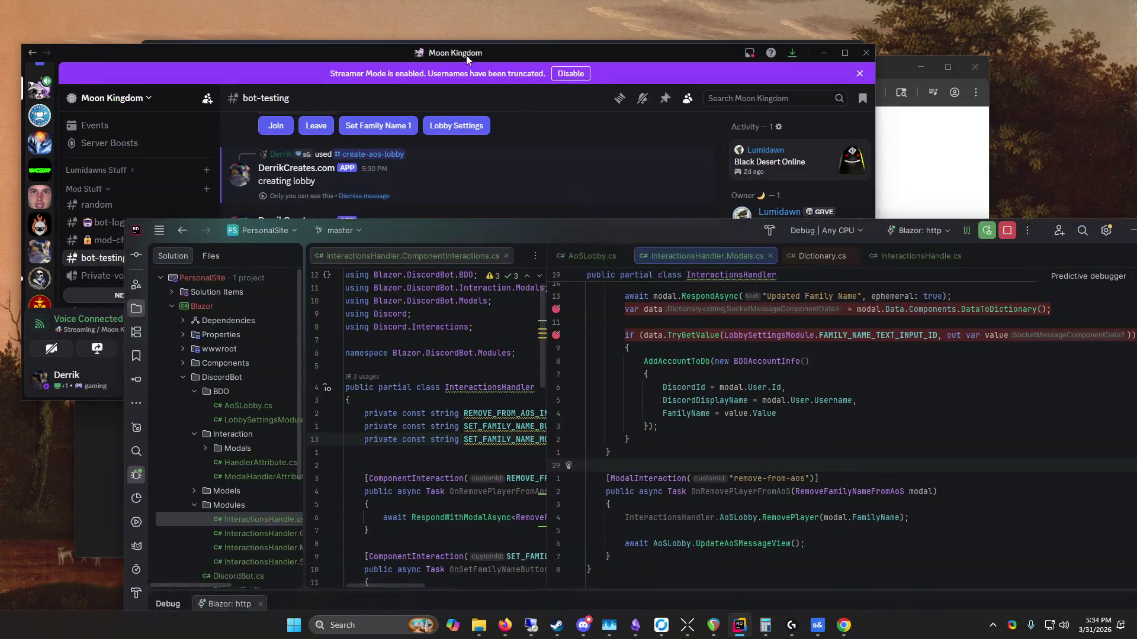
left_click_drag(466, 55, 556, 39)
left_click(366, 256)
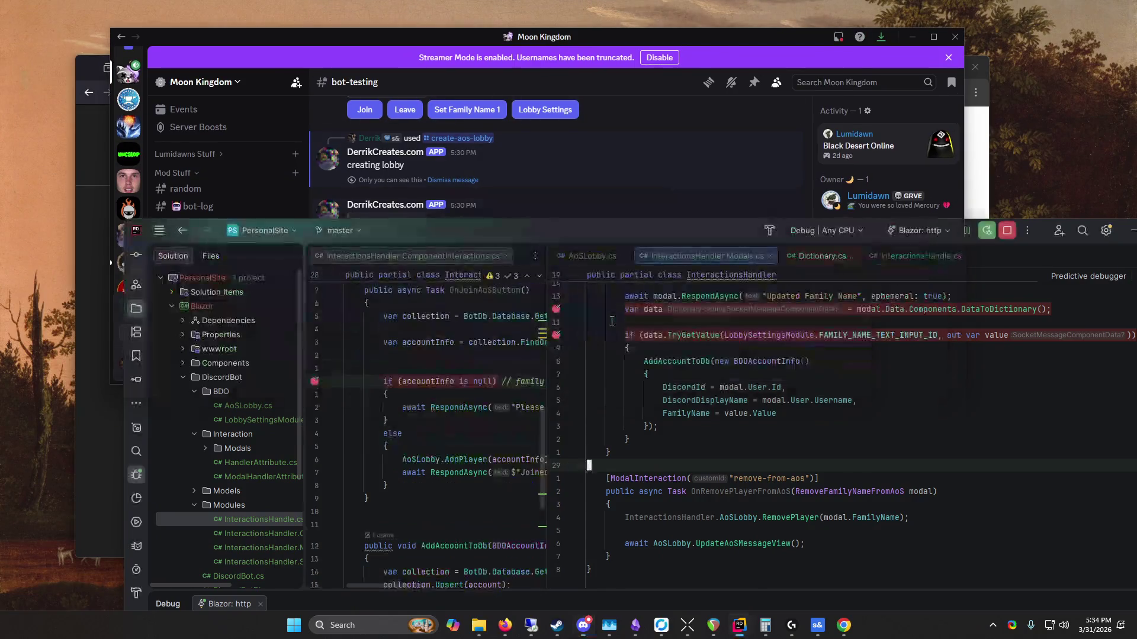
left_click_drag(539, 237, 507, 102)
left_click_drag(516, 266, 633, 266)
left_click(400, 243)
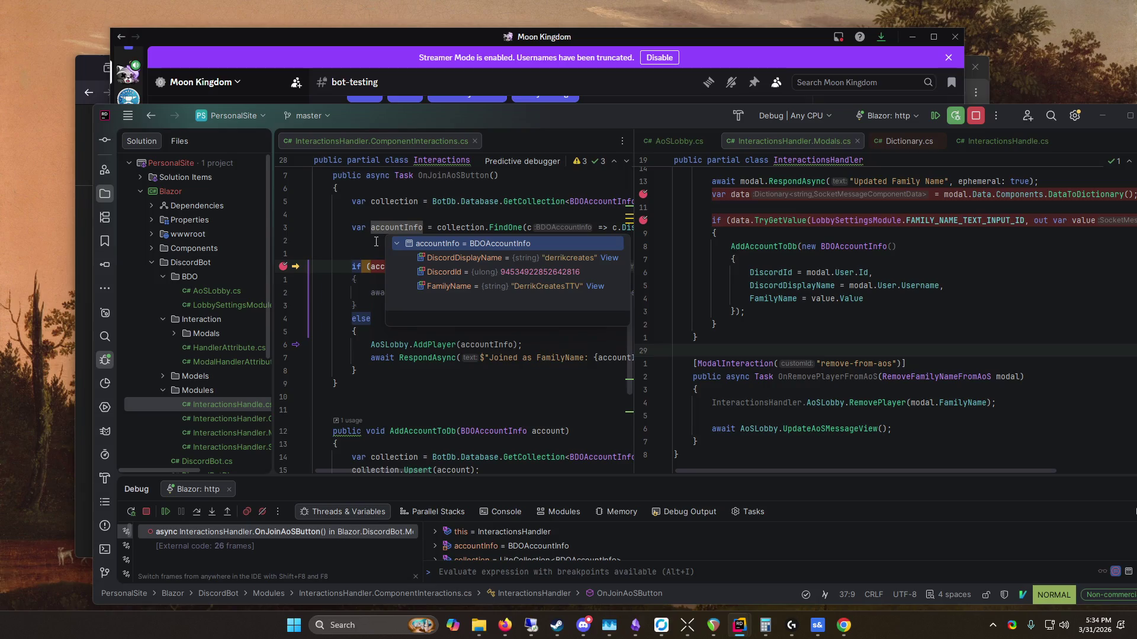
left_click(376, 242)
Step: Step past the null check and over AddPlayer, then resume the bot
left_click(200, 513)
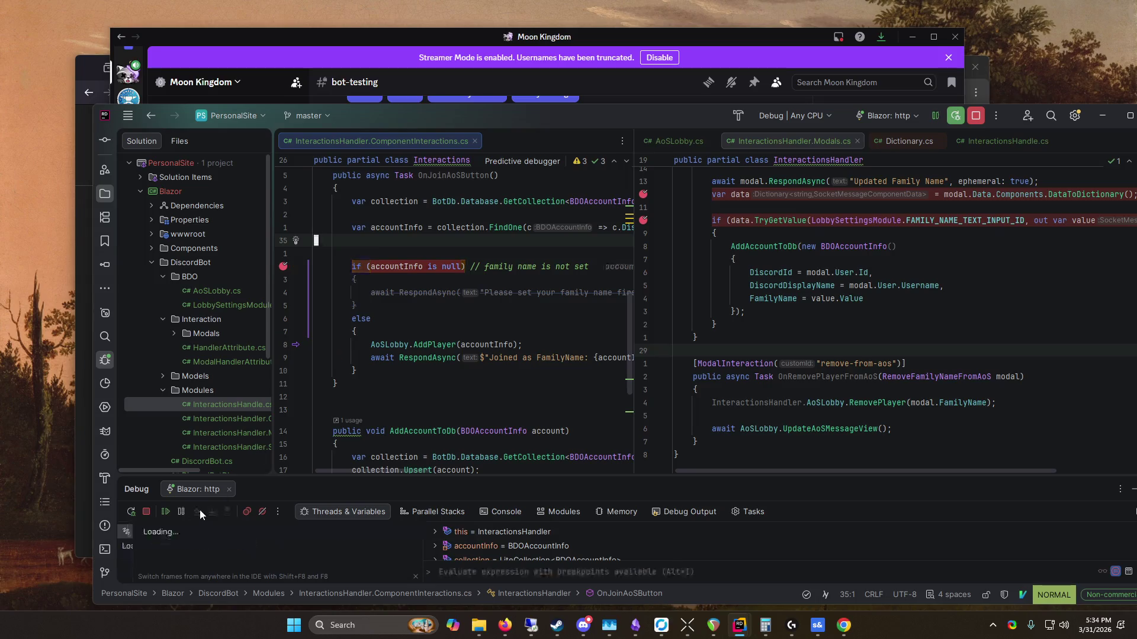
left_click(200, 510)
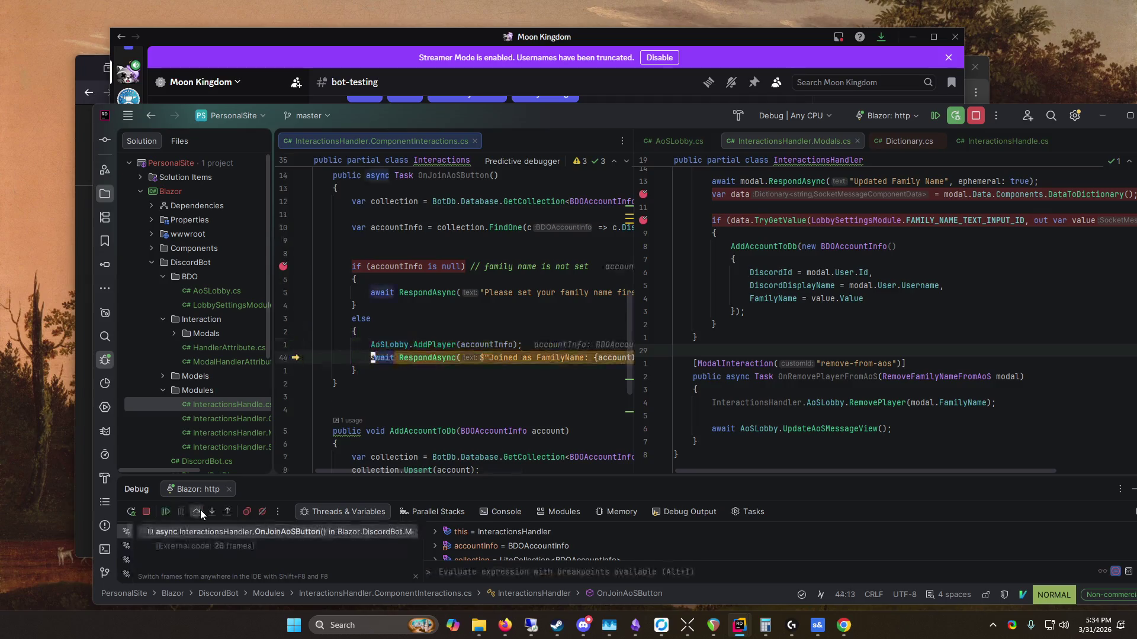
left_click(200, 510)
Step: Check Discord for the bot's joined reply with the player's FamilyName, joining the lobby again
left_click(406, 45)
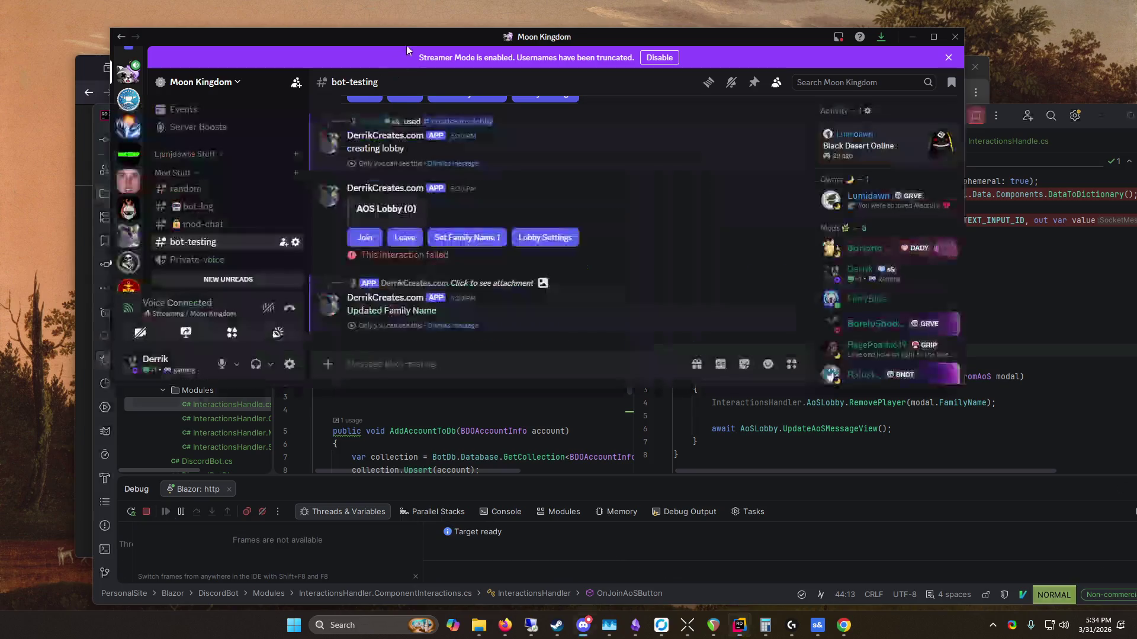
left_click(444, 430)
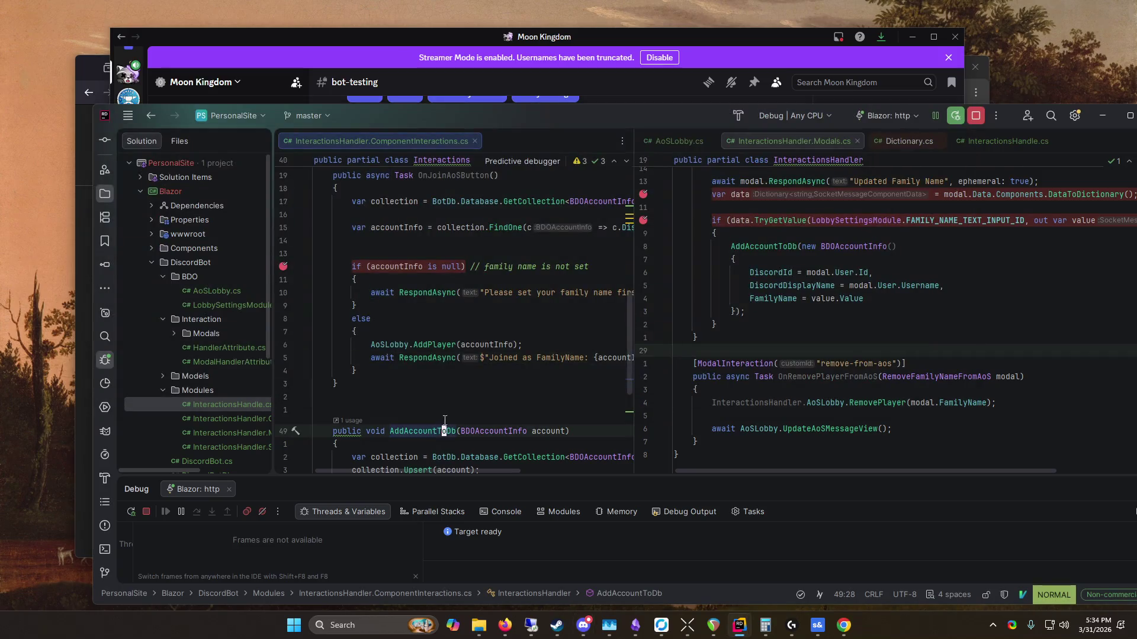
mouse_move(530, 116)
left_mouse_down()
mouse_move(531, 586)
mouse_move(496, 207)
left_mouse_up()
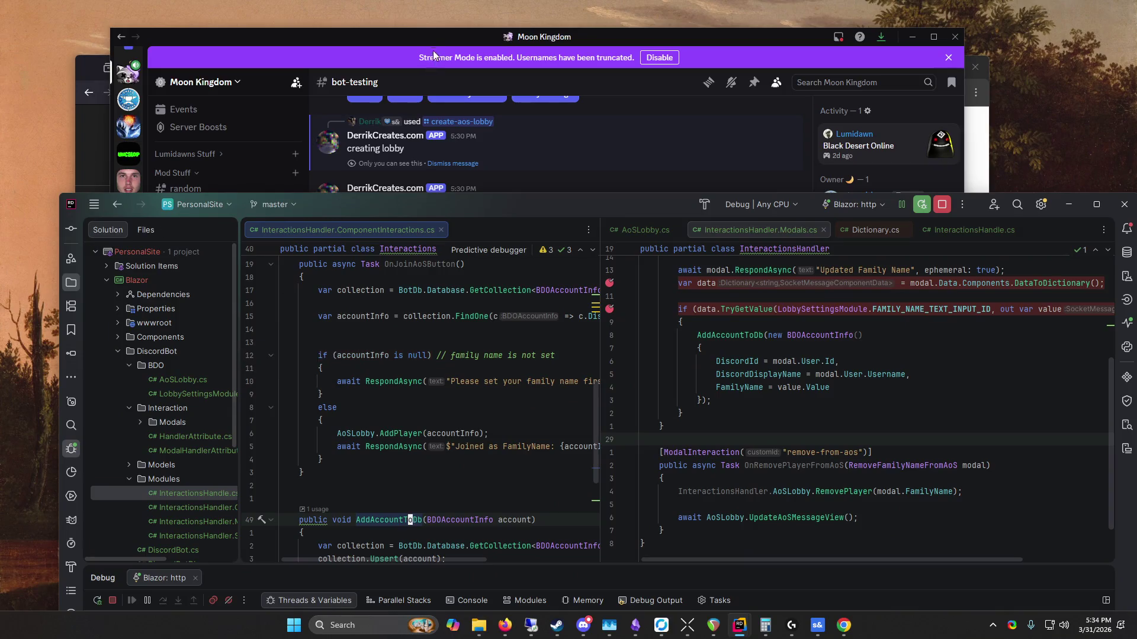
left_click(433, 55)
left_click(364, 254)
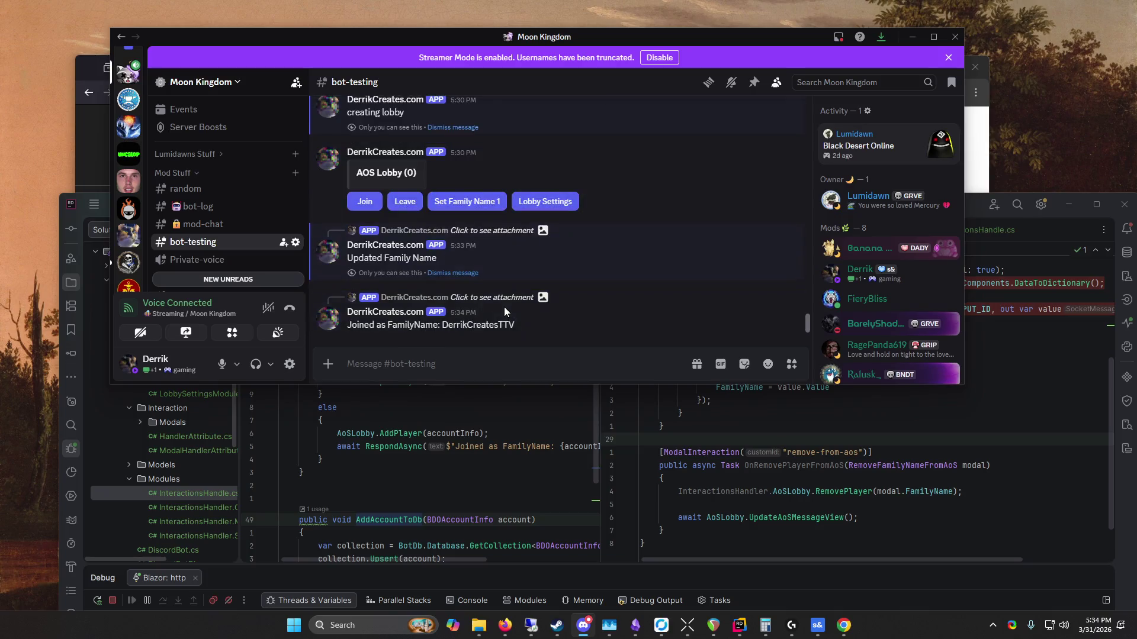
left_click(511, 401)
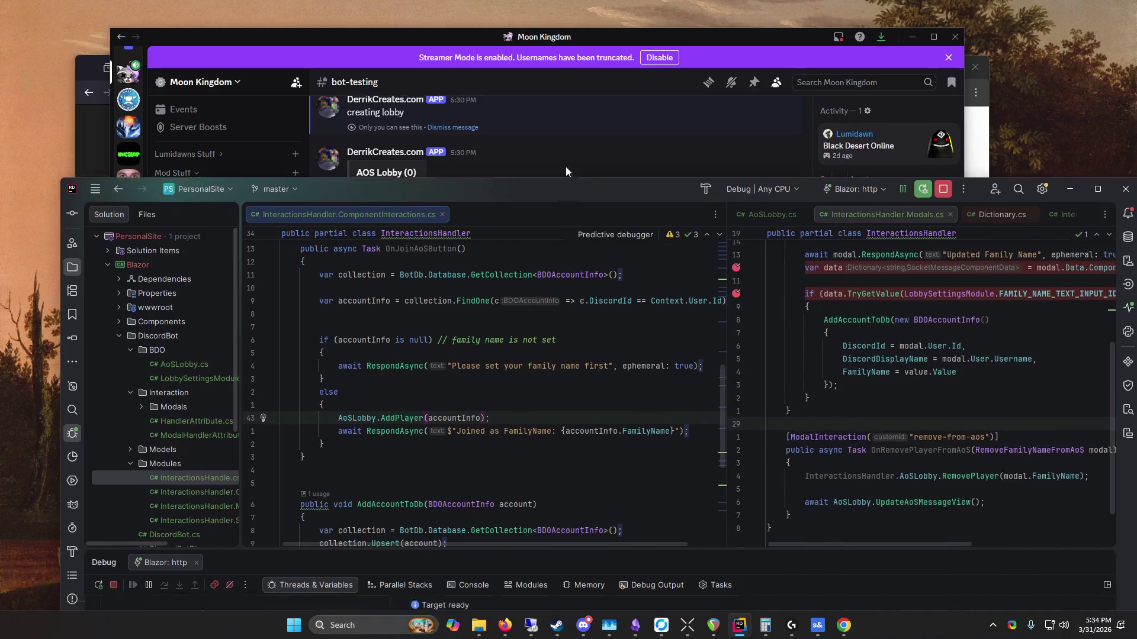
left_click_drag(567, 189, 562, 100)
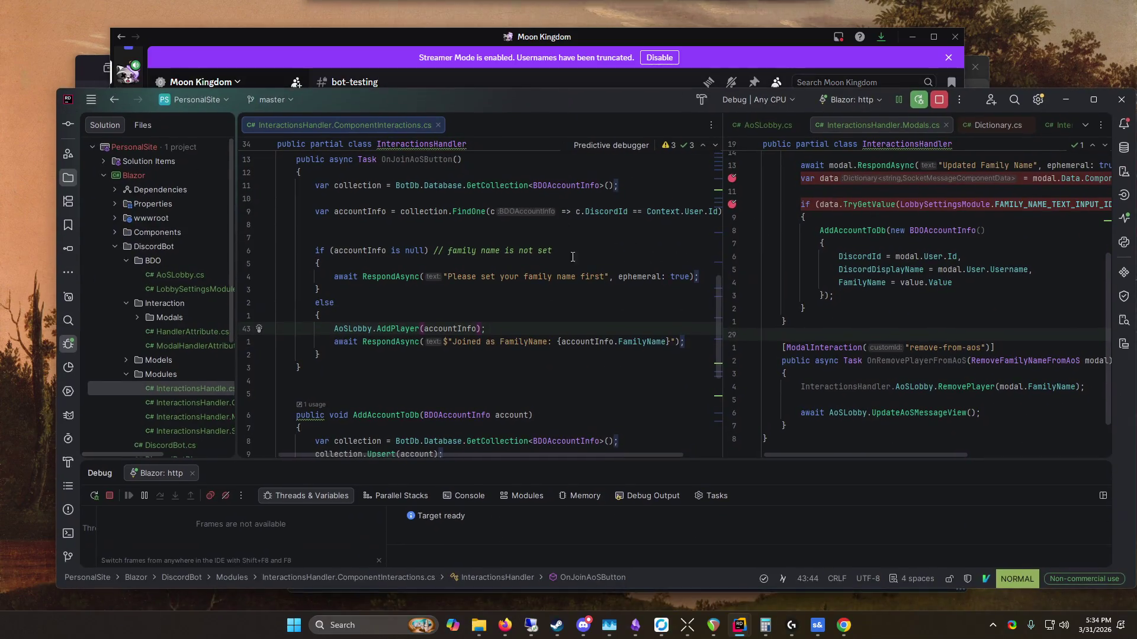
Step: Add 'await AoSLobby.UpdateAoSMessageView();' after the RespondAsync reply in OnJoinAoSButton
left_click(693, 345)
key("a")
key("Return")
key("Return")
type("AoSLobby.ref")
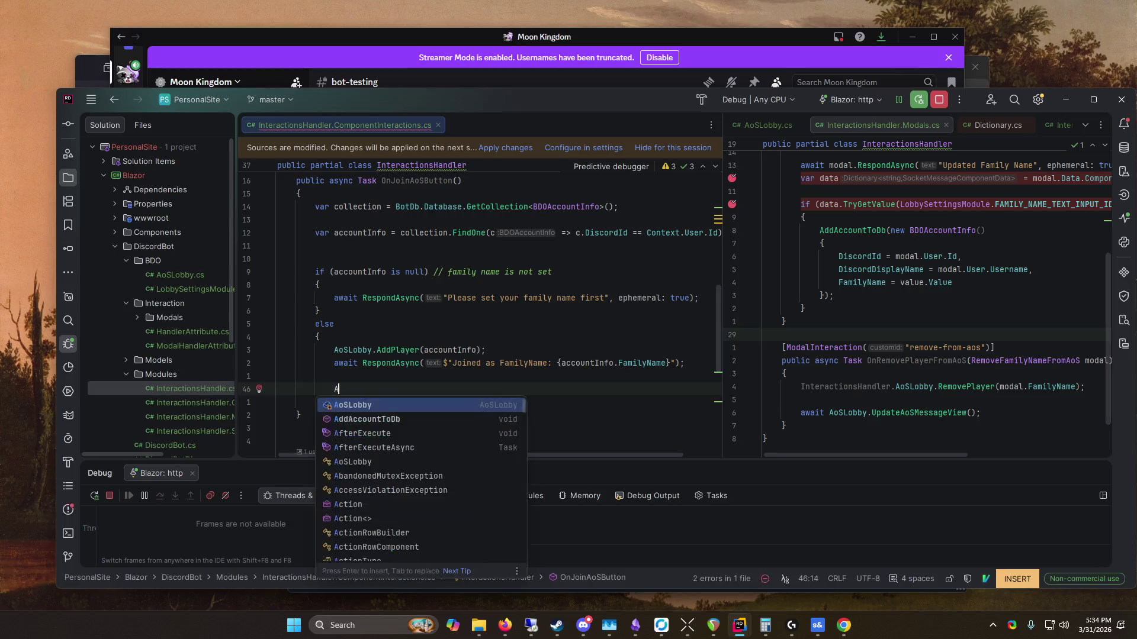
key("BackSpace")
key("BackSpace")
key("BackSpace")
type("upd")
key("Return")
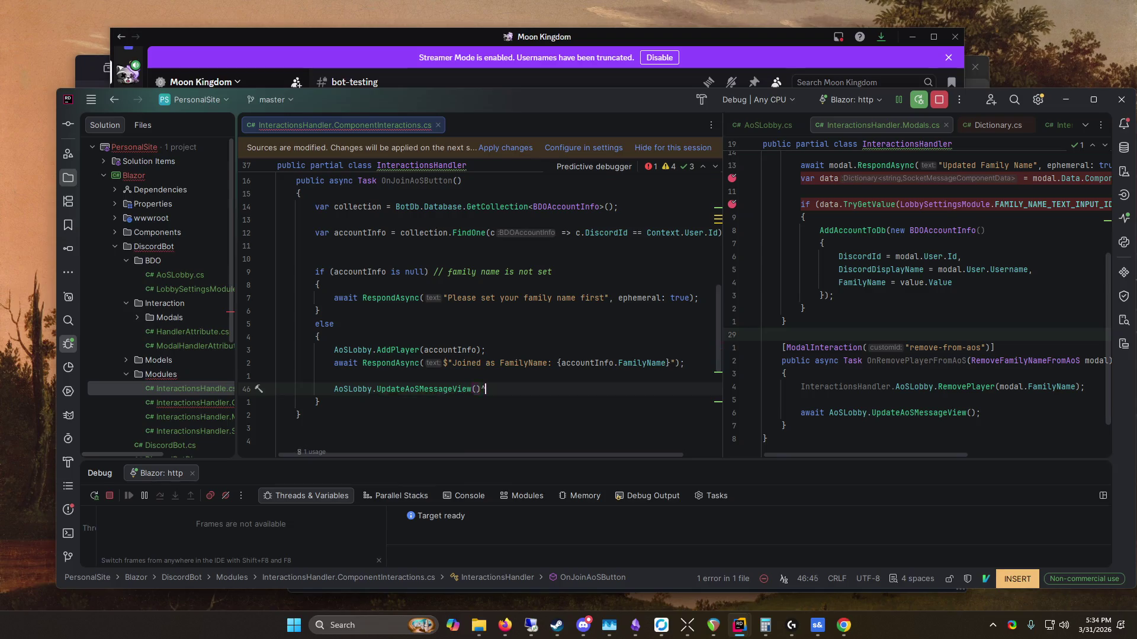
key("Escape")
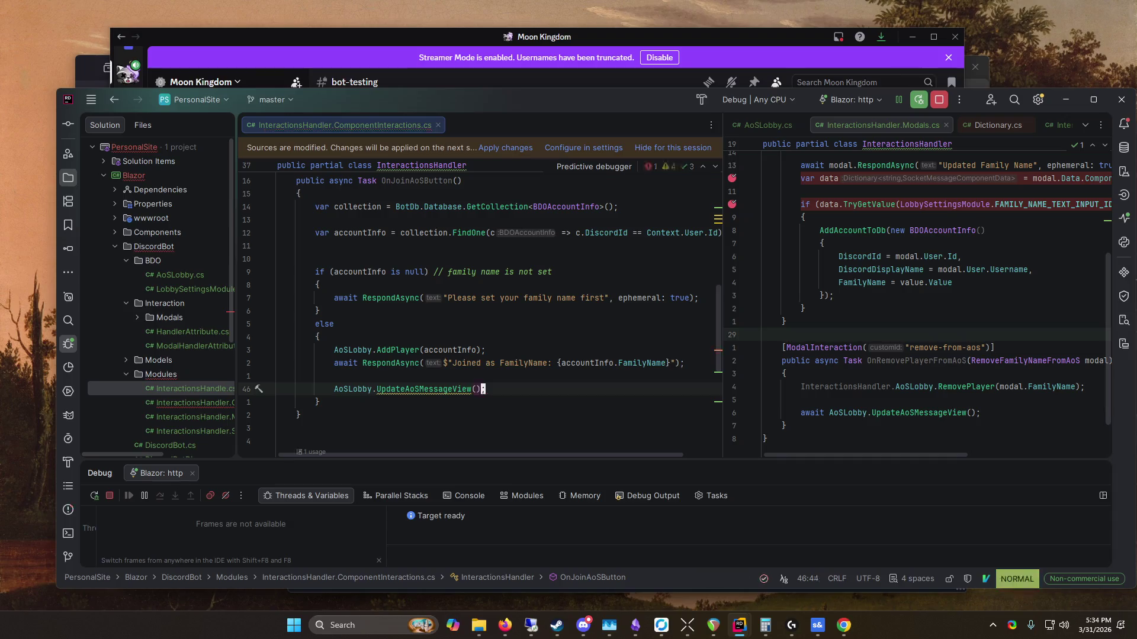
key("d")
key("d")
key("u")
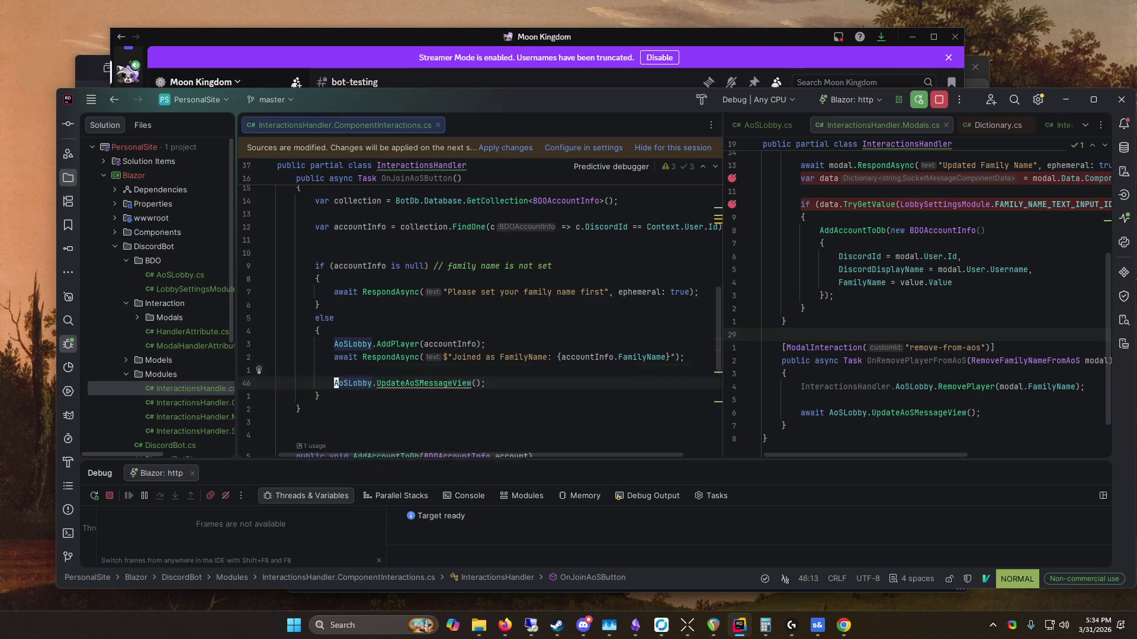
type("iawait")
key("Escape")
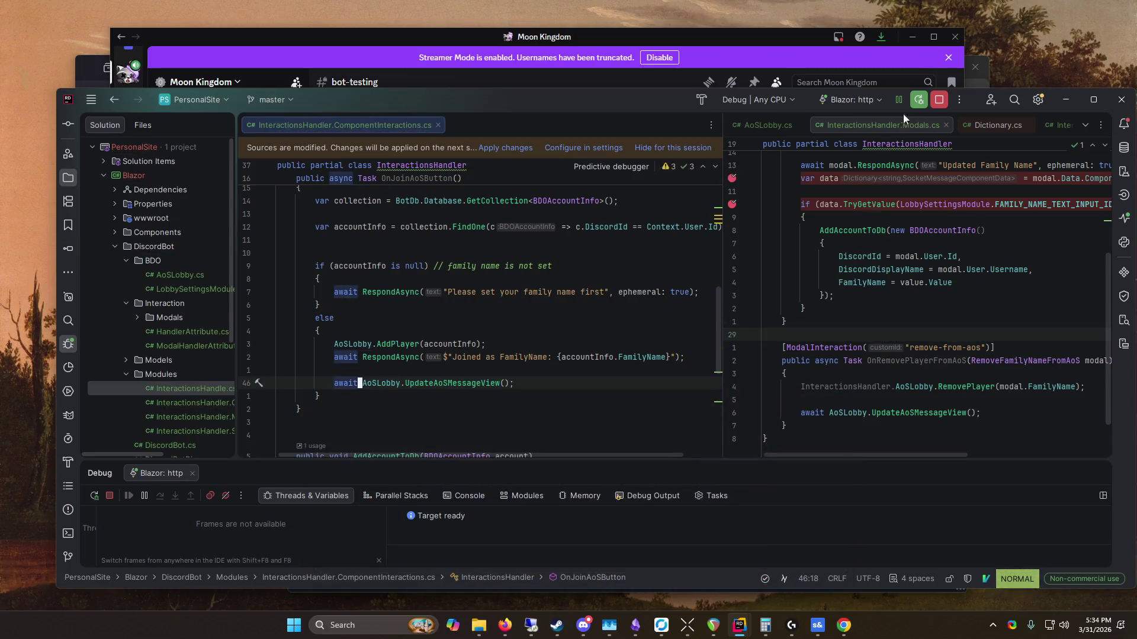
Step: Apply the code changes to the running bot and press Join in the Discord lobby
left_click(501, 148)
left_click(545, 75)
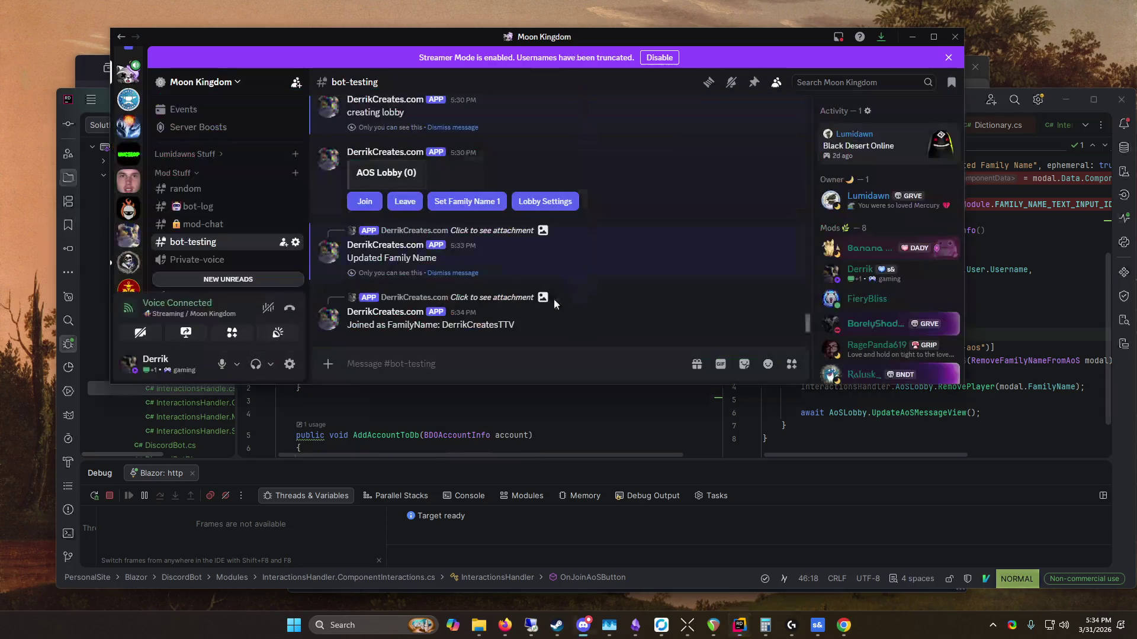
left_click(364, 201)
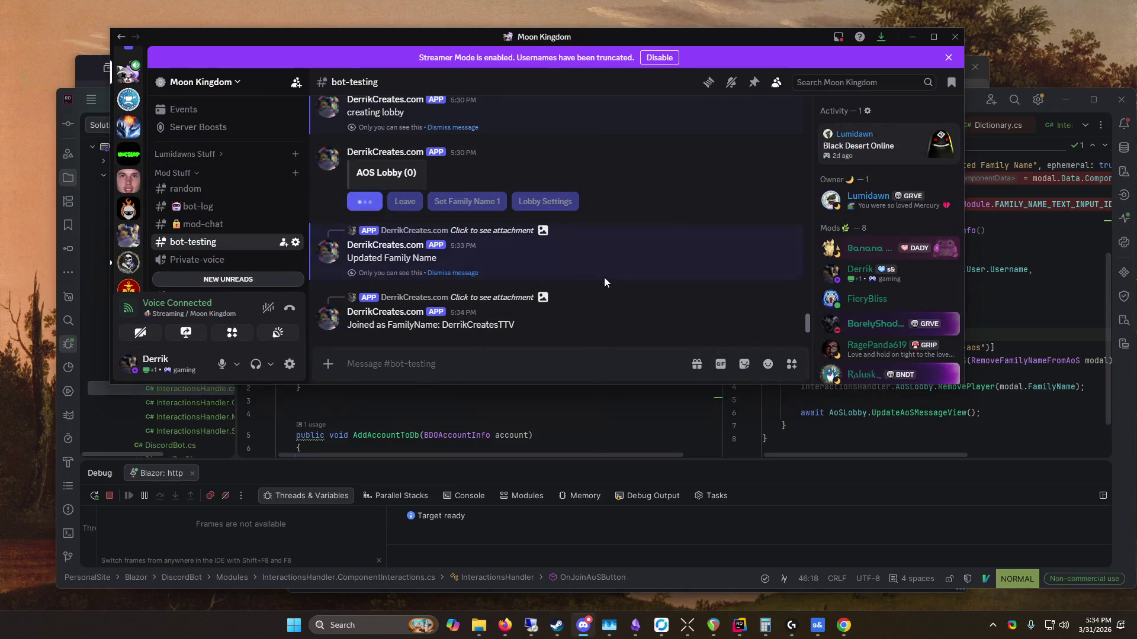
scroll(605, 274, "up", 2)
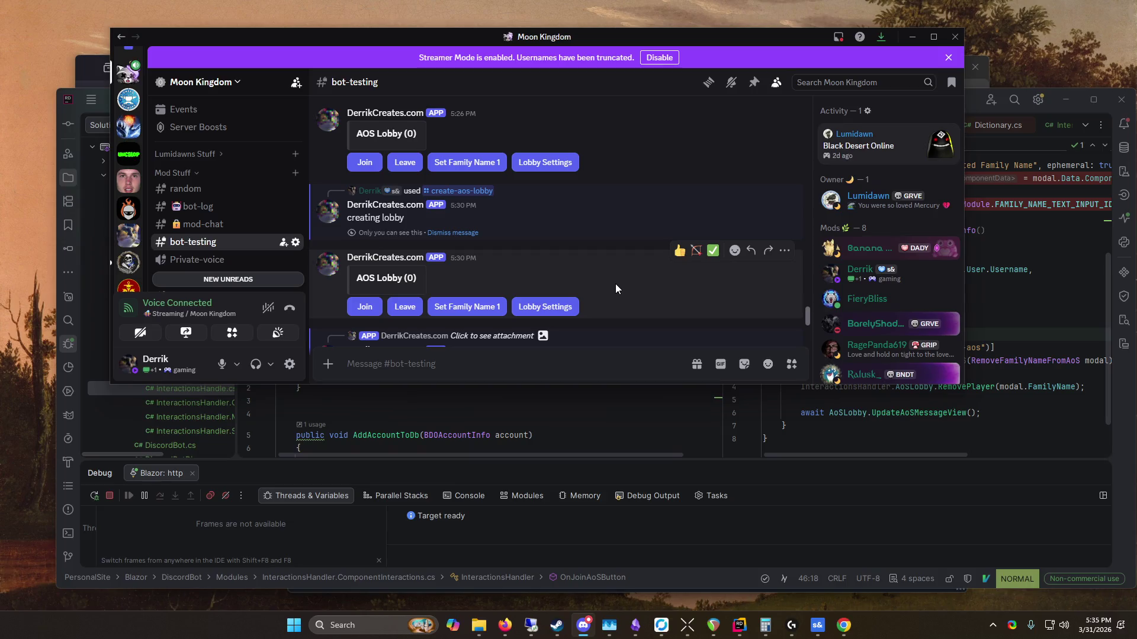
Step: Check the lobby message, which still reads AOS Lobby (0), and resize the Discord window
left_click(530, 435)
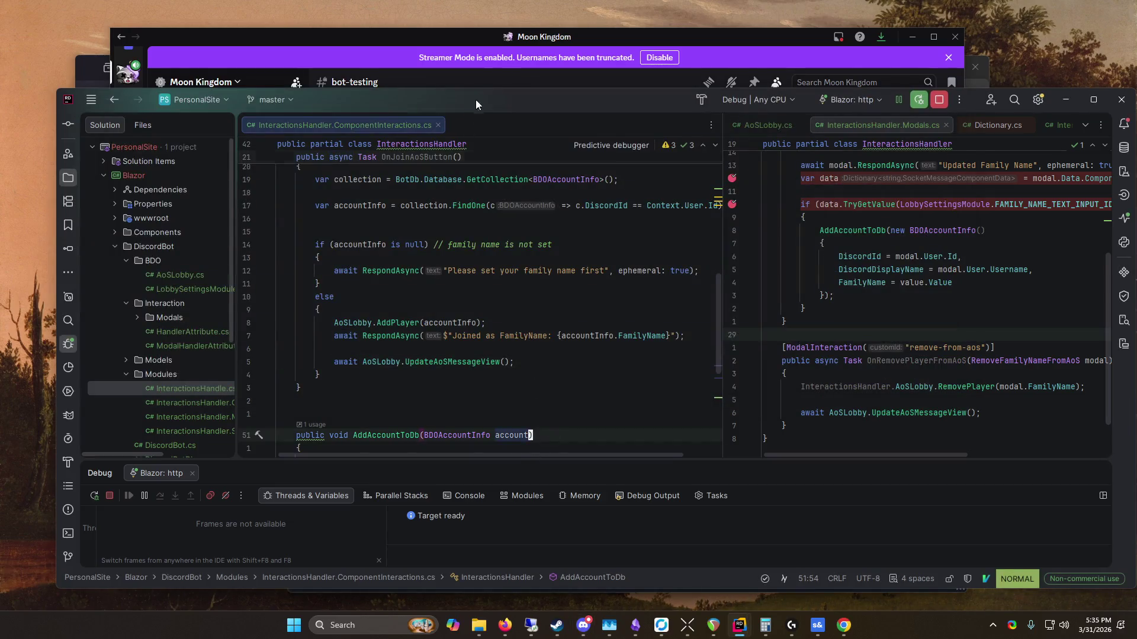
left_click(505, 51)
scroll(584, 249, "down", 1)
left_click(557, 228)
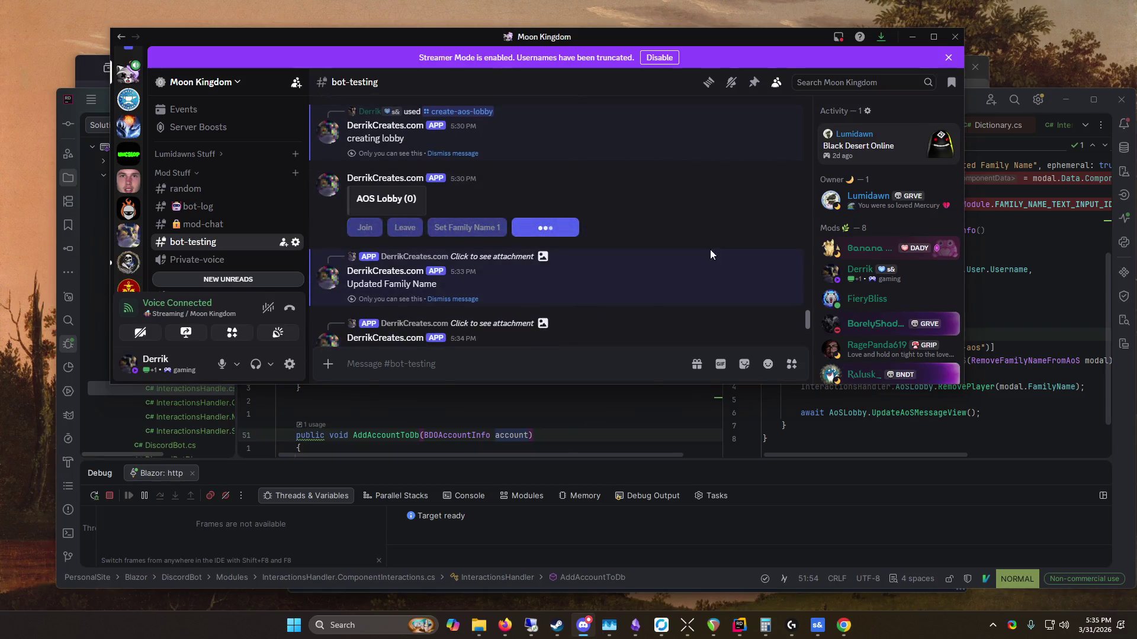
left_click_drag(963, 255, 808, 254)
left_click_drag(497, 36, 462, 17)
left_click(533, 401)
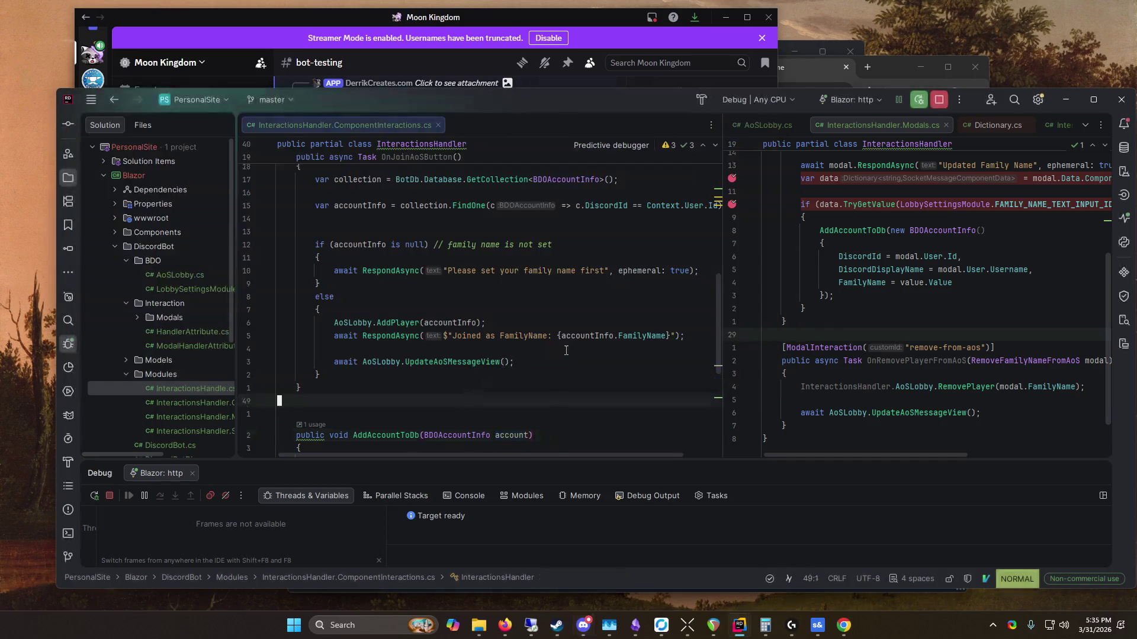
Step: Add ', ephemeral: true' to the 'Joined as FamilyName' RespondAsync call and save with :w
left_click(670, 338)
type("i")
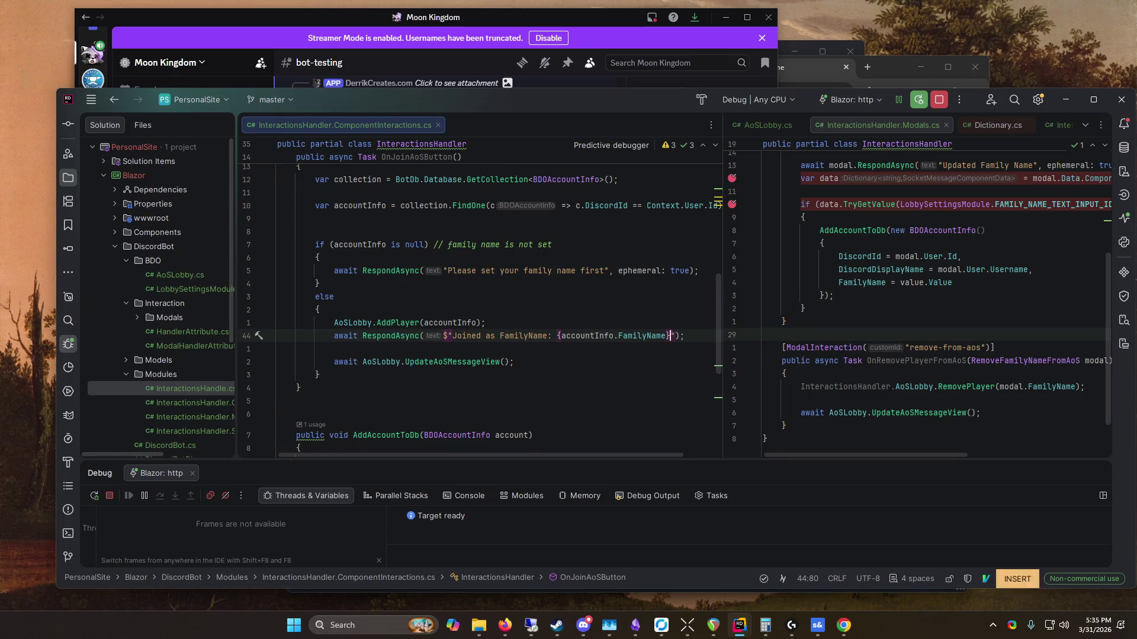
type(",e")
key("BackSpace")
key("BackSpace")
key("Right")
type(", ephemeral: true")
key("Escape")
type(":w")
key("Return")
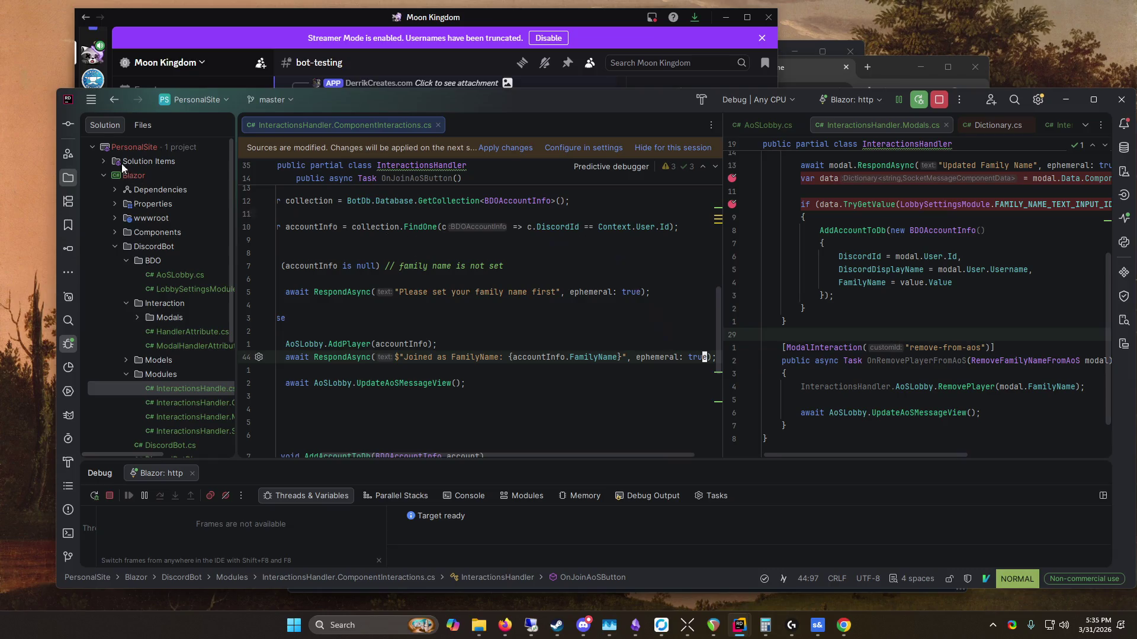
Step: Reposition the Rider window and switch to Firefox
left_click_drag(320, 98, 310, 42)
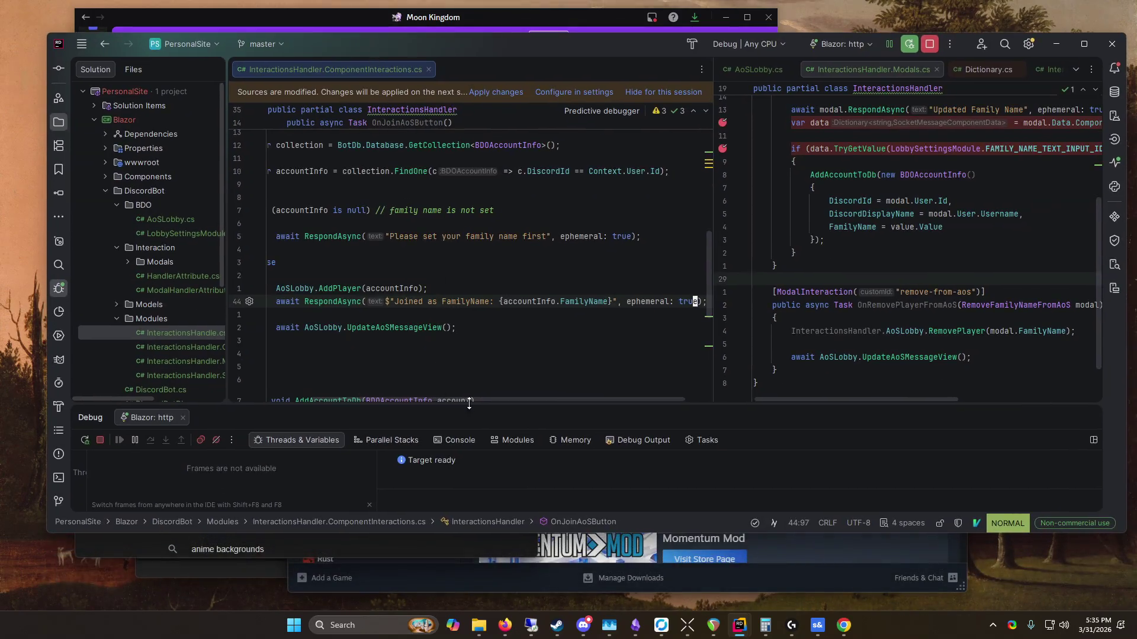
left_click_drag(477, 400, 442, 396)
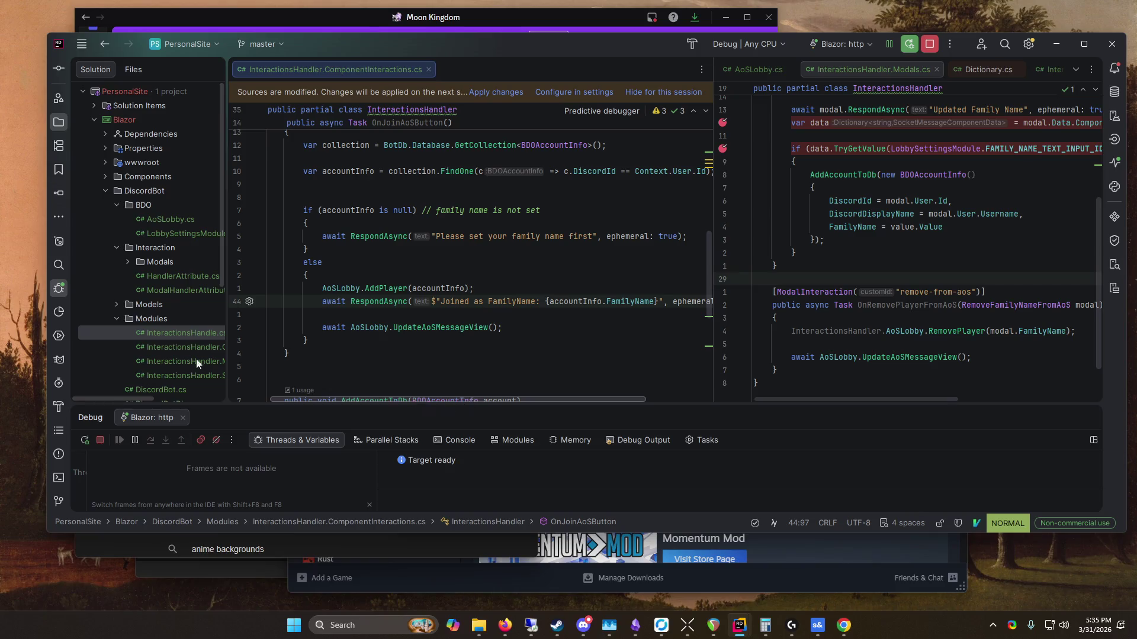
left_click(505, 625)
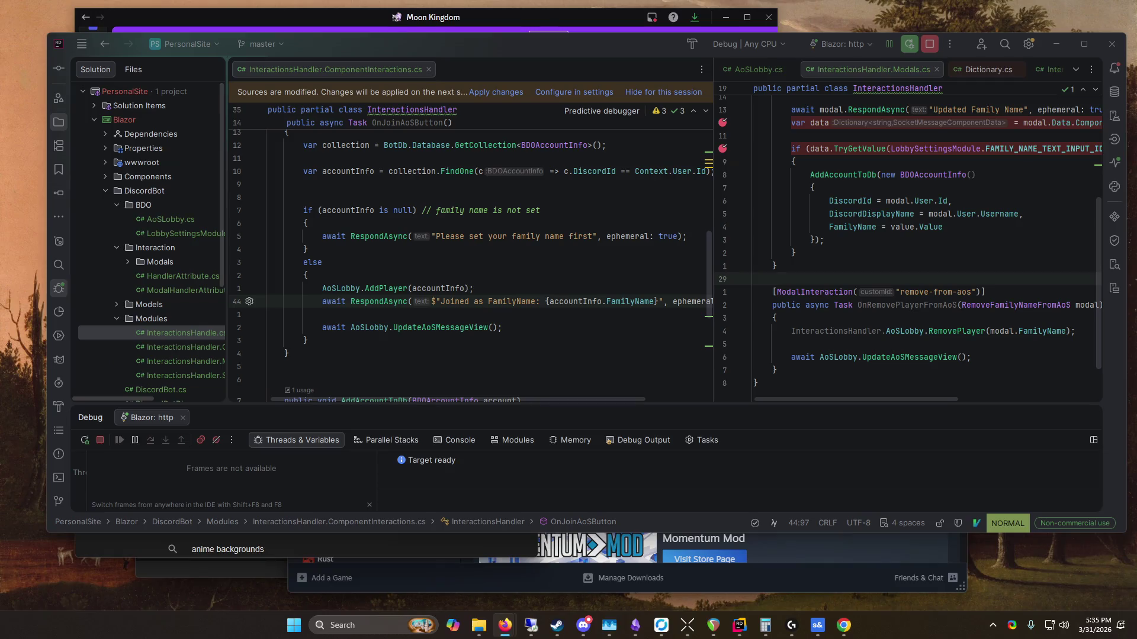